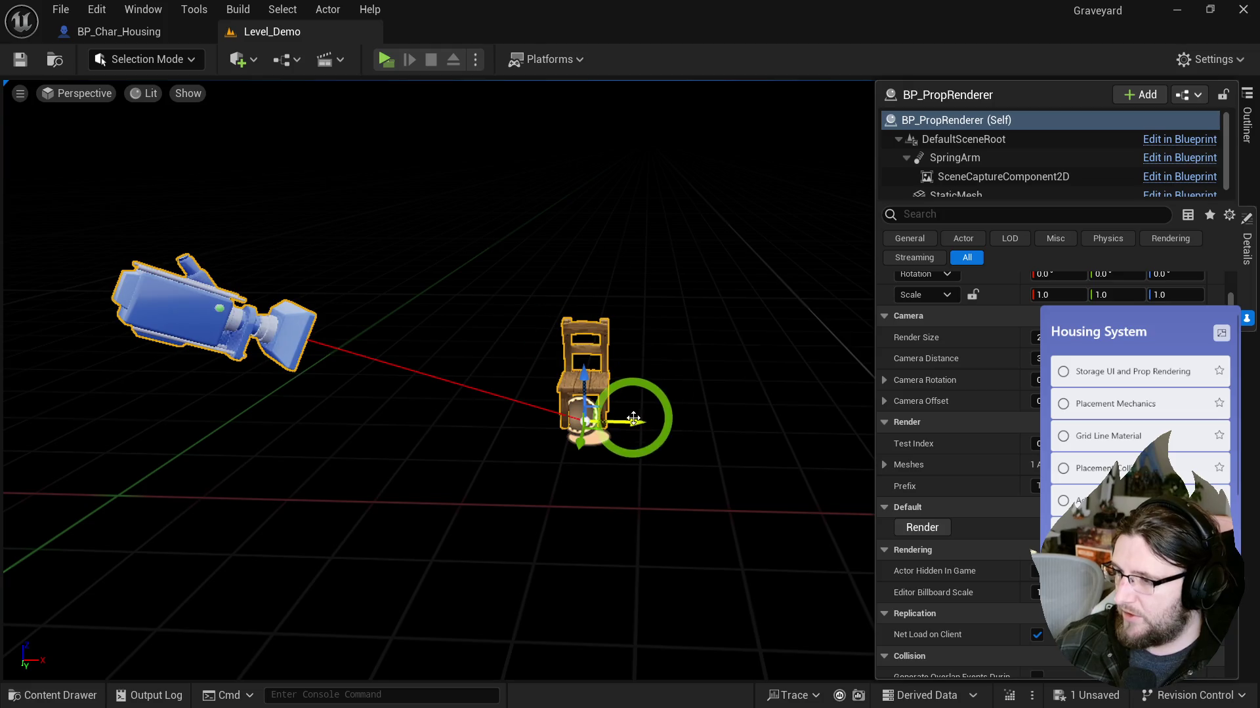
Step: Open the RT_PropRenderer render target from the Content Drawer
{"action": "key", "text": "ctrl+space"}
{"action": "left_click", "coordinate": [577, 435]}
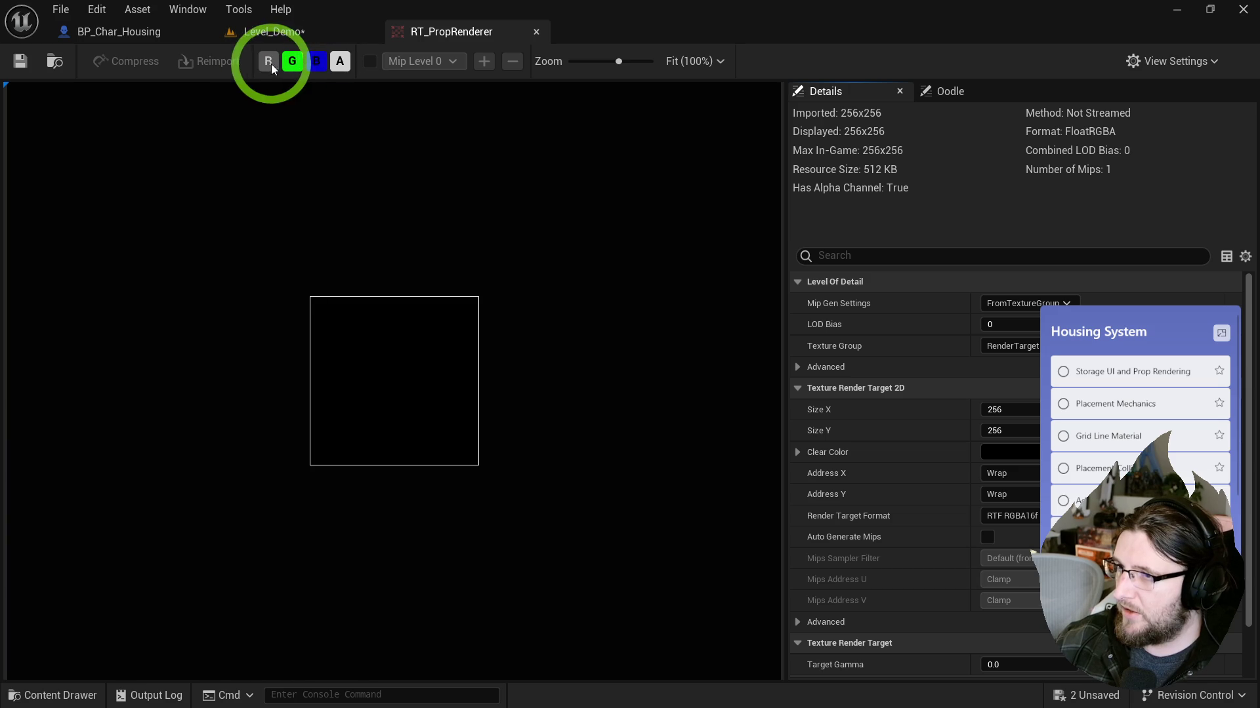
{"action": "middle_click", "coordinate": [460, 35]}
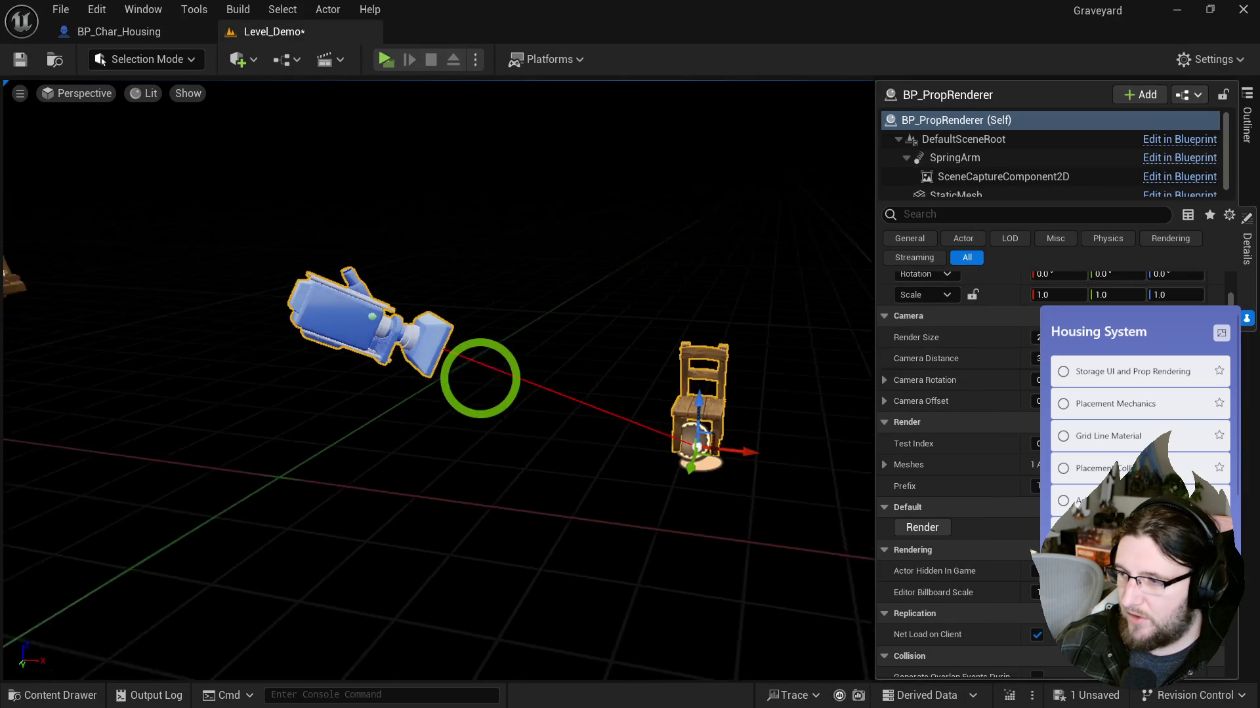
{"action": "key", "text": "ctrl+space"}
{"action": "key", "text": "ctrl+space"}
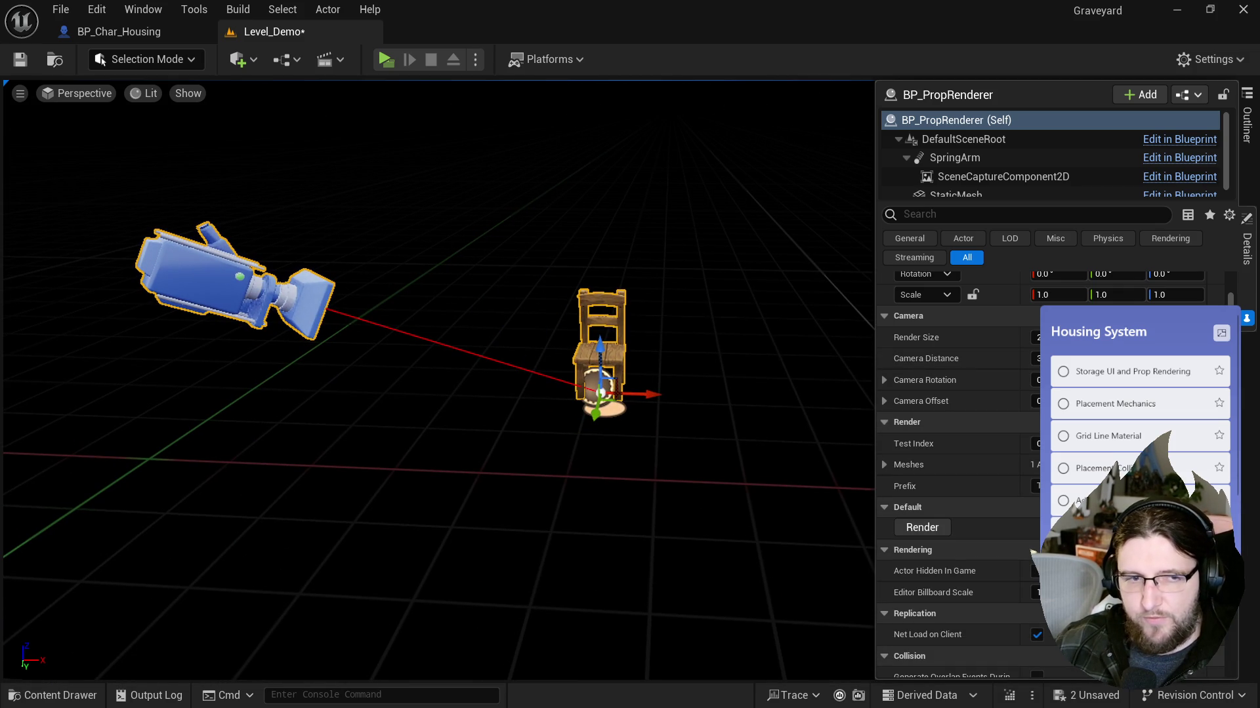
{"action": "key", "text": "ctrl+space"}
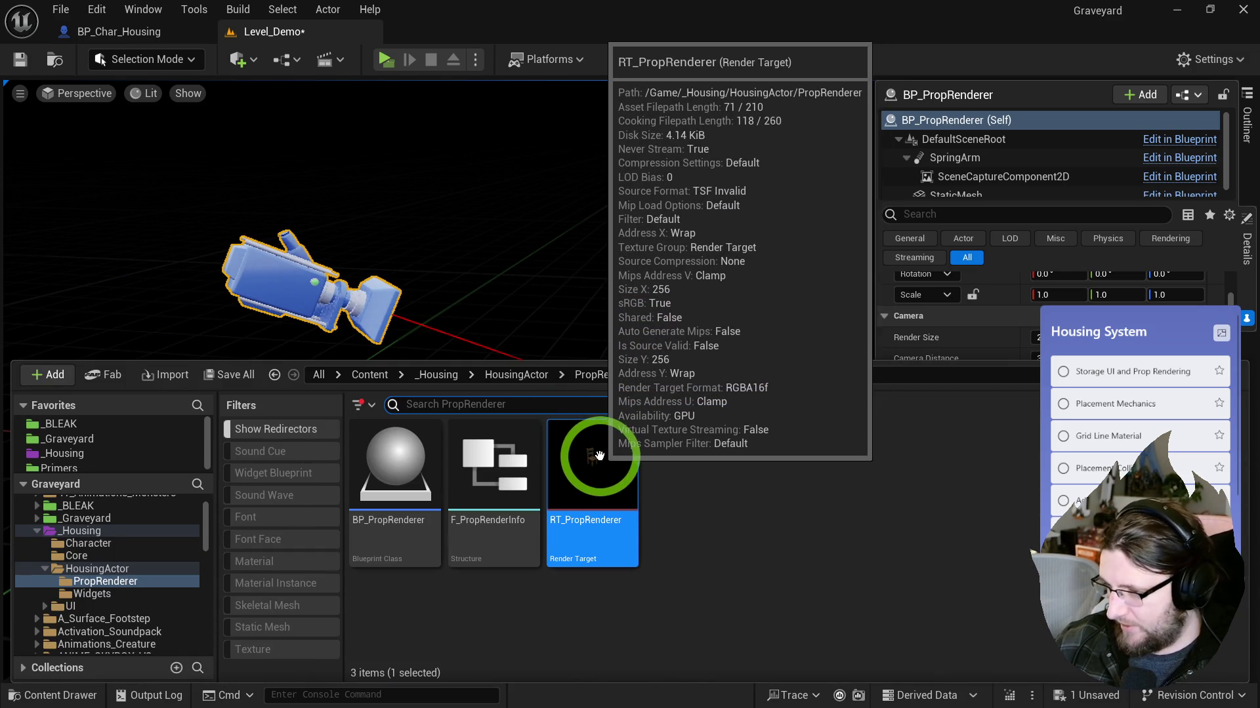
{"action": "key", "text": "ctrl+space"}
Step: Zoom the texture preview and turn off the A channel to see the chair in colour
{"action": "right_click", "coordinate": [614, 351]}
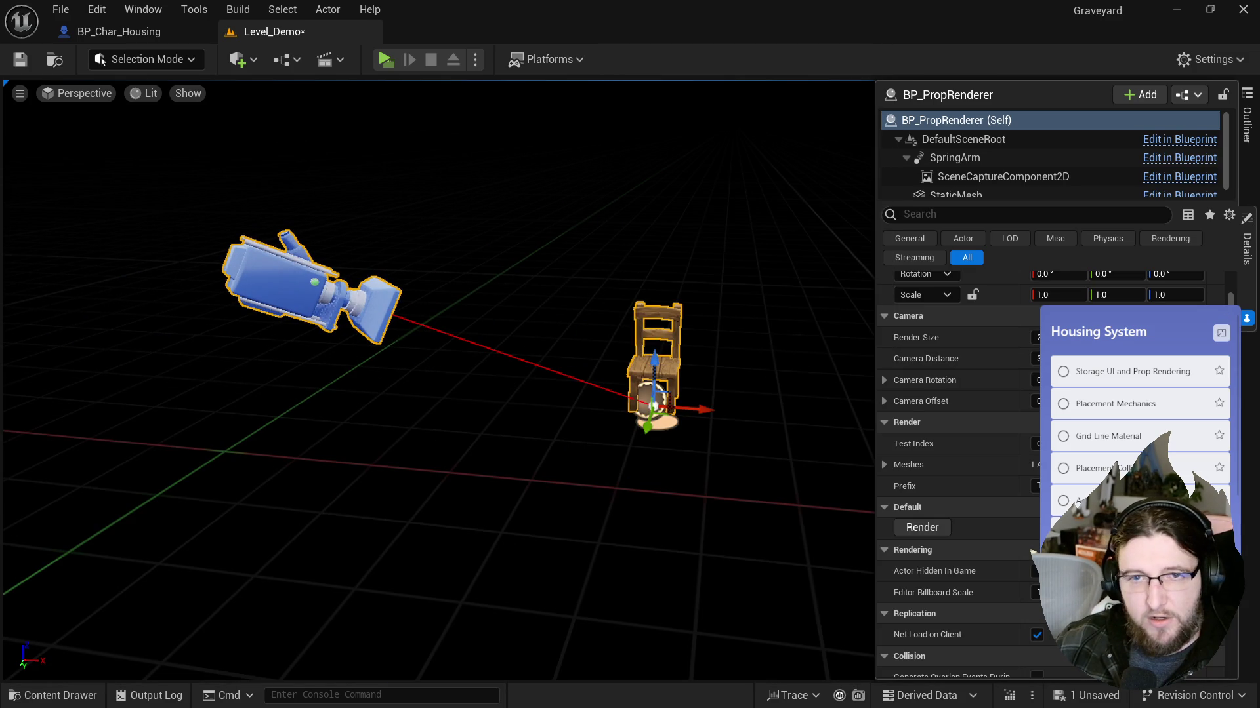
{"action": "scroll", "coordinate": [385, 371], "scroll_direction": "up", "scroll_amount": 8}
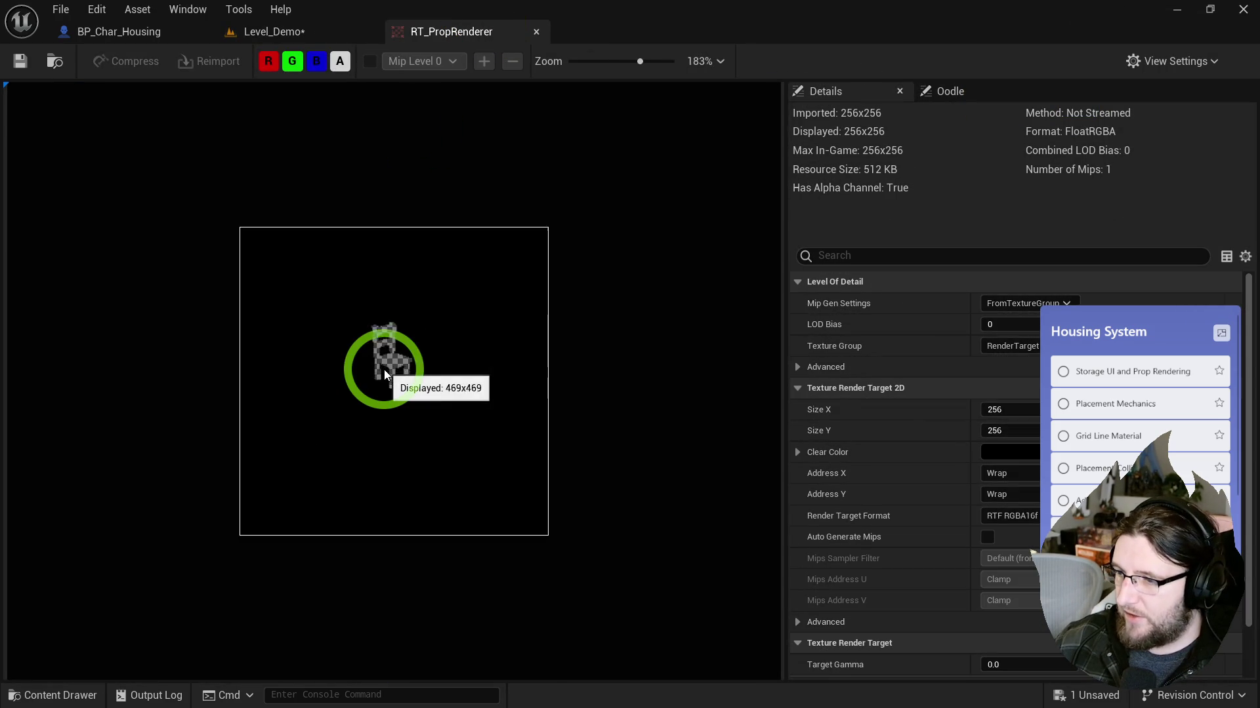
{"action": "scroll", "coordinate": [385, 374], "scroll_direction": "down", "scroll_amount": 4}
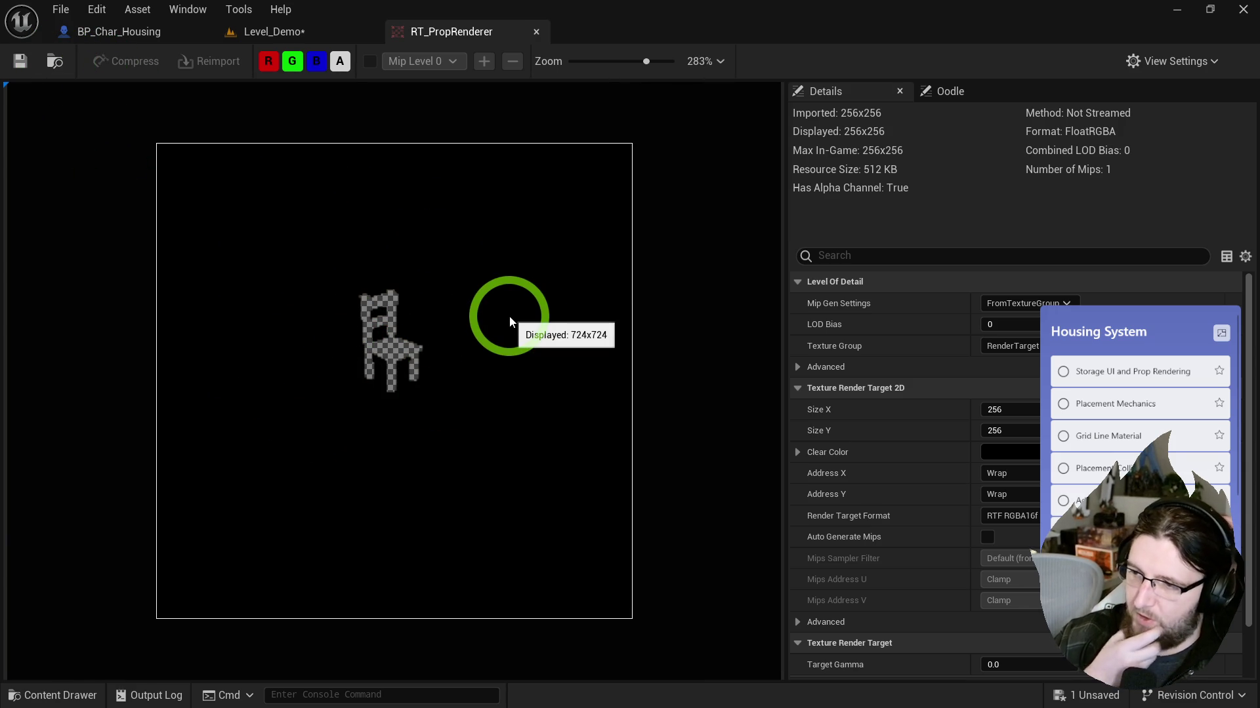
{"action": "left_click", "coordinate": [339, 59]}
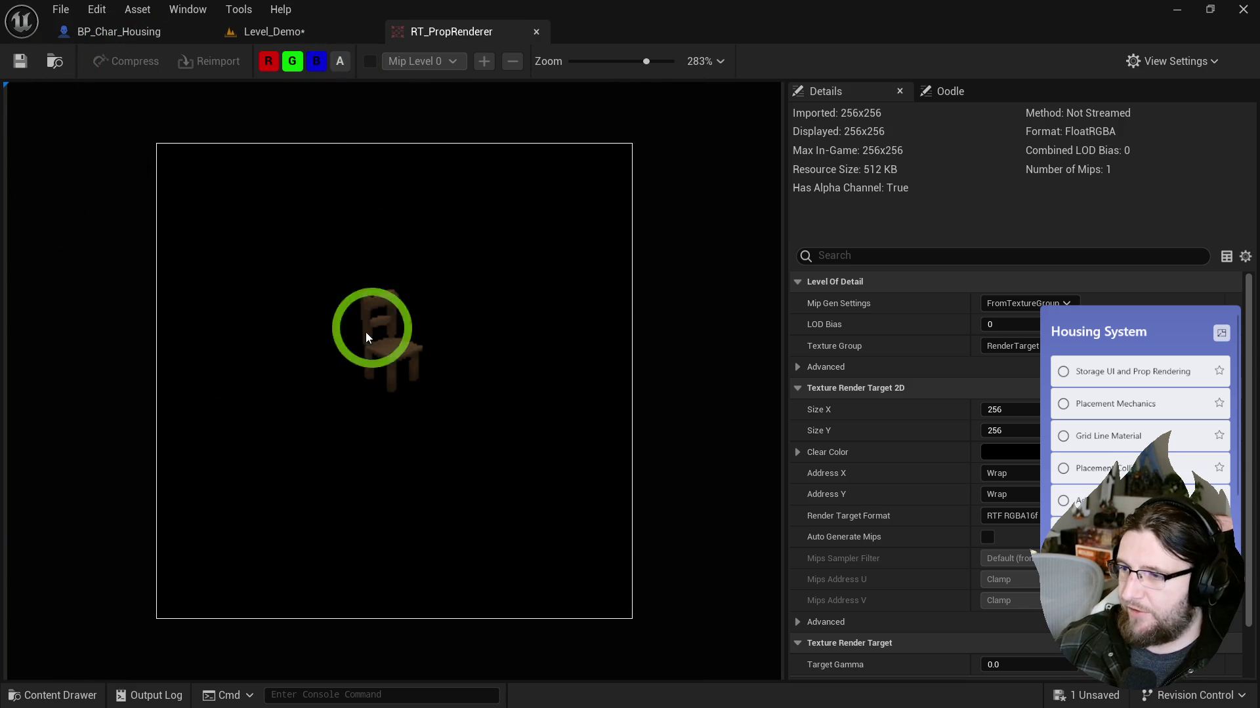
{"action": "scroll", "coordinate": [327, 408], "scroll_direction": "down", "scroll_amount": 5}
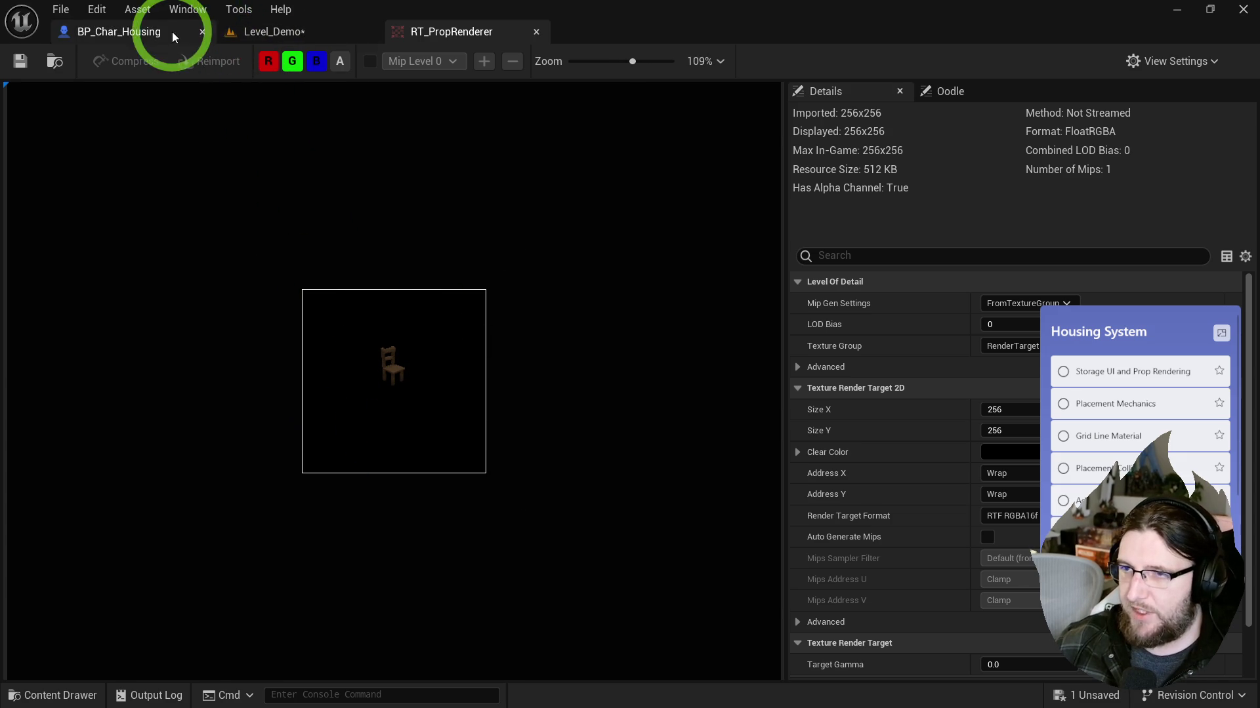
Step: In Level_Demo, orbit the view to frame the camera prop and the chair together
{"action": "left_click", "coordinate": [251, 33]}
{"action": "mouse_move", "coordinate": [807, 453]}
{"action": "left_mouse_down"}
{"action": "mouse_move", "coordinate": [773, 472]}
{"action": "mouse_move", "coordinate": [717, 464]}
{"action": "mouse_move", "coordinate": [697, 501]}
{"action": "mouse_move", "coordinate": [671, 509]}
{"action": "mouse_move", "coordinate": [655, 393]}
{"action": "mouse_move", "coordinate": [655, 423]}
{"action": "left_mouse_up"}
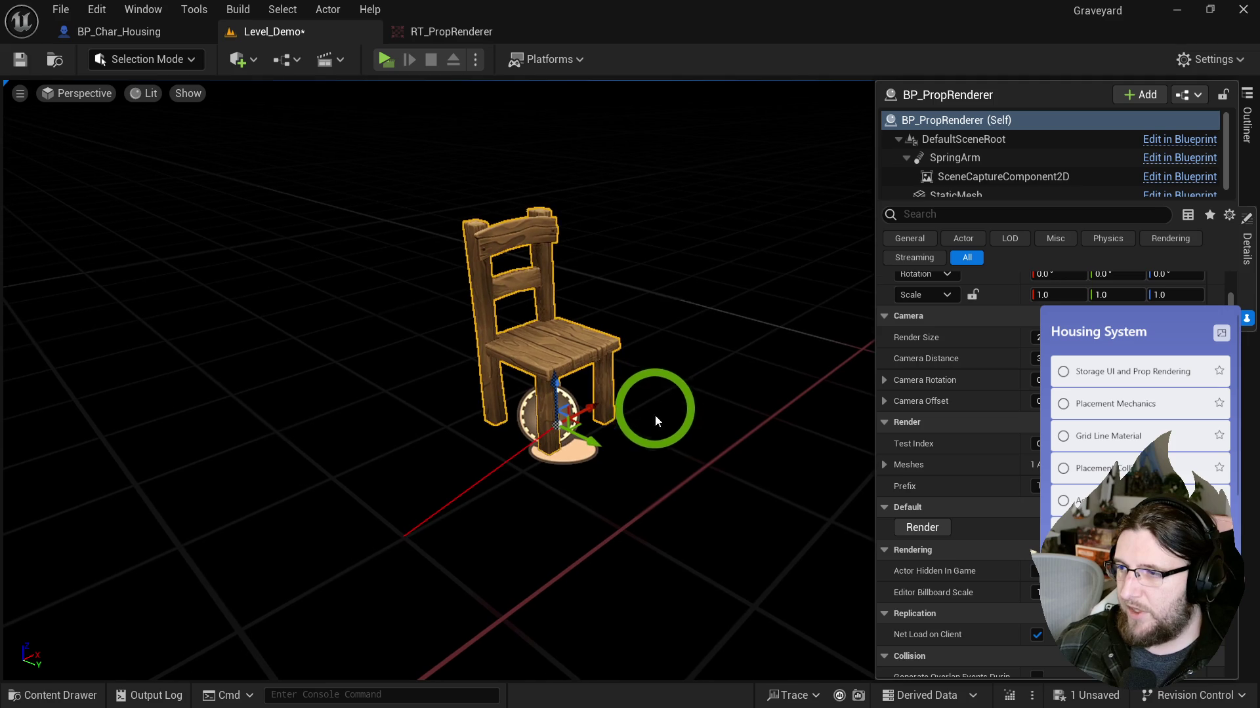
{"action": "mouse_move", "coordinate": [751, 397]}
{"action": "left_mouse_down"}
{"action": "mouse_move", "coordinate": [787, 486]}
{"action": "mouse_move", "coordinate": [708, 478]}
{"action": "mouse_move", "coordinate": [787, 469]}
{"action": "mouse_move", "coordinate": [659, 379]}
{"action": "left_mouse_up"}
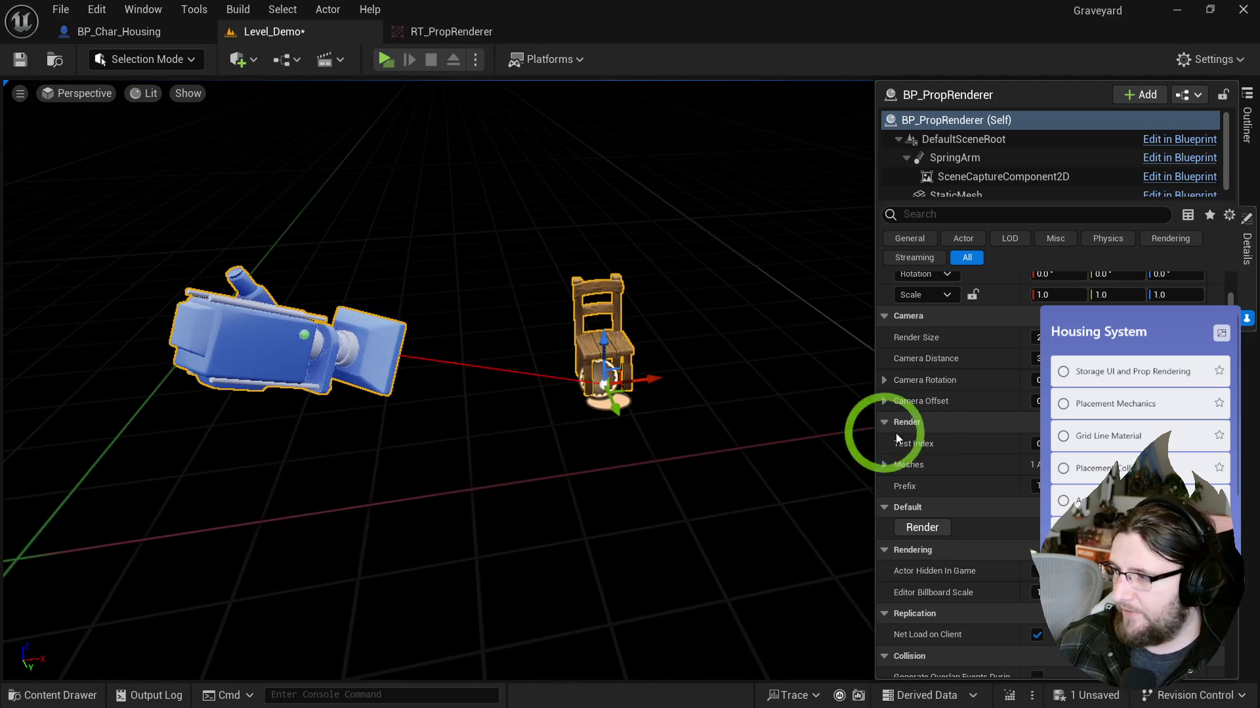
{"action": "key", "text": "ctrl+space"}
{"action": "left_click", "coordinate": [593, 459]}
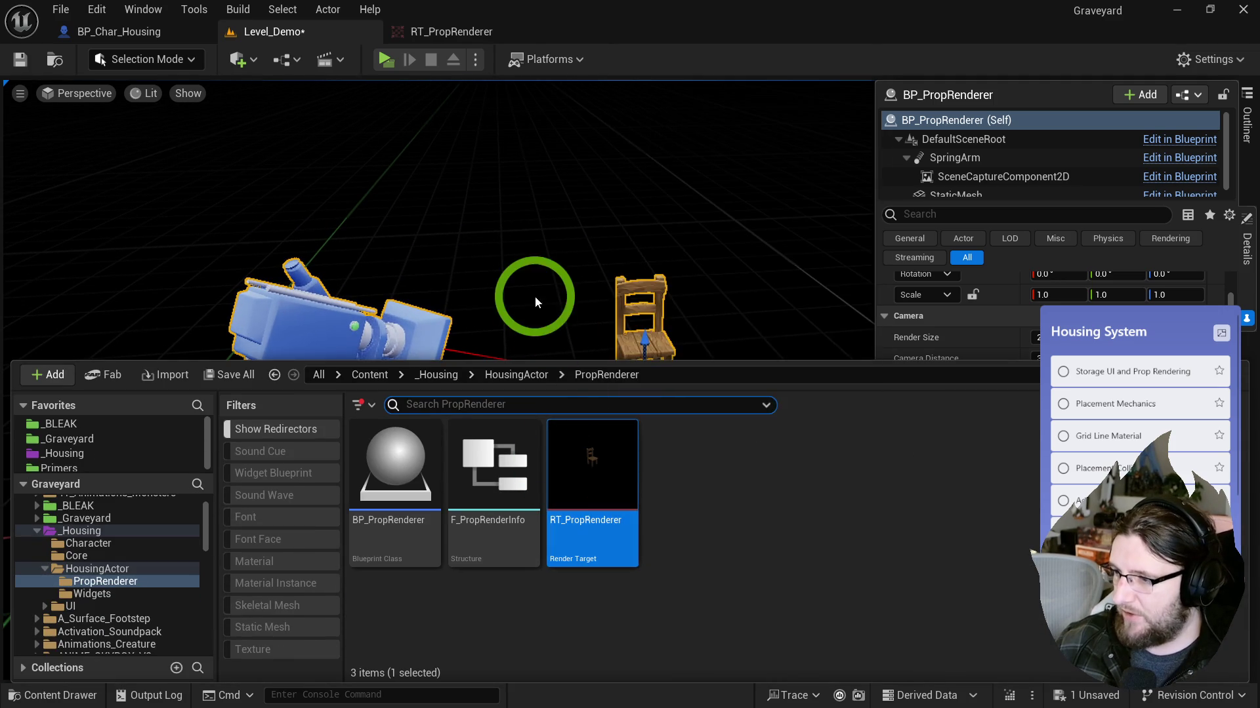
{"action": "left_click_drag", "start_coordinate": [536, 304], "coordinate": [539, 305]}
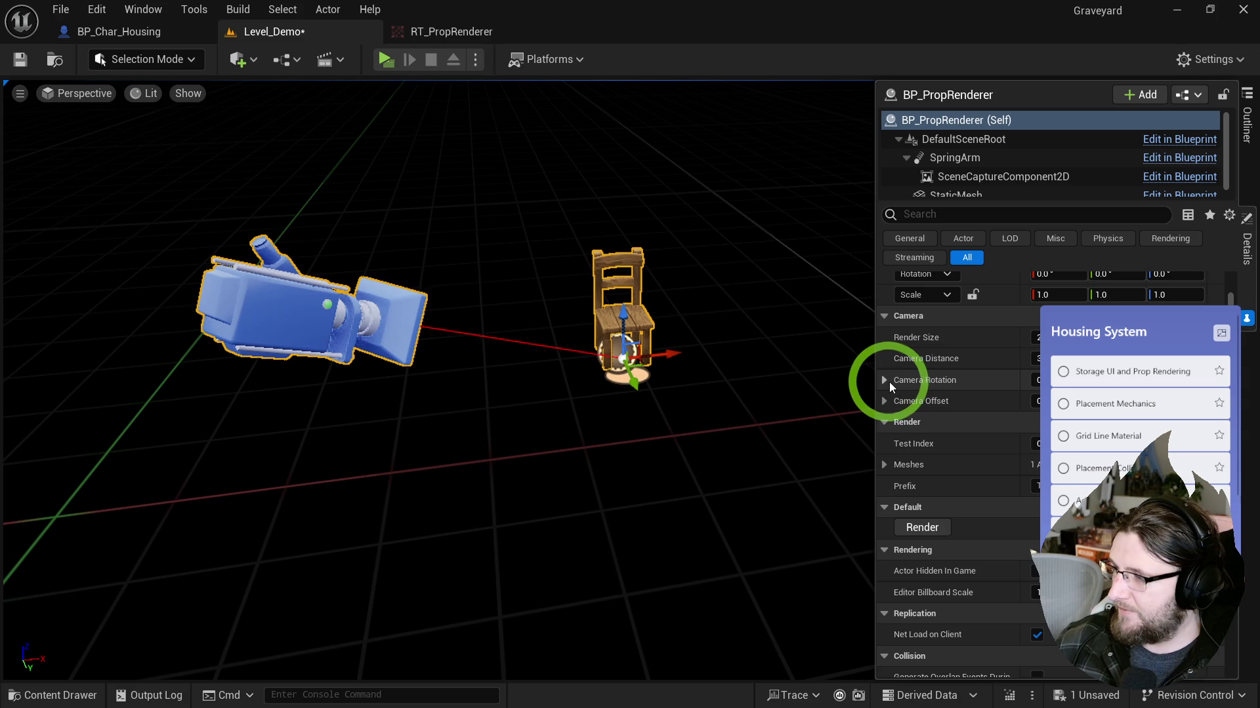
Step: Expand Camera Offset, test Z at 5, undo it, and save the level
{"action": "left_click", "coordinate": [885, 399]}
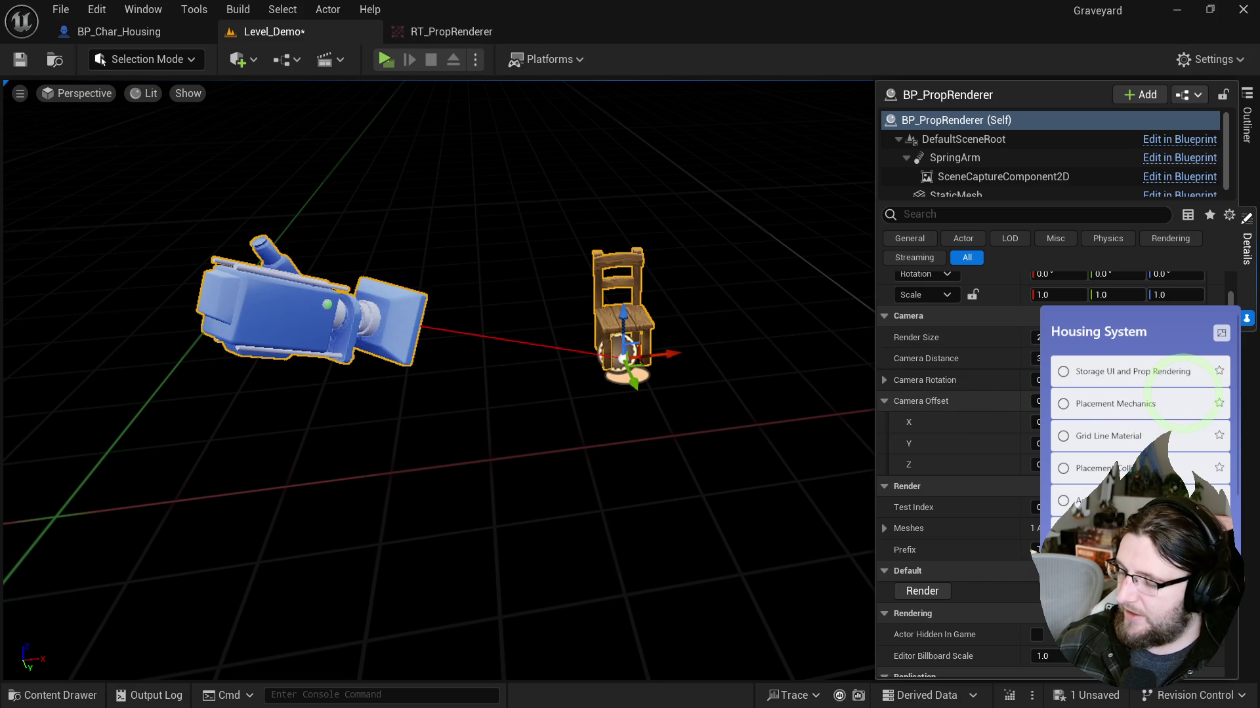
{"action": "left_click_drag", "start_coordinate": [1036, 464], "coordinate": [1056, 465]}
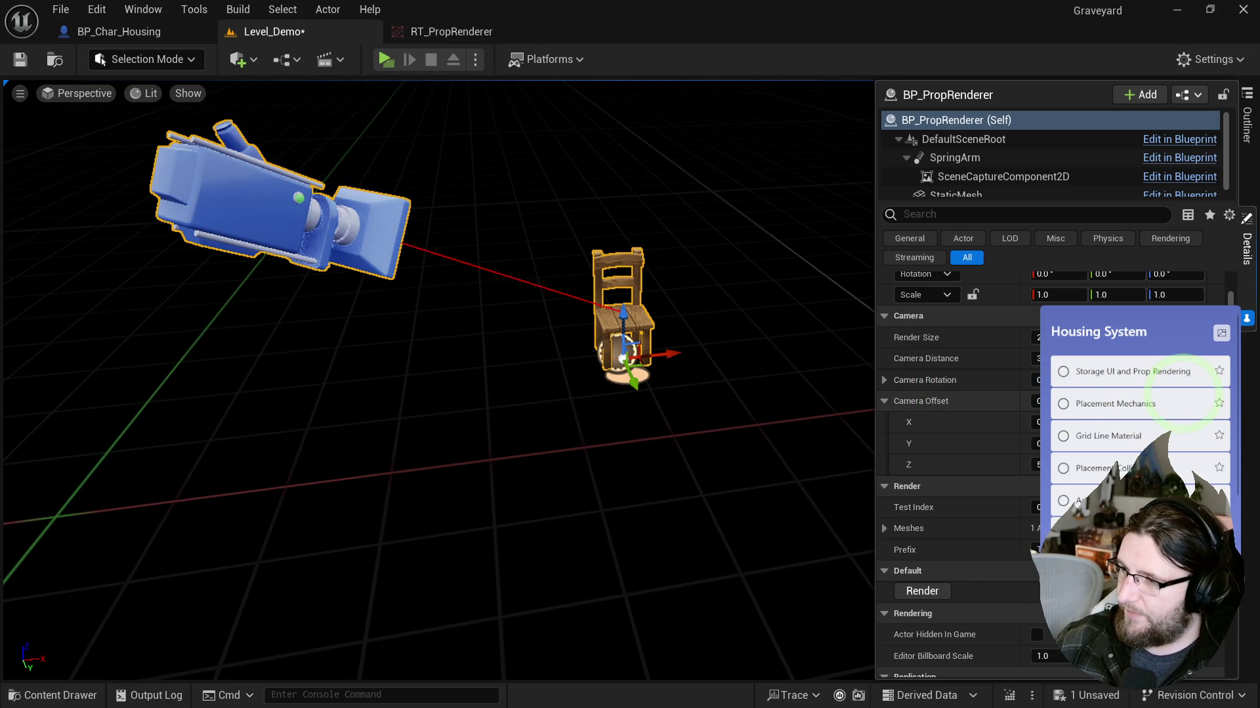
{"action": "key", "text": "ctrl+z"}
{"action": "left_click", "coordinate": [665, 323]}
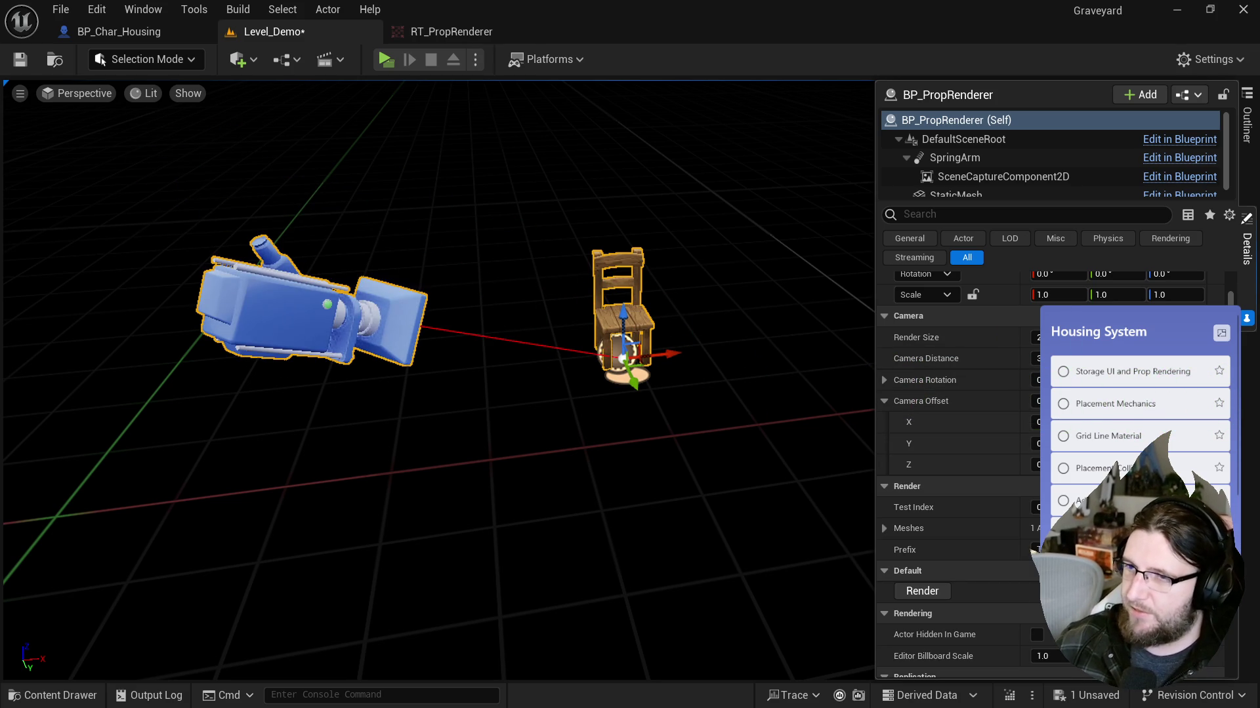
{"action": "key", "text": "ctrl+space"}
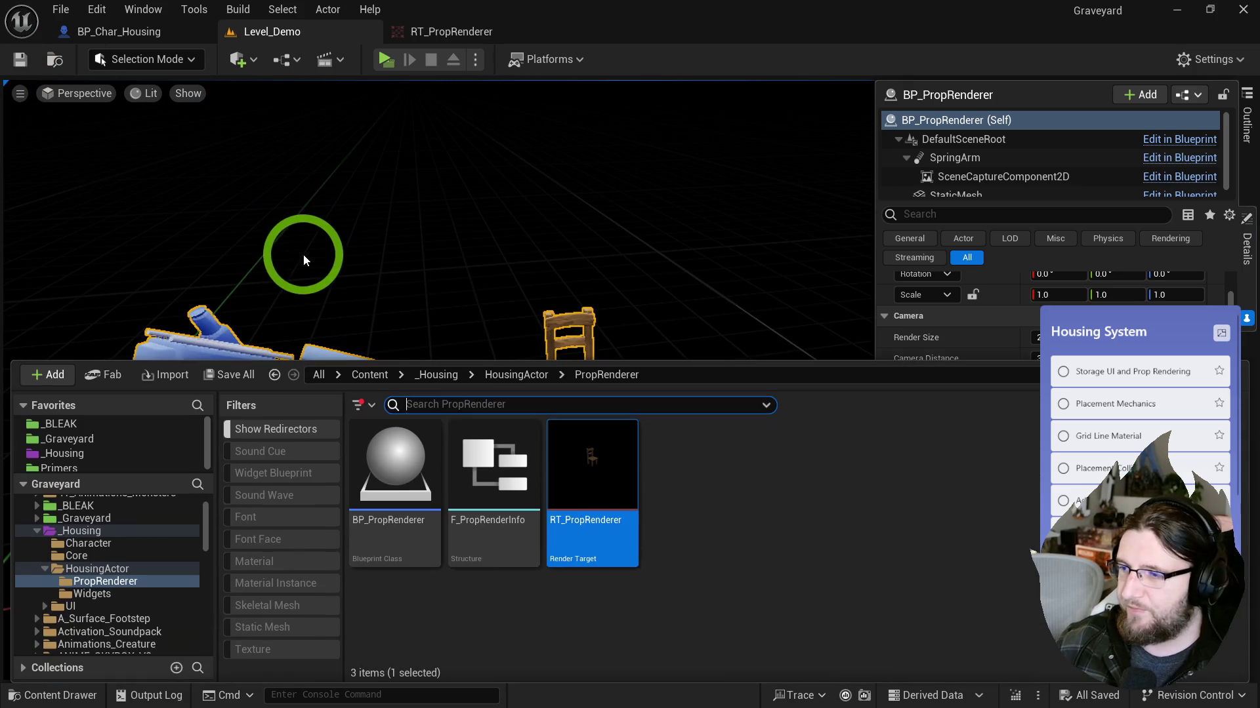
Step: Open BP_PropRenderer from the PropRenderer folder and dock it beside Level_Demo
{"action": "left_click", "coordinate": [98, 572]}
{"action": "left_click", "coordinate": [397, 535]}
{"action": "left_click", "coordinate": [92, 581]}
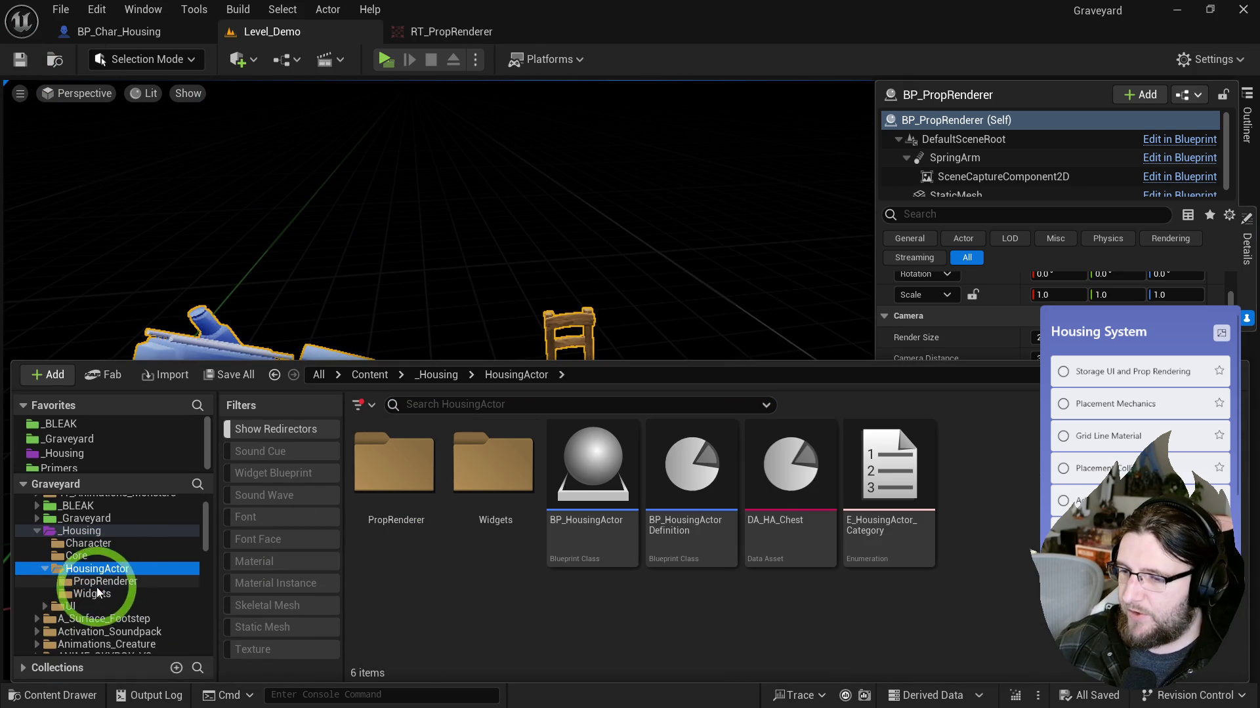
{"action": "left_click", "coordinate": [591, 453]}
{"action": "left_click", "coordinate": [408, 457]}
{"action": "left_click", "coordinate": [420, 477]}
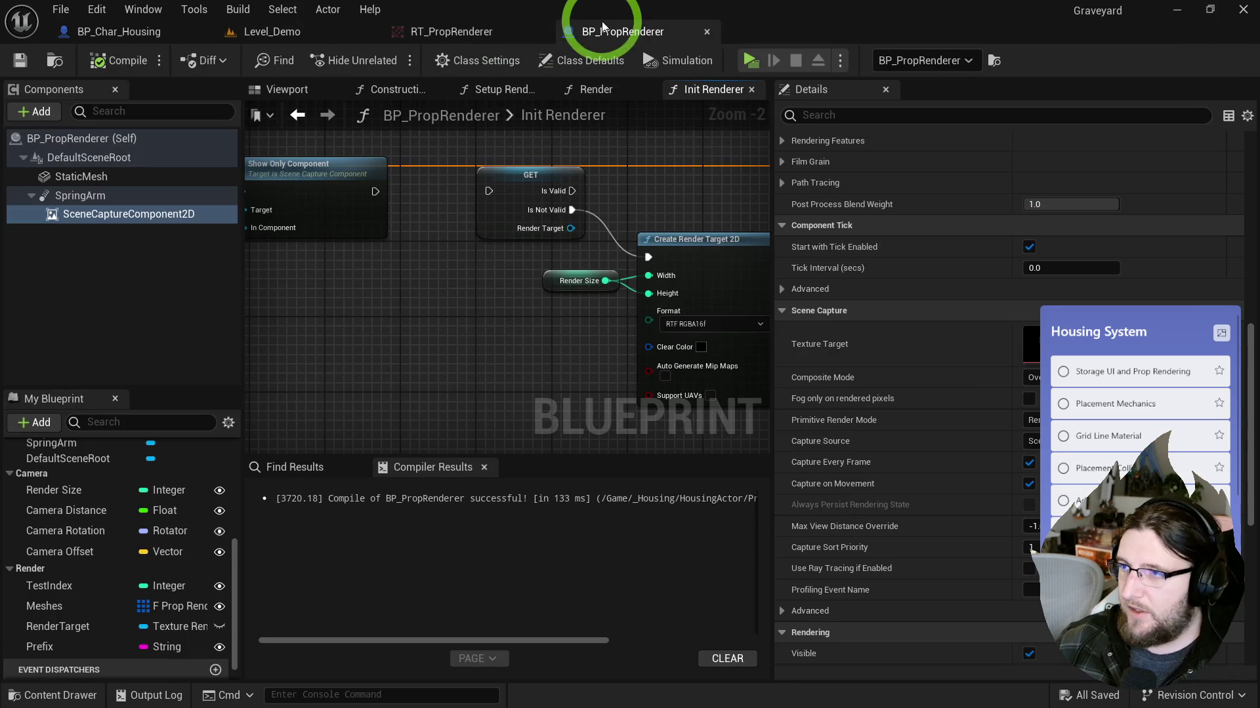
{"action": "left_click_drag", "start_coordinate": [675, 32], "coordinate": [463, 31]}
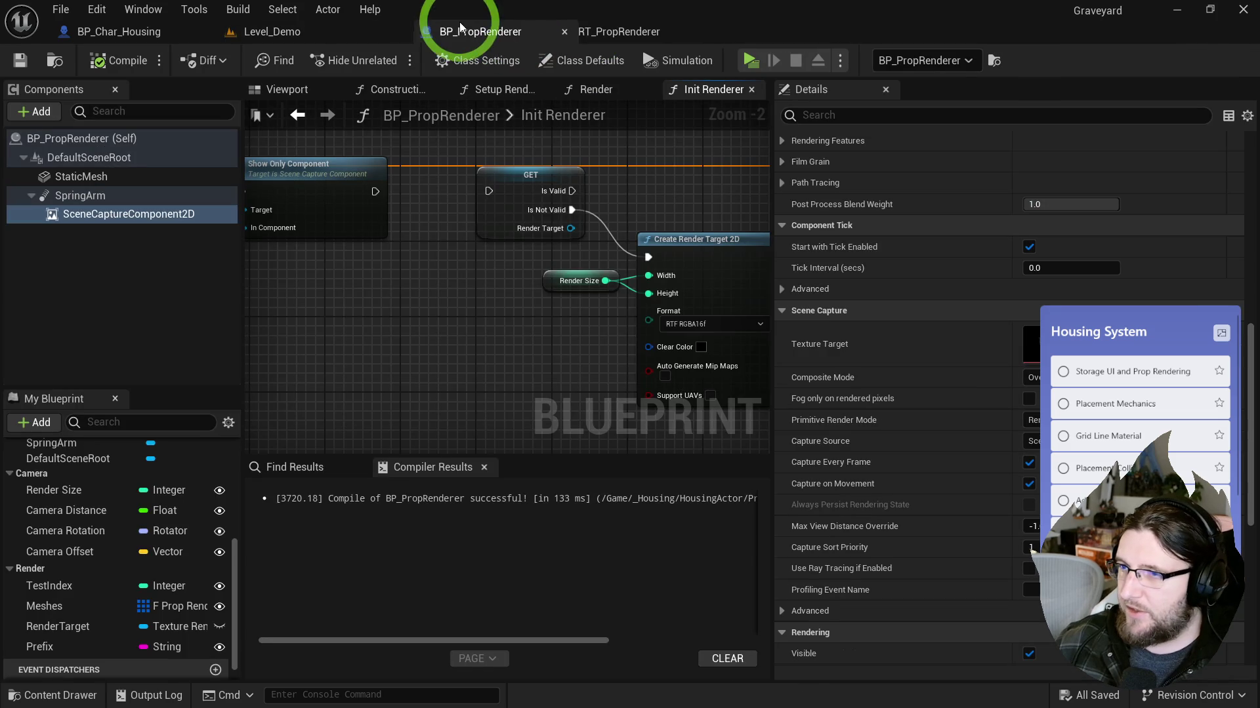
Step: Close the BP_Char_Housing editor and rename the Setup Renderer function to 'Setup Mesh'
{"action": "middle_click", "coordinate": [109, 32]}
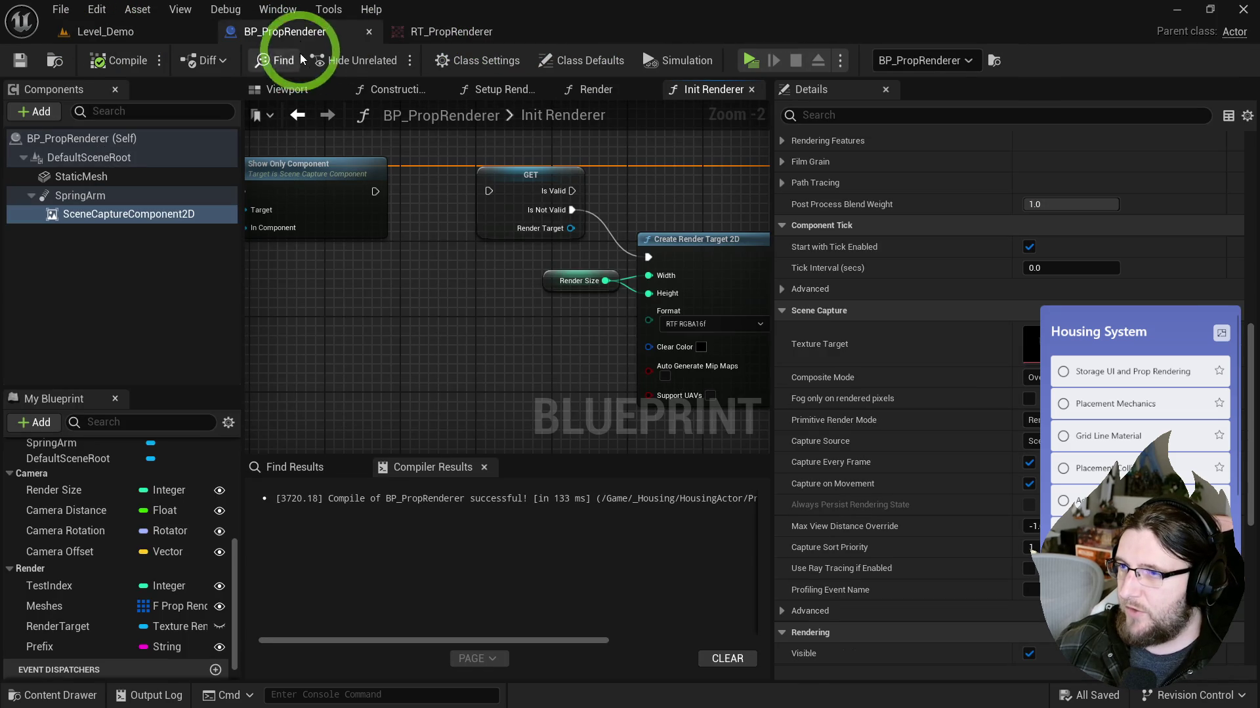
{"action": "mouse_move", "coordinate": [365, 183]}
{"action": "left_mouse_down"}
{"action": "mouse_move", "coordinate": [549, 214]}
{"action": "mouse_move", "coordinate": [695, 217]}
{"action": "mouse_move", "coordinate": [736, 244]}
{"action": "left_mouse_up"}
{"action": "left_click", "coordinate": [506, 89]}
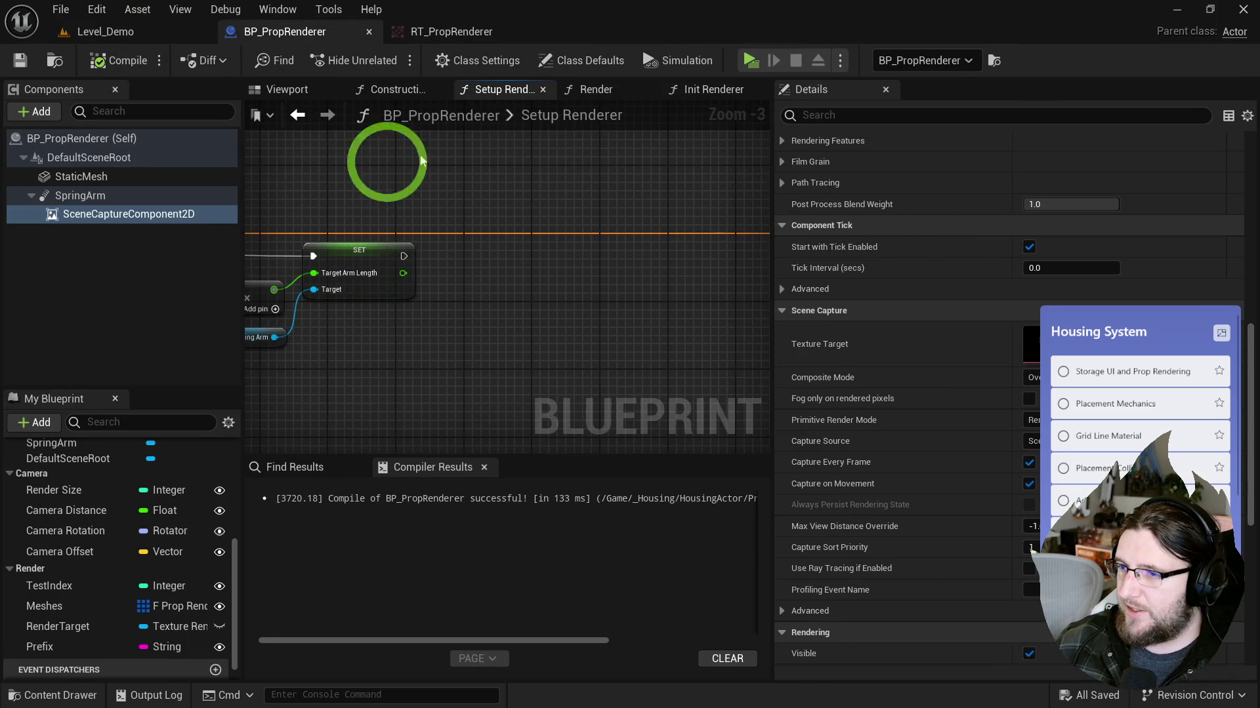
{"action": "mouse_move", "coordinate": [725, 198]}
{"action": "left_mouse_down"}
{"action": "mouse_move", "coordinate": [656, 203]}
{"action": "mouse_move", "coordinate": [984, 223]}
{"action": "mouse_move", "coordinate": [769, 205]}
{"action": "left_mouse_up"}
{"action": "mouse_move", "coordinate": [400, 225]}
{"action": "left_mouse_down"}
{"action": "mouse_move", "coordinate": [367, 230]}
{"action": "mouse_move", "coordinate": [514, 236]}
{"action": "mouse_move", "coordinate": [274, 241]}
{"action": "left_mouse_up"}
{"action": "left_click", "coordinate": [274, 241]}
{"action": "double_click", "coordinate": [291, 232]}
{"action": "type", "text": "Setup Mesh"}
{"action": "key", "text": "Return"}
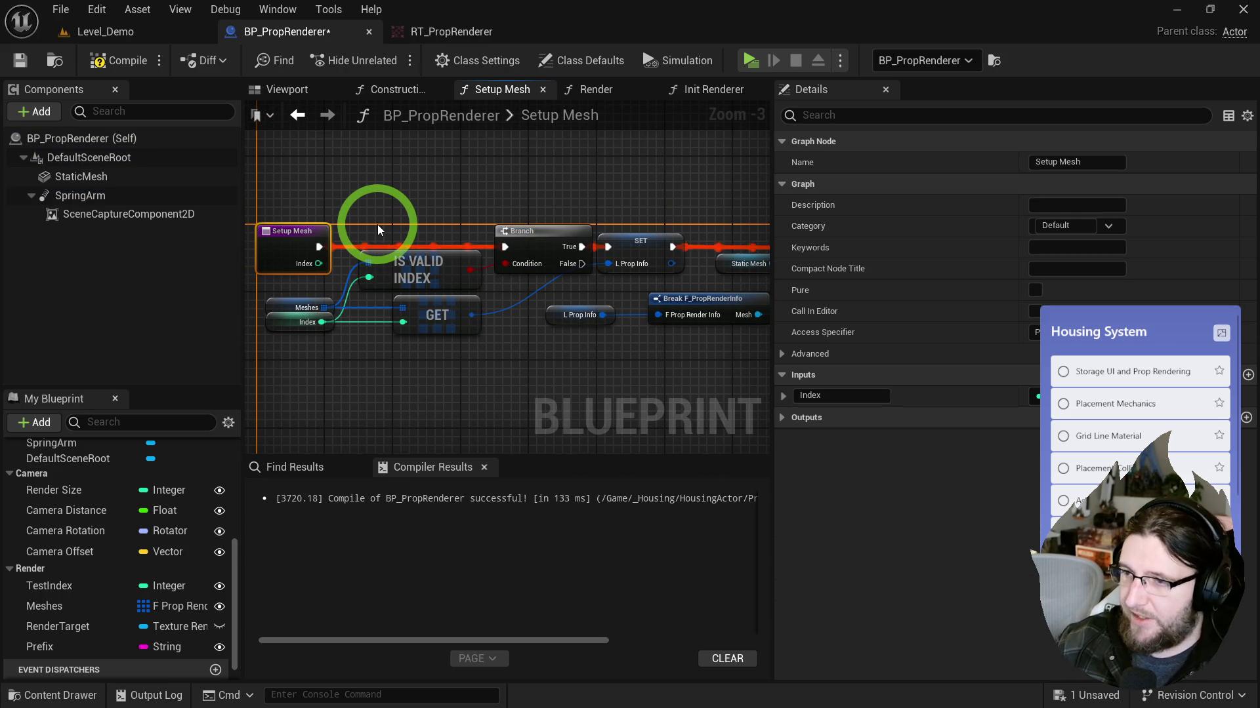
Step: Add a Get Bounds node for the mesh feeding a Break Box Sphere Bounds node
{"action": "mouse_move", "coordinate": [631, 209]}
{"action": "left_mouse_down"}
{"action": "mouse_move", "coordinate": [337, 202]}
{"action": "mouse_move", "coordinate": [304, 220]}
{"action": "mouse_move", "coordinate": [448, 230]}
{"action": "mouse_move", "coordinate": [523, 254]}
{"action": "mouse_move", "coordinate": [321, 278]}
{"action": "mouse_move", "coordinate": [523, 267]}
{"action": "mouse_move", "coordinate": [459, 265]}
{"action": "left_mouse_up"}
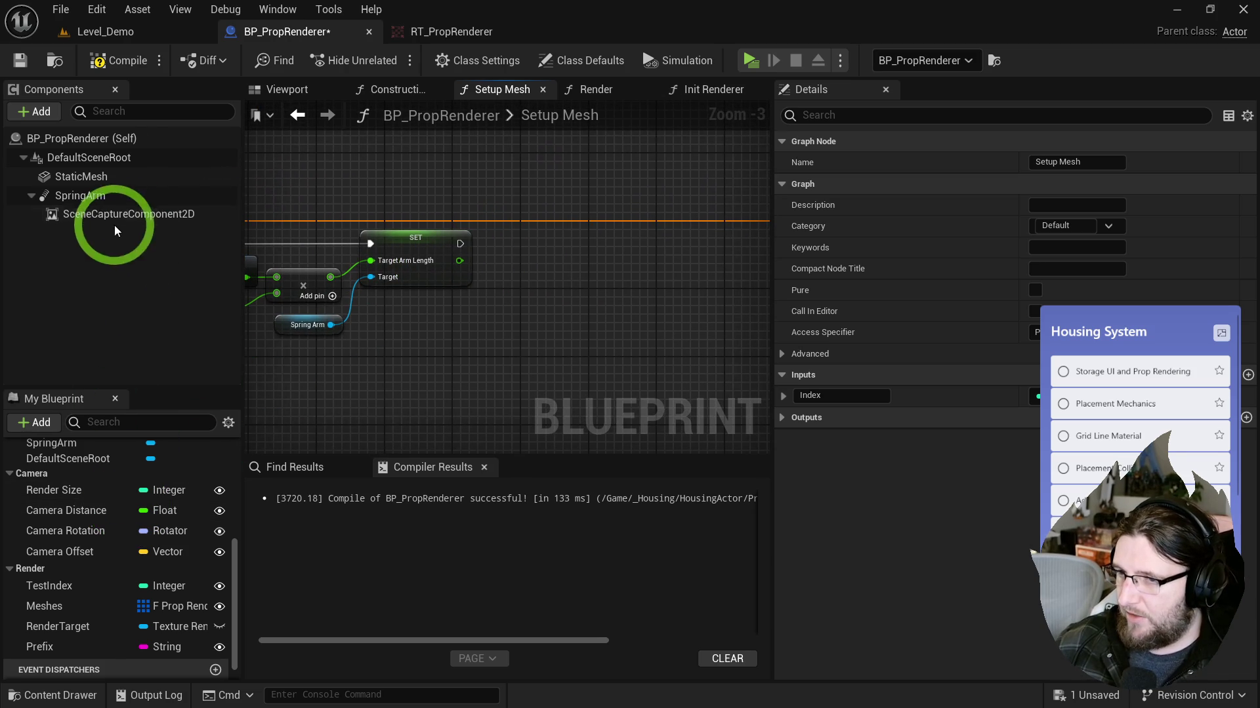
{"action": "mouse_move", "coordinate": [460, 349]}
{"action": "left_mouse_down"}
{"action": "mouse_move", "coordinate": [726, 355]}
{"action": "mouse_move", "coordinate": [678, 348]}
{"action": "mouse_move", "coordinate": [1136, 329]}
{"action": "mouse_move", "coordinate": [518, 315]}
{"action": "mouse_move", "coordinate": [642, 329]}
{"action": "mouse_move", "coordinate": [520, 332]}
{"action": "mouse_move", "coordinate": [644, 290]}
{"action": "mouse_move", "coordinate": [684, 338]}
{"action": "mouse_move", "coordinate": [363, 349]}
{"action": "mouse_move", "coordinate": [455, 326]}
{"action": "mouse_move", "coordinate": [459, 344]}
{"action": "mouse_move", "coordinate": [497, 345]}
{"action": "left_mouse_up"}
{"action": "type", "text": "bounds"}
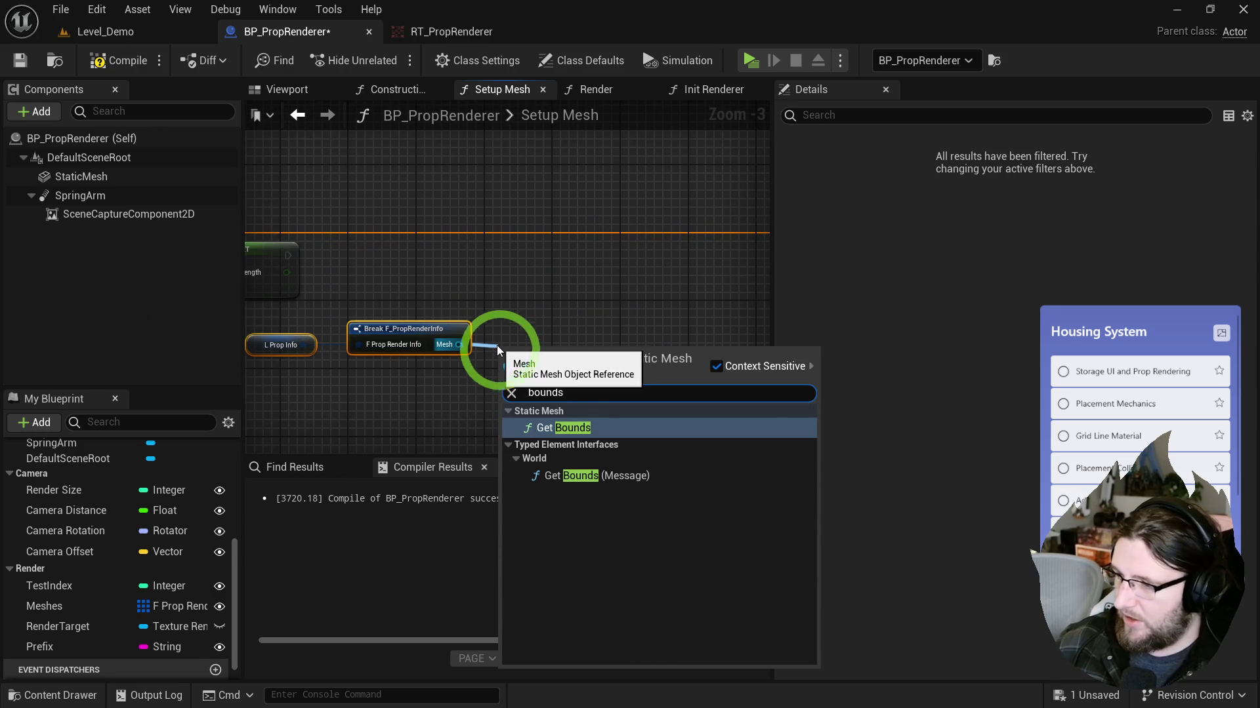
{"action": "left_click", "coordinate": [566, 431]}
{"action": "mouse_move", "coordinate": [564, 345]}
{"action": "left_mouse_down"}
{"action": "mouse_move", "coordinate": [531, 352]}
{"action": "mouse_move", "coordinate": [582, 379]}
{"action": "left_mouse_up"}
{"action": "type", "text": "brt"}
{"action": "key", "text": "BackSpace"}
{"action": "key", "text": "BackSpace"}
{"action": "key", "text": "BackSpace"}
{"action": "type", "text": "eak"}
{"action": "left_click", "coordinate": [626, 426]}
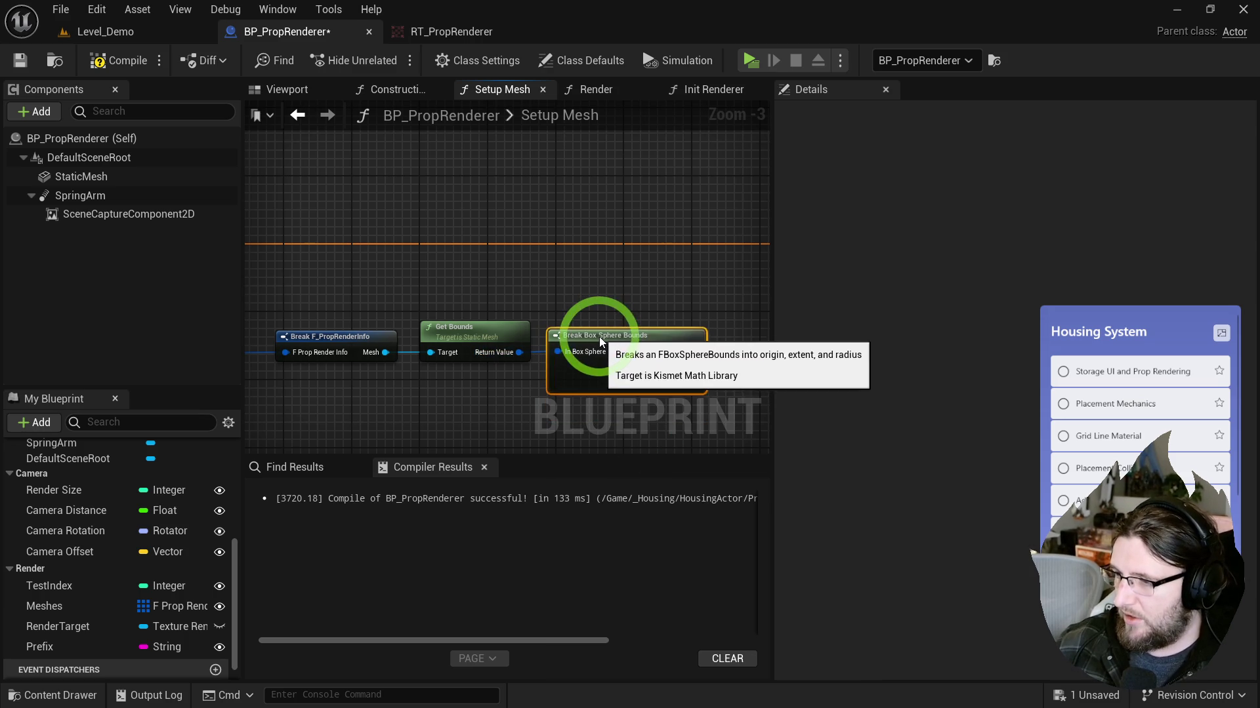
Step: Add Set World Location on Spring Arm, using the bounds Origin and running after SET
{"action": "left_click_drag", "start_coordinate": [92, 196], "coordinate": [667, 313]}
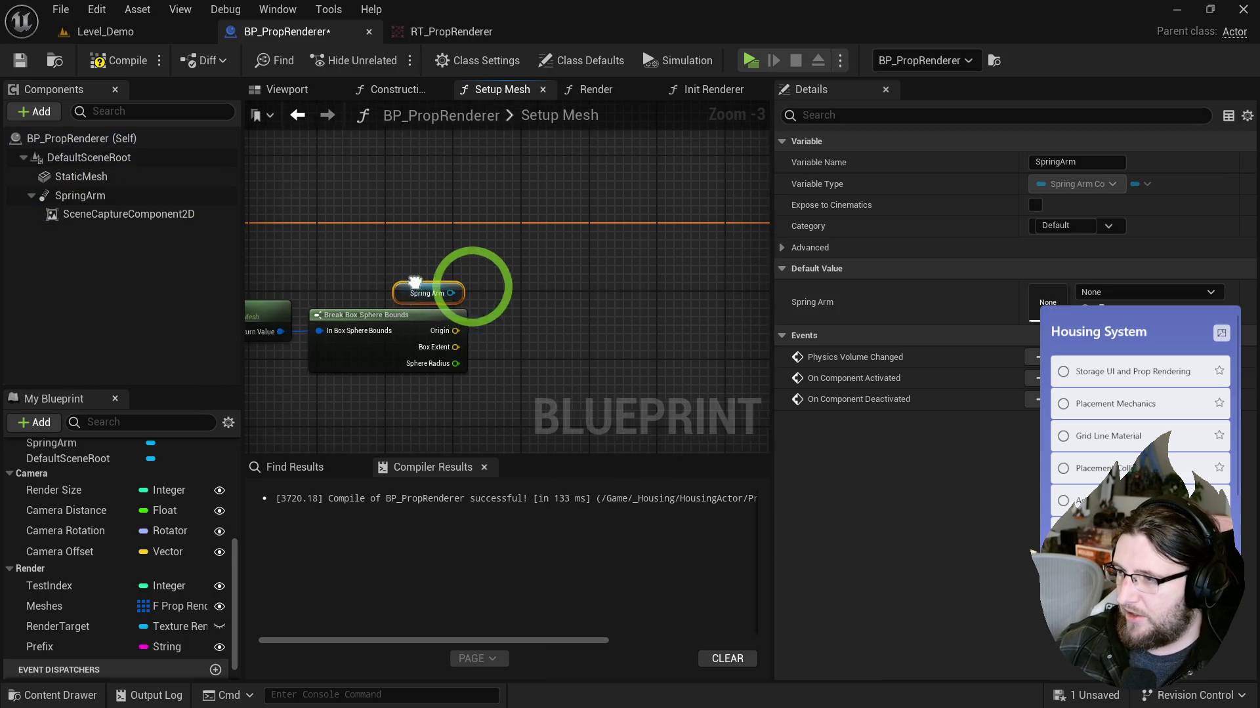
{"action": "left_click_drag", "start_coordinate": [453, 293], "coordinate": [539, 270]}
{"action": "type", "text": "set "}
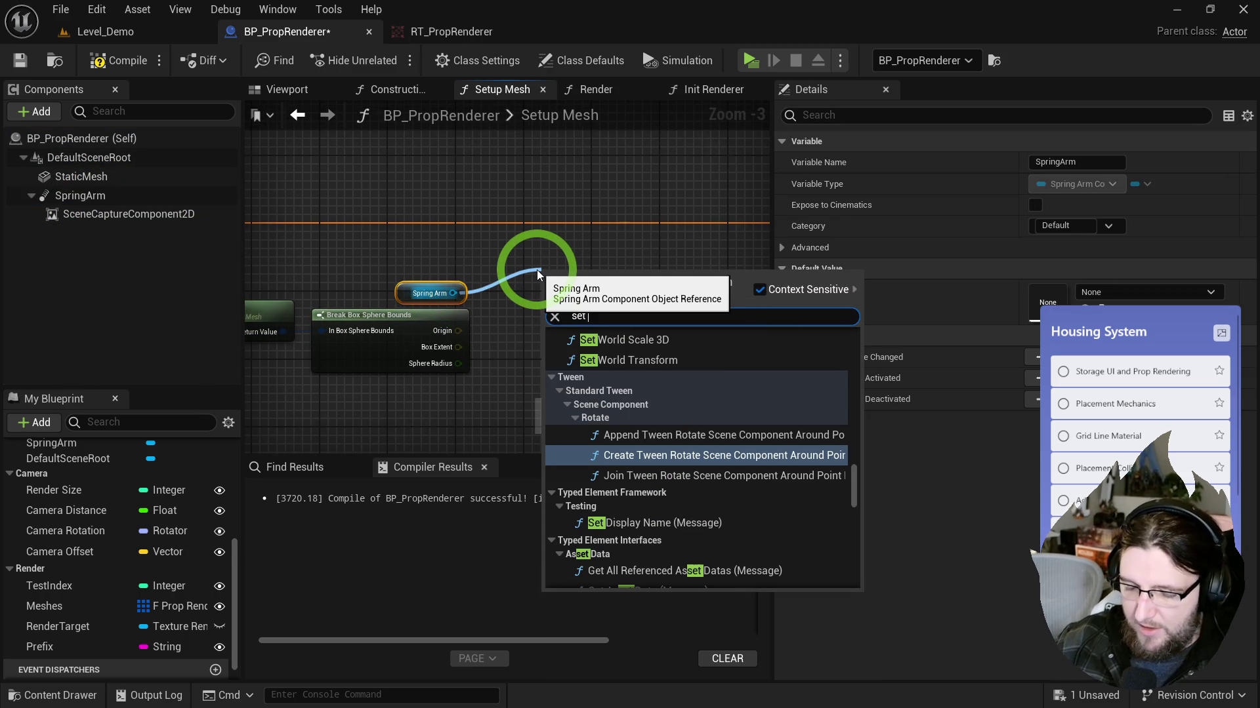
{"action": "type", "text": "world trans"}
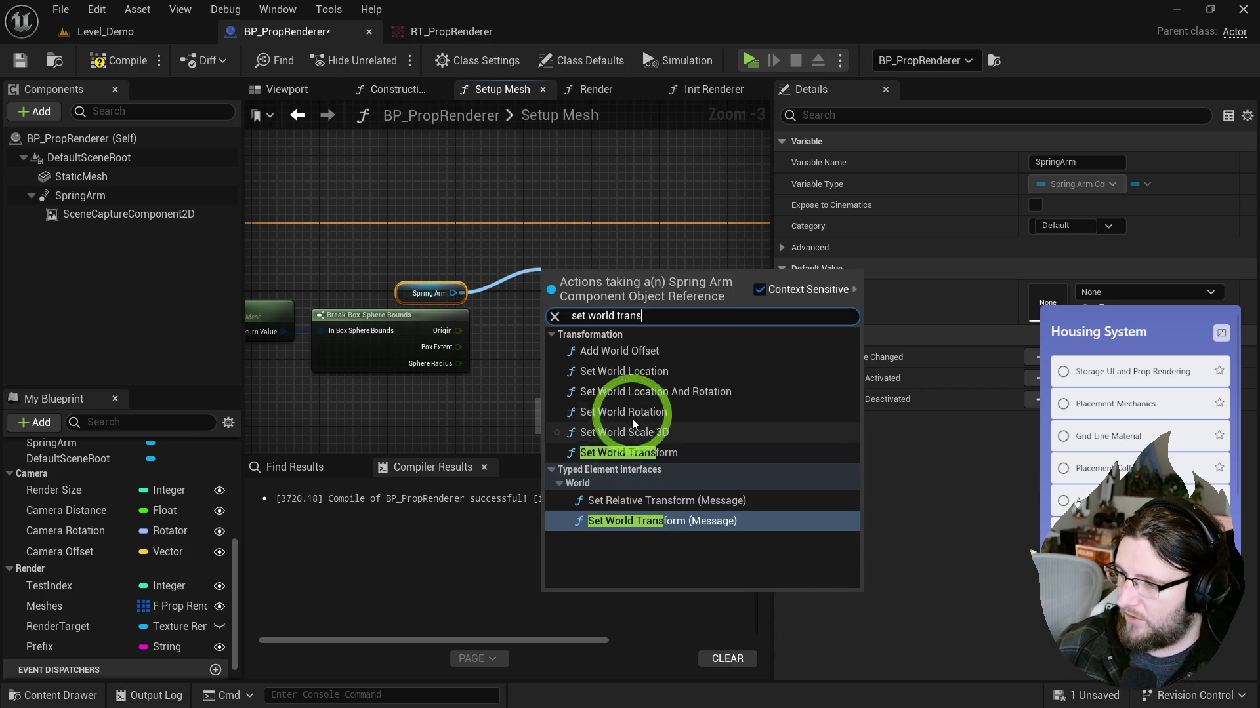
{"action": "left_click", "coordinate": [640, 373]}
{"action": "mouse_move", "coordinate": [459, 336]}
{"action": "left_mouse_down"}
{"action": "mouse_move", "coordinate": [528, 344]}
{"action": "mouse_move", "coordinate": [557, 314]}
{"action": "left_mouse_up"}
{"action": "left_click_drag", "start_coordinate": [705, 303], "coordinate": [454, 302]}
{"action": "mouse_move", "coordinate": [534, 262]}
{"action": "left_mouse_down"}
{"action": "mouse_move", "coordinate": [544, 255]}
{"action": "mouse_move", "coordinate": [484, 230]}
{"action": "left_mouse_up"}
{"action": "left_click_drag", "start_coordinate": [345, 281], "coordinate": [437, 266]}
{"action": "left_click", "coordinate": [636, 115]}
{"action": "left_click", "coordinate": [693, 104]}
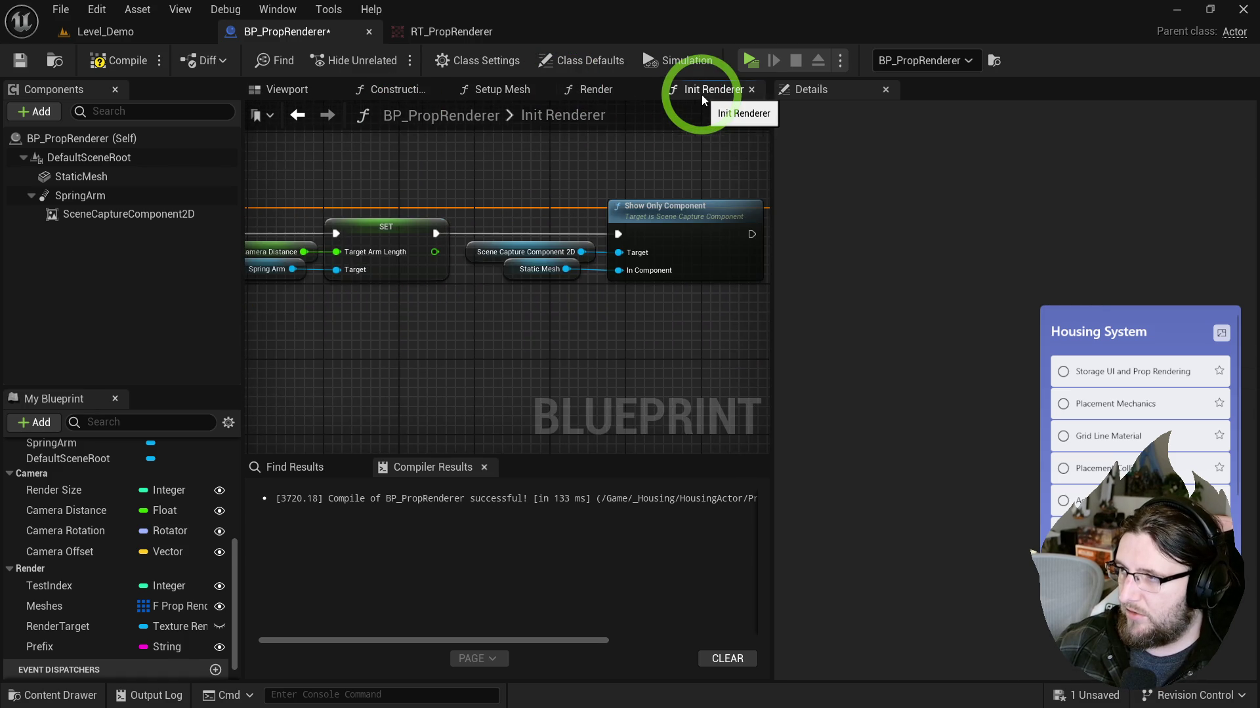
Step: In Init Renderer, copy and paste a second Spring Arm getter
{"action": "mouse_move", "coordinate": [502, 195]}
{"action": "left_mouse_down"}
{"action": "mouse_move", "coordinate": [719, 217]}
{"action": "mouse_move", "coordinate": [899, 214]}
{"action": "mouse_move", "coordinate": [712, 216]}
{"action": "left_mouse_up"}
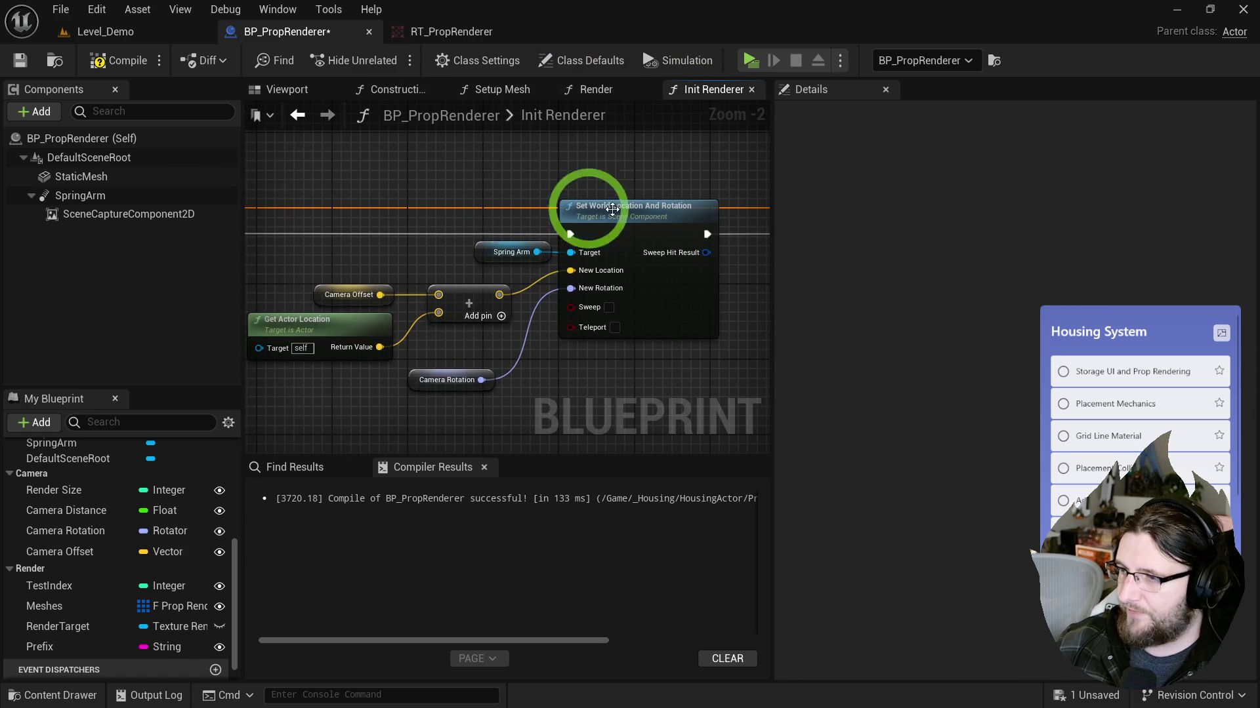
{"action": "left_click_drag", "start_coordinate": [365, 232], "coordinate": [591, 396]}
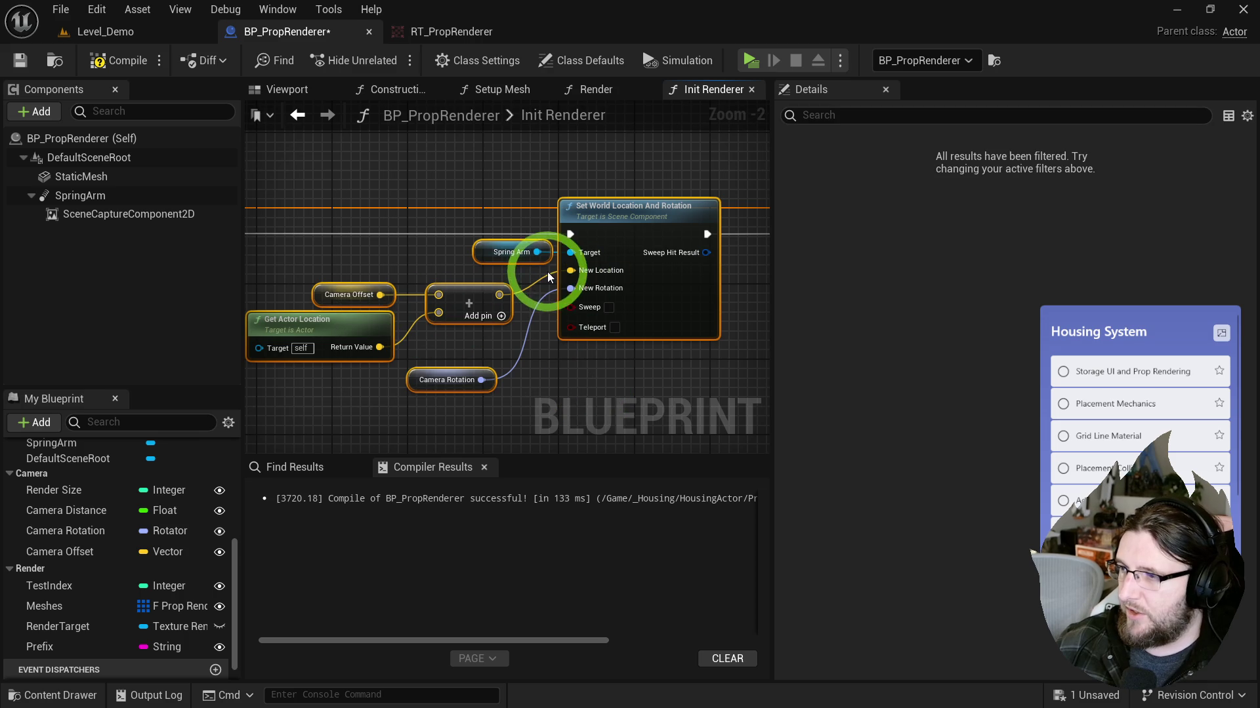
{"action": "left_click", "coordinate": [551, 392]}
{"action": "left_click", "coordinate": [521, 227]}
{"action": "left_click", "coordinate": [531, 256]}
{"action": "key", "text": "ctrl+c"}
{"action": "key", "text": "ctrl+v"}
Step: Add Set World Rotation on Spring Arm, fed by Camera Rotation and run right after Init Renderer starts
{"action": "left_click_drag", "start_coordinate": [474, 225], "coordinate": [515, 211]}
{"action": "type", "text": "set rpt"}
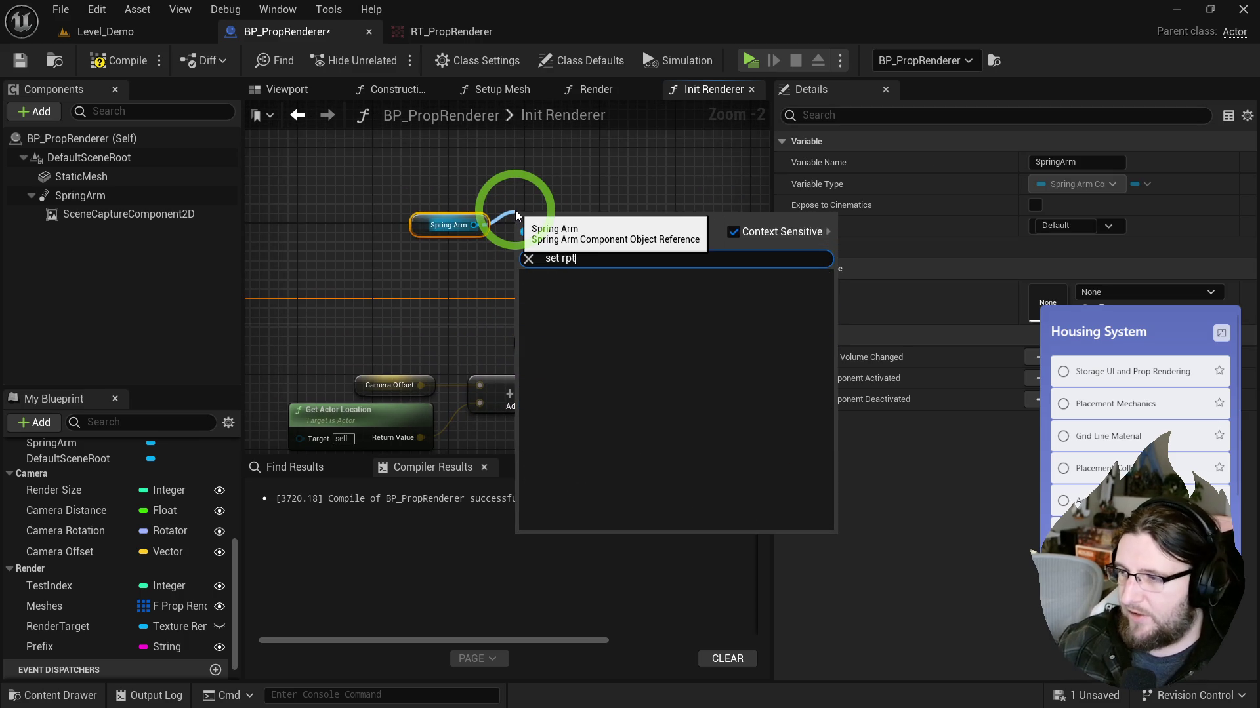
{"action": "key", "text": "BackSpace"}
{"action": "key", "text": "BackSpace"}
{"action": "type", "text": "otat"}
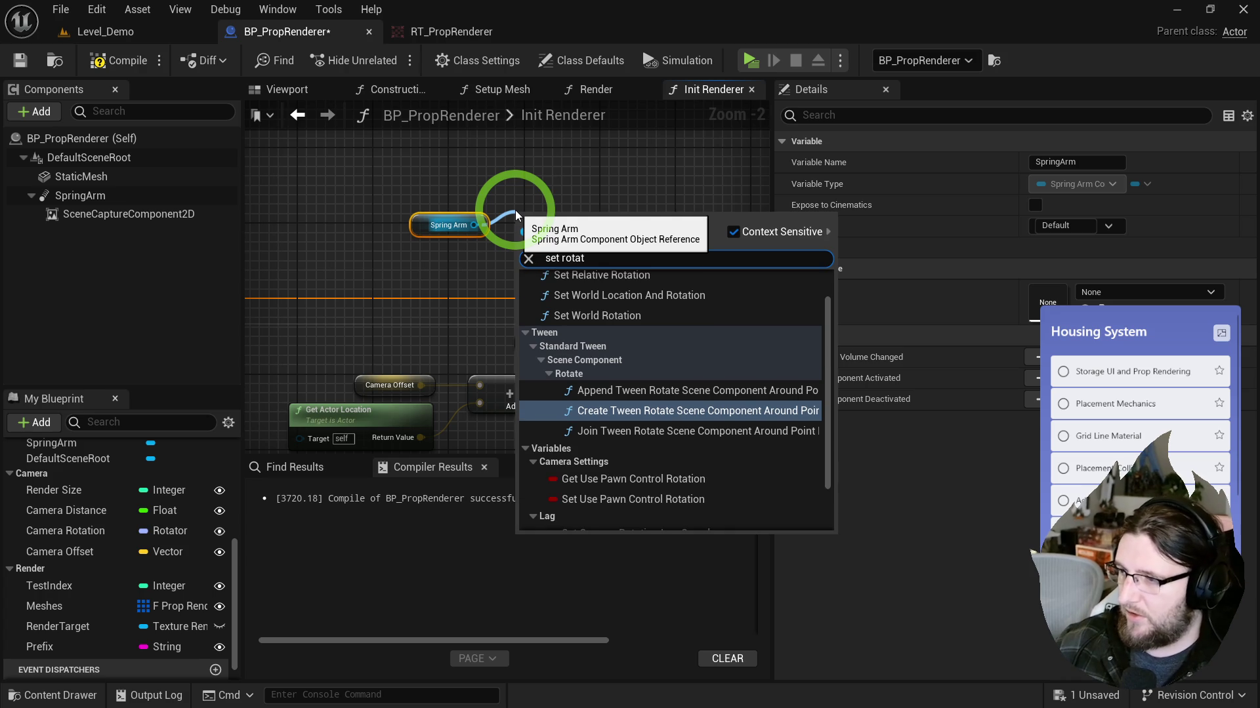
{"action": "left_click", "coordinate": [580, 316]}
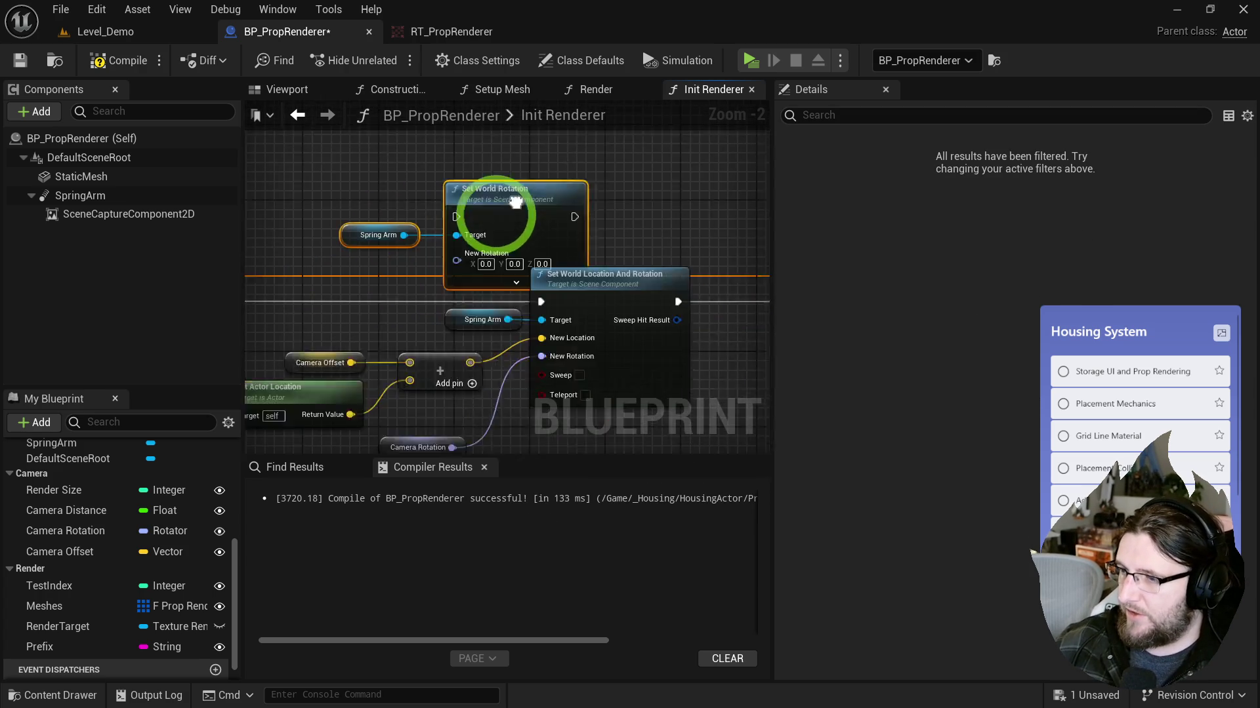
{"action": "mouse_move", "coordinate": [497, 396]}
{"action": "left_mouse_down"}
{"action": "mouse_move", "coordinate": [435, 218]}
{"action": "mouse_move", "coordinate": [580, 217]}
{"action": "left_mouse_up"}
{"action": "mouse_move", "coordinate": [574, 156]}
{"action": "left_mouse_down"}
{"action": "mouse_move", "coordinate": [506, 243]}
{"action": "mouse_move", "coordinate": [317, 265]}
{"action": "left_mouse_up"}
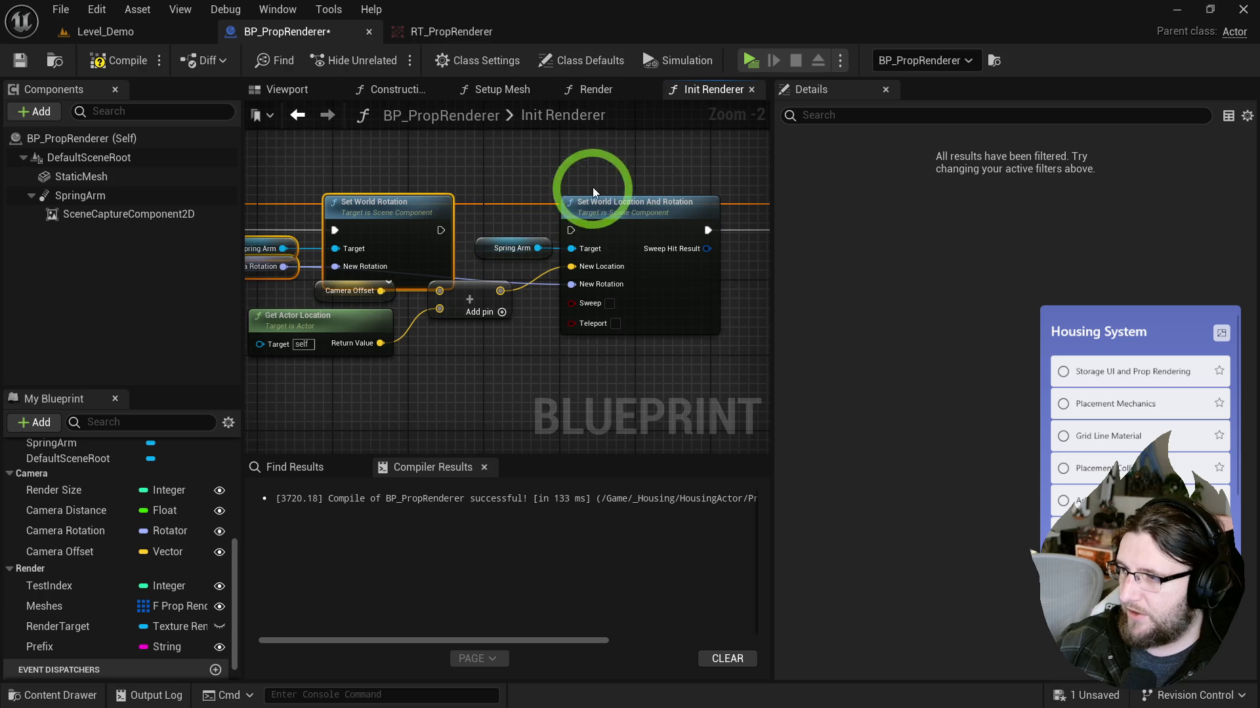
{"action": "left_click_drag", "start_coordinate": [708, 229], "coordinate": [533, 229]}
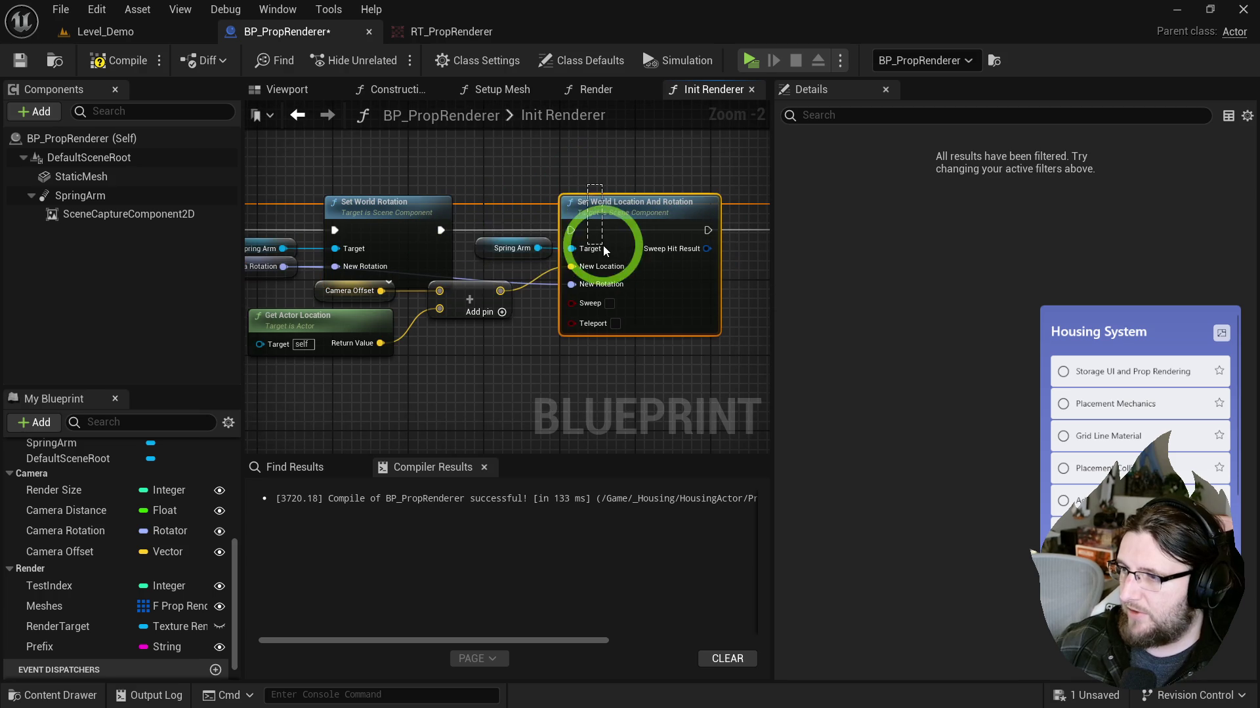
Step: Delete Set World Location And Rotation, Add, Get Actor Location, Camera Offset, and the spare Spring Arm getter
{"action": "key", "text": "Delete"}
{"action": "left_click", "coordinate": [514, 249]}
{"action": "mouse_move", "coordinate": [607, 372]}
{"action": "left_mouse_down"}
{"action": "mouse_move", "coordinate": [464, 309]}
{"action": "mouse_move", "coordinate": [623, 343]}
{"action": "mouse_move", "coordinate": [504, 301]}
{"action": "left_mouse_up"}
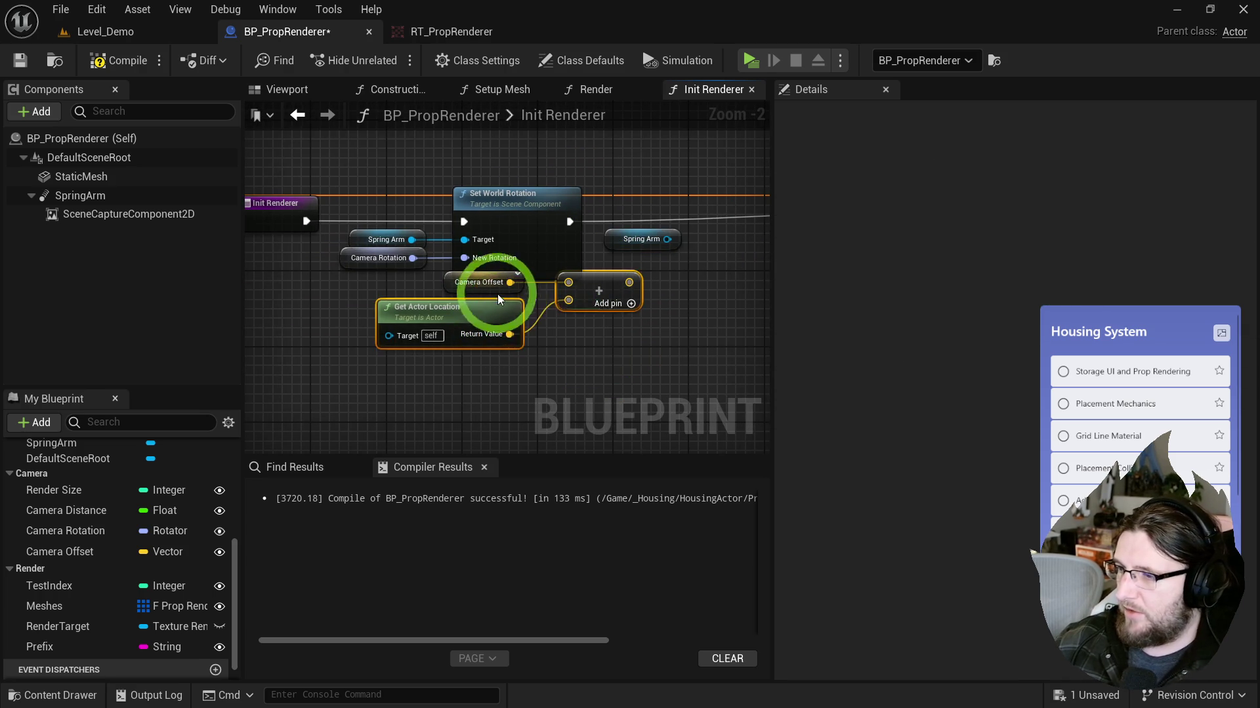
{"action": "key", "text": "Delete"}
{"action": "left_click", "coordinate": [642, 239]}
{"action": "key", "text": "Delete"}
{"action": "left_click", "coordinate": [653, 182]}
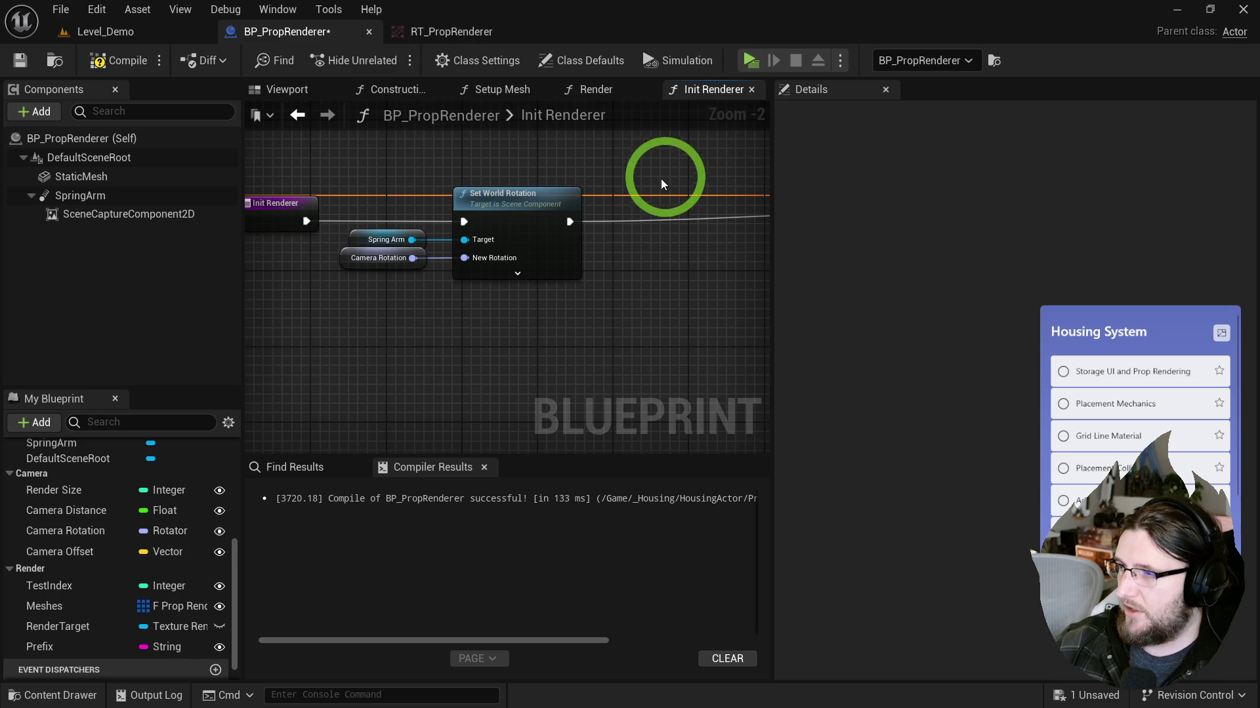
{"action": "left_click", "coordinate": [492, 92]}
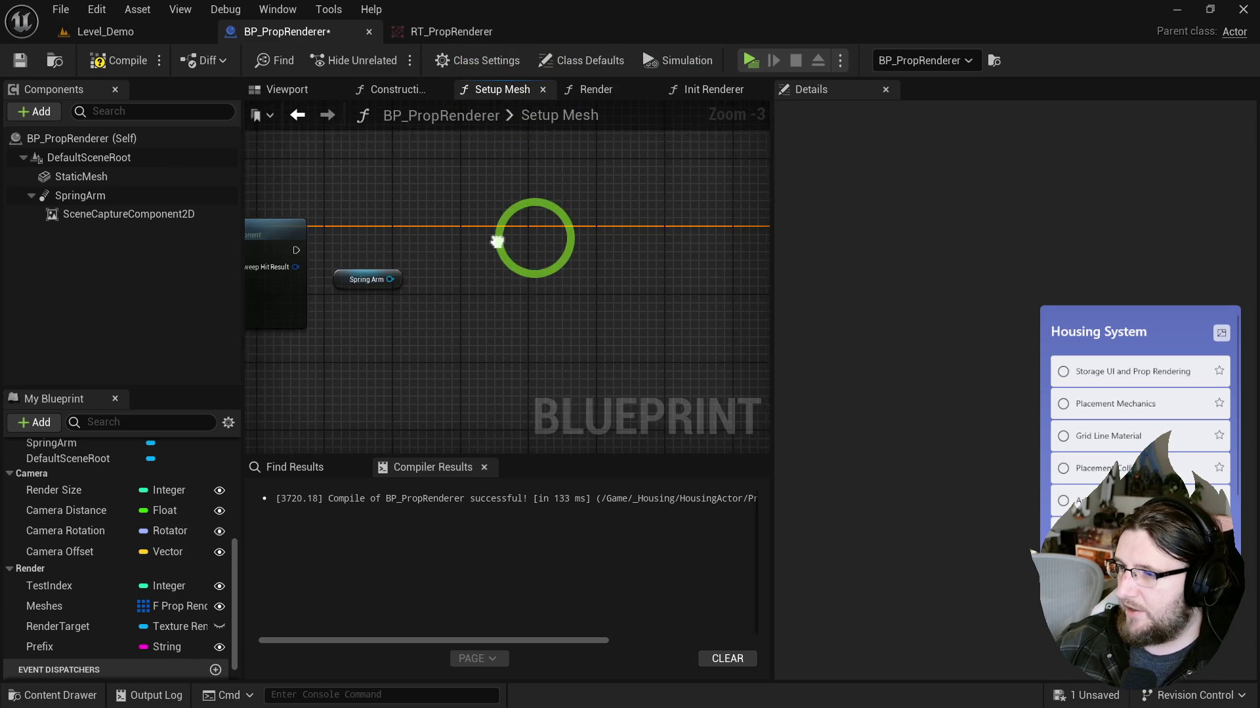
Step: Add an Add World Offset node on Spring Arm with Camera Offset as Delta Location
{"action": "mouse_move", "coordinate": [387, 333]}
{"action": "left_mouse_down"}
{"action": "mouse_move", "coordinate": [416, 267]}
{"action": "mouse_move", "coordinate": [474, 255]}
{"action": "left_mouse_up"}
{"action": "type", "text": "ad"}
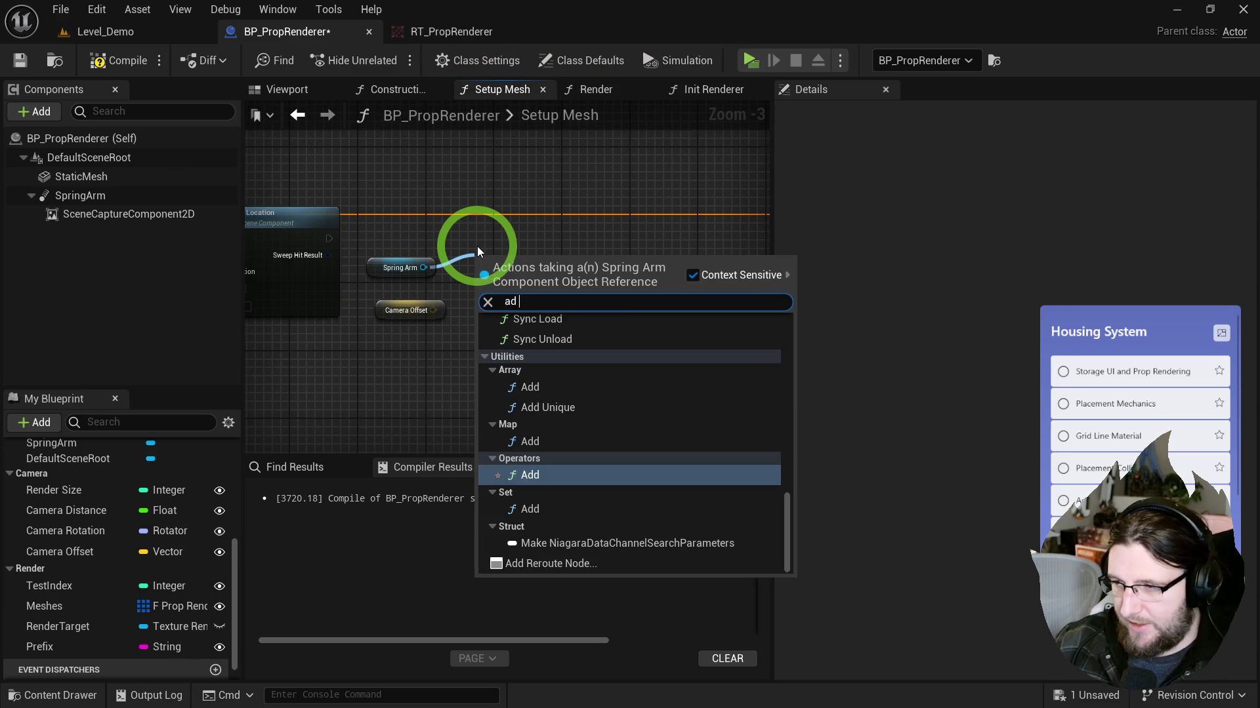
{"action": "type", "text": "d off"}
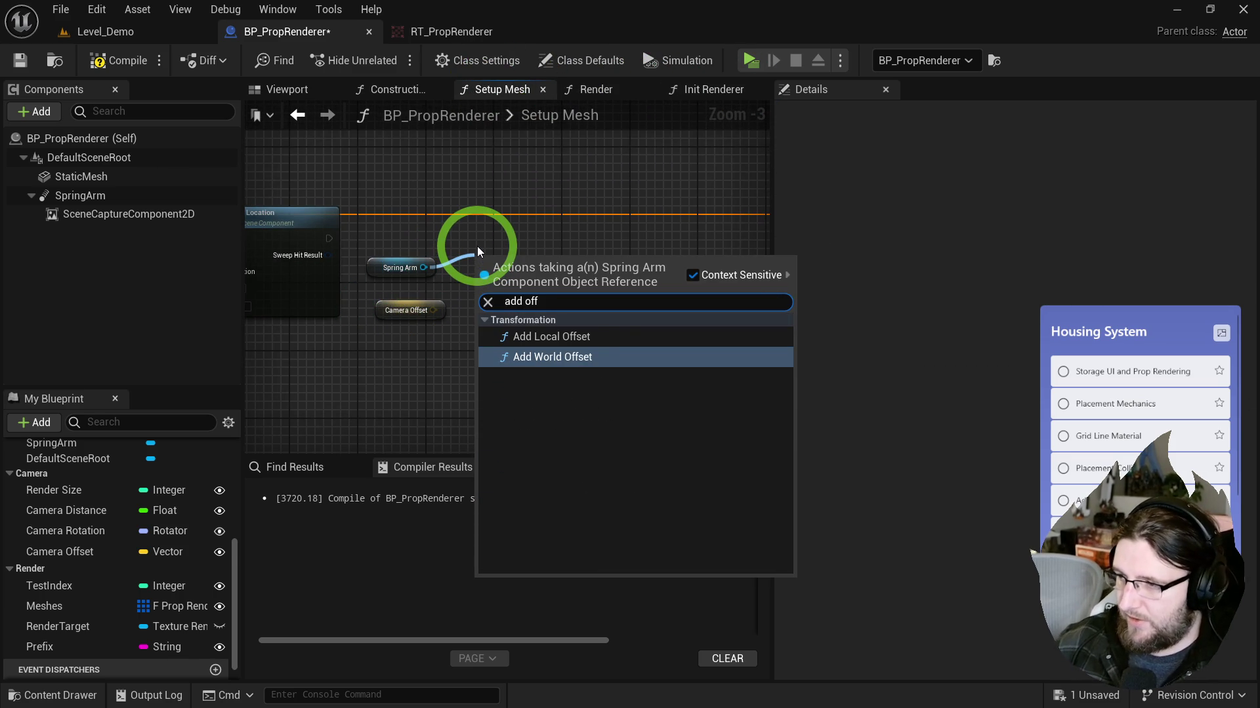
{"action": "left_click", "coordinate": [572, 359]}
{"action": "left_click_drag", "start_coordinate": [506, 256], "coordinate": [506, 240]}
{"action": "mouse_move", "coordinate": [479, 299]}
{"action": "left_mouse_down"}
{"action": "mouse_move", "coordinate": [422, 314]}
{"action": "mouse_move", "coordinate": [402, 303]}
{"action": "mouse_move", "coordinate": [511, 258]}
{"action": "mouse_move", "coordinate": [501, 232]}
{"action": "left_mouse_up"}
Step: Align the offset nodes, recompile BP_PropRenderer, and check the renderer actor in Level_Demo
{"action": "left_click", "coordinate": [118, 61]}
{"action": "left_click", "coordinate": [129, 35]}
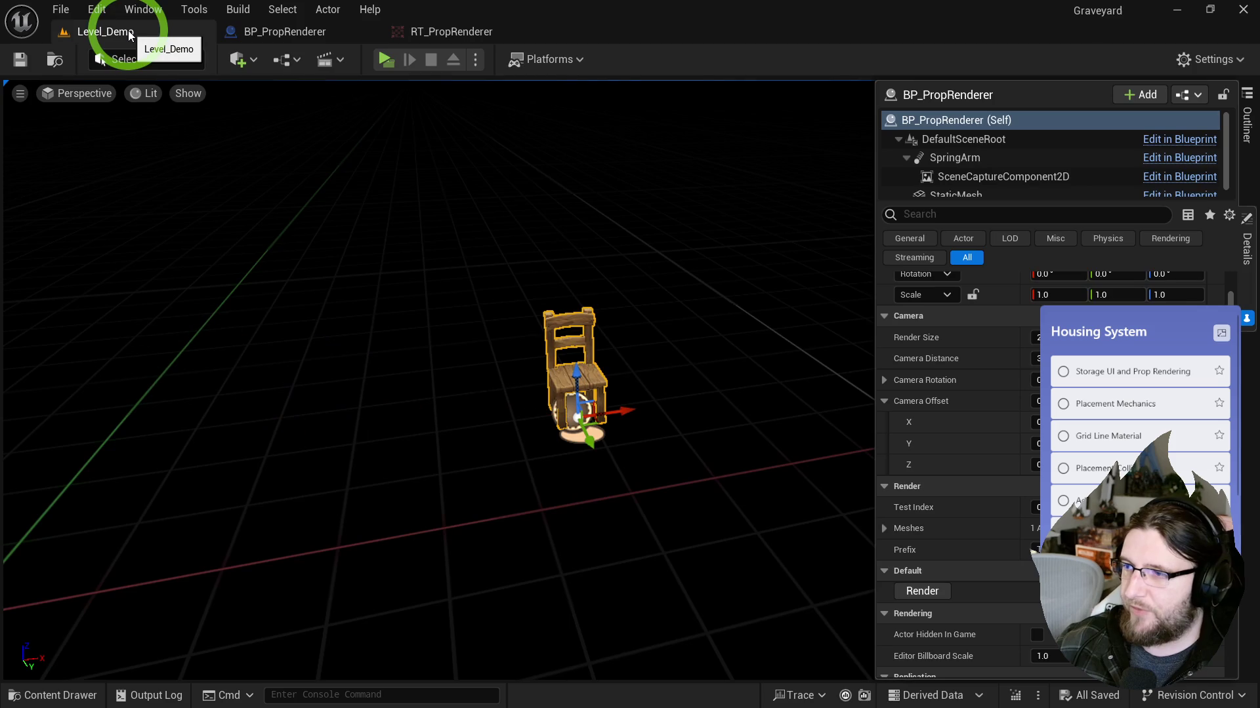
{"action": "mouse_move", "coordinate": [513, 303]}
{"action": "left_mouse_down"}
{"action": "mouse_move", "coordinate": [304, 267]}
{"action": "mouse_move", "coordinate": [653, 301]}
{"action": "mouse_move", "coordinate": [309, 284]}
{"action": "mouse_move", "coordinate": [473, 275]}
{"action": "left_mouse_up"}
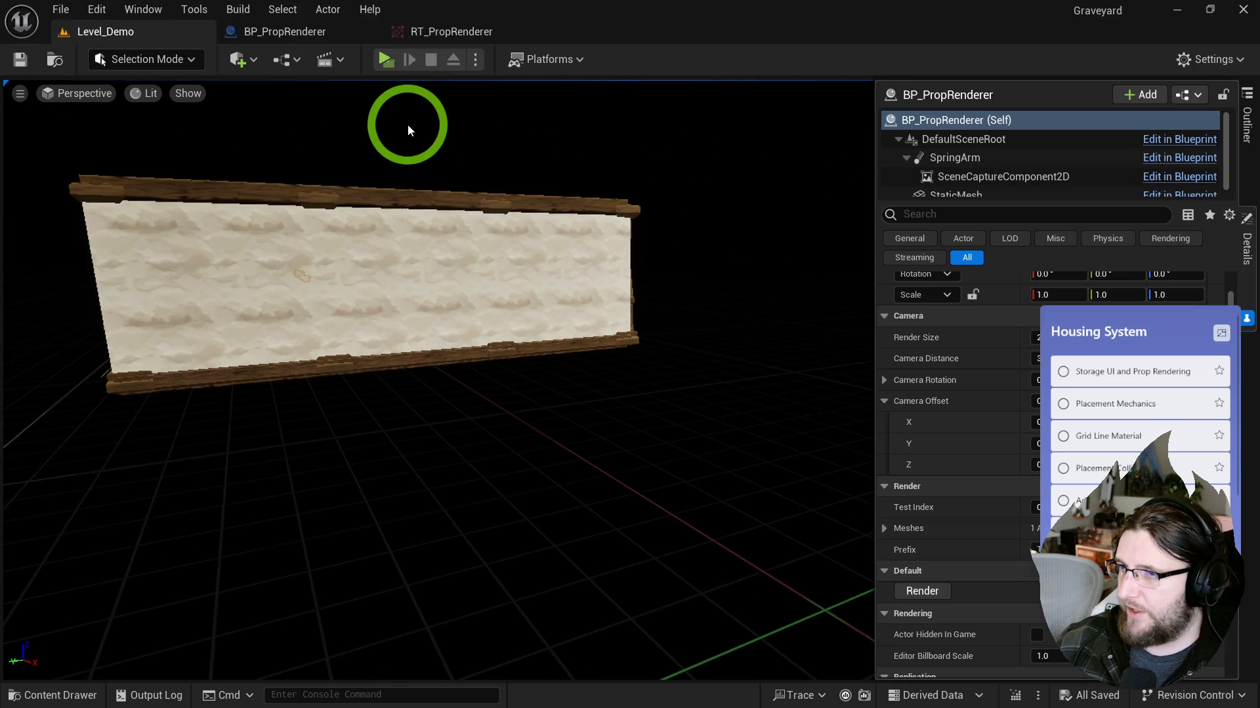
{"action": "key", "text": "ctrl+space"}
{"action": "left_click", "coordinate": [282, 62]}
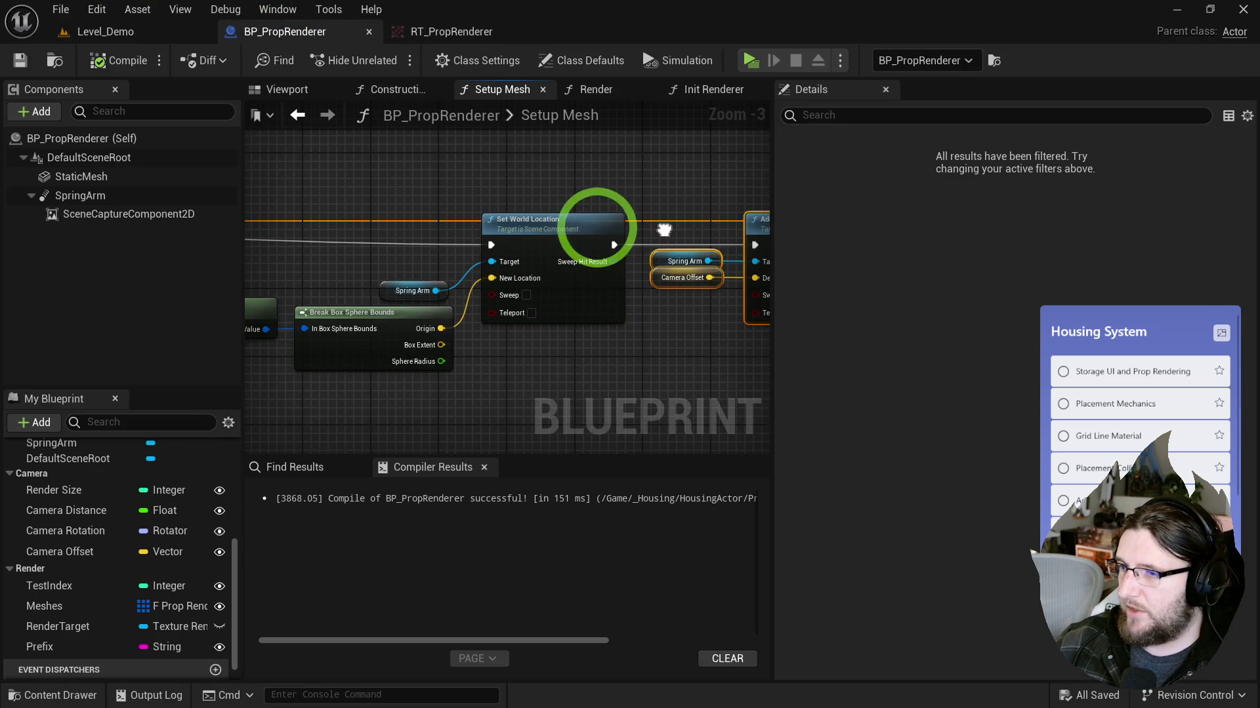
Step: Add a Set Relative Location node from Spring Arm and route execution through it
{"action": "scroll", "coordinate": [465, 259], "scroll_direction": "up", "scroll_amount": 2}
{"action": "mouse_move", "coordinate": [514, 301]}
{"action": "left_mouse_down"}
{"action": "mouse_move", "coordinate": [590, 258]}
{"action": "mouse_move", "coordinate": [571, 248]}
{"action": "mouse_move", "coordinate": [502, 285]}
{"action": "mouse_move", "coordinate": [547, 136]}
{"action": "left_mouse_up"}
{"action": "type", "text": "set relative"}
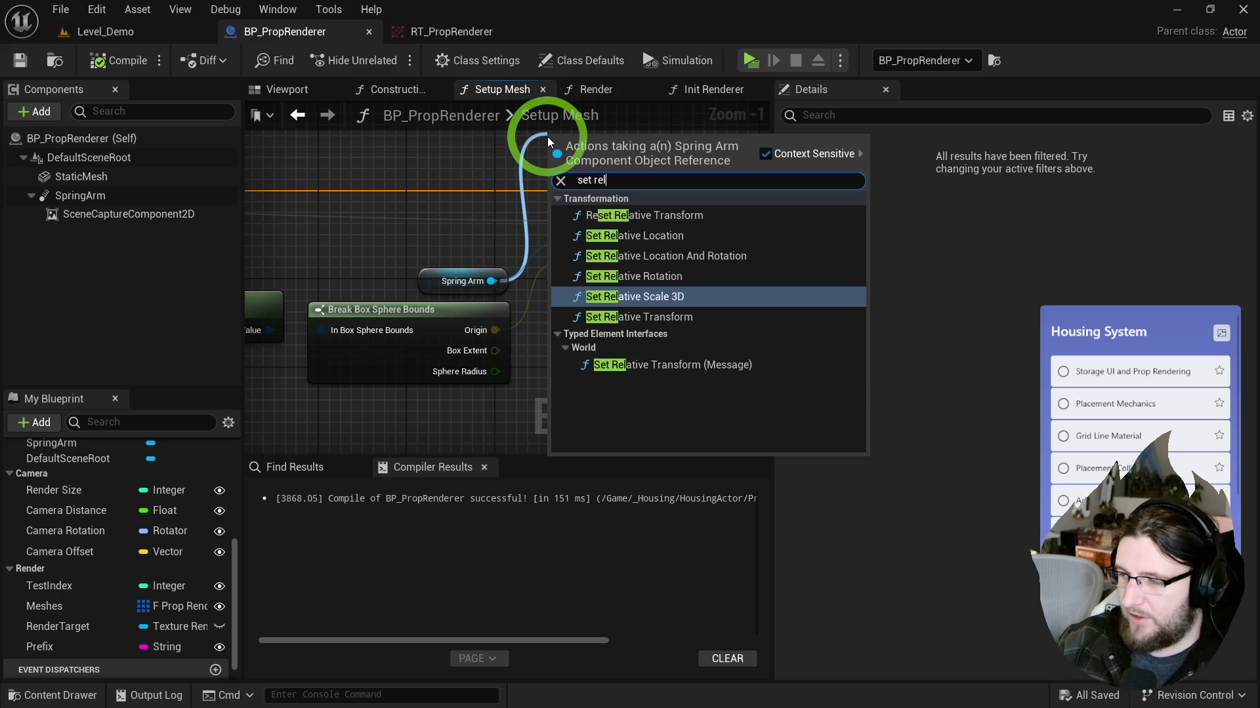
{"action": "key", "text": "Up"}
{"action": "key", "text": "Up"}
{"action": "key", "text": "Up"}
{"action": "key", "text": "Return"}
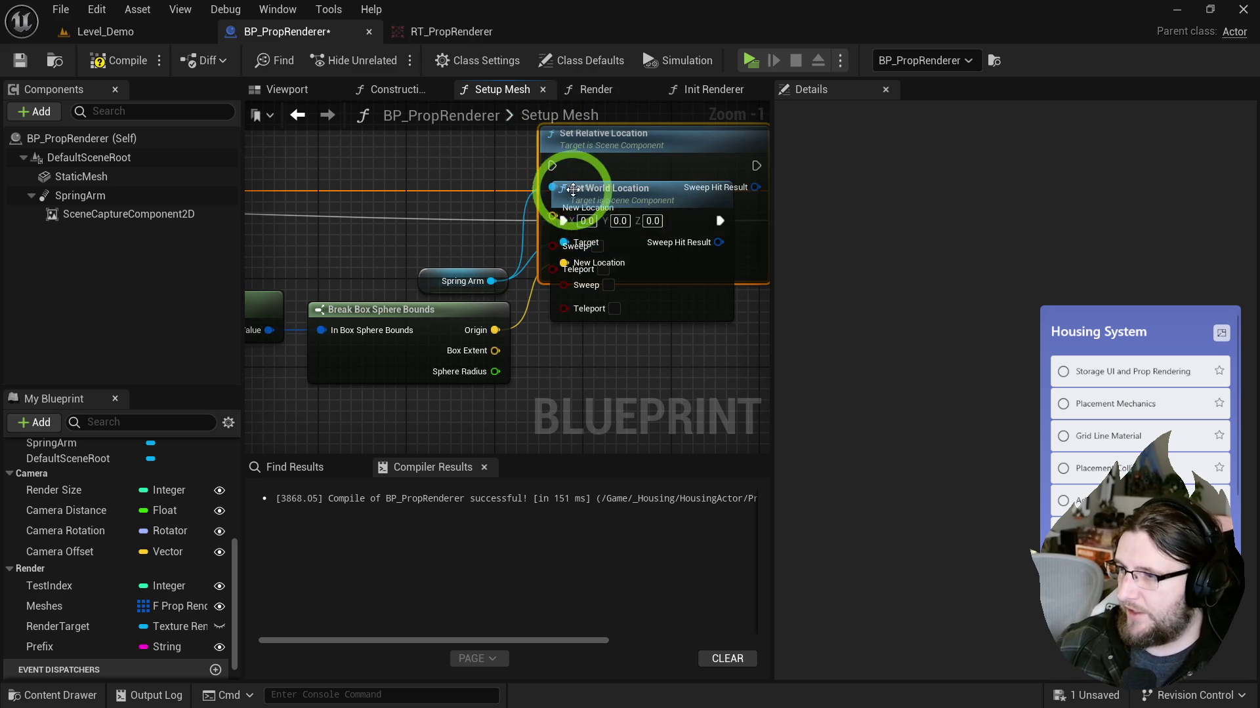
{"action": "mouse_move", "coordinate": [553, 216]}
{"action": "left_mouse_down"}
{"action": "mouse_move", "coordinate": [495, 326]}
{"action": "mouse_move", "coordinate": [437, 185]}
{"action": "left_mouse_up"}
{"action": "left_click_drag", "start_coordinate": [610, 236], "coordinate": [606, 231]}
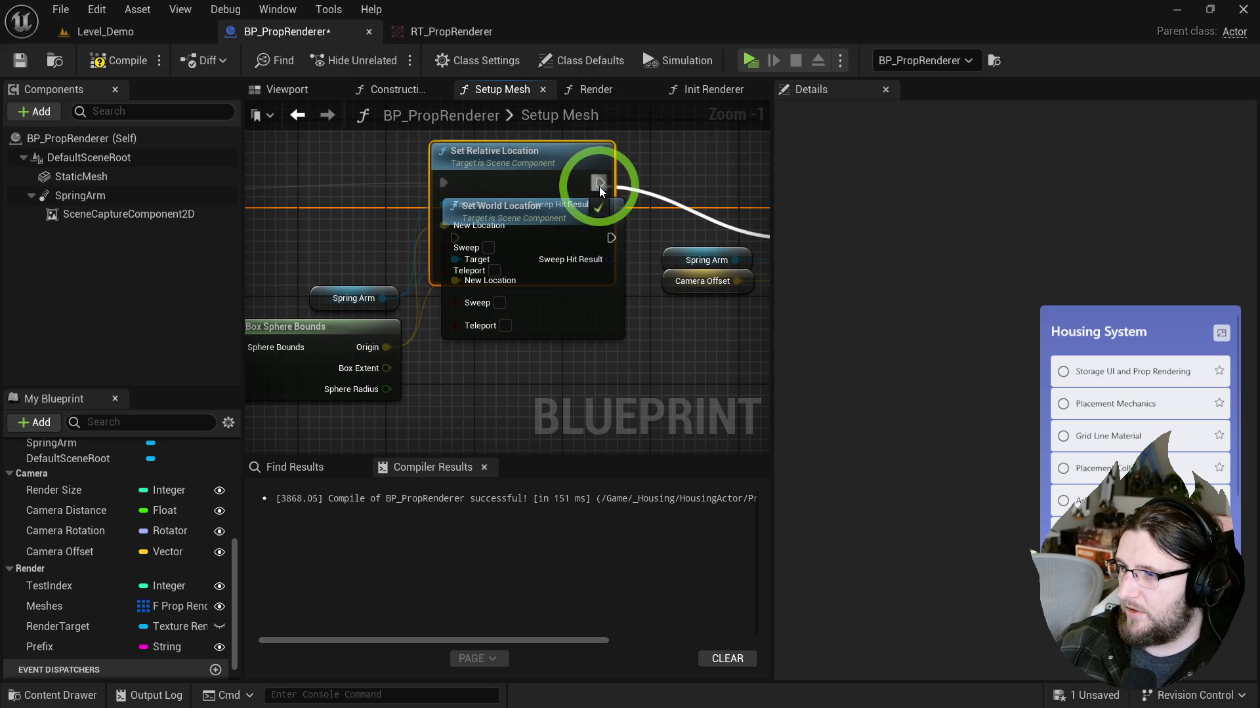
Step: Delete the old Set World Location, move Set Relative Location into its place, and finish its wiring
{"action": "left_click", "coordinate": [599, 337]}
{"action": "key", "text": "Delete"}
{"action": "left_click_drag", "start_coordinate": [534, 174], "coordinate": [534, 230]}
{"action": "left_click_drag", "start_coordinate": [607, 272], "coordinate": [326, 273]}
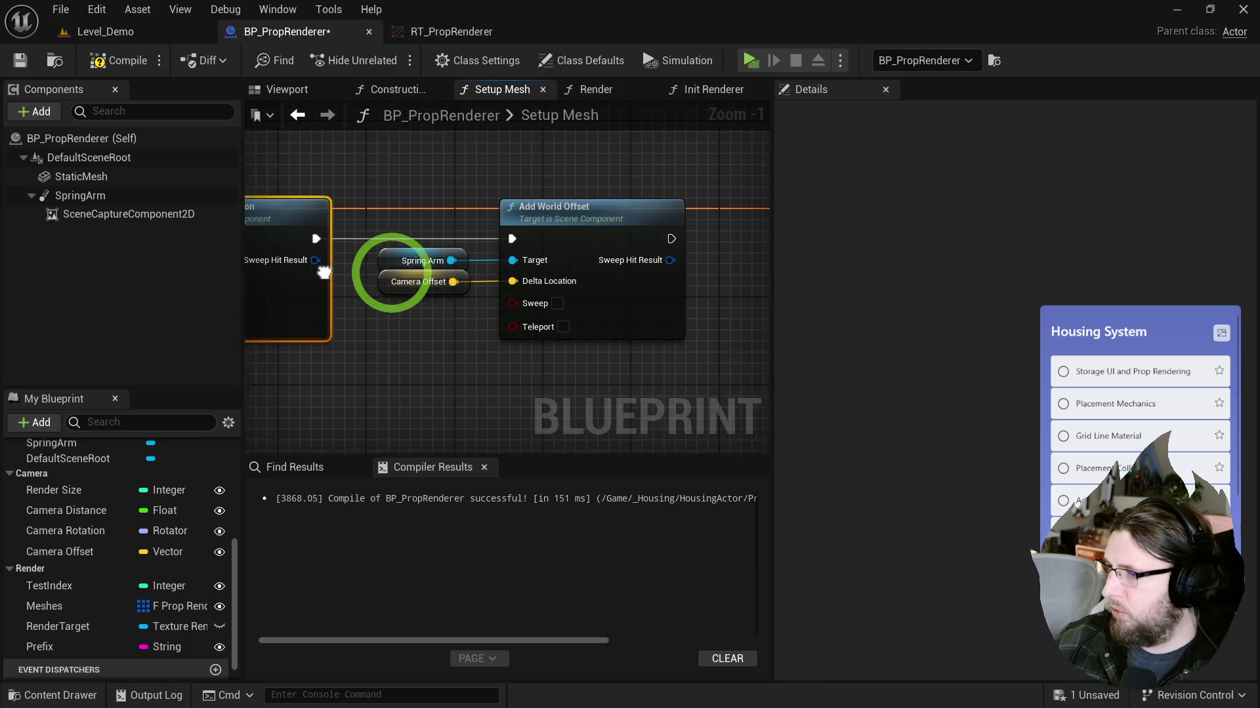
{"action": "left_click", "coordinate": [148, 30]}
{"action": "mouse_move", "coordinate": [437, 306]}
{"action": "left_mouse_down"}
{"action": "mouse_move", "coordinate": [624, 343]}
{"action": "mouse_move", "coordinate": [435, 320]}
{"action": "left_mouse_up"}
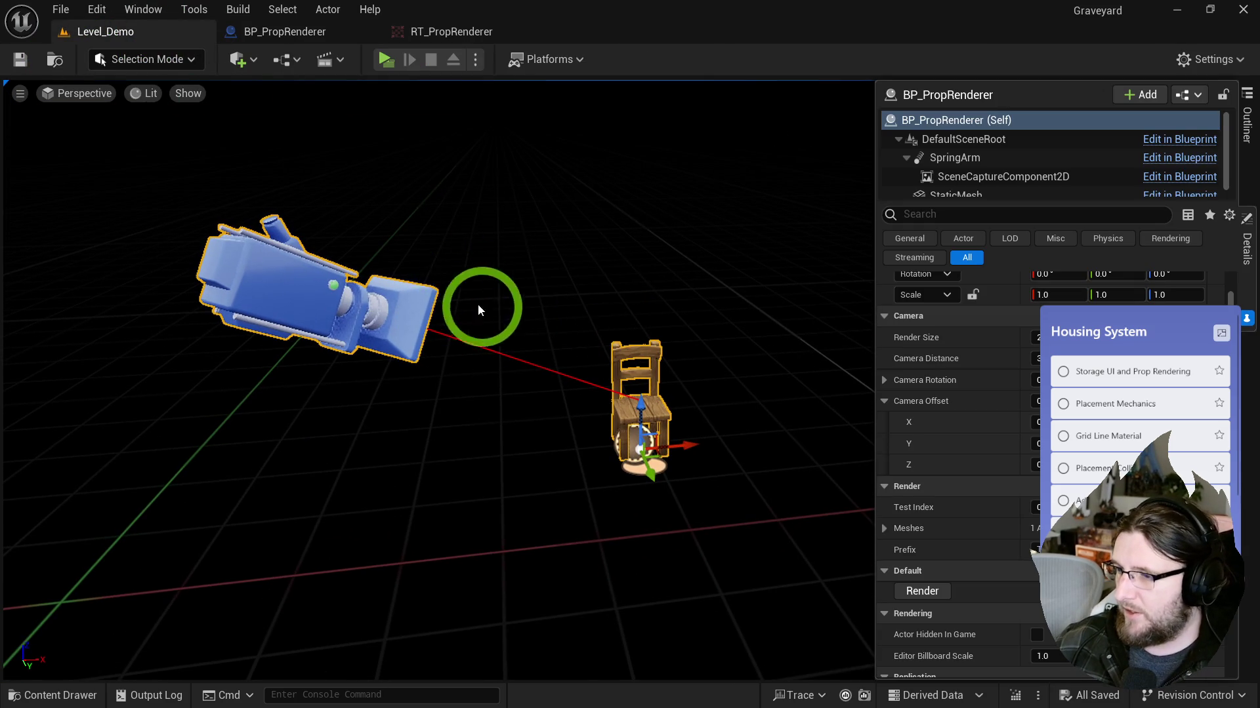
Step: Open RT_PropRenderer to inspect the chair thumbnail, then go back to BP_PropRenderer
{"action": "key", "text": "ctrl+space"}
{"action": "double_click", "coordinate": [593, 457]}
{"action": "scroll", "coordinate": [410, 385], "scroll_direction": "up", "scroll_amount": 3}
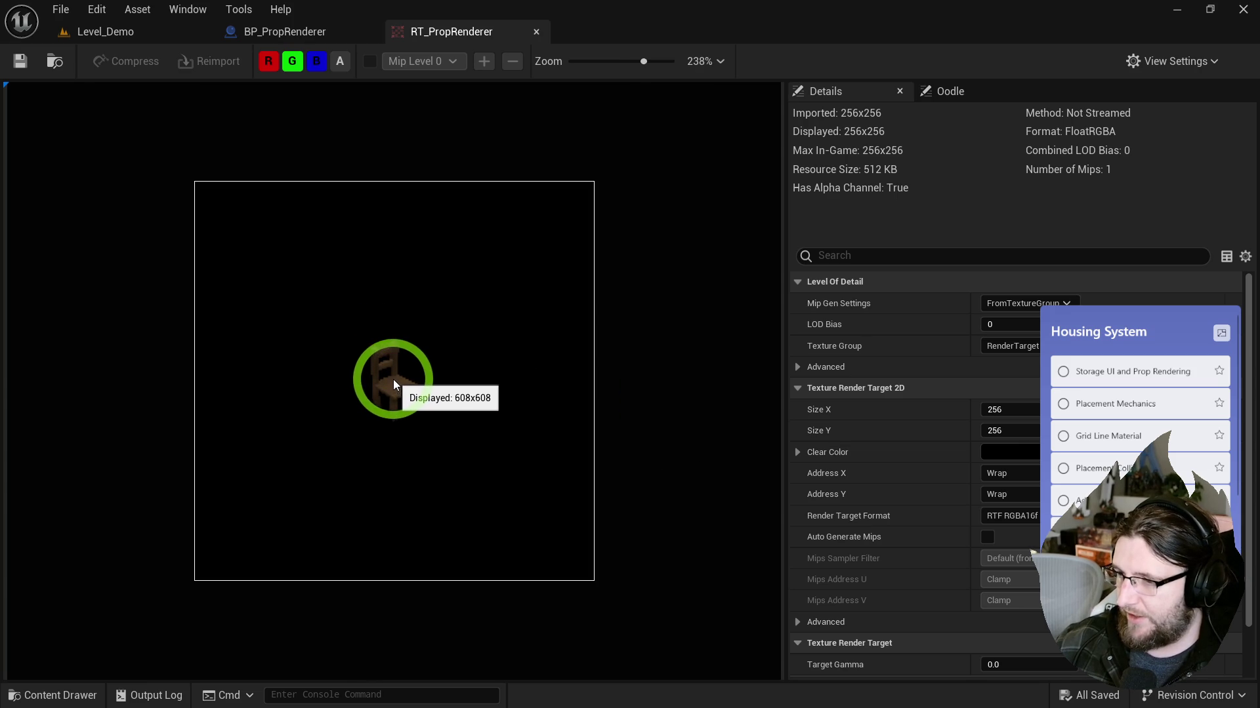
{"action": "left_click", "coordinate": [244, 34]}
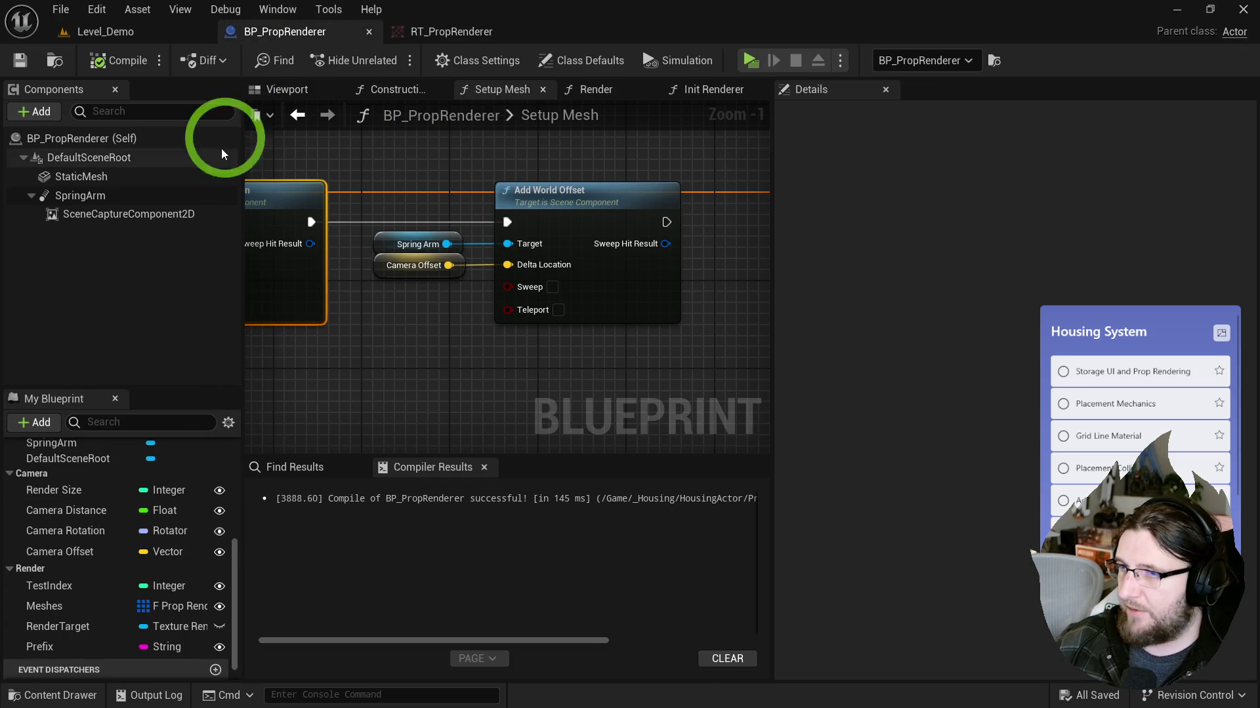
{"action": "left_click", "coordinate": [135, 31]}
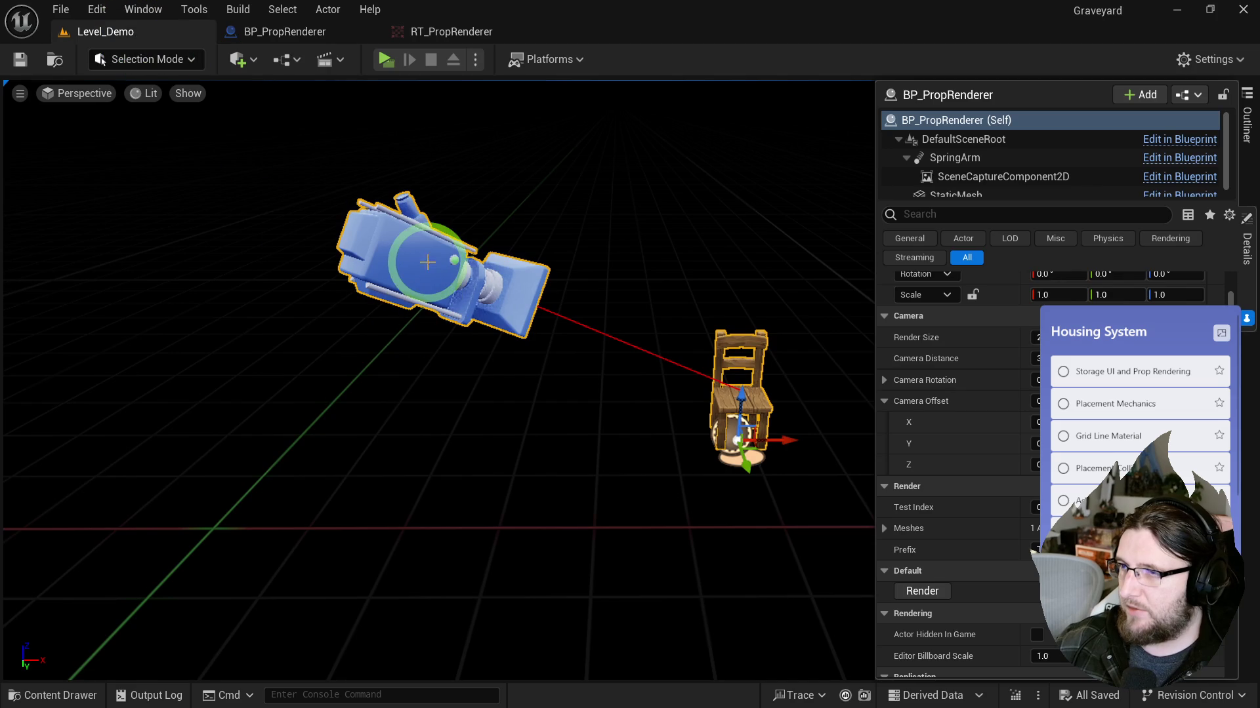
{"action": "left_click", "coordinate": [286, 32]}
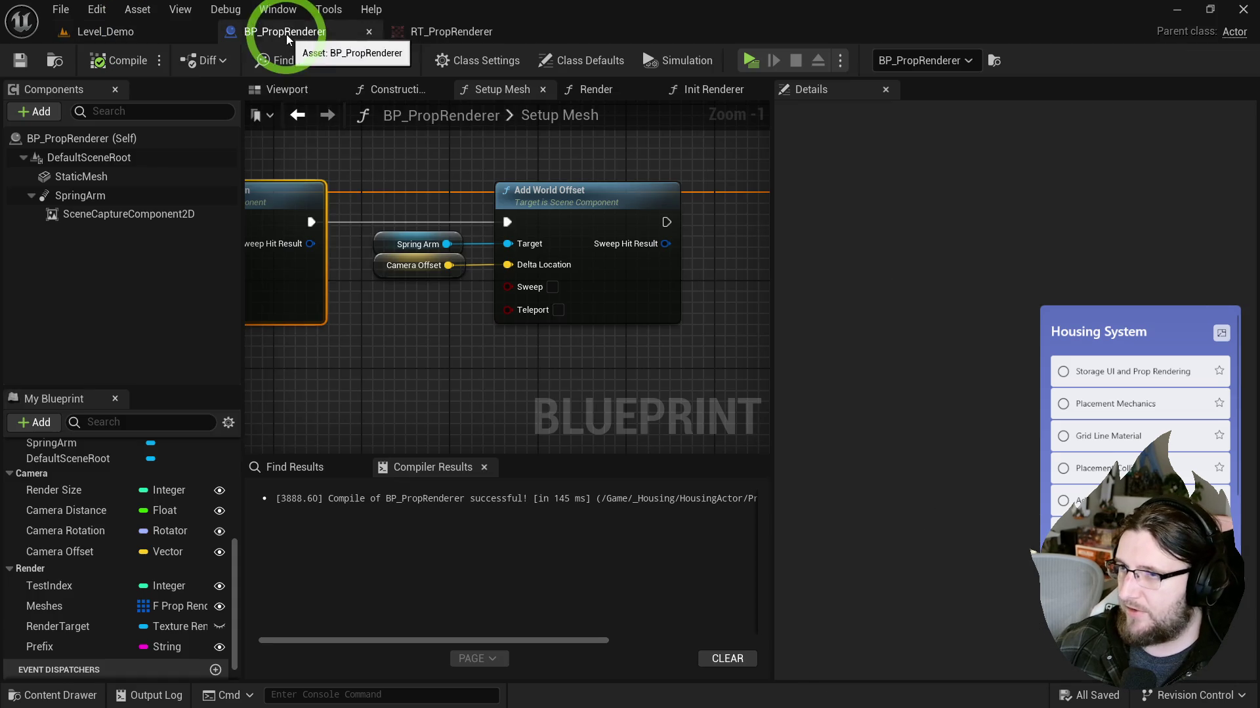
{"action": "left_click", "coordinate": [88, 511]}
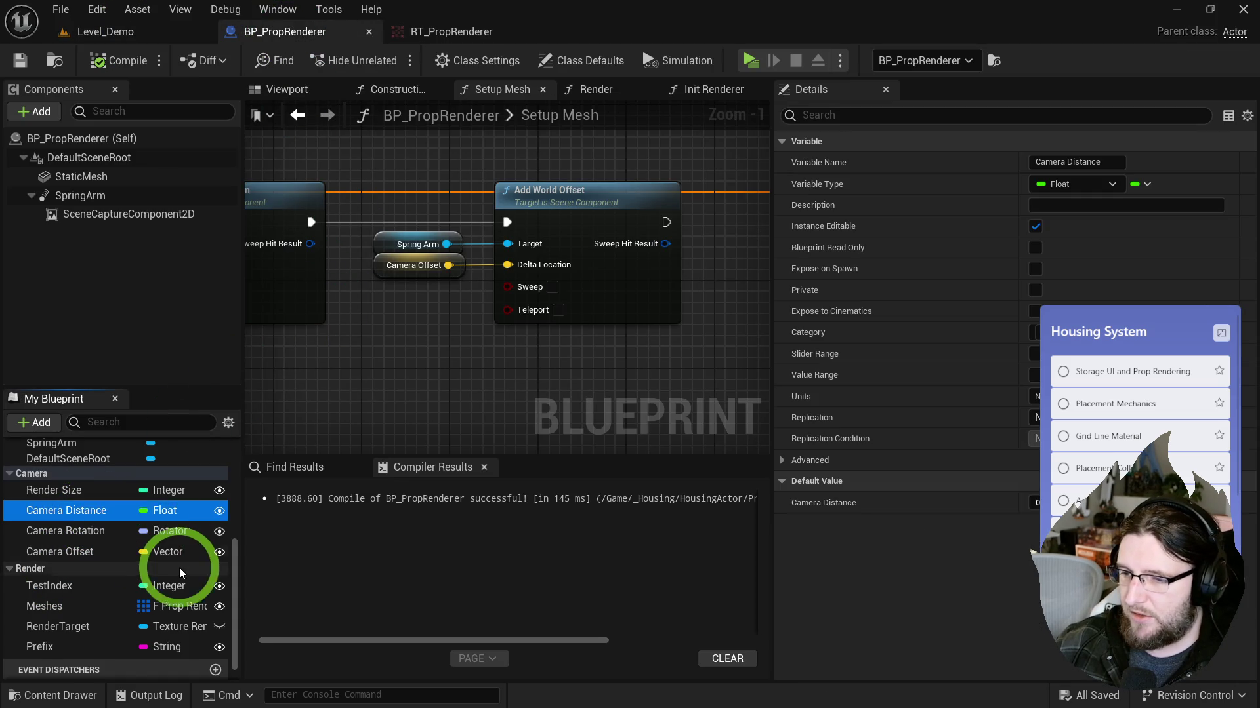
Step: Duplicate Camera Distance into a new Camera Perspective variable placed below it
{"action": "key", "text": "ctrl+d"}
{"action": "type", "text": "Camera Perspect"}
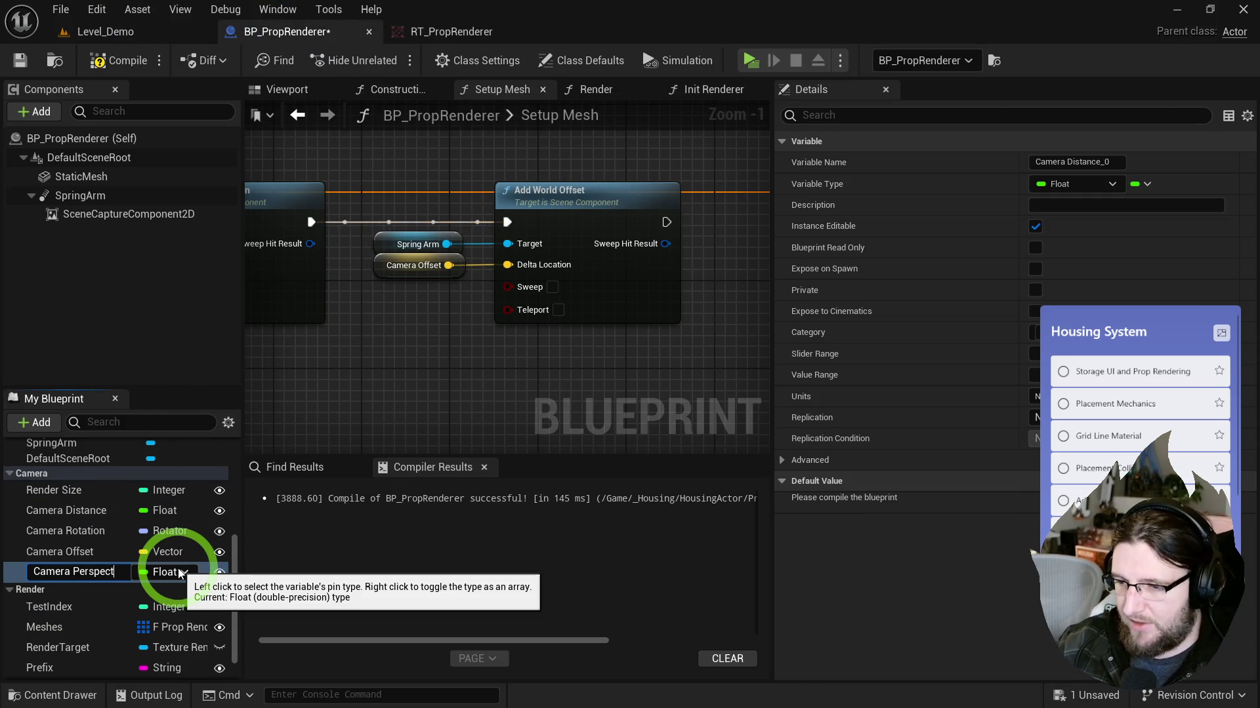
{"action": "type", "text": "ive"}
{"action": "key", "text": "Return"}
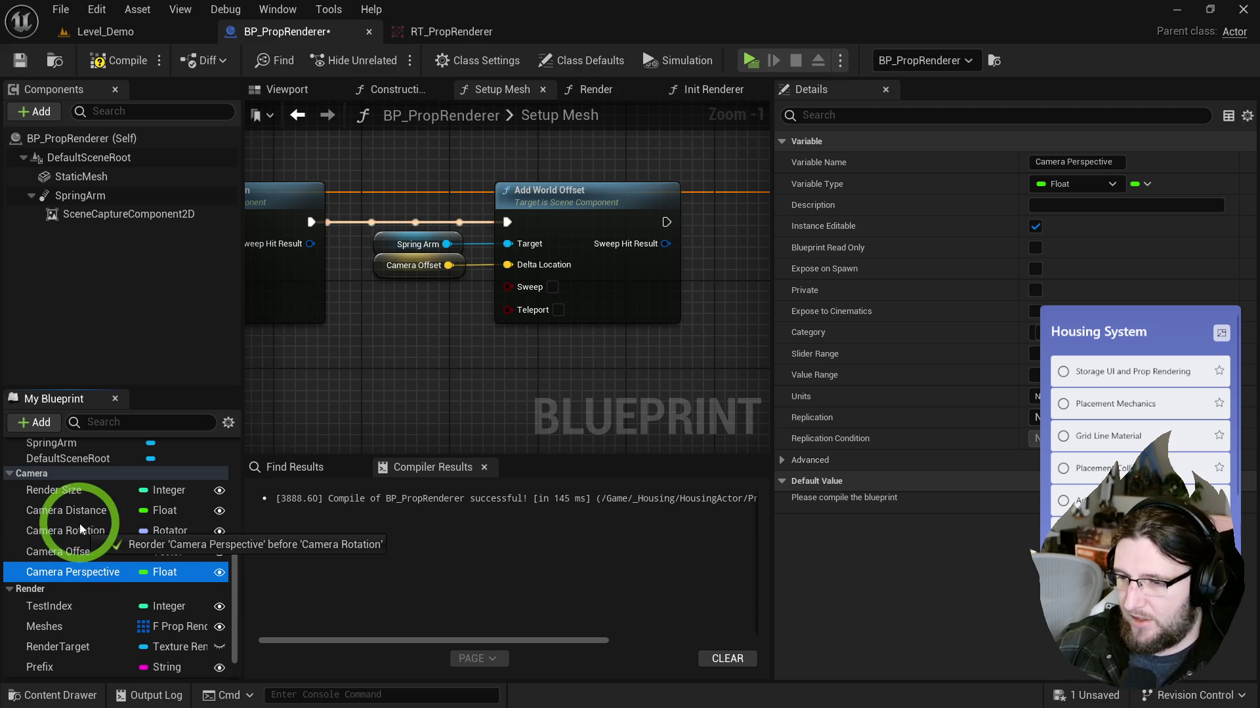
{"action": "left_click_drag", "start_coordinate": [73, 572], "coordinate": [79, 531]}
Step: In Init Renderer, box-select the setup nodes and shift them left to make room
{"action": "left_click", "coordinate": [705, 90]}
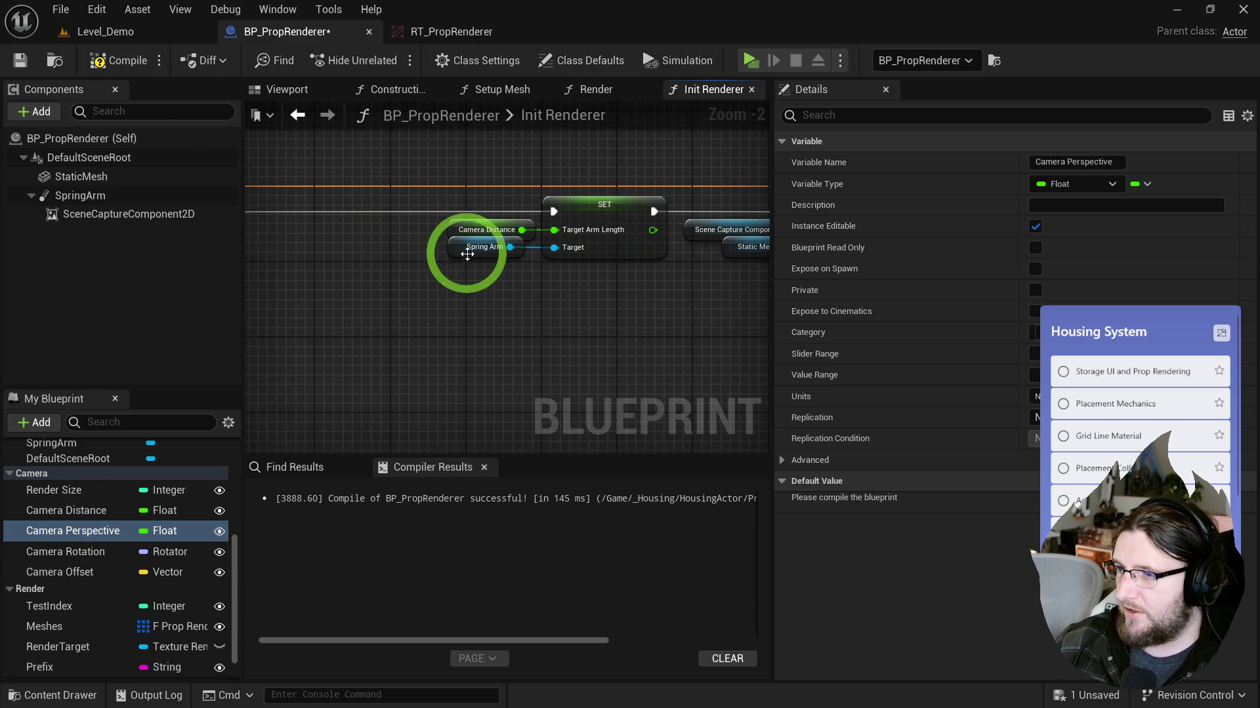
{"action": "mouse_move", "coordinate": [565, 276]}
{"action": "left_mouse_down"}
{"action": "mouse_move", "coordinate": [443, 214]}
{"action": "mouse_move", "coordinate": [416, 234]}
{"action": "left_mouse_up"}
{"action": "left_click", "coordinate": [464, 231]}
{"action": "right_click", "coordinate": [406, 218]}
{"action": "left_click", "coordinate": [431, 179]}
{"action": "left_click_drag", "start_coordinate": [408, 191], "coordinate": [245, 250]}
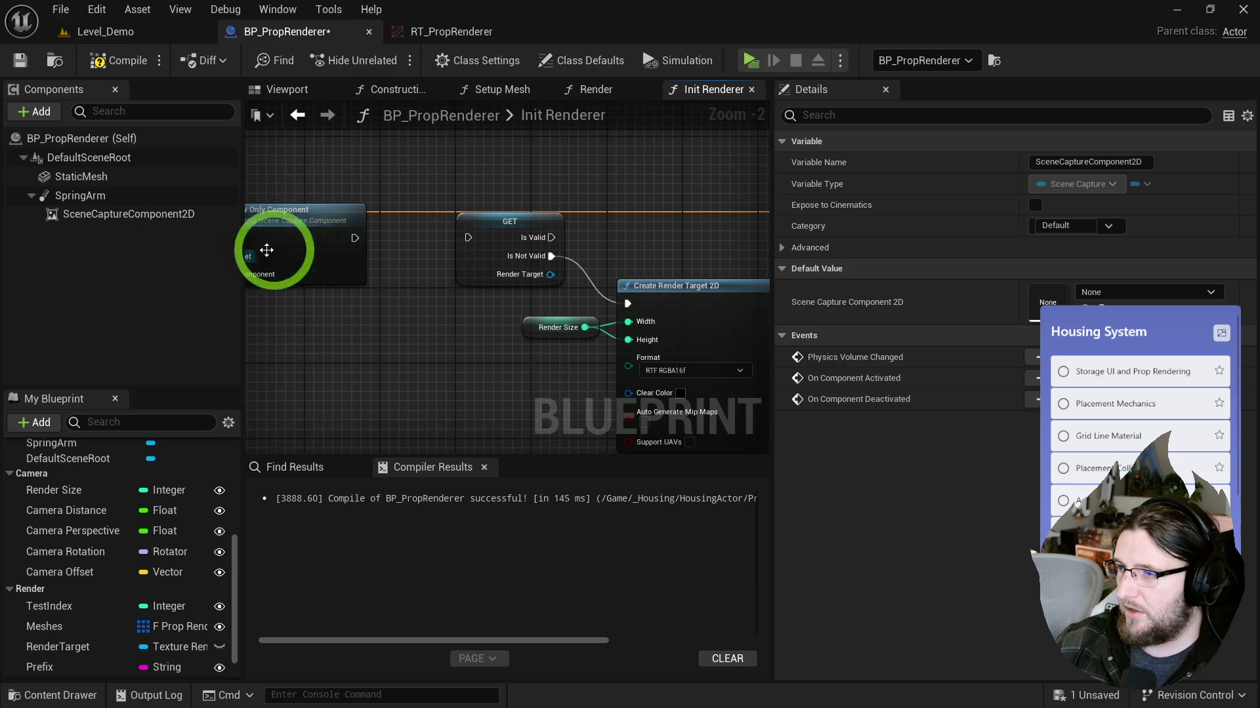
{"action": "scroll", "coordinate": [424, 262], "scroll_direction": "down", "scroll_amount": 3}
{"action": "left_click_drag", "start_coordinate": [358, 342], "coordinate": [721, 246]}
{"action": "left_click_drag", "start_coordinate": [396, 231], "coordinate": [678, 297]}
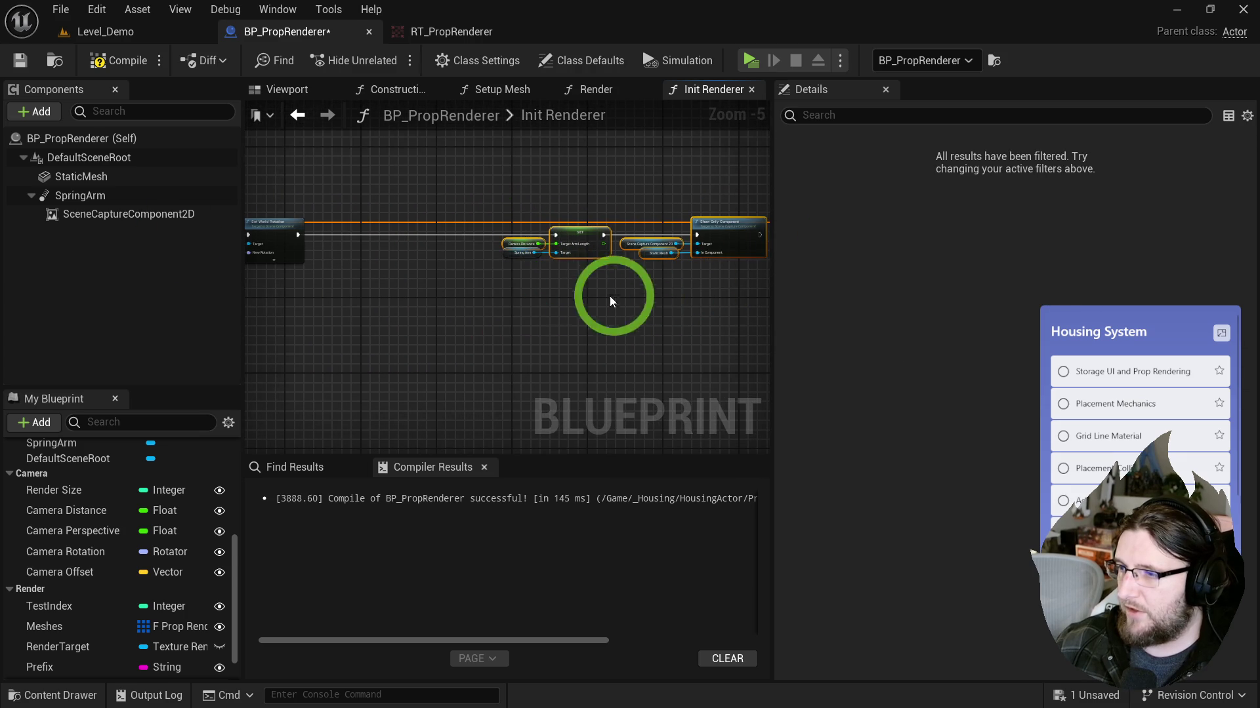
{"action": "mouse_move", "coordinate": [566, 236]}
{"action": "left_mouse_down"}
{"action": "mouse_move", "coordinate": [399, 235]}
{"action": "mouse_move", "coordinate": [641, 265]}
{"action": "left_mouse_up"}
Step: Search the Scene Capture Component 2D's set actions, widening 'set pers' to all set actions
{"action": "scroll", "coordinate": [506, 240], "scroll_direction": "up", "scroll_amount": 3}
{"action": "type", "text": "set pers"}
{"action": "key", "text": "BackSpace"}
{"action": "key", "text": "BackSpace"}
{"action": "key", "text": "BackSpace"}
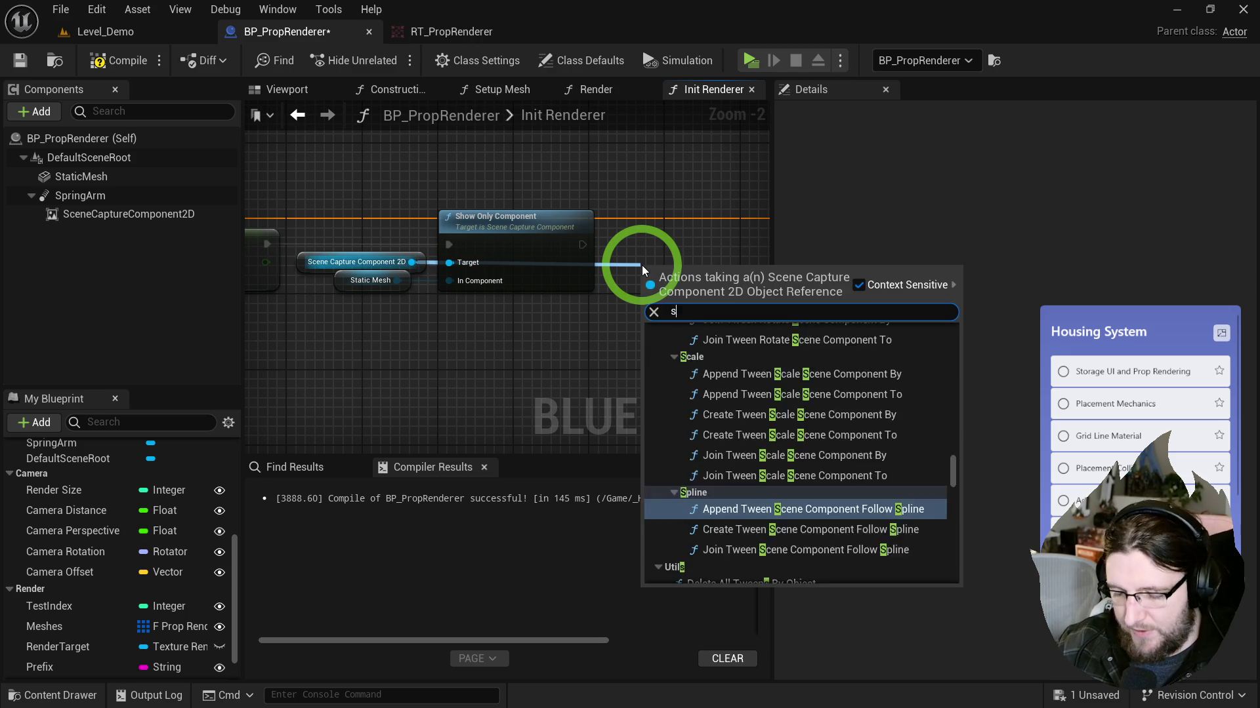
Step: Add a Set Field Of View node off the scene capture component reference
{"action": "left_click", "coordinate": [169, 214]}
{"action": "left_click_drag", "start_coordinate": [413, 261], "coordinate": [513, 326]}
{"action": "type", "text": "set field"}
{"action": "key", "text": "Return"}
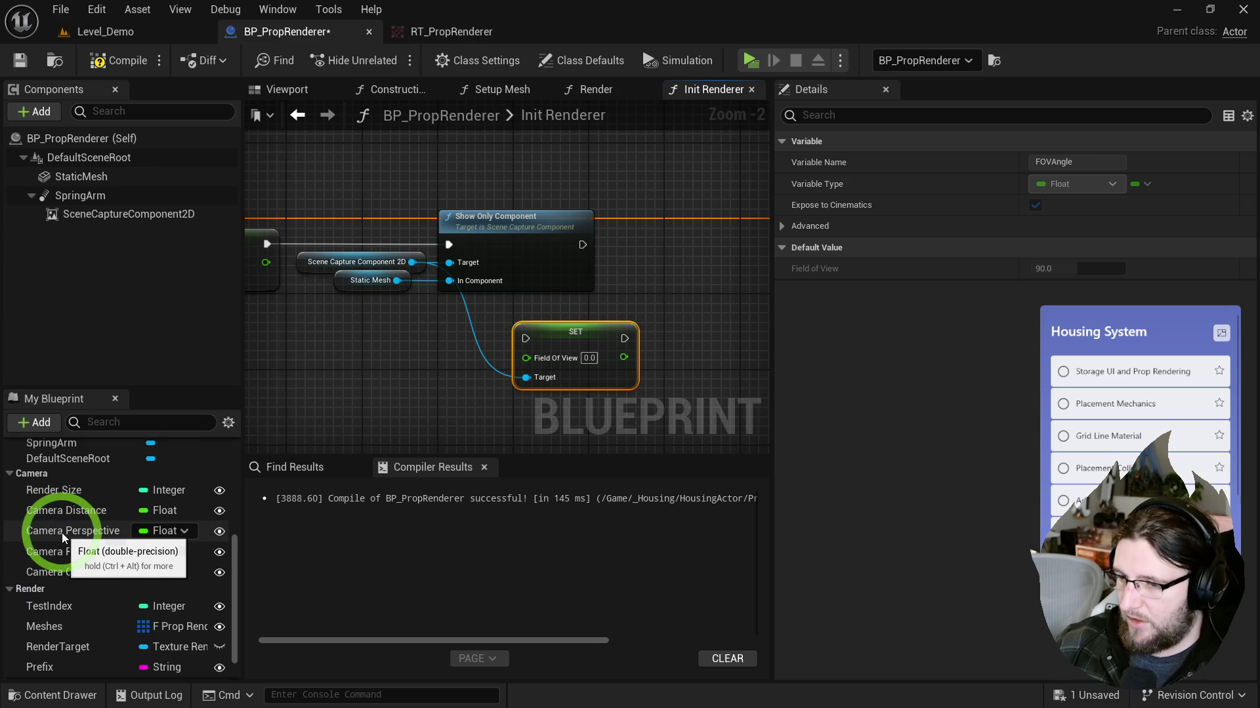
Step: Feed Camera Perspective into Field Of View and rename that variable to Camera FOV
{"action": "mouse_move", "coordinate": [64, 532]}
{"action": "left_mouse_down"}
{"action": "mouse_move", "coordinate": [407, 426]}
{"action": "mouse_move", "coordinate": [525, 360]}
{"action": "left_mouse_up"}
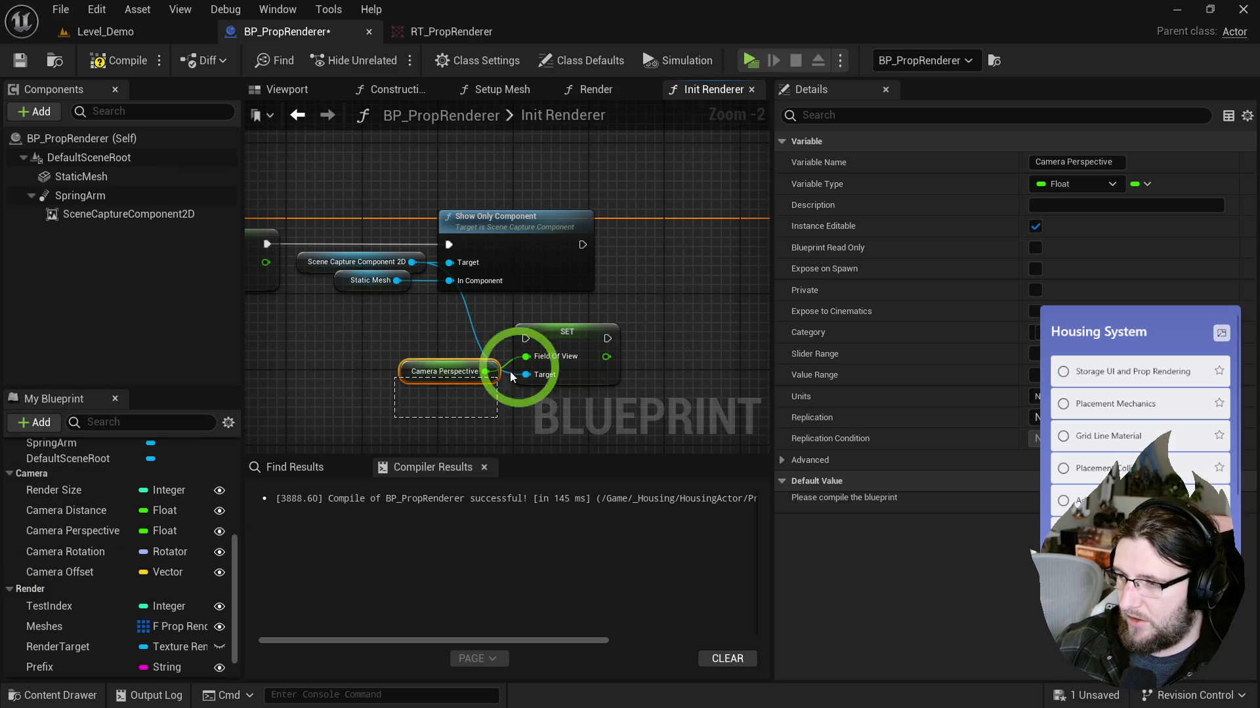
{"action": "double_click", "coordinate": [70, 530]}
{"action": "type", "text": "Camera FOV"}
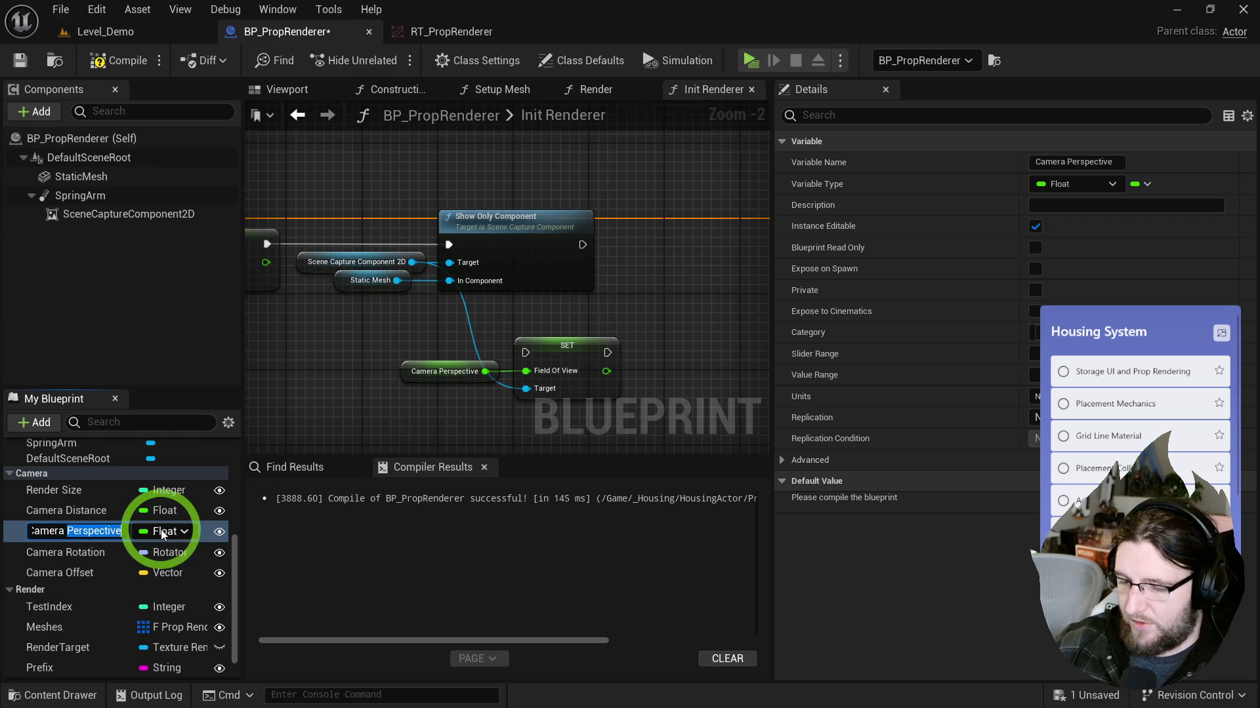
{"action": "key", "text": "Return"}
{"action": "left_click", "coordinate": [156, 329]}
{"action": "left_click", "coordinate": [325, 303]}
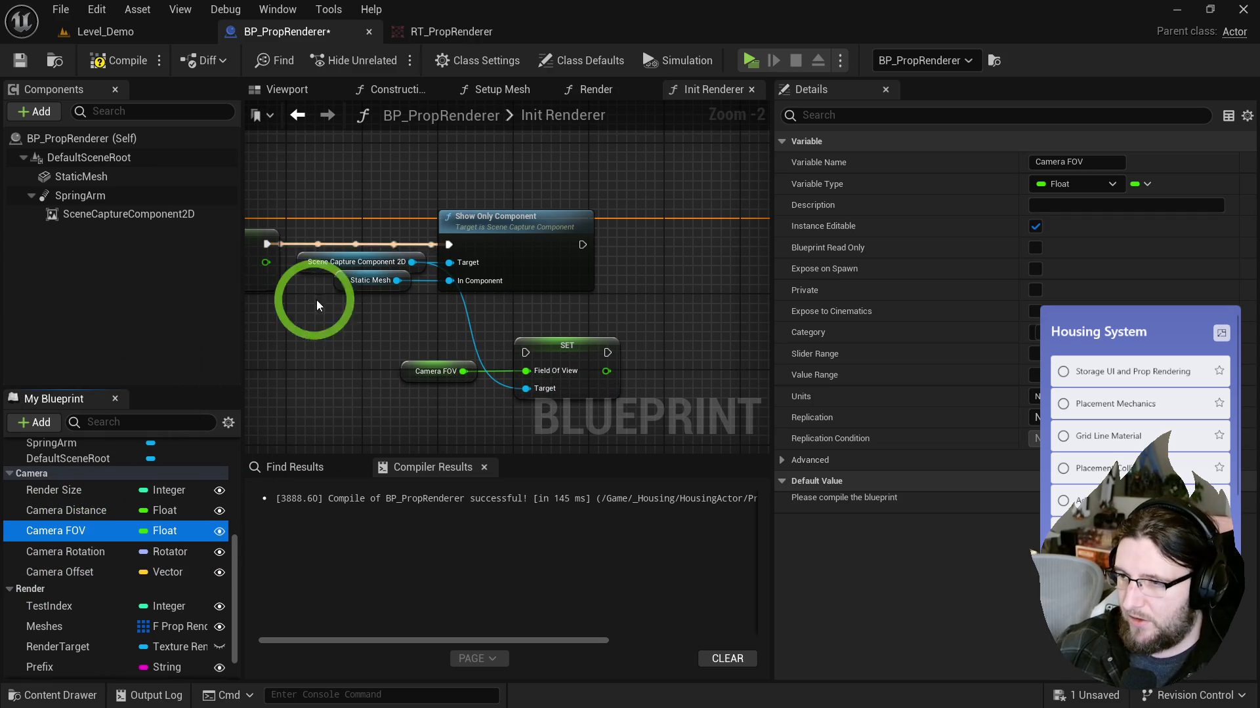
Step: Review the scene capture component's settings and the Camera Distance default value
{"action": "left_click", "coordinate": [99, 218]}
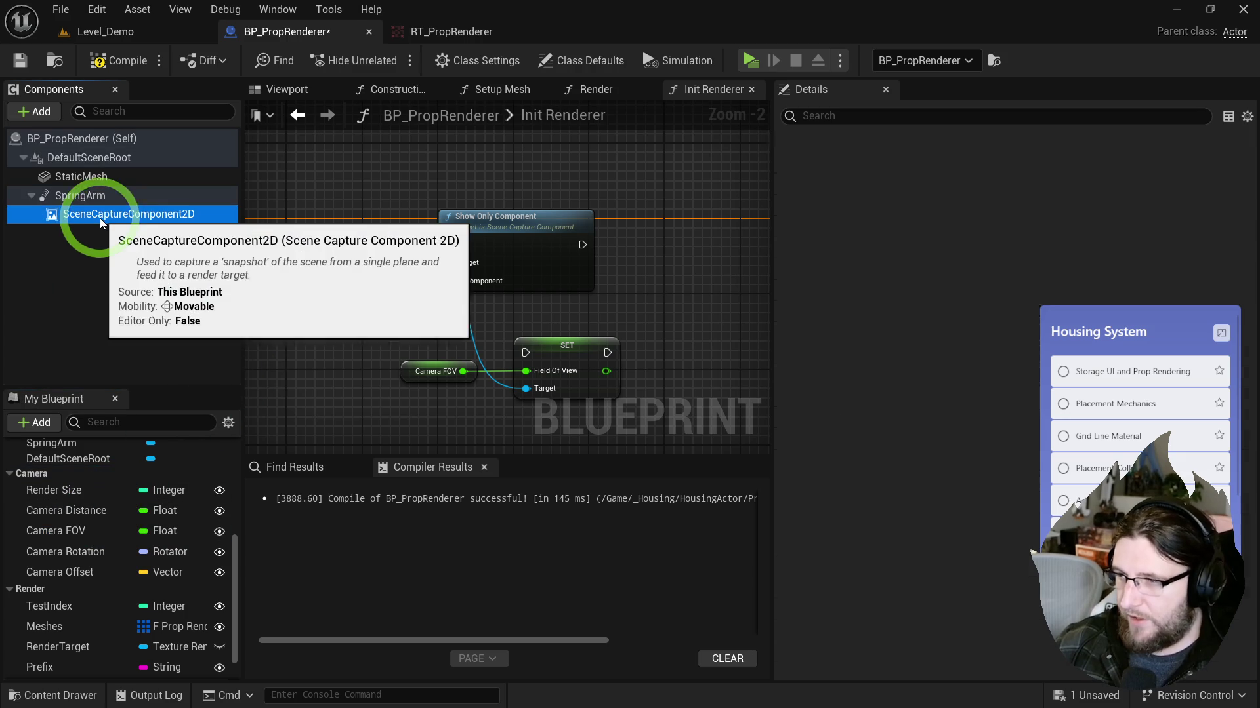
{"action": "left_click", "coordinate": [414, 340]}
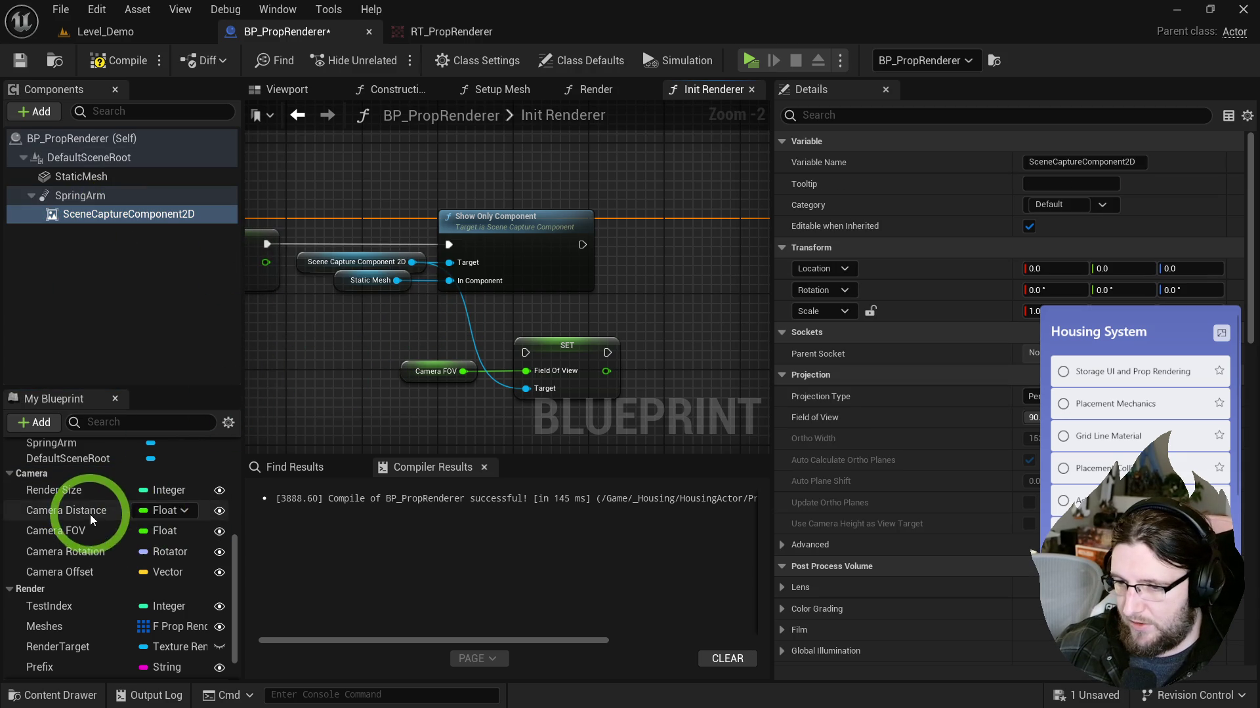
{"action": "left_click", "coordinate": [90, 514]}
{"action": "left_click", "coordinate": [1053, 503]}
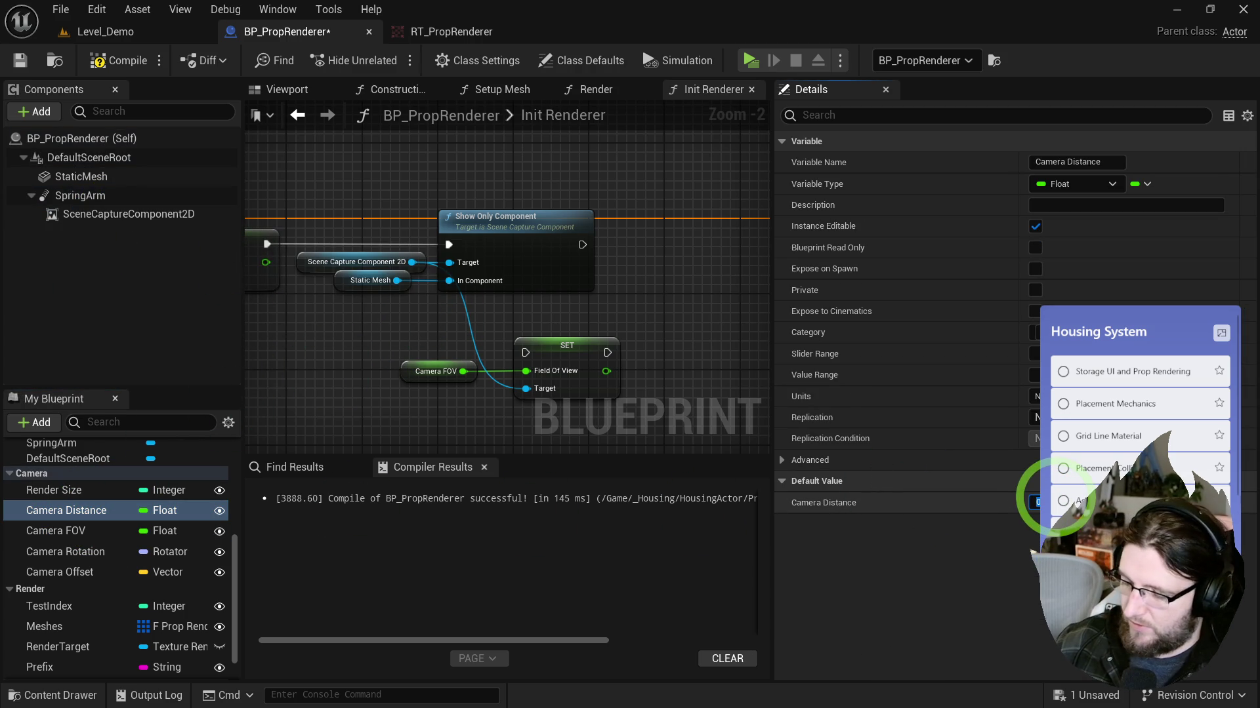
{"action": "left_click", "coordinate": [501, 389]}
Step: Chain Show Only Component into the Field Of View SET node, align it, and compile
{"action": "left_click_drag", "start_coordinate": [581, 245], "coordinate": [526, 364]}
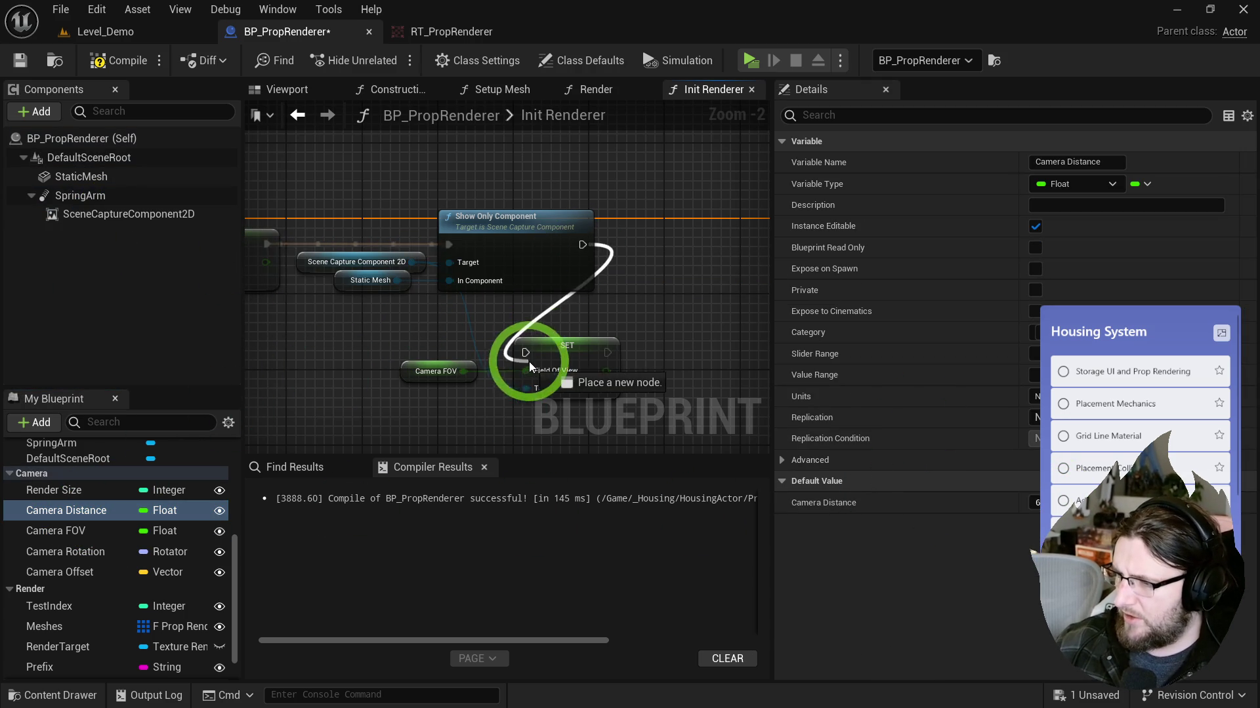
{"action": "left_click_drag", "start_coordinate": [374, 368], "coordinate": [584, 248]}
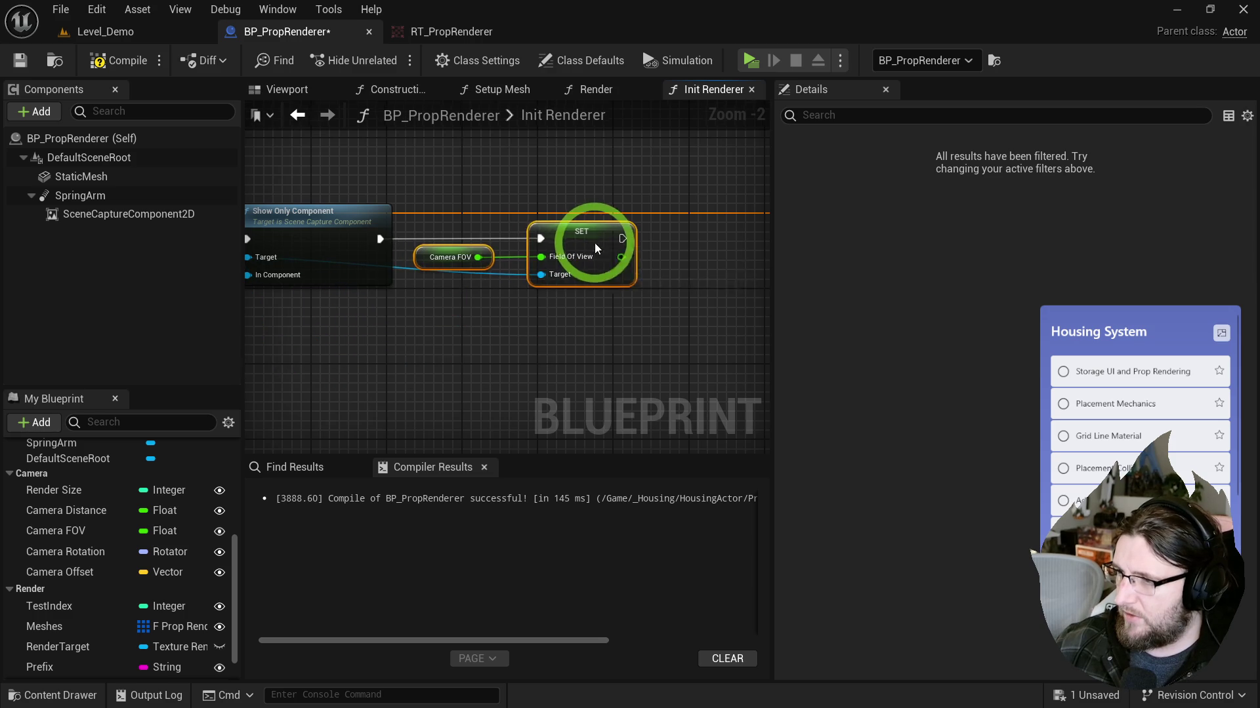
{"action": "left_click", "coordinate": [128, 61]}
{"action": "left_click", "coordinate": [105, 31]}
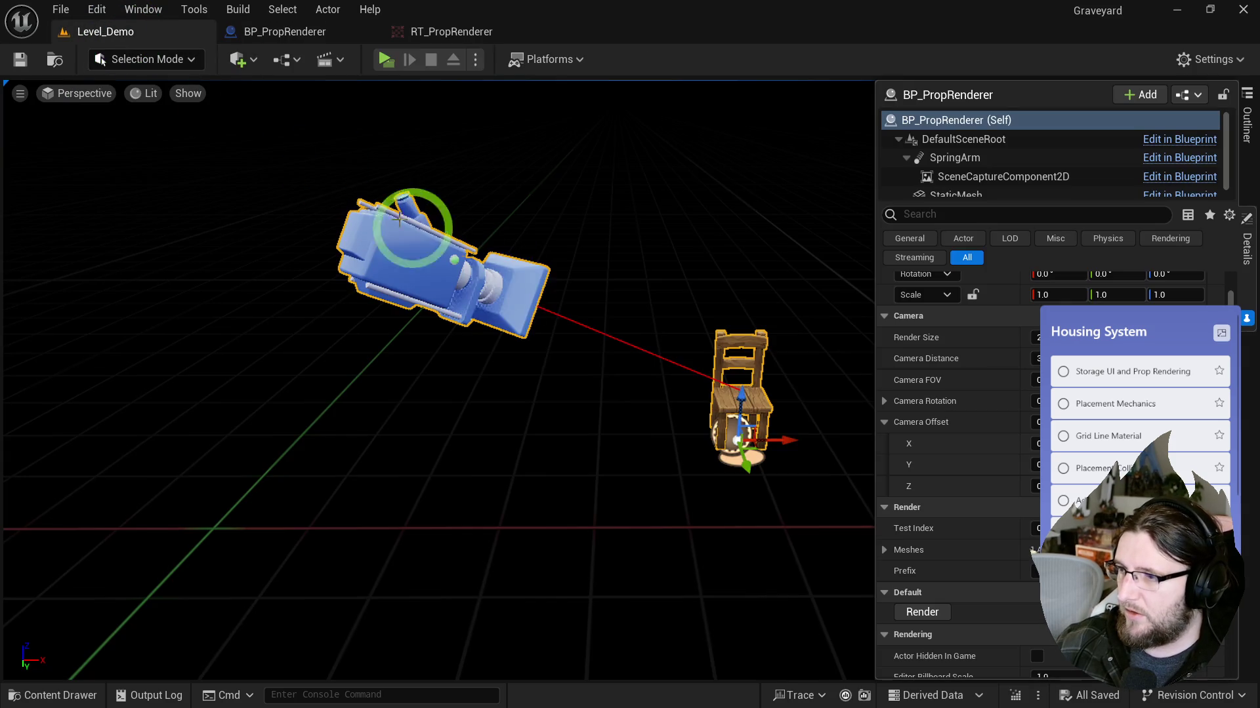
Step: Glance at the PropRenderer folder in the Content Drawer, then return to BP_PropRenderer
{"action": "key", "text": "ctrl+space"}
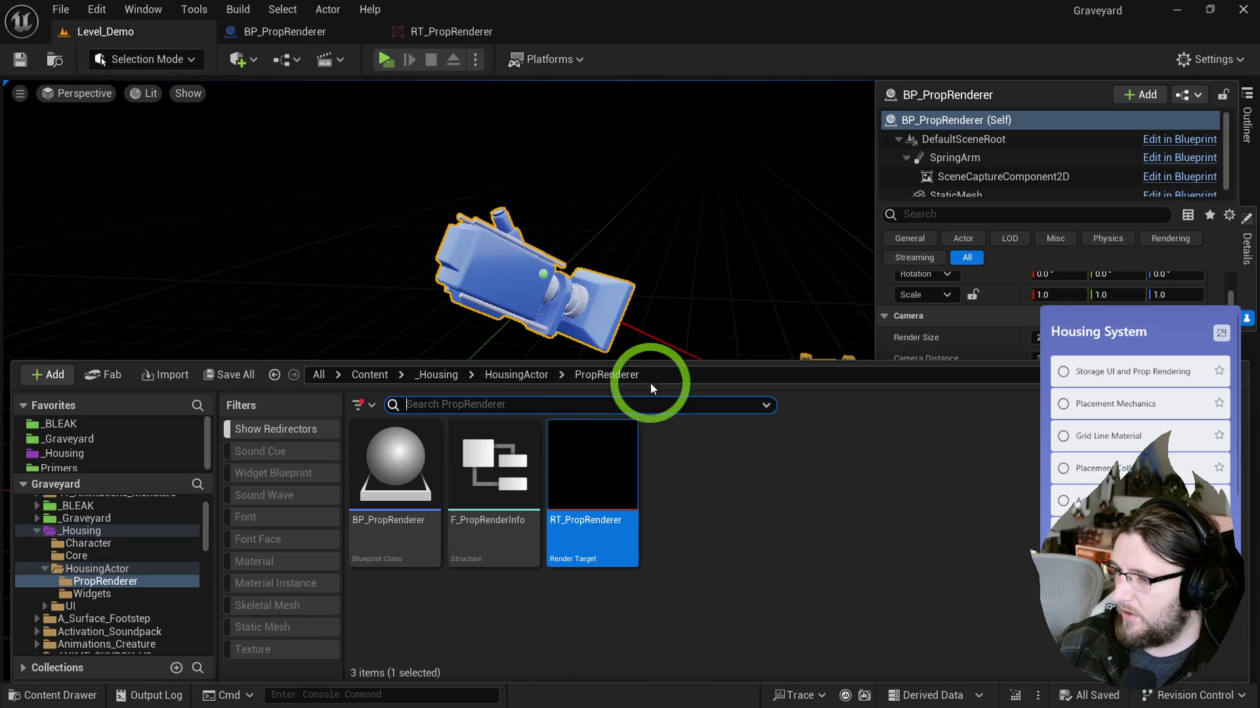
{"action": "key", "text": "ctrl+space"}
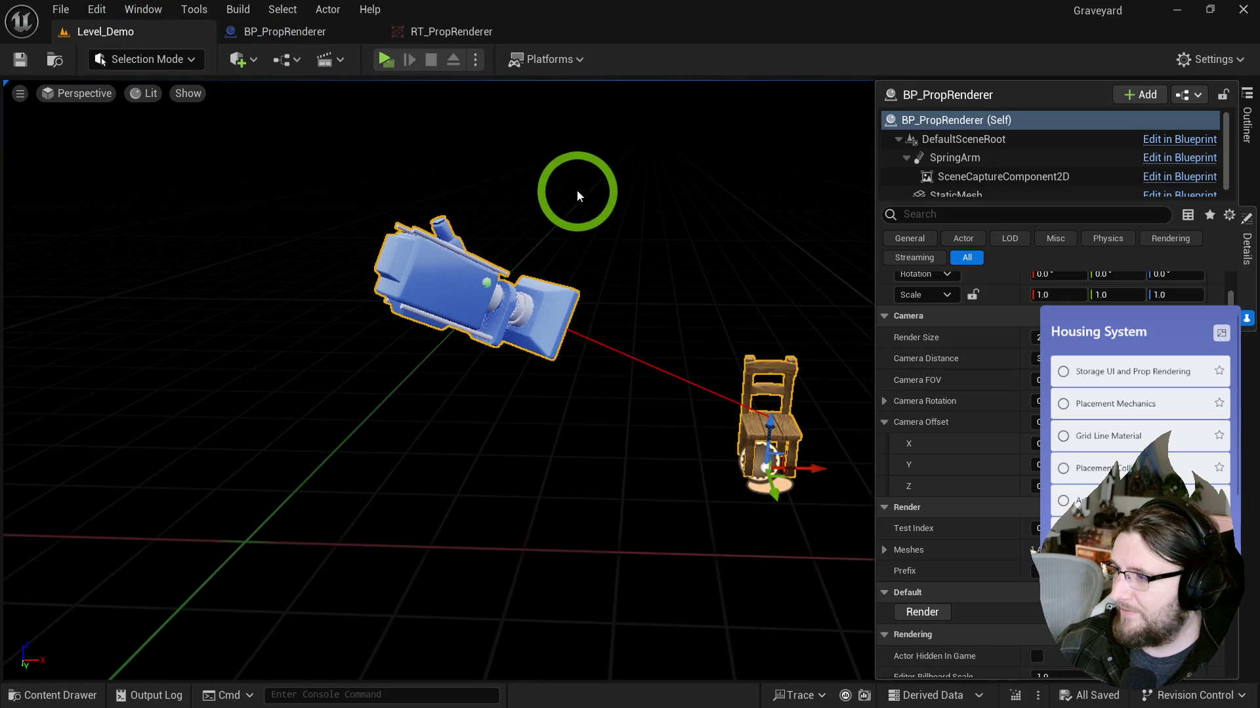
{"action": "left_click", "coordinate": [279, 44]}
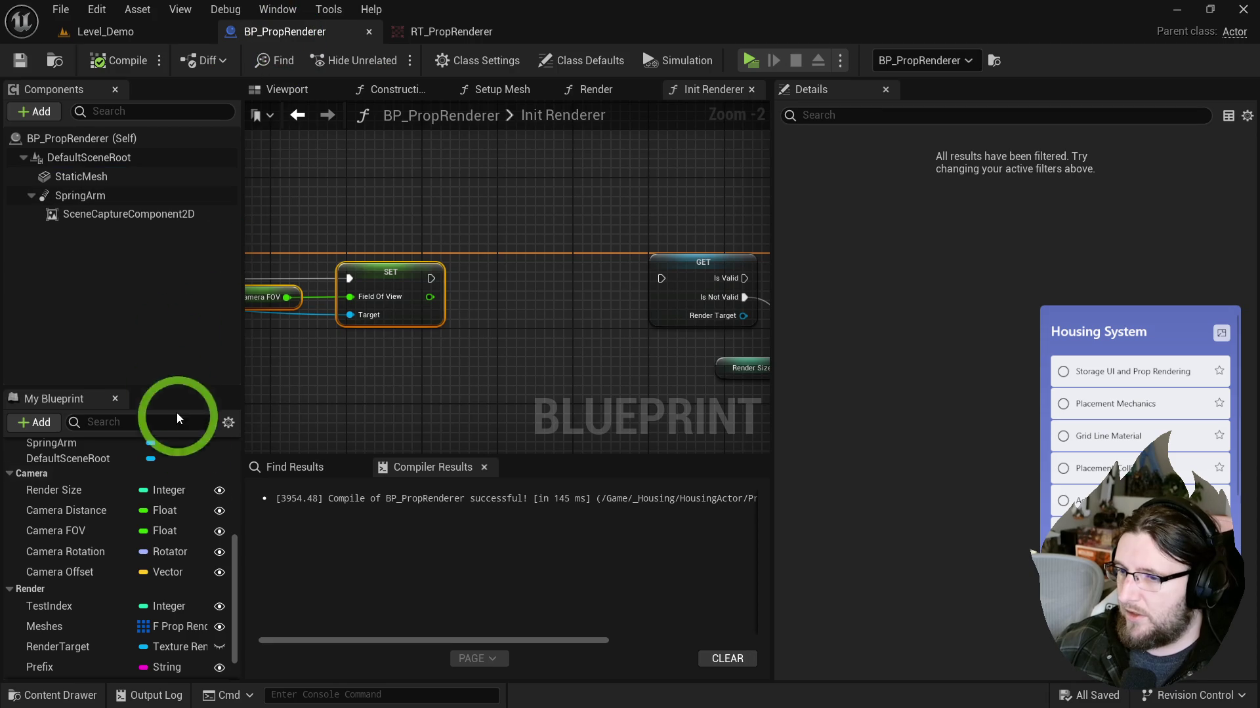
Step: Inspect the Camera FOV and Camera Distance variable defaults, undoing the last graph edit
{"action": "left_click", "coordinate": [92, 542]}
{"action": "left_click", "coordinate": [129, 513]}
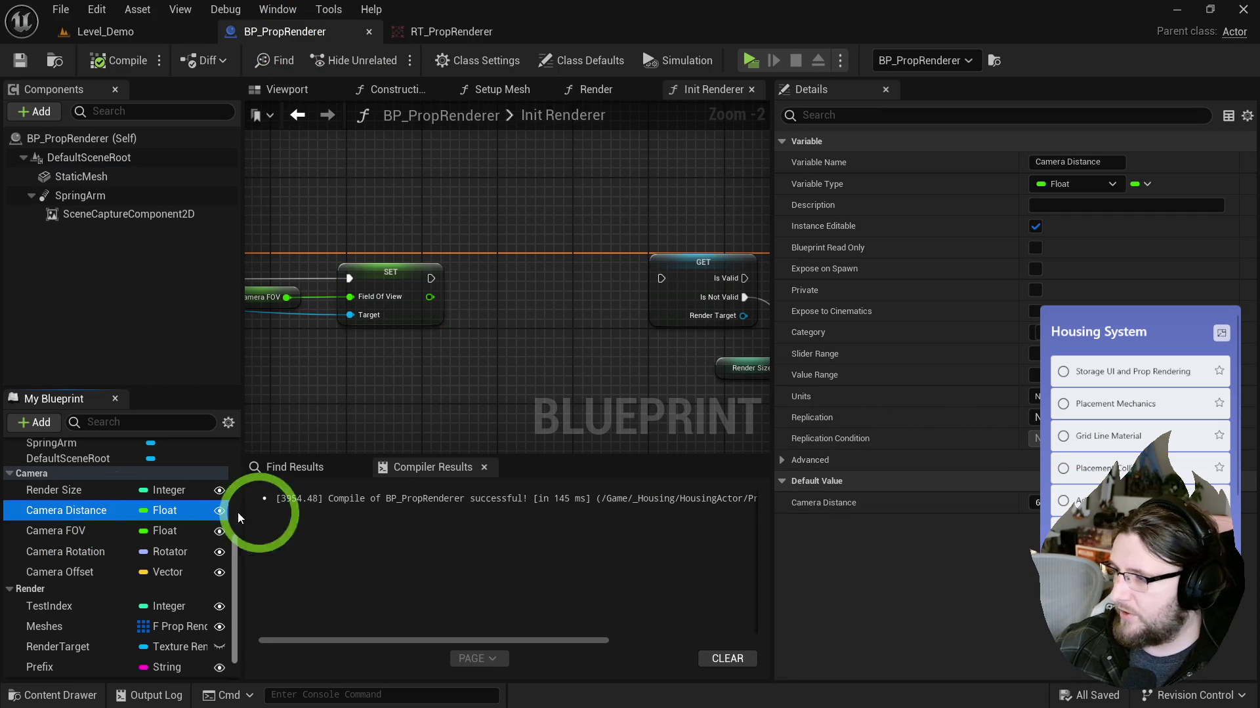
{"action": "key", "text": "ctrl+z"}
{"action": "left_click", "coordinate": [81, 504]}
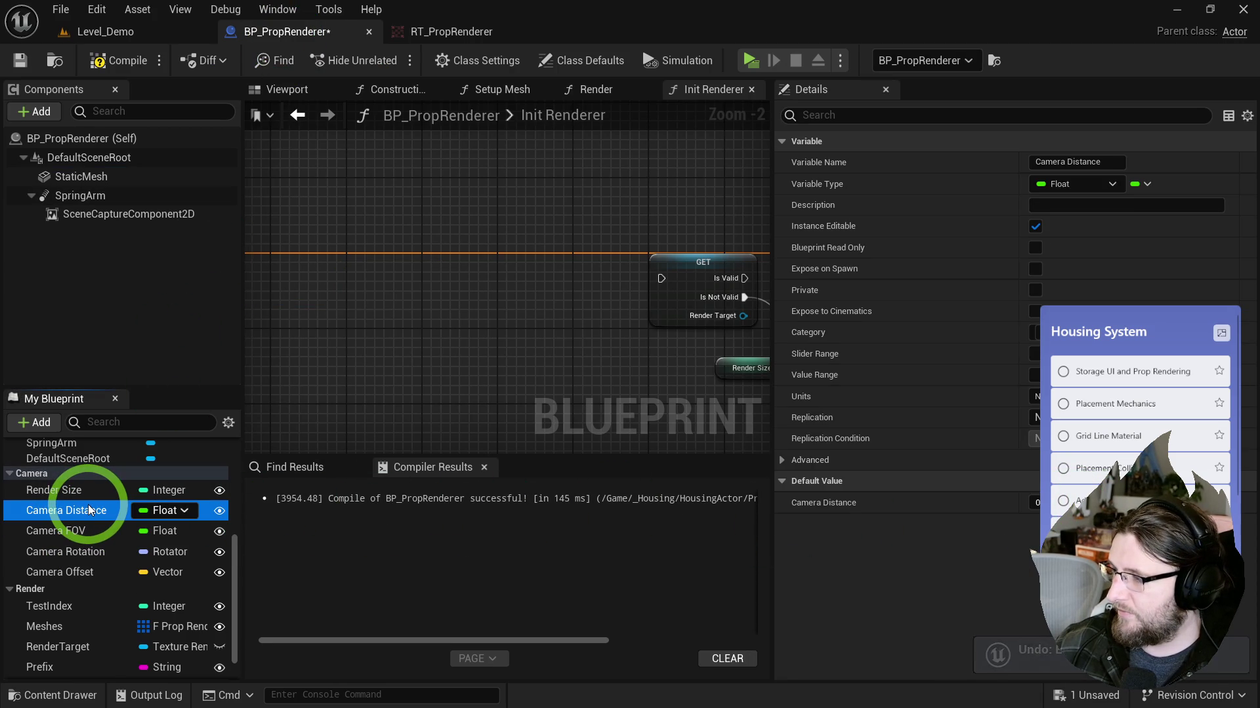
{"action": "left_click", "coordinate": [1058, 505]}
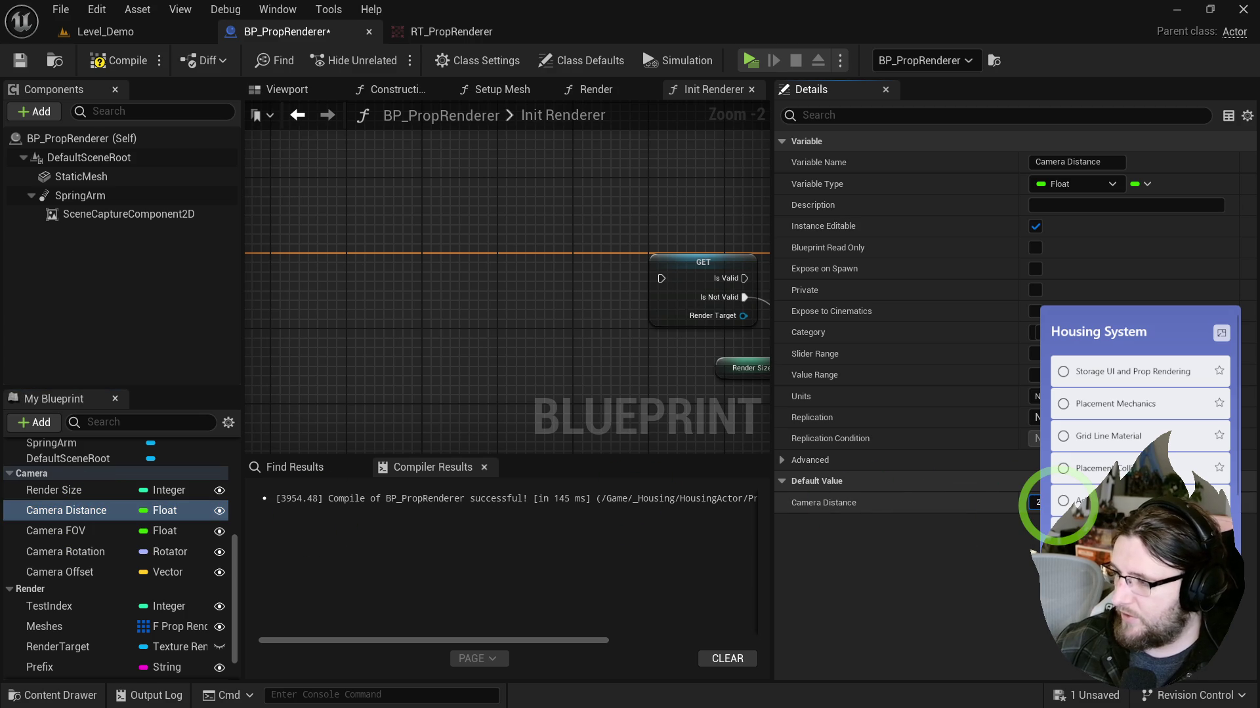
{"action": "left_click", "coordinate": [56, 530]}
{"action": "left_click", "coordinate": [1055, 505]}
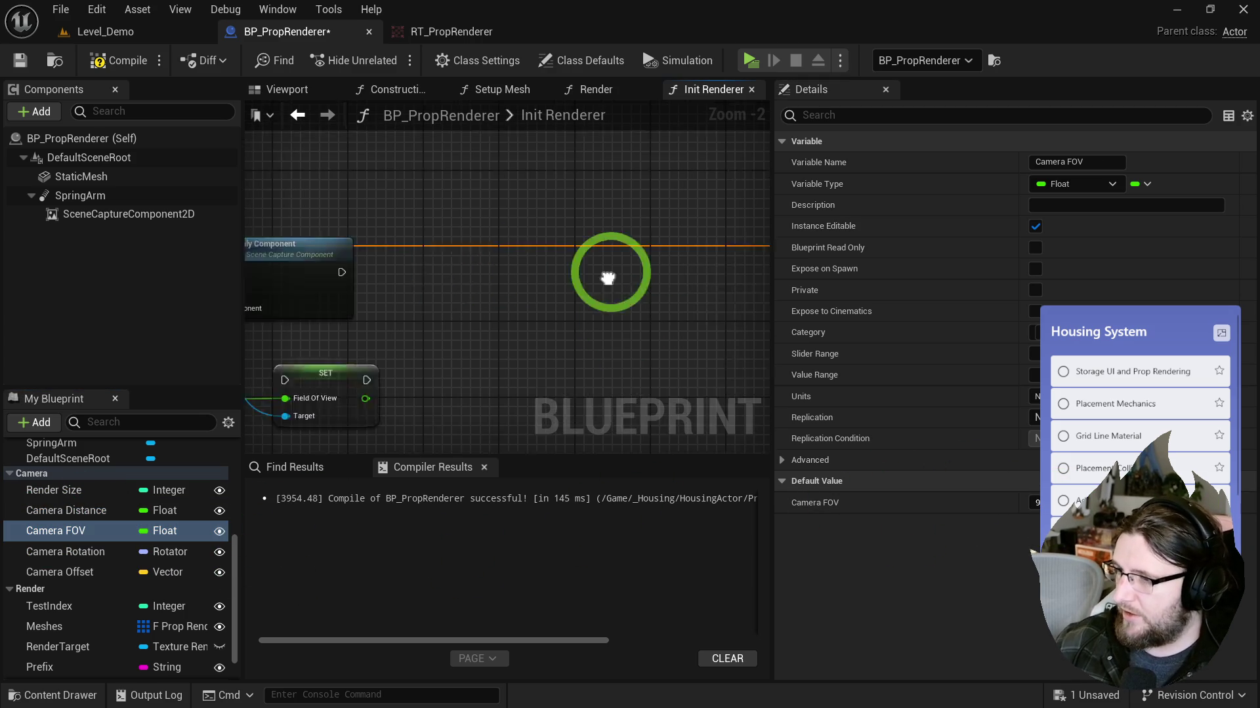
Step: Tidy the Camera FOV and SET nodes into line, then compile and save the Blueprint
{"action": "mouse_move", "coordinate": [325, 348]}
{"action": "left_mouse_down"}
{"action": "mouse_move", "coordinate": [513, 370]}
{"action": "mouse_move", "coordinate": [685, 261]}
{"action": "mouse_move", "coordinate": [536, 256]}
{"action": "left_mouse_up"}
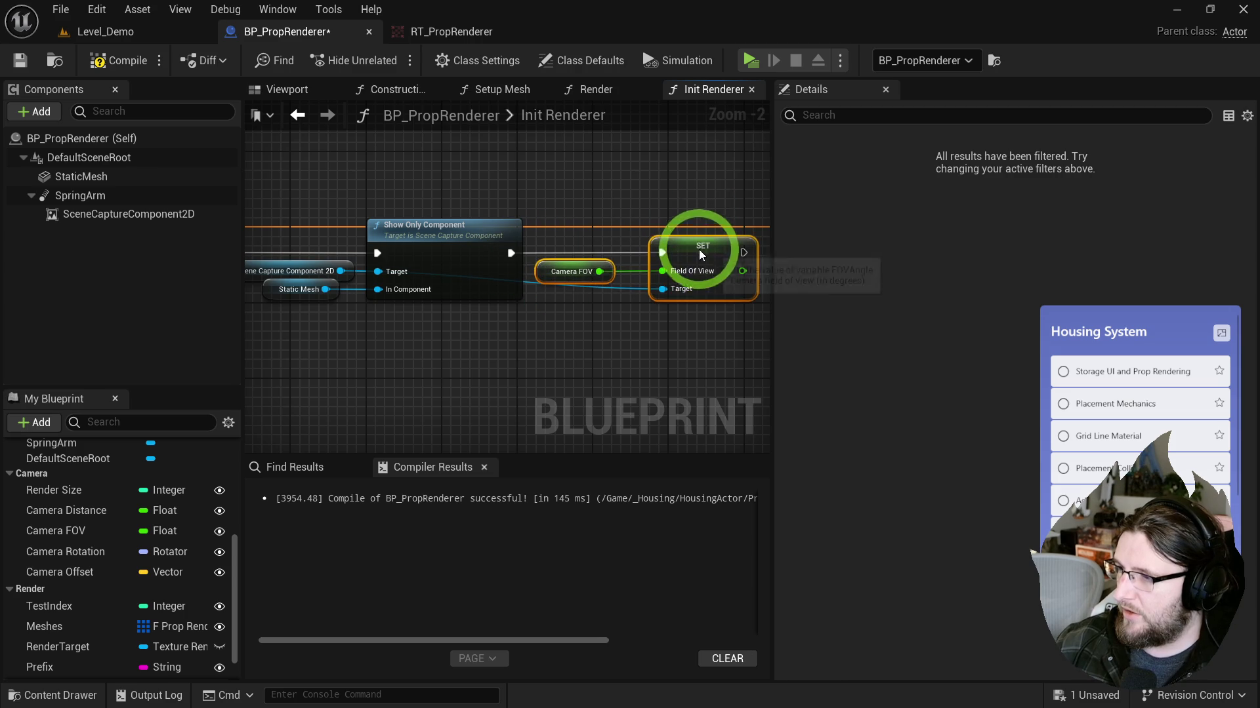
{"action": "left_click_drag", "start_coordinate": [698, 248], "coordinate": [652, 219]}
{"action": "left_click", "coordinate": [652, 219]}
{"action": "key", "text": "ctrl+s"}
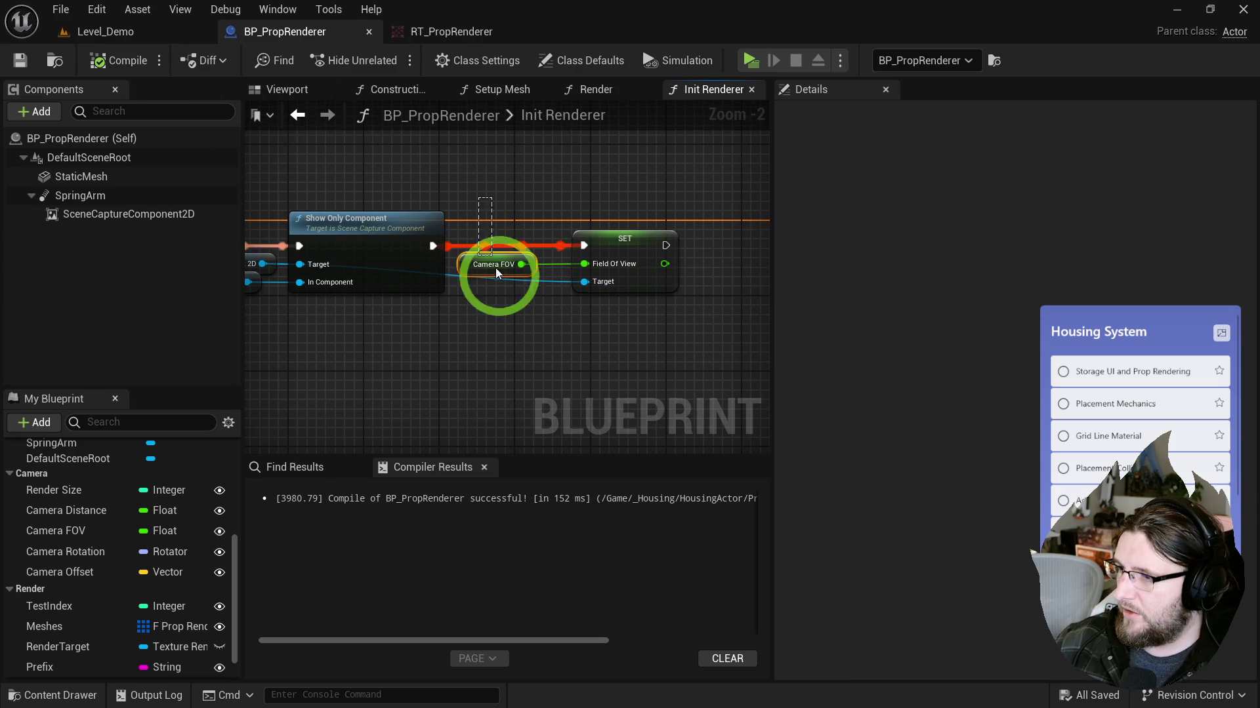
Step: Set the Camera FOV default value to 60
{"action": "left_click", "coordinate": [489, 265]}
{"action": "left_click", "coordinate": [1061, 494]}
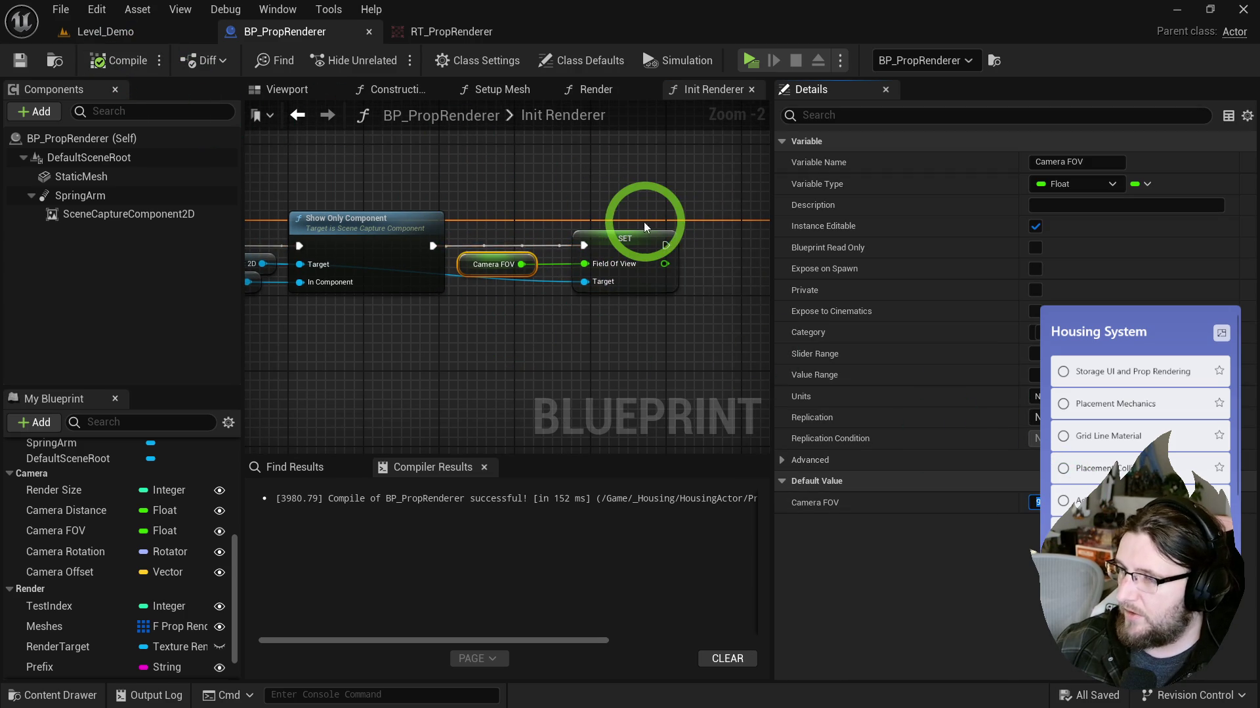
{"action": "type", "text": "60"}
{"action": "key", "text": "Return"}
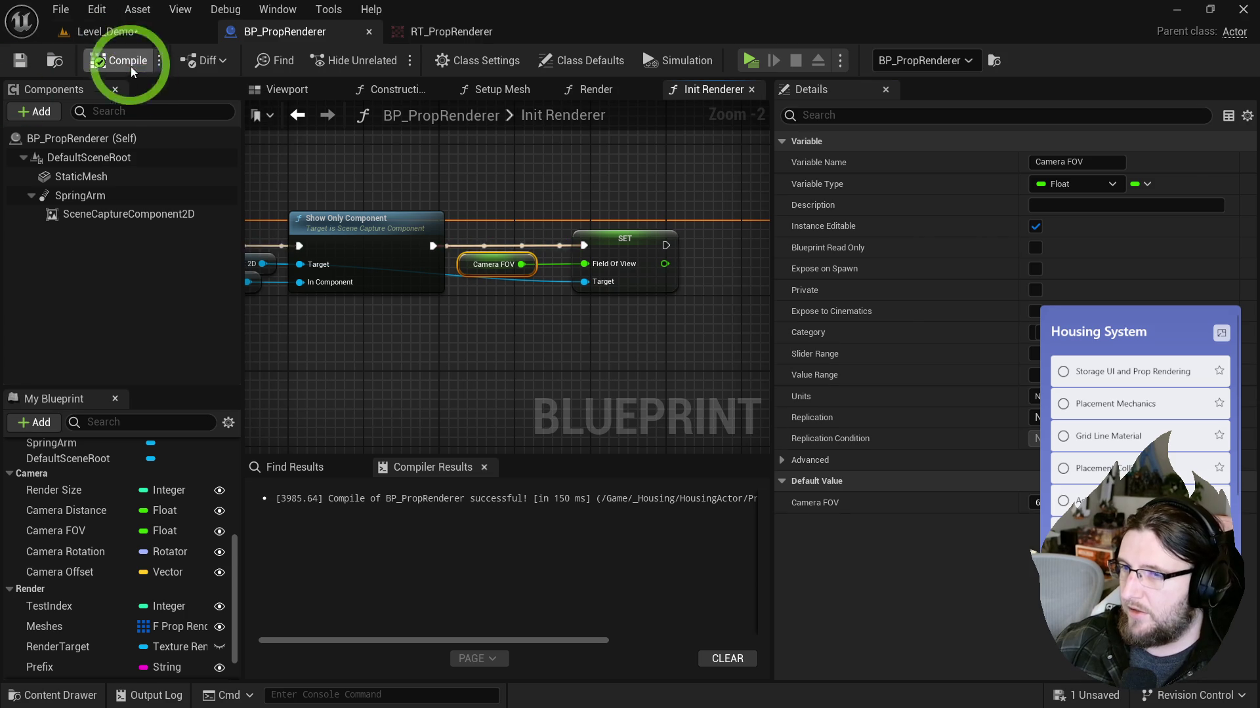
Step: Save and compile BP_PropRenderer after a quick look at Level_Demo and the Content Drawer
{"action": "left_click", "coordinate": [137, 25]}
{"action": "key", "text": "ctrl+space"}
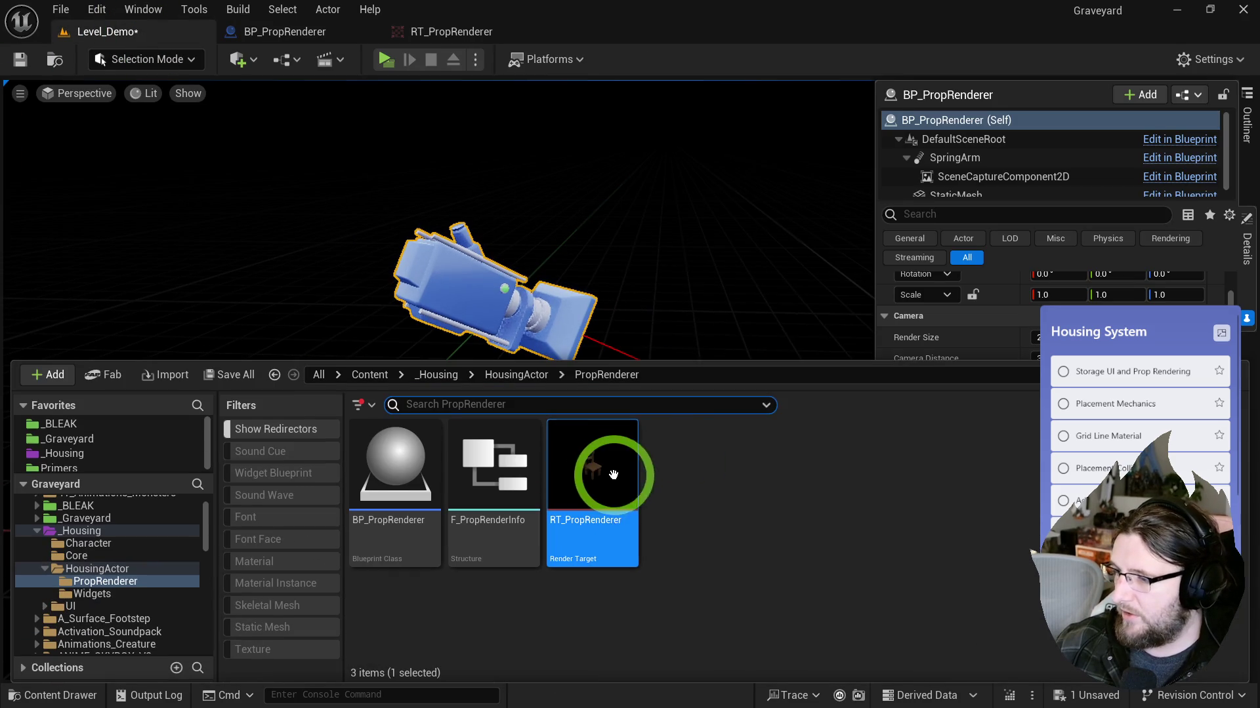
{"action": "left_click", "coordinate": [347, 32]}
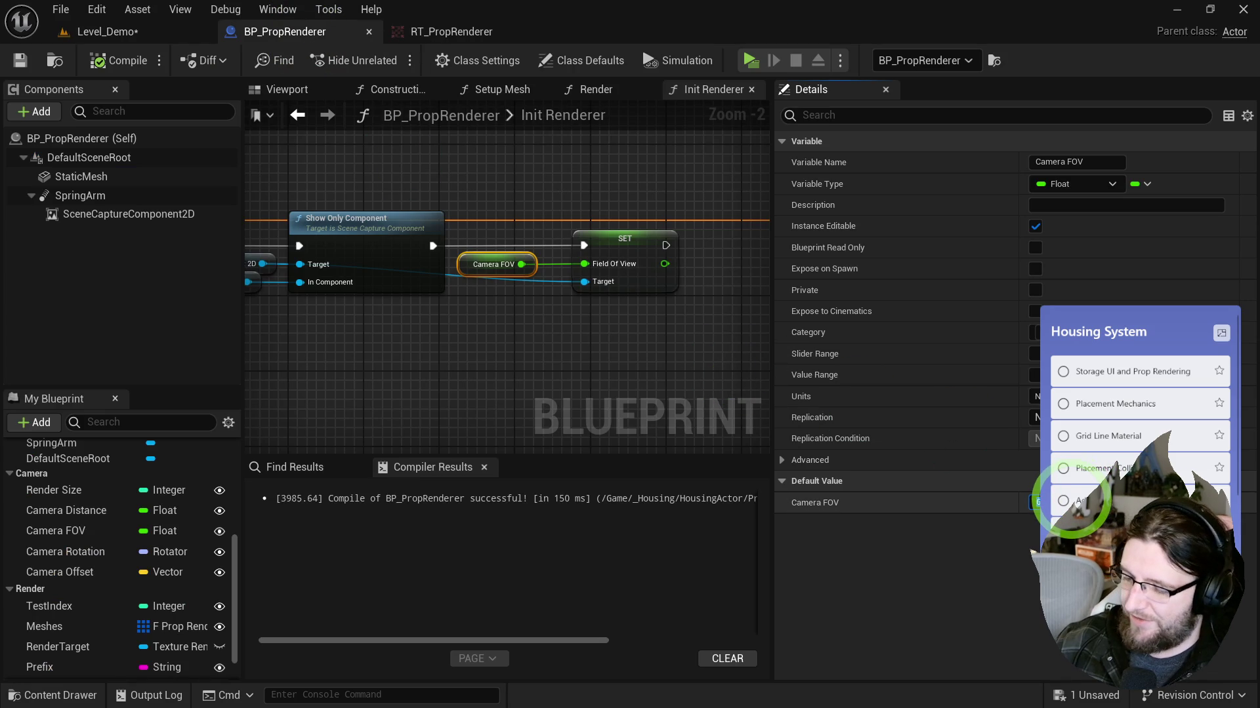
{"action": "left_click", "coordinate": [20, 61]}
{"action": "left_click", "coordinate": [108, 61]}
Step: In Level_Demo, select the renderer camera, orbit around it, and confirm RT_PropRenderer shows the chair
{"action": "left_click", "coordinate": [105, 31]}
{"action": "left_click", "coordinate": [517, 243]}
{"action": "key", "text": "ctrl+space"}
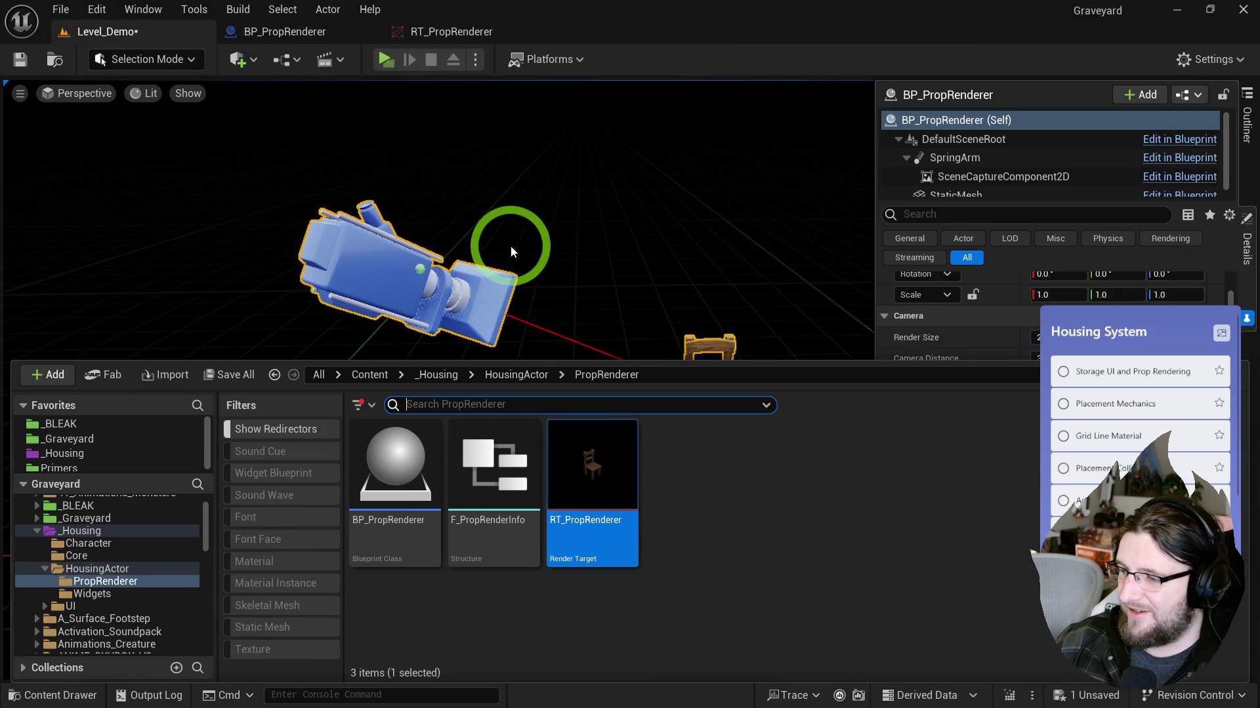
{"action": "double_click", "coordinate": [603, 466]}
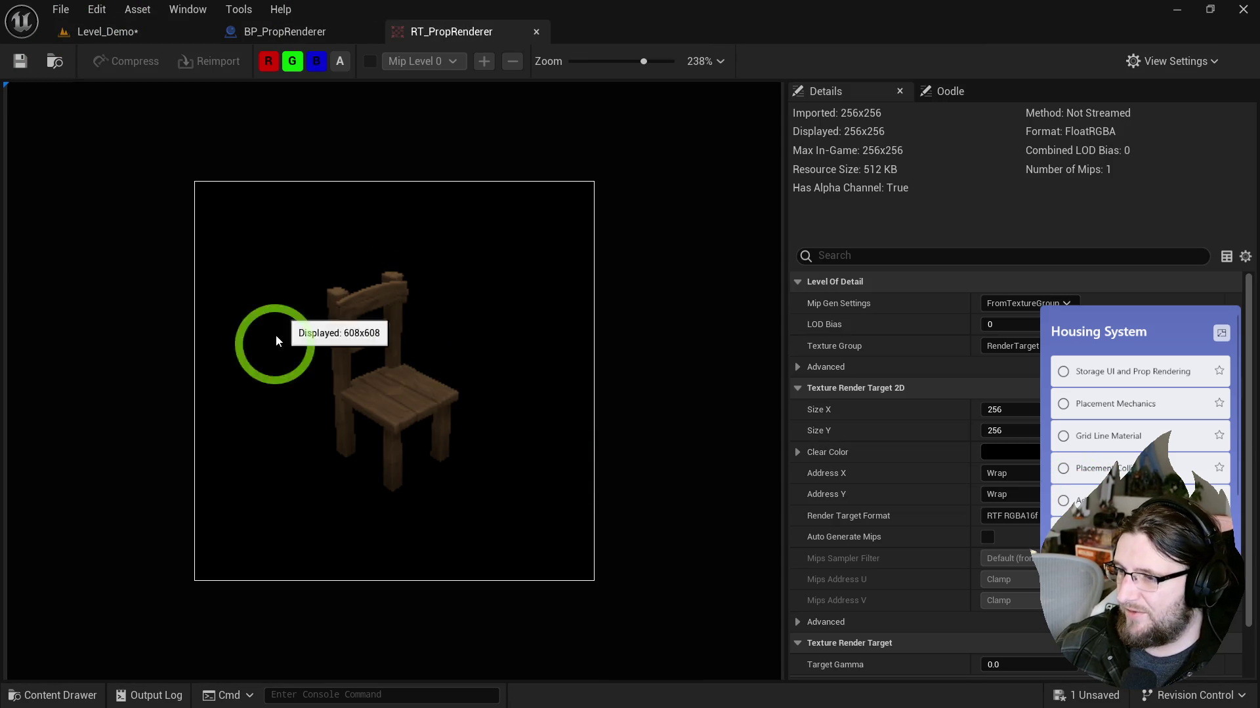
{"action": "left_click", "coordinate": [158, 31]}
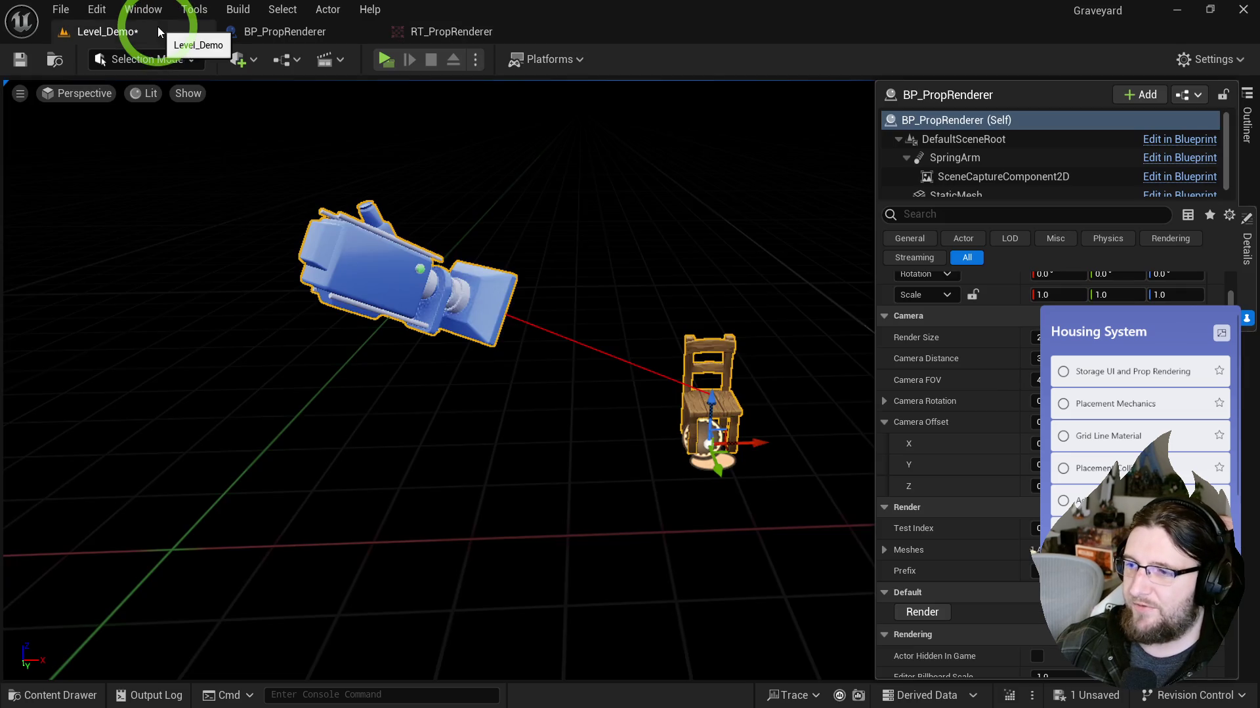
{"action": "mouse_move", "coordinate": [633, 351]}
{"action": "left_mouse_down"}
{"action": "mouse_move", "coordinate": [691, 337]}
{"action": "mouse_move", "coordinate": [633, 351]}
{"action": "left_mouse_up"}
{"action": "key", "text": "ctrl+space"}
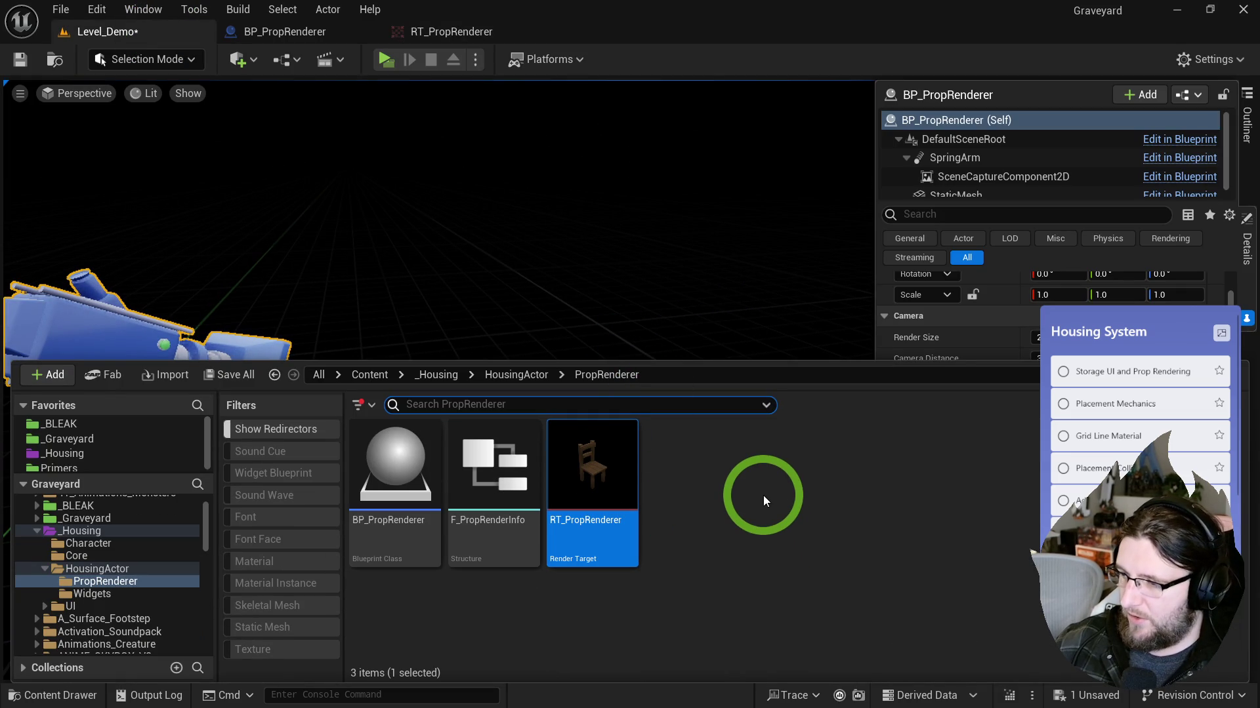
{"action": "key", "text": "ctrl+space"}
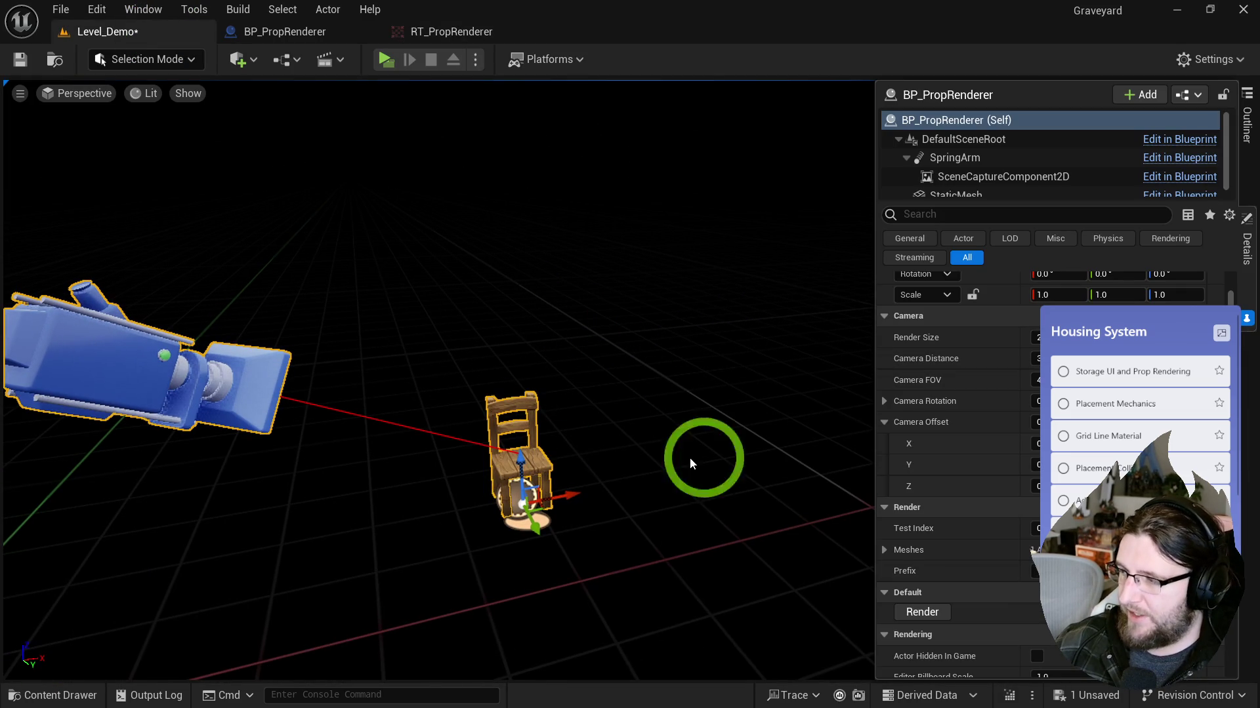
Step: Swap the renderer's Meshes Index [0] from the chair to the wooden bookshelf and check RT_PropRenderer
{"action": "left_click", "coordinate": [885, 550]}
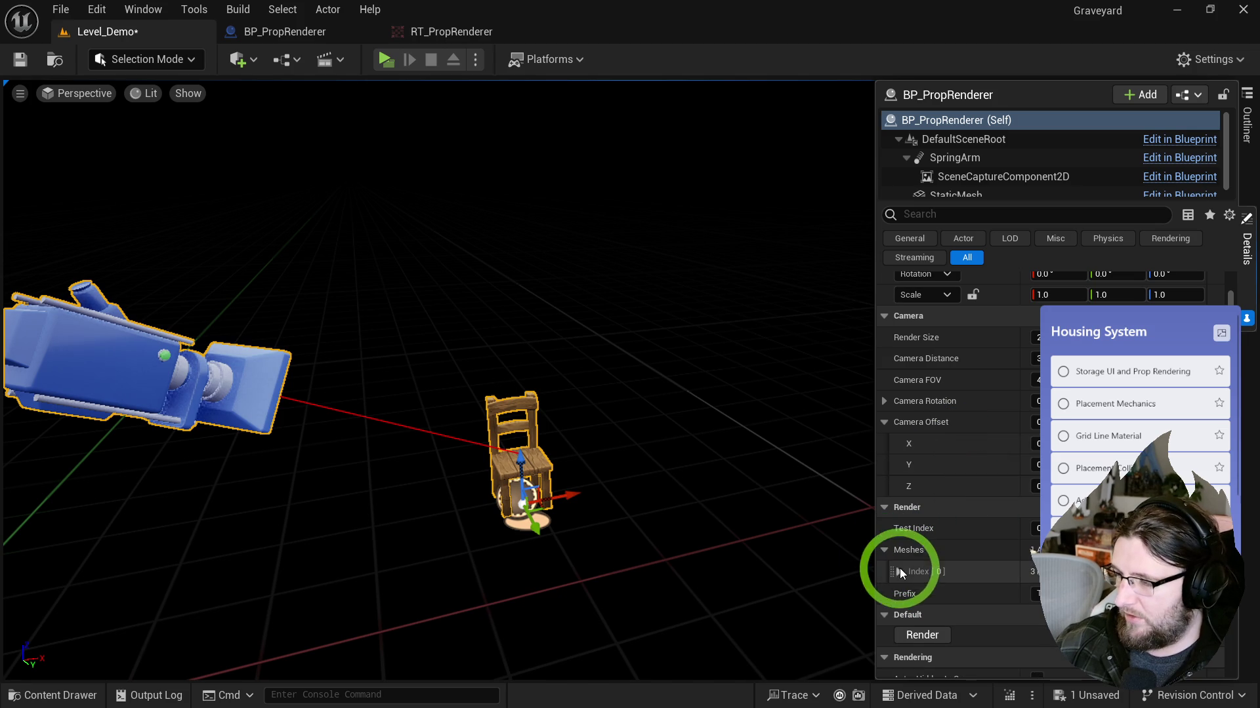
{"action": "left_click", "coordinate": [899, 570]}
{"action": "left_click", "coordinate": [1129, 600]}
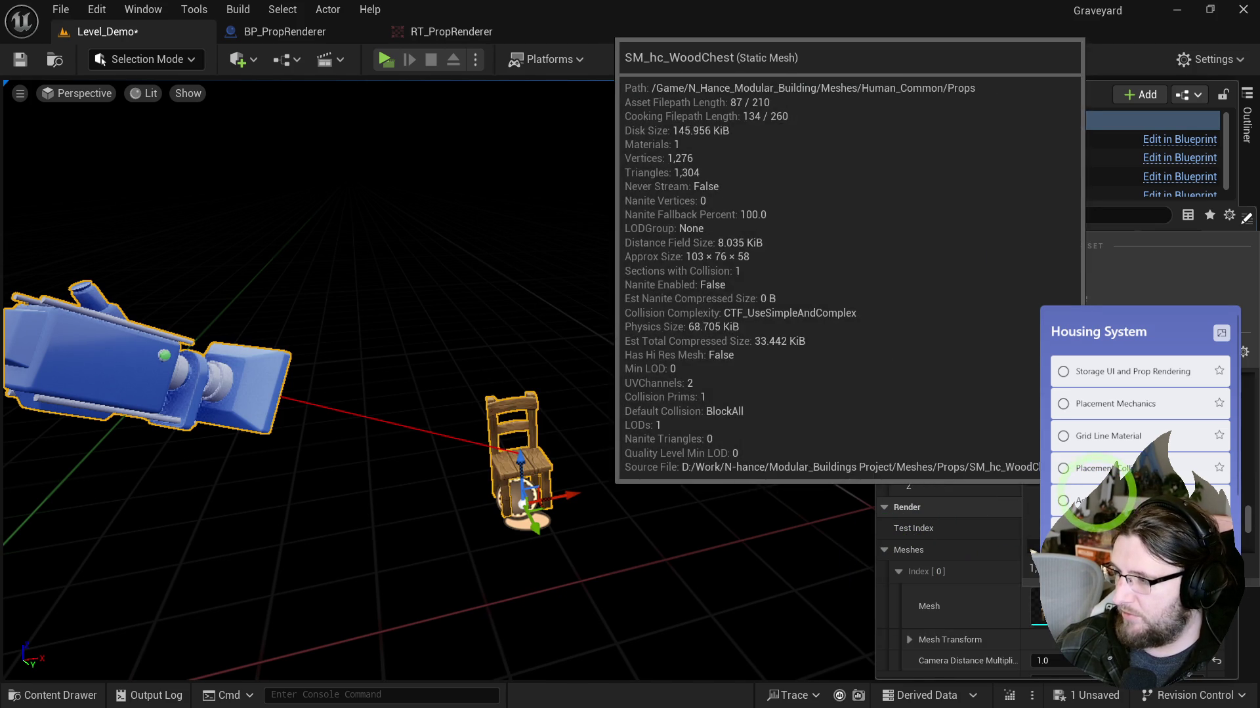
{"action": "left_click", "coordinate": [1075, 486]}
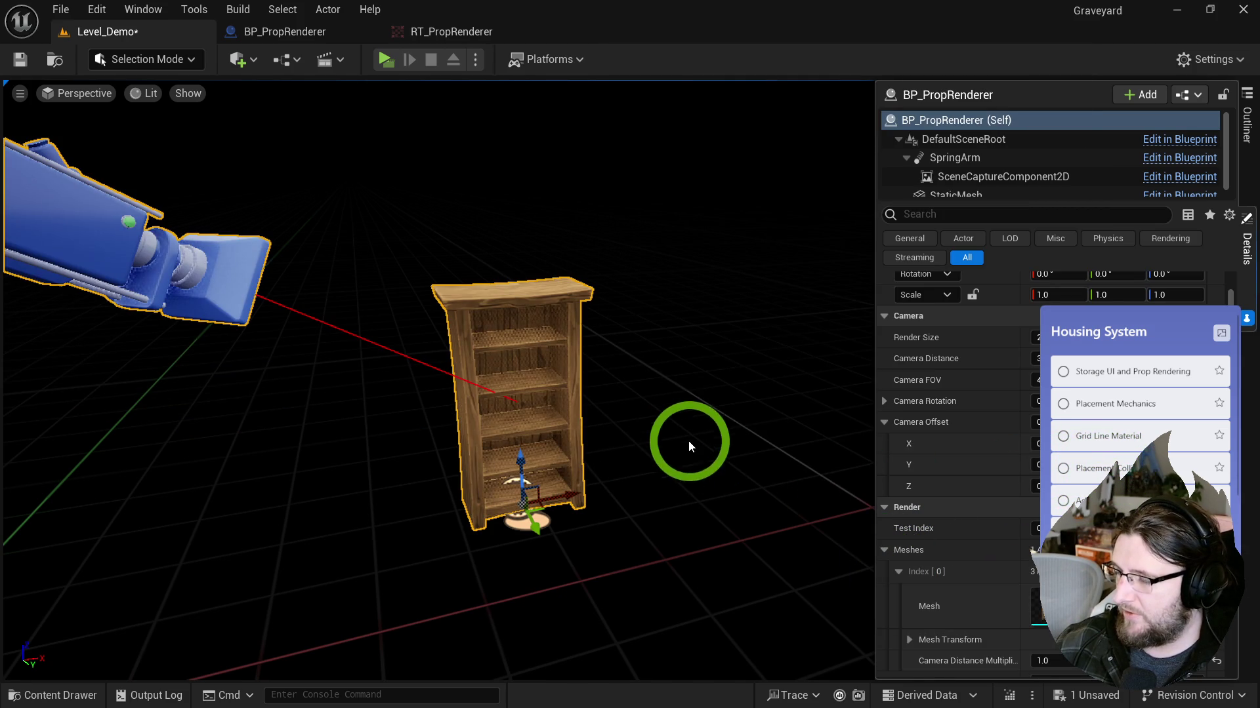
{"action": "key", "text": "ctrl+space"}
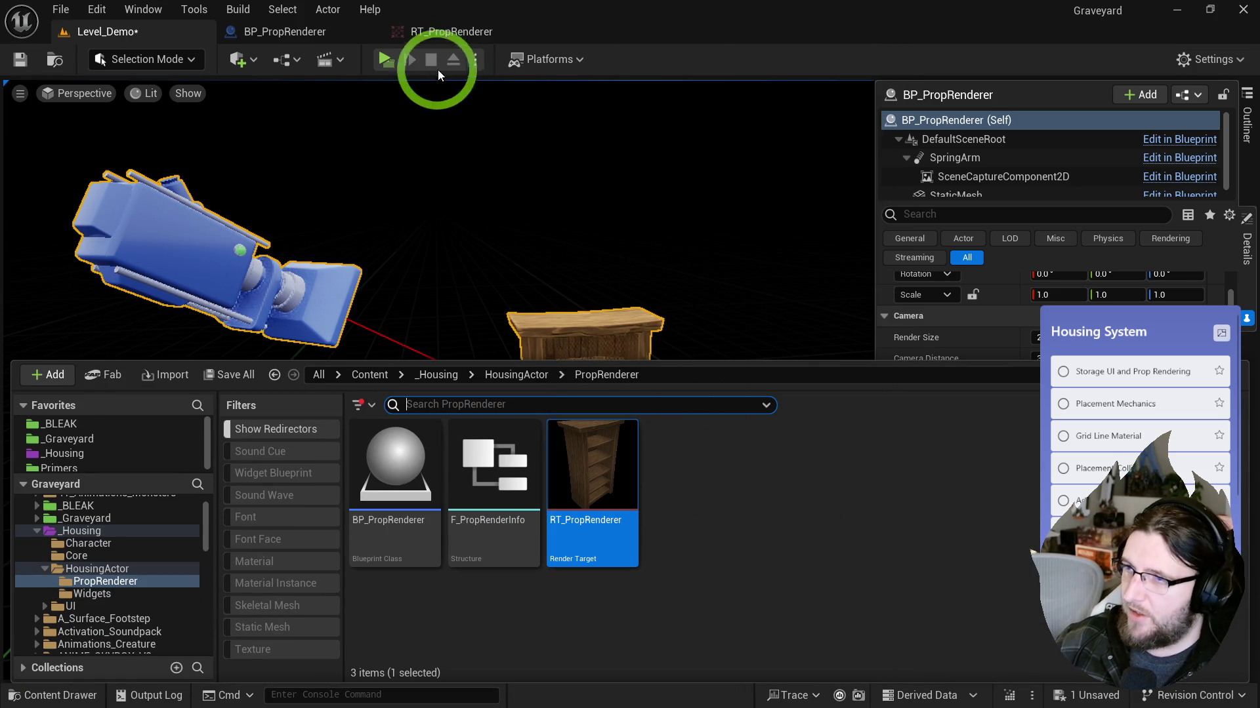
{"action": "left_click", "coordinate": [288, 32]}
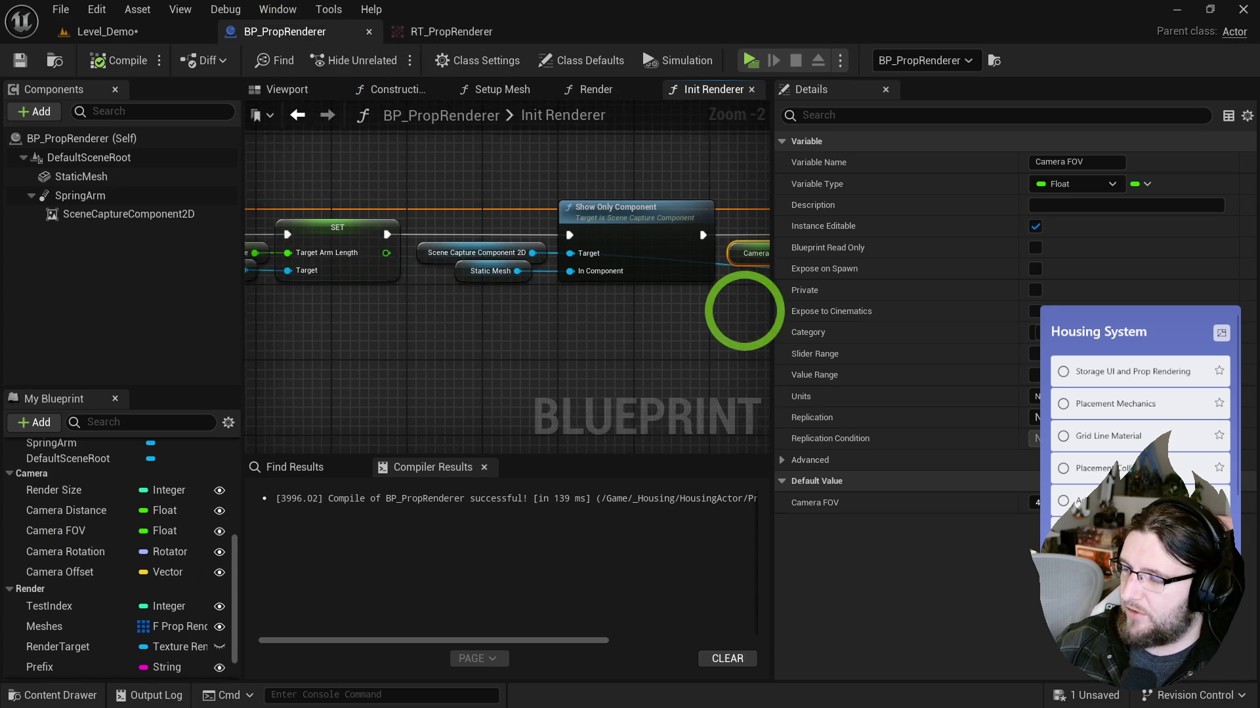
Step: In the Setup Mesh graph, add a Set Target Arm Length node off the Spring Arm reference
{"action": "left_click_drag", "start_coordinate": [744, 311], "coordinate": [733, 309]}
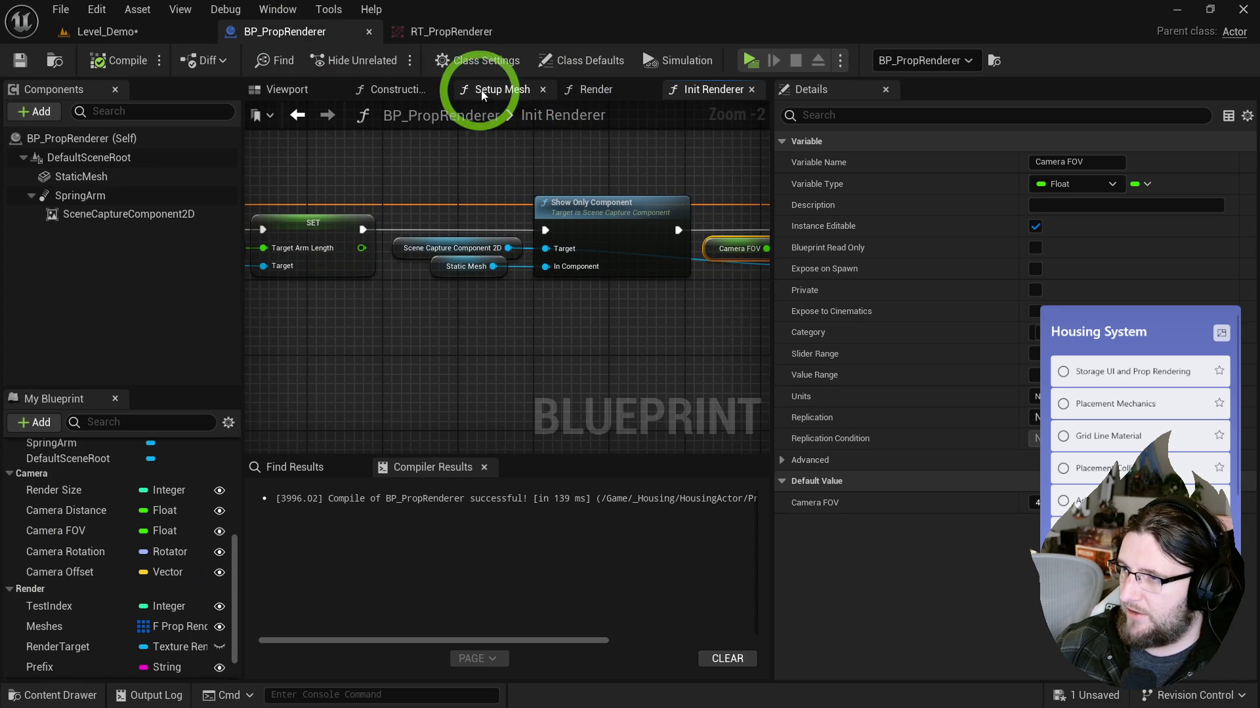
{"action": "left_click", "coordinate": [492, 88]}
{"action": "scroll", "coordinate": [581, 313], "scroll_direction": "up", "scroll_amount": 1}
{"action": "mouse_move", "coordinate": [581, 313]}
{"action": "left_mouse_down"}
{"action": "mouse_move", "coordinate": [602, 309]}
{"action": "mouse_move", "coordinate": [477, 312]}
{"action": "left_mouse_up"}
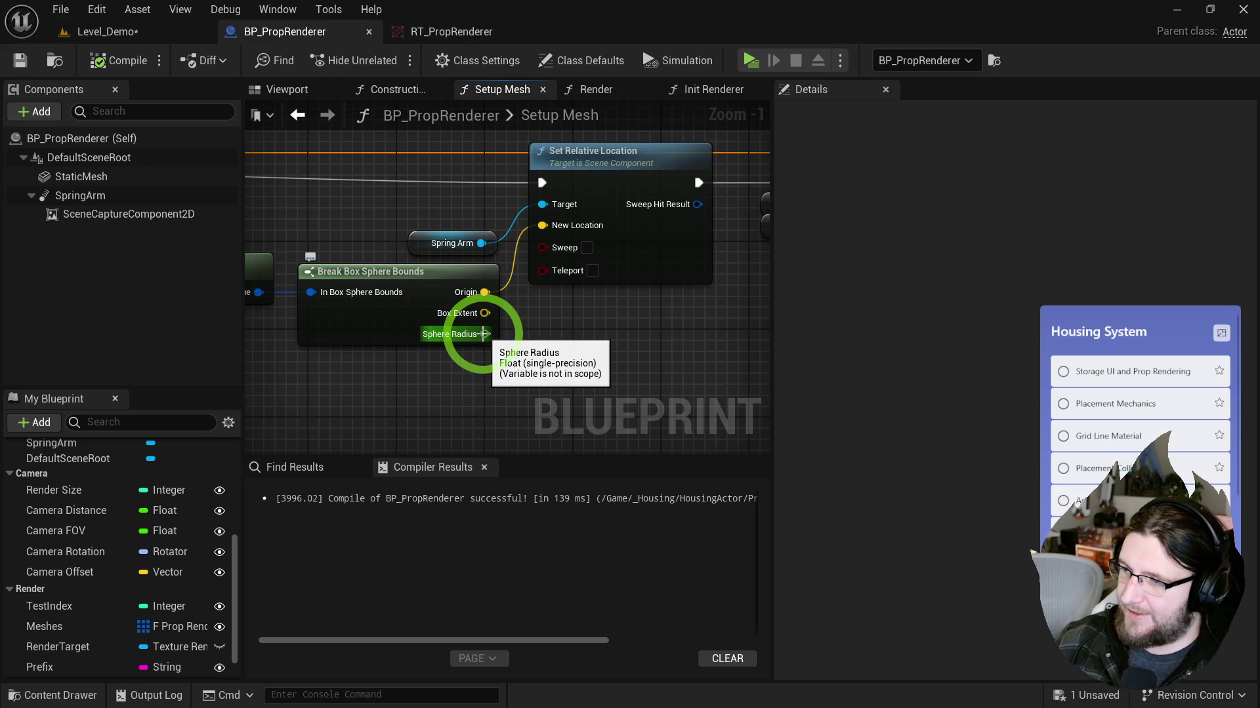
{"action": "left_click", "coordinate": [446, 240]}
{"action": "mouse_move", "coordinate": [471, 358]}
{"action": "left_mouse_down"}
{"action": "mouse_move", "coordinate": [521, 360]}
{"action": "mouse_move", "coordinate": [590, 315]}
{"action": "left_mouse_up"}
{"action": "type", "text": "set target"}
{"action": "left_click", "coordinate": [622, 470]}
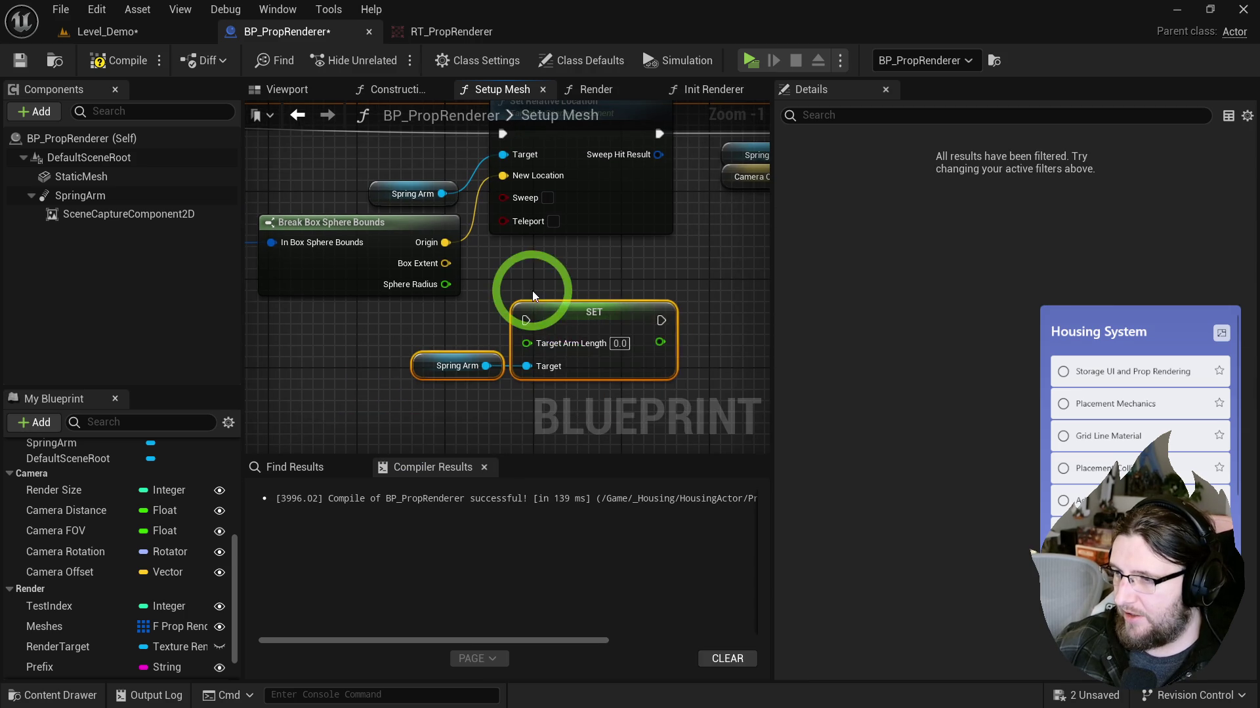
Step: Multiply Sphere Radius and feed the result into Target Arm Length
{"action": "left_click_drag", "start_coordinate": [527, 352], "coordinate": [610, 392]}
{"action": "left_click_drag", "start_coordinate": [464, 300], "coordinate": [563, 300]}
{"action": "mouse_move", "coordinate": [301, 260]}
{"action": "left_mouse_down"}
{"action": "mouse_move", "coordinate": [288, 261]}
{"action": "mouse_move", "coordinate": [342, 279]}
{"action": "left_mouse_up"}
{"action": "type", "text": "+"}
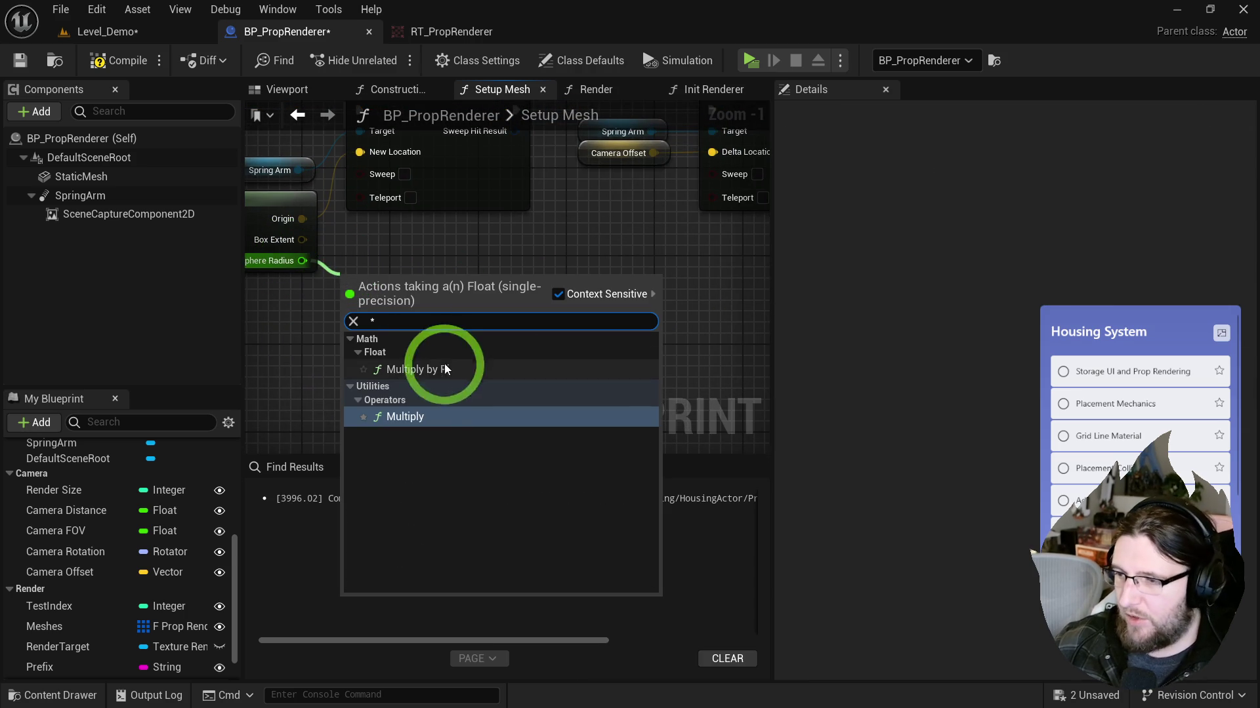
{"action": "left_click", "coordinate": [420, 408]}
{"action": "mouse_move", "coordinate": [428, 280]}
{"action": "left_mouse_down"}
{"action": "mouse_move", "coordinate": [486, 331]}
{"action": "mouse_move", "coordinate": [450, 317]}
{"action": "mouse_move", "coordinate": [618, 311]}
{"action": "mouse_move", "coordinate": [478, 323]}
{"action": "mouse_move", "coordinate": [451, 306]}
{"action": "left_mouse_up"}
Step: Chain Set Relative Location through the new SET node into Add World Offset, tidying the nodes
{"action": "scroll", "coordinate": [486, 332], "scroll_direction": "down", "scroll_amount": 1}
{"action": "mouse_move", "coordinate": [527, 294]}
{"action": "left_mouse_down"}
{"action": "mouse_move", "coordinate": [652, 175]}
{"action": "mouse_move", "coordinate": [737, 242]}
{"action": "left_mouse_up"}
{"action": "mouse_move", "coordinate": [455, 197]}
{"action": "left_mouse_down"}
{"action": "mouse_move", "coordinate": [426, 372]}
{"action": "mouse_move", "coordinate": [604, 174]}
{"action": "left_mouse_up"}
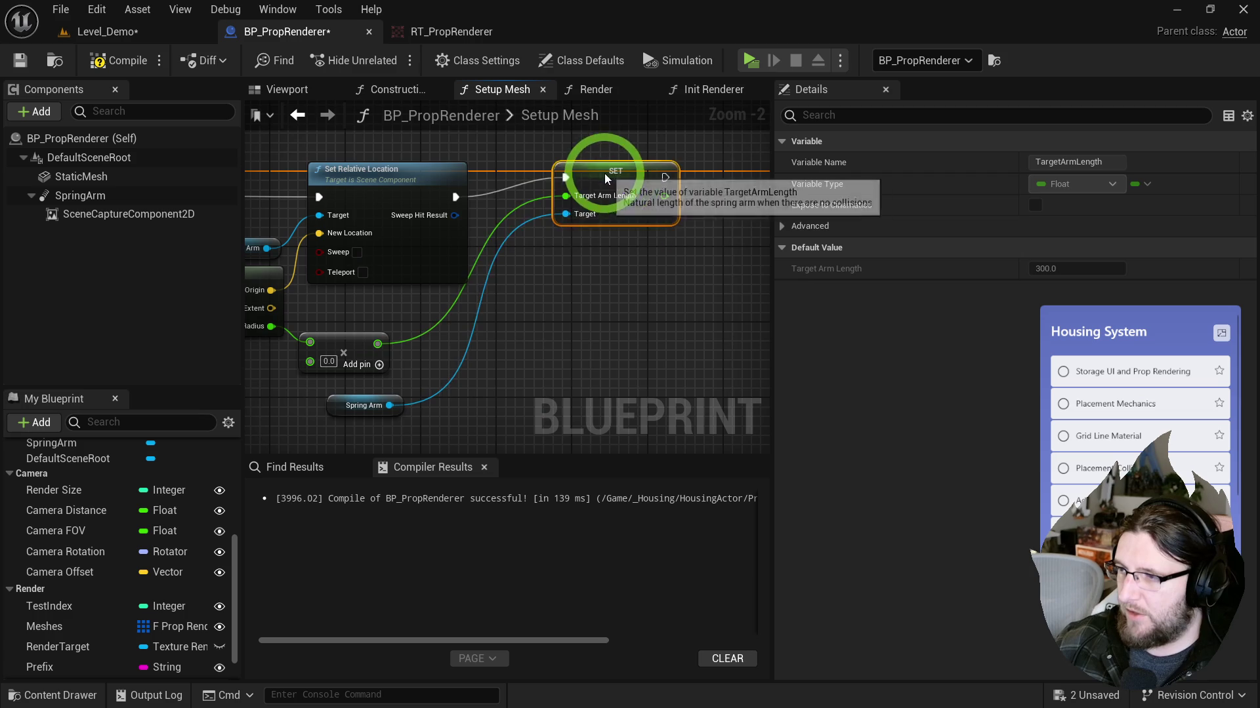
{"action": "mouse_move", "coordinate": [499, 233]}
{"action": "left_mouse_down"}
{"action": "mouse_move", "coordinate": [805, 240]}
{"action": "mouse_move", "coordinate": [615, 235]}
{"action": "left_mouse_up"}
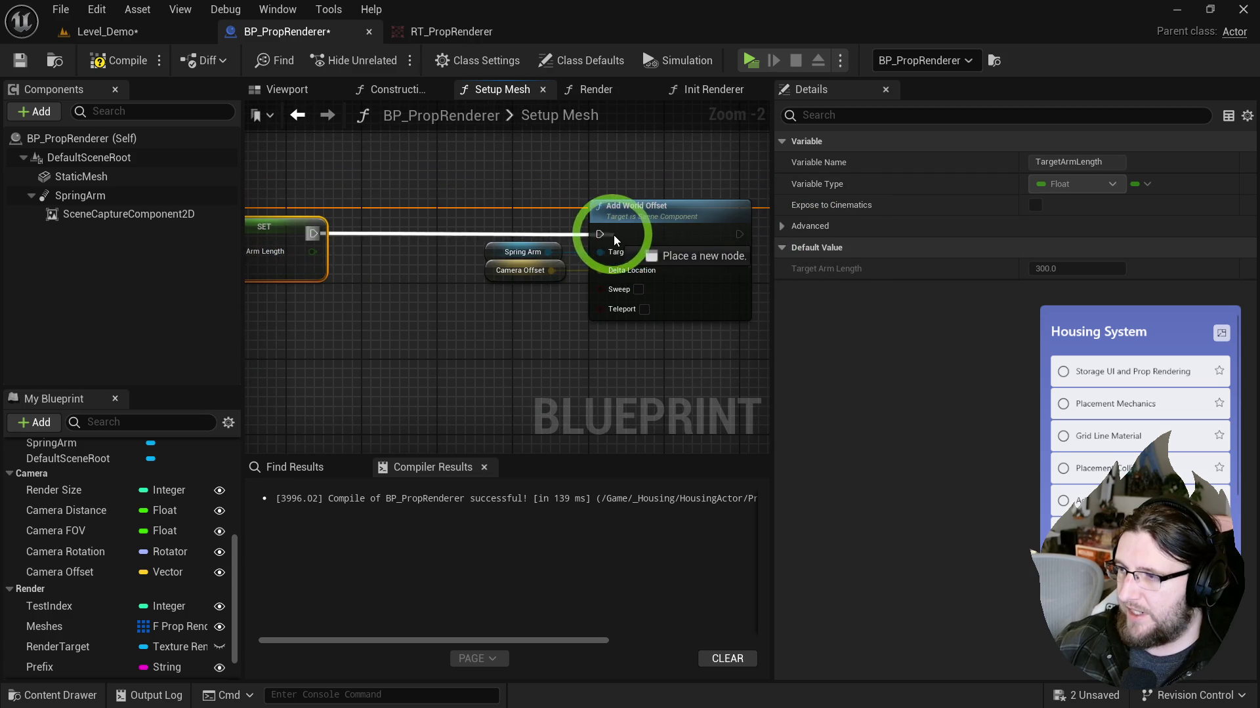
{"action": "left_click_drag", "start_coordinate": [424, 300], "coordinate": [512, 332]}
{"action": "left_click", "coordinate": [459, 302]}
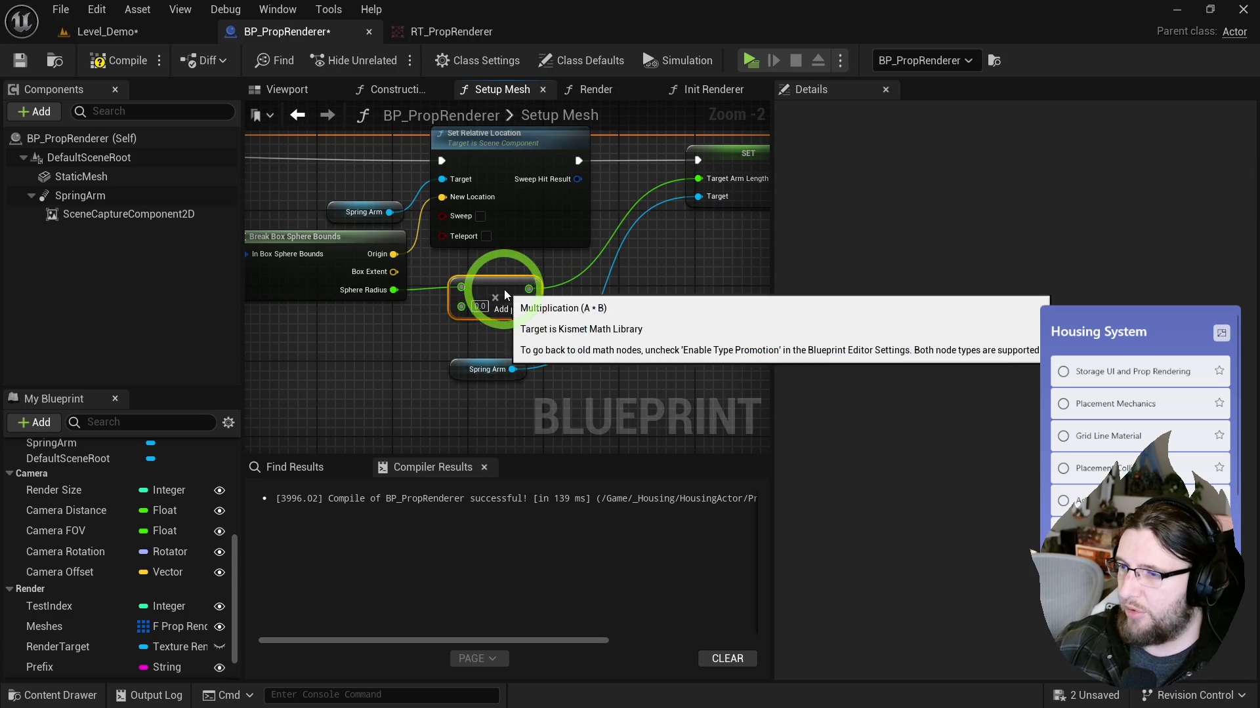
{"action": "left_click_drag", "start_coordinate": [504, 289], "coordinate": [660, 321]}
{"action": "left_click_drag", "start_coordinate": [422, 280], "coordinate": [520, 289]}
{"action": "left_click", "coordinate": [366, 258]}
{"action": "mouse_move", "coordinate": [365, 258]}
{"action": "left_mouse_down"}
{"action": "mouse_move", "coordinate": [613, 290]}
{"action": "mouse_move", "coordinate": [320, 317]}
{"action": "left_mouse_up"}
{"action": "mouse_move", "coordinate": [471, 375]}
{"action": "left_mouse_down"}
{"action": "mouse_move", "coordinate": [594, 316]}
{"action": "mouse_move", "coordinate": [700, 231]}
{"action": "left_mouse_up"}
Step: Wire Camera Distance into the multiply, rename it Camera Distance Multiplier, and compile
{"action": "scroll", "coordinate": [657, 300], "scroll_direction": "up", "scroll_amount": 2}
{"action": "left_click", "coordinate": [75, 510]}
{"action": "mouse_move", "coordinate": [75, 509]}
{"action": "left_mouse_down"}
{"action": "mouse_move", "coordinate": [613, 343]}
{"action": "mouse_move", "coordinate": [436, 343]}
{"action": "mouse_move", "coordinate": [453, 351]}
{"action": "left_mouse_up"}
{"action": "left_click", "coordinate": [1099, 161]}
{"action": "type", "text": "Multi"}
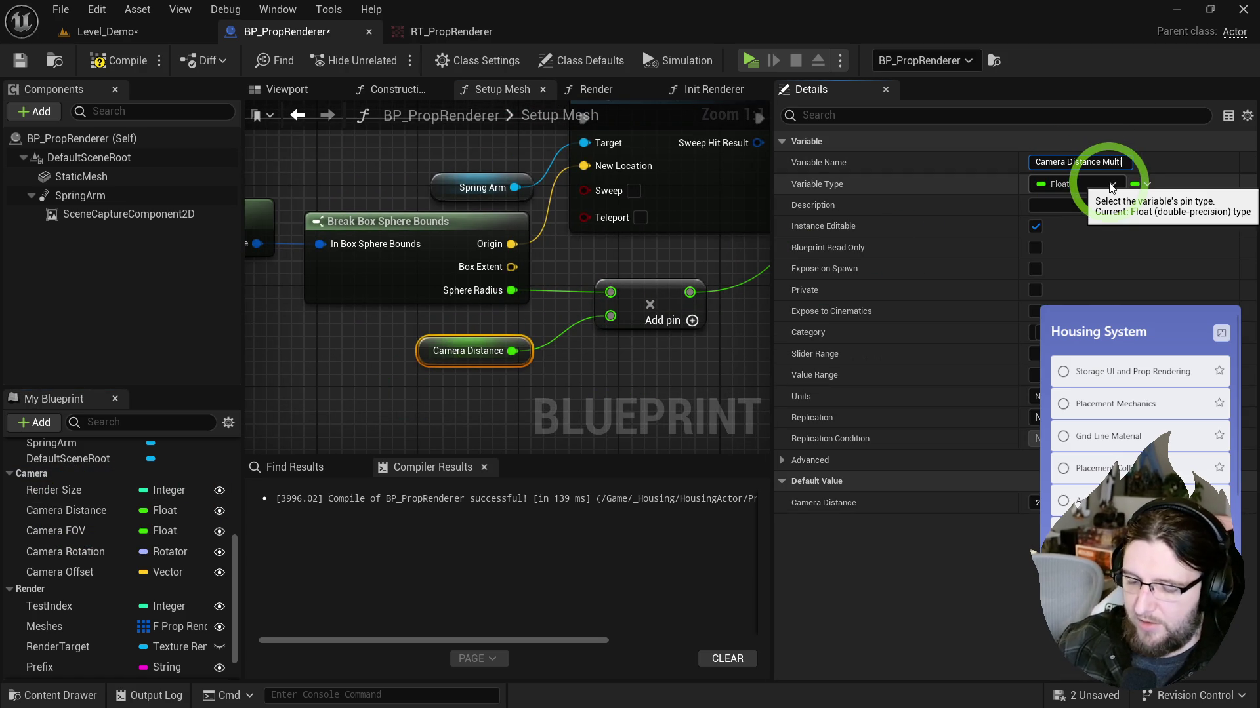
{"action": "type", "text": "plier"}
{"action": "key", "text": "Return"}
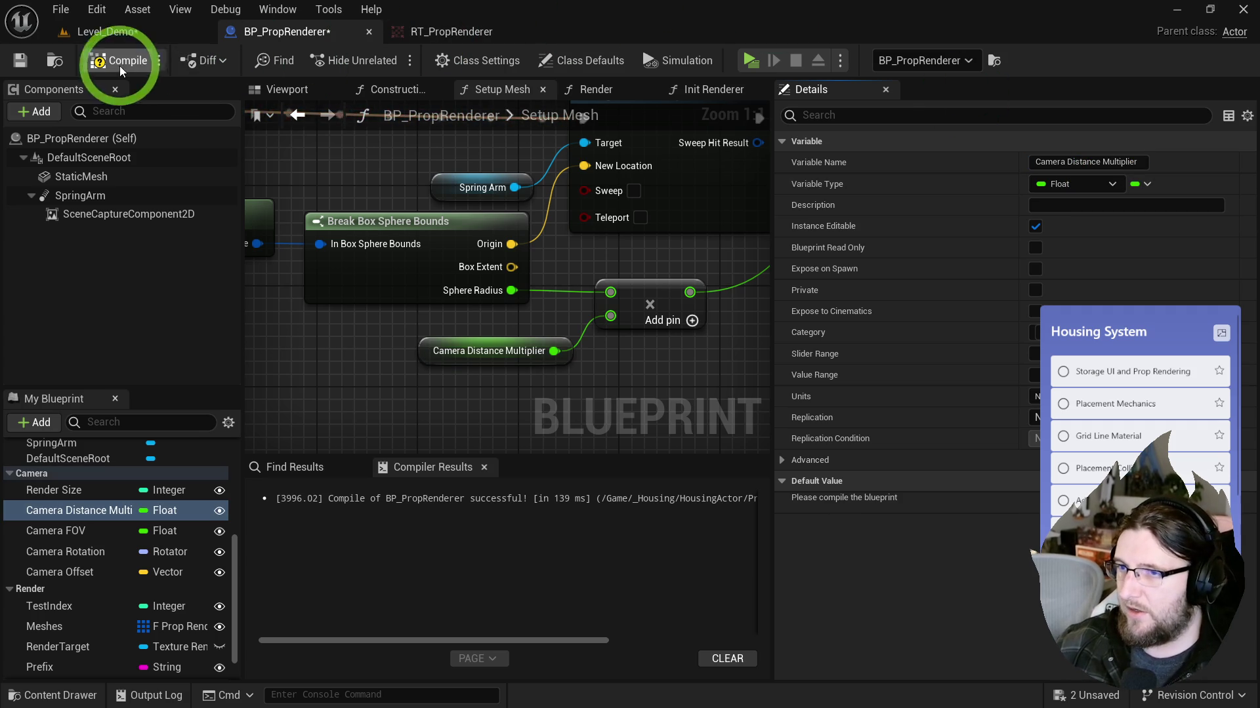
{"action": "left_click", "coordinate": [120, 66]}
{"action": "scroll", "coordinate": [385, 329], "scroll_direction": "down", "scroll_amount": 3}
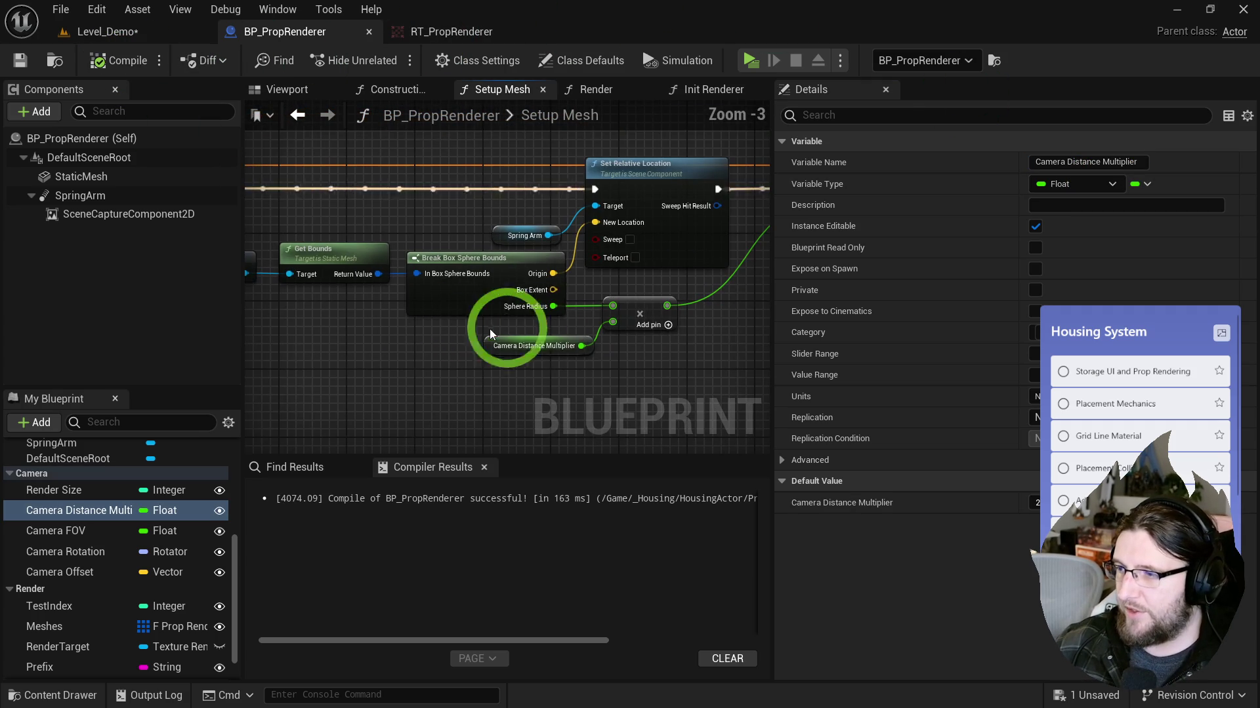
Step: Delete the Camera Distance Multiplier getter and paste the prop info nodes into Setup Mesh
{"action": "left_click", "coordinate": [403, 246]}
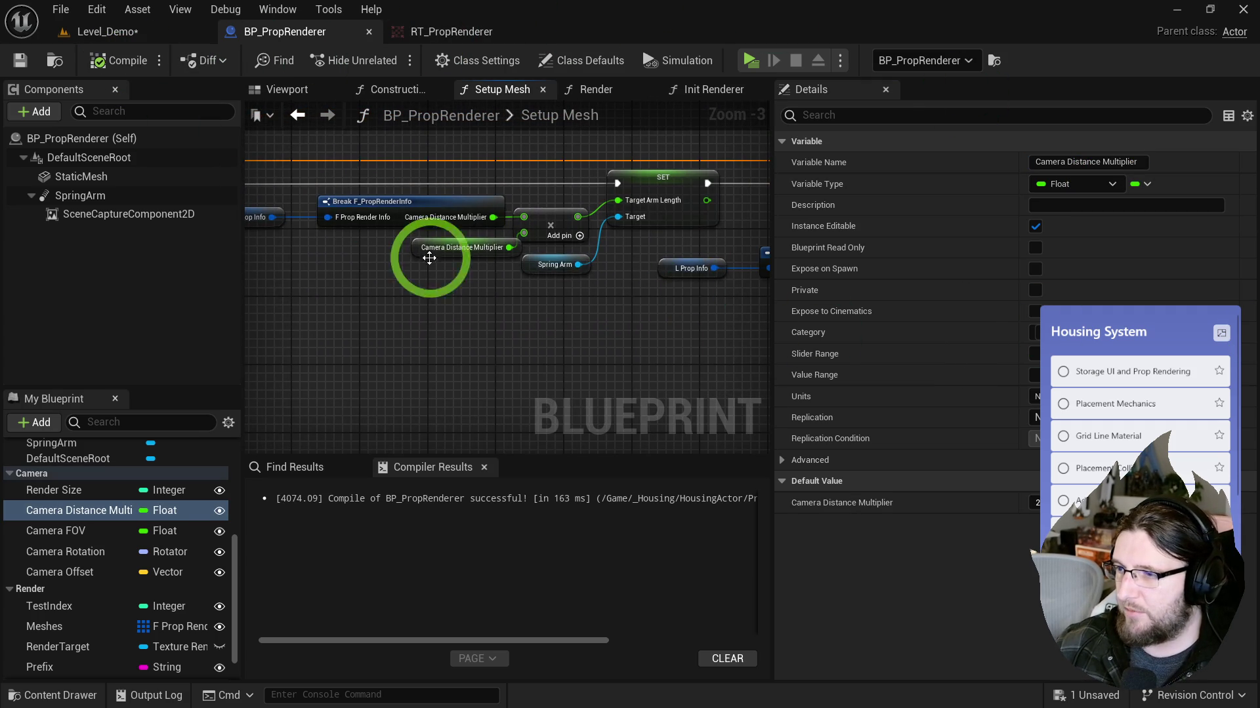
{"action": "left_click_drag", "start_coordinate": [433, 254], "coordinate": [433, 266]}
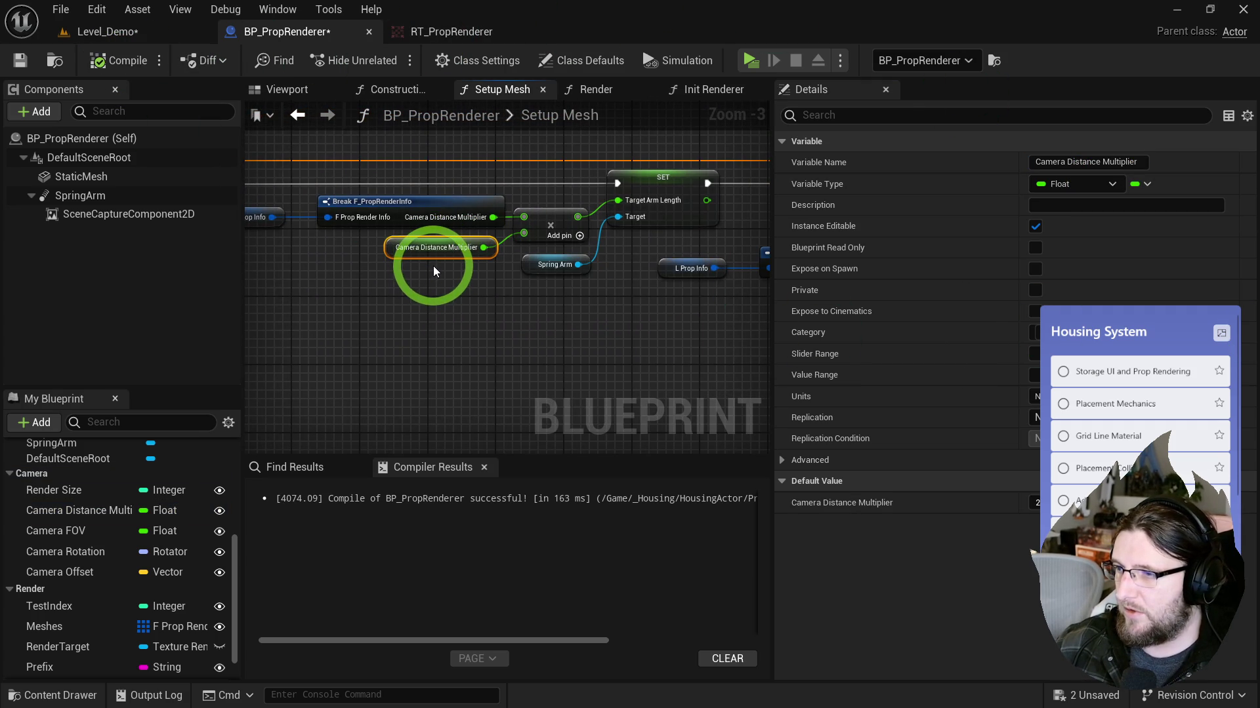
{"action": "key", "text": "Delete"}
{"action": "mouse_move", "coordinate": [610, 289]}
{"action": "left_mouse_down"}
{"action": "mouse_move", "coordinate": [281, 168]}
{"action": "mouse_move", "coordinate": [428, 262]}
{"action": "mouse_move", "coordinate": [534, 294]}
{"action": "mouse_move", "coordinate": [450, 304]}
{"action": "left_mouse_up"}
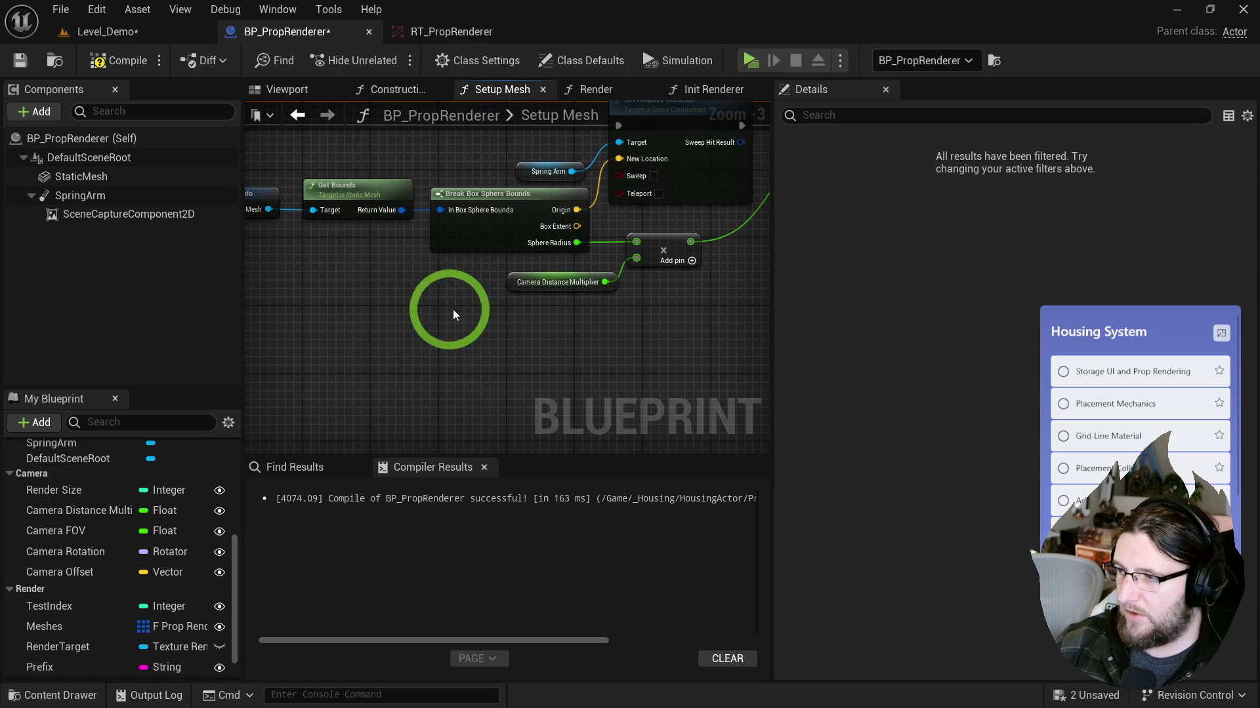
{"action": "key", "text": "ctrl+v"}
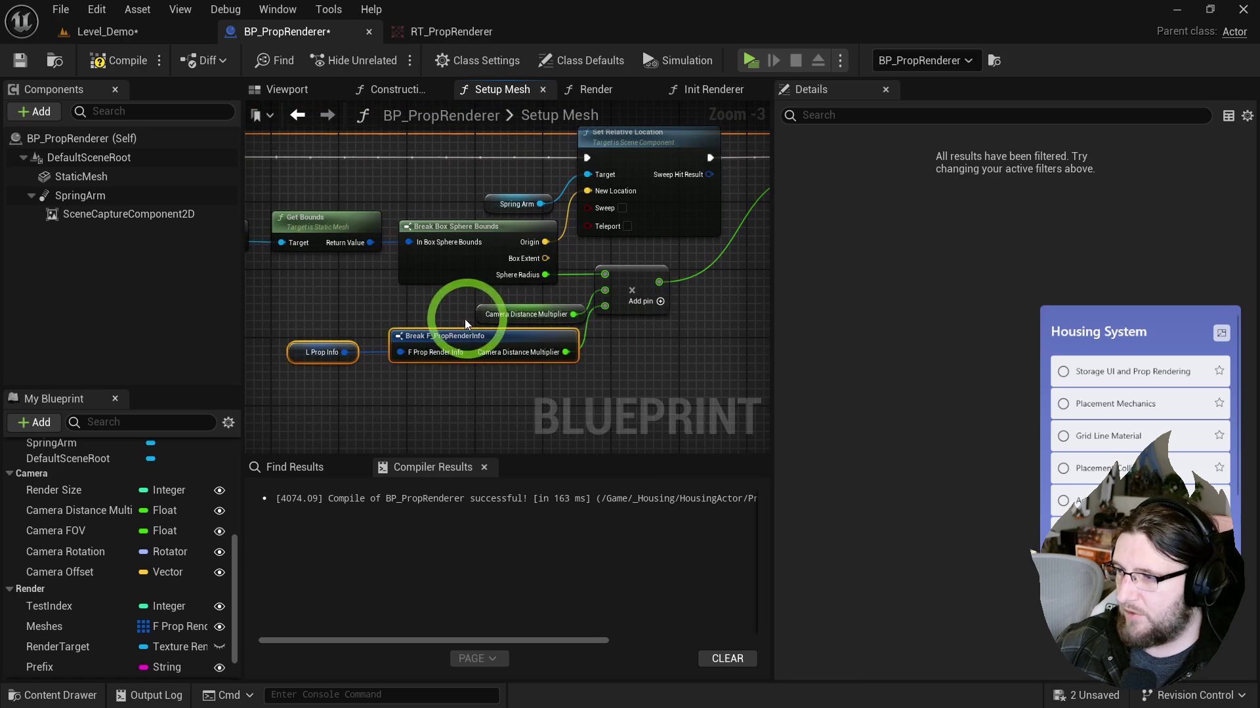
Step: Rework the arm-length nodes to use Break F_PropRenderInfo's multiplier, then recompile
{"action": "left_click", "coordinate": [509, 322]}
{"action": "left_click_drag", "start_coordinate": [511, 338], "coordinate": [619, 231]}
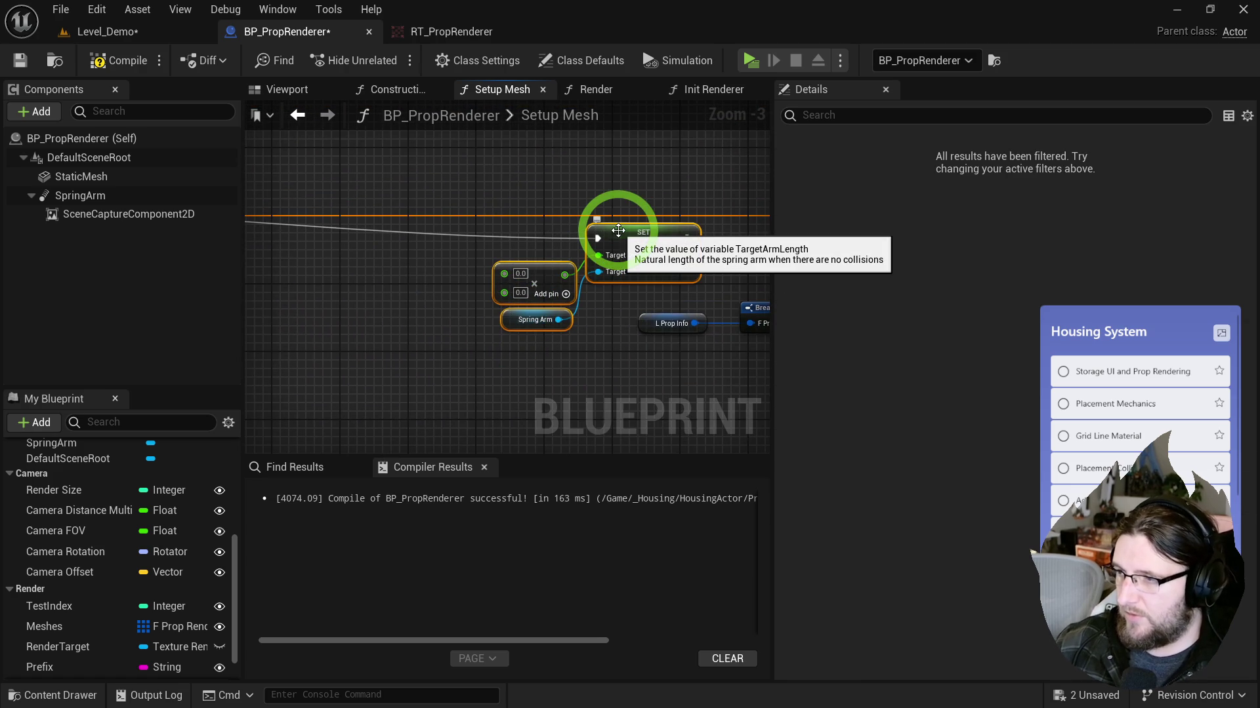
{"action": "key", "text": "Delete"}
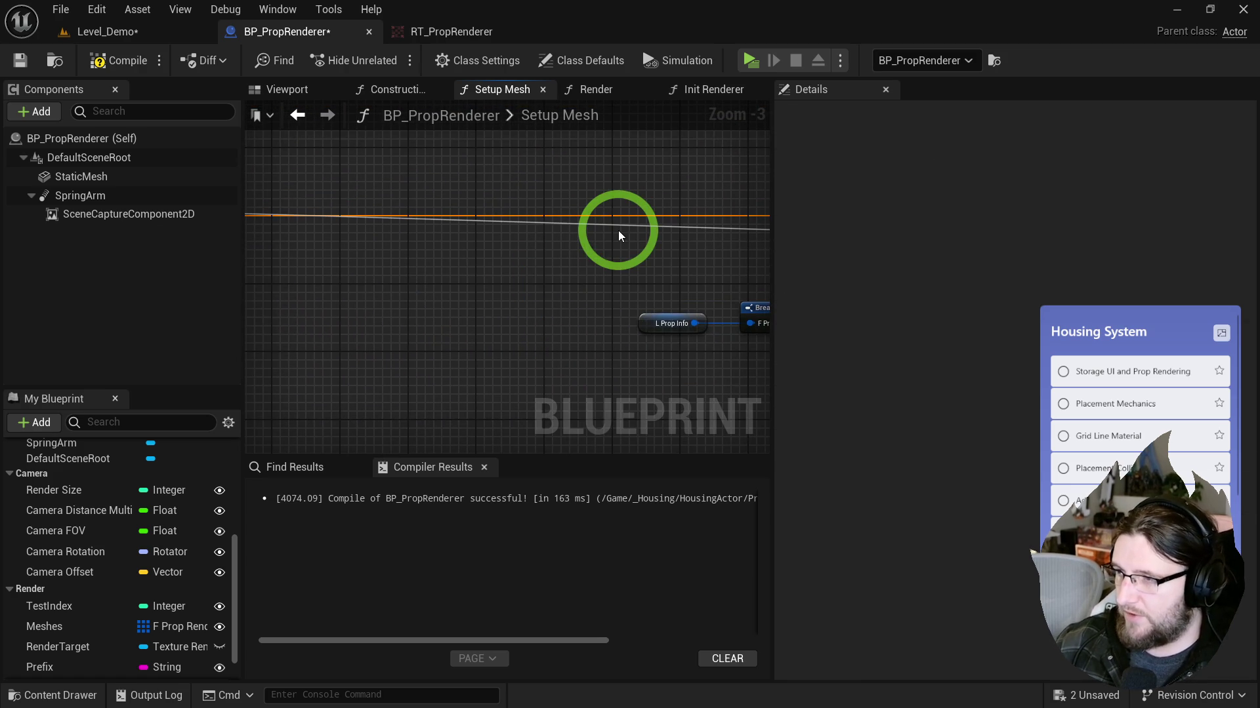
{"action": "scroll", "coordinate": [520, 272], "scroll_direction": "down", "scroll_amount": 4}
{"action": "scroll", "coordinate": [337, 343], "scroll_direction": "up", "scroll_amount": 1}
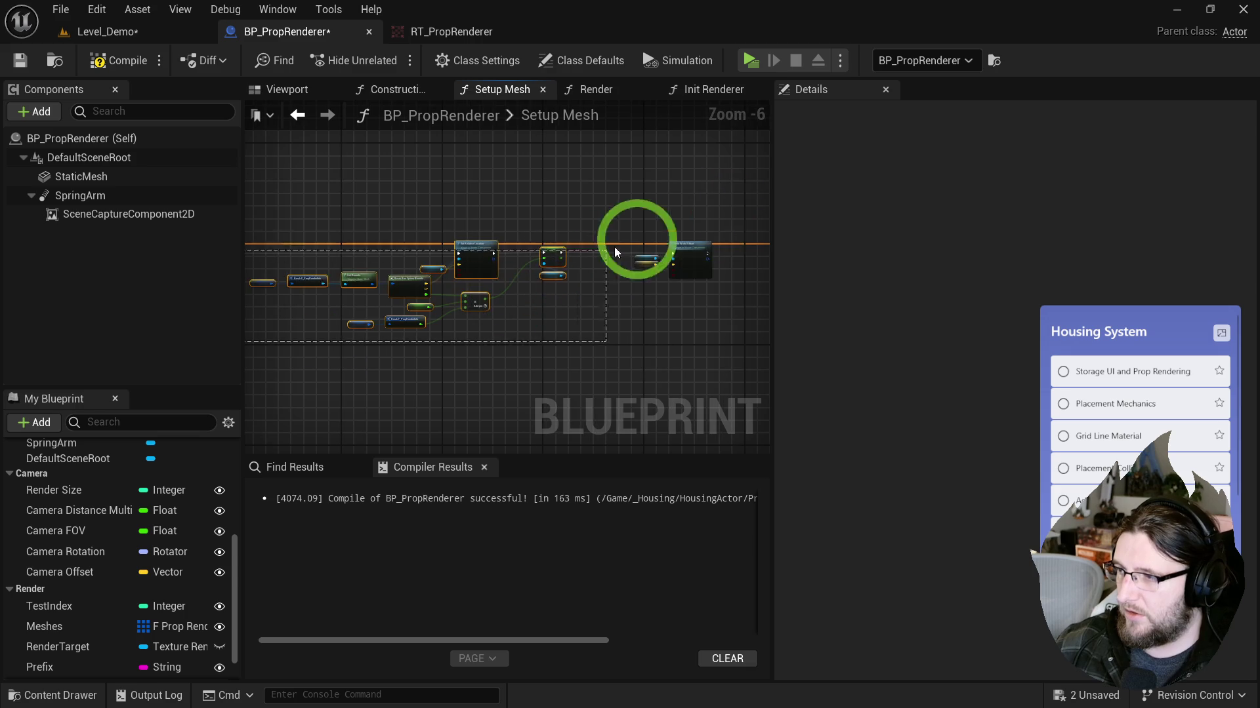
{"action": "left_click", "coordinate": [596, 253]}
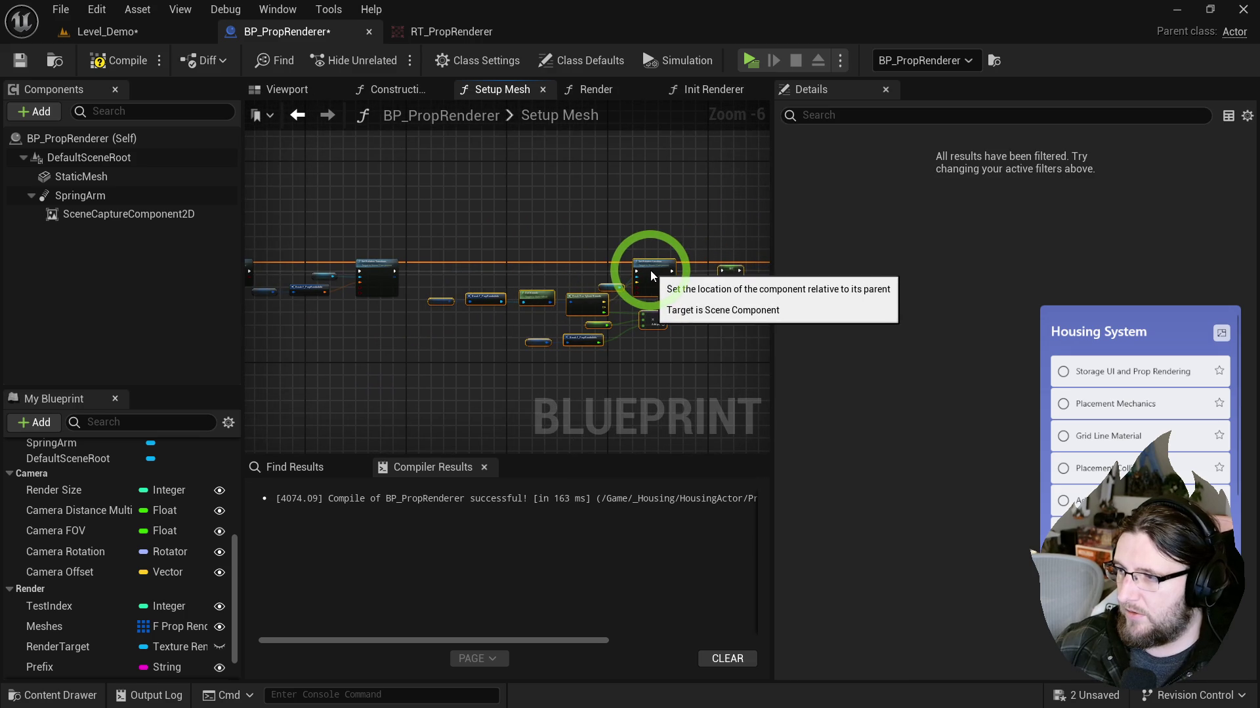
{"action": "left_click", "coordinate": [651, 270]}
{"action": "scroll", "coordinate": [651, 270], "scroll_direction": "up", "scroll_amount": 4}
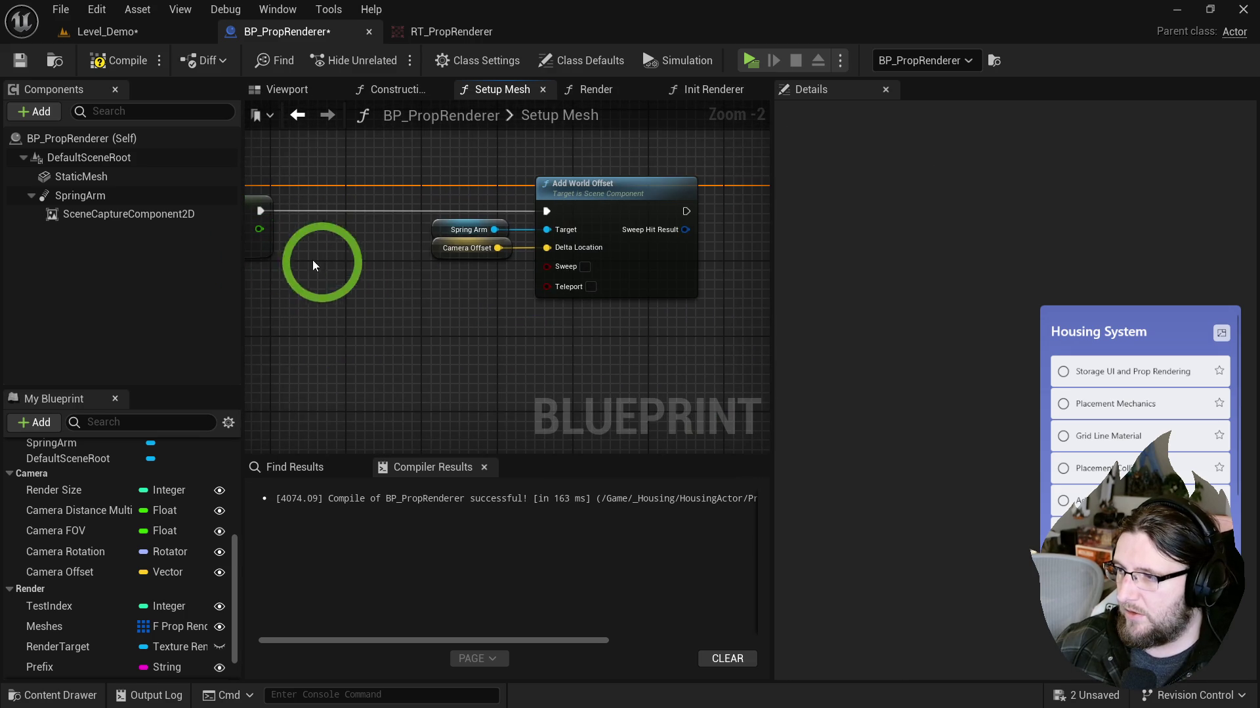
{"action": "left_click", "coordinate": [118, 61]}
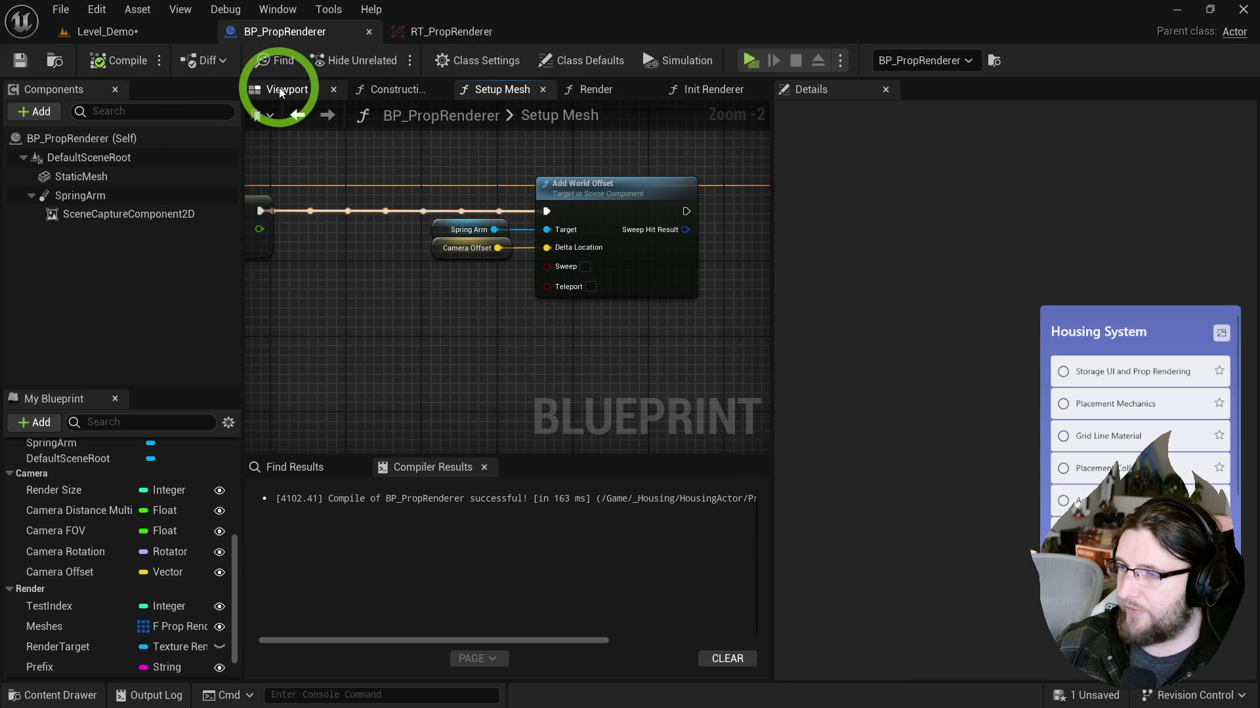
Step: Return to Level_Demo, check the render target, and frame the selected shelf
{"action": "left_click", "coordinate": [184, 32]}
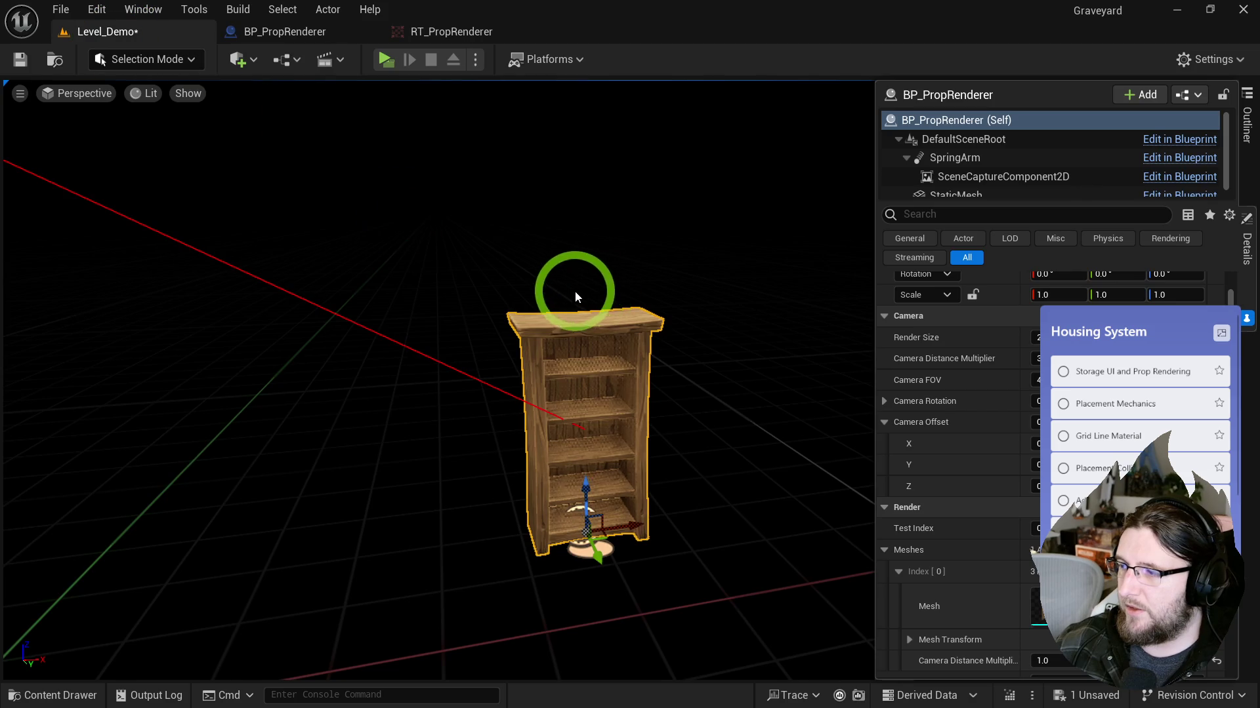
{"action": "key", "text": "ctrl+space"}
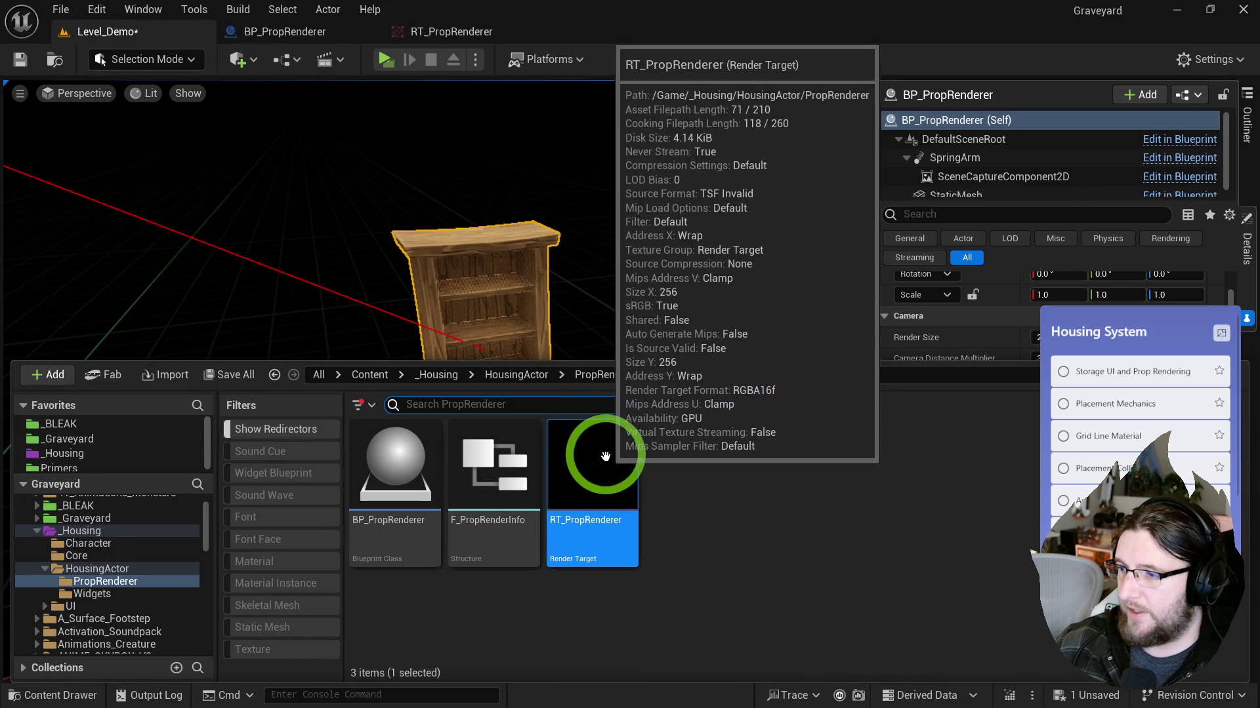
{"action": "left_click", "coordinate": [562, 324]}
{"action": "key", "text": "f"}
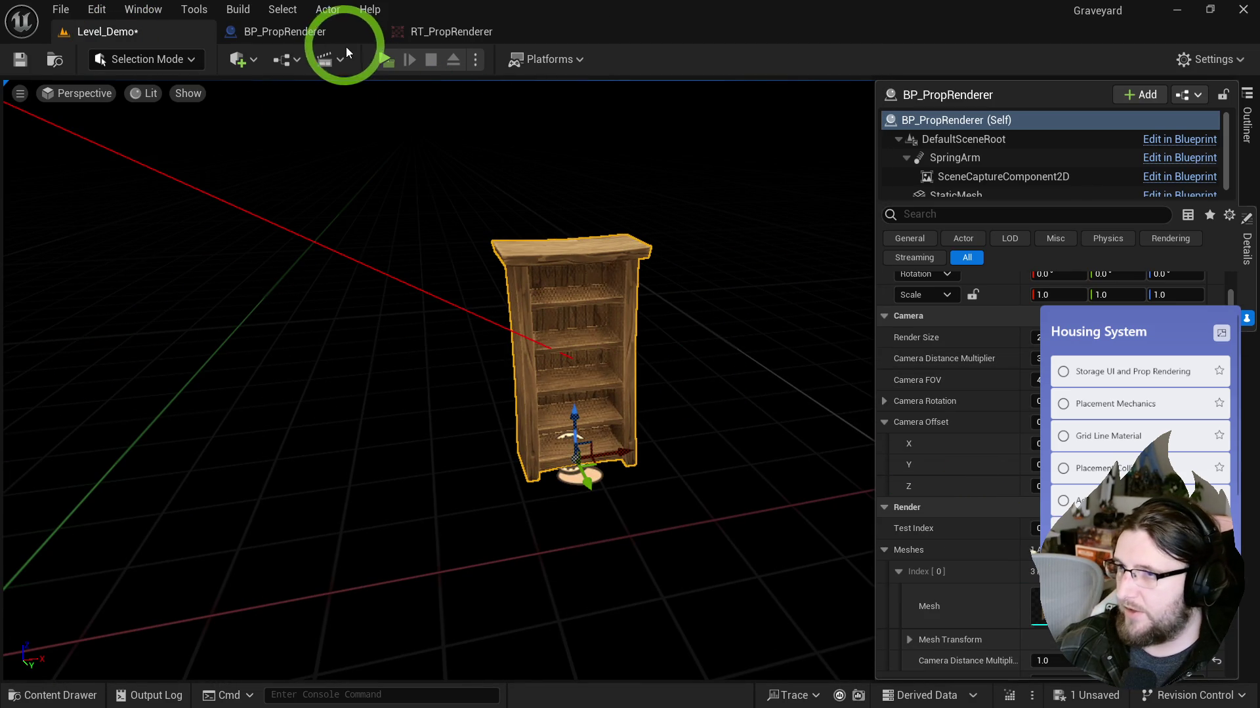
Step: Set BP_PropRenderer's Camera Distance Multiplier default to 1 and recompile
{"action": "key", "text": "ctrl+space"}
{"action": "left_click", "coordinate": [591, 281]}
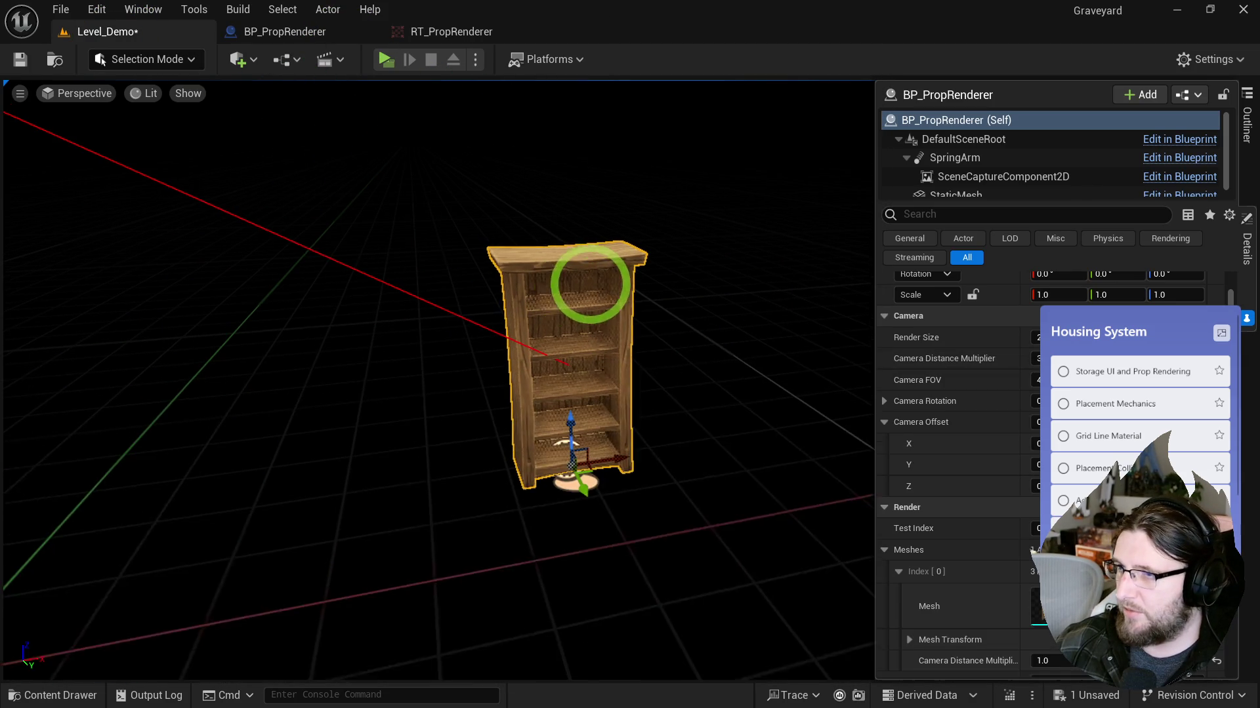
{"action": "left_click", "coordinate": [289, 32]}
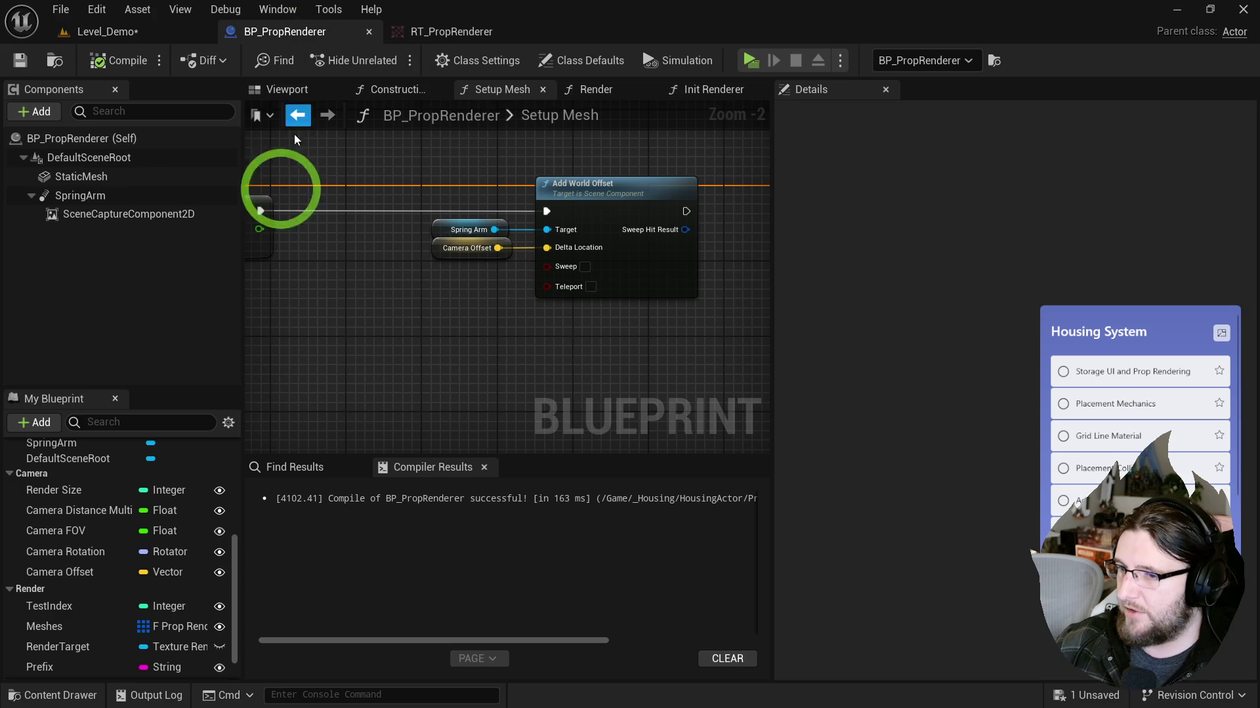
{"action": "left_click", "coordinate": [81, 517]}
{"action": "type", "text": "1"}
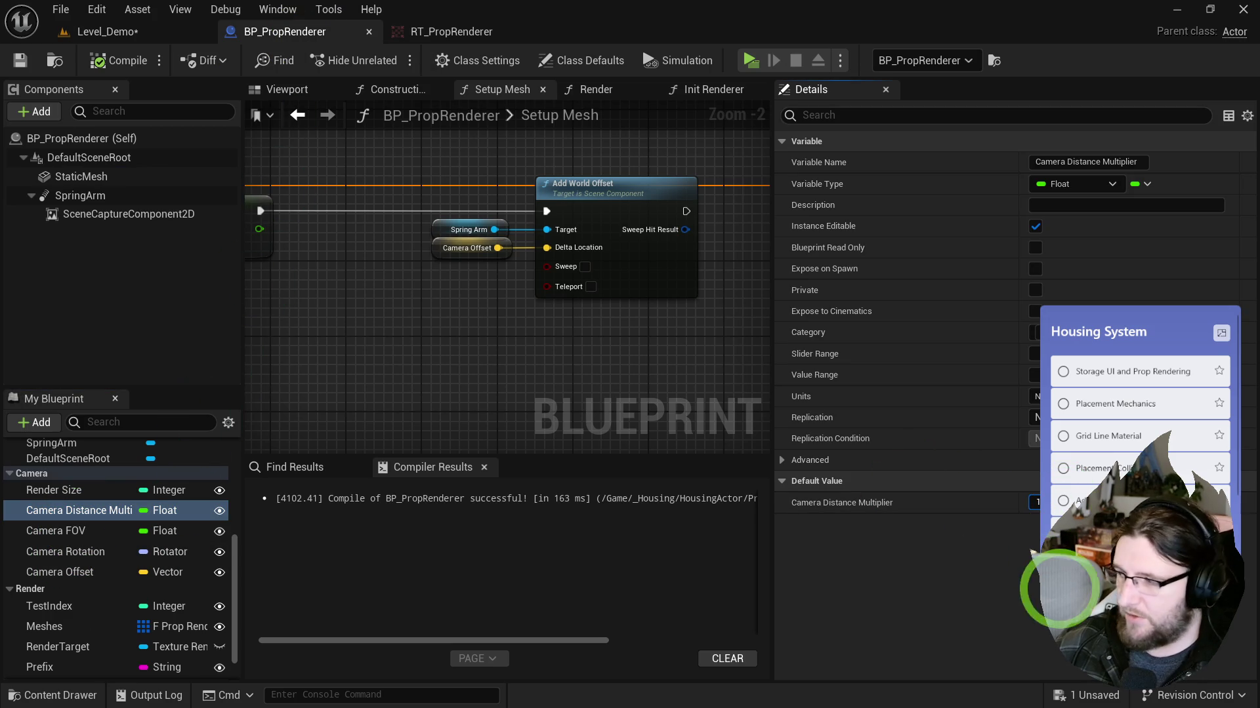
{"action": "left_click", "coordinate": [117, 59]}
Step: Back in Level_Demo, check RT_PropRenderer's refreshed thumbnail in the PropRenderer folder
{"action": "left_click", "coordinate": [115, 34]}
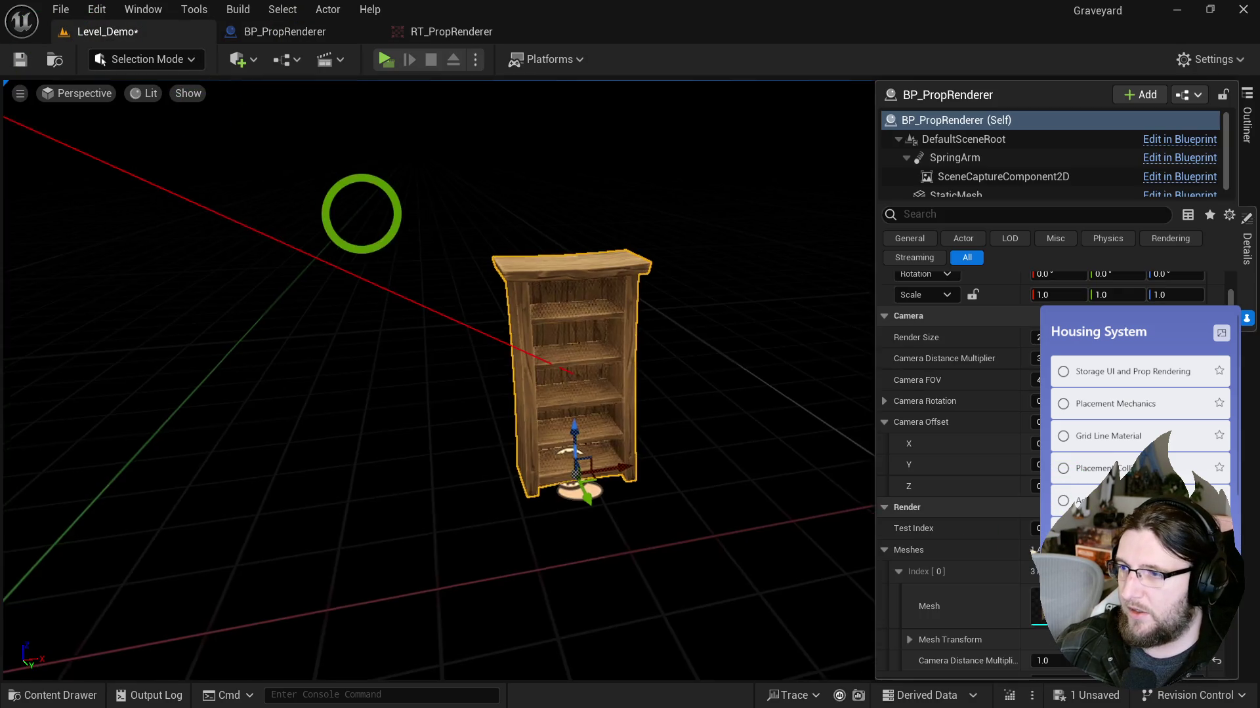
{"action": "key", "text": "ctrl+space"}
{"action": "left_click", "coordinate": [615, 474]}
{"action": "key", "text": "ctrl+space"}
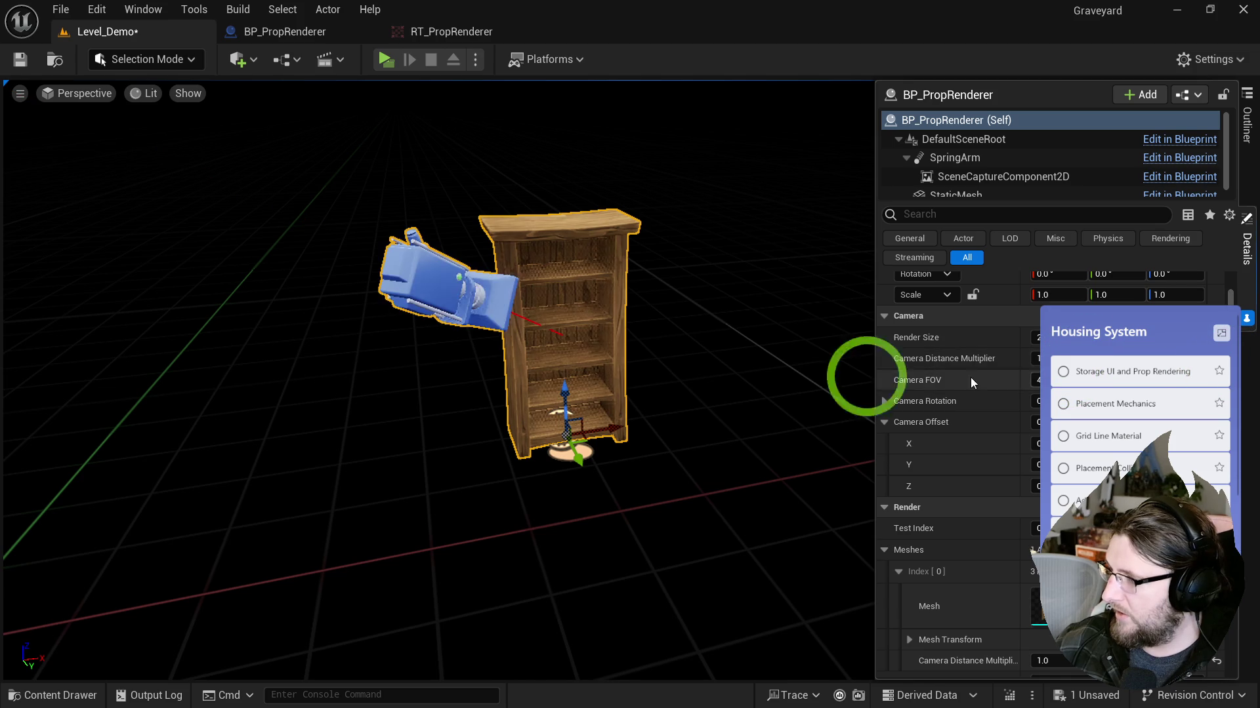
{"action": "key", "text": "ctrl+space"}
{"action": "key", "text": "ctrl+space"}
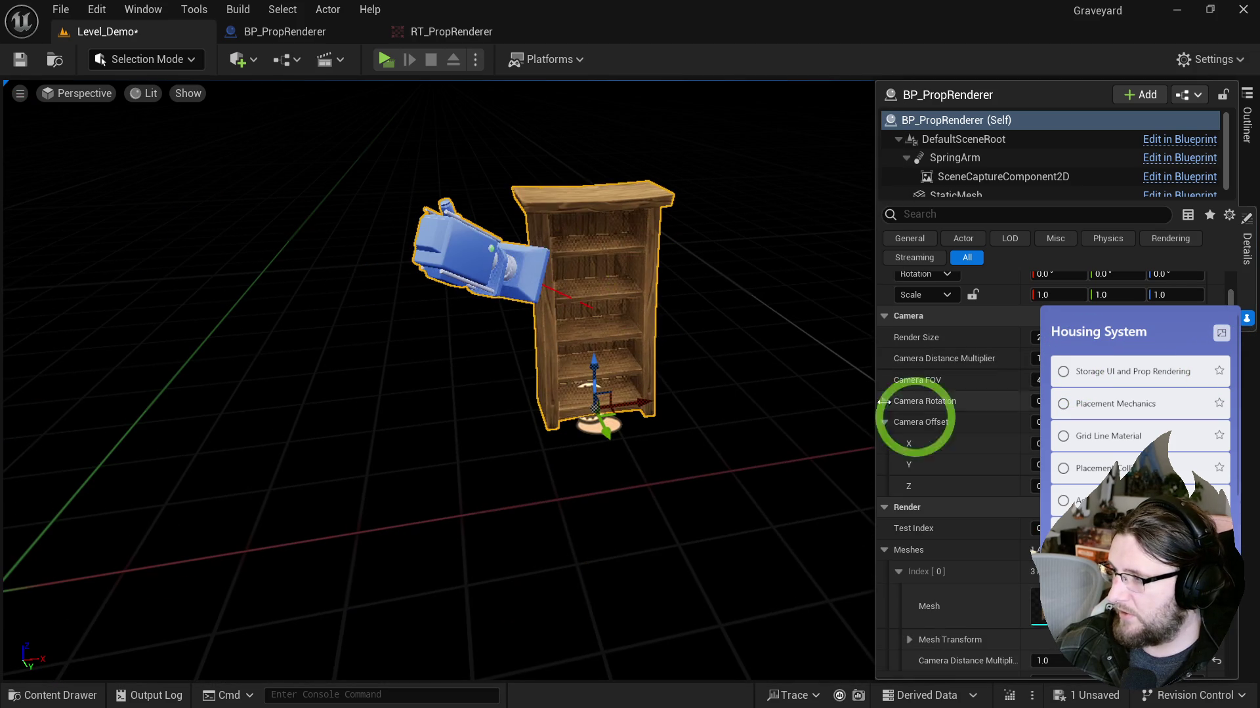
{"action": "key", "text": "ctrl+space"}
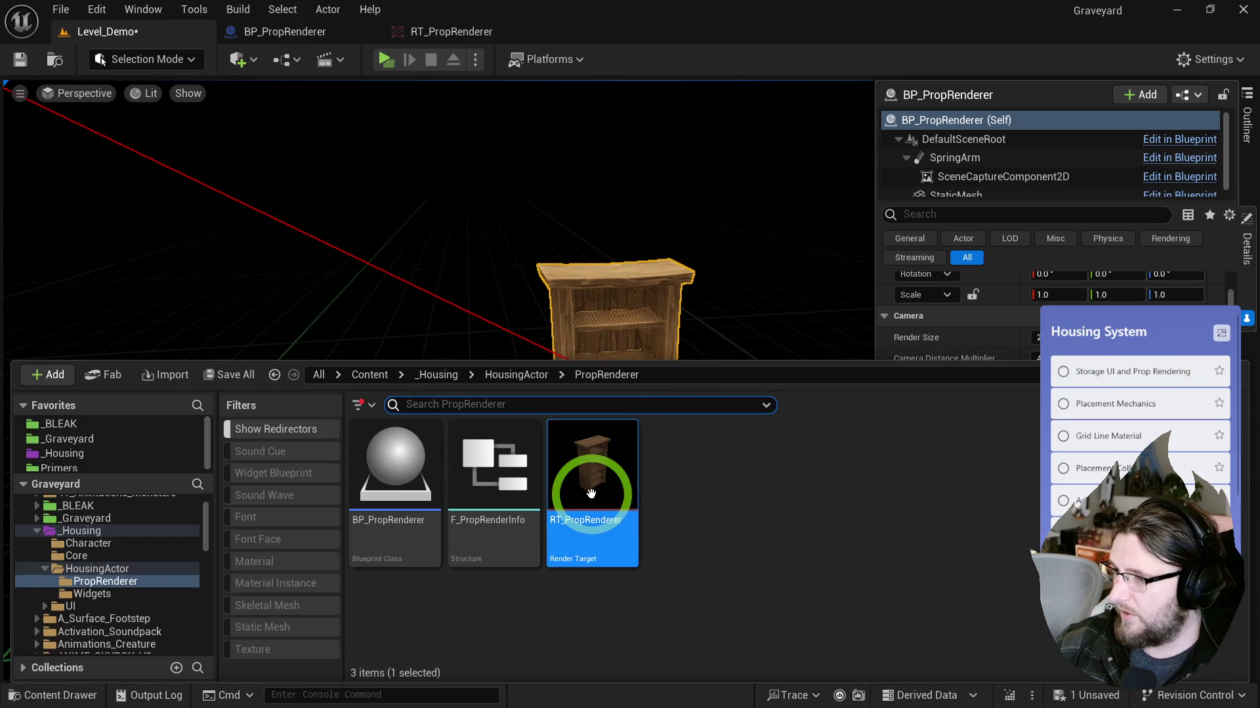
{"action": "key", "text": "ctrl+space"}
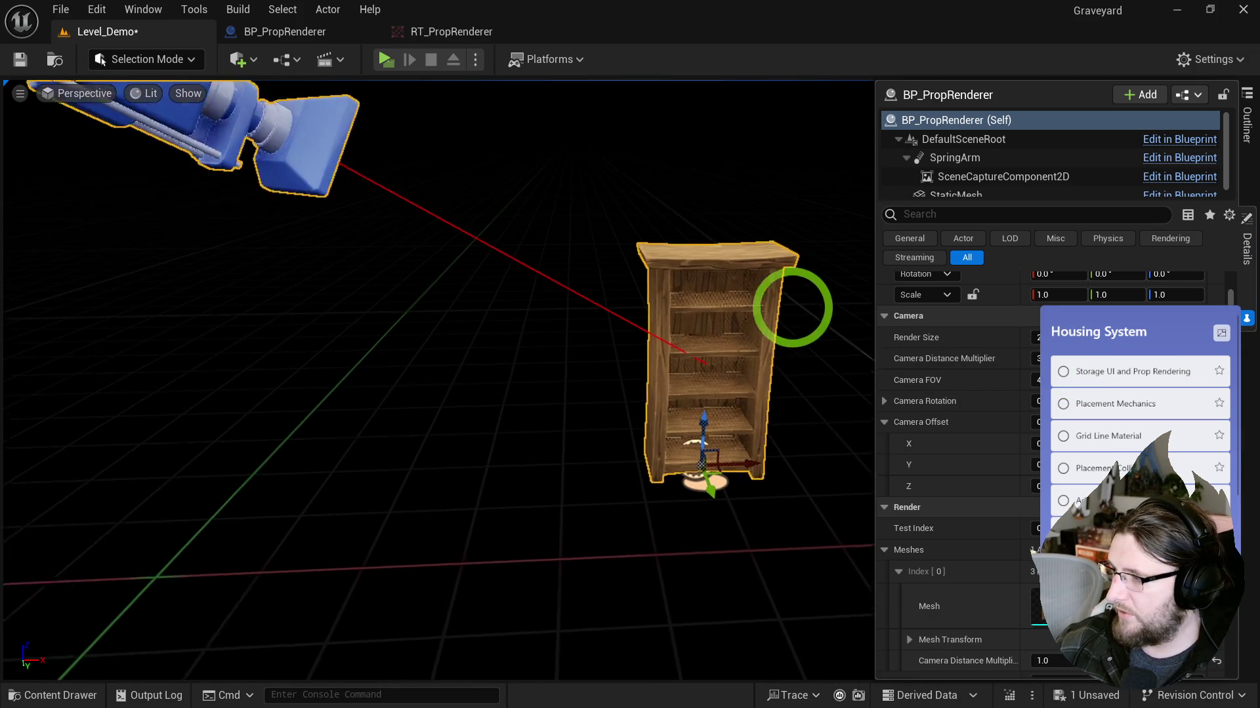
{"action": "key", "text": "ctrl+space"}
Step: Swap the renderer's prop mesh to the chest, then the bench, checking the render target
{"action": "left_click", "coordinate": [654, 267]}
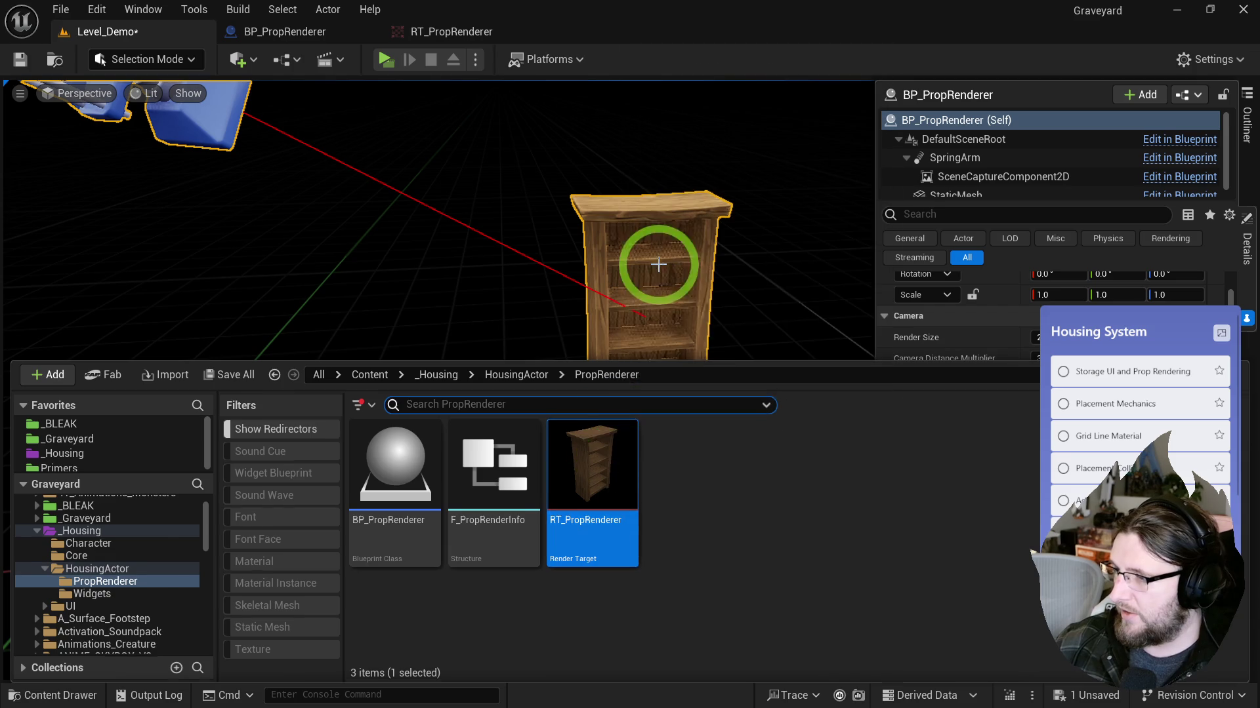
{"action": "right_click", "coordinate": [1092, 577]}
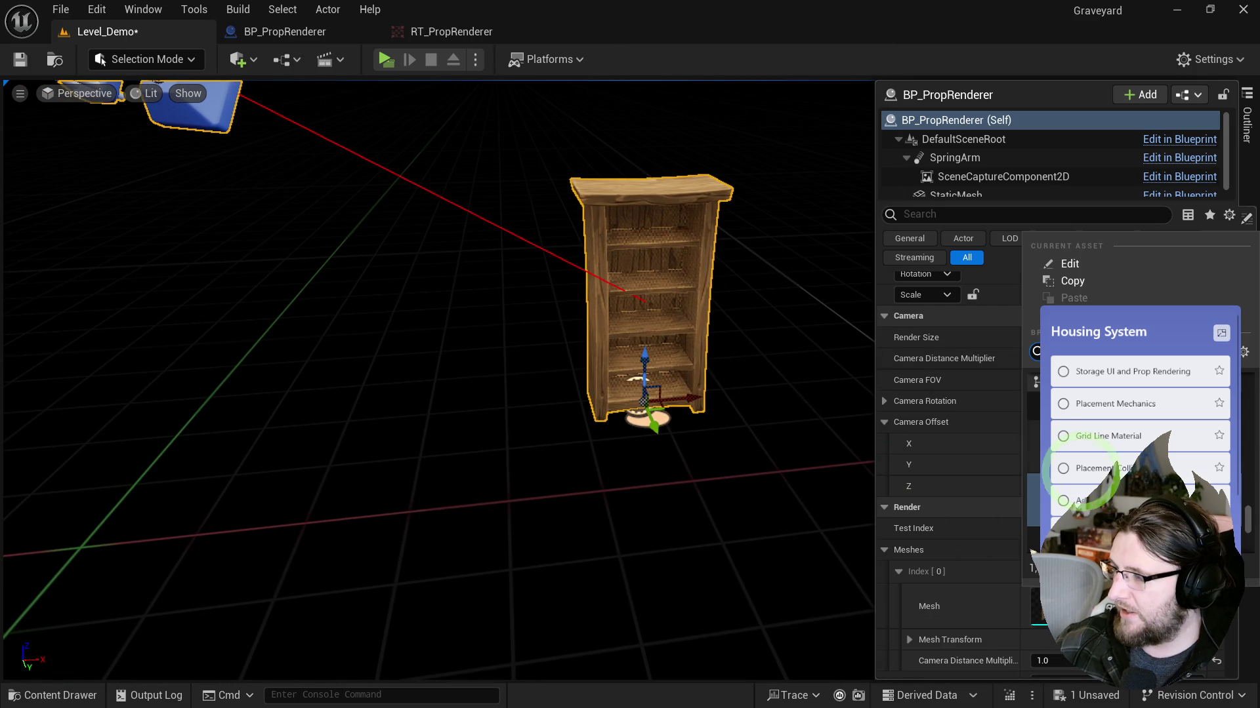
{"action": "key", "text": "ctrl+space"}
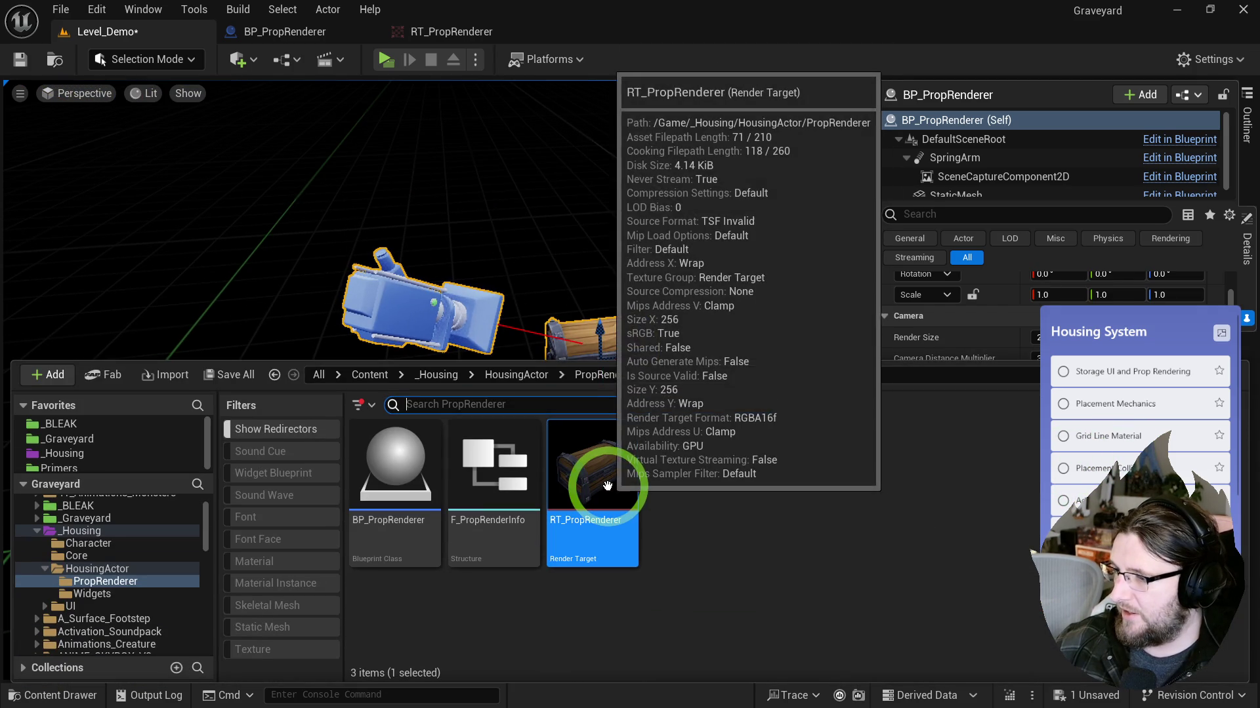
{"action": "left_click", "coordinate": [662, 331]}
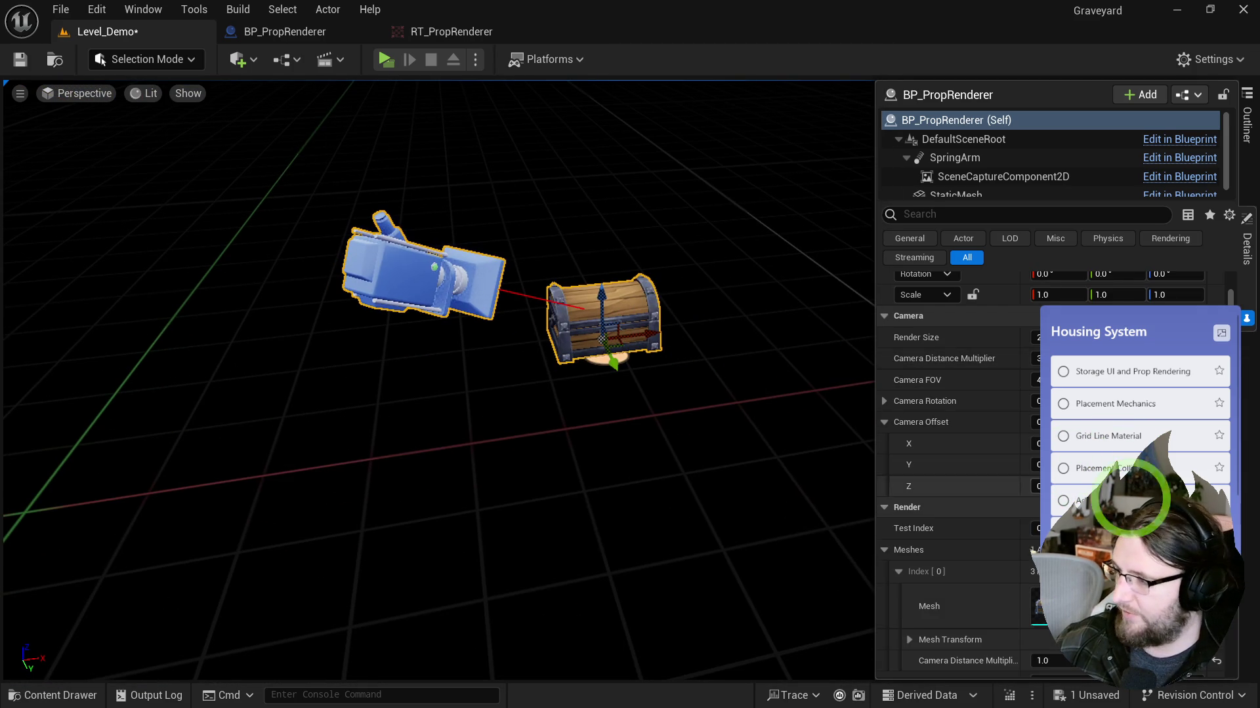
{"action": "right_click", "coordinate": [1111, 492]}
{"action": "left_click", "coordinate": [639, 325]}
{"action": "key", "text": "ctrl+space"}
{"action": "left_click", "coordinate": [667, 363]}
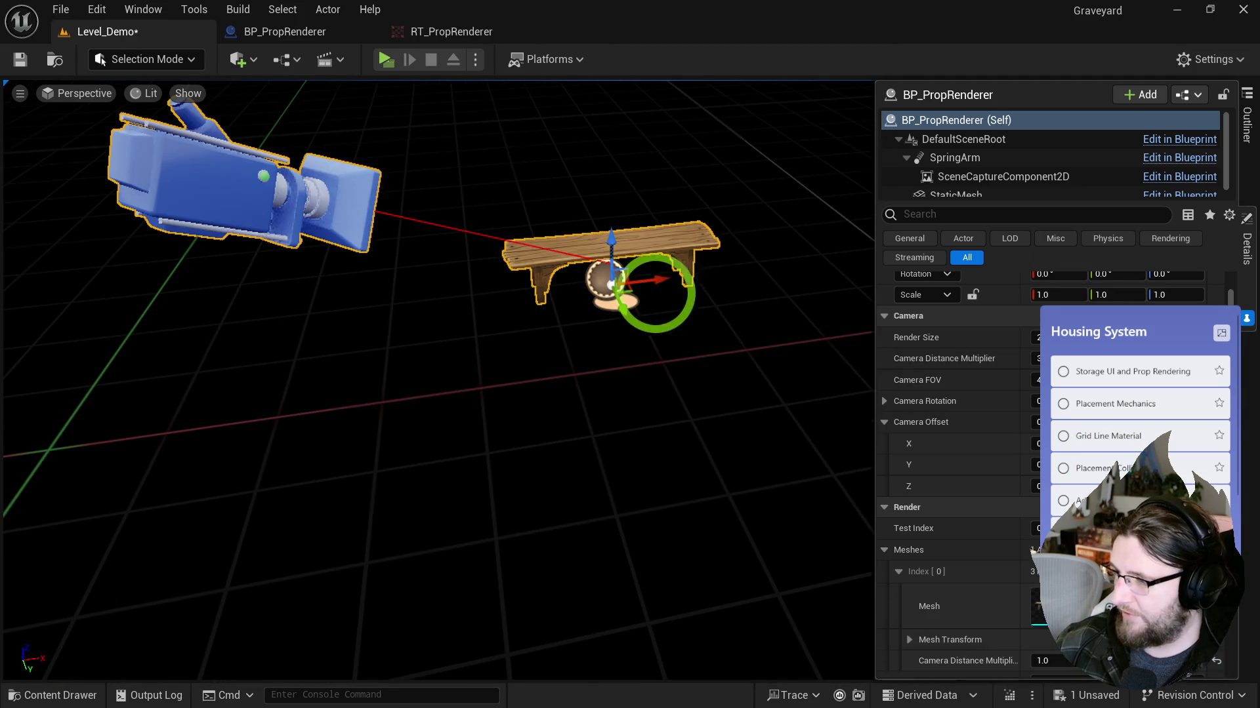
Step: Swap the prop mesh to a chair and inspect RT_PropRenderer's preview
{"action": "right_click", "coordinate": [1115, 459]}
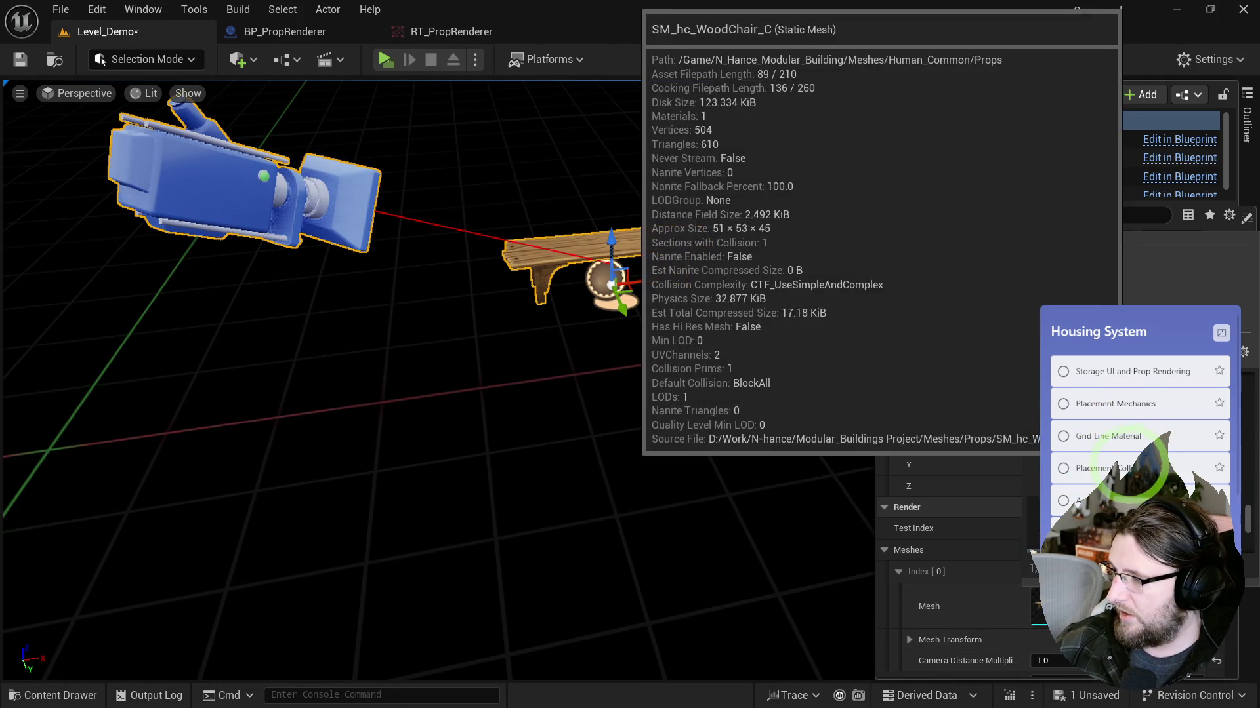
{"action": "left_click", "coordinate": [734, 340]}
{"action": "key", "text": "ctrl+space"}
{"action": "left_click", "coordinate": [613, 485]}
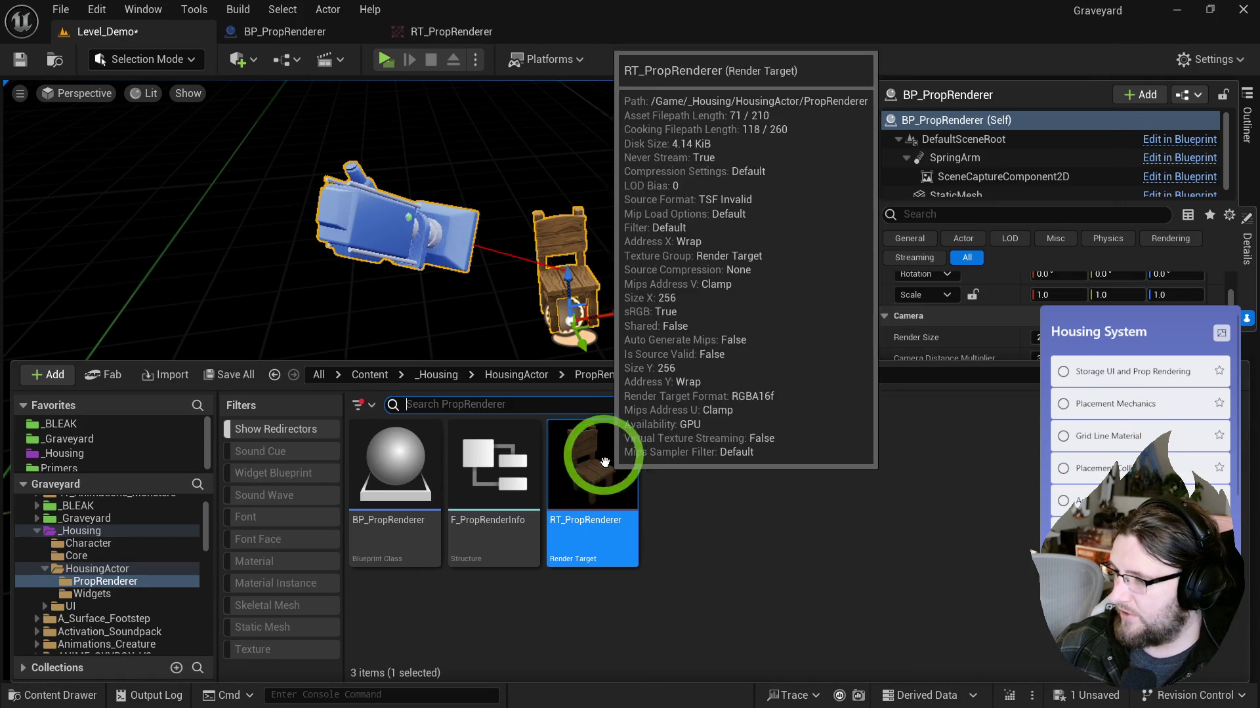
{"action": "key", "text": "ctrl+space"}
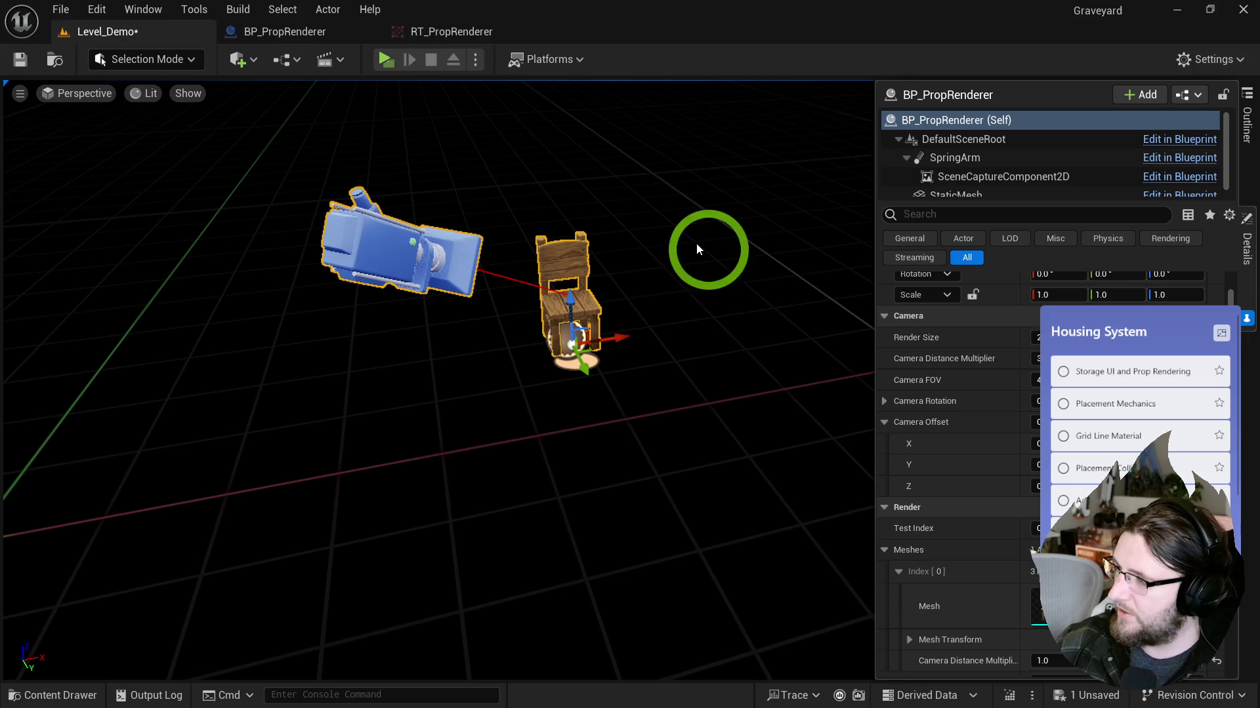
Step: Swap the prop mesh to the double bookshelf and check the render target thumbnail
{"action": "right_click", "coordinate": [1038, 428]}
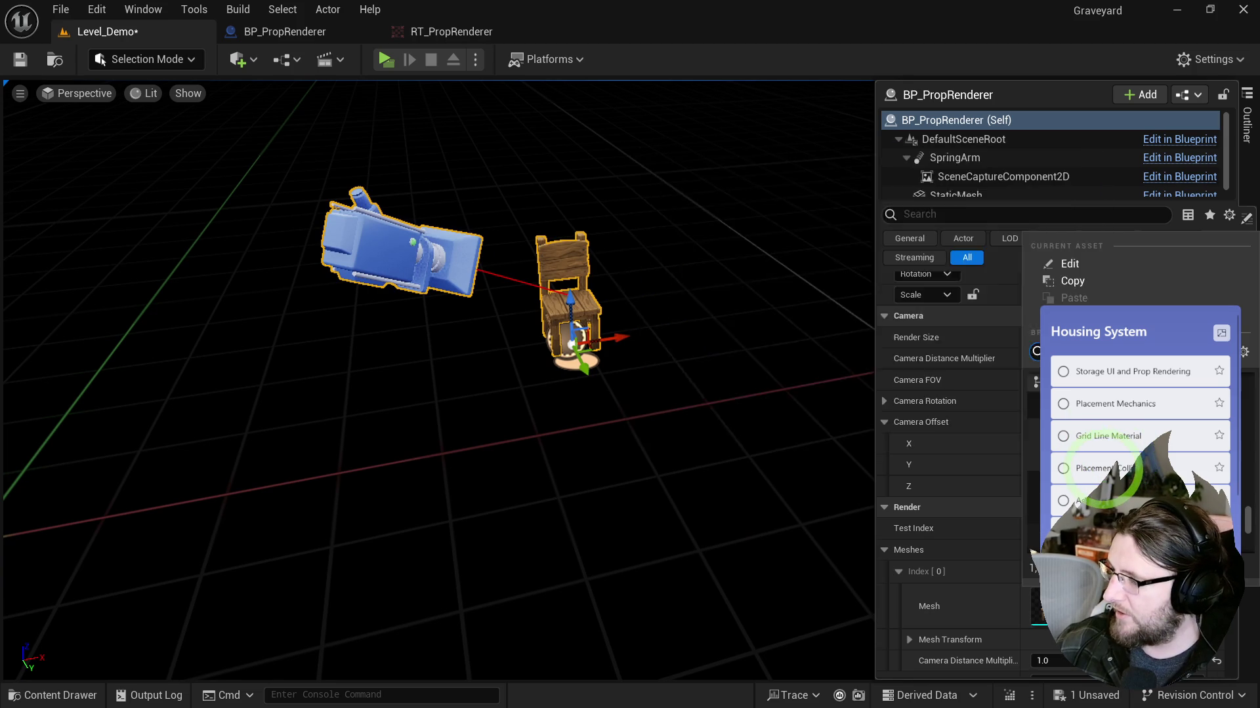
{"action": "left_click", "coordinate": [1092, 436]}
{"action": "key", "text": "ctrl+space"}
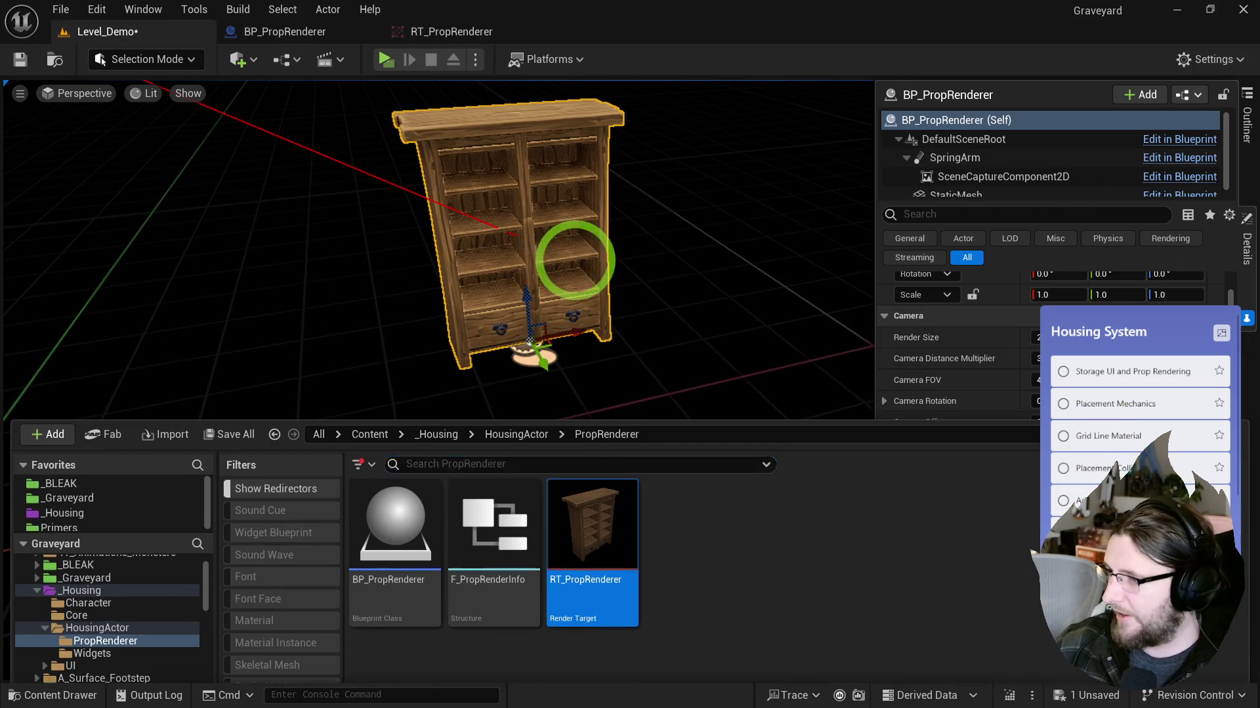
{"action": "left_click_drag", "start_coordinate": [562, 267], "coordinate": [840, 415]}
{"action": "left_click", "coordinate": [694, 289]}
Step: Swap the prop mesh to a nightstand and check its thumbnail
{"action": "left_click", "coordinate": [1130, 505]}
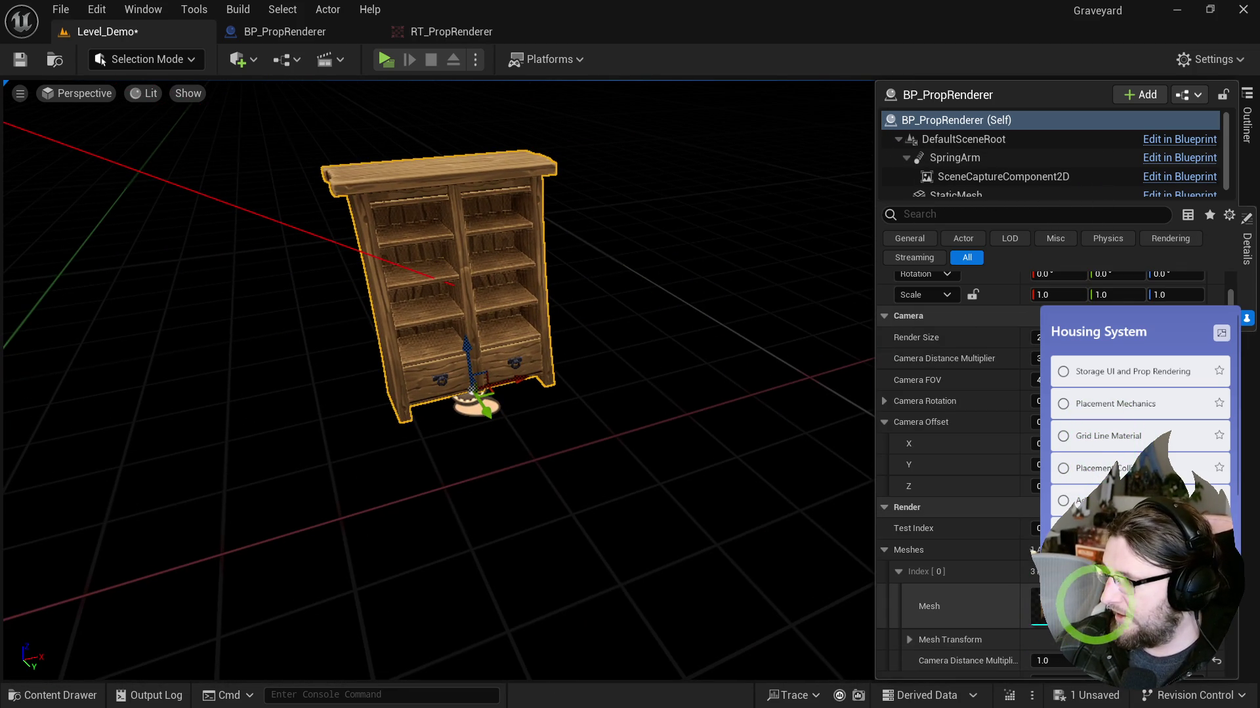
{"action": "left_click", "coordinate": [1129, 505]}
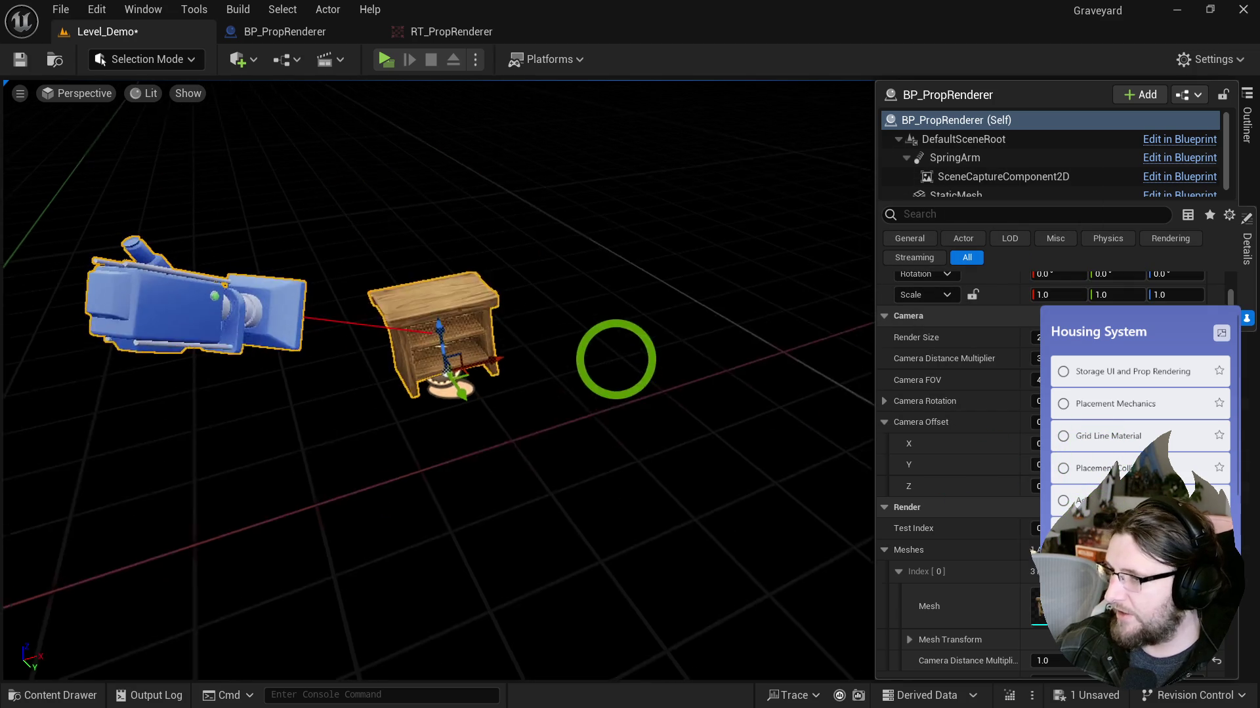
{"action": "key", "text": "ctrl+space"}
{"action": "key", "text": "ctrl+space"}
{"action": "key", "text": "ctrl+space"}
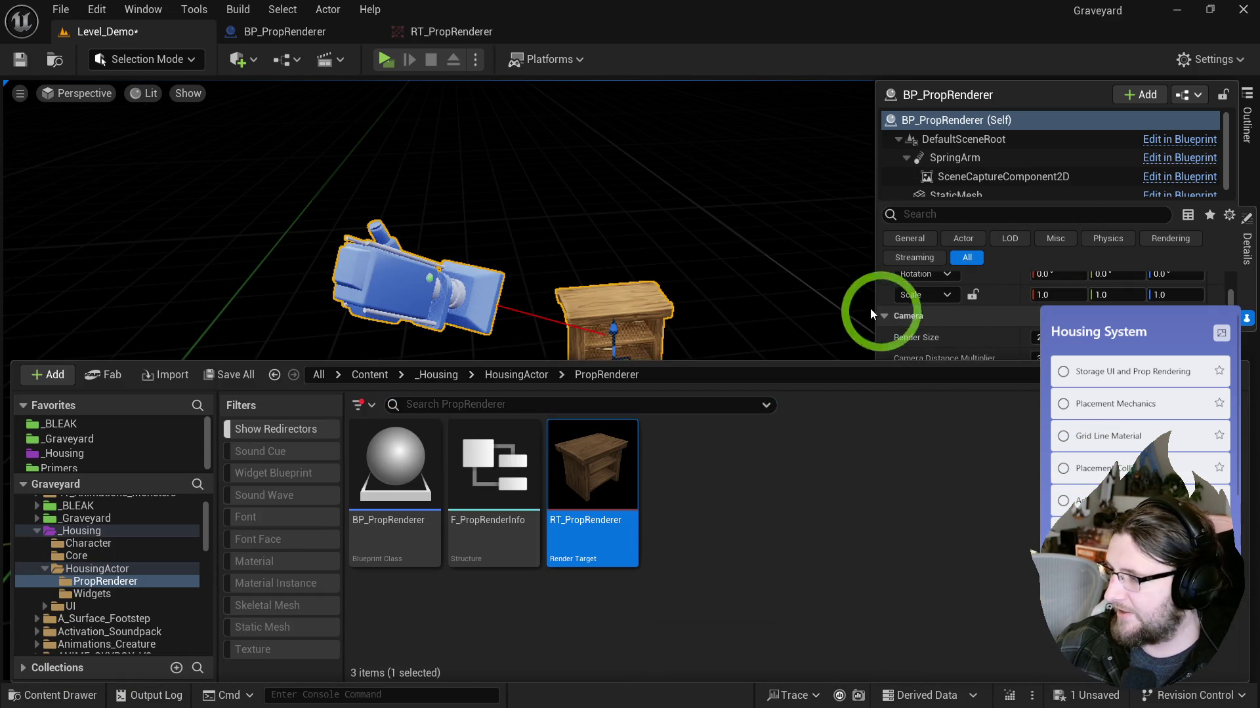
{"action": "key", "text": "ctrl+space"}
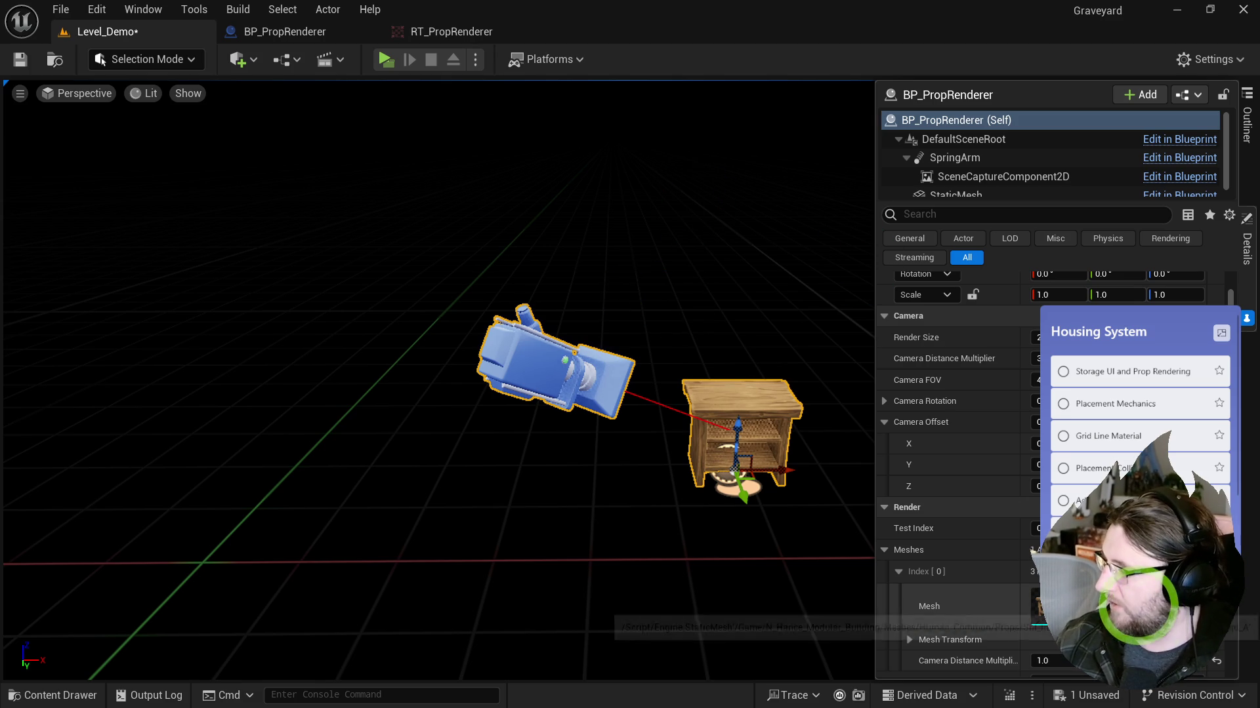
Step: Render the prop thumbnail and confirm RT_PropRenderer shows the round wooden table
{"action": "right_click", "coordinate": [1131, 489]}
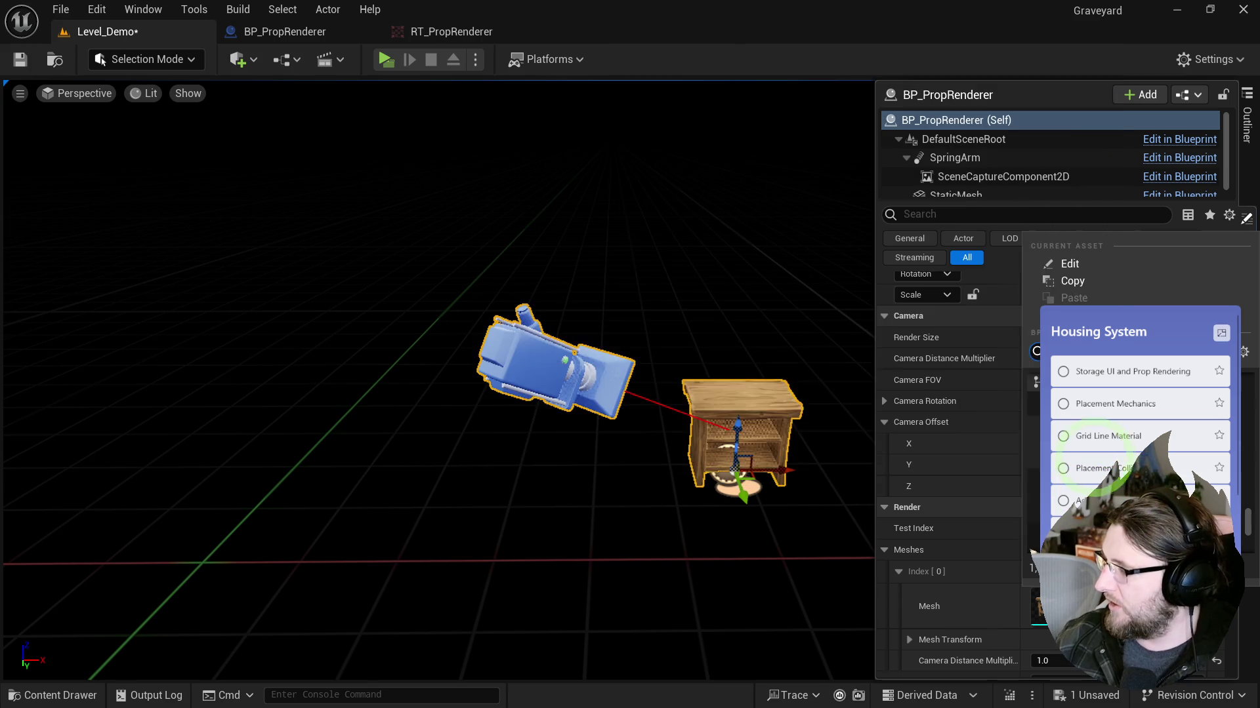
{"action": "key", "text": "Escape"}
{"action": "key", "text": "ctrl+space"}
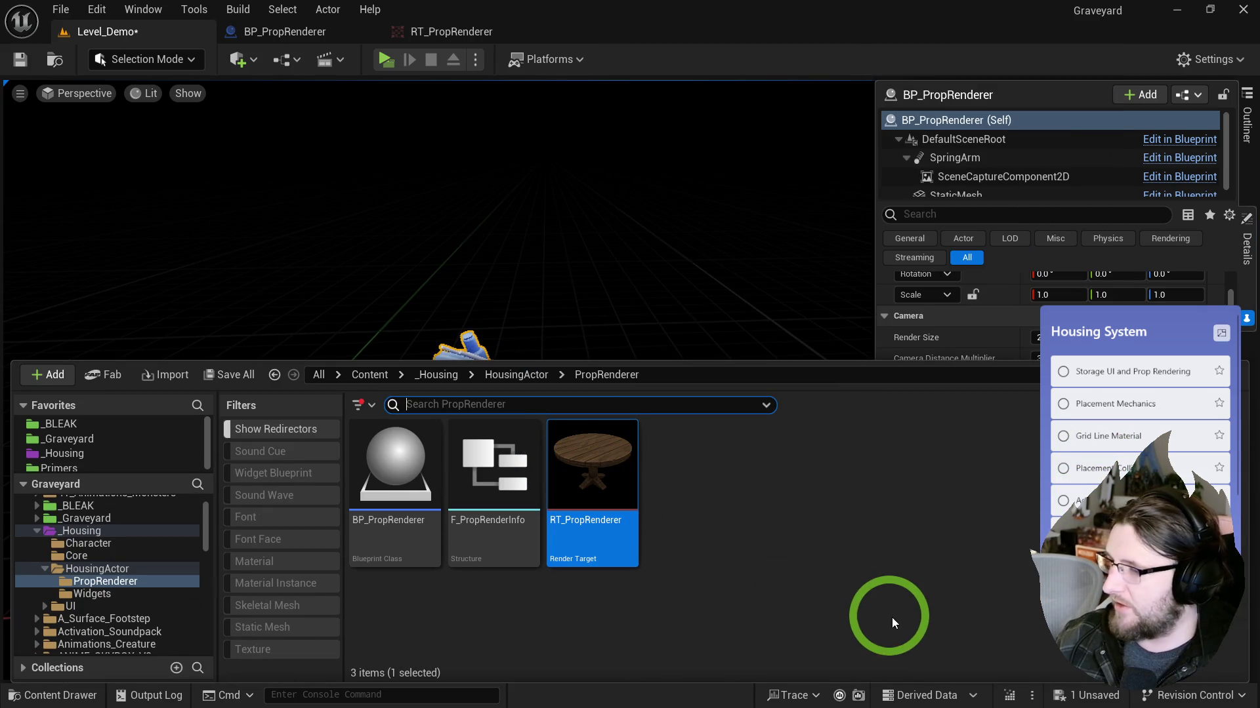
{"action": "key", "text": "ctrl+space"}
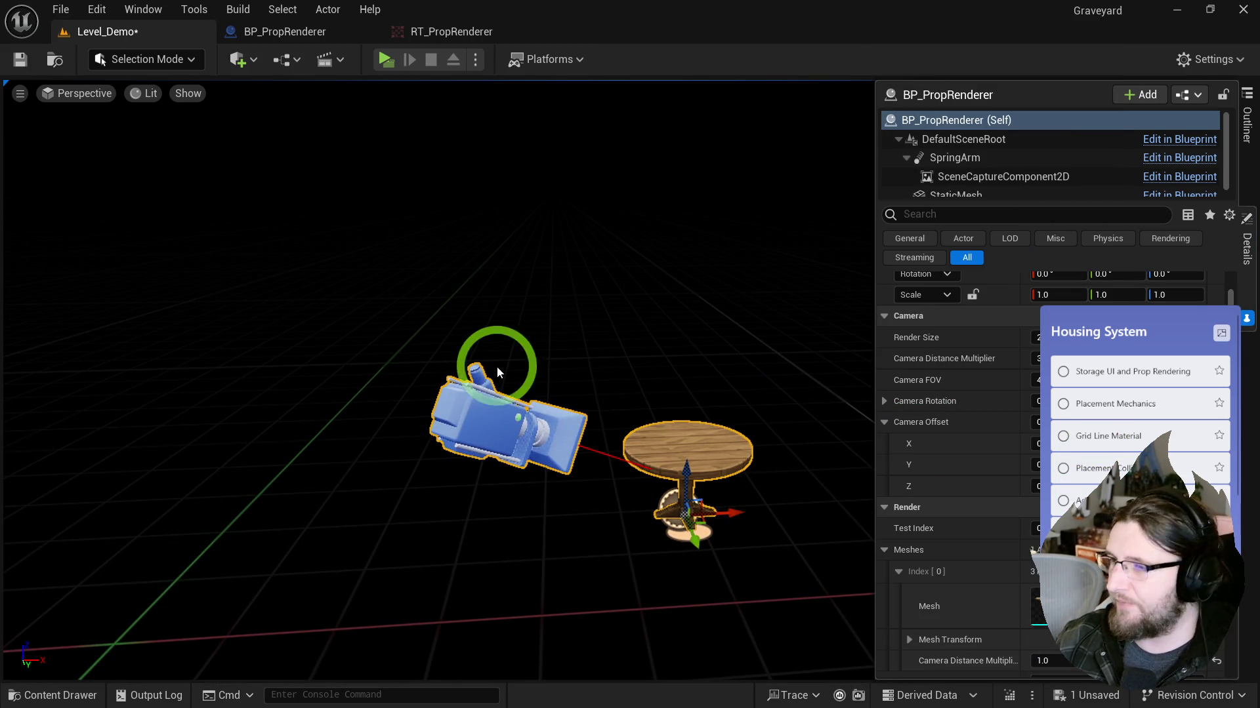
{"action": "scroll", "coordinate": [931, 560], "scroll_direction": "down", "scroll_amount": 4}
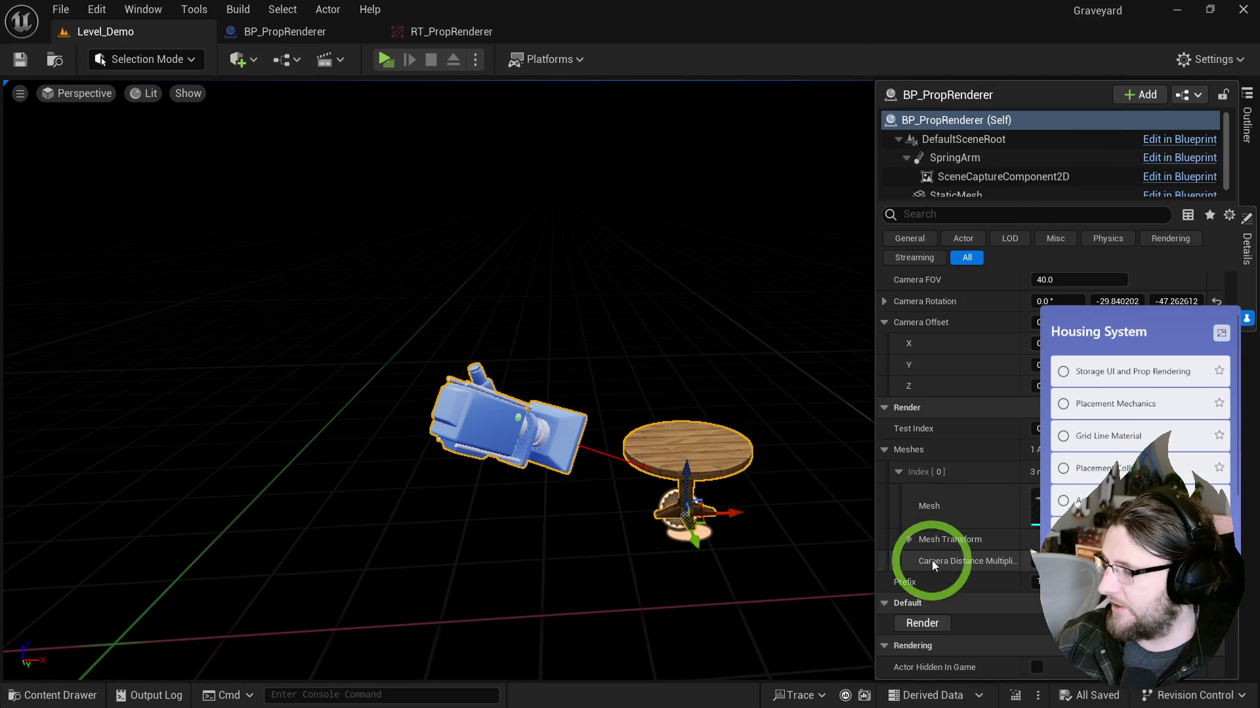
{"action": "left_click", "coordinate": [932, 609]}
{"action": "key", "text": "ctrl+space"}
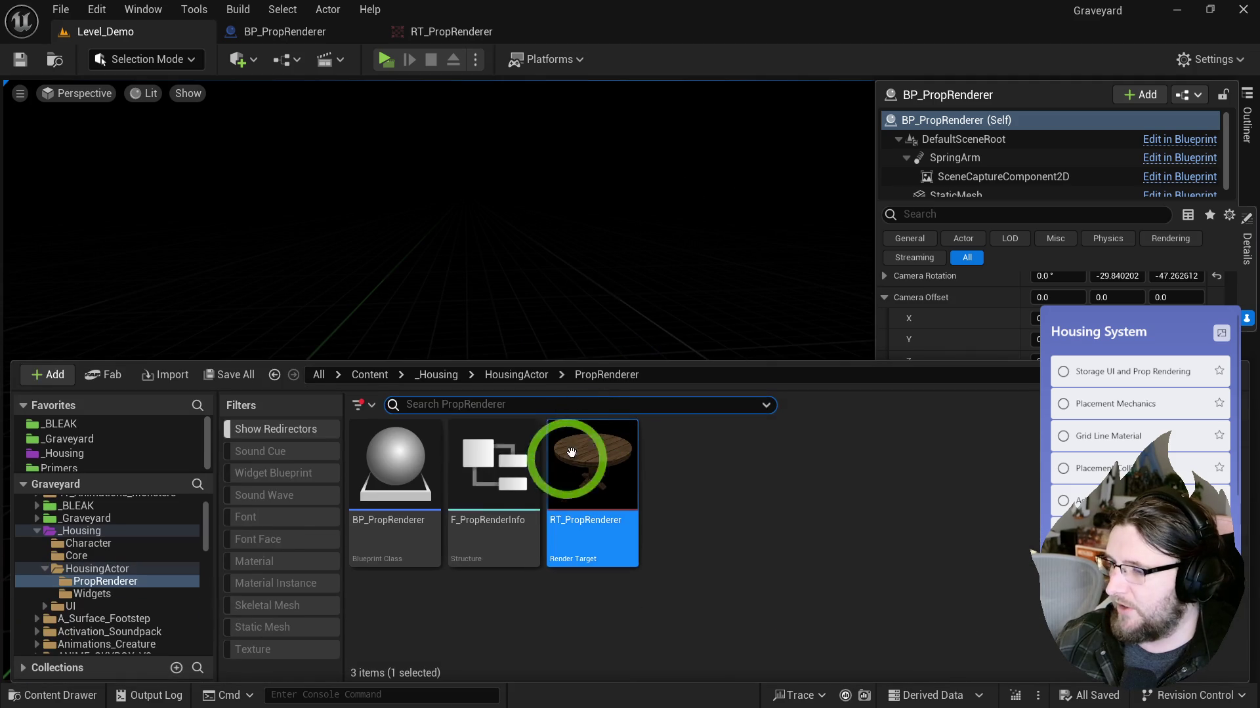
Step: Close the Content Drawer and show BP_PropRenderer's Setup Mesh function graph
{"action": "scroll", "coordinate": [82, 531], "scroll_direction": "up", "scroll_amount": 2}
{"action": "left_click", "coordinate": [79, 517]}
{"action": "scroll", "coordinate": [564, 505], "scroll_direction": "down", "scroll_amount": 6}
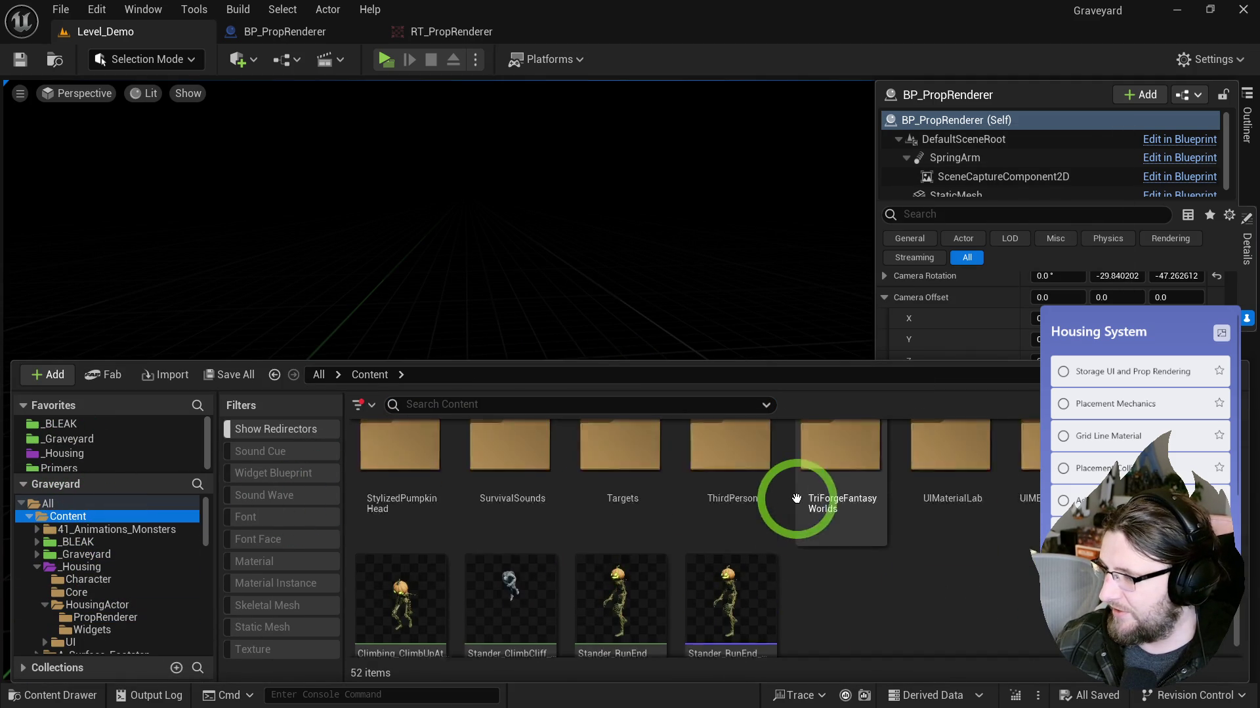
{"action": "key", "text": "ctrl+space"}
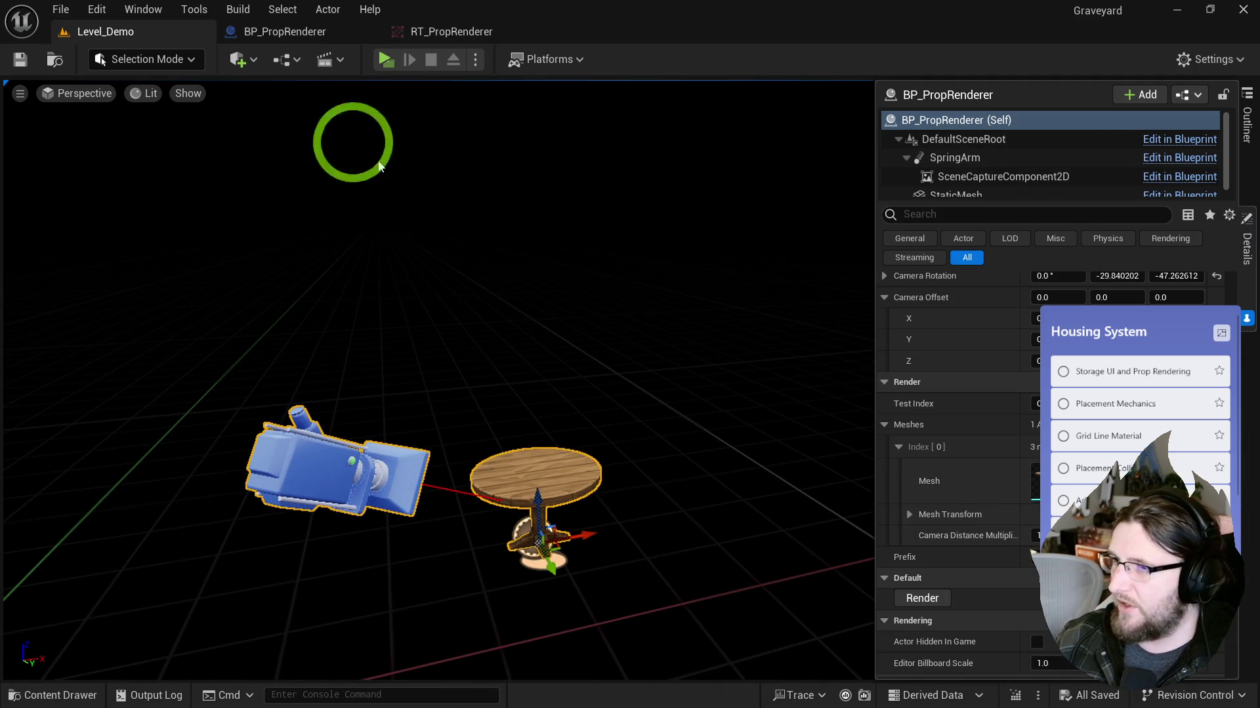
{"action": "left_click", "coordinate": [328, 29]}
{"action": "left_click", "coordinate": [433, 235]}
Step: Show the Render graph centered on the Create Static Texture node, then open the Content Drawer
{"action": "left_click", "coordinate": [564, 121]}
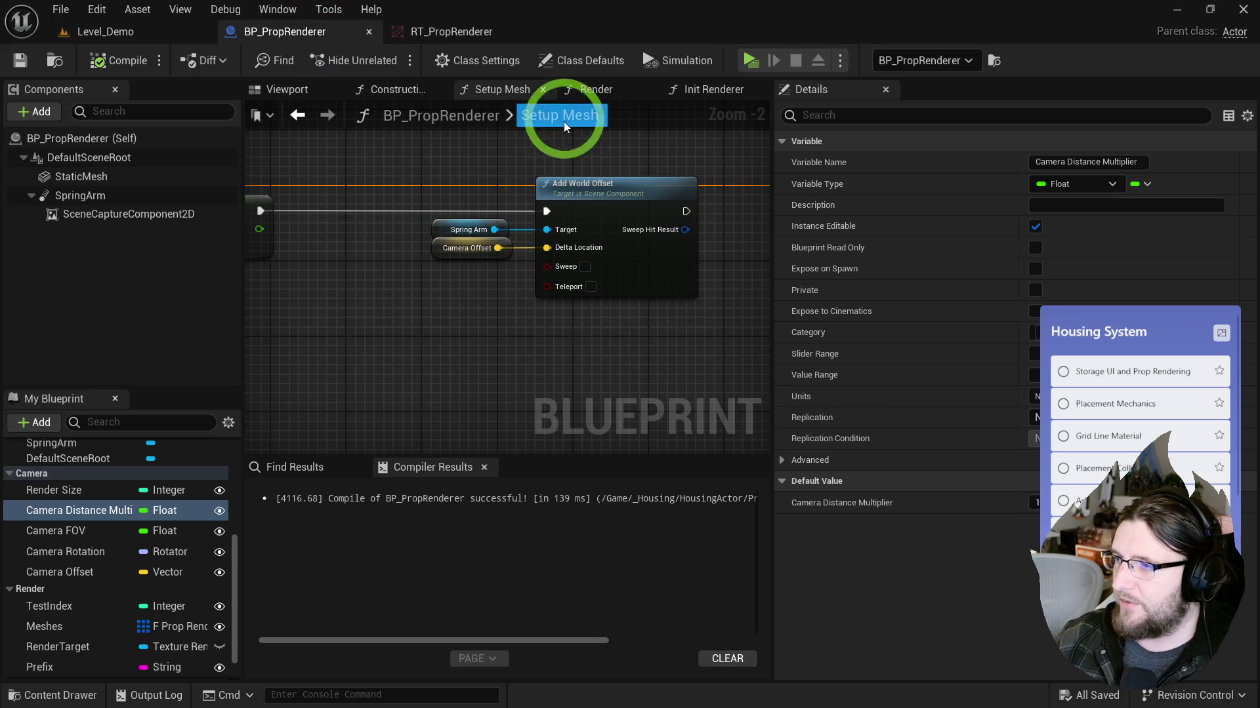
{"action": "left_click", "coordinate": [568, 301]}
{"action": "left_click_drag", "start_coordinate": [568, 300], "coordinate": [414, 289]}
{"action": "mouse_move", "coordinate": [624, 309]}
{"action": "left_mouse_down"}
{"action": "mouse_move", "coordinate": [422, 295]}
{"action": "mouse_move", "coordinate": [465, 300]}
{"action": "left_mouse_up"}
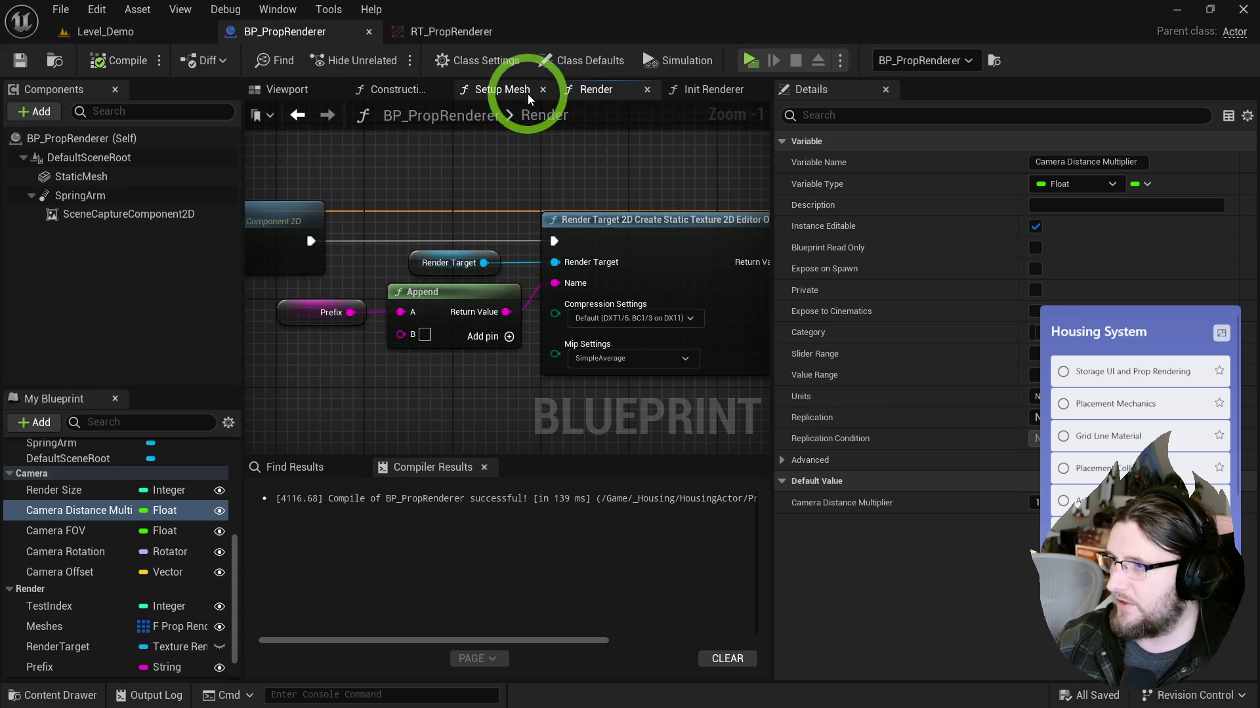
{"action": "mouse_move", "coordinate": [635, 180]}
{"action": "left_mouse_down"}
{"action": "mouse_move", "coordinate": [399, 189]}
{"action": "mouse_move", "coordinate": [553, 174]}
{"action": "left_mouse_up"}
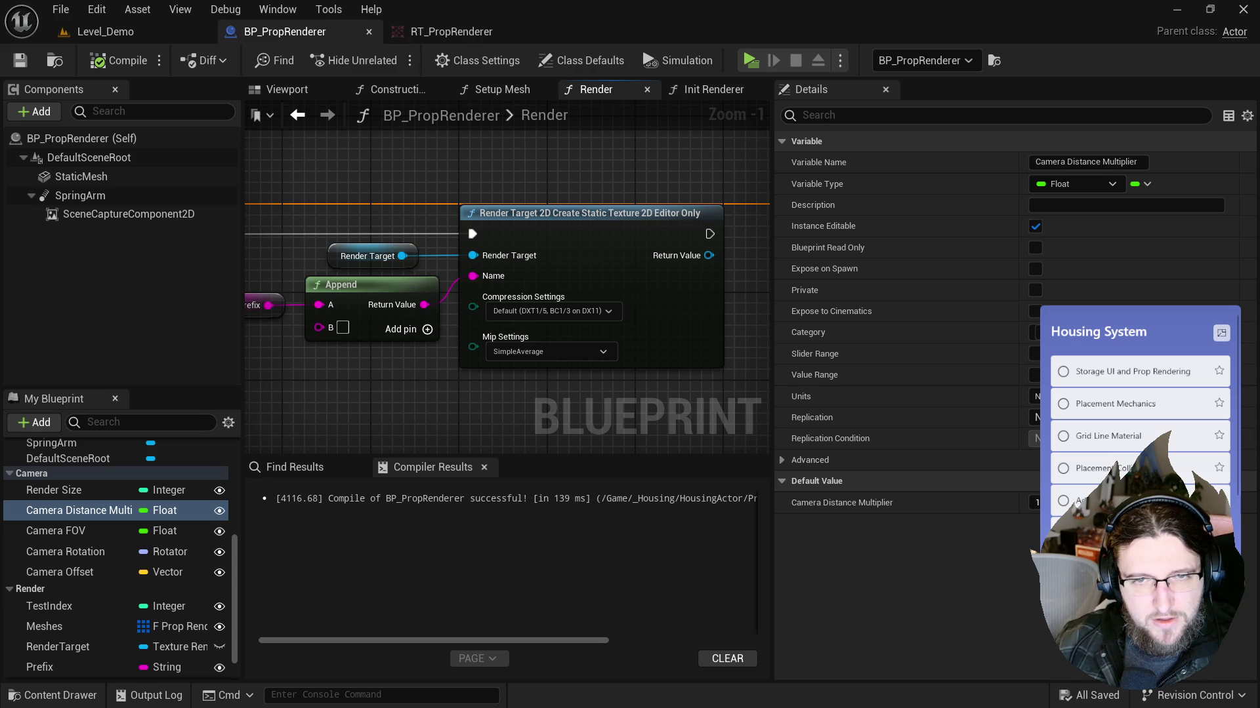
{"action": "key", "text": "ctrl+space"}
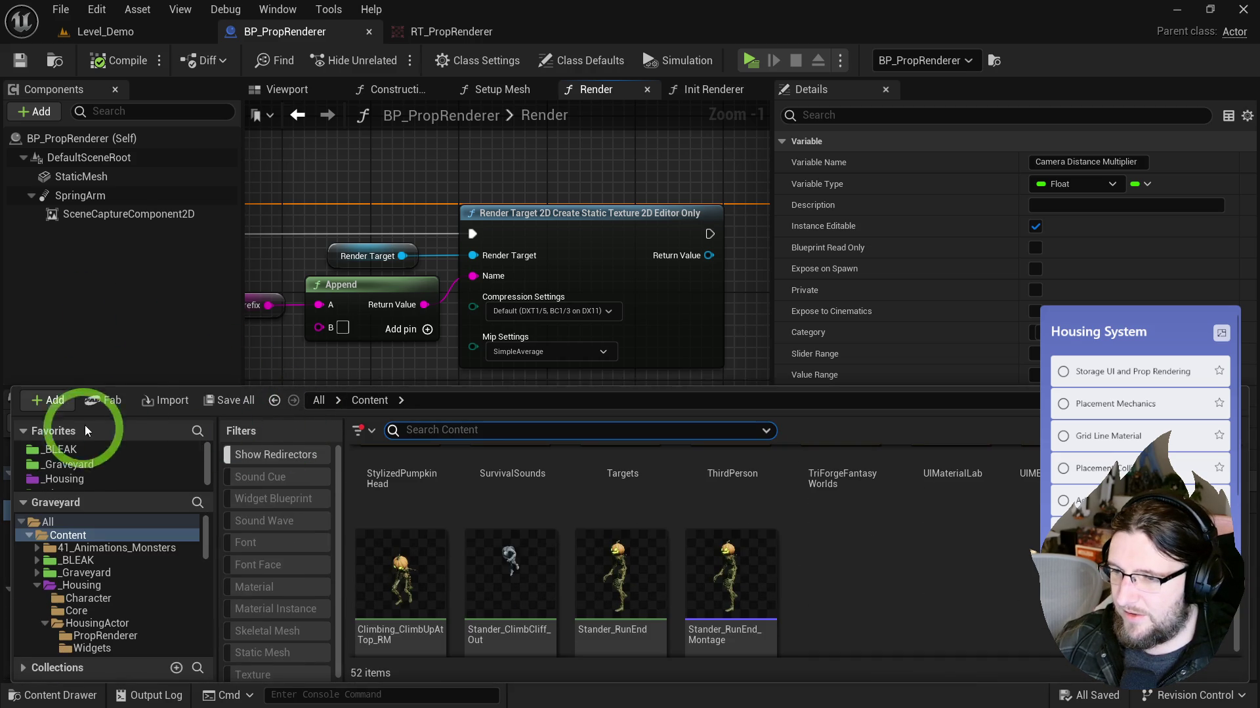
Step: Create a new folder named UI in the Content folder
{"action": "right_click", "coordinate": [880, 522]}
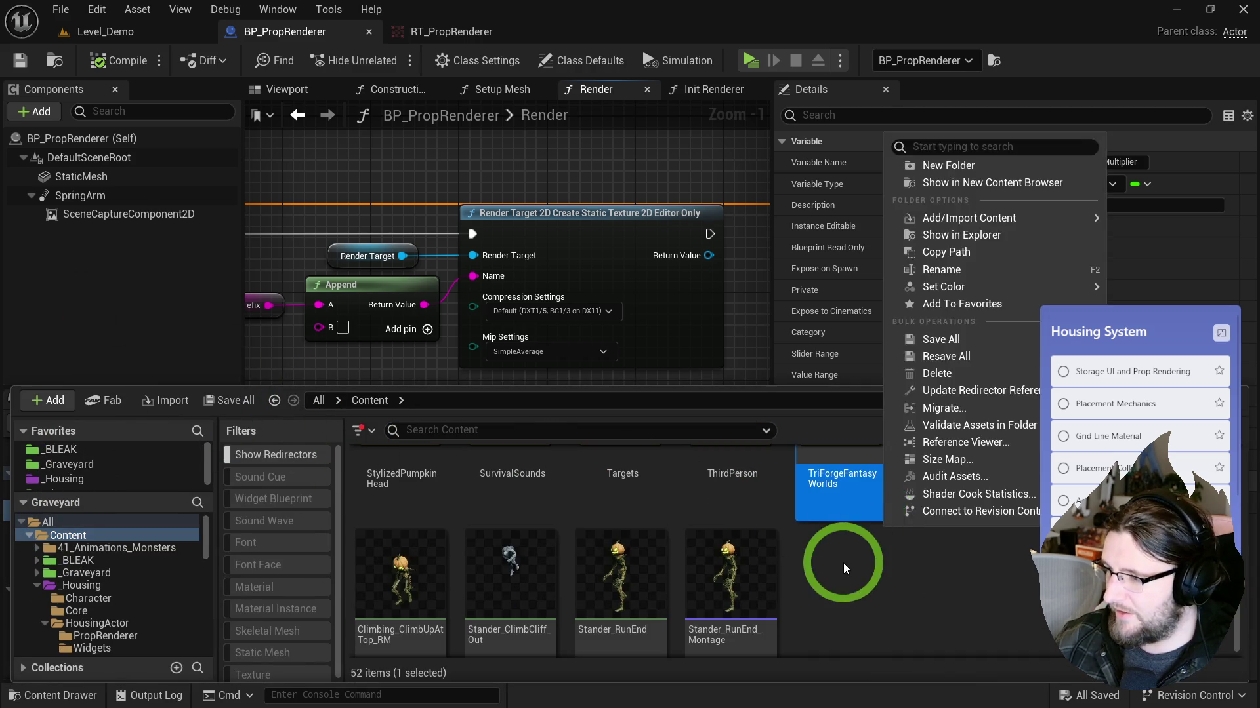
{"action": "right_click", "coordinate": [843, 562]}
{"action": "left_click", "coordinate": [891, 281]}
{"action": "type", "text": "UI"}
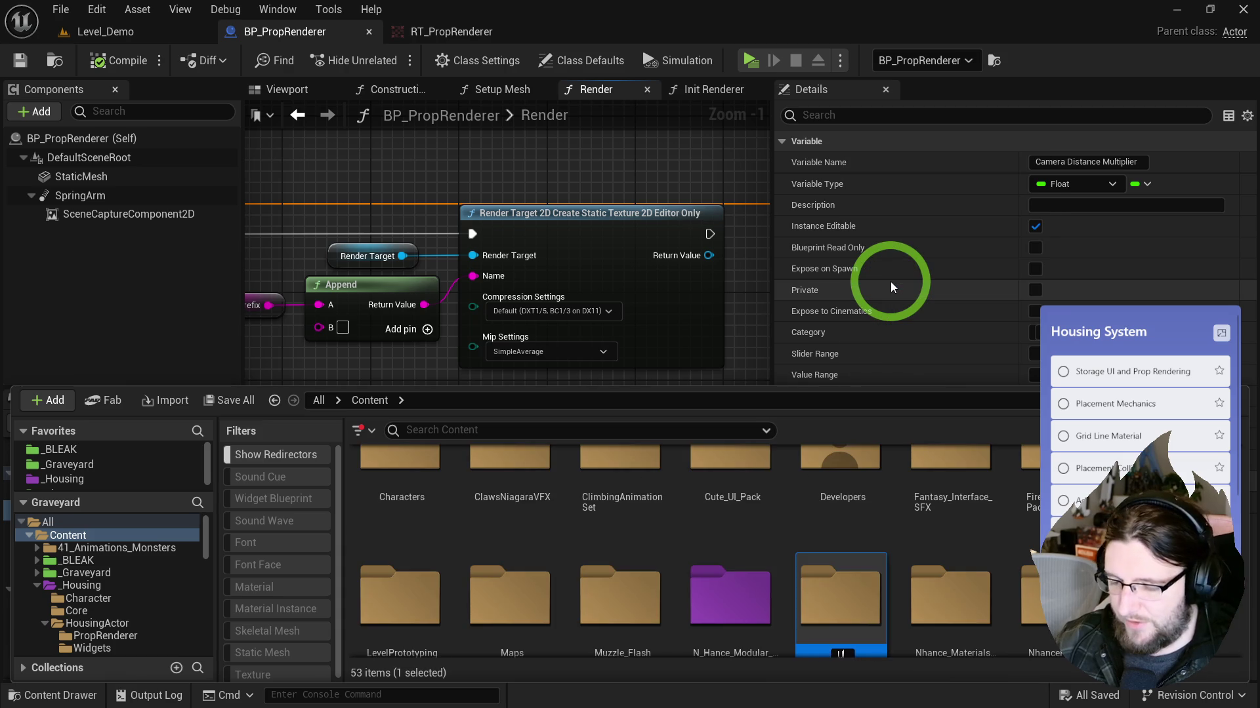
{"action": "key", "text": "Return"}
{"action": "right_click", "coordinate": [985, 572]}
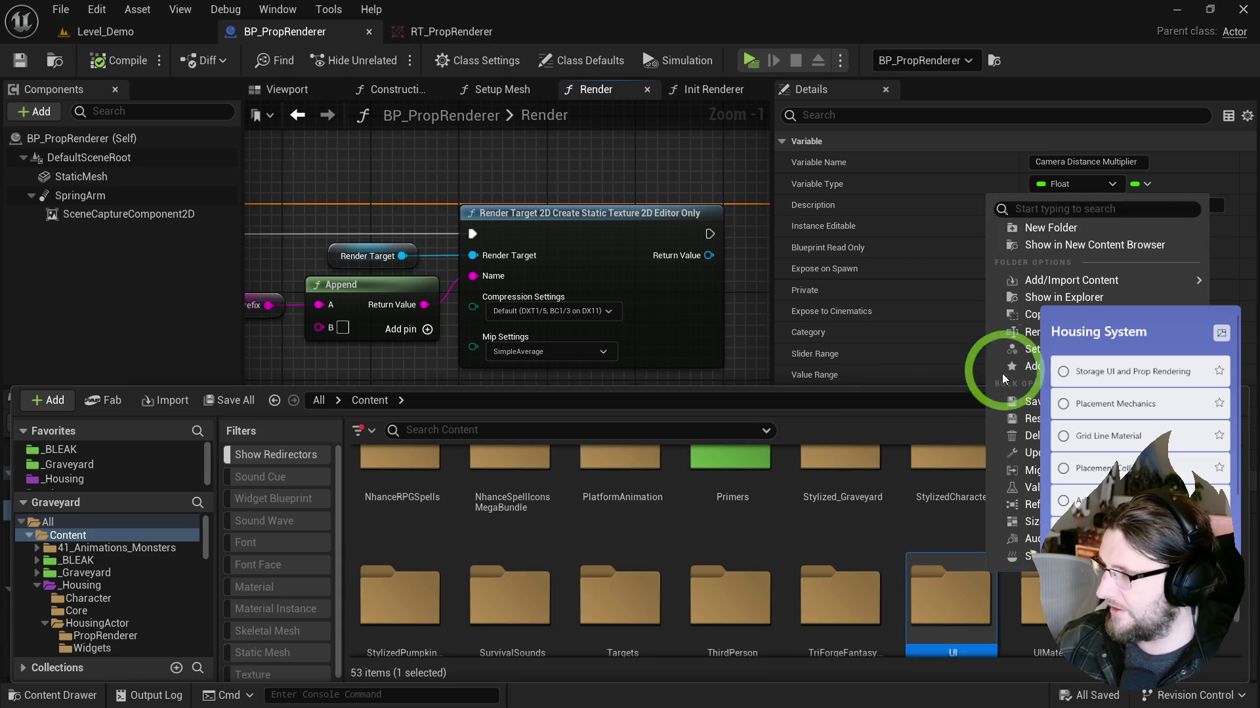
{"action": "left_click", "coordinate": [1041, 313]}
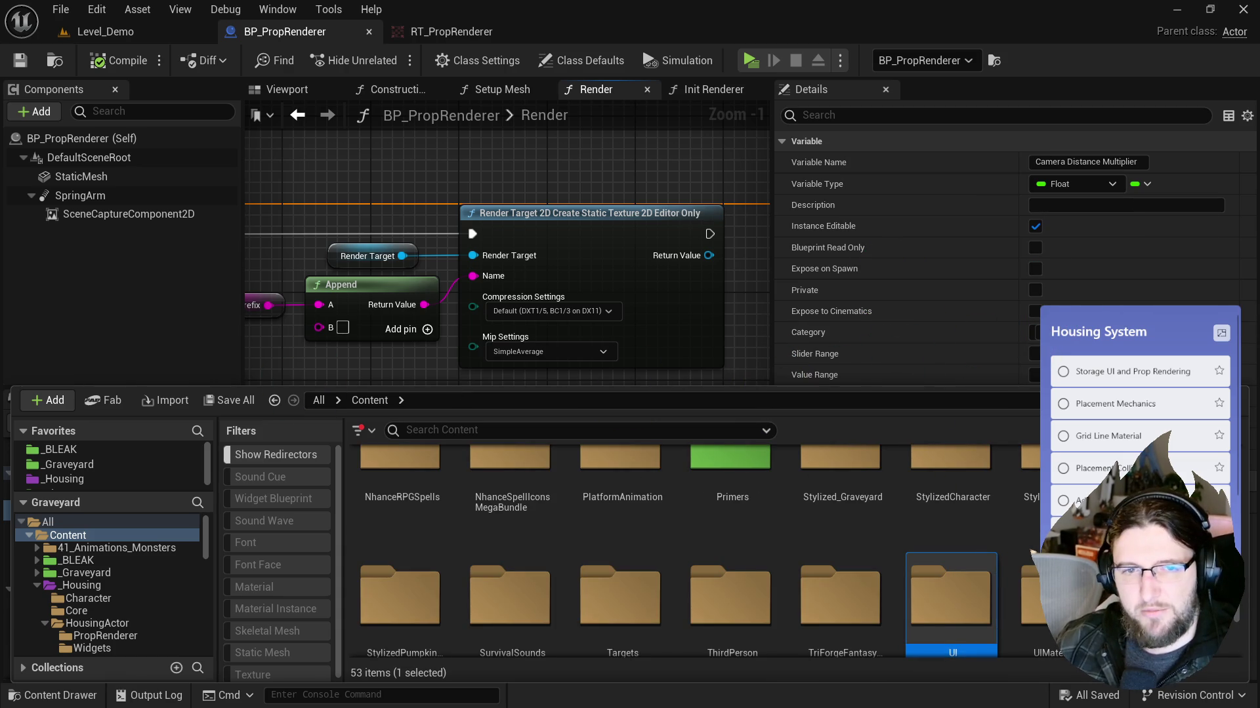
Step: Check UI/IconRenderer, delete the empty folders, and return to Level_Demo
{"action": "double_click", "coordinate": [987, 606]}
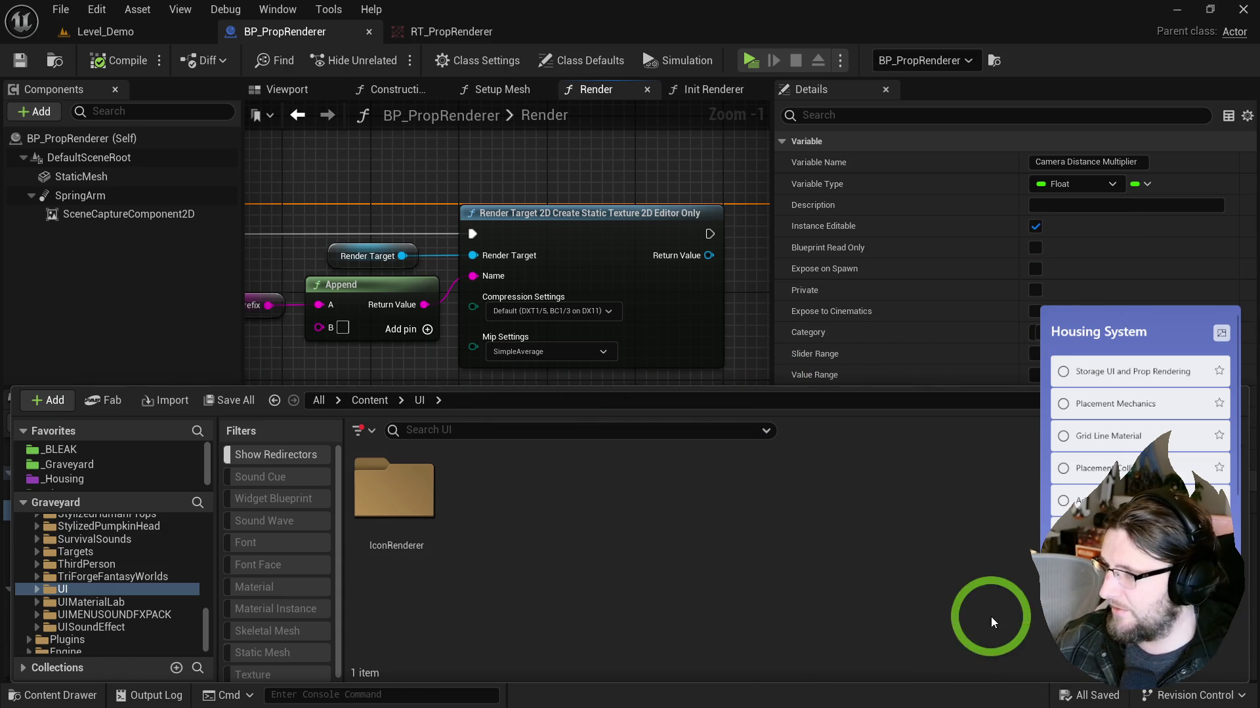
{"action": "double_click", "coordinate": [413, 454]}
{"action": "left_click_drag", "start_coordinate": [353, 343], "coordinate": [382, 383]}
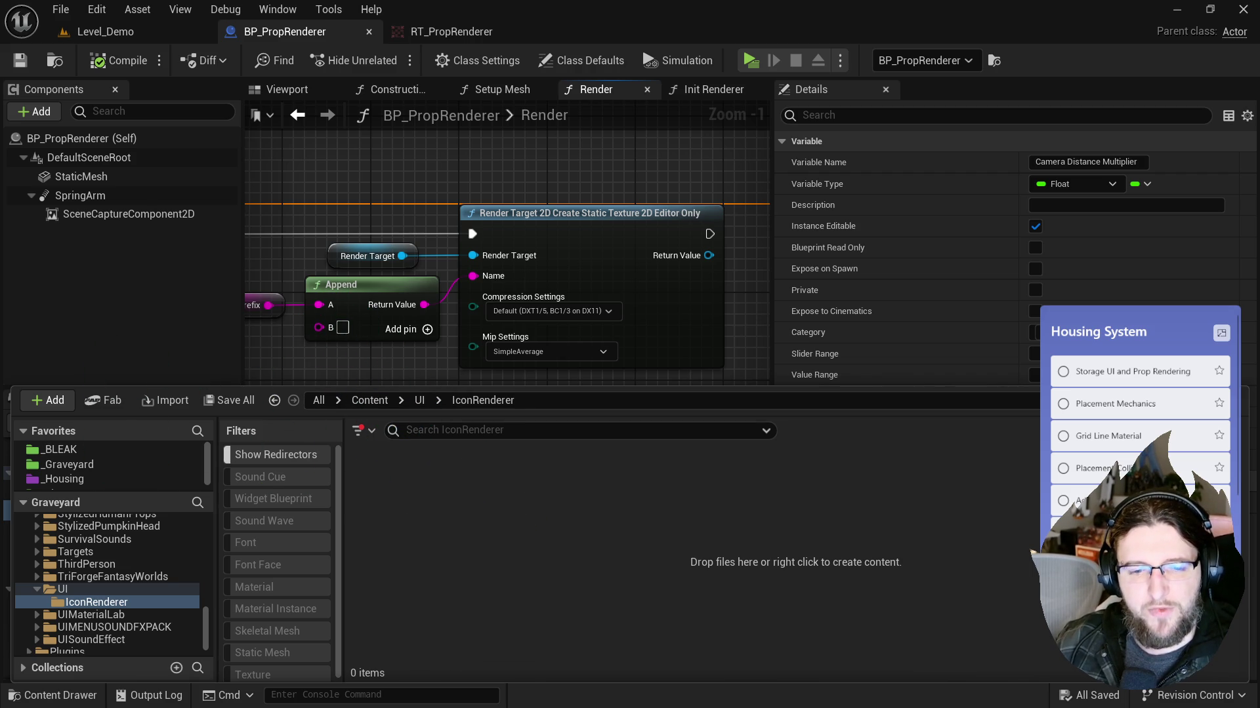
{"action": "key", "text": "Delete"}
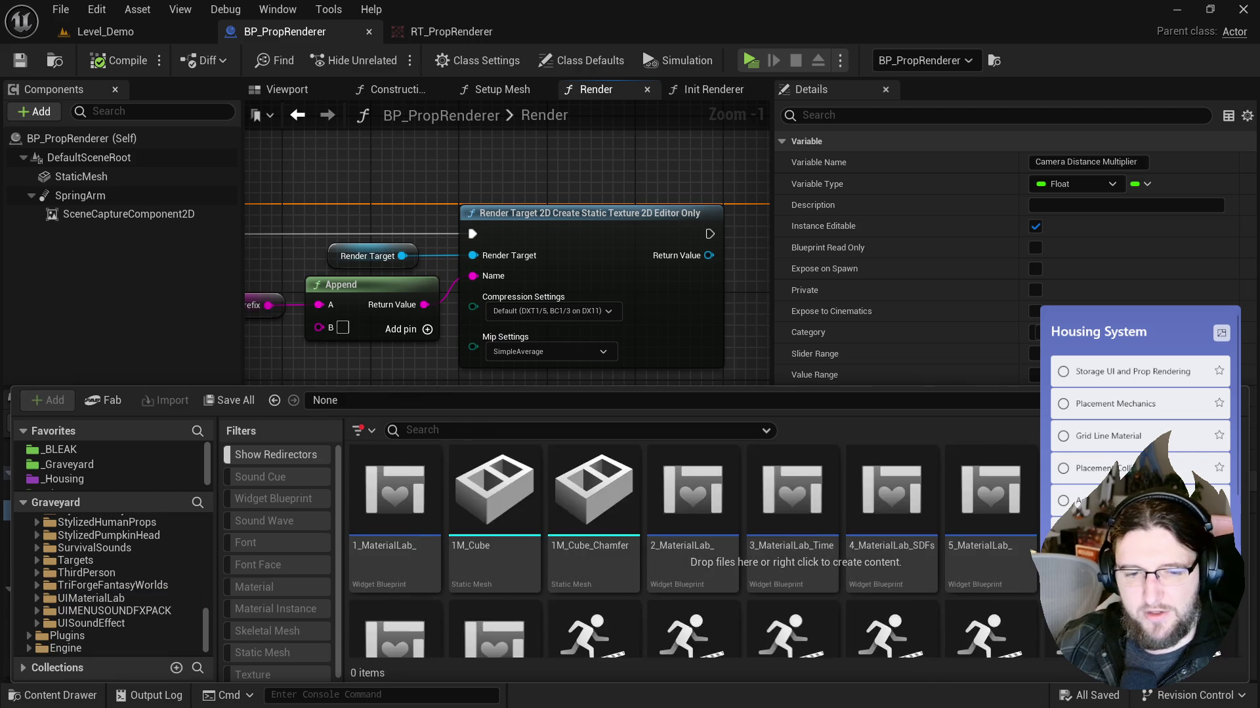
{"action": "left_click", "coordinate": [431, 218]}
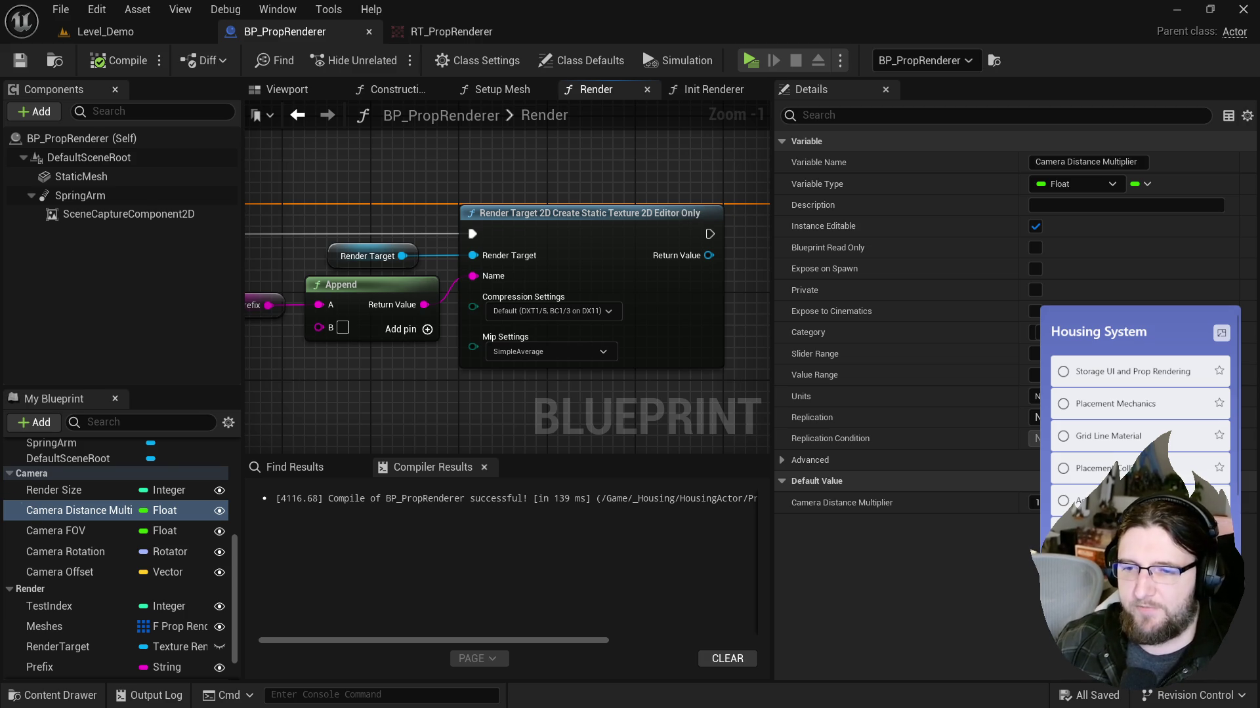
{"action": "left_click", "coordinate": [111, 33]}
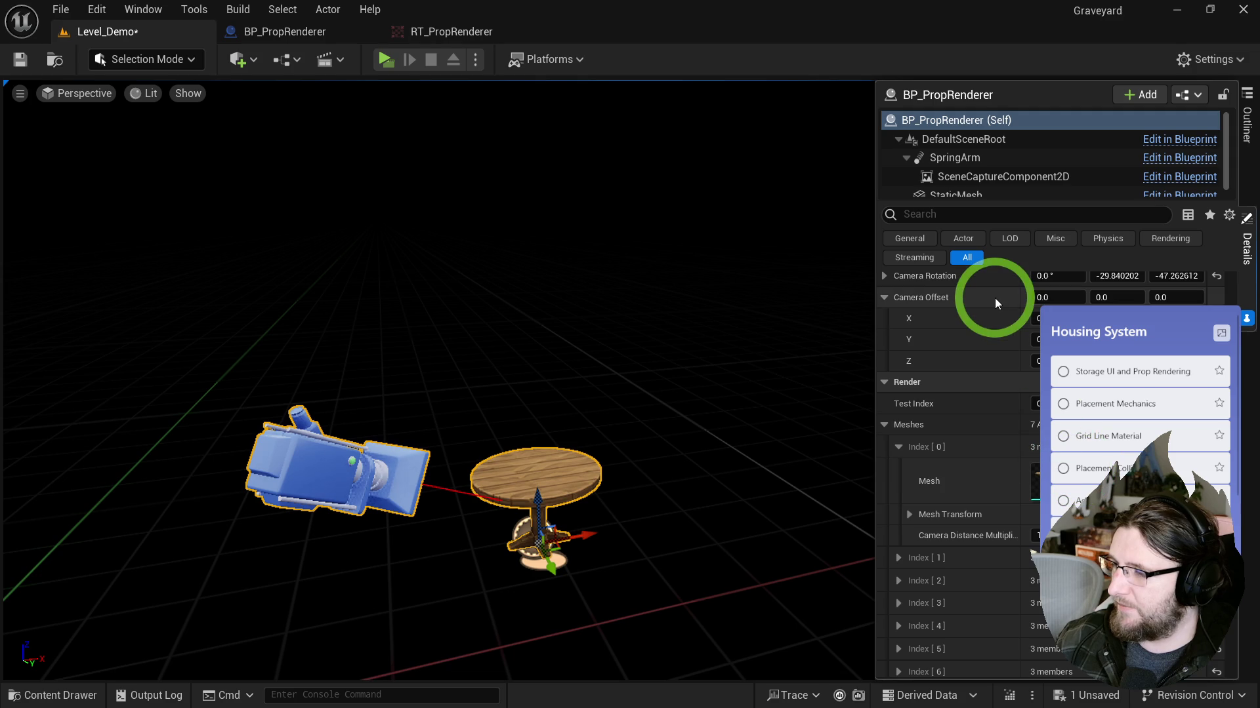
Step: Assign the wooden barrel mesh to Meshes Index [0]
{"action": "left_click", "coordinate": [1112, 486]}
{"action": "mouse_move", "coordinate": [1076, 387]}
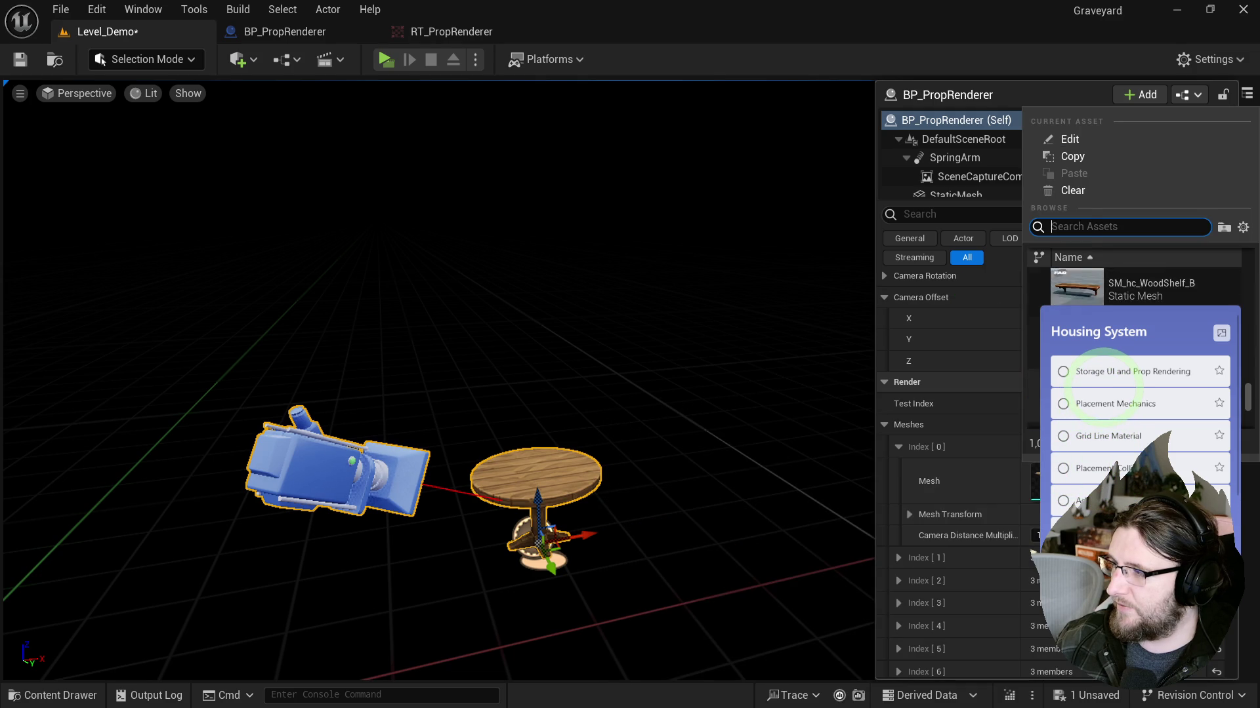
{"action": "scroll", "coordinate": [1076, 387], "scroll_direction": "up", "scroll_amount": 2}
{"action": "scroll", "coordinate": [1076, 387], "scroll_direction": "up", "scroll_amount": 4}
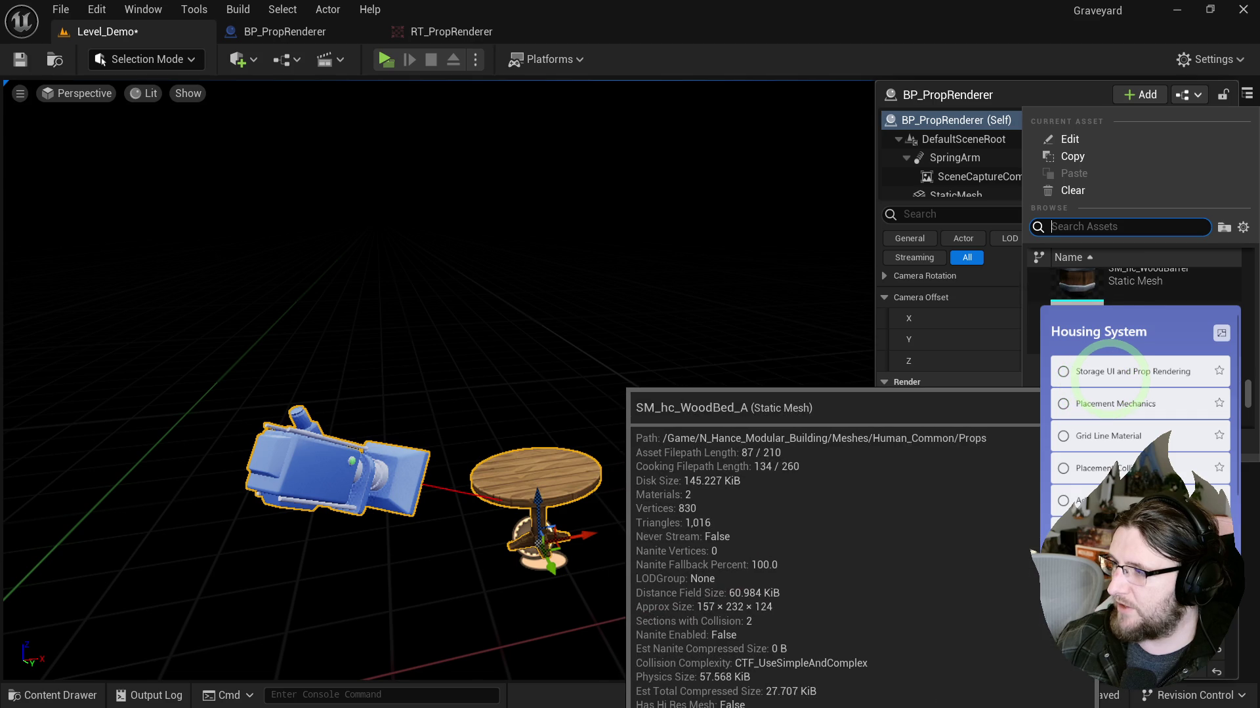
{"action": "left_click", "coordinate": [1115, 394]}
{"action": "left_click", "coordinate": [998, 471]}
{"action": "left_click", "coordinate": [898, 447]}
Step: Assign the bookshelf mesh to Meshes Index [1]
{"action": "left_click", "coordinate": [898, 470]}
{"action": "left_click", "coordinate": [998, 471]}
{"action": "mouse_move", "coordinate": [706, 422]}
{"action": "left_mouse_down"}
{"action": "mouse_move", "coordinate": [591, 430]}
{"action": "mouse_move", "coordinate": [592, 445]}
{"action": "mouse_move", "coordinate": [678, 430]}
{"action": "mouse_move", "coordinate": [684, 450]}
{"action": "left_mouse_up"}
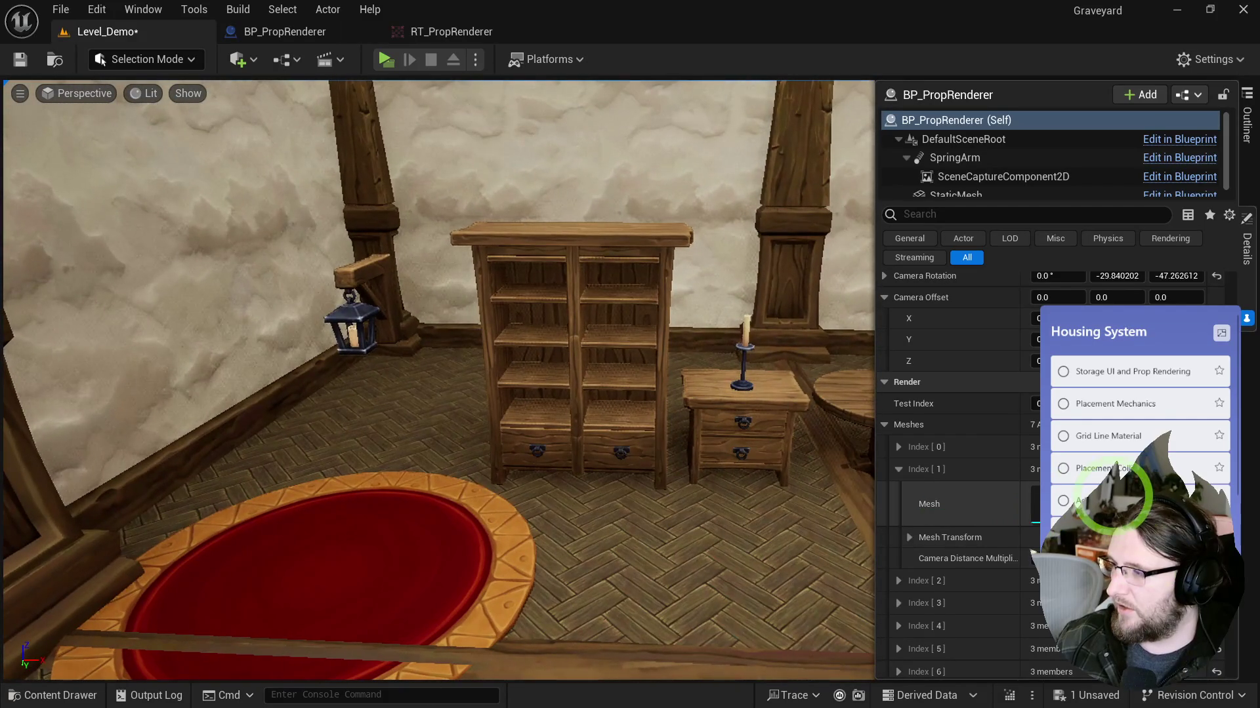
{"action": "left_click", "coordinate": [1112, 499]}
{"action": "type", "text": "s"}
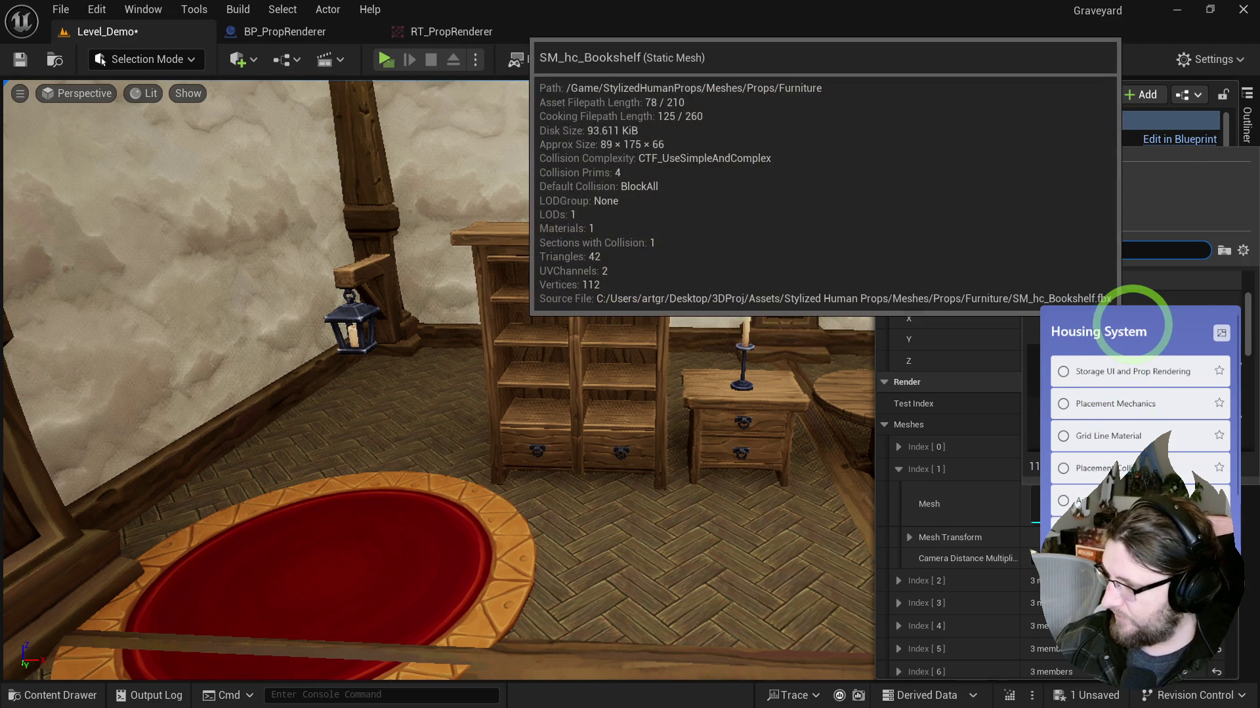
{"action": "left_click", "coordinate": [1134, 325]}
{"action": "left_click", "coordinate": [1017, 540]}
{"action": "left_click", "coordinate": [897, 468]}
Step: Assign SM_hc_WoodShelf_A to Meshes Index [2]
{"action": "left_click", "coordinate": [896, 493]}
{"action": "left_click", "coordinate": [1082, 518]}
{"action": "type", "text": "shelf"}
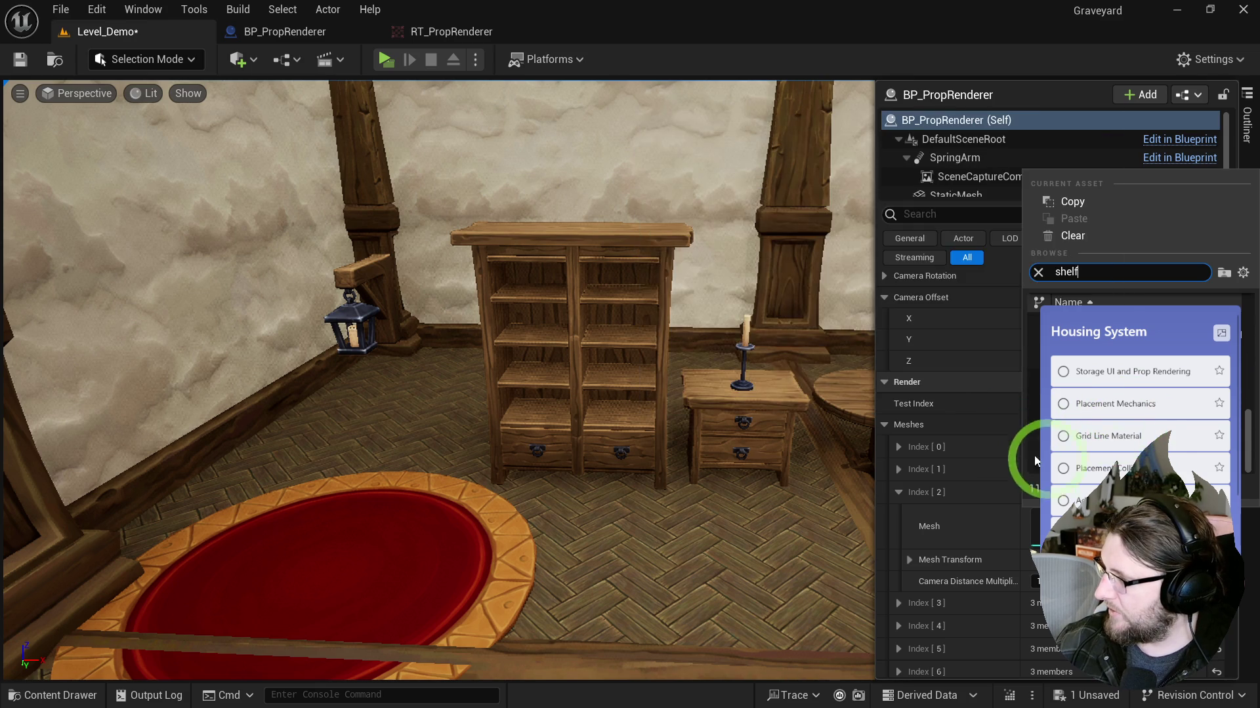
{"action": "left_click", "coordinate": [904, 502]}
{"action": "left_click", "coordinate": [899, 499]}
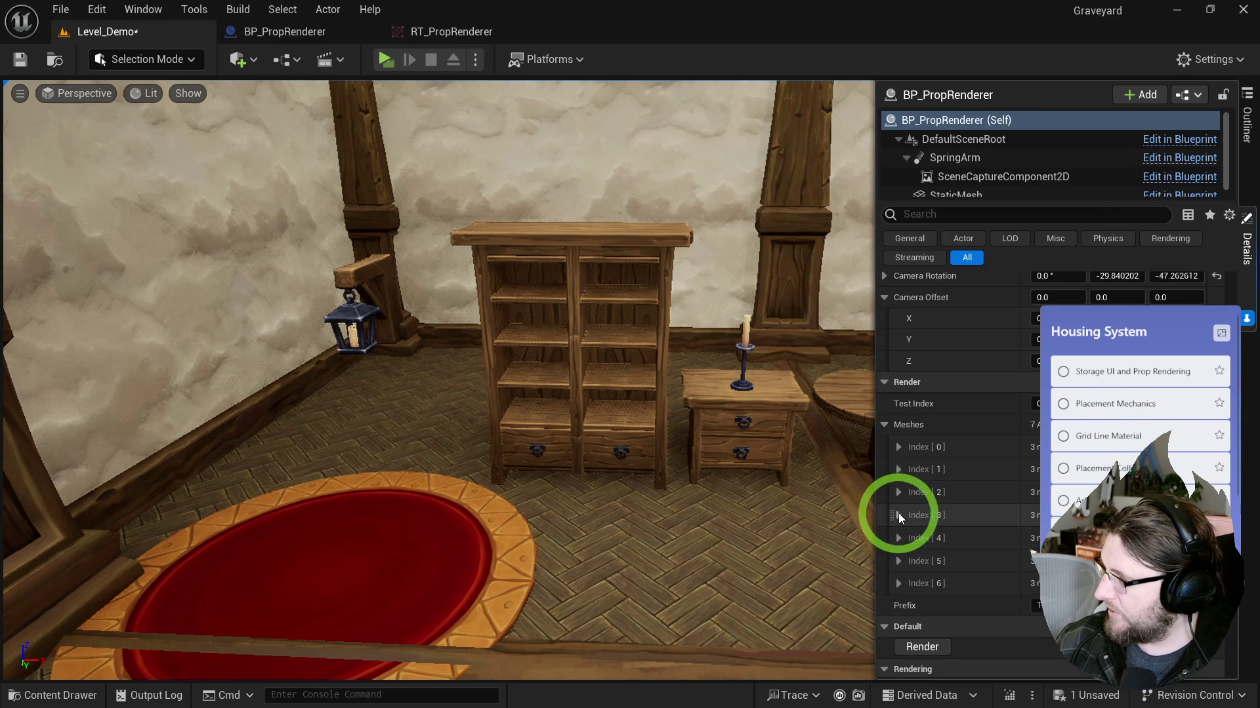
Step: Expand all mesh entries and search 'ccup' for the Index [3] mesh
{"action": "right_click", "coordinate": [946, 449]}
{"action": "left_click", "coordinate": [984, 478]}
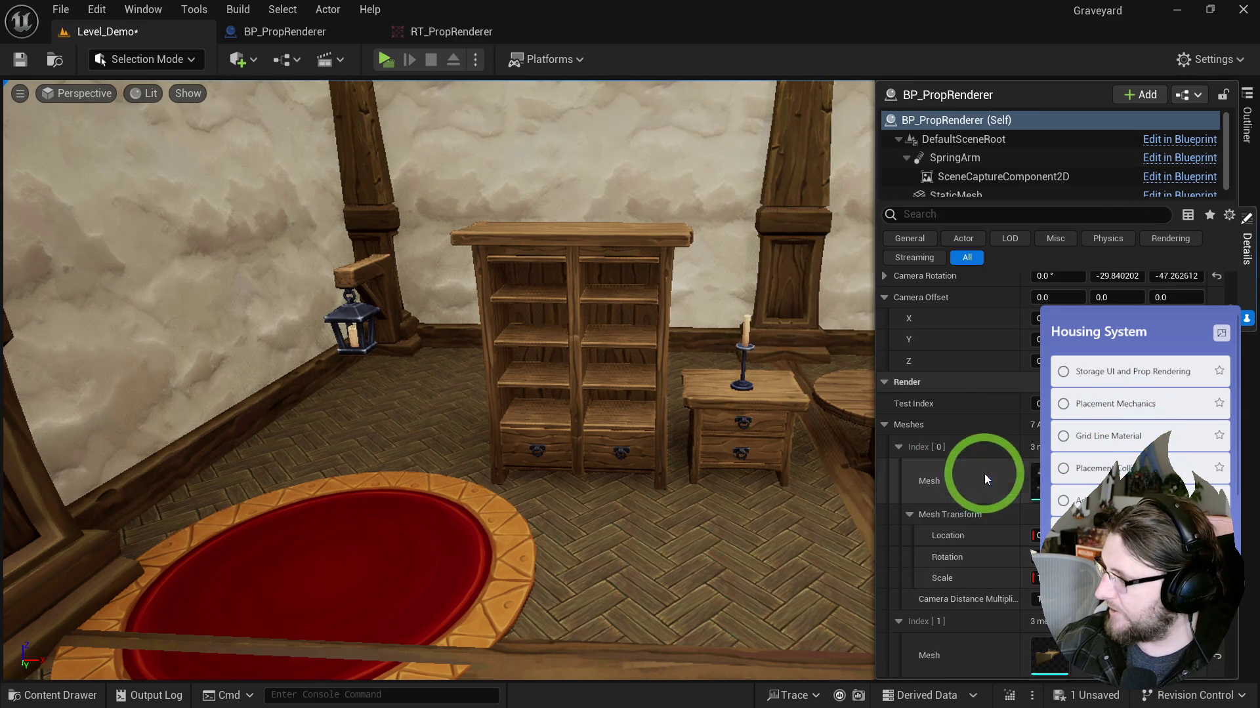
{"action": "scroll", "coordinate": [962, 503], "scroll_direction": "down", "scroll_amount": 10}
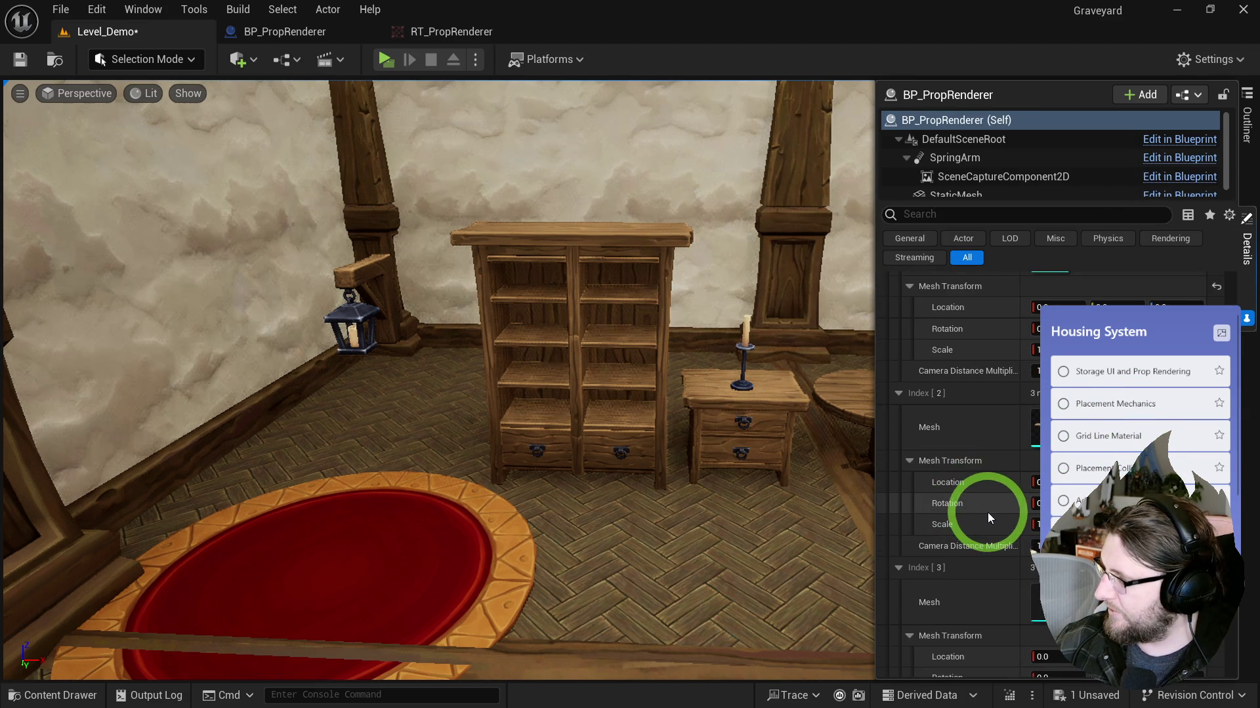
{"action": "left_click", "coordinate": [1106, 515]}
{"action": "type", "text": "shelf"}
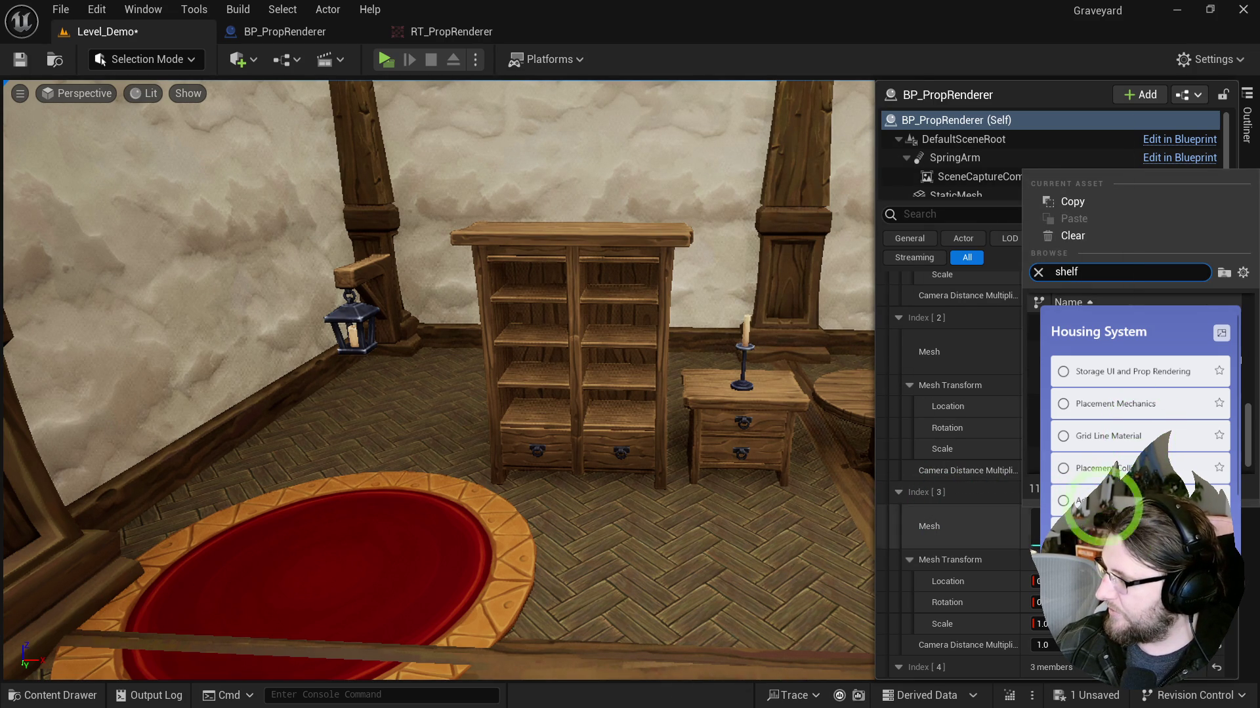
{"action": "key", "text": "BackSpace"}
{"action": "key", "text": "BackSpace"}
{"action": "key", "text": "BackSpace"}
{"action": "type", "text": "ccup"}
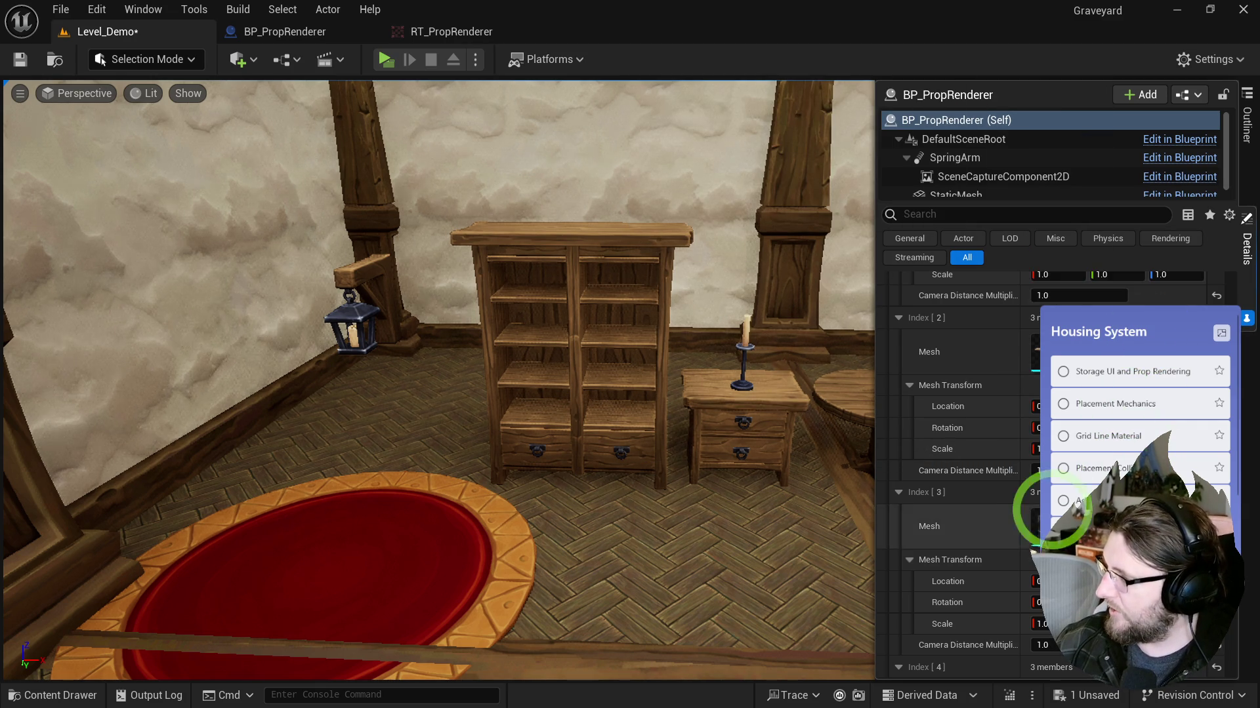
{"action": "scroll", "coordinate": [1089, 564], "scroll_direction": "down", "scroll_amount": 4}
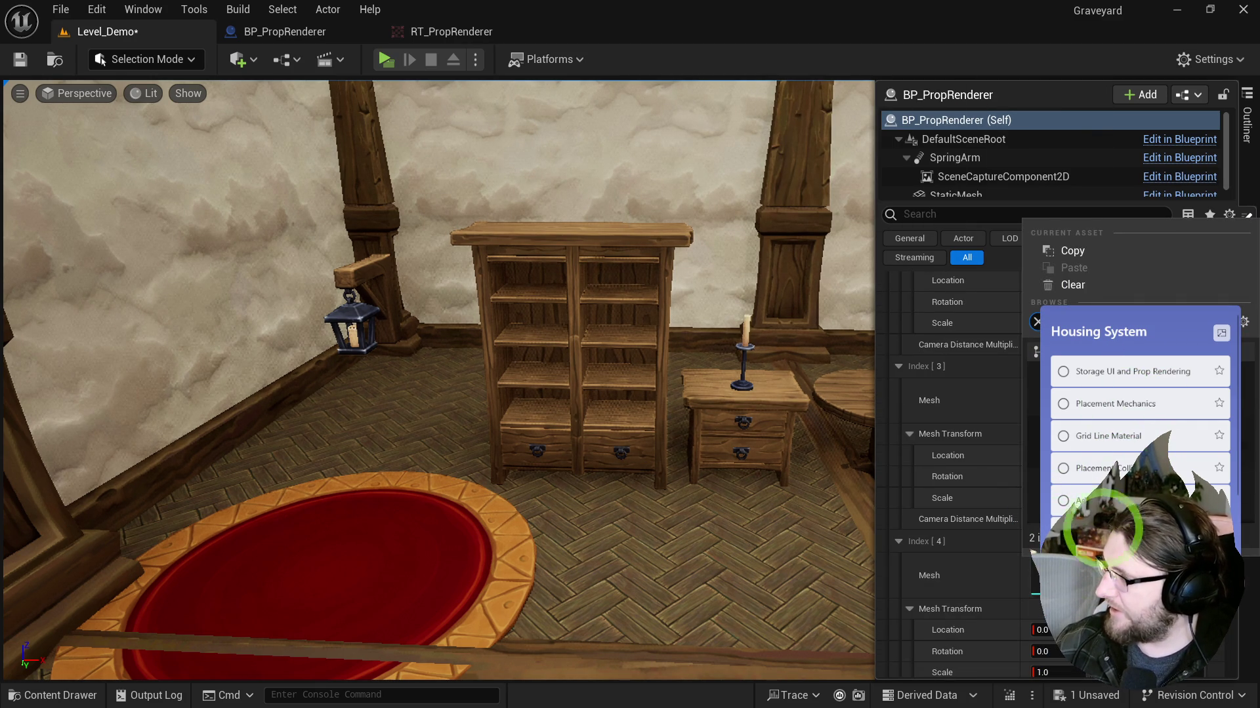
{"action": "scroll", "coordinate": [951, 460], "scroll_direction": "down", "scroll_amount": 5}
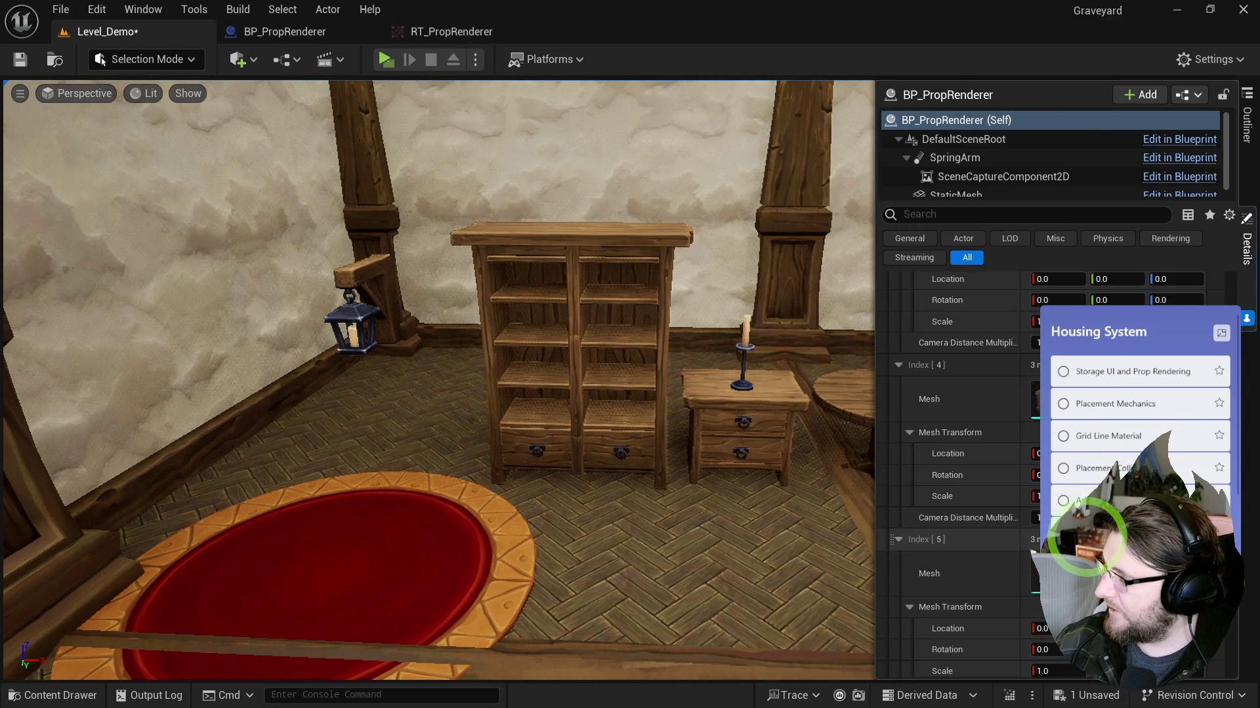
Step: Assign a wood crate mesh to Index [4] and lock the Details panel on BP_PropRenderer
{"action": "left_click", "coordinate": [1043, 399]}
{"action": "type", "text": "crate"}
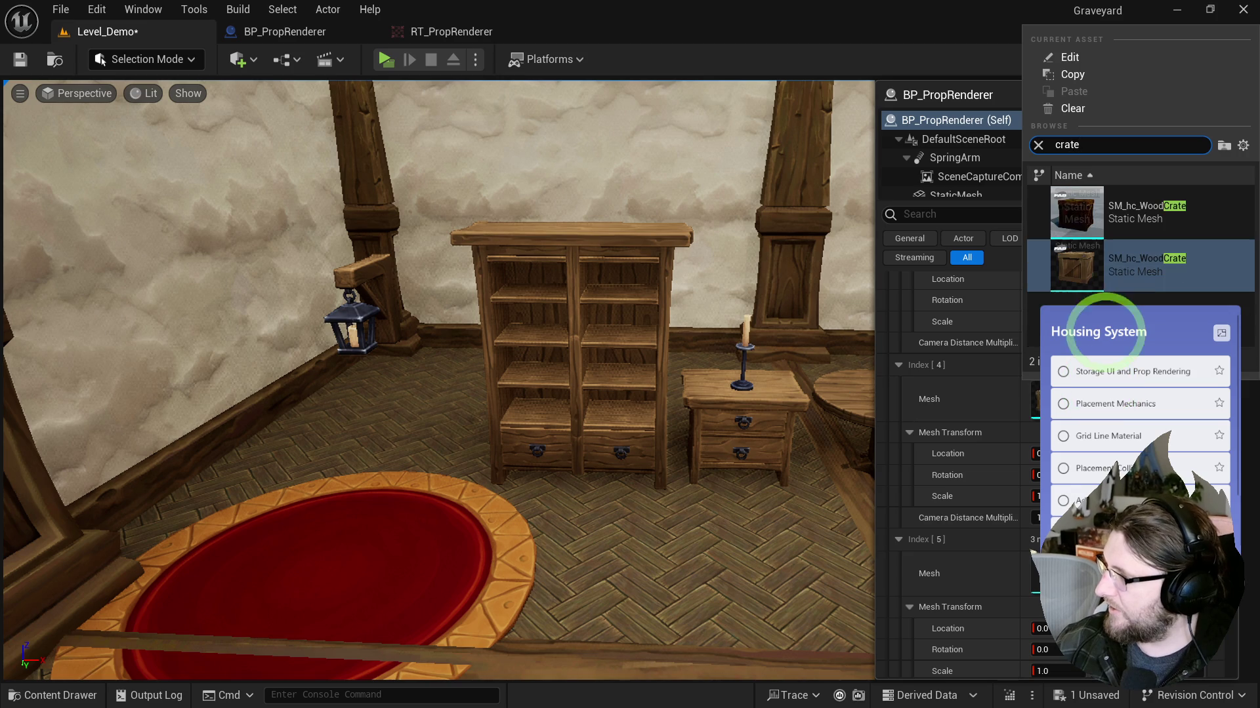
{"action": "left_click", "coordinate": [1134, 247]}
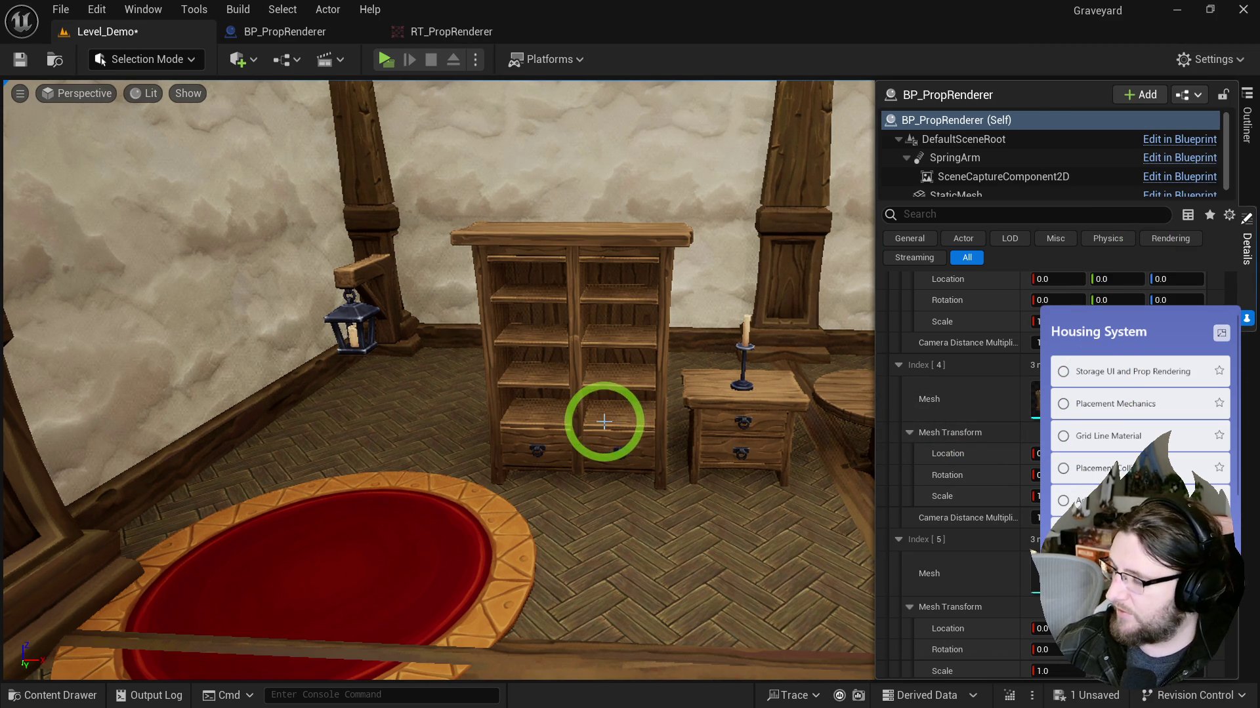
{"action": "left_click", "coordinate": [1223, 94]}
{"action": "left_click", "coordinate": [599, 343]}
{"action": "left_click", "coordinate": [1250, 108]}
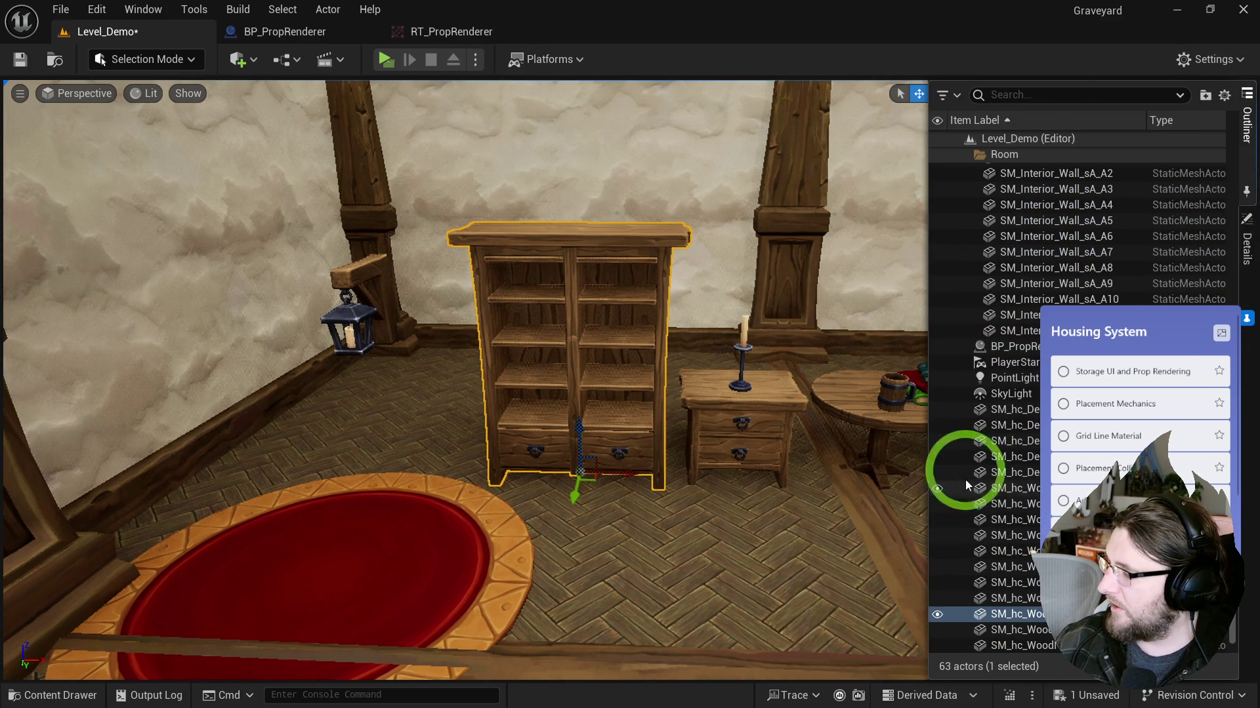
{"action": "left_click", "coordinate": [1247, 253]}
Step: Filter the mesh list and assign the wood closet SM_hc_WoodCloset_E to Index [6]
{"action": "left_click", "coordinate": [1115, 565]}
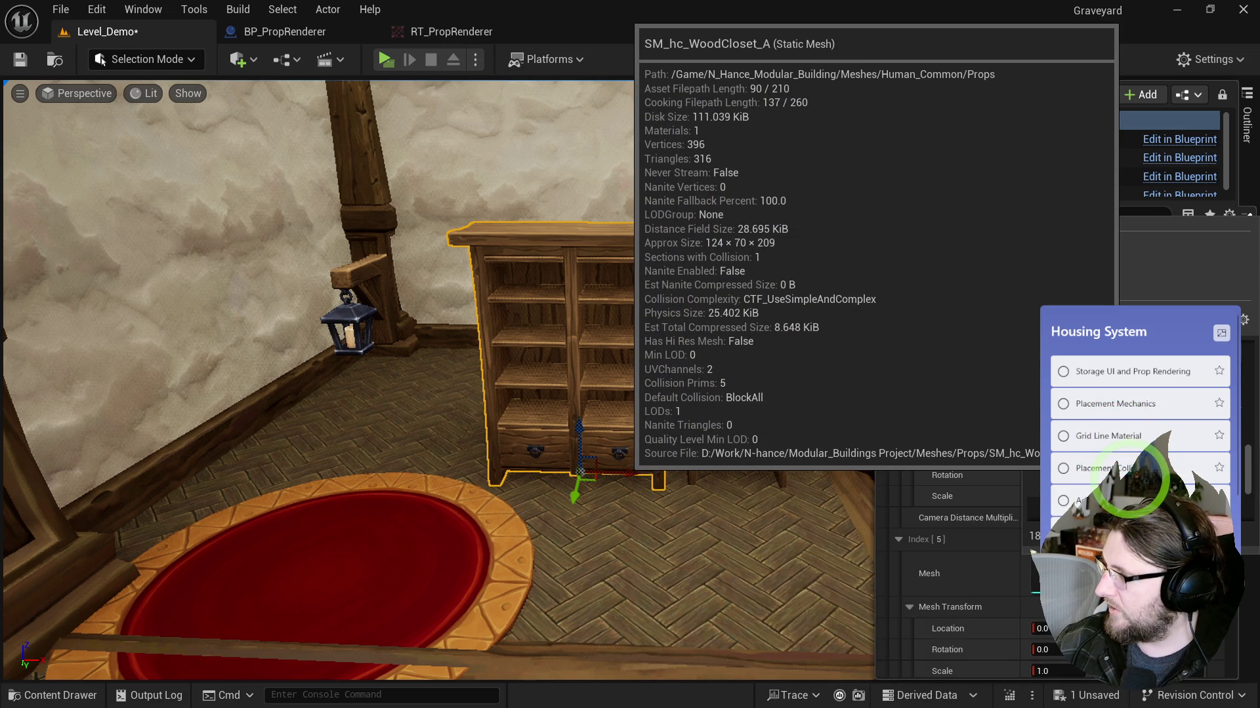
{"action": "left_click", "coordinate": [1128, 475]}
{"action": "scroll", "coordinate": [1017, 534], "scroll_direction": "down", "scroll_amount": 5}
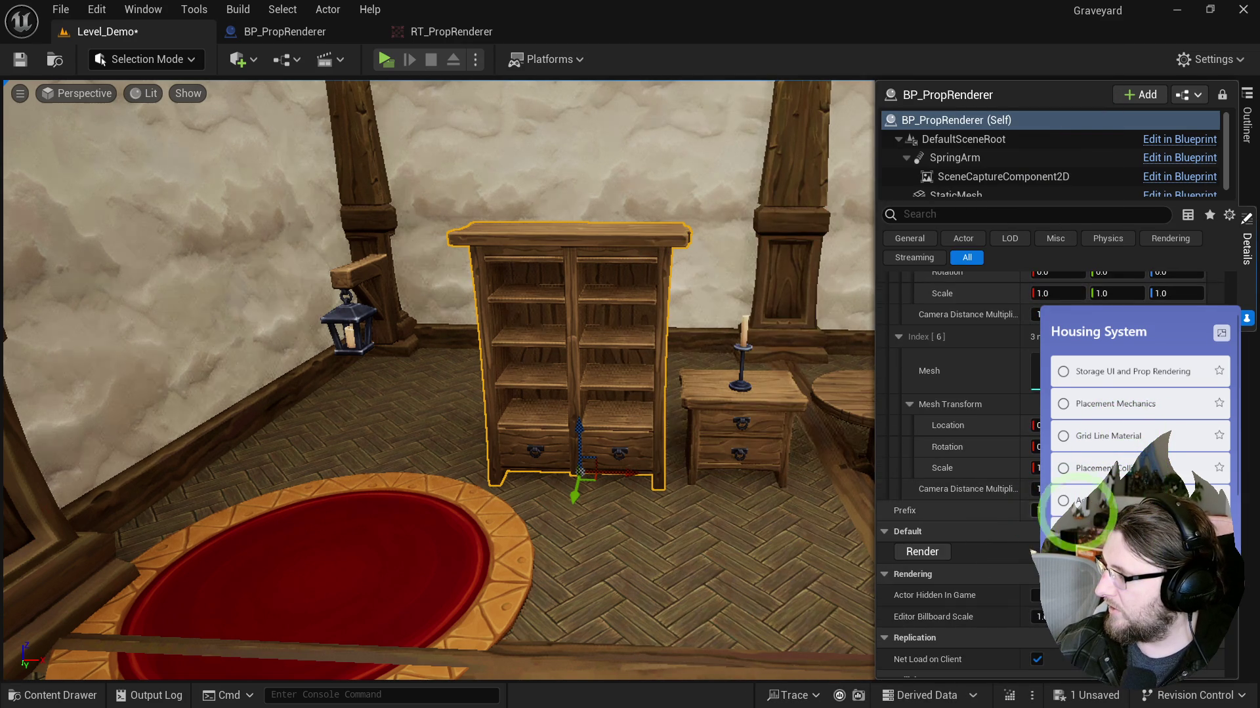
{"action": "left_click", "coordinate": [1035, 371]}
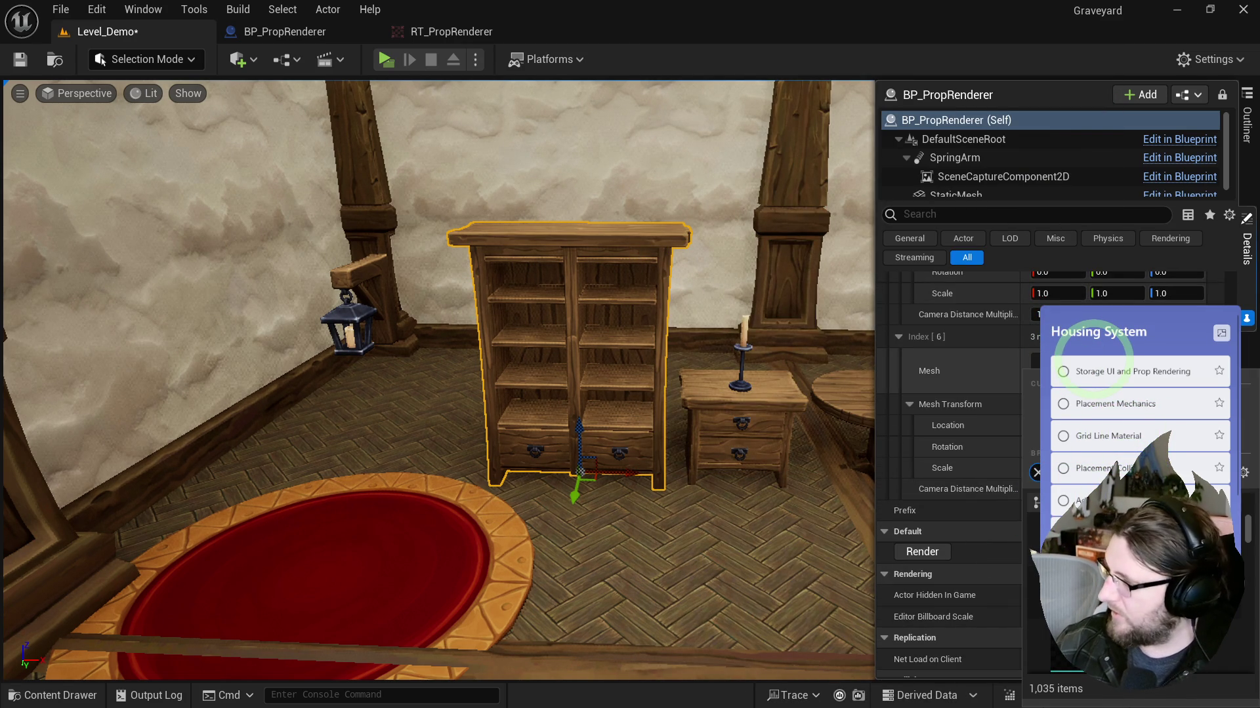
{"action": "left_click", "coordinate": [1110, 535]}
{"action": "left_click", "coordinate": [1082, 590]}
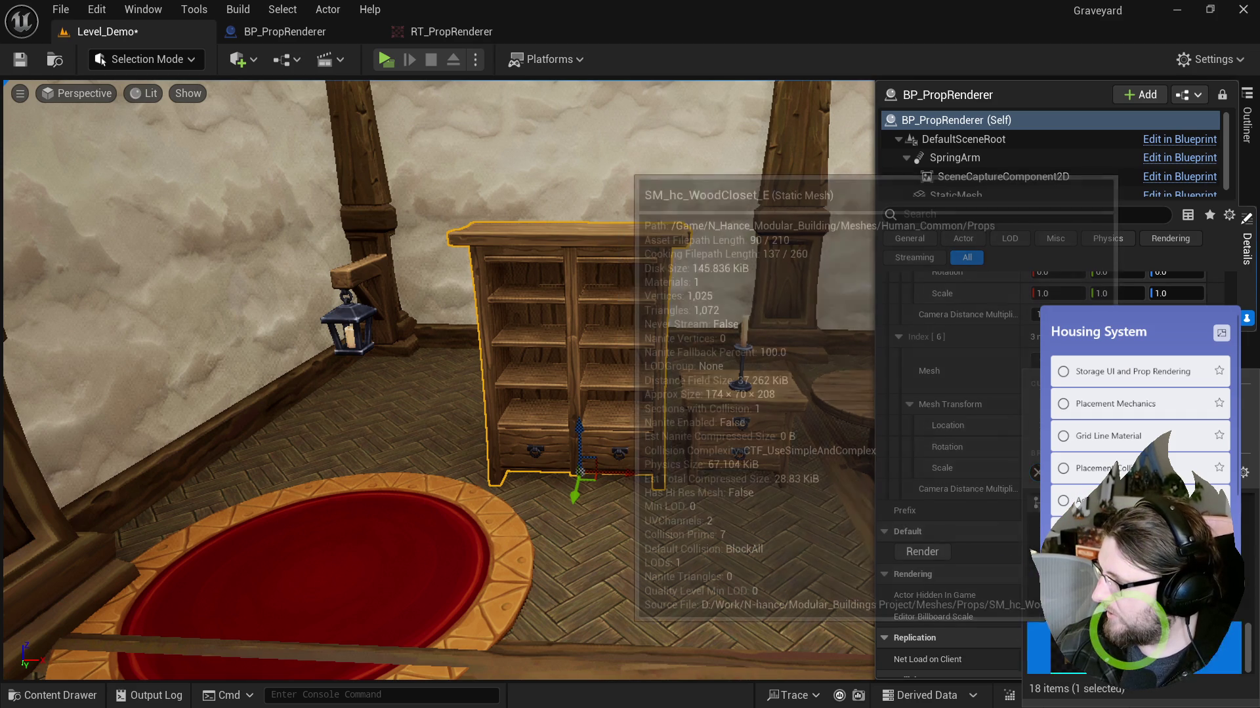
{"action": "scroll", "coordinate": [964, 427], "scroll_direction": "up", "scroll_amount": 15}
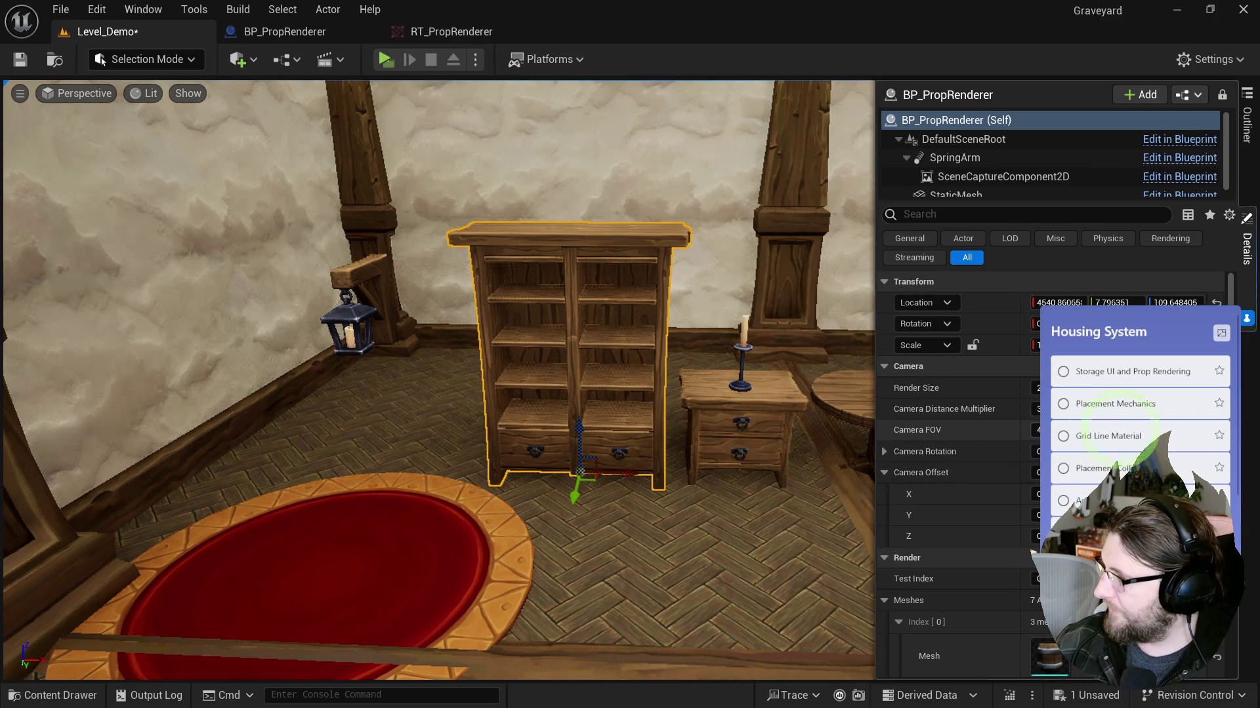
{"action": "mouse_move", "coordinate": [728, 525]}
{"action": "left_mouse_down"}
{"action": "mouse_move", "coordinate": [726, 562]}
{"action": "mouse_move", "coordinate": [853, 555]}
{"action": "left_mouse_up"}
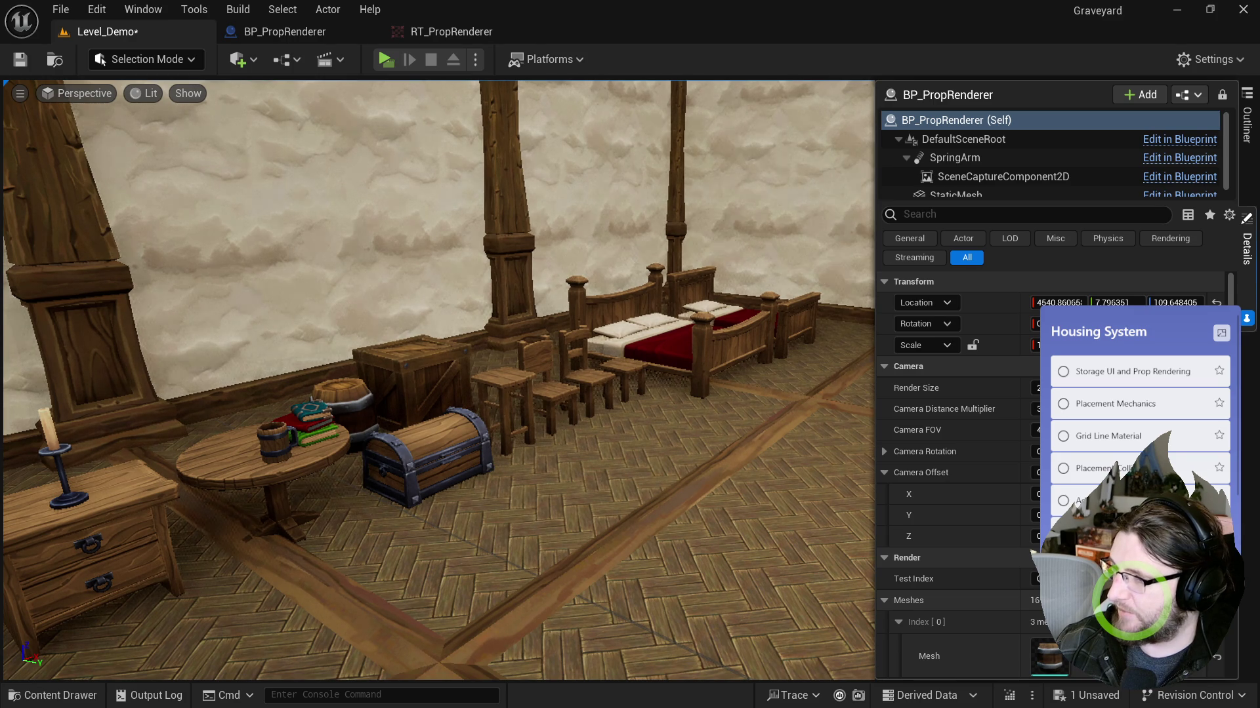
Step: Assign a bed mesh to Meshes Index [7] and another mesh to Index [8]
{"action": "scroll", "coordinate": [1094, 597], "scroll_direction": "down", "scroll_amount": 15}
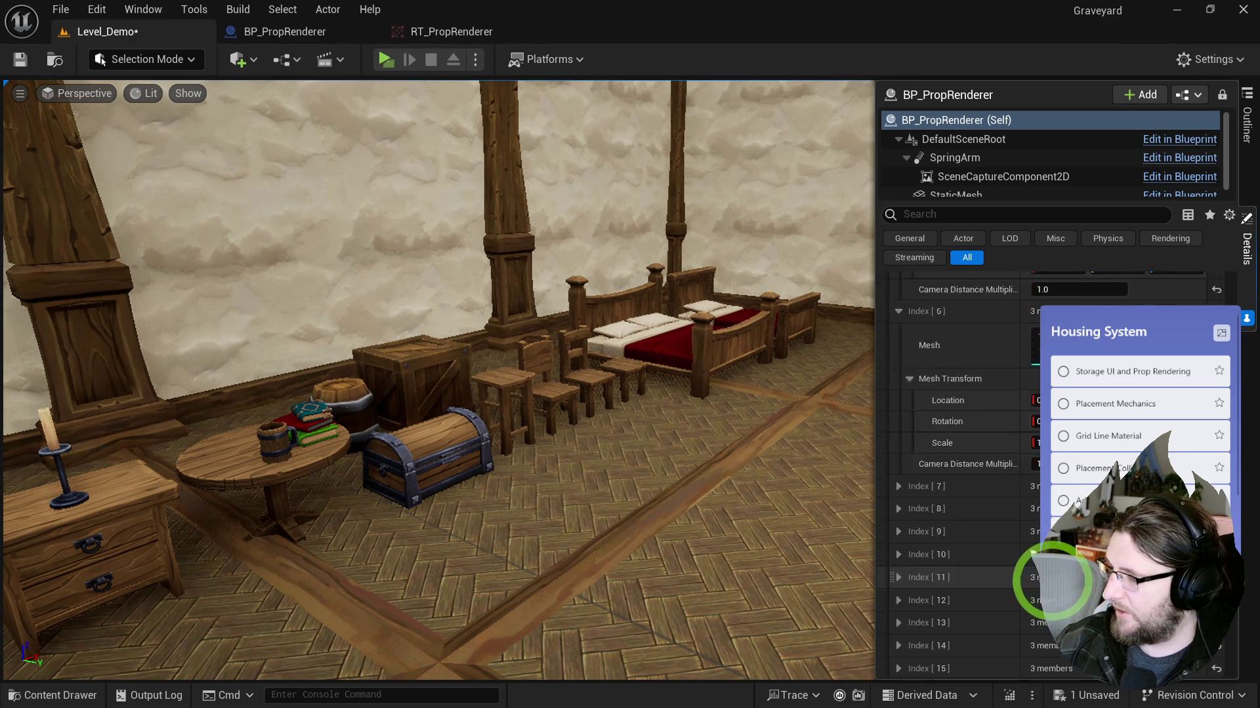
{"action": "scroll", "coordinate": [973, 377], "scroll_direction": "up", "scroll_amount": 12}
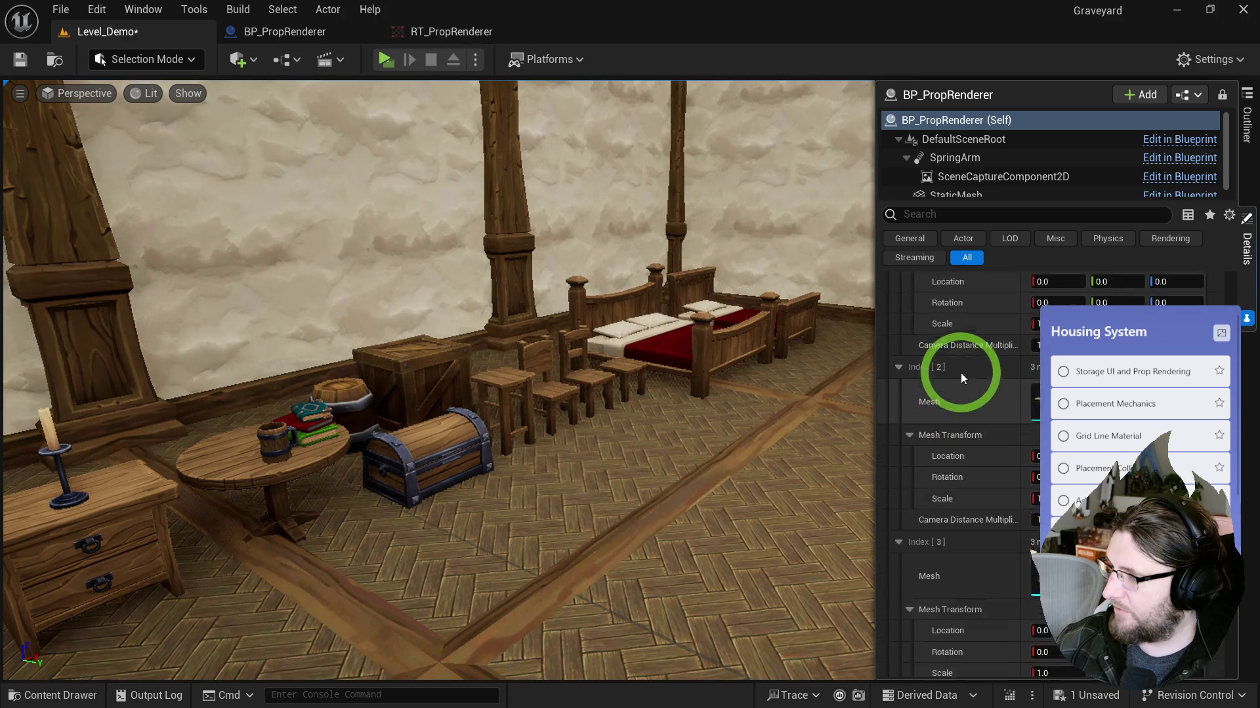
{"action": "right_click", "coordinate": [962, 507]}
{"action": "key", "text": "Escape"}
{"action": "scroll", "coordinate": [984, 525], "scroll_direction": "down", "scroll_amount": 12}
{"action": "scroll", "coordinate": [983, 493], "scroll_direction": "up", "scroll_amount": 3}
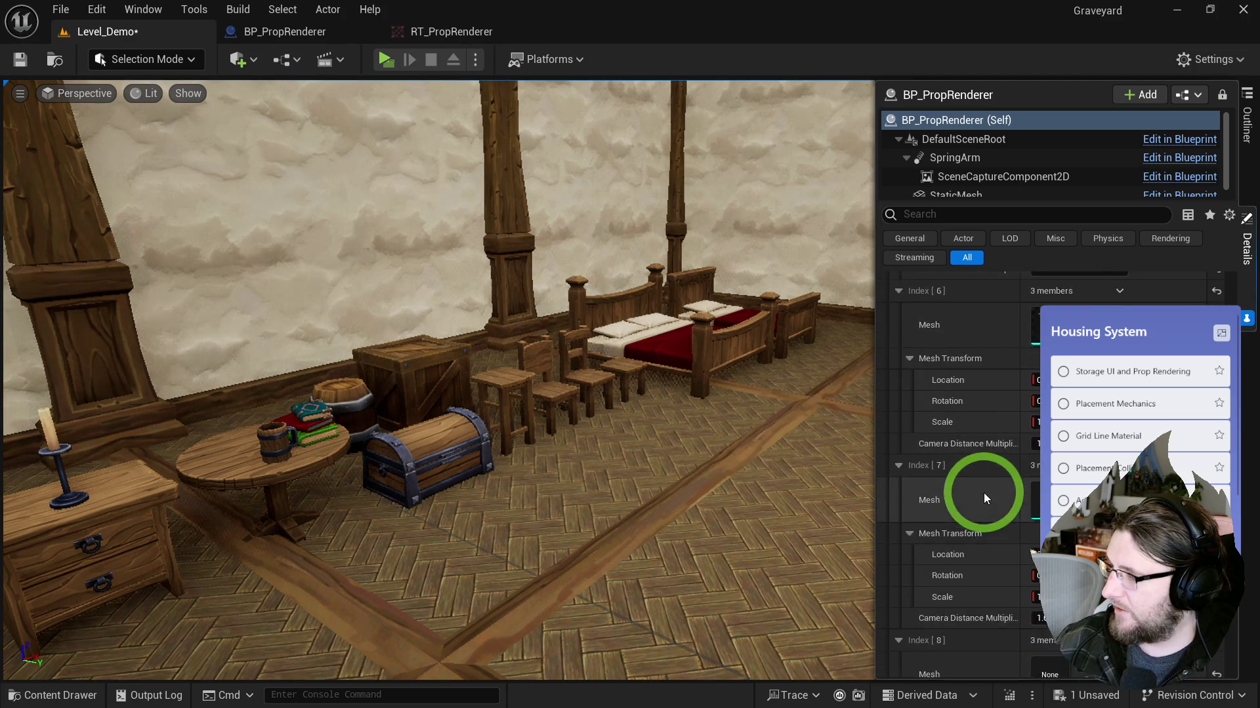
{"action": "left_click", "coordinate": [1115, 519]}
{"action": "type", "text": "b"}
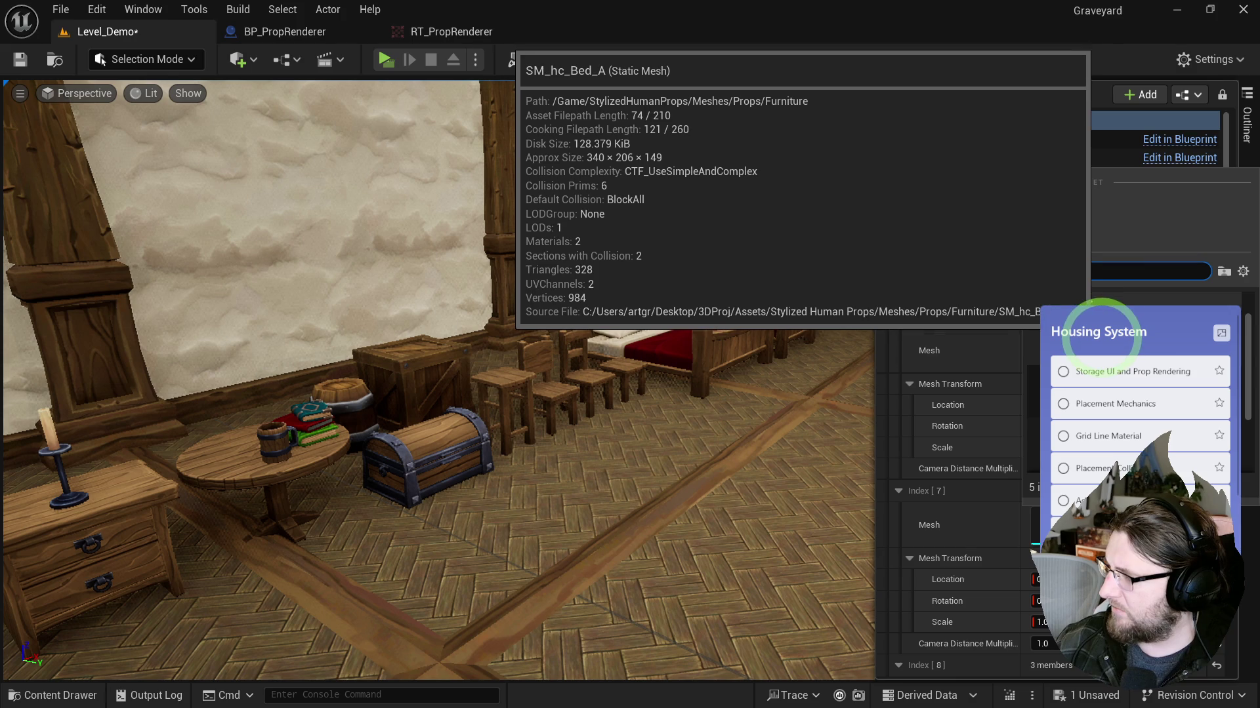
{"action": "left_click", "coordinate": [993, 545]}
{"action": "scroll", "coordinate": [994, 545], "scroll_direction": "down", "scroll_amount": 3}
{"action": "left_click", "coordinate": [1093, 518]}
{"action": "type", "text": "d"}
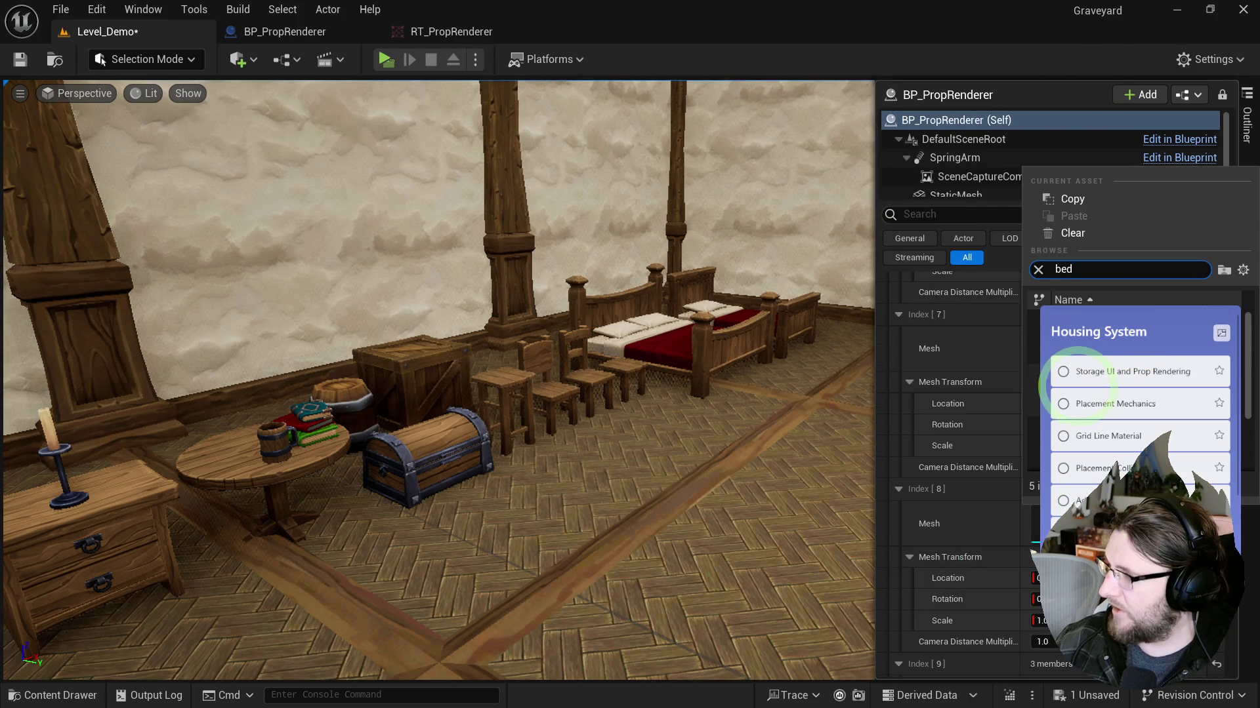
{"action": "left_click", "coordinate": [1115, 321]}
Step: Reassign Meshes Index [7] to the wood bed SM_hc_WoodBed_B
{"action": "scroll", "coordinate": [1049, 568], "scroll_direction": "down", "scroll_amount": 3}
{"action": "left_click", "coordinate": [1049, 567]}
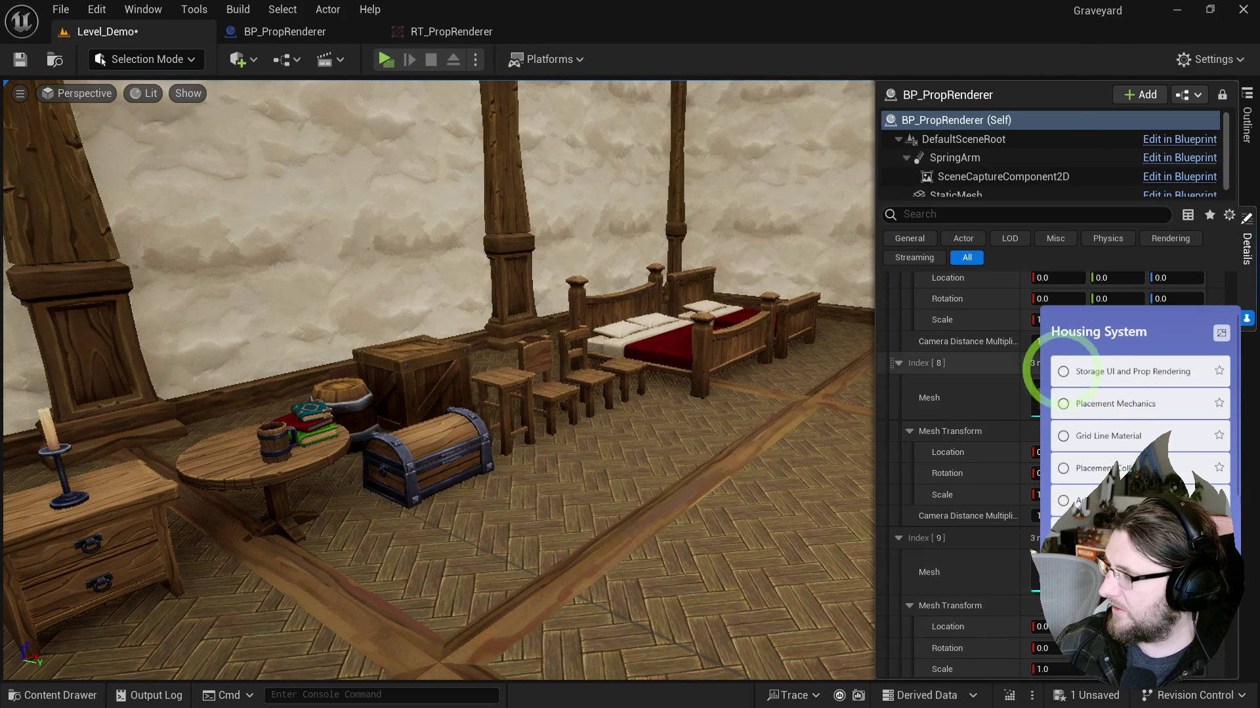
{"action": "scroll", "coordinate": [1050, 568], "scroll_direction": "up", "scroll_amount": 3}
{"action": "left_click", "coordinate": [1096, 319]}
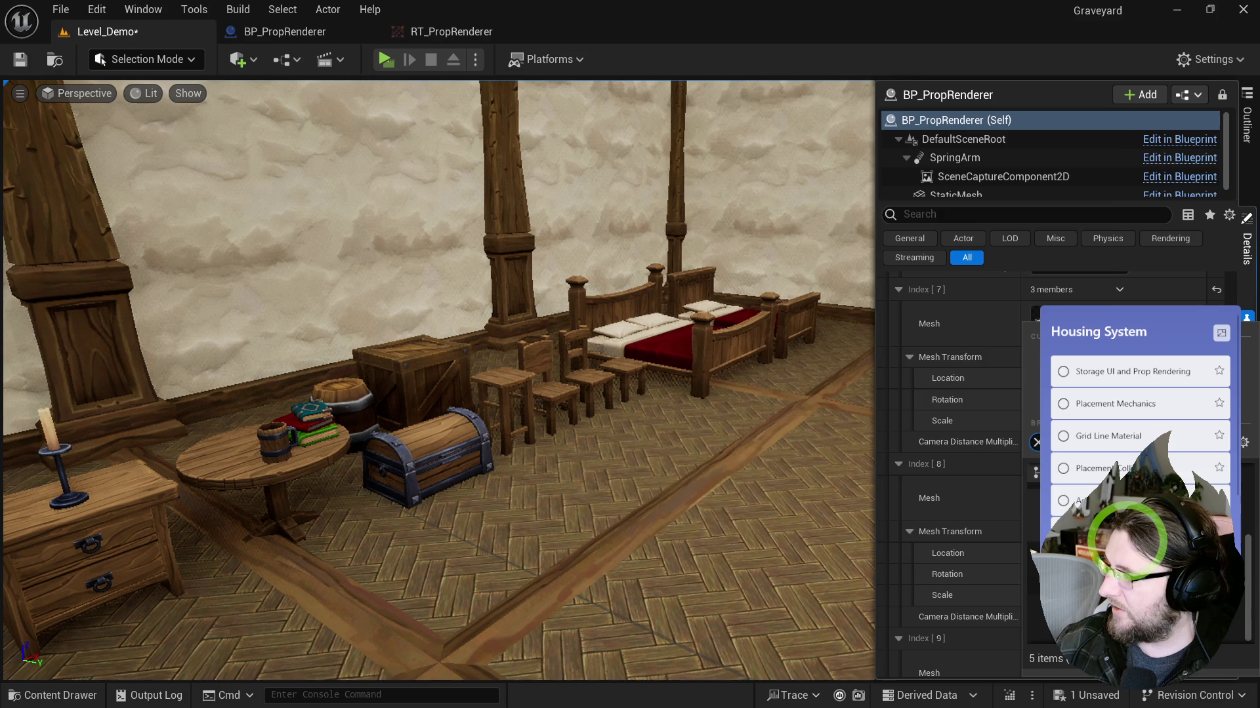
{"action": "left_click", "coordinate": [1085, 499]}
{"action": "left_click", "coordinate": [1095, 321]}
{"action": "type", "text": "bed"}
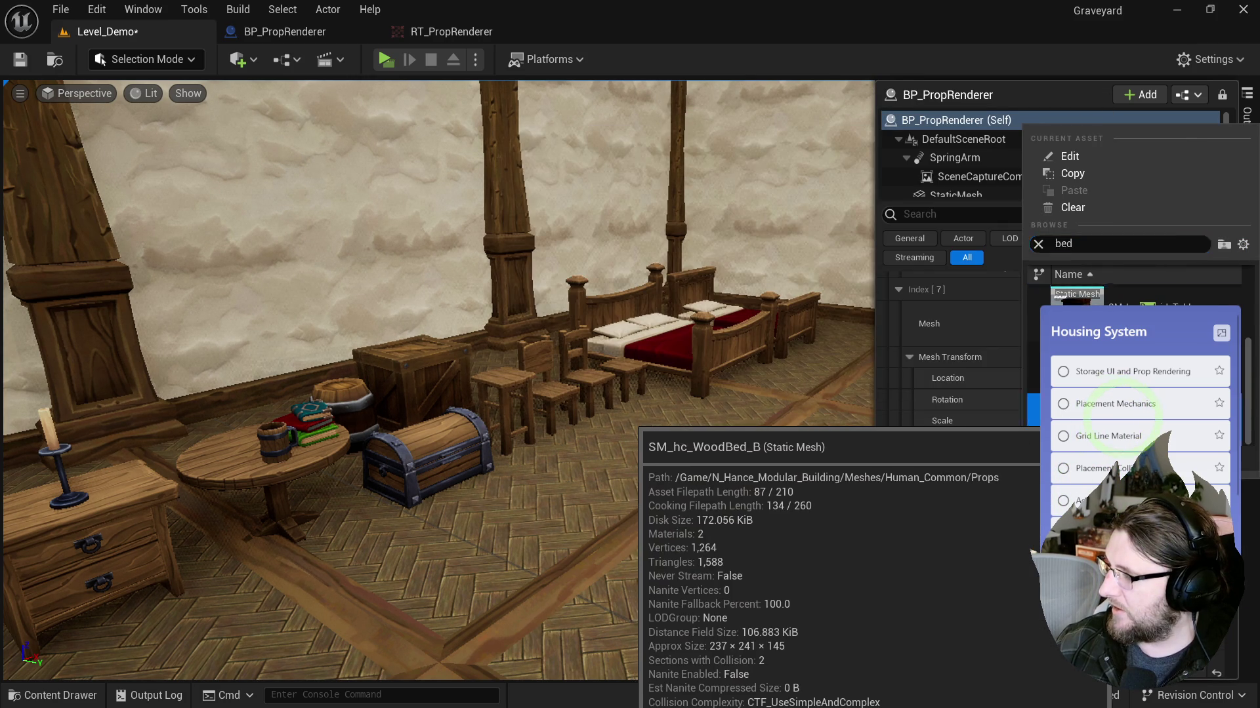
{"action": "left_click", "coordinate": [1108, 584]}
Step: Fill the following Meshes entries with a bed mesh and SM_hc_DinnerTable_A
{"action": "scroll", "coordinate": [1108, 584], "scroll_direction": "down", "scroll_amount": 2}
{"action": "left_click", "coordinate": [1109, 427]}
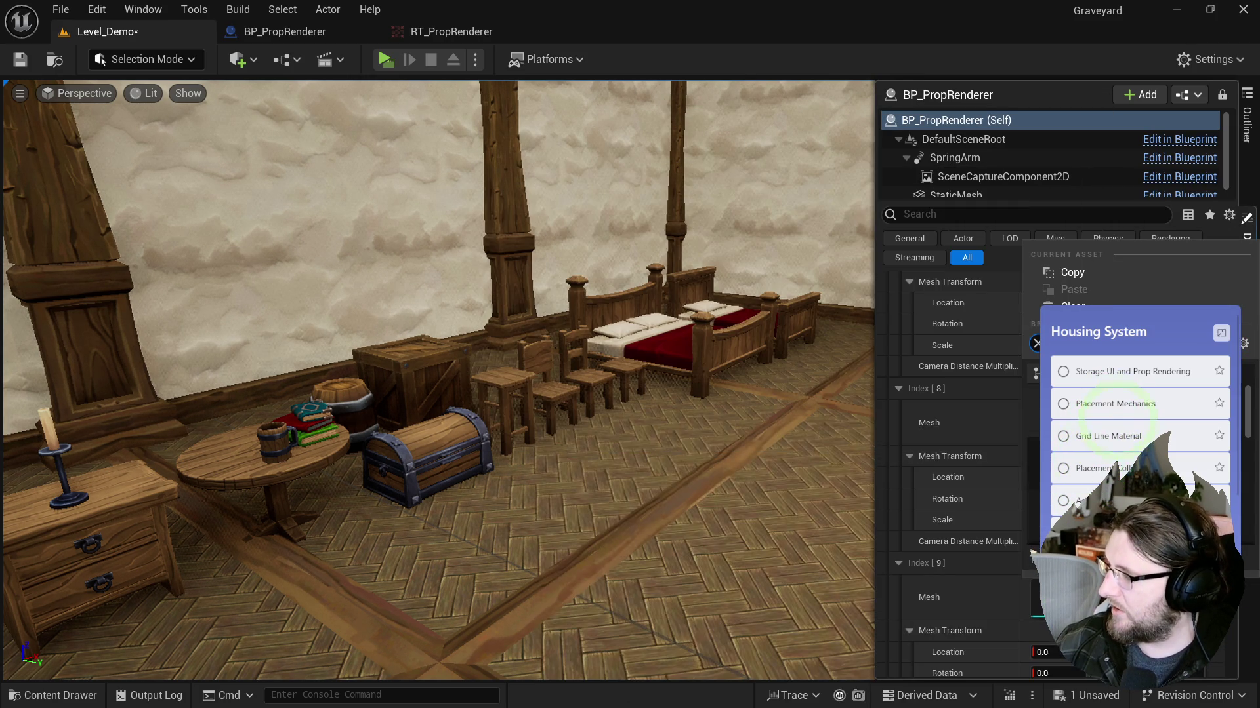
{"action": "left_click", "coordinate": [1070, 489]}
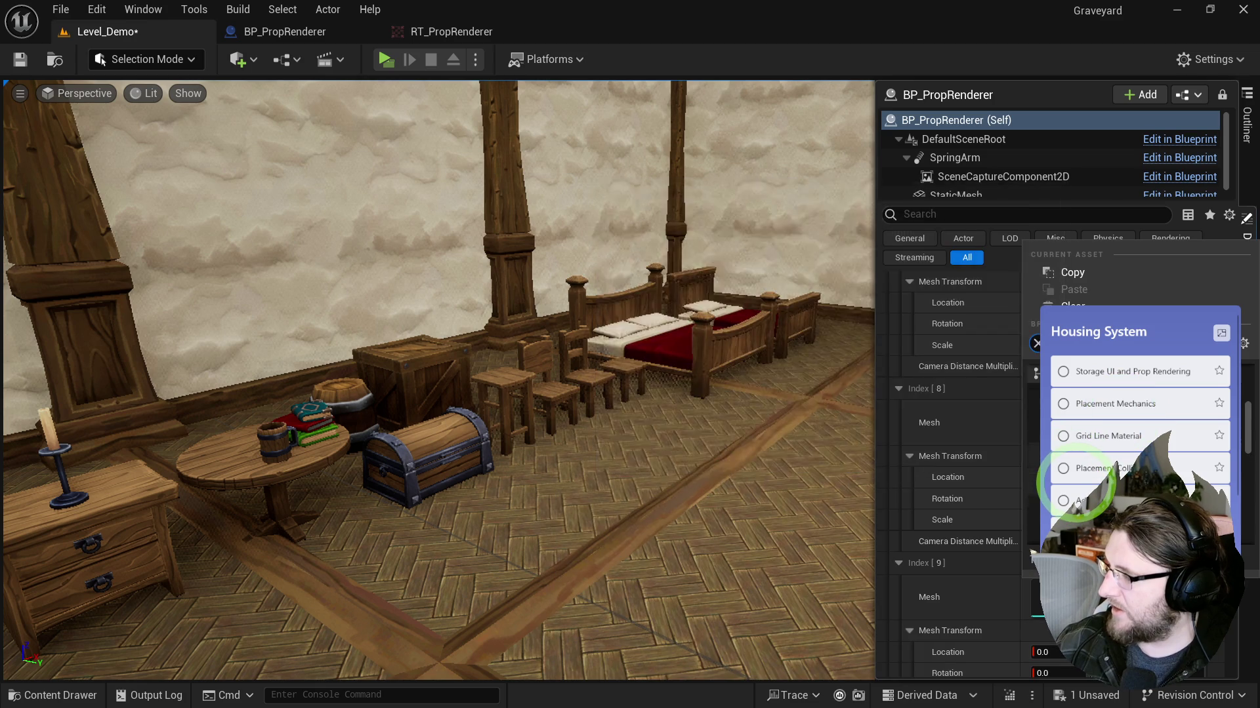
{"action": "left_click", "coordinate": [1114, 453]}
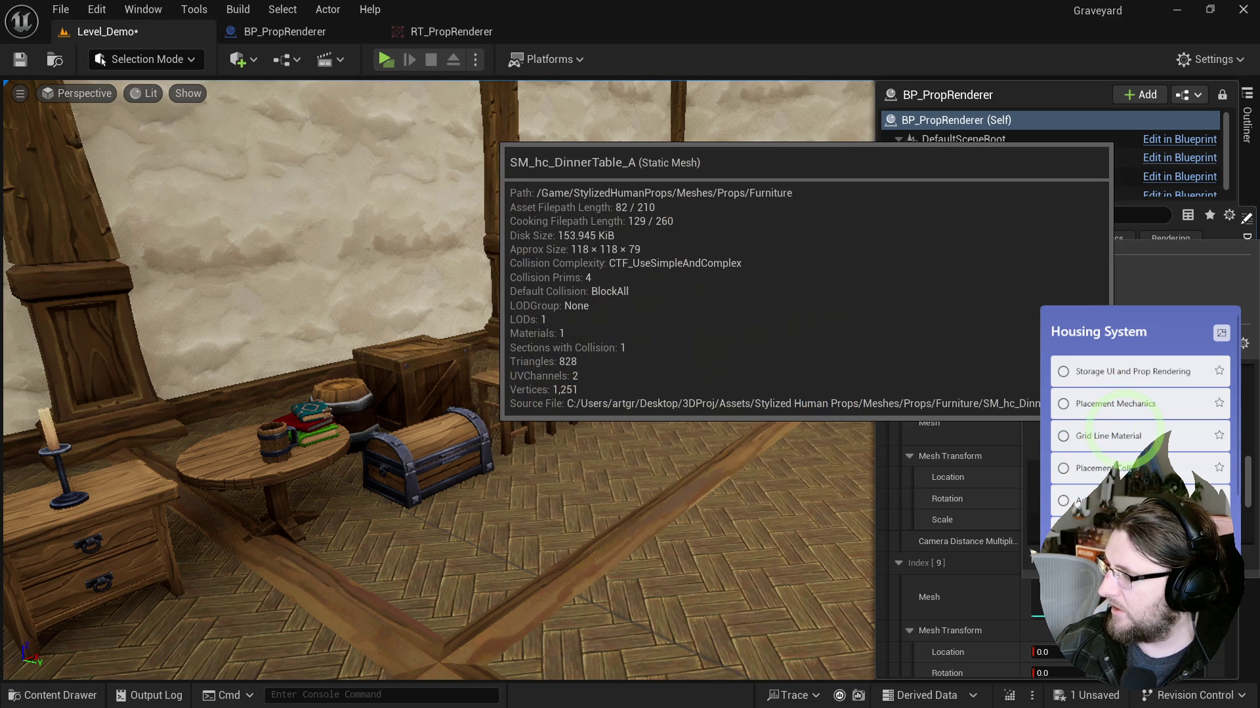
{"action": "left_click", "coordinate": [1123, 445]}
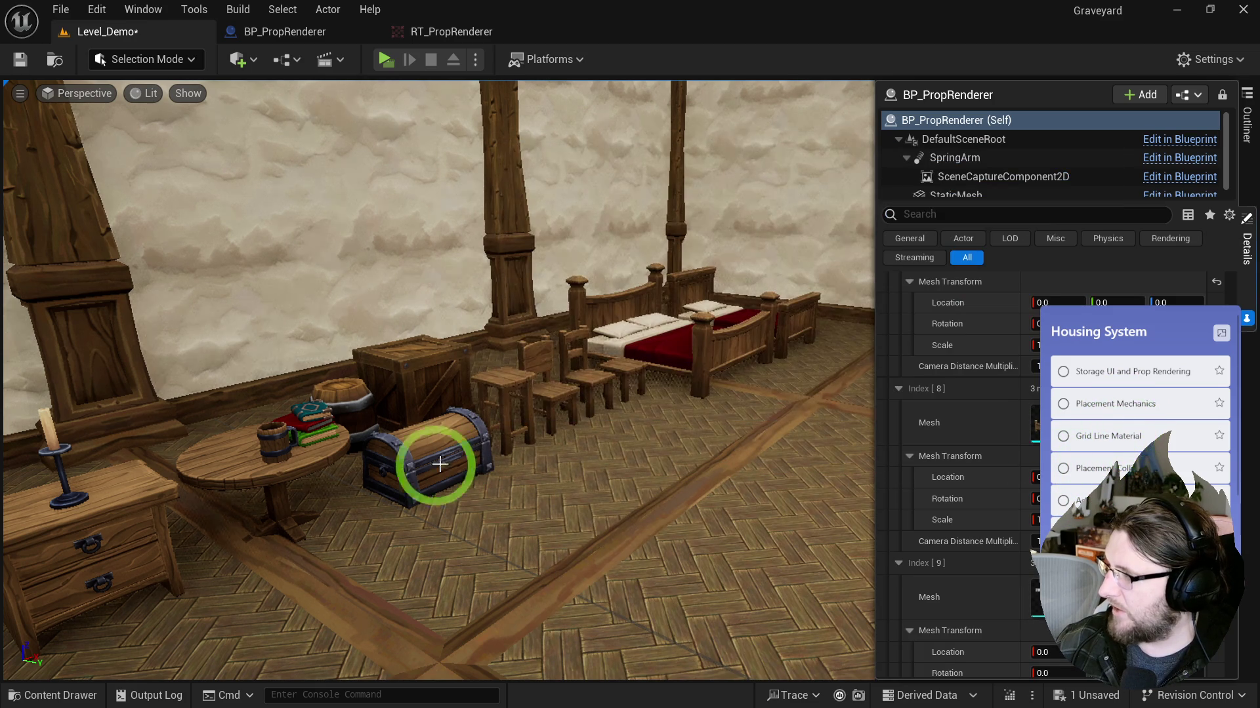
{"action": "left_click", "coordinate": [1248, 156]}
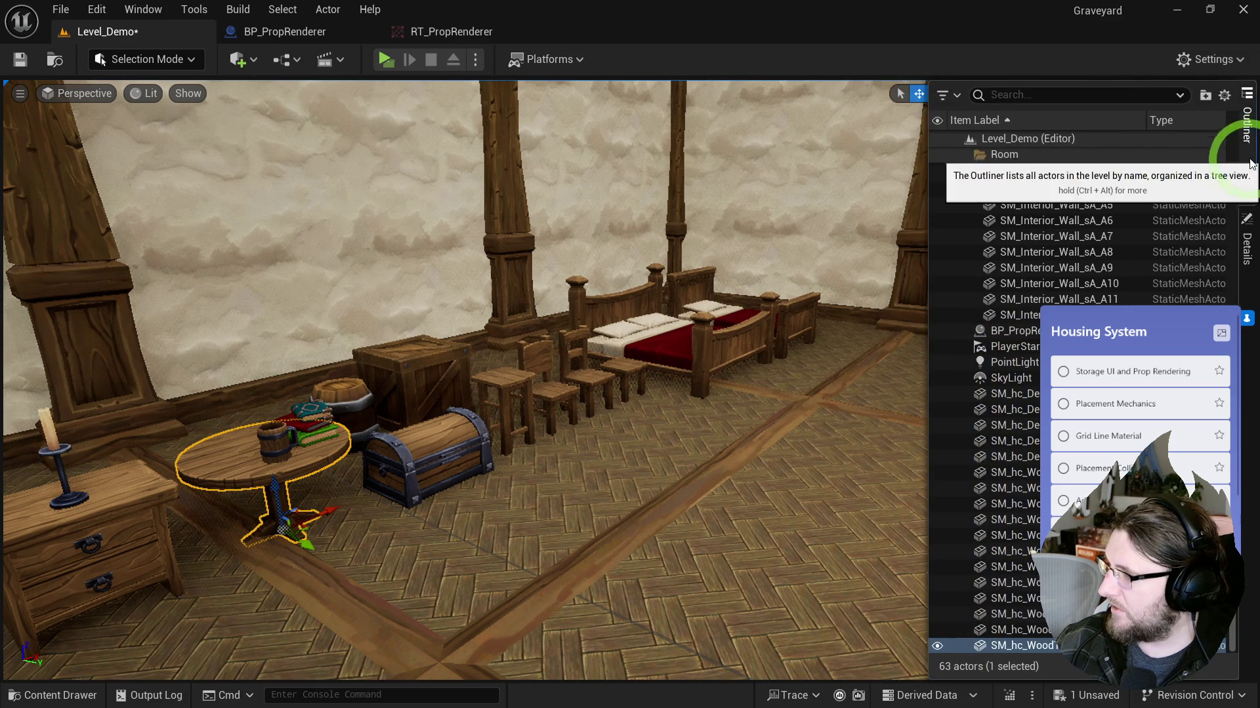
{"action": "left_click", "coordinate": [1245, 262]}
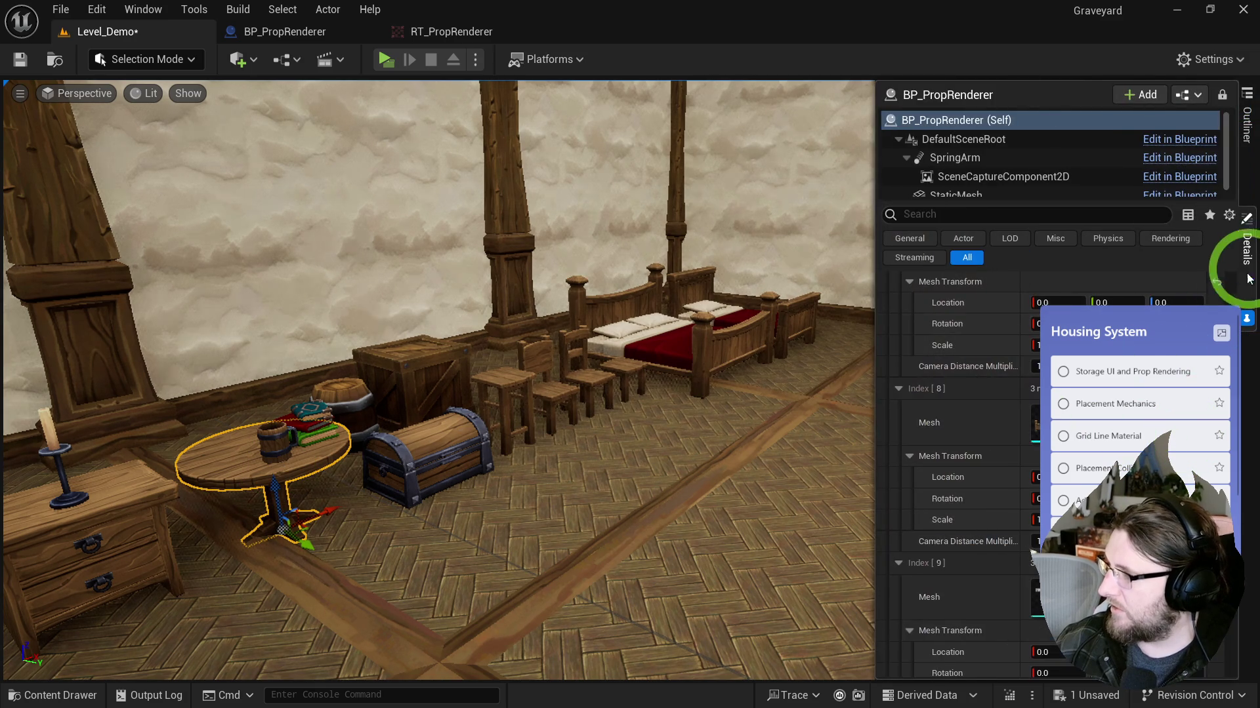
{"action": "scroll", "coordinate": [1054, 450], "scroll_direction": "down", "scroll_amount": 5}
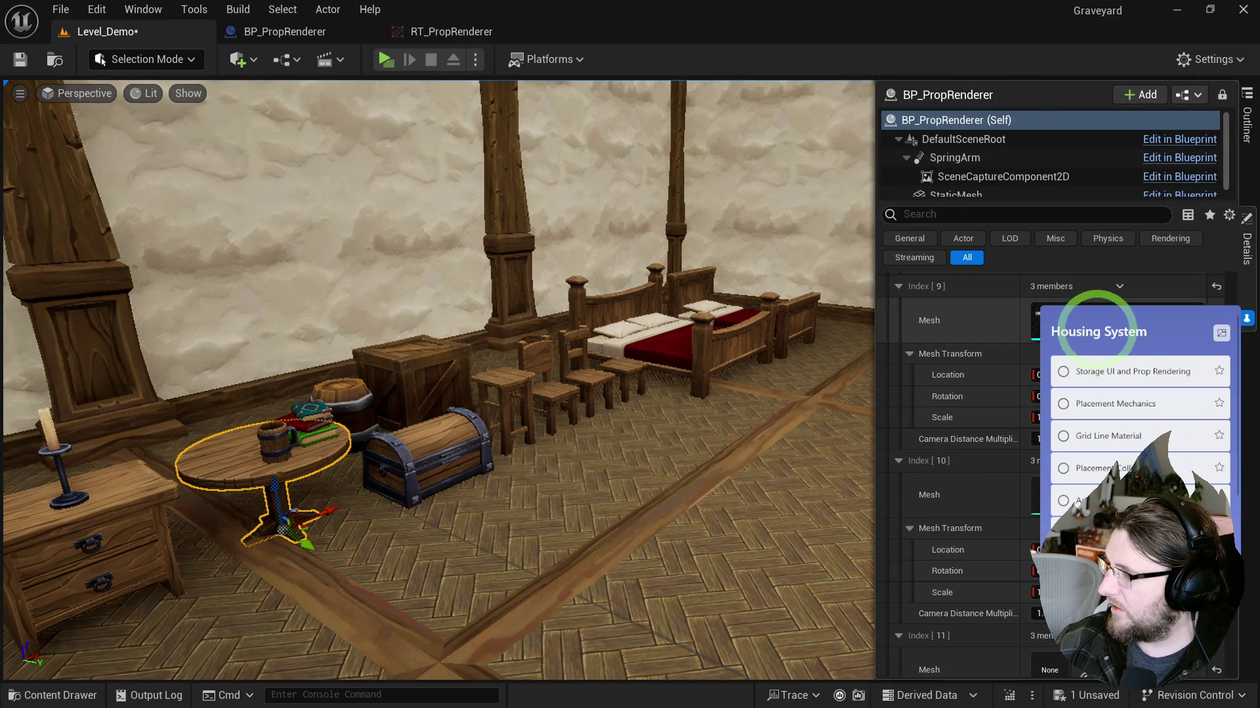
Step: Add the chest's mesh SM_hc_WoodChest to a Meshes entry
{"action": "left_click", "coordinate": [407, 444]}
{"action": "key", "text": "ctrl+b"}
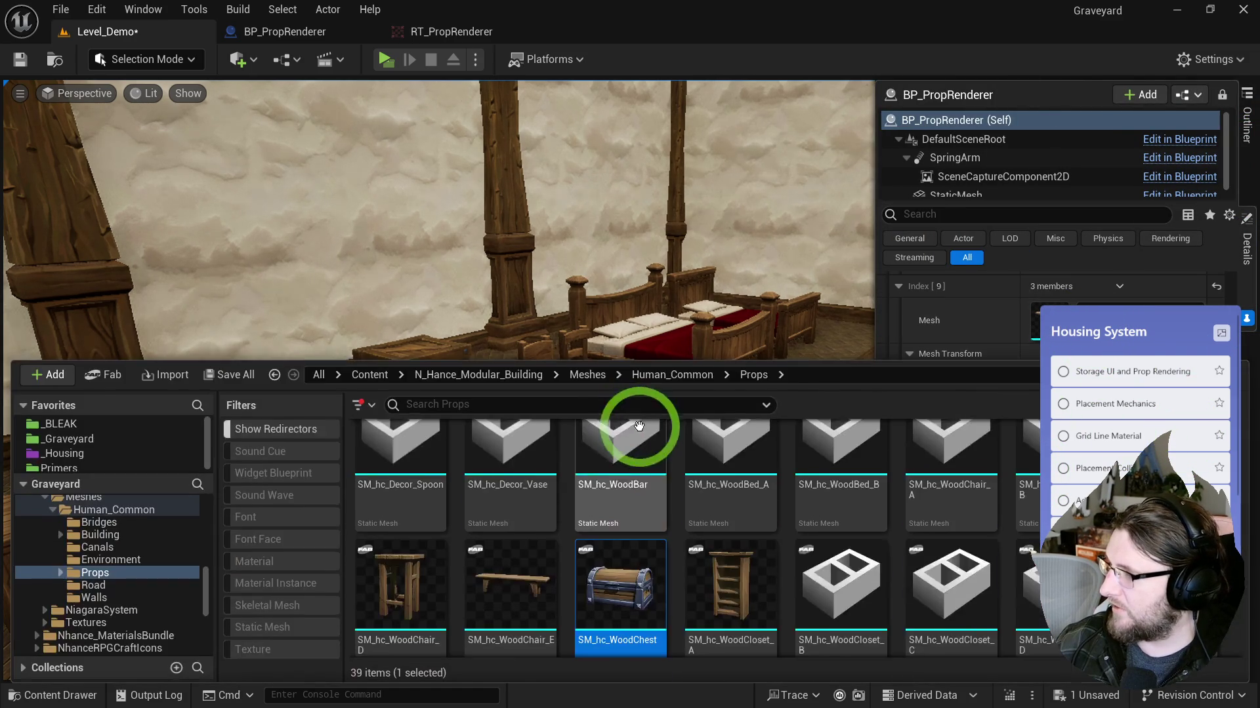
{"action": "mouse_move", "coordinate": [760, 330]}
{"action": "left_mouse_down"}
{"action": "mouse_move", "coordinate": [956, 408]}
{"action": "mouse_move", "coordinate": [971, 495]}
{"action": "mouse_move", "coordinate": [1026, 492]}
{"action": "left_mouse_up"}
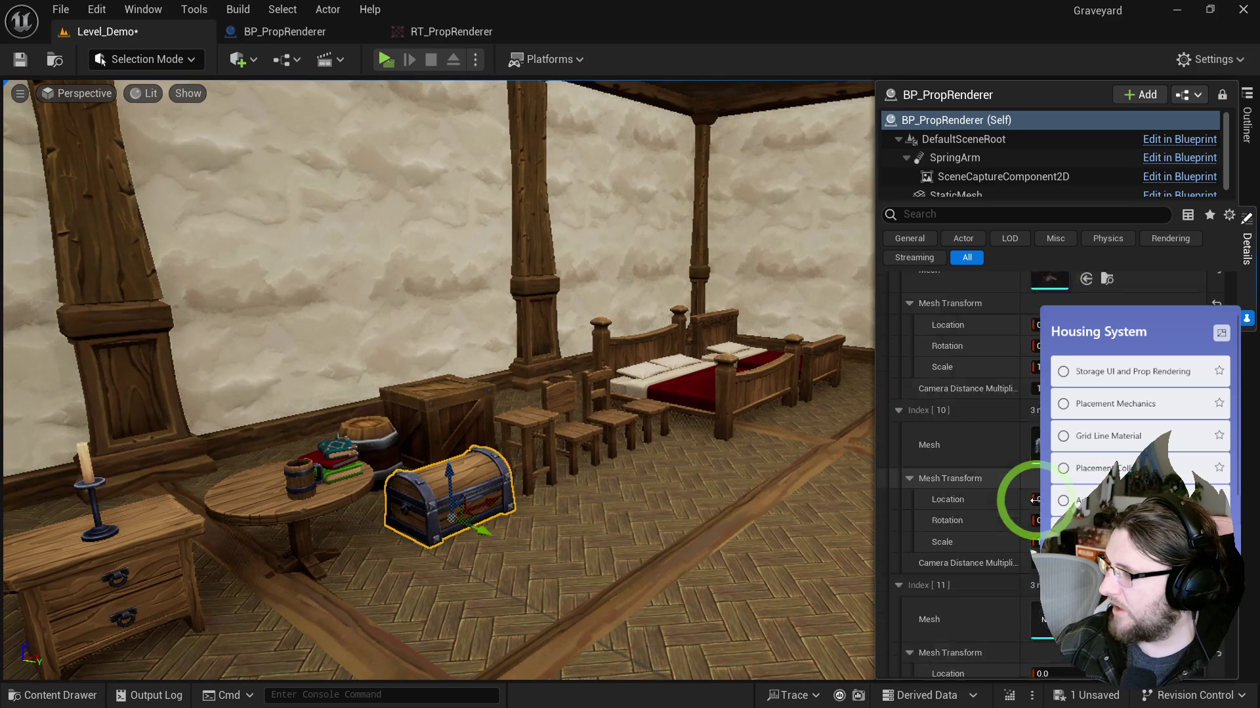
{"action": "key", "text": "ctrl+space"}
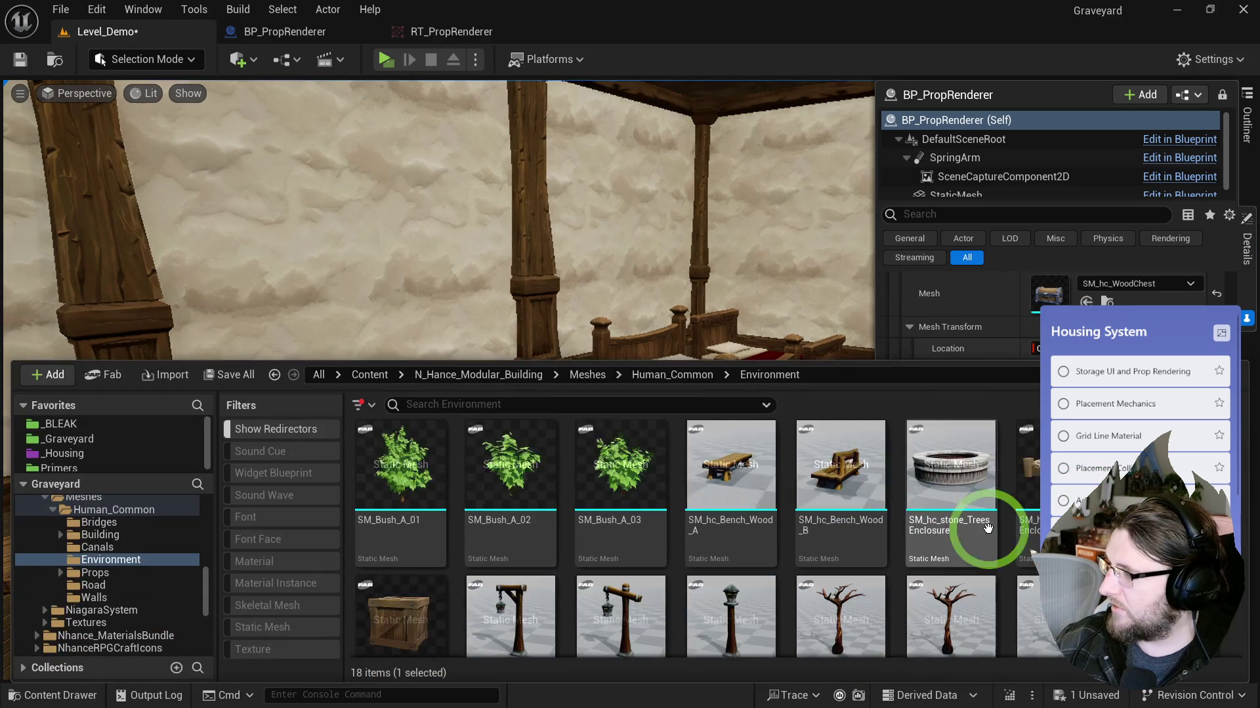
{"action": "scroll", "coordinate": [1004, 328], "scroll_direction": "down", "scroll_amount": 3}
{"action": "scroll", "coordinate": [1008, 313], "scroll_direction": "down", "scroll_amount": 1}
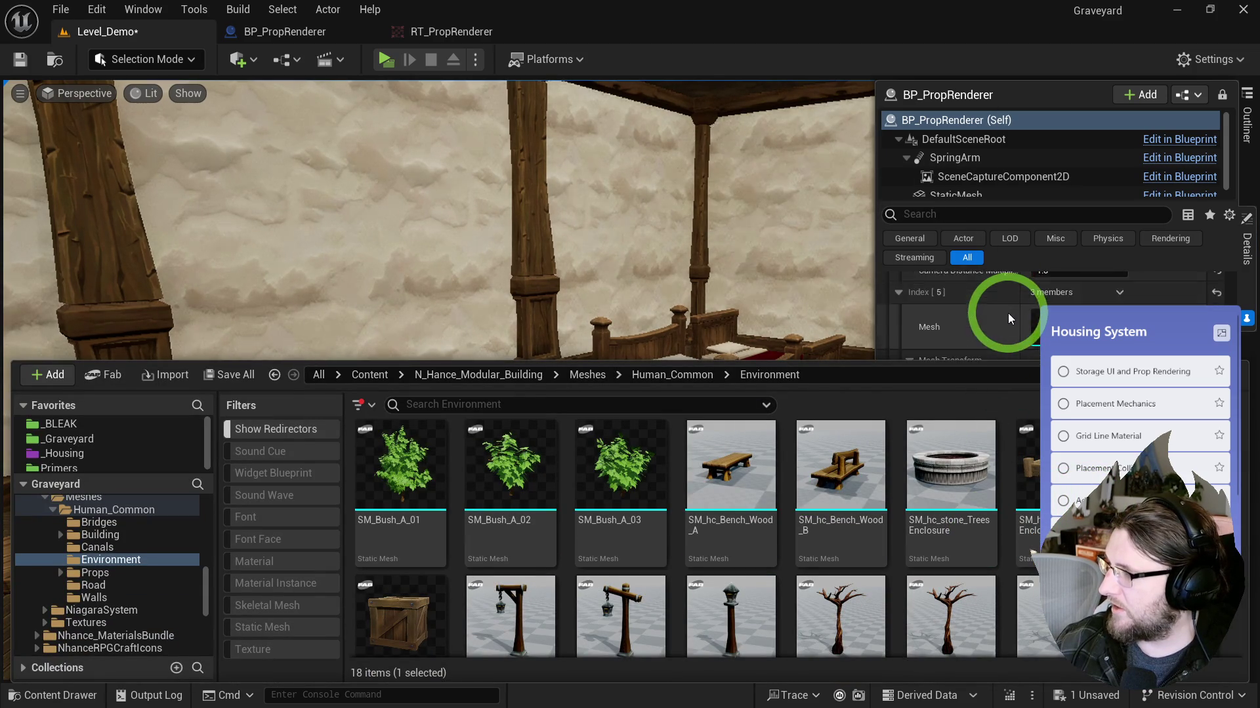
{"action": "scroll", "coordinate": [1008, 313], "scroll_direction": "down", "scroll_amount": 3}
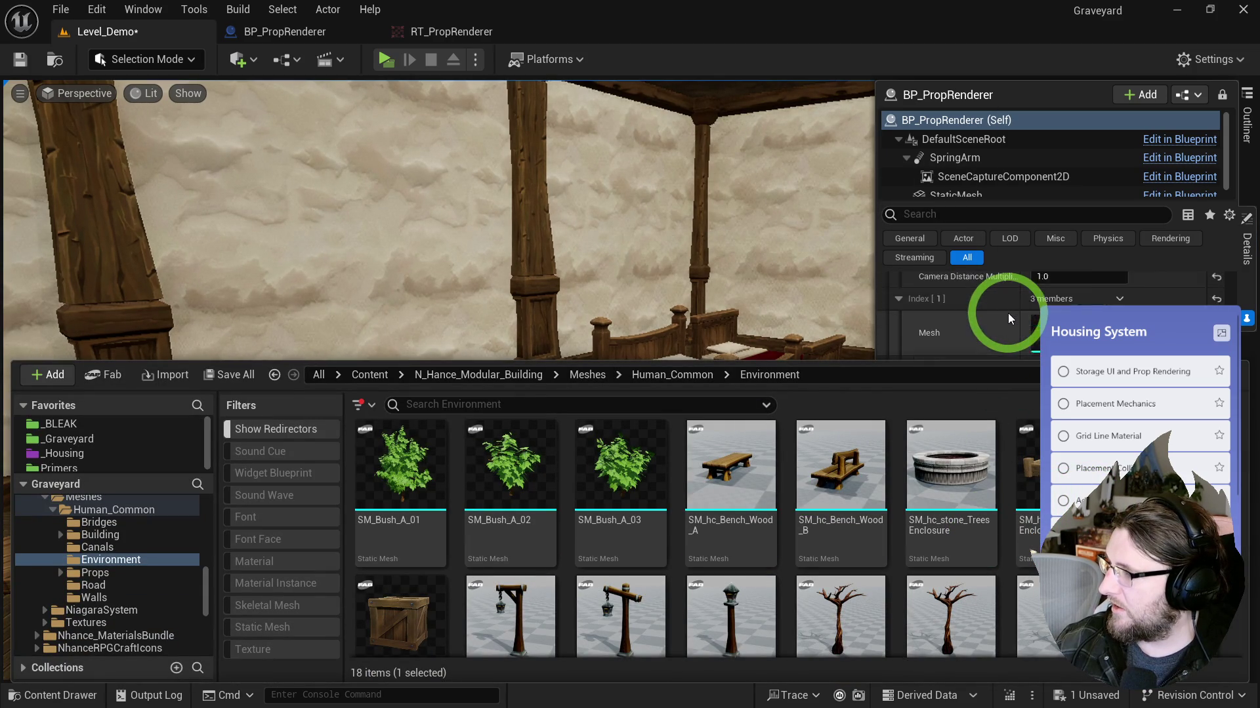
{"action": "scroll", "coordinate": [1008, 313], "scroll_direction": "down", "scroll_amount": 3}
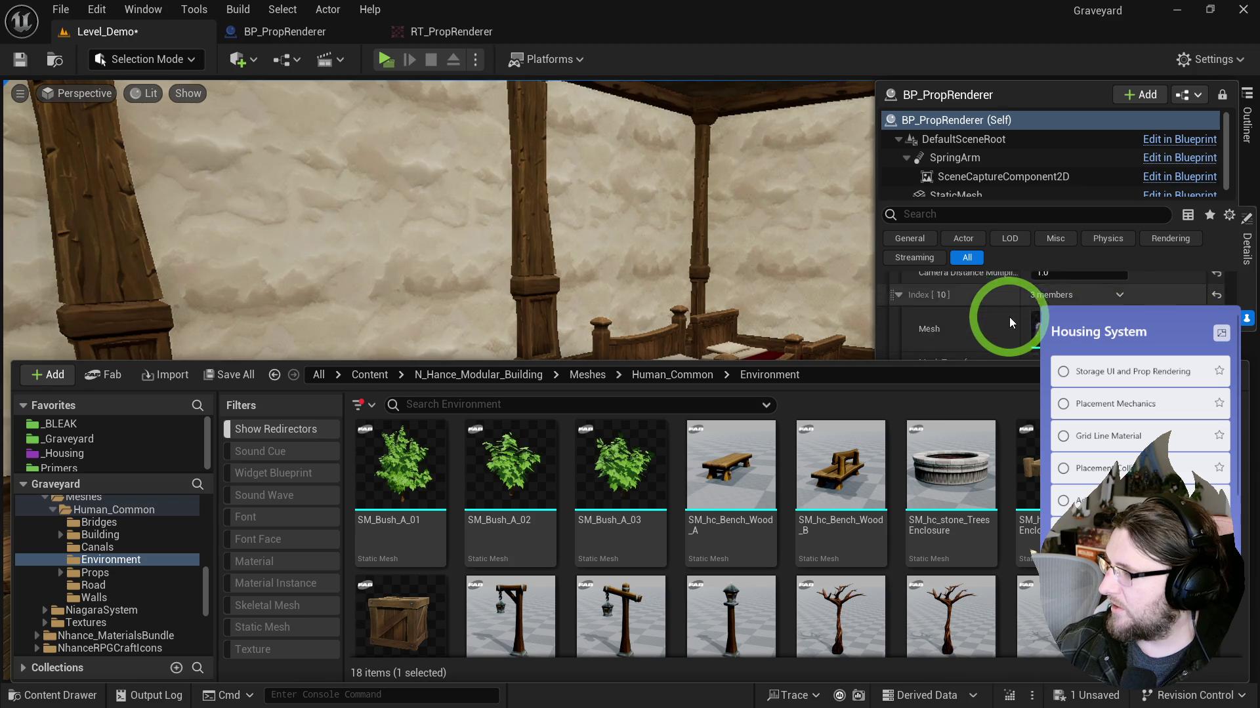
{"action": "scroll", "coordinate": [1009, 317], "scroll_direction": "down", "scroll_amount": 2}
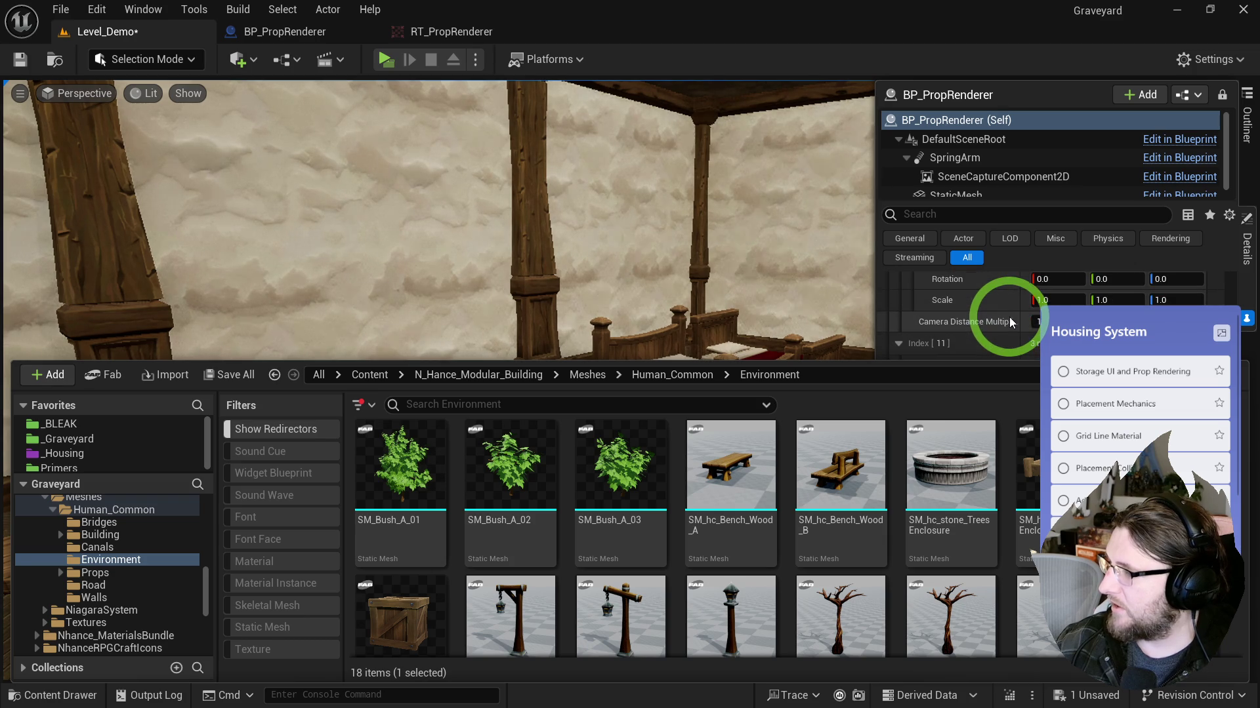
{"action": "left_click", "coordinate": [706, 346]}
Step: Find the room's chair meshes and assign a chair to the next Meshes entry
{"action": "left_click", "coordinate": [544, 351]}
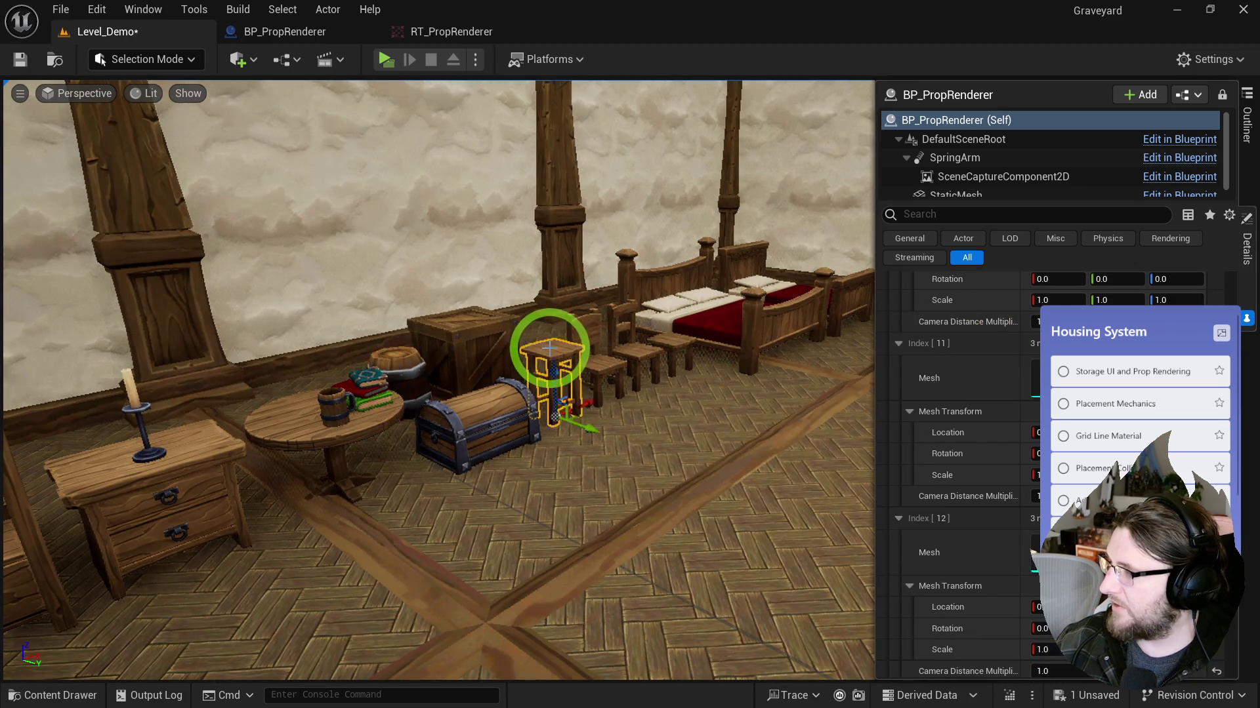
{"action": "key", "text": "ctrl+b"}
{"action": "scroll", "coordinate": [989, 324], "scroll_direction": "down", "scroll_amount": 1}
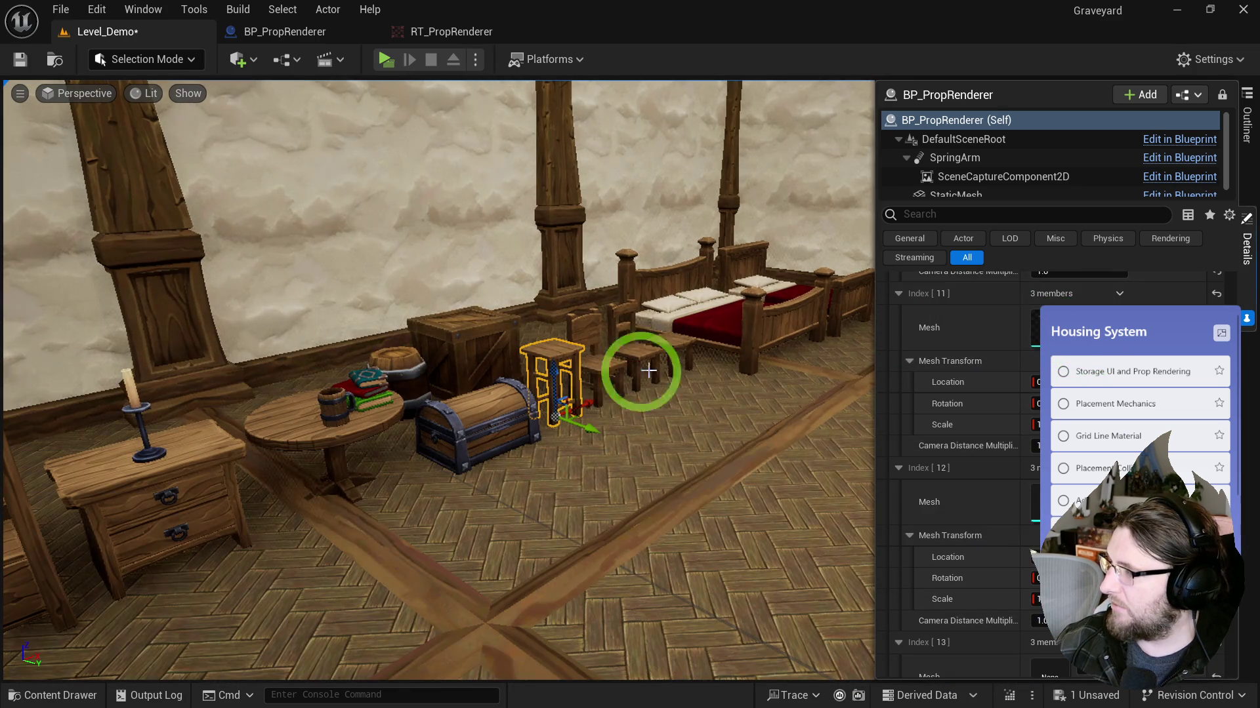
{"action": "left_click", "coordinate": [613, 365]}
{"action": "key", "text": "ctrl+b"}
{"action": "scroll", "coordinate": [1021, 293], "scroll_direction": "down", "scroll_amount": 3}
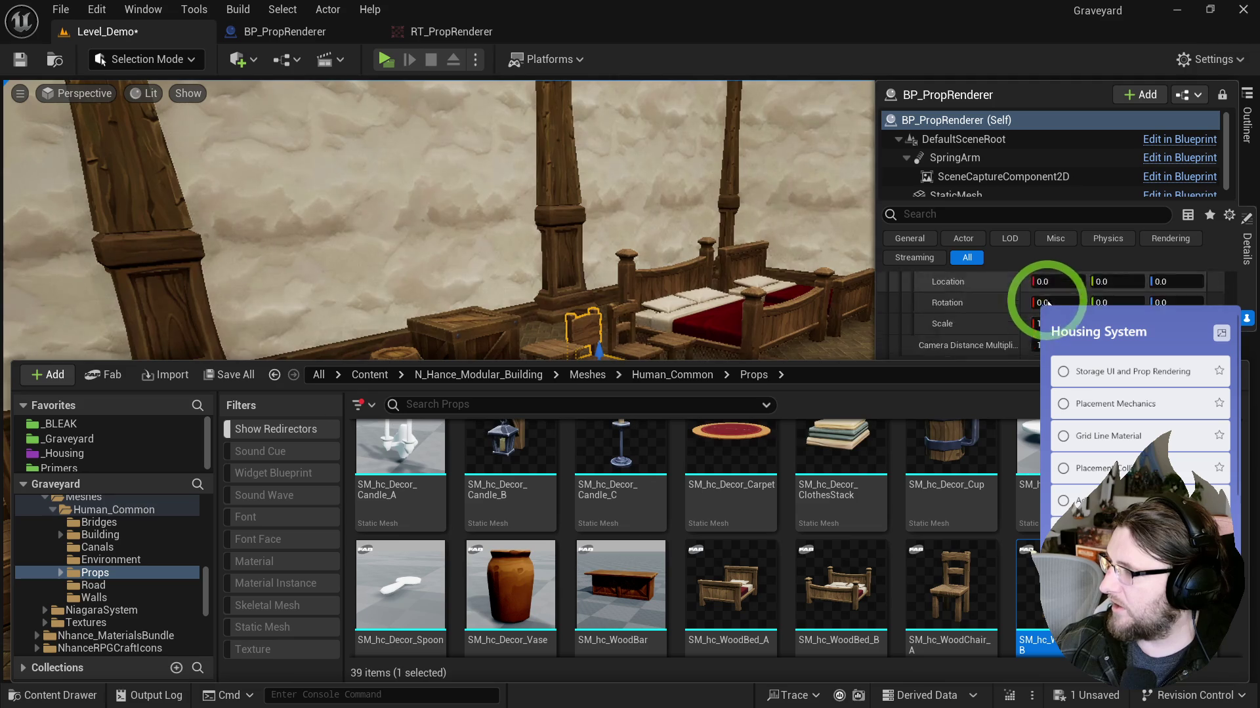
{"action": "left_click", "coordinate": [726, 341]}
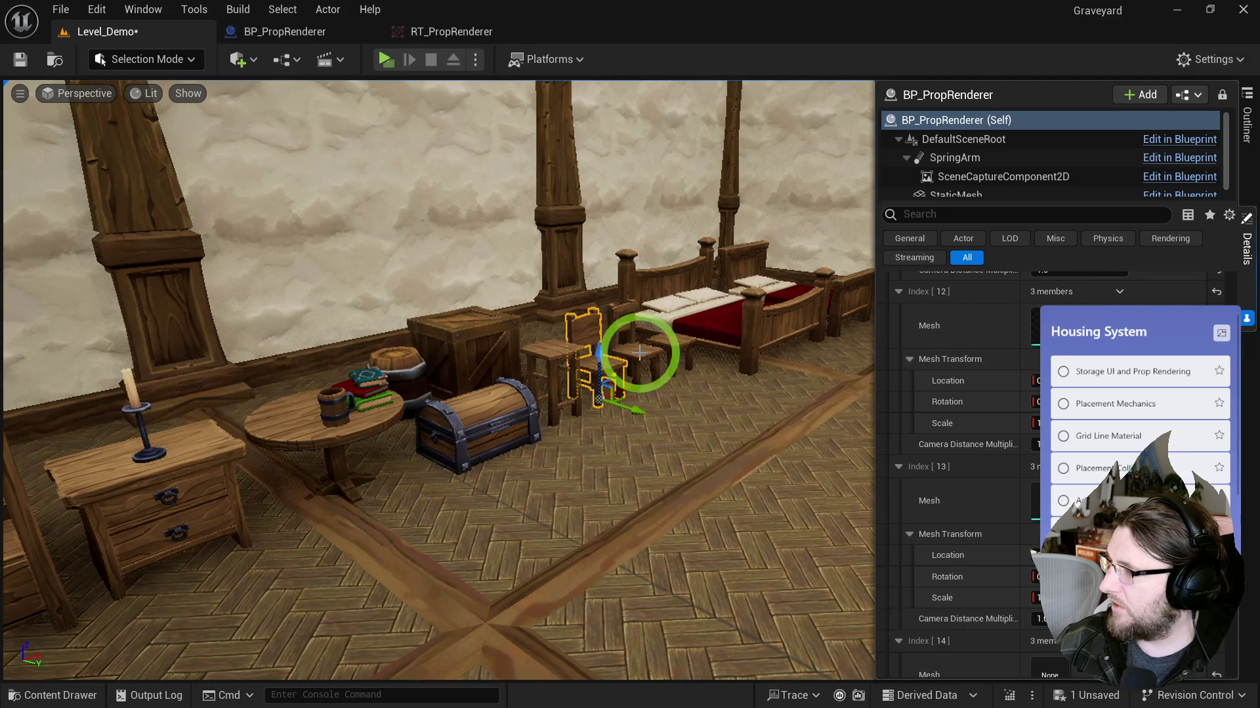
{"action": "left_click", "coordinate": [641, 353]}
{"action": "key", "text": "ctrl+b"}
{"action": "scroll", "coordinate": [1020, 341], "scroll_direction": "down", "scroll_amount": 3}
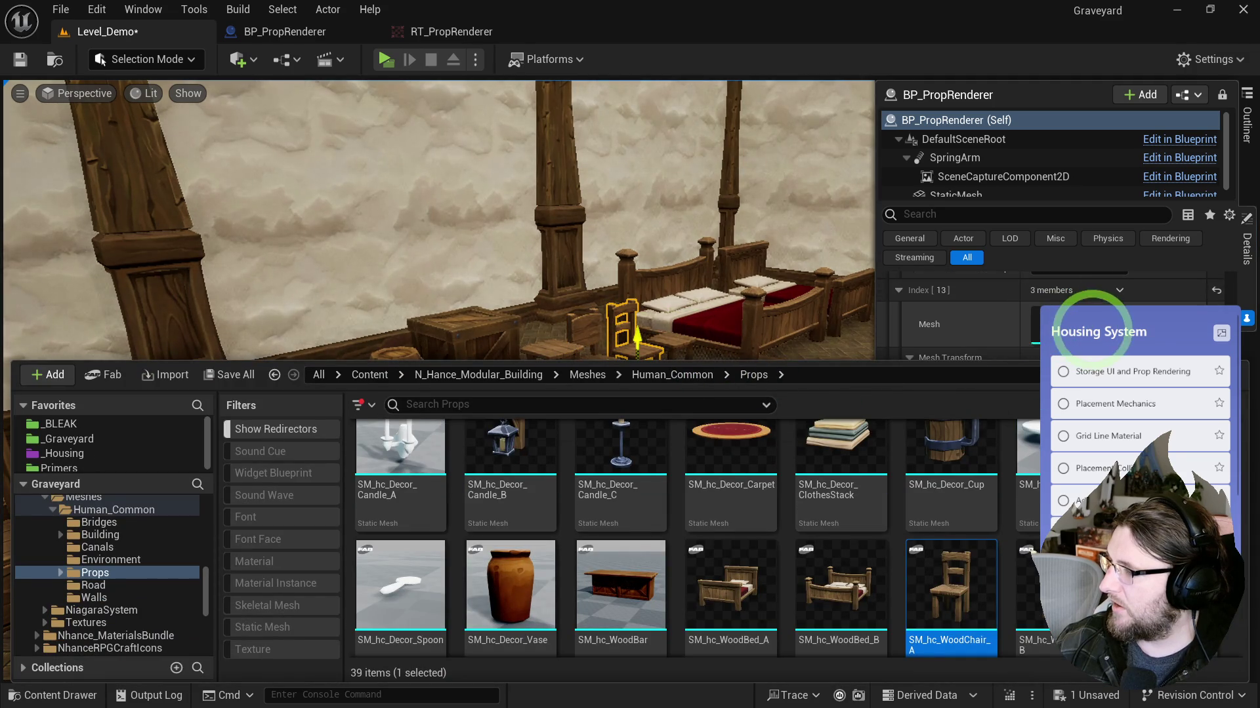
{"action": "key", "text": "ctrl+space"}
Step: Add the stool and nightstand meshes to the next Meshes entries
{"action": "left_click", "coordinate": [669, 337]}
{"action": "key", "text": "ctrl+space"}
{"action": "scroll", "coordinate": [1013, 315], "scroll_direction": "down", "scroll_amount": 2}
{"action": "scroll", "coordinate": [1013, 314], "scroll_direction": "down", "scroll_amount": 3}
{"action": "key", "text": "ctrl+space"}
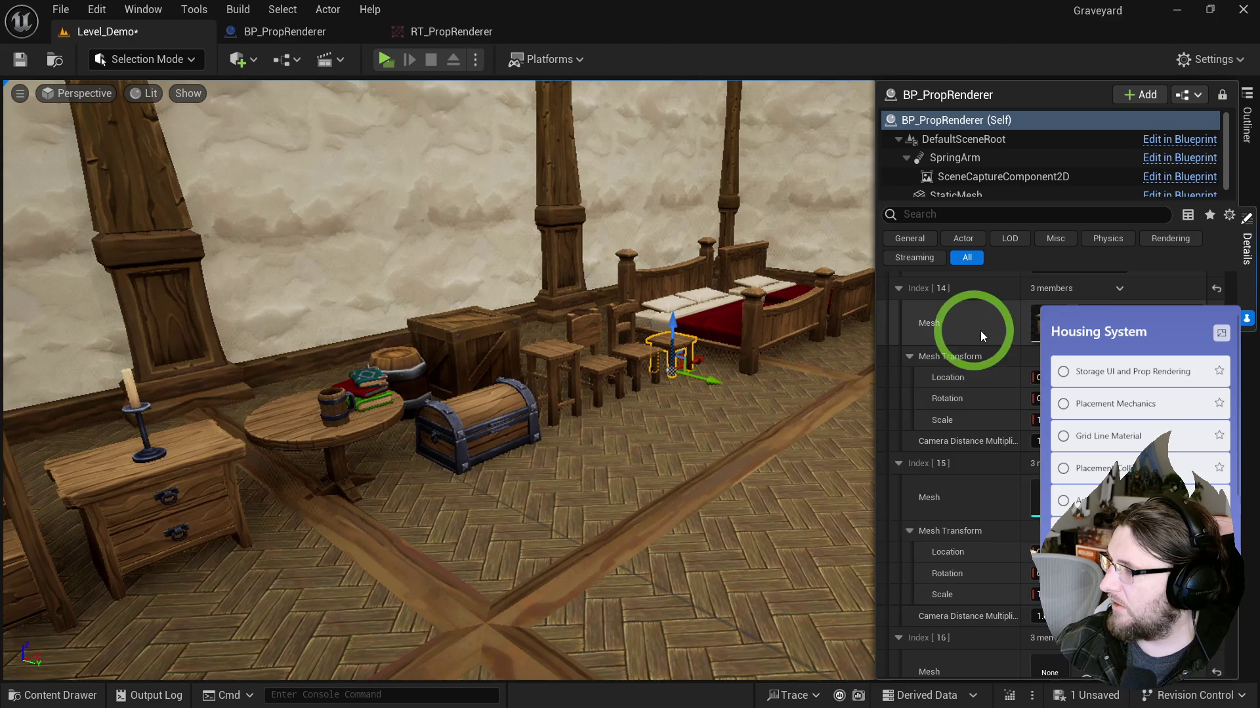
{"action": "scroll", "coordinate": [962, 332], "scroll_direction": "down", "scroll_amount": 5}
{"action": "left_click", "coordinate": [186, 489]}
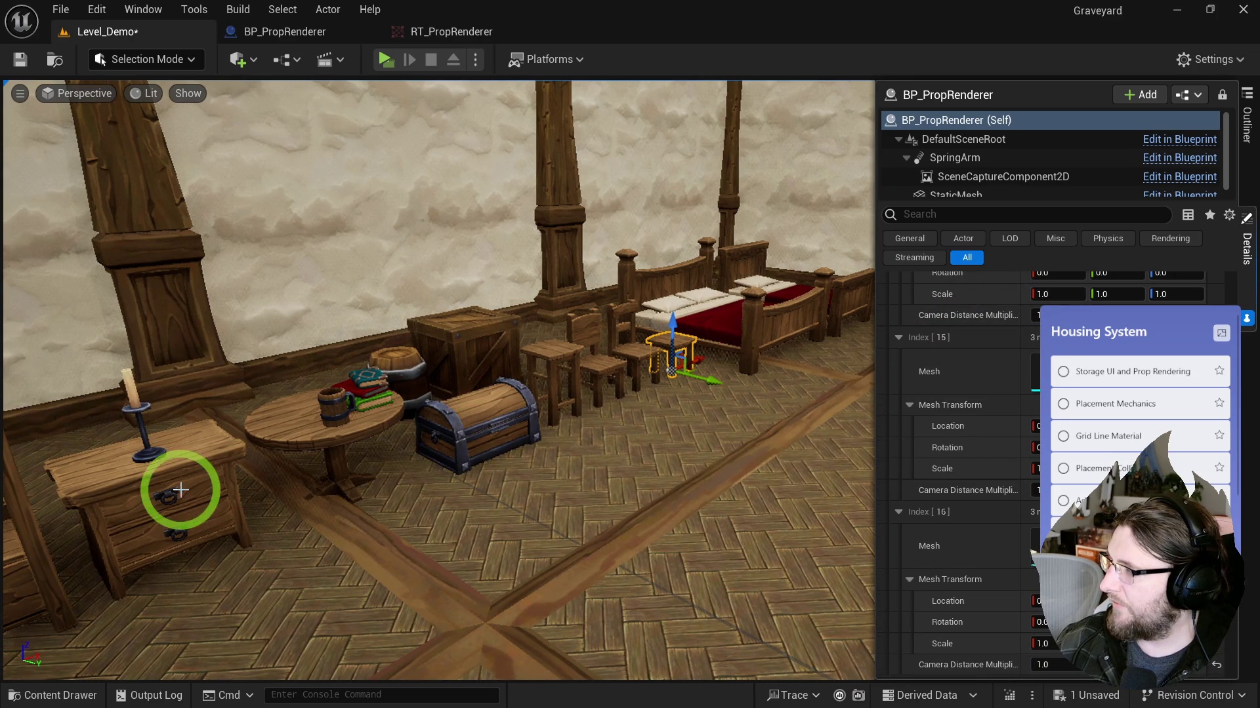
{"action": "key", "text": "ctrl+space"}
{"action": "left_click", "coordinate": [652, 385]}
{"action": "left_click", "coordinate": [1086, 348]}
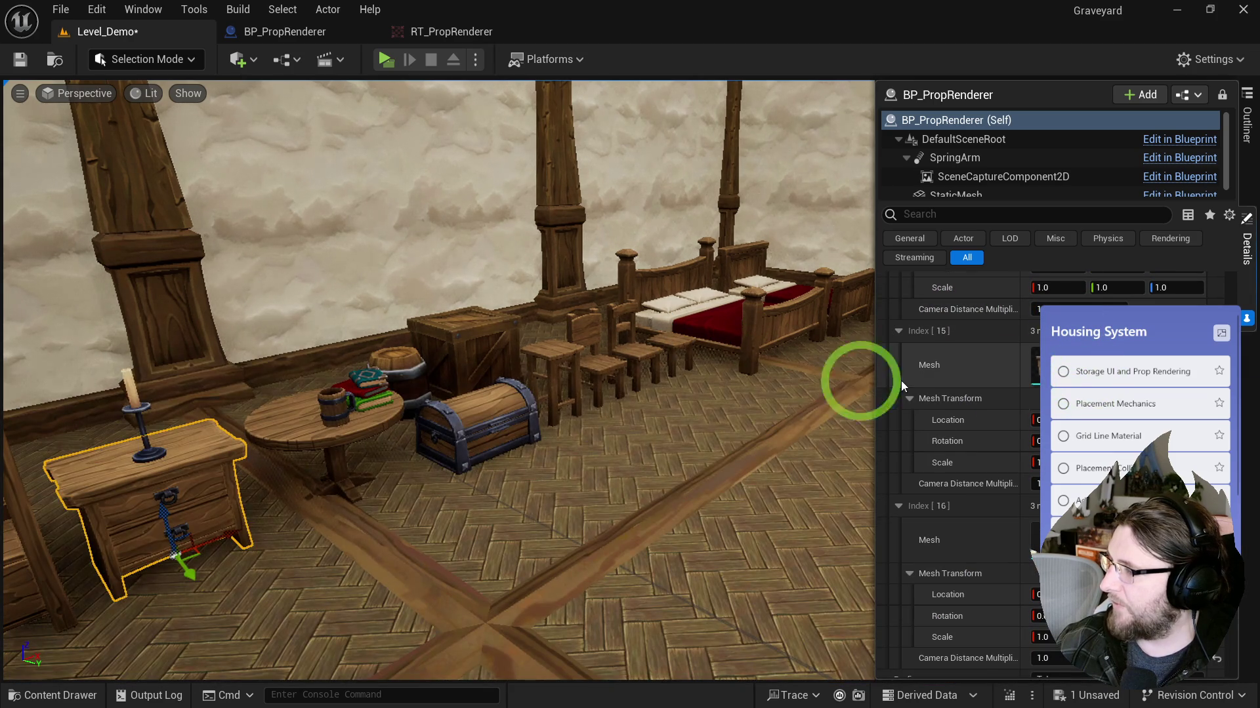
Step: Set Meshes Index [16] to the candle mesh from the nightstand
{"action": "key", "text": "f"}
{"action": "left_click", "coordinate": [538, 402]}
{"action": "key", "text": "ctrl+b"}
{"action": "scroll", "coordinate": [1027, 320], "scroll_direction": "down", "scroll_amount": 4}
{"action": "left_click", "coordinate": [1050, 315]}
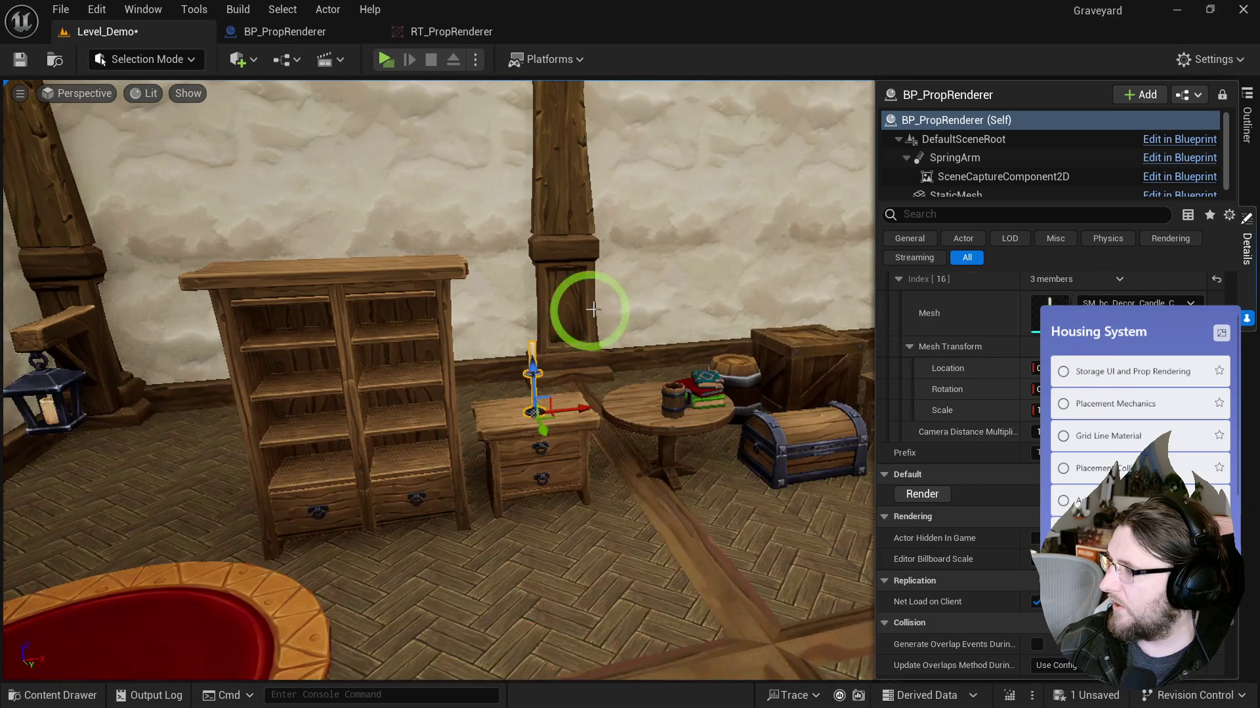
{"action": "key", "text": "f"}
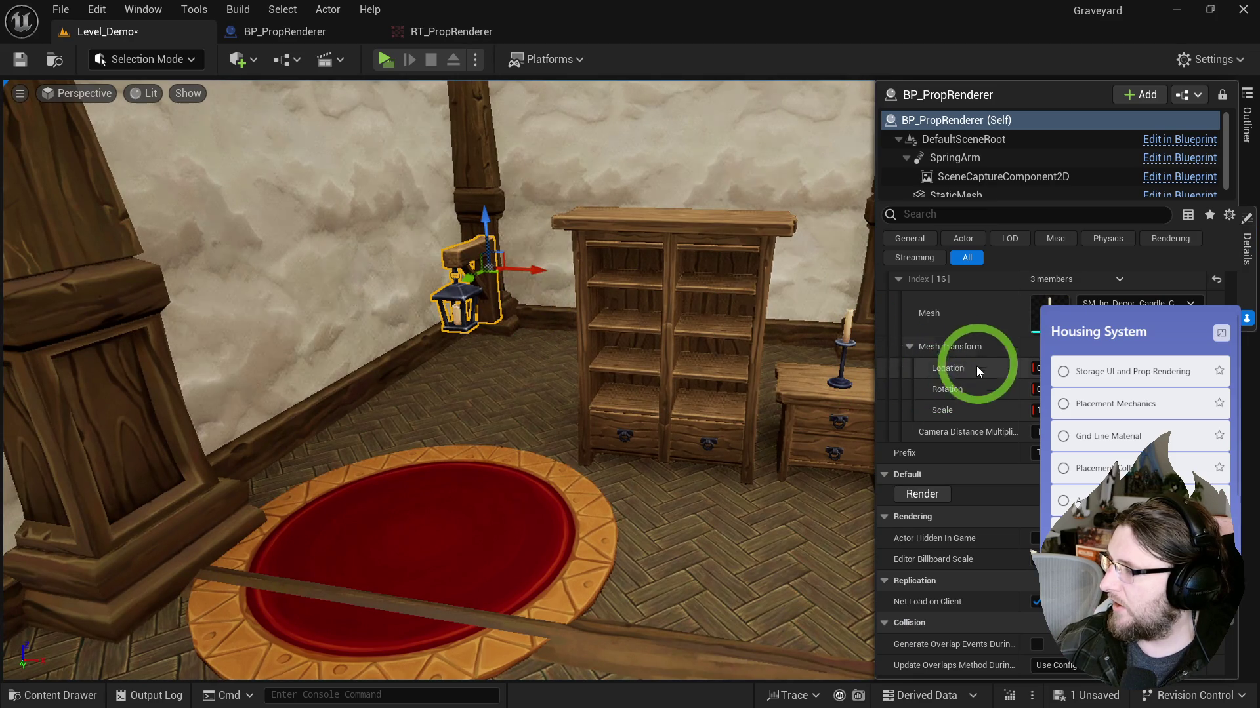
{"action": "scroll", "coordinate": [1140, 309], "scroll_direction": "up", "scroll_amount": 3}
{"action": "right_click", "coordinate": [956, 353]}
{"action": "left_click", "coordinate": [1118, 351]}
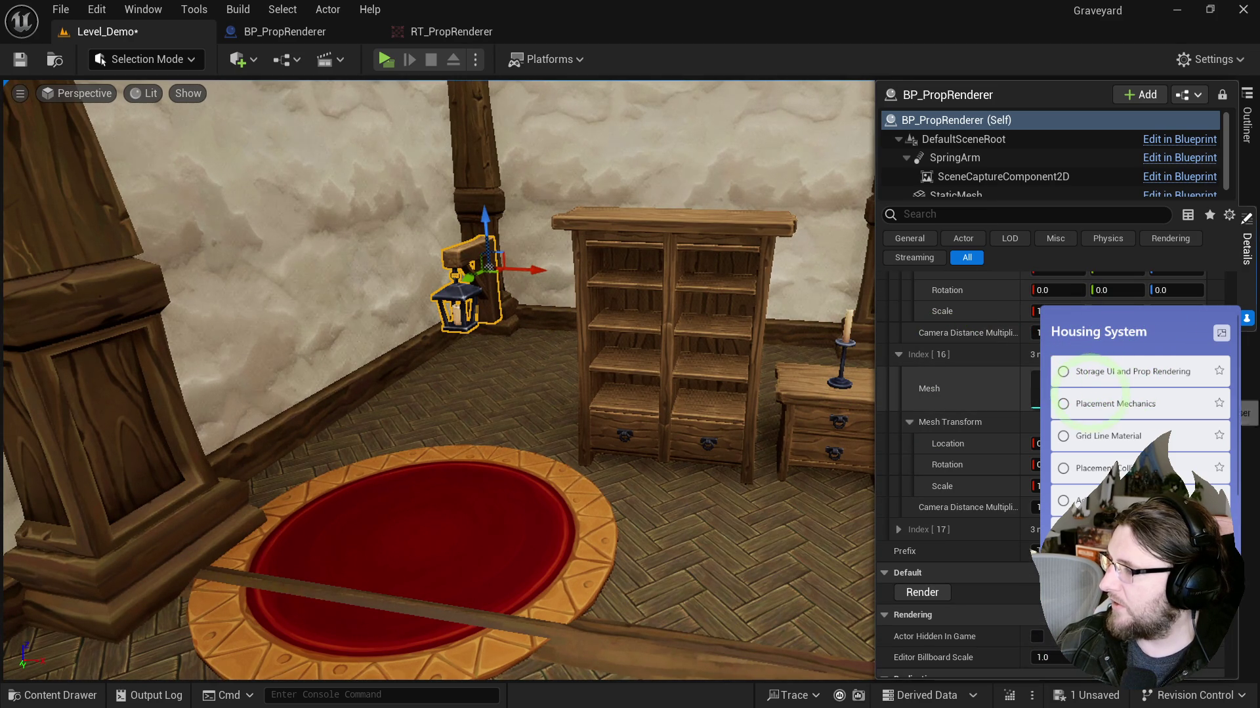
Step: Look up the wall lantern's mesh asset and save Level_Demo
{"action": "mouse_move", "coordinate": [807, 379]}
{"action": "left_mouse_down"}
{"action": "mouse_move", "coordinate": [520, 351]}
{"action": "mouse_move", "coordinate": [593, 368]}
{"action": "mouse_move", "coordinate": [866, 358]}
{"action": "left_mouse_up"}
{"action": "key", "text": "ctrl+space"}
{"action": "left_click", "coordinate": [987, 297]}
{"action": "scroll", "coordinate": [991, 341], "scroll_direction": "down", "scroll_amount": 1}
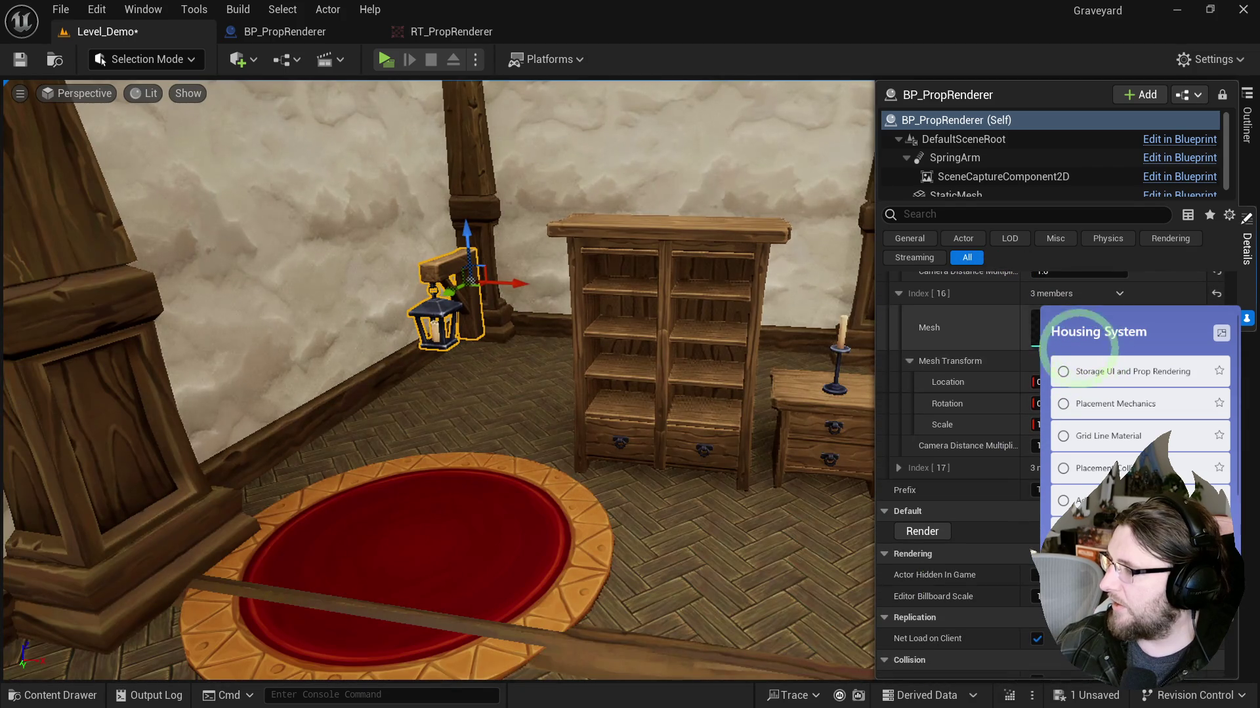
{"action": "scroll", "coordinate": [1000, 402], "scroll_direction": "up", "scroll_amount": 3}
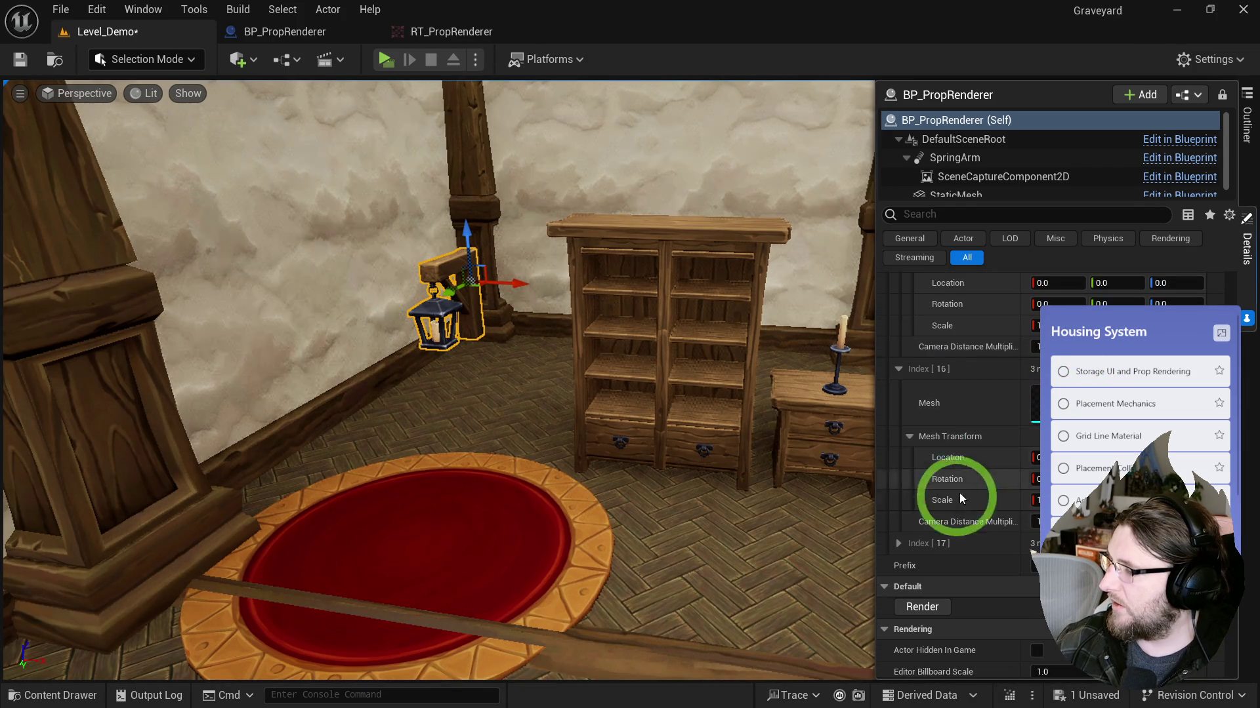
{"action": "scroll", "coordinate": [904, 545], "scroll_direction": "up", "scroll_amount": 6}
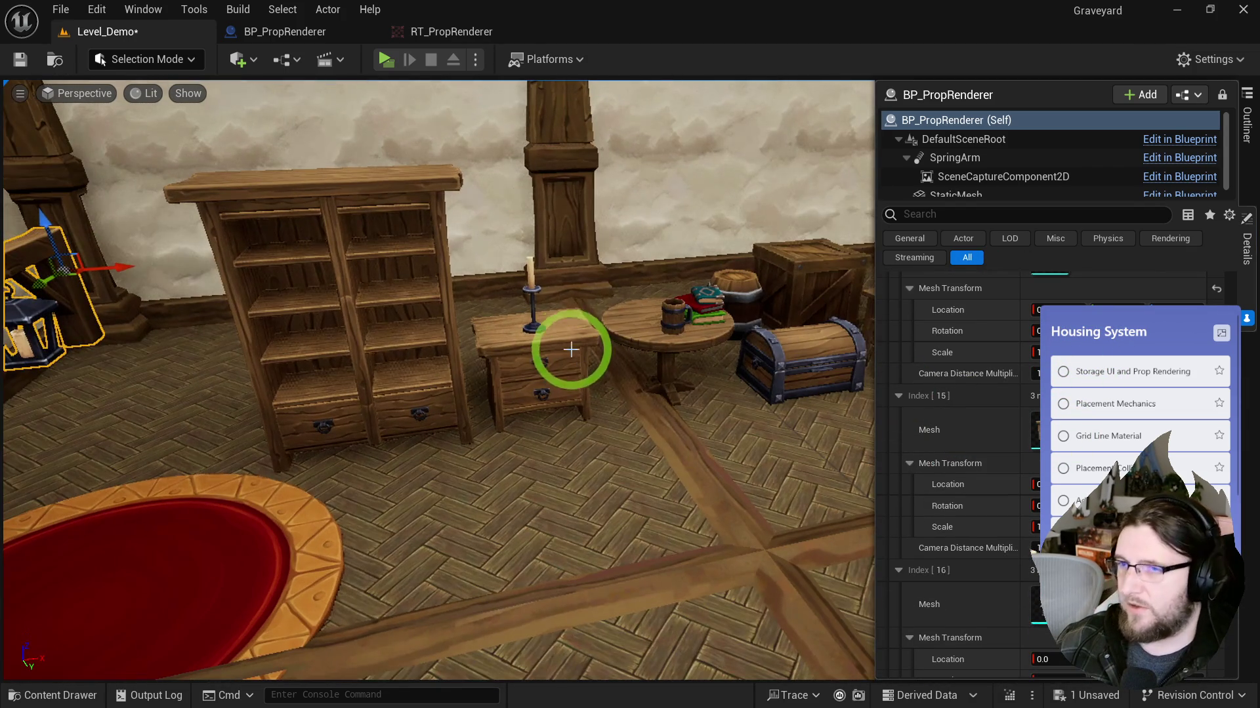
{"action": "key", "text": "ctrl+s"}
{"action": "key", "text": "f"}
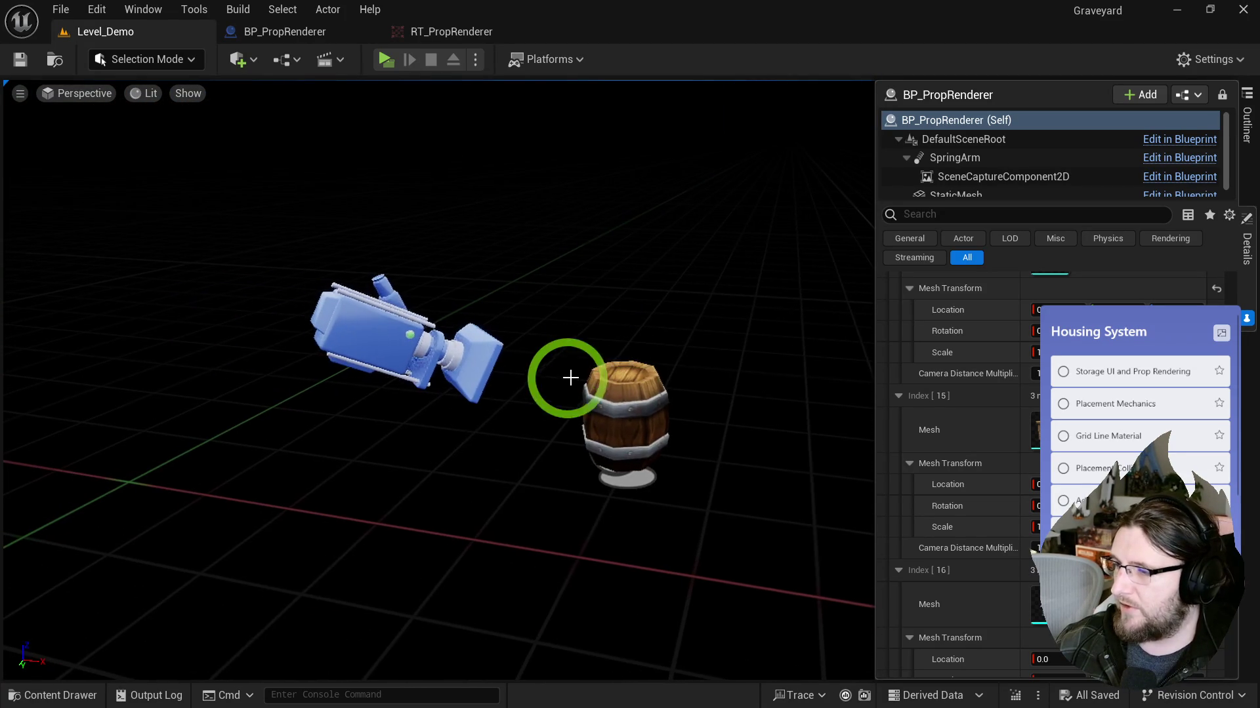
{"action": "left_click", "coordinate": [598, 393]}
Step: Set BP_PropRenderer's Test Index to 3 so it previews the mug
{"action": "scroll", "coordinate": [1090, 459], "scroll_direction": "up", "scroll_amount": 10}
{"action": "scroll", "coordinate": [991, 425], "scroll_direction": "up", "scroll_amount": 15}
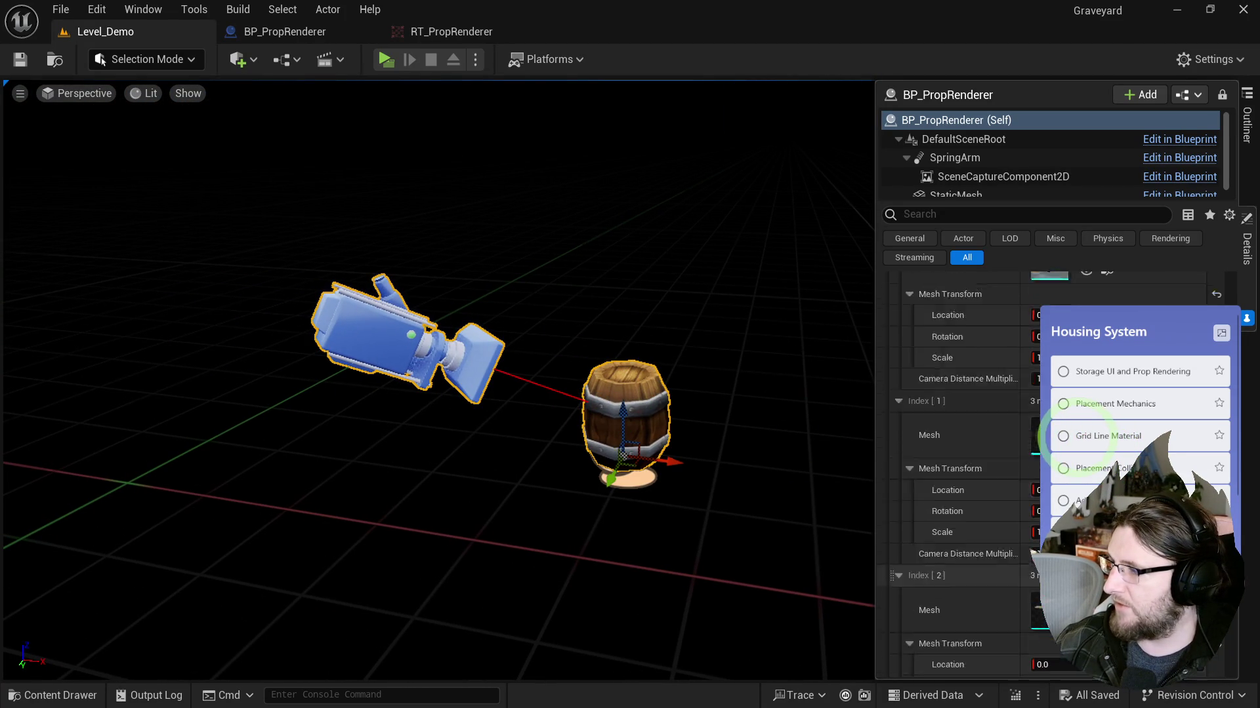
{"action": "left_click", "coordinate": [883, 431]}
{"action": "left_click", "coordinate": [1037, 410]}
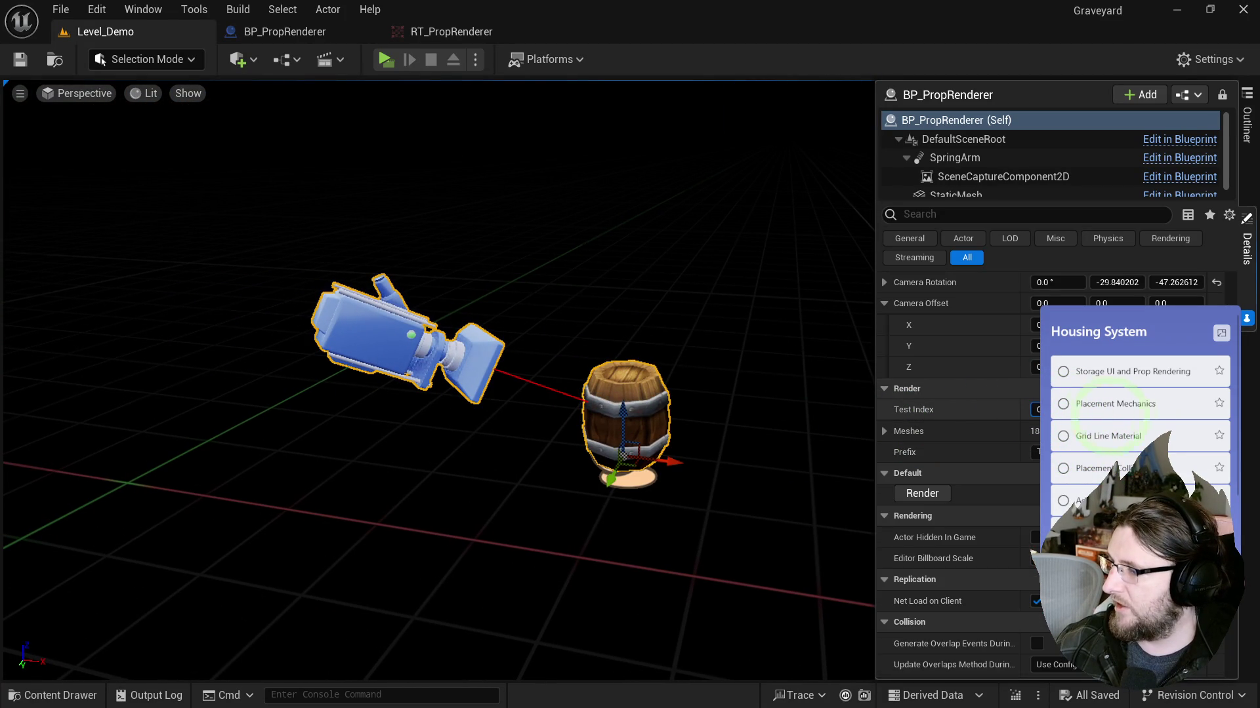
{"action": "left_click", "coordinate": [1036, 409]}
{"action": "mouse_move", "coordinate": [1036, 410]}
{"action": "left_mouse_down"}
{"action": "mouse_move", "coordinate": [1066, 413]}
{"action": "mouse_move", "coordinate": [977, 411]}
{"action": "mouse_move", "coordinate": [1023, 409]}
{"action": "left_mouse_up"}
{"action": "left_click_drag", "start_coordinate": [729, 419], "coordinate": [725, 419]}
{"action": "key", "text": "ctrl+space"}
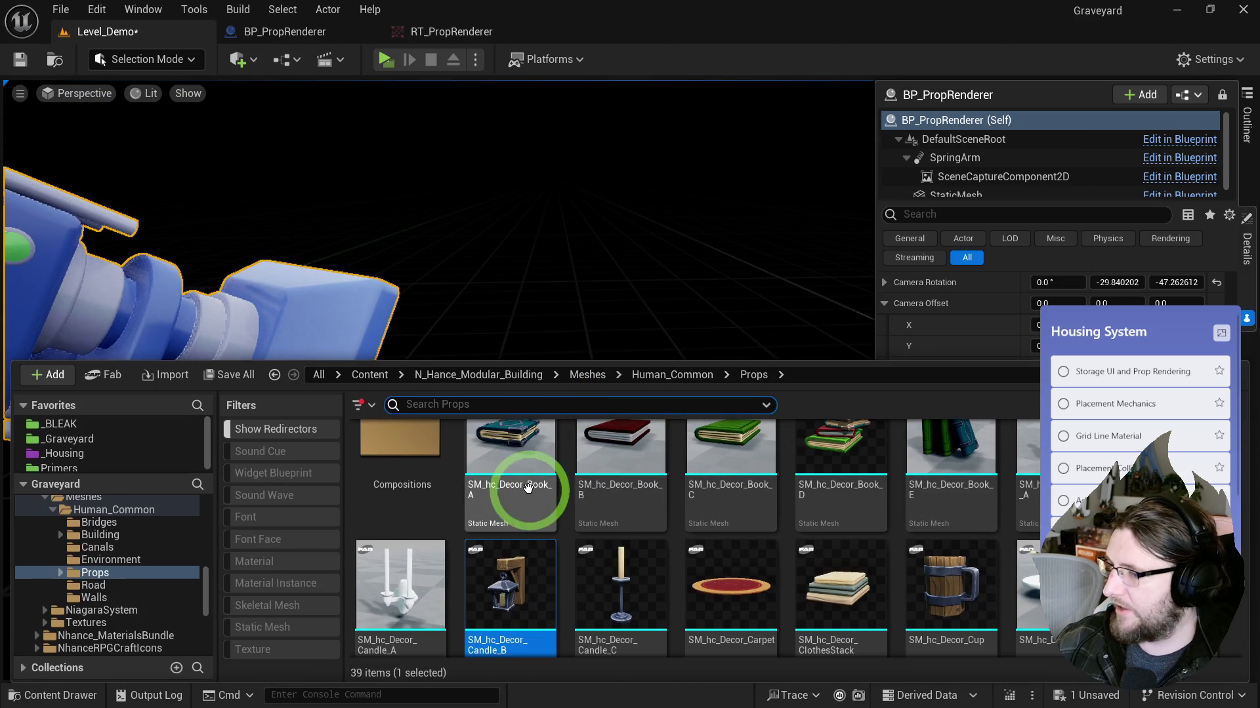
{"action": "left_click_drag", "start_coordinate": [404, 299], "coordinate": [366, 305]}
Step: Open RT_PropRenderer to check the mug render
{"action": "key", "text": "ctrl+space"}
{"action": "double_click", "coordinate": [590, 458]}
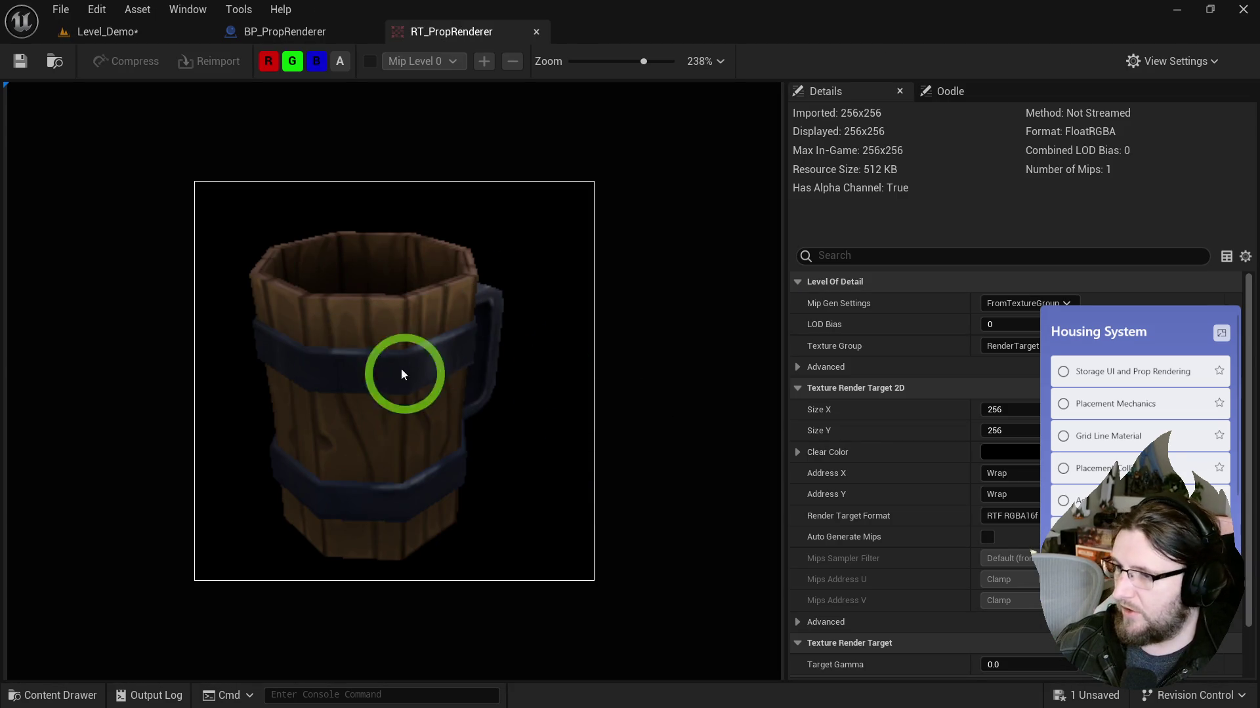
{"action": "key", "text": "ctrl+space"}
{"action": "left_click", "coordinate": [585, 142]}
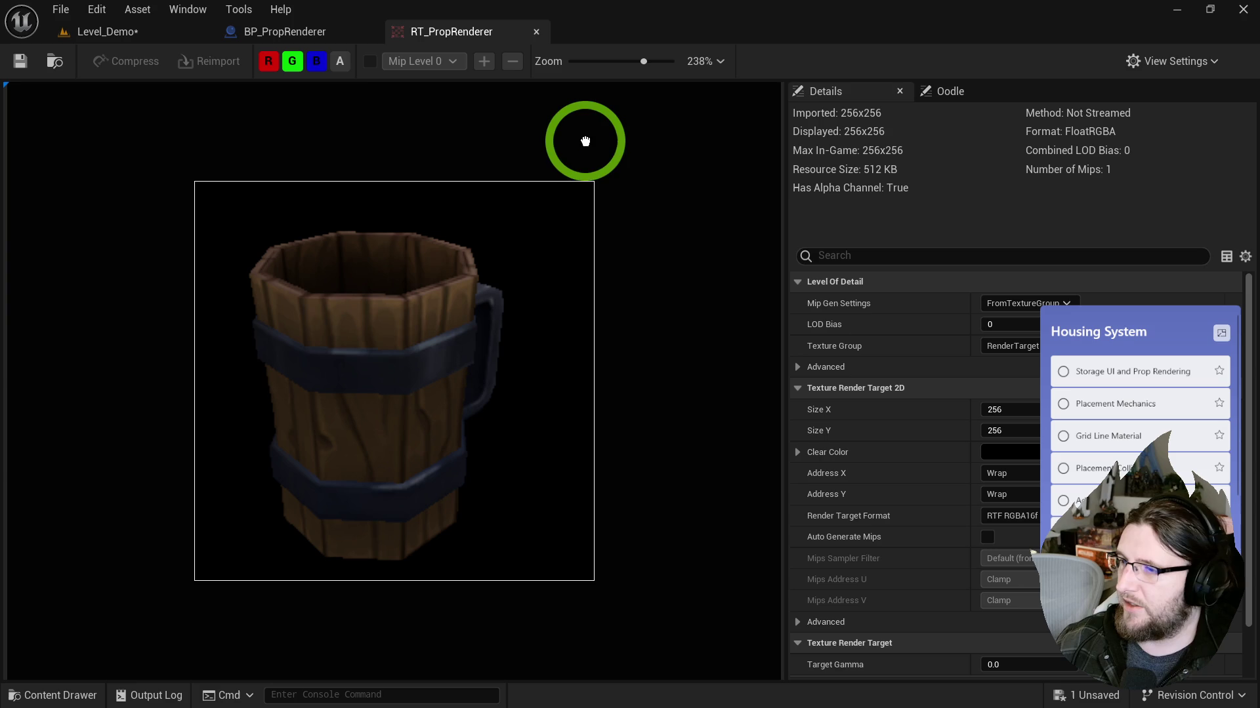
{"action": "left_click", "coordinate": [157, 31]}
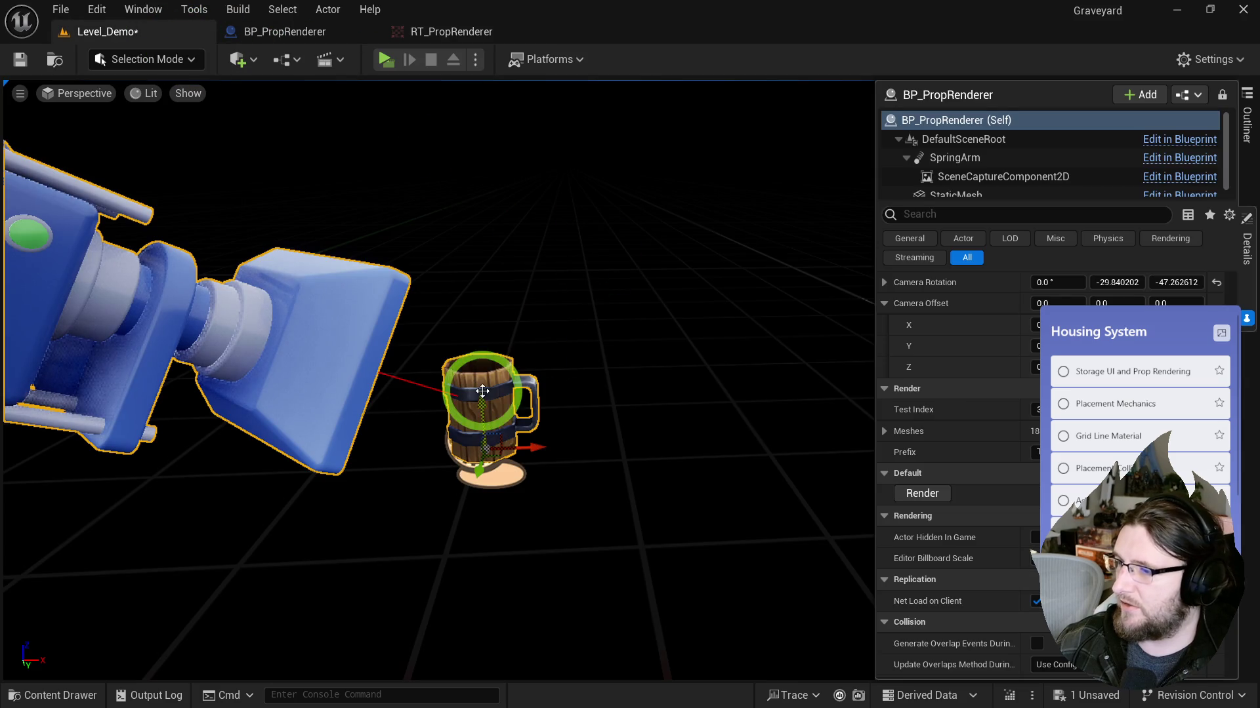
Step: Adjust the mug's Meshes Index [3] rotation and recheck RT_PropRenderer
{"action": "scroll", "coordinate": [958, 411], "scroll_direction": "up", "scroll_amount": 2}
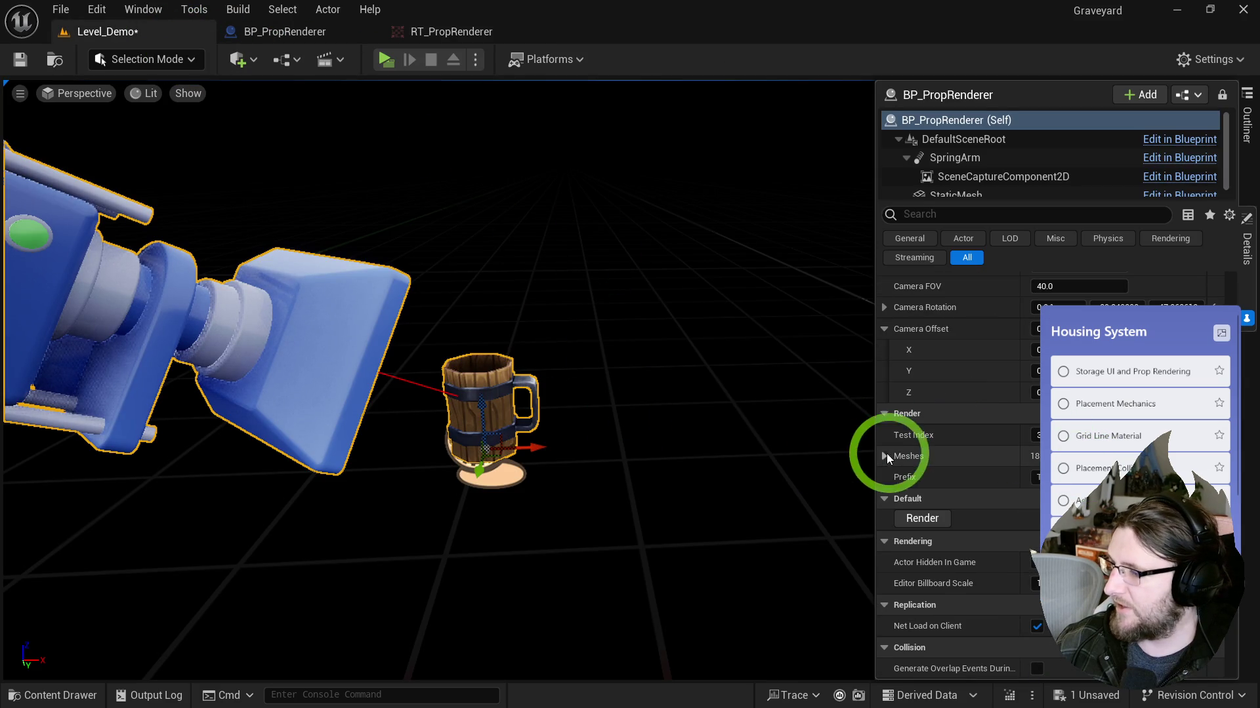
{"action": "left_click", "coordinate": [884, 456]}
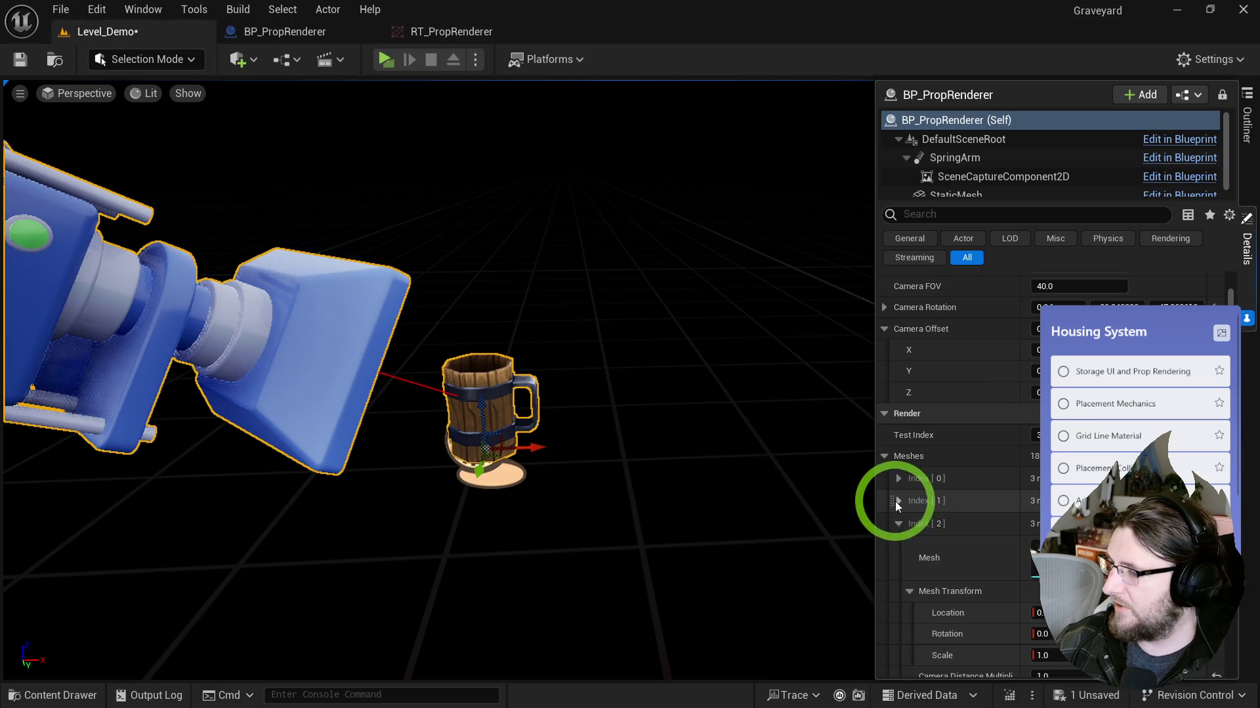
{"action": "left_click", "coordinate": [897, 523]}
{"action": "scroll", "coordinate": [1034, 584], "scroll_direction": "down", "scroll_amount": 2}
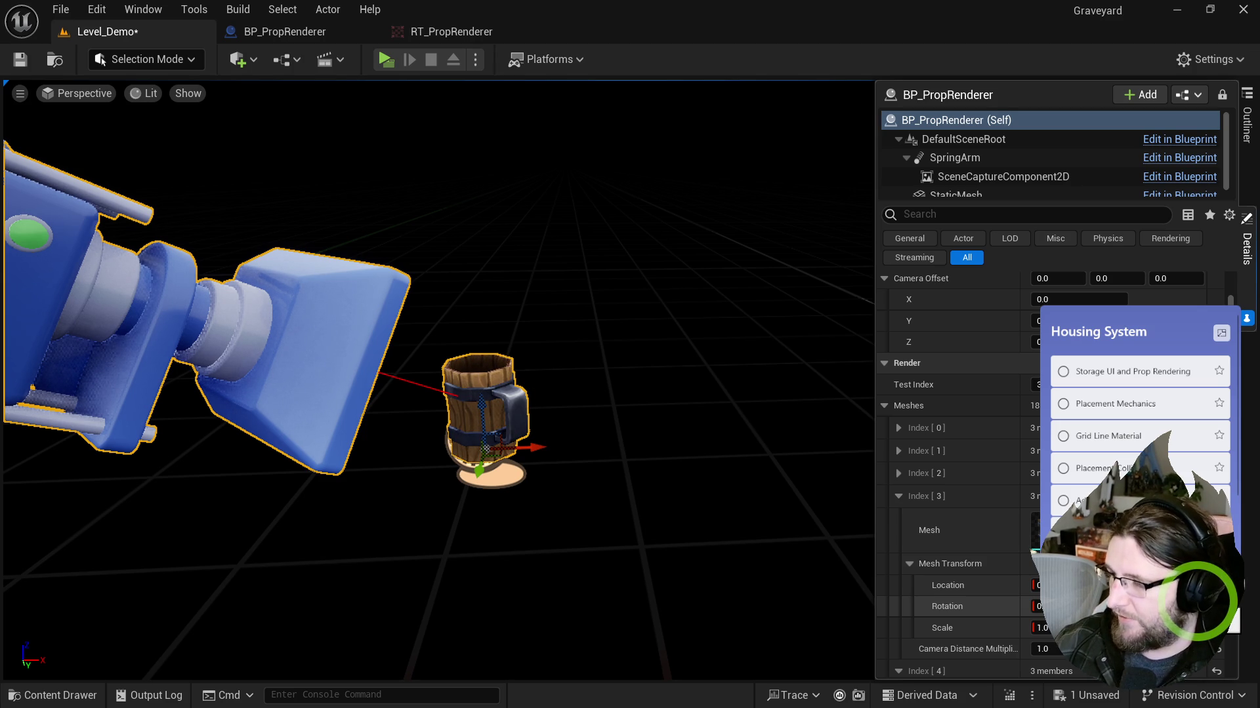
{"action": "key", "text": "ctrl+space"}
{"action": "double_click", "coordinate": [620, 483]}
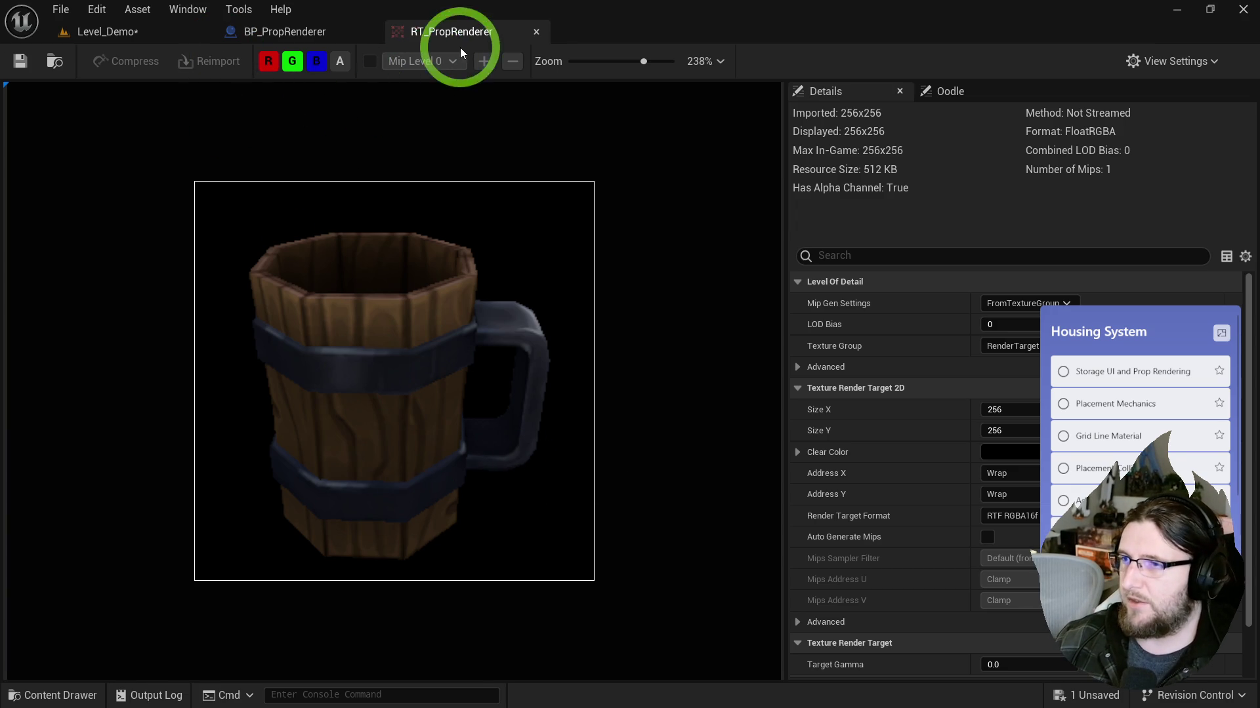
{"action": "left_click", "coordinate": [175, 32]}
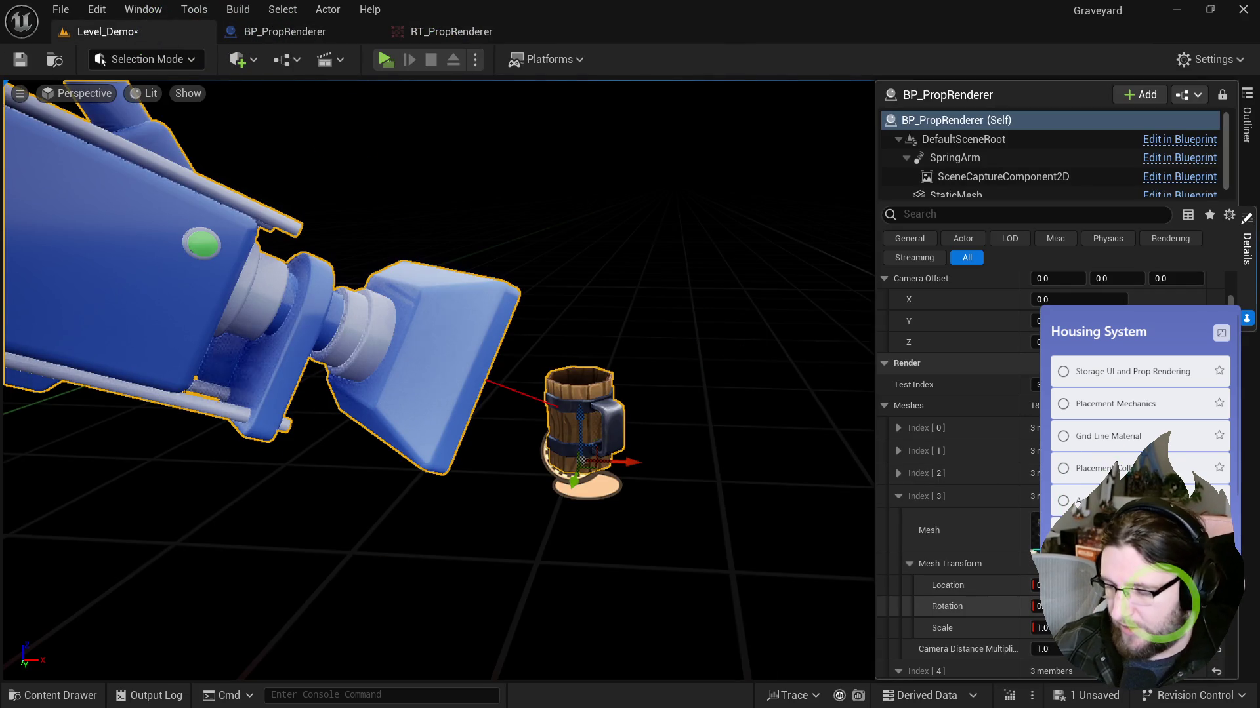
Step: Recheck RT_PropRenderer and nudge the mug up off its base
{"action": "key", "text": "ctrl+space"}
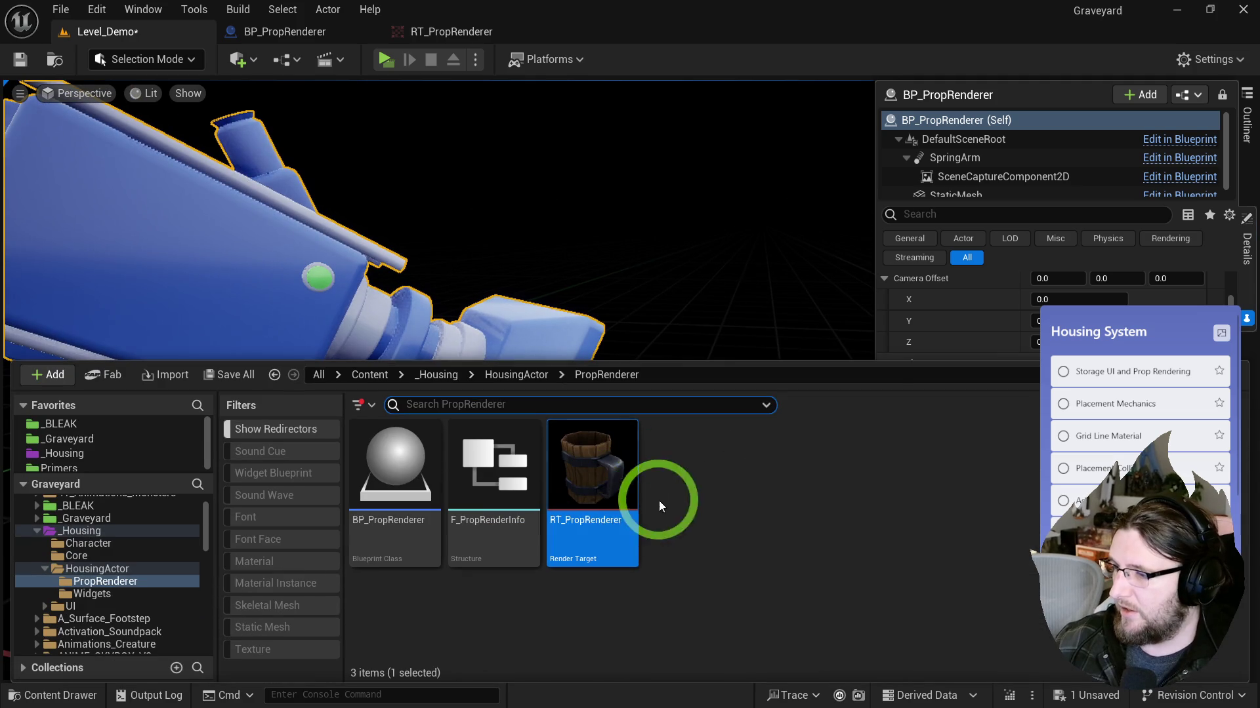
{"action": "double_click", "coordinate": [619, 486]}
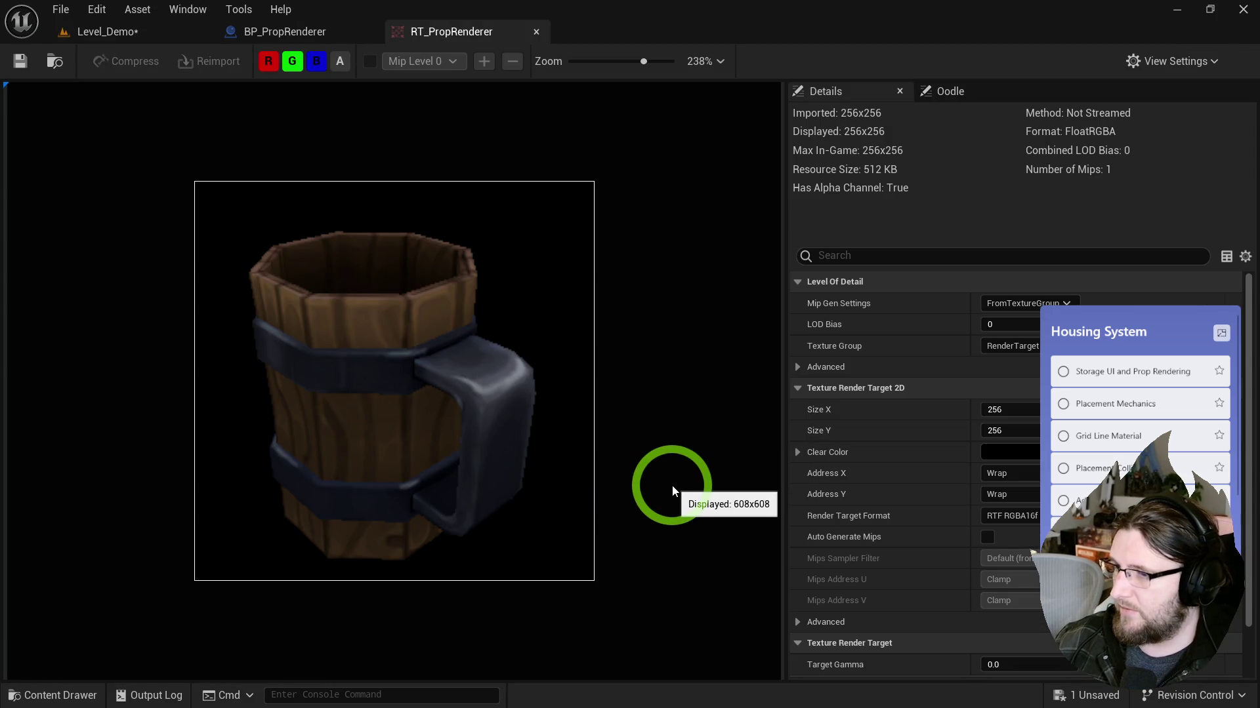
{"action": "left_click", "coordinate": [129, 33]}
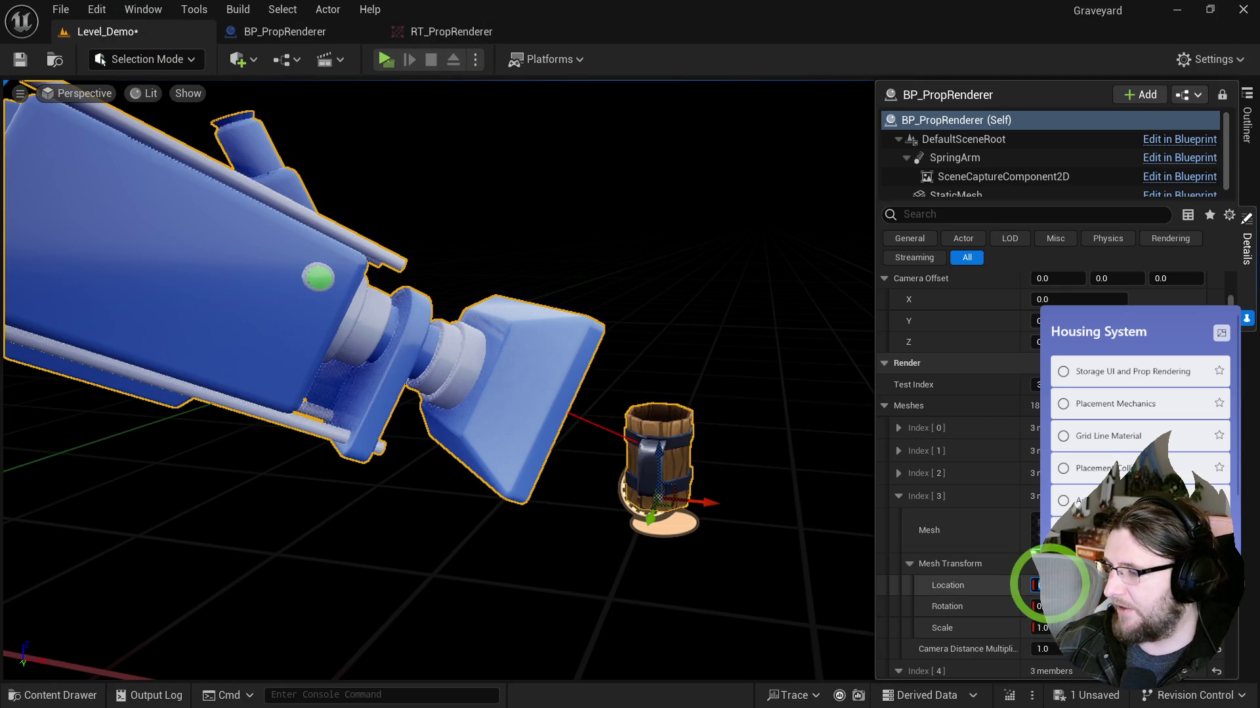
{"action": "left_click_drag", "start_coordinate": [1178, 582], "coordinate": [1177, 582]}
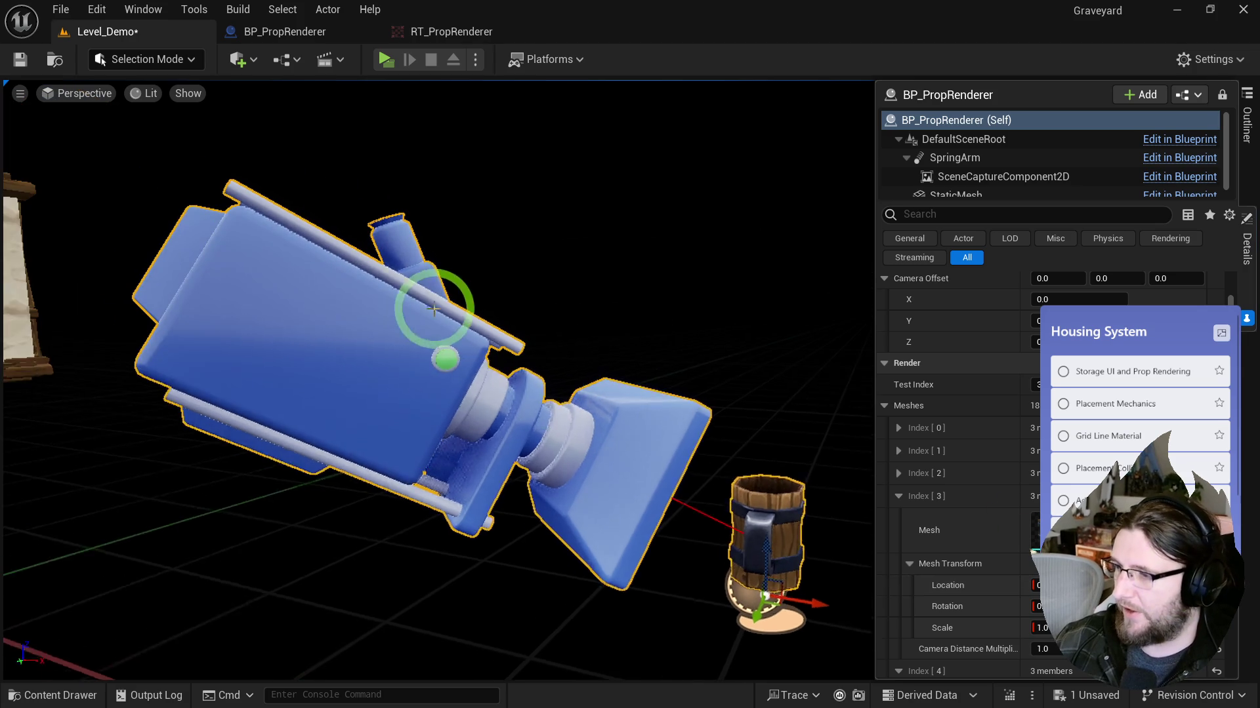
{"action": "key", "text": "ctrl+space"}
{"action": "key", "text": "ctrl+space"}
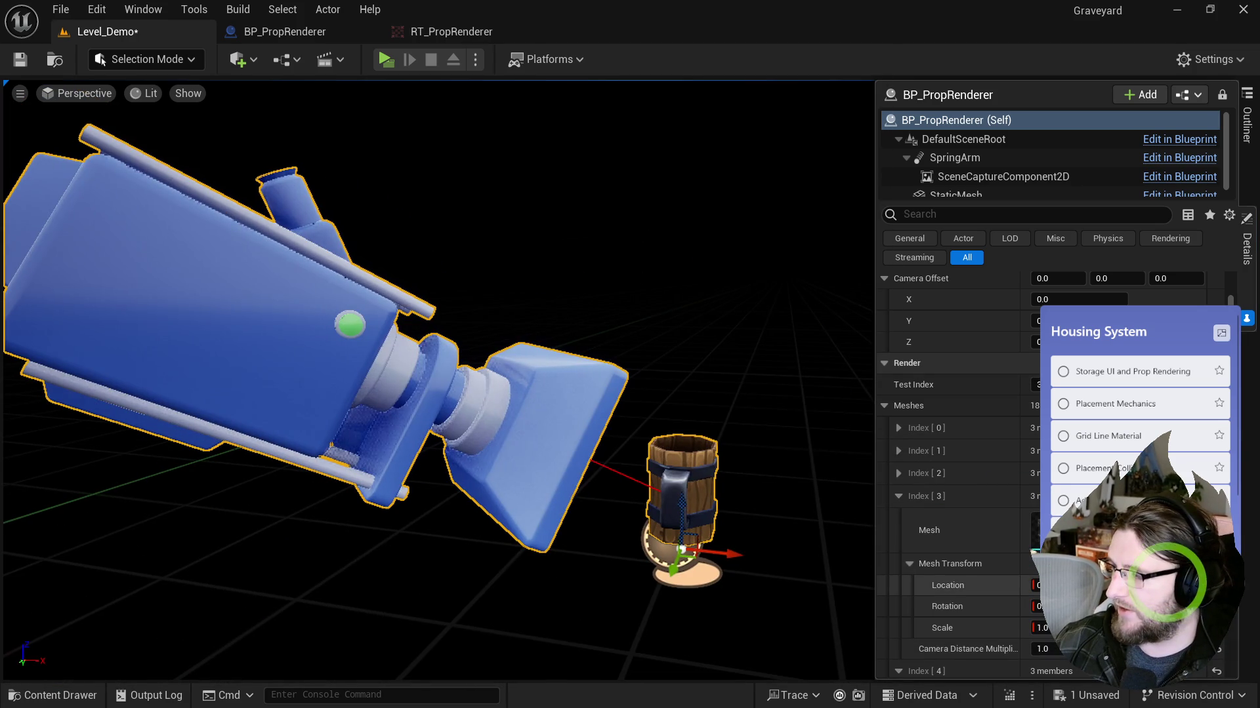
{"action": "key", "text": "ctrl+space"}
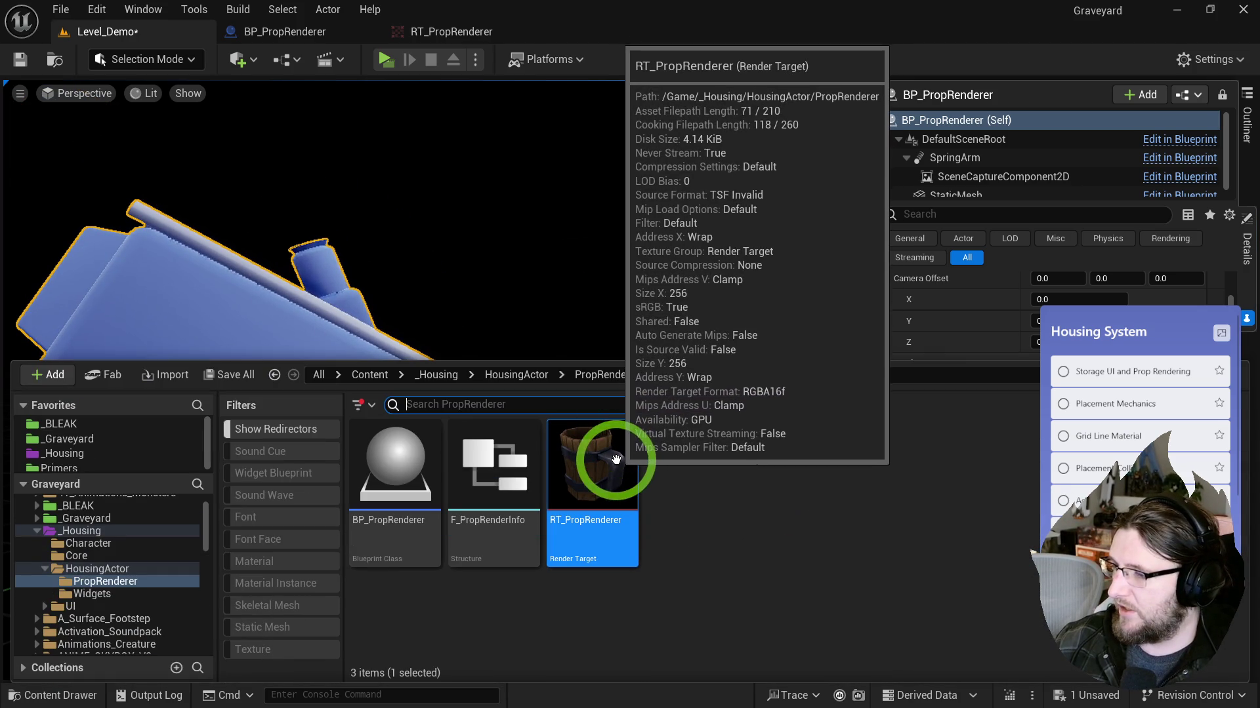
{"action": "left_click", "coordinate": [661, 261]}
Step: Save Level_Demo and cut the BP_PropRenderer actor out of it
{"action": "key", "text": "ctrl+s"}
{"action": "scroll", "coordinate": [590, 288], "scroll_direction": "up", "scroll_amount": 3}
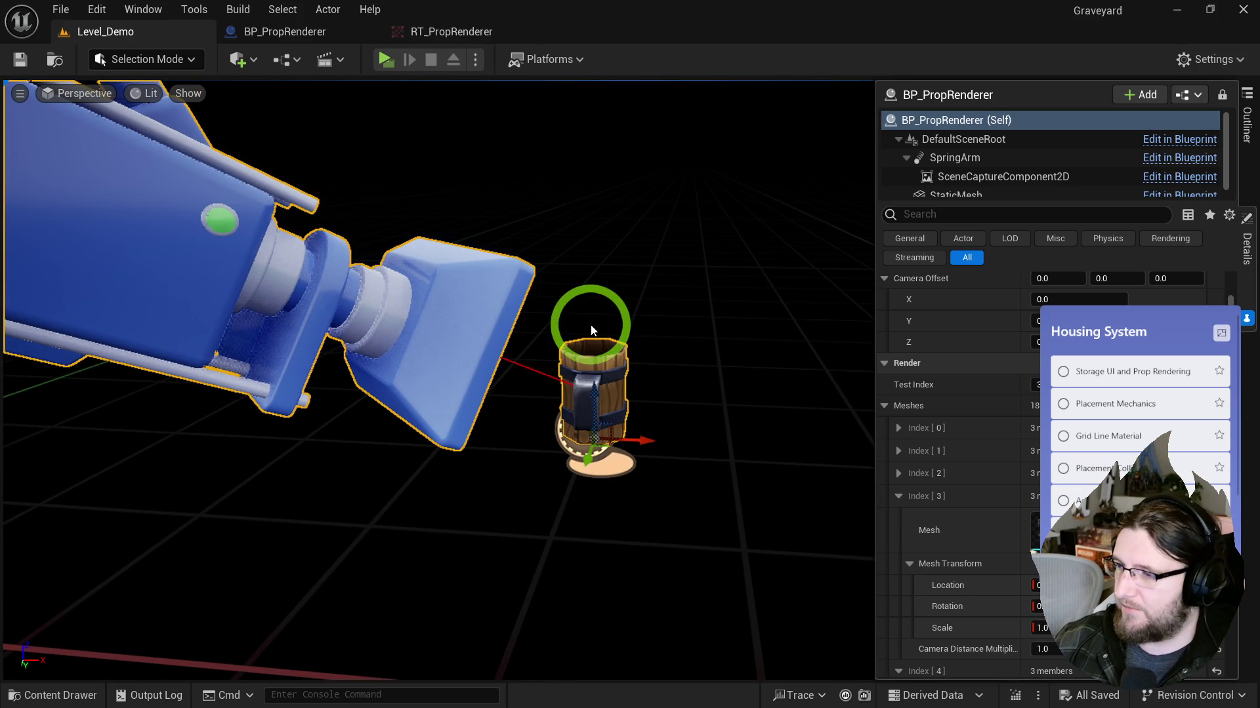
{"action": "left_click", "coordinate": [664, 392]}
{"action": "left_click", "coordinate": [586, 361]}
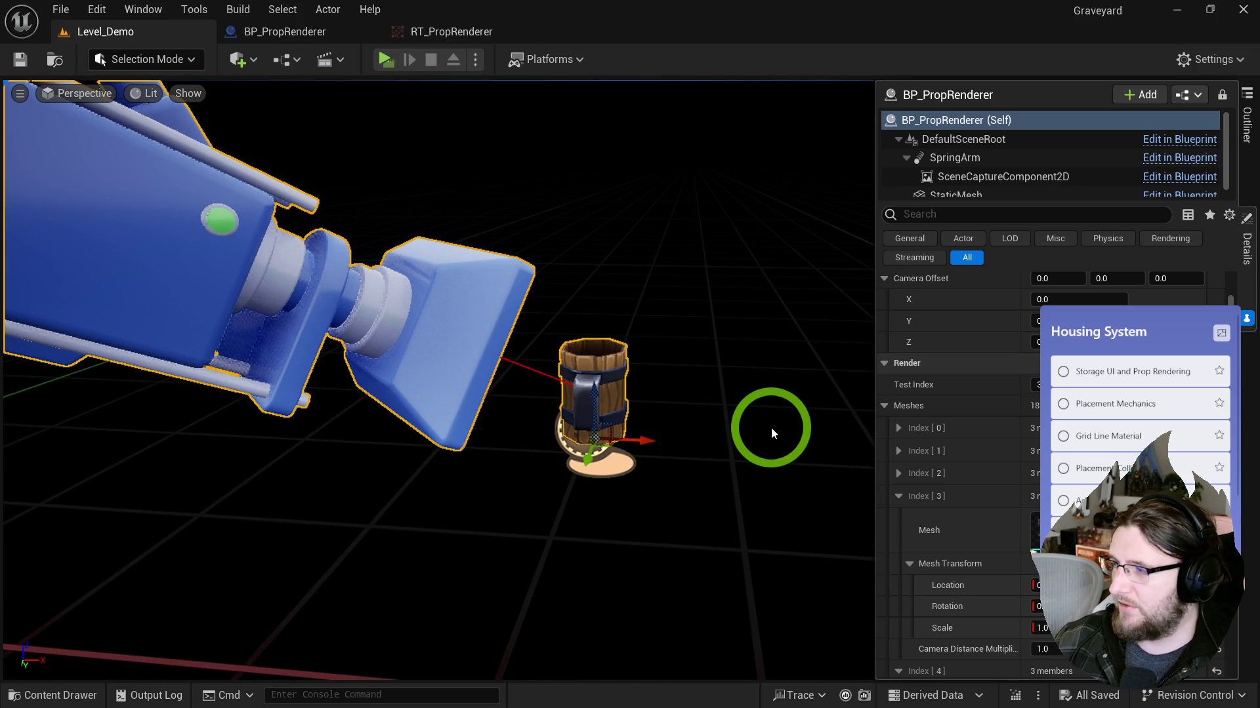
{"action": "key", "text": "Delete"}
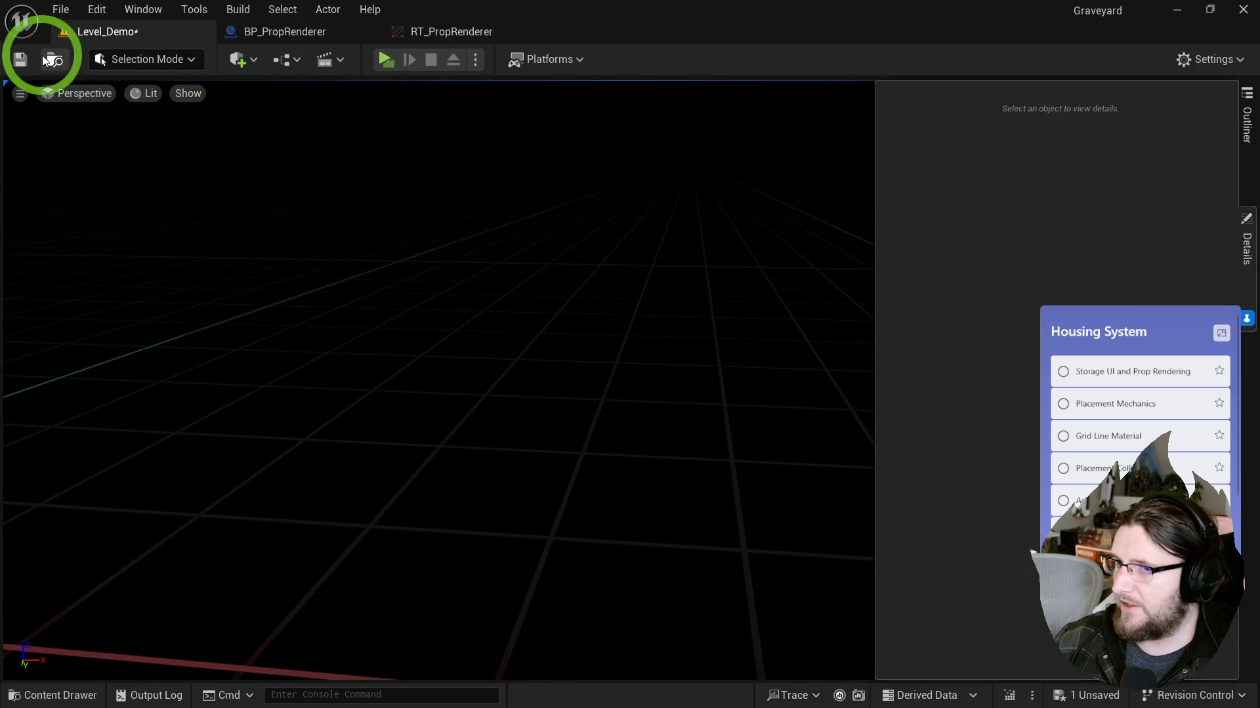
Step: Create a new Empty Level, saving pending changes to the current one
{"action": "left_click", "coordinate": [63, 10]}
{"action": "left_click", "coordinate": [64, 13]}
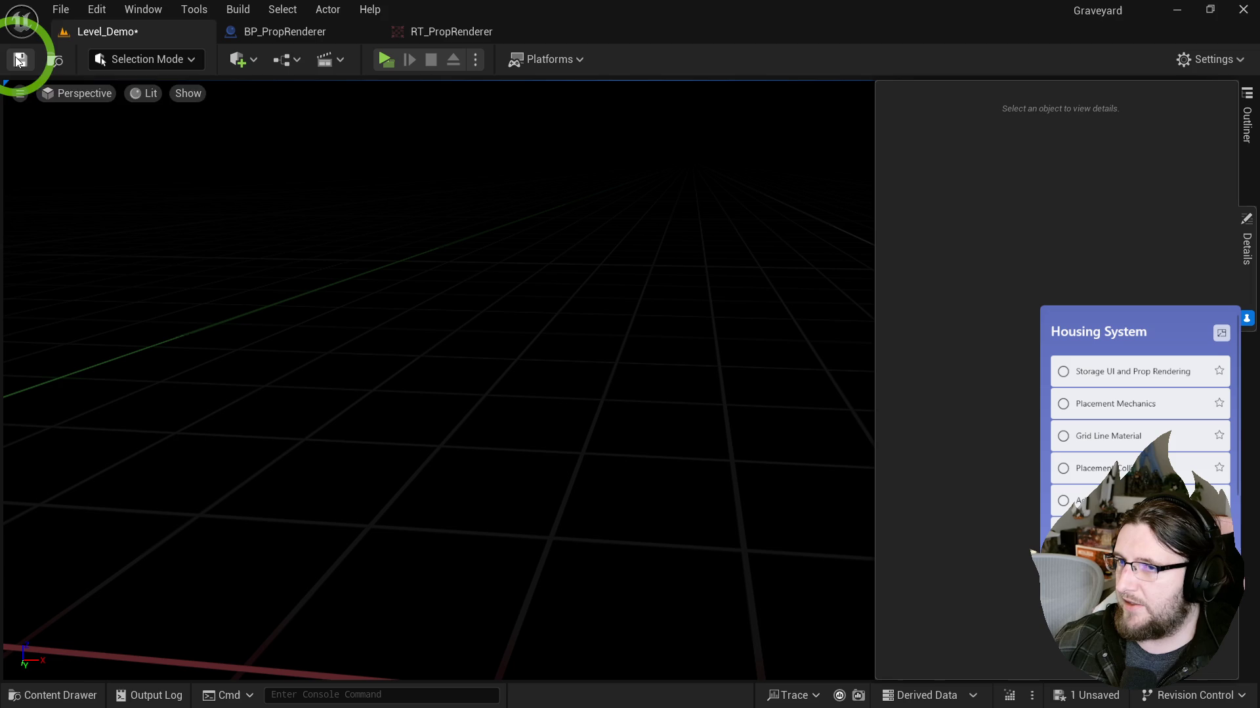
{"action": "left_click", "coordinate": [61, 10]}
{"action": "left_click", "coordinate": [96, 69]}
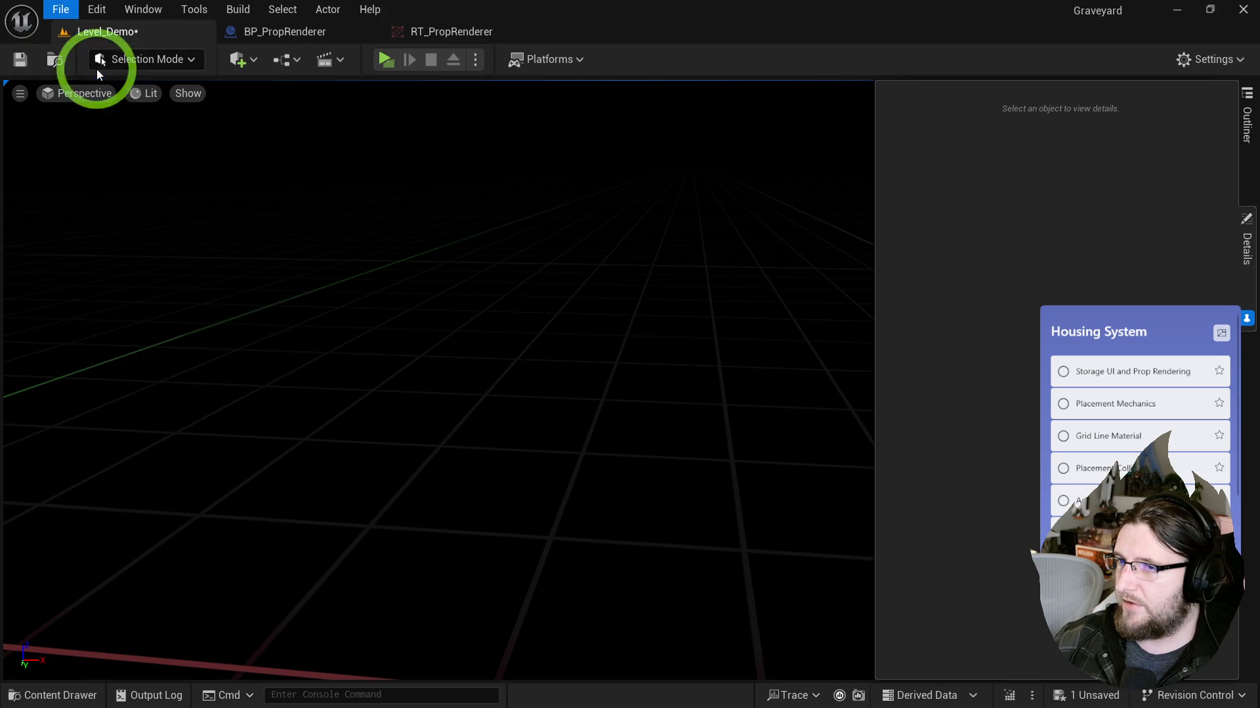
{"action": "left_click", "coordinate": [520, 385]}
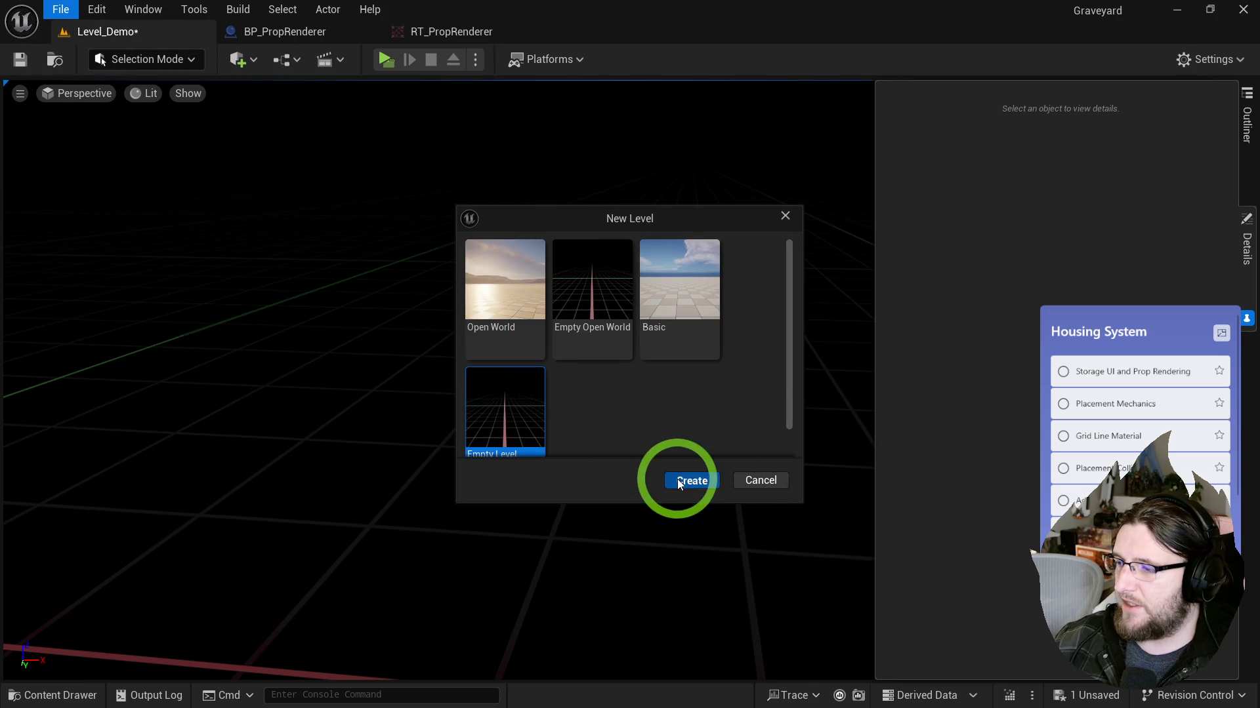
{"action": "left_click", "coordinate": [679, 484]}
{"action": "left_click", "coordinate": [633, 509]}
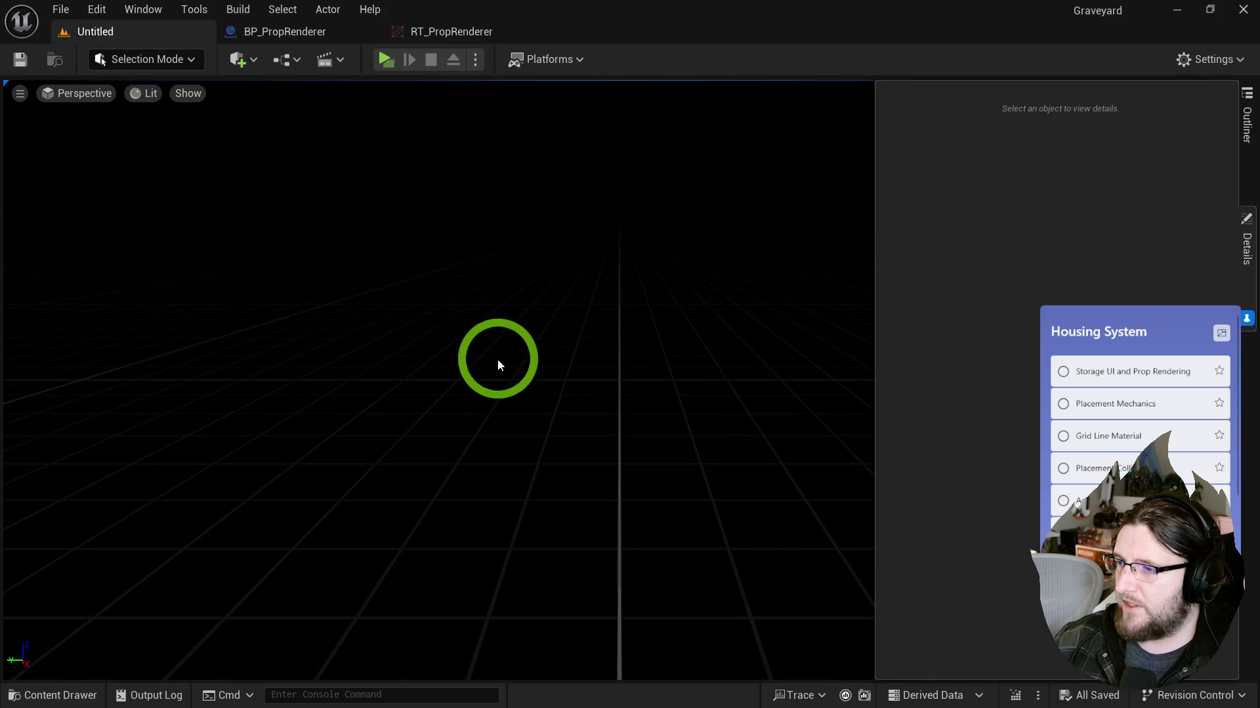
Step: Paste BP_PropRenderer into the new level and reset its Location to the origin
{"action": "key", "text": "ctrl+v"}
{"action": "right_click", "coordinate": [950, 613]}
{"action": "left_click", "coordinate": [989, 489]}
{"action": "scroll", "coordinate": [1009, 585], "scroll_direction": "down", "scroll_amount": 2}
{"action": "left_click_drag", "start_coordinate": [591, 420], "coordinate": [530, 433]}
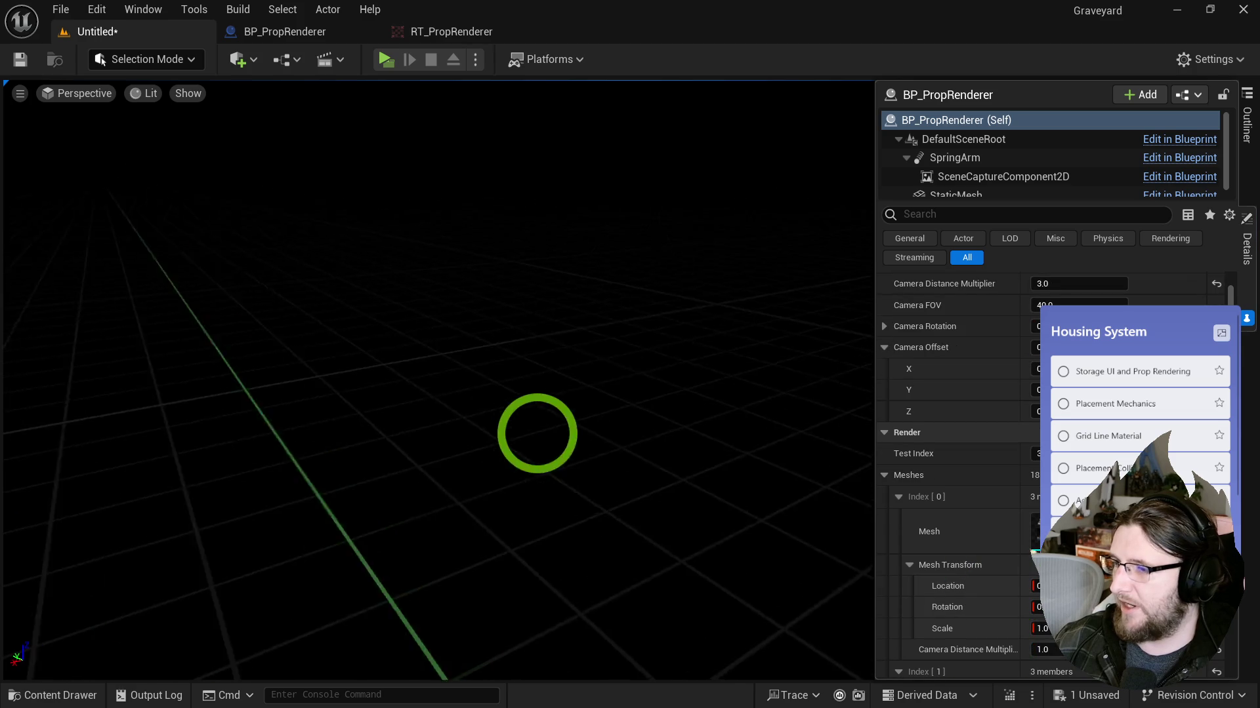
{"action": "key", "text": "f"}
{"action": "scroll", "coordinate": [1190, 335], "scroll_direction": "up", "scroll_amount": 2}
{"action": "left_click", "coordinate": [1216, 303]}
{"action": "key", "text": "f"}
{"action": "mouse_move", "coordinate": [818, 374]}
{"action": "left_mouse_down"}
{"action": "mouse_move", "coordinate": [788, 374]}
{"action": "mouse_move", "coordinate": [815, 394]}
{"action": "mouse_move", "coordinate": [913, 385]}
{"action": "mouse_move", "coordinate": [900, 380]}
{"action": "left_mouse_up"}
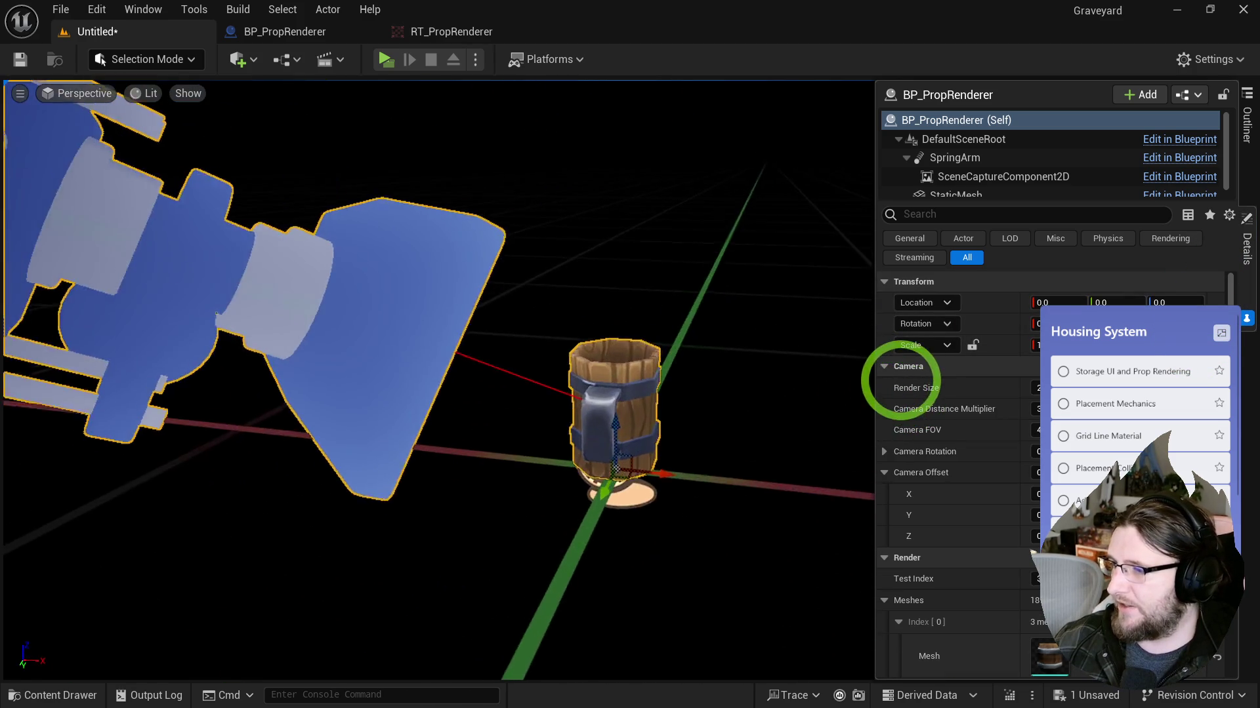
Step: Save the new level as Level_Rendering and view the _Housing folder
{"action": "key", "text": "ctrl+s"}
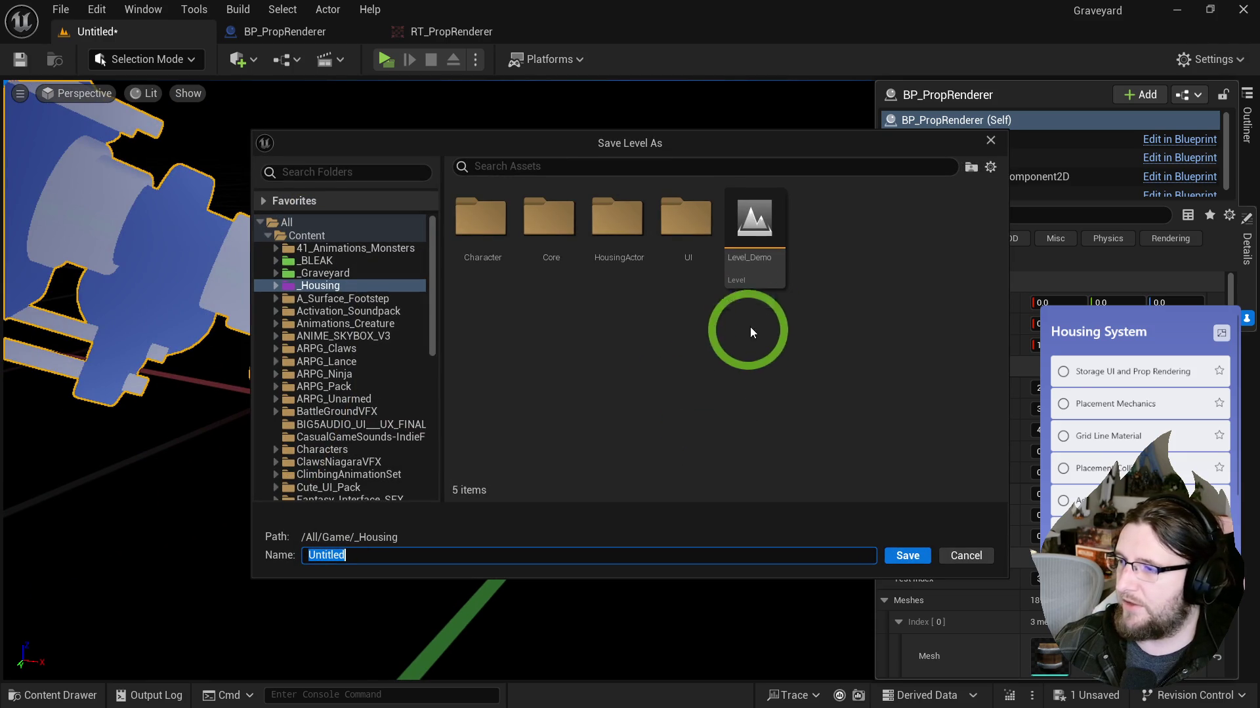
{"action": "type", "text": "Level_Rendering"}
{"action": "key", "text": "Return"}
{"action": "key", "text": "ctrl+space"}
{"action": "left_click", "coordinate": [85, 531]}
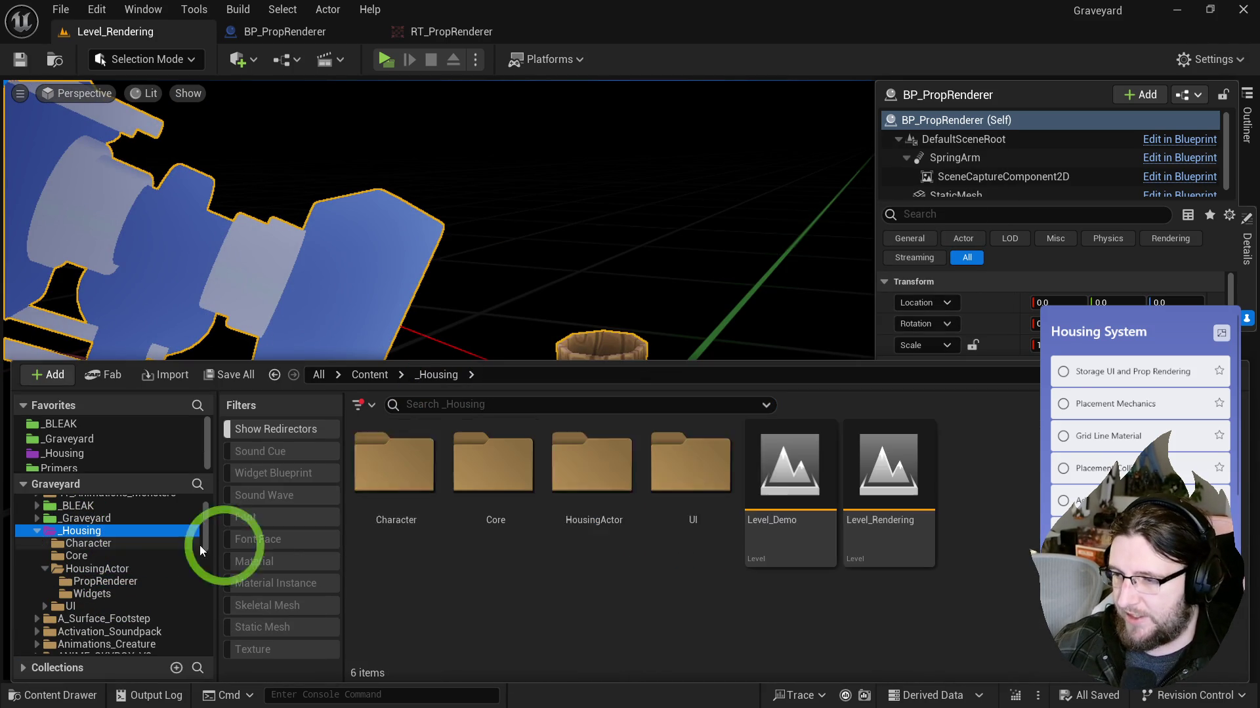
Step: Move Level_Rendering into the PropRenderer folder and accept the move warning
{"action": "mouse_move", "coordinate": [880, 483]}
{"action": "left_mouse_down"}
{"action": "mouse_move", "coordinate": [647, 505]}
{"action": "mouse_move", "coordinate": [568, 589]}
{"action": "mouse_move", "coordinate": [86, 582]}
{"action": "left_mouse_up"}
{"action": "left_click", "coordinate": [129, 614]}
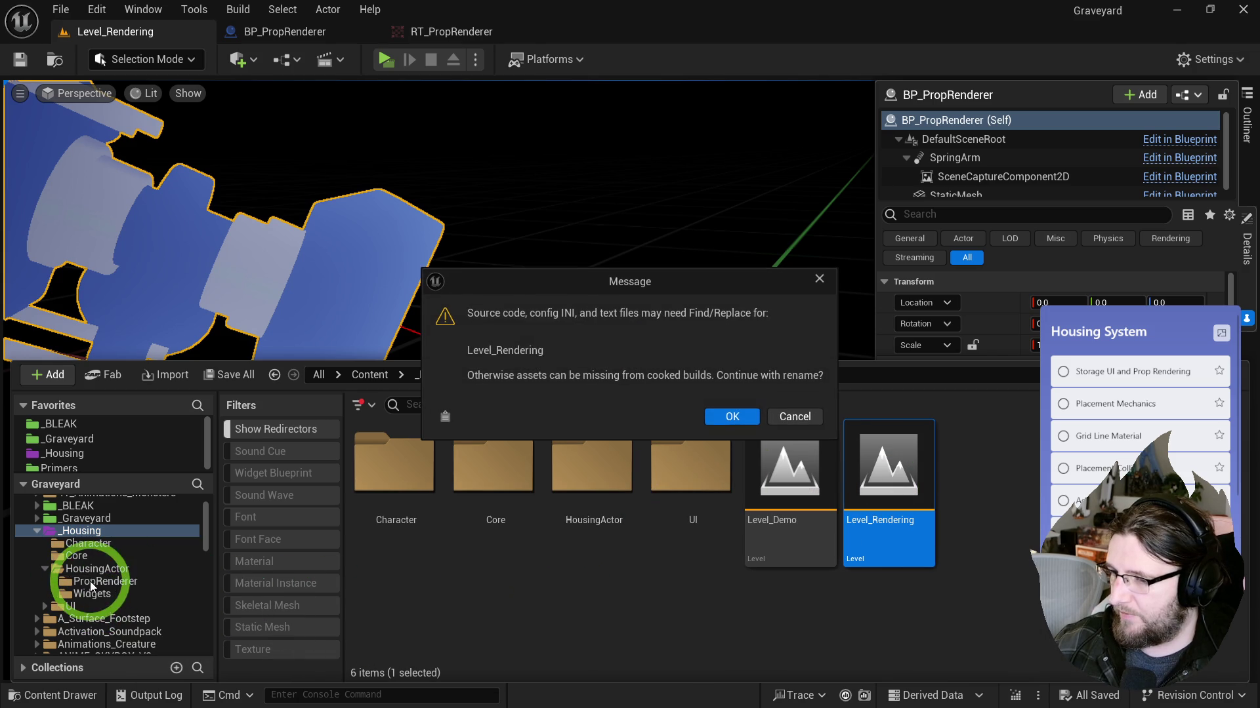
{"action": "left_click", "coordinate": [719, 418]}
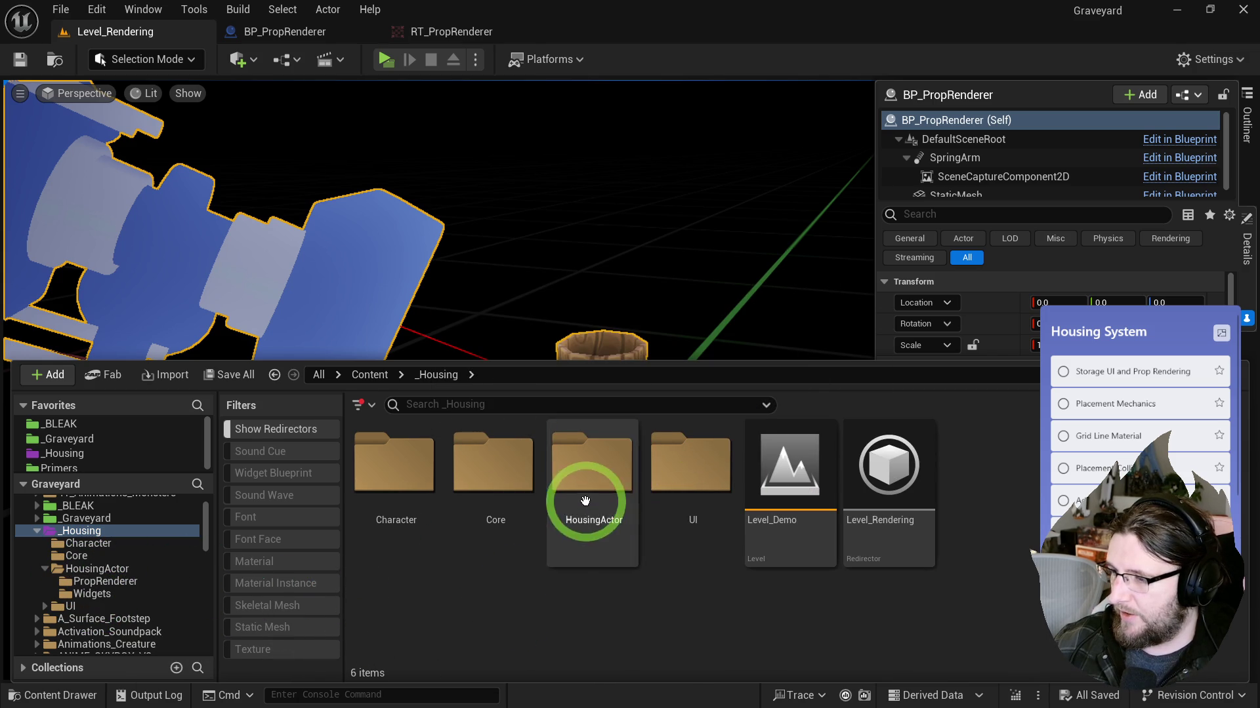
Step: Move the PropRenderer folder out of HousingActor directly under _Housing
{"action": "double_click", "coordinate": [589, 482]}
{"action": "mouse_move", "coordinate": [394, 499]}
{"action": "left_mouse_down"}
{"action": "mouse_move", "coordinate": [85, 557]}
{"action": "mouse_move", "coordinate": [62, 520]}
{"action": "mouse_move", "coordinate": [73, 531]}
{"action": "left_mouse_up"}
{"action": "left_click", "coordinate": [123, 562]}
{"action": "left_click", "coordinate": [719, 414]}
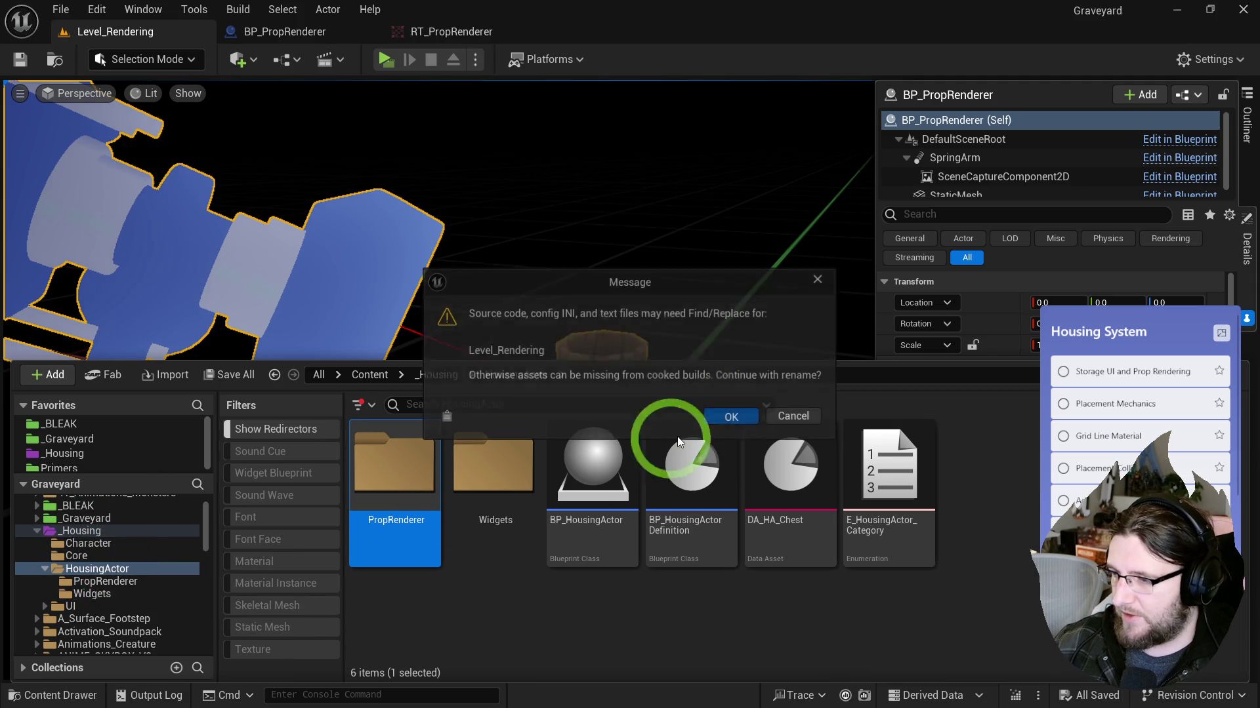
Step: Fix Up Redirectors on the folder and delete the leftover unreferenced redirectors
{"action": "right_click", "coordinate": [93, 565]}
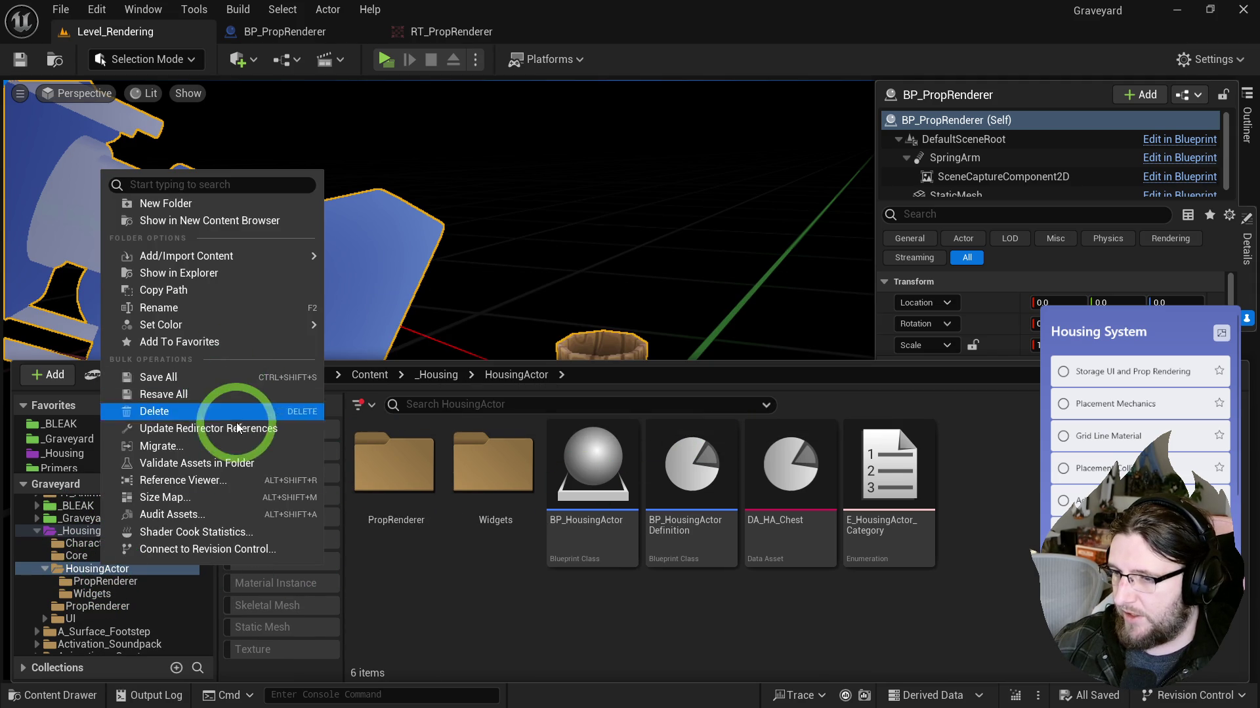
{"action": "left_click", "coordinate": [225, 427]}
{"action": "left_click", "coordinate": [473, 601]}
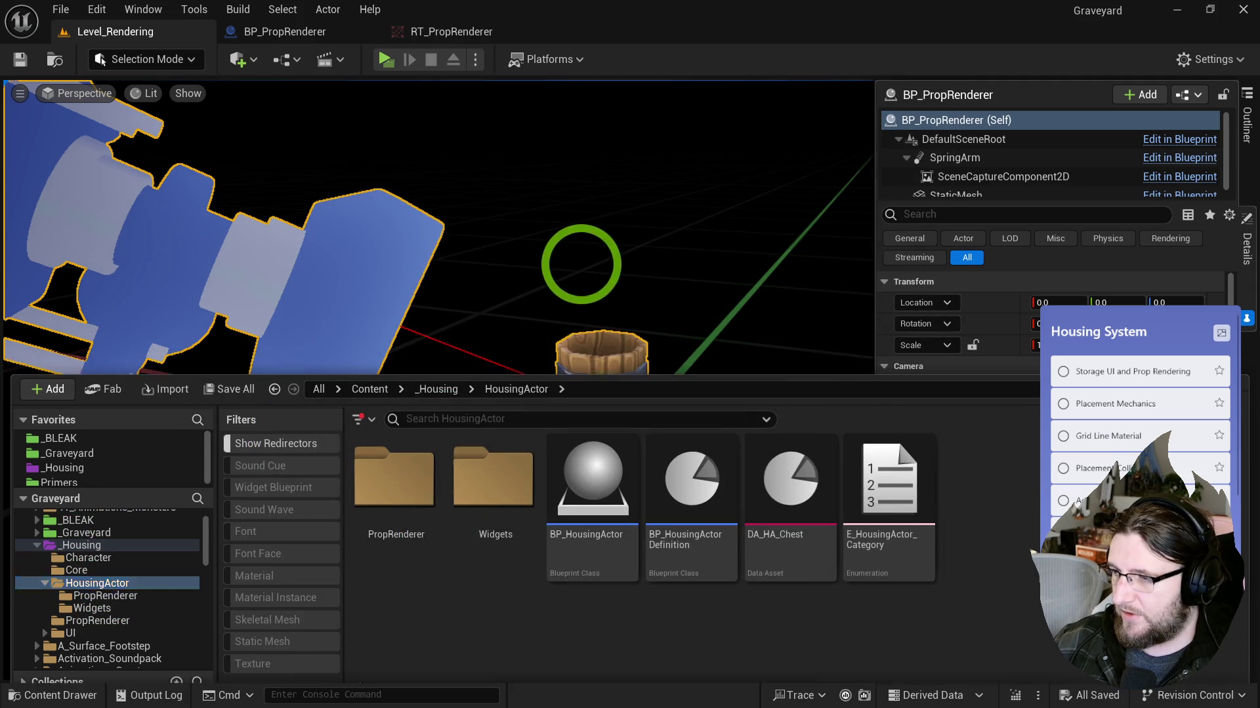
Step: Delete the empty leftover PropRenderer folder under HousingActor
{"action": "key", "text": "ctrl+space"}
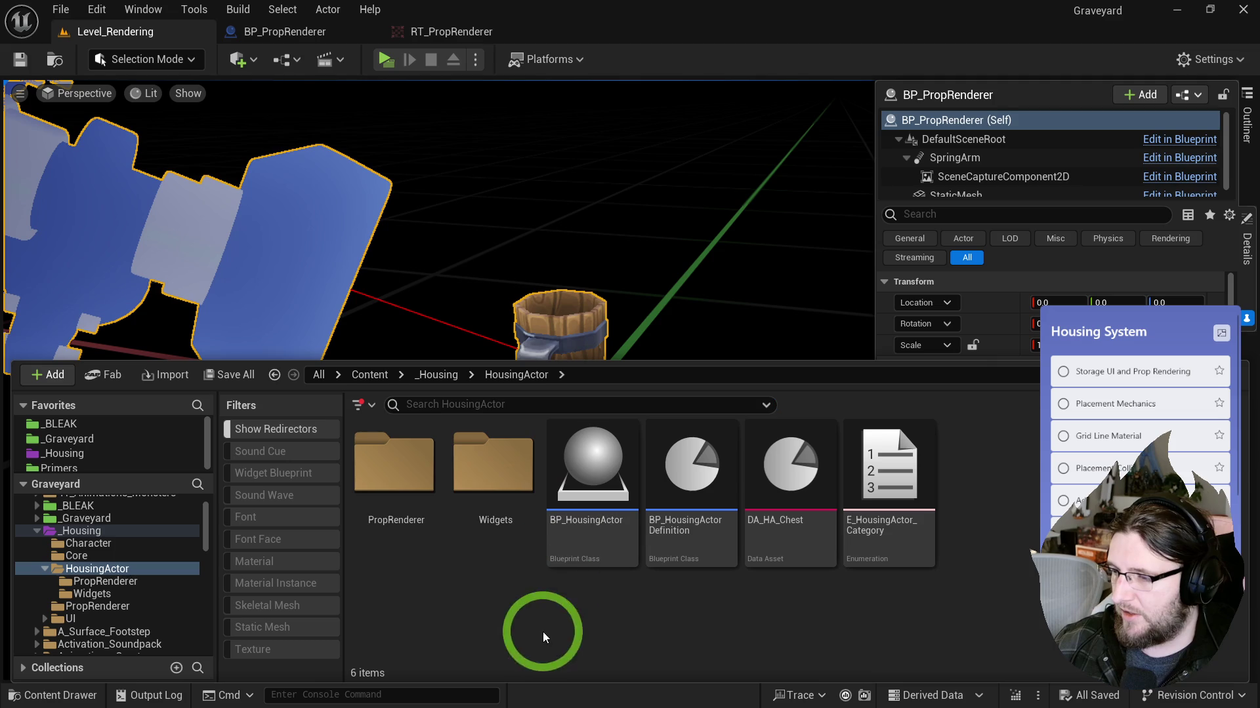
{"action": "left_click", "coordinate": [82, 531]}
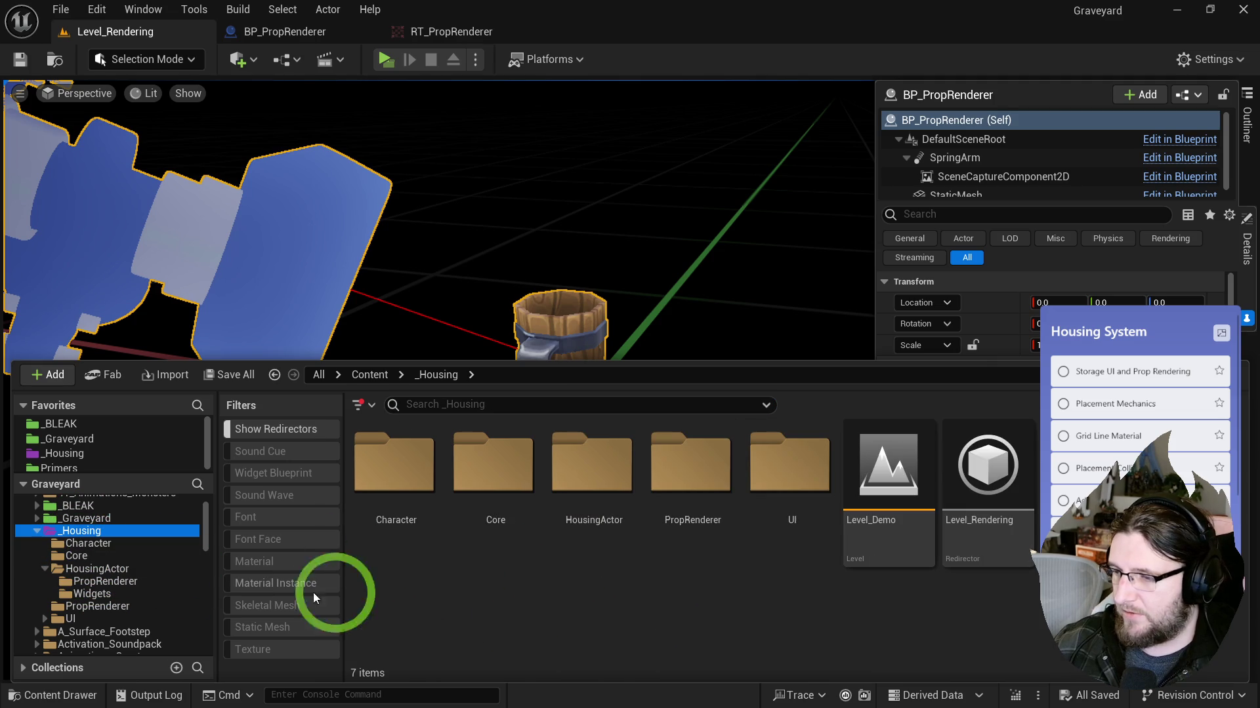
{"action": "double_click", "coordinate": [690, 463]}
{"action": "left_click", "coordinate": [102, 583]}
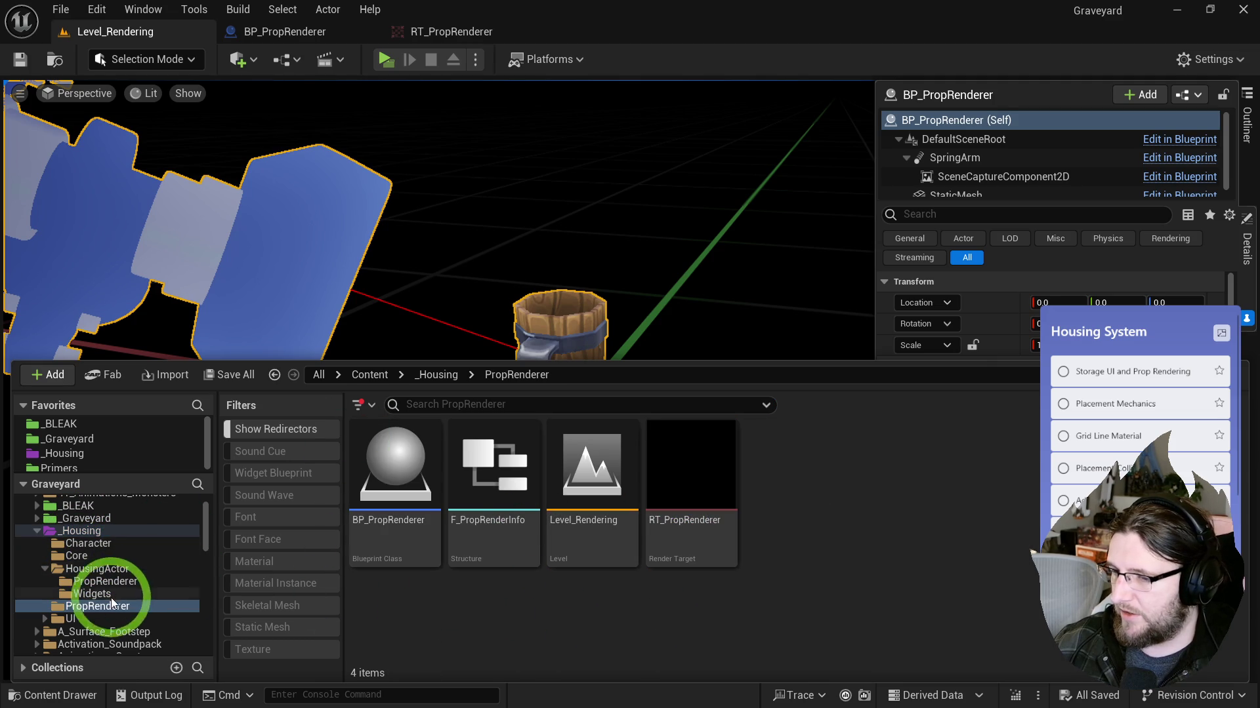
{"action": "key", "text": "Delete"}
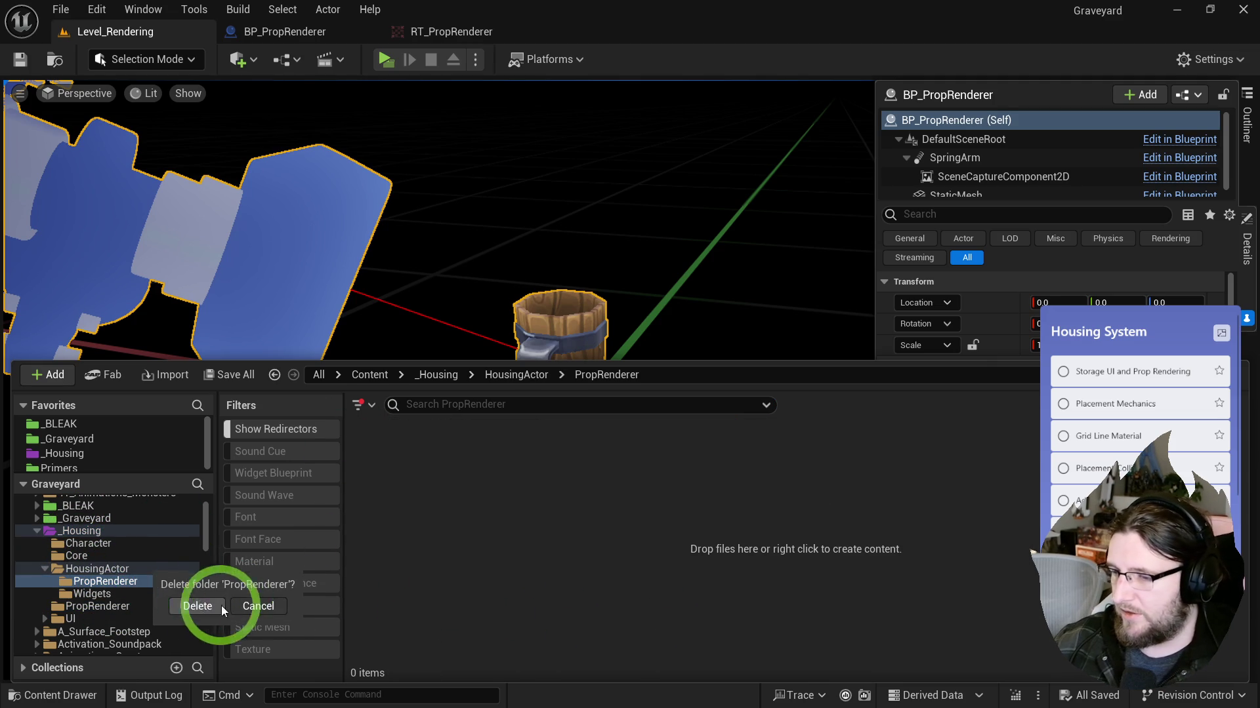
{"action": "left_click", "coordinate": [223, 604]}
Step: Check the relocated _Housing/PropRenderer folder's contents, then orbit the viewport around the barrel prop
{"action": "left_click", "coordinate": [96, 570]}
{"action": "left_click", "coordinate": [100, 593]}
{"action": "left_click", "coordinate": [505, 450]}
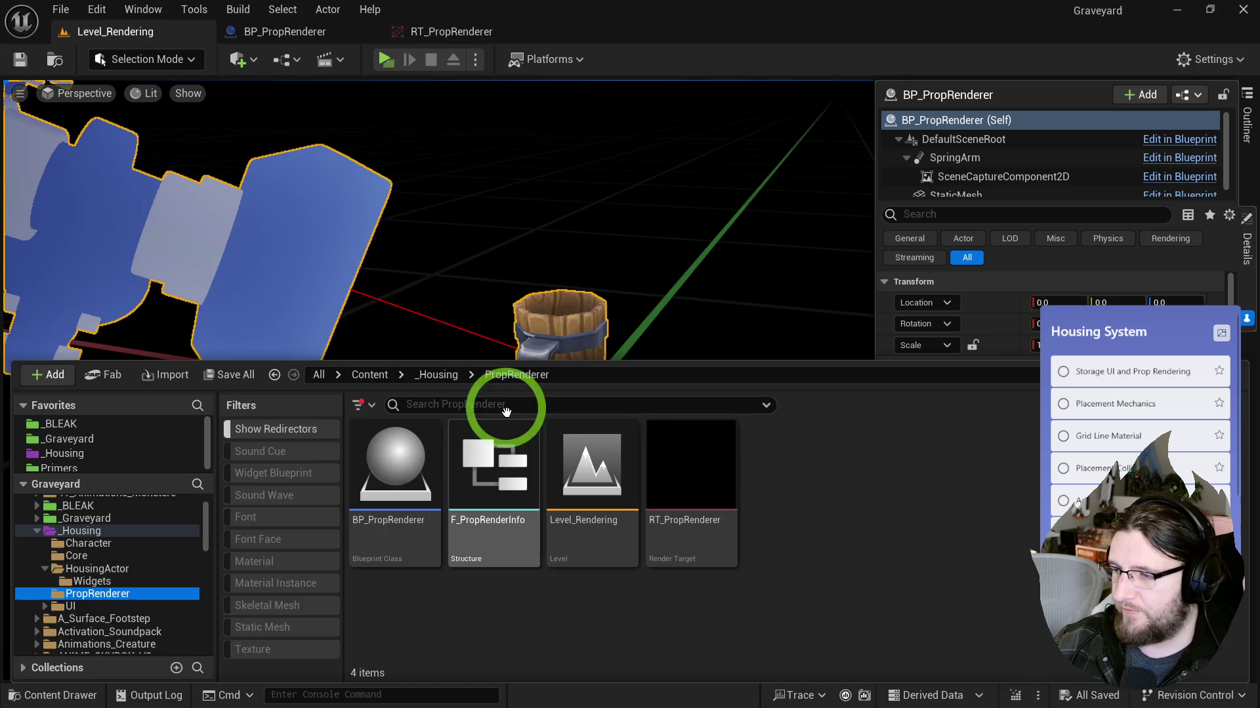
{"action": "left_click", "coordinate": [545, 286]}
{"action": "left_click_drag", "start_coordinate": [545, 287], "coordinate": [590, 296]}
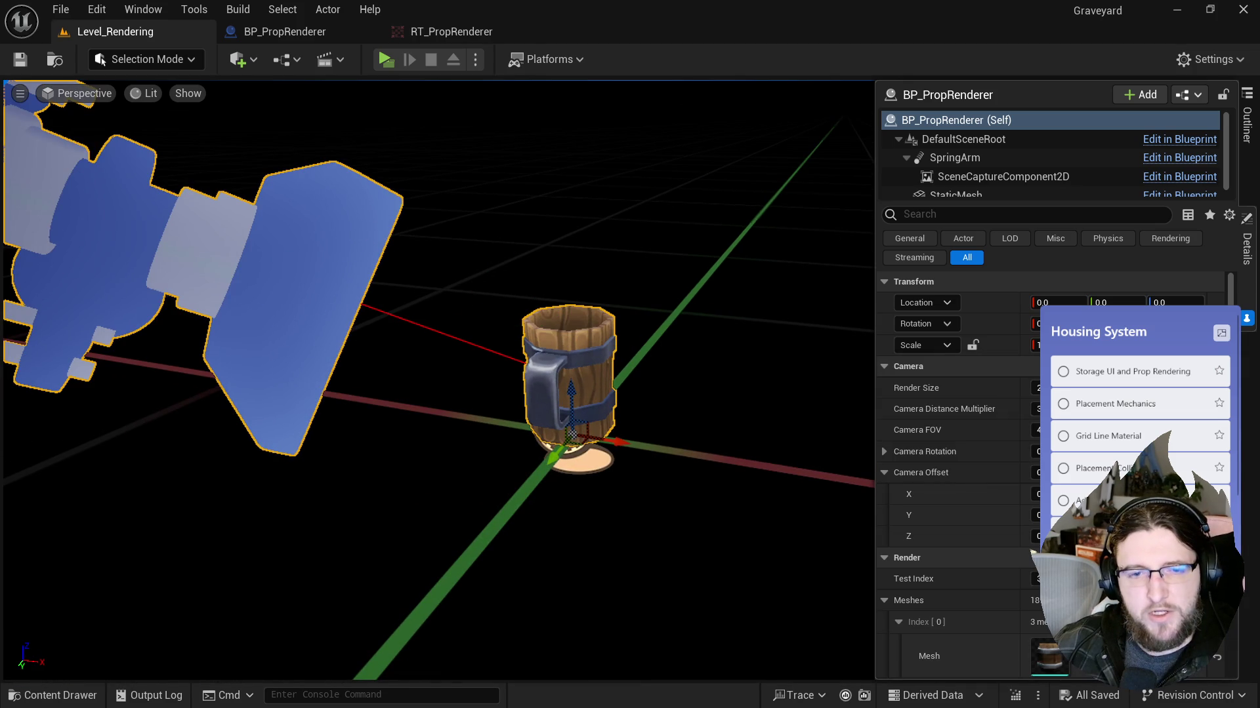
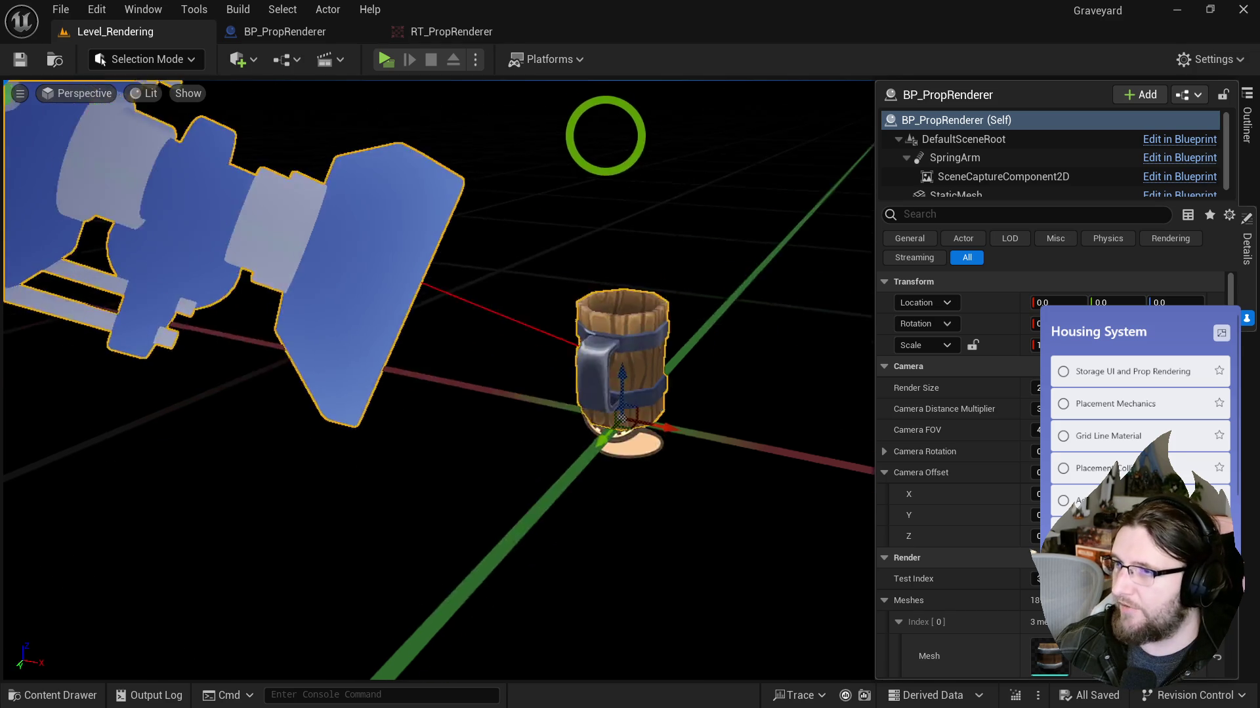
Step: In BP_PropRenderer's Render graph, delete the Append, Prefix and texture-saving nodes, then undo the deletion
{"action": "left_click", "coordinate": [285, 31]}
{"action": "scroll", "coordinate": [642, 241], "scroll_direction": "down", "scroll_amount": 3}
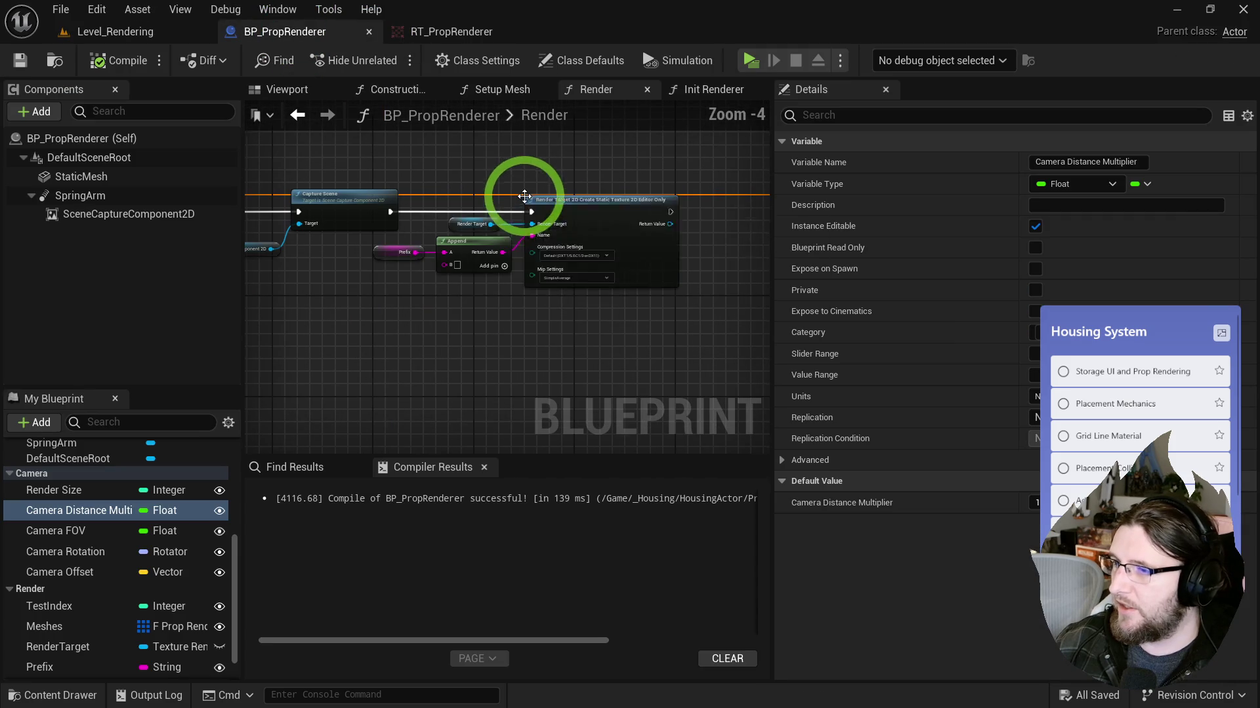
{"action": "left_click_drag", "start_coordinate": [608, 306], "coordinate": [426, 177]}
{"action": "key", "text": "Delete"}
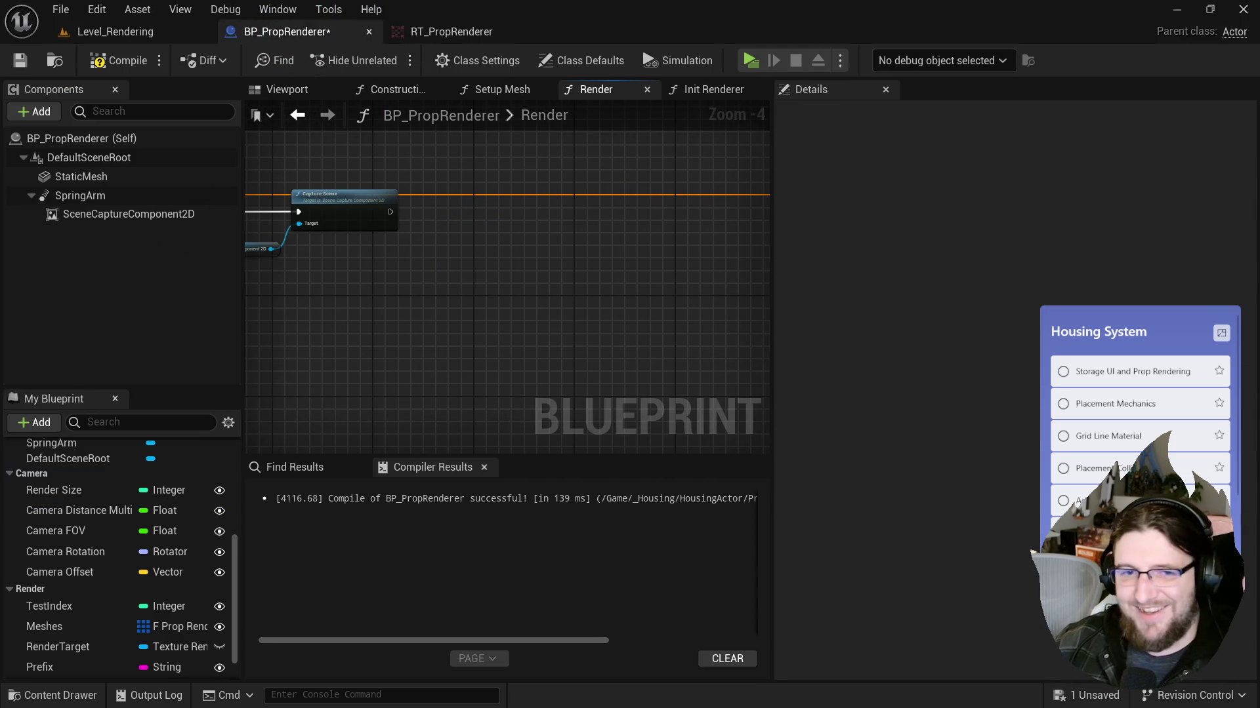
{"action": "left_click_drag", "start_coordinate": [319, 264], "coordinate": [421, 274]}
{"action": "key", "text": "ctrl+z"}
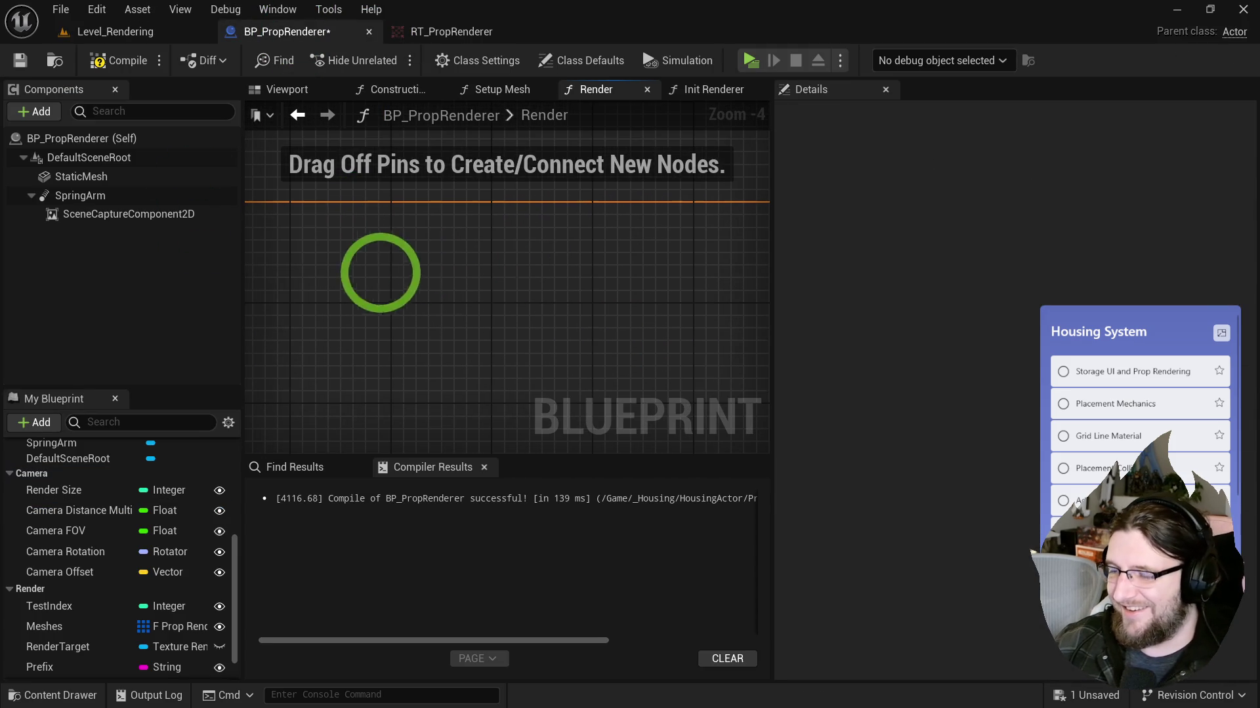
{"action": "scroll", "coordinate": [450, 258], "scroll_direction": "up", "scroll_amount": 4}
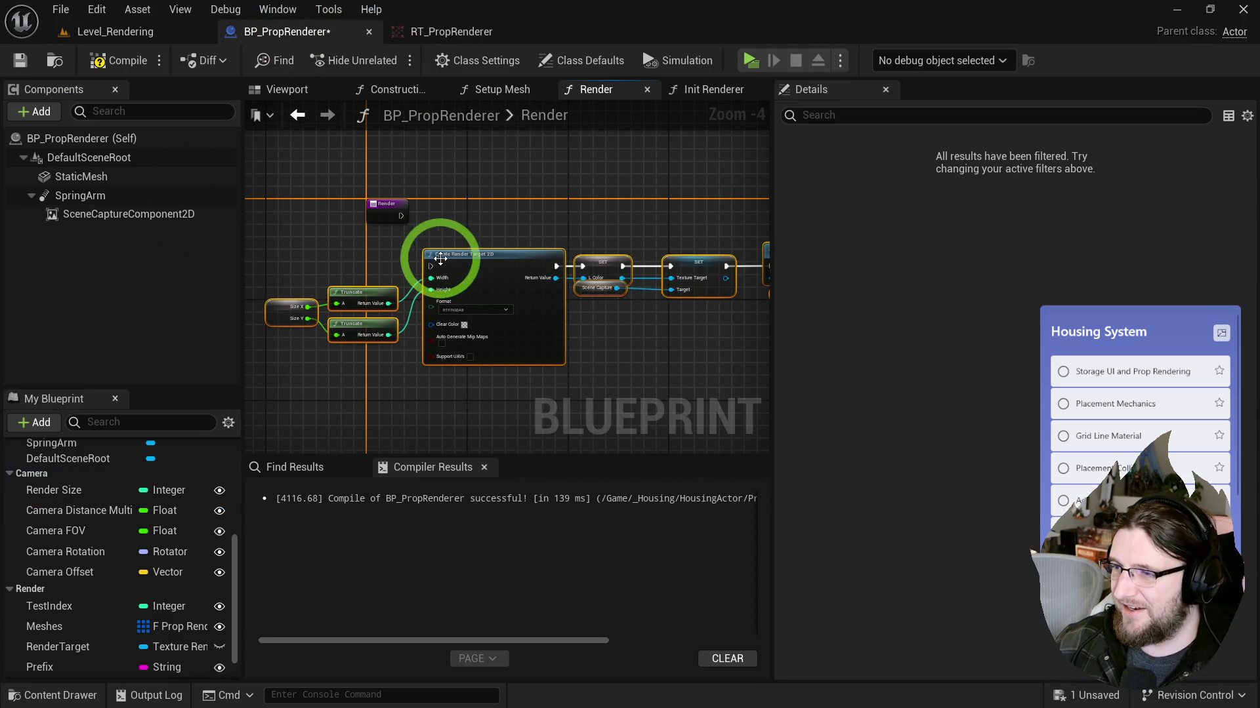
Step: Make Size a variable and wire Render's execution into Create Render Target 2D
{"action": "left_click", "coordinate": [421, 249]}
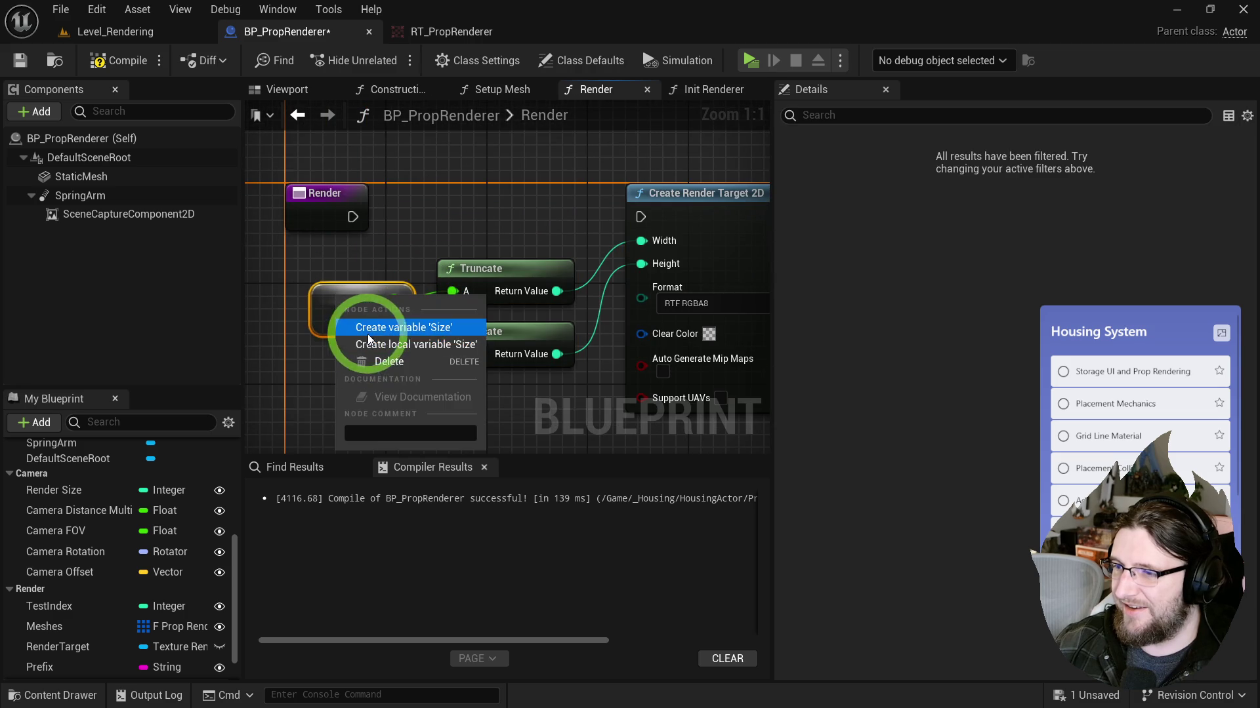
{"action": "left_click_drag", "start_coordinate": [353, 216], "coordinate": [643, 217]}
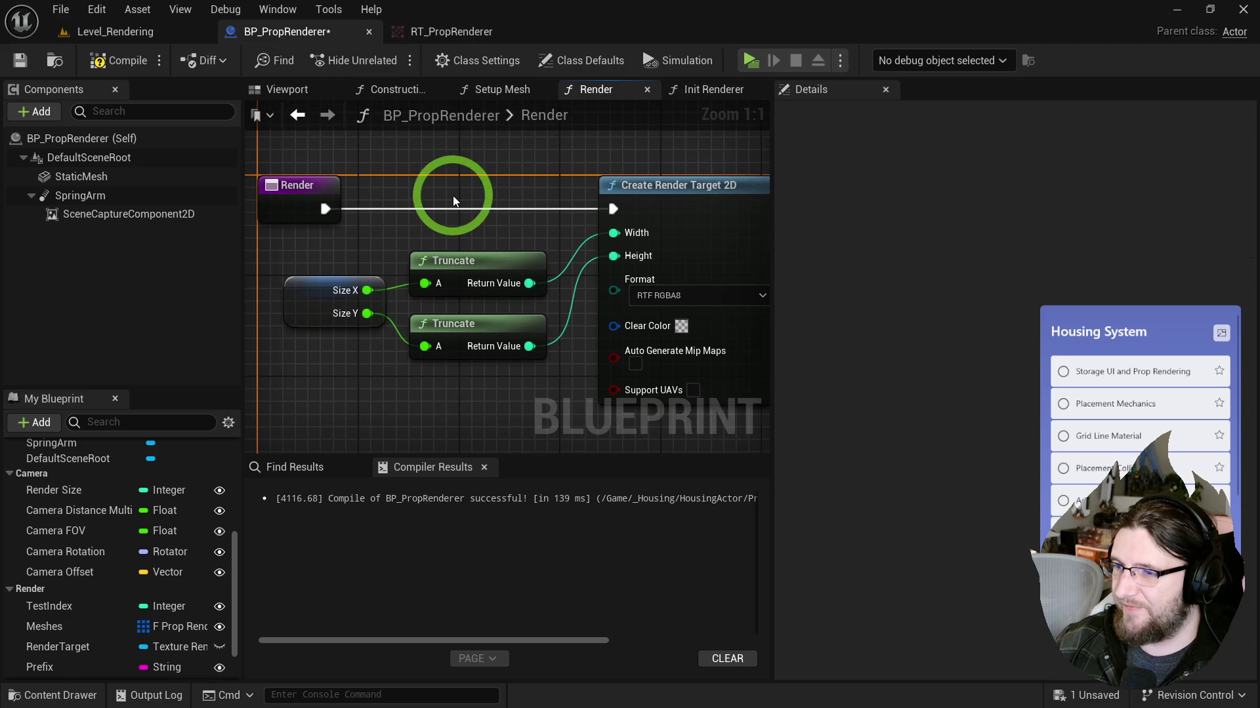
{"action": "scroll", "coordinate": [39, 623], "scroll_direction": "down", "scroll_amount": 2}
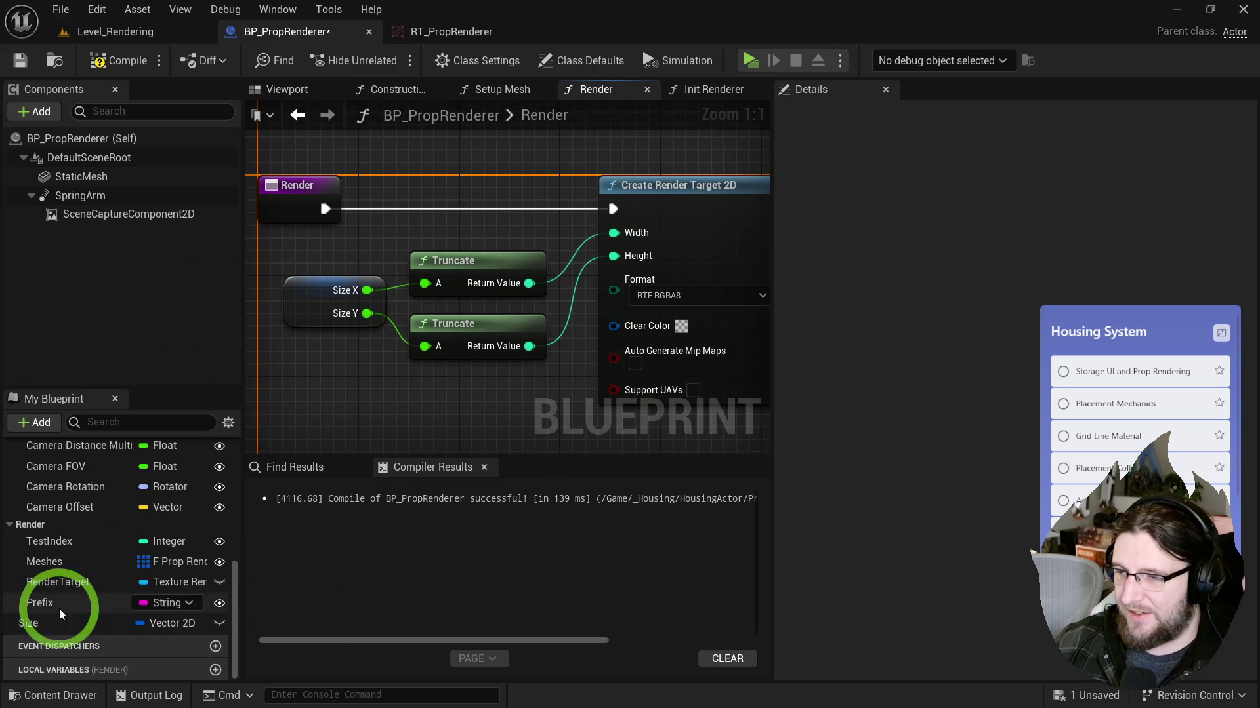
{"action": "mouse_move", "coordinate": [30, 623]}
{"action": "left_mouse_down"}
{"action": "mouse_move", "coordinate": [31, 532]}
{"action": "mouse_move", "coordinate": [41, 563]}
{"action": "left_mouse_up"}
Step: Add a SceneCaptureComponent2D getter next to the old Scene Capture node
{"action": "mouse_move", "coordinate": [605, 384]}
{"action": "left_mouse_down"}
{"action": "mouse_move", "coordinate": [365, 374]}
{"action": "mouse_move", "coordinate": [534, 332]}
{"action": "mouse_move", "coordinate": [330, 278]}
{"action": "left_mouse_up"}
{"action": "left_click", "coordinate": [316, 272]}
{"action": "left_click_drag", "start_coordinate": [115, 222], "coordinate": [321, 269]}
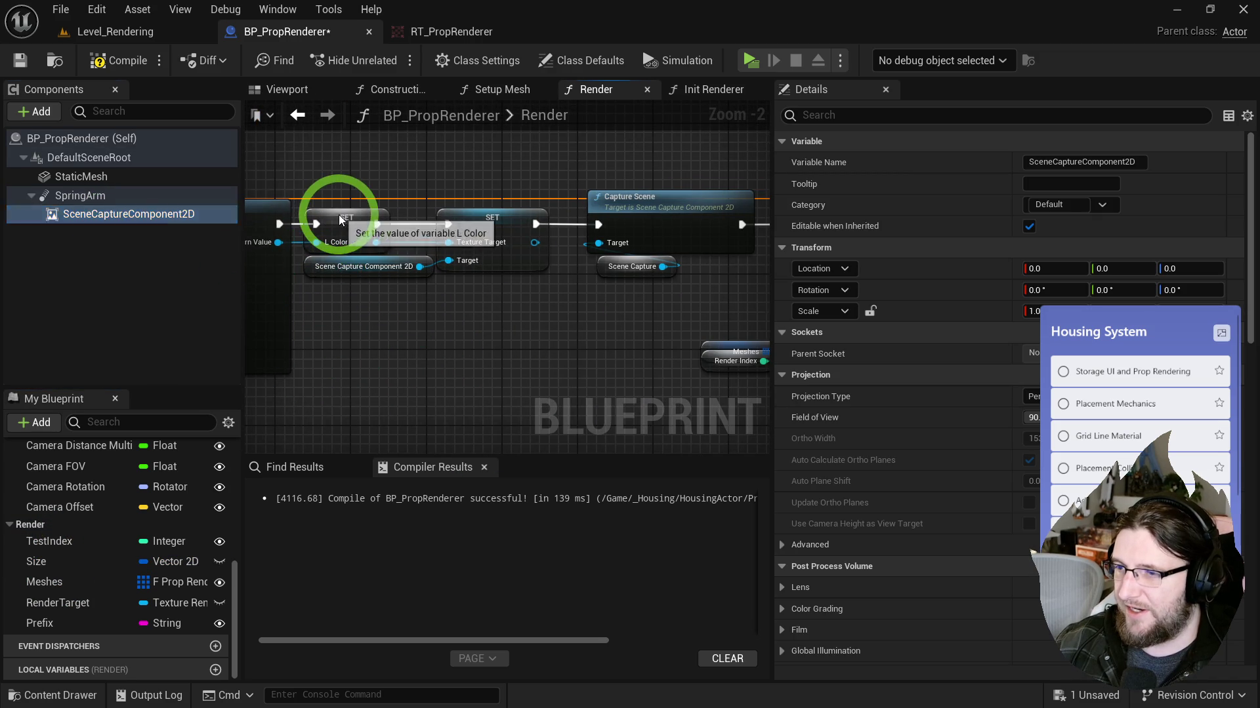
Step: Make L Color a local variable and swap the old Scene Capture node for the component getter
{"action": "right_click", "coordinate": [337, 220]}
{"action": "left_click", "coordinate": [388, 265]}
{"action": "left_click_drag", "start_coordinate": [571, 321], "coordinate": [407, 267]}
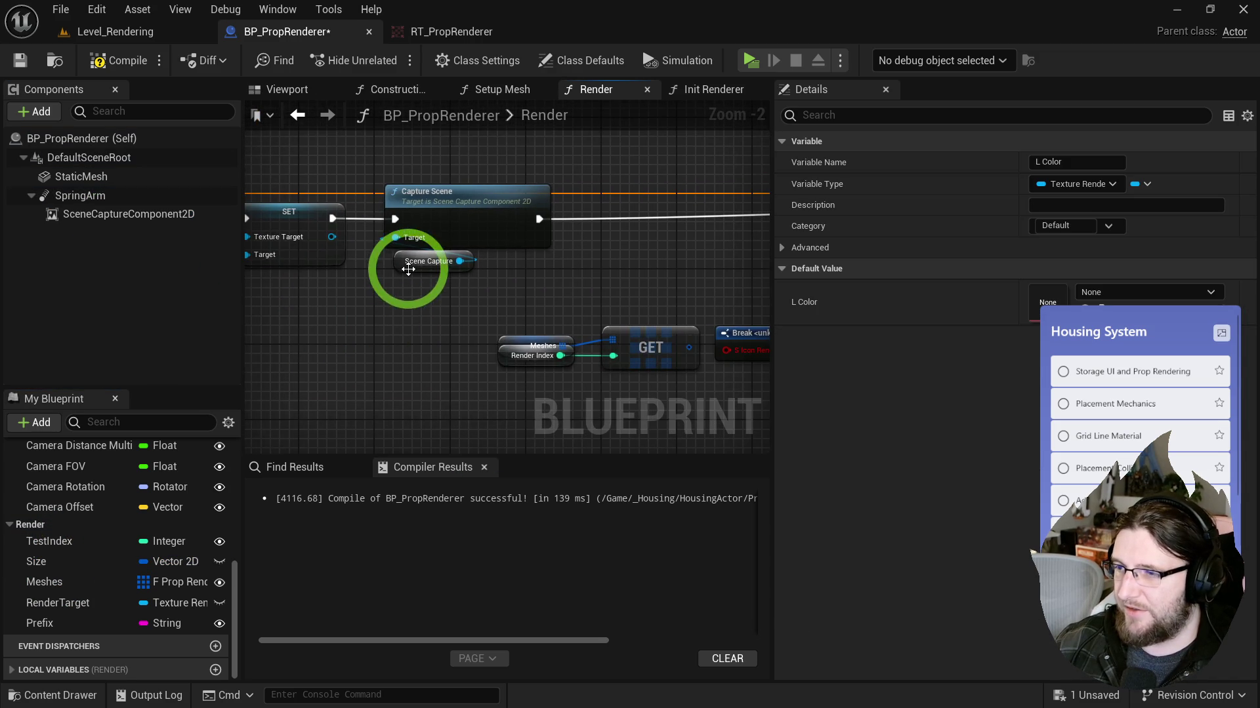
{"action": "left_click", "coordinate": [393, 267]}
{"action": "key", "text": "ctrl+v"}
{"action": "left_click_drag", "start_coordinate": [603, 300], "coordinate": [498, 248]}
{"action": "left_click", "coordinate": [522, 271]}
{"action": "key", "text": "Delete"}
{"action": "mouse_move", "coordinate": [513, 302]}
{"action": "left_mouse_down"}
{"action": "mouse_move", "coordinate": [515, 265]}
{"action": "mouse_move", "coordinate": [397, 292]}
{"action": "mouse_move", "coordinate": [680, 365]}
{"action": "left_mouse_up"}
Step: Rename TestIndex to RenderIndex and add Meshes and RenderIndex getters for the GET node
{"action": "mouse_move", "coordinate": [509, 379]}
{"action": "left_mouse_down"}
{"action": "mouse_move", "coordinate": [545, 376]}
{"action": "mouse_move", "coordinate": [379, 365]}
{"action": "left_mouse_up"}
{"action": "mouse_move", "coordinate": [584, 309]}
{"action": "left_mouse_down"}
{"action": "mouse_move", "coordinate": [414, 326]}
{"action": "mouse_move", "coordinate": [394, 309]}
{"action": "mouse_move", "coordinate": [683, 295]}
{"action": "mouse_move", "coordinate": [875, 304]}
{"action": "left_mouse_up"}
{"action": "left_click_drag", "start_coordinate": [365, 323], "coordinate": [403, 323]}
{"action": "mouse_move", "coordinate": [44, 582]}
{"action": "left_mouse_down"}
{"action": "mouse_move", "coordinate": [399, 416]}
{"action": "mouse_move", "coordinate": [394, 401]}
{"action": "left_mouse_up"}
{"action": "left_click", "coordinate": [58, 546]}
{"action": "left_click", "coordinate": [74, 542]}
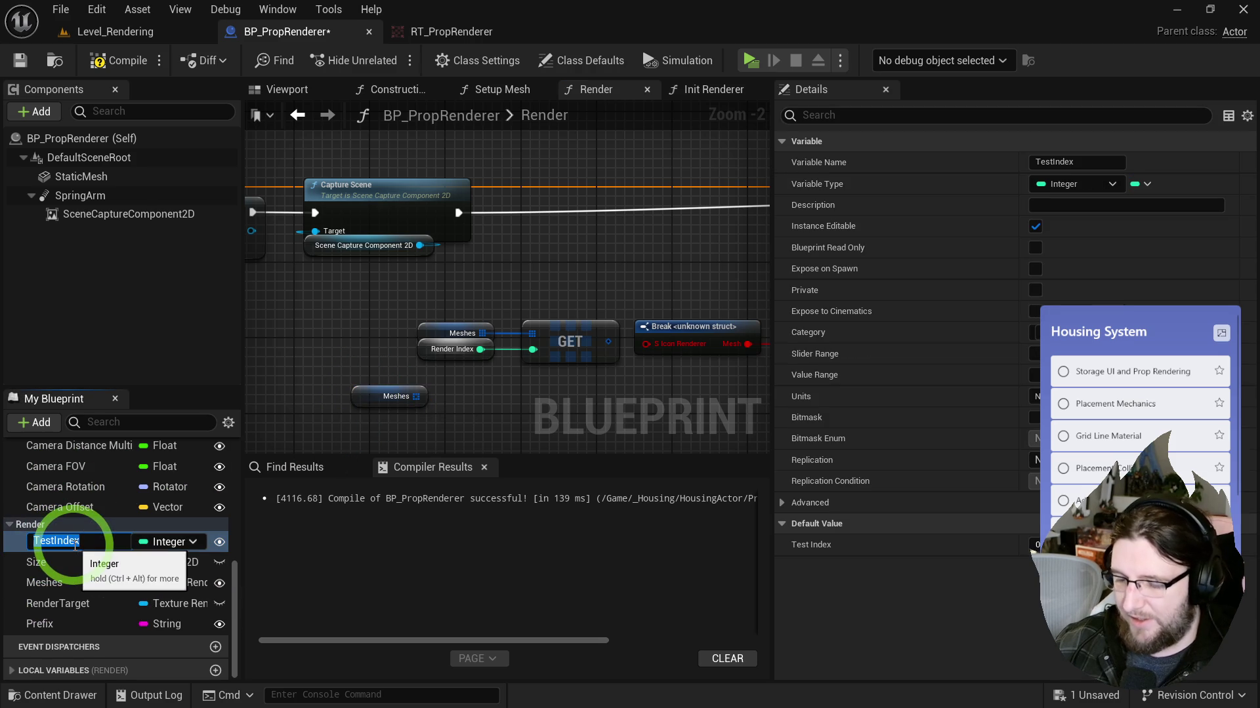
{"action": "mouse_move", "coordinate": [75, 542]}
{"action": "left_mouse_down"}
{"action": "mouse_move", "coordinate": [494, 379]}
{"action": "mouse_move", "coordinate": [353, 415]}
{"action": "mouse_move", "coordinate": [270, 459]}
{"action": "mouse_move", "coordinate": [436, 345]}
{"action": "mouse_move", "coordinate": [426, 356]}
{"action": "left_mouse_up"}
{"action": "key", "text": "Delete"}
{"action": "left_click", "coordinate": [577, 339]}
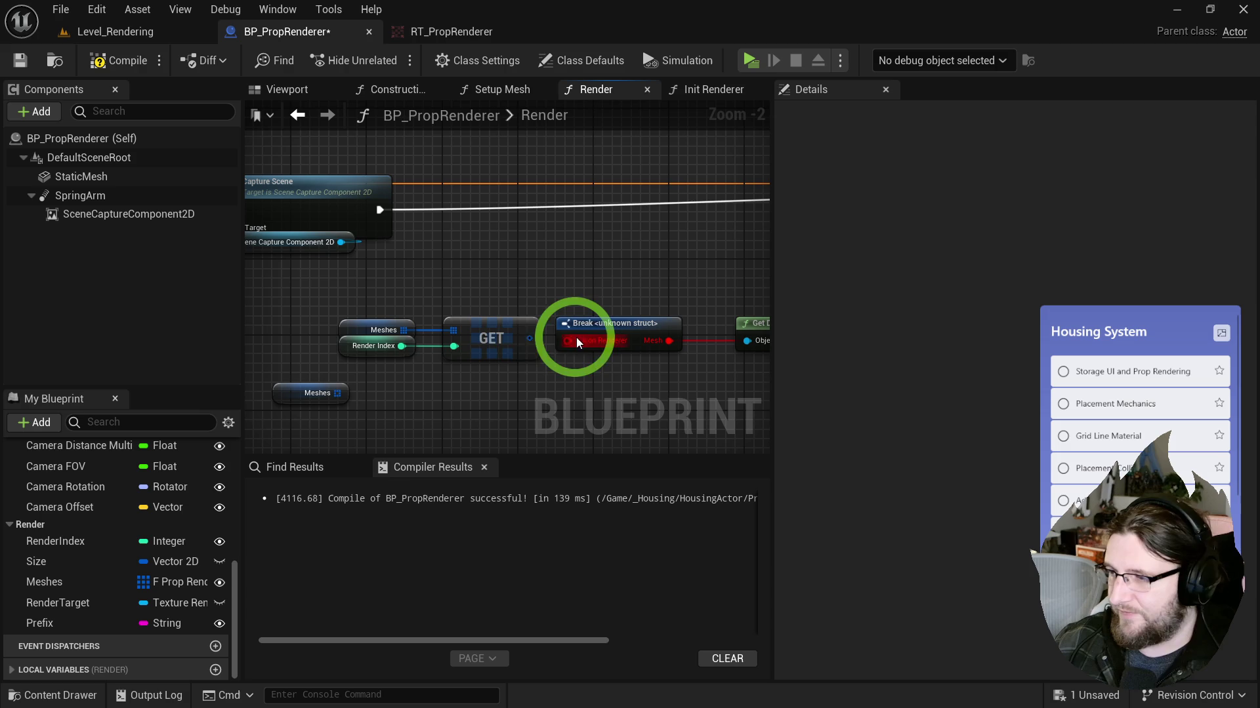
Step: Add Break F_PropRenderInfo from GET, removing the broken Break node and spare Meshes getter
{"action": "mouse_move", "coordinate": [530, 337]}
{"action": "left_mouse_down"}
{"action": "mouse_move", "coordinate": [562, 360]}
{"action": "mouse_move", "coordinate": [481, 300]}
{"action": "mouse_move", "coordinate": [553, 321]}
{"action": "left_mouse_up"}
{"action": "type", "text": "break"}
{"action": "left_click", "coordinate": [624, 431]}
{"action": "left_click", "coordinate": [394, 289]}
{"action": "key", "text": "Delete"}
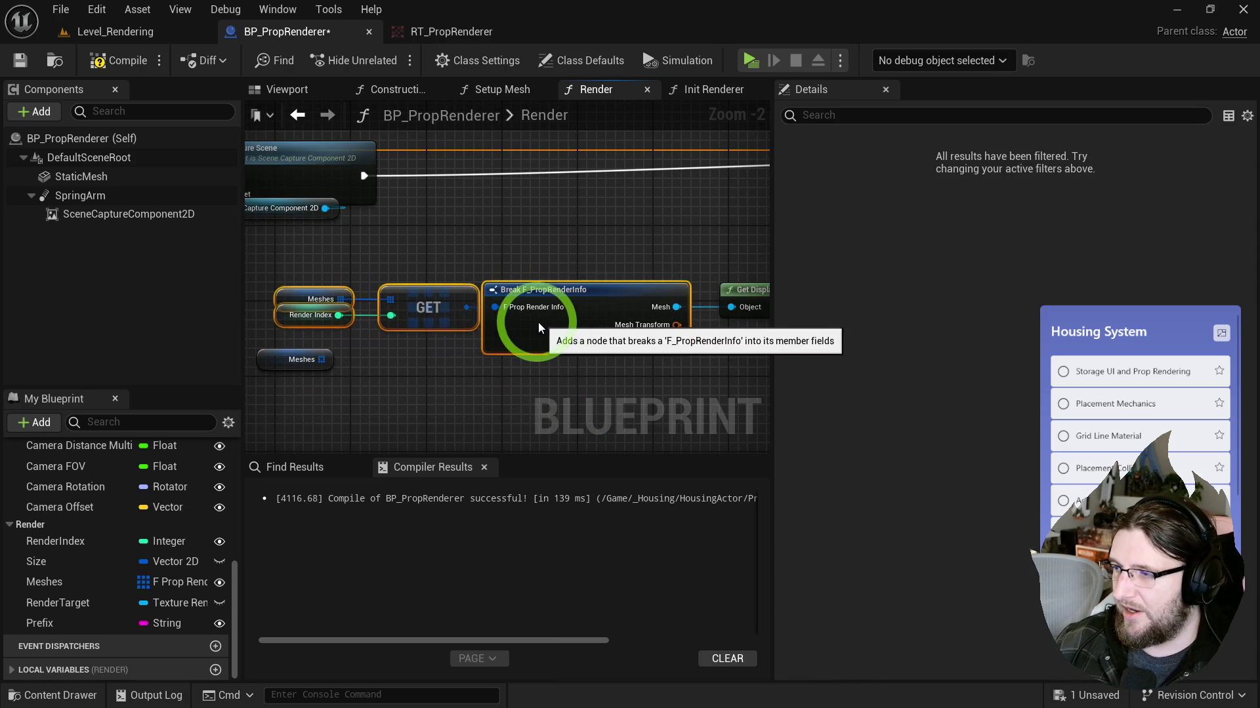
{"action": "mouse_move", "coordinate": [295, 361]}
{"action": "left_mouse_down"}
{"action": "mouse_move", "coordinate": [503, 344]}
{"action": "mouse_move", "coordinate": [343, 340]}
{"action": "mouse_move", "coordinate": [449, 351]}
{"action": "left_mouse_up"}
{"action": "key", "text": "Delete"}
Step: Change the Format Text string to {Prefix}{assetName} and feed it a Prefix getter
{"action": "left_click", "coordinate": [479, 220]}
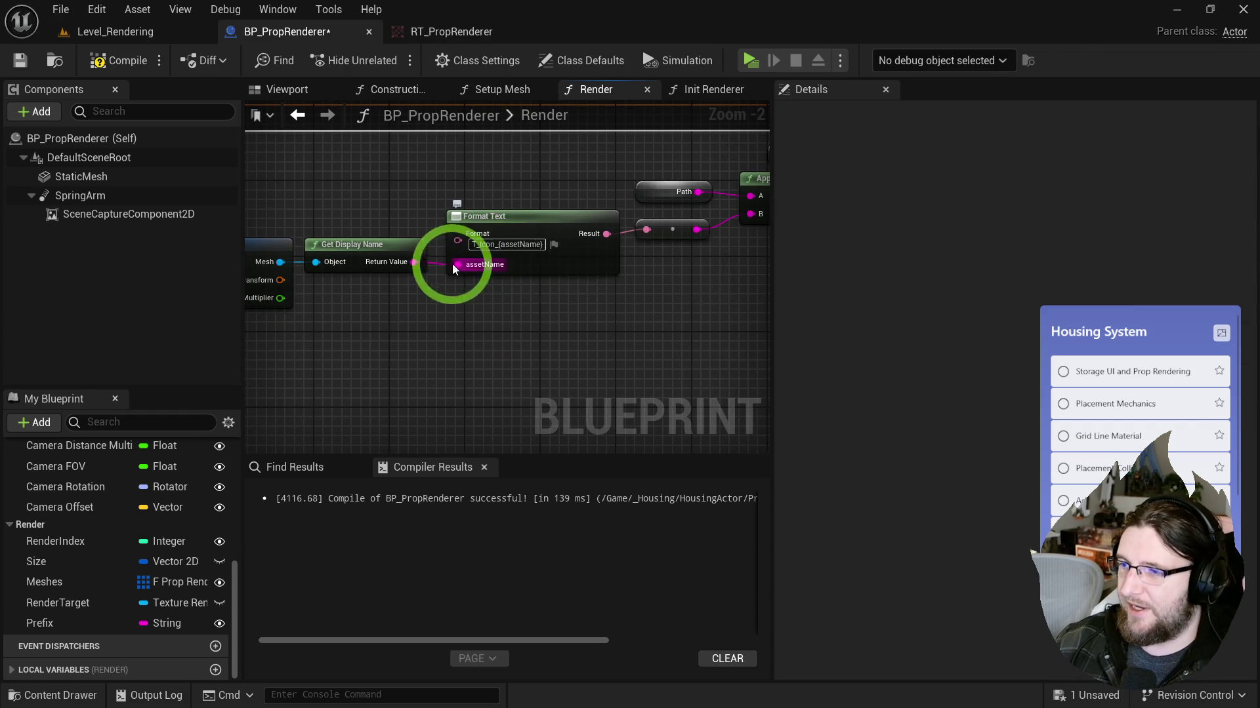
{"action": "scroll", "coordinate": [540, 319], "scroll_direction": "up", "scroll_amount": 1}
{"action": "scroll", "coordinate": [540, 318], "scroll_direction": "up", "scroll_amount": 1}
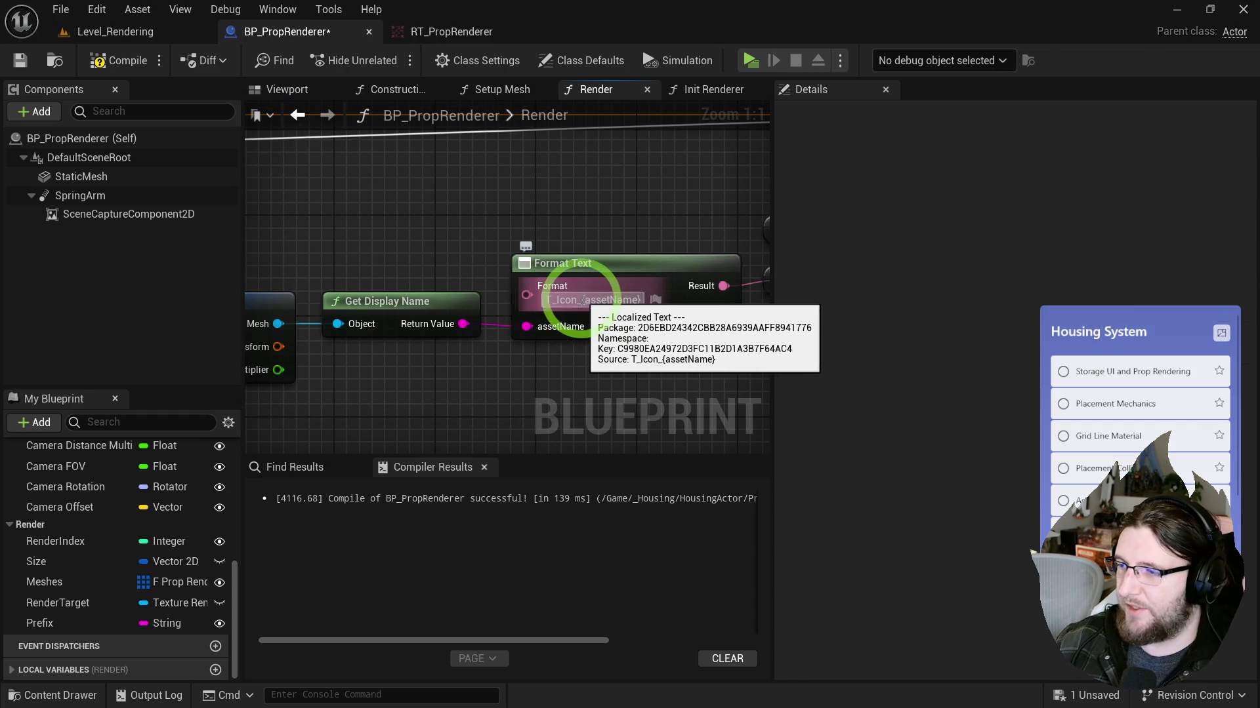
{"action": "left_click", "coordinate": [577, 301]}
{"action": "key", "text": "BackSpace"}
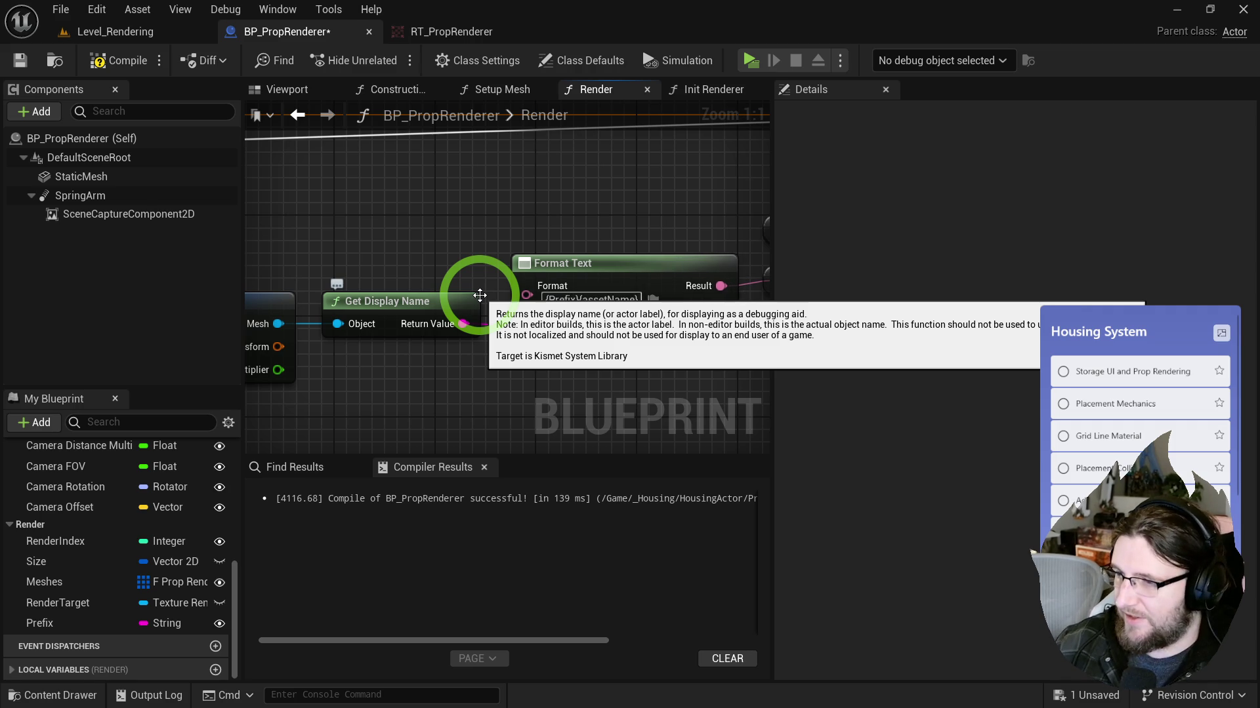
{"action": "key", "text": "Return"}
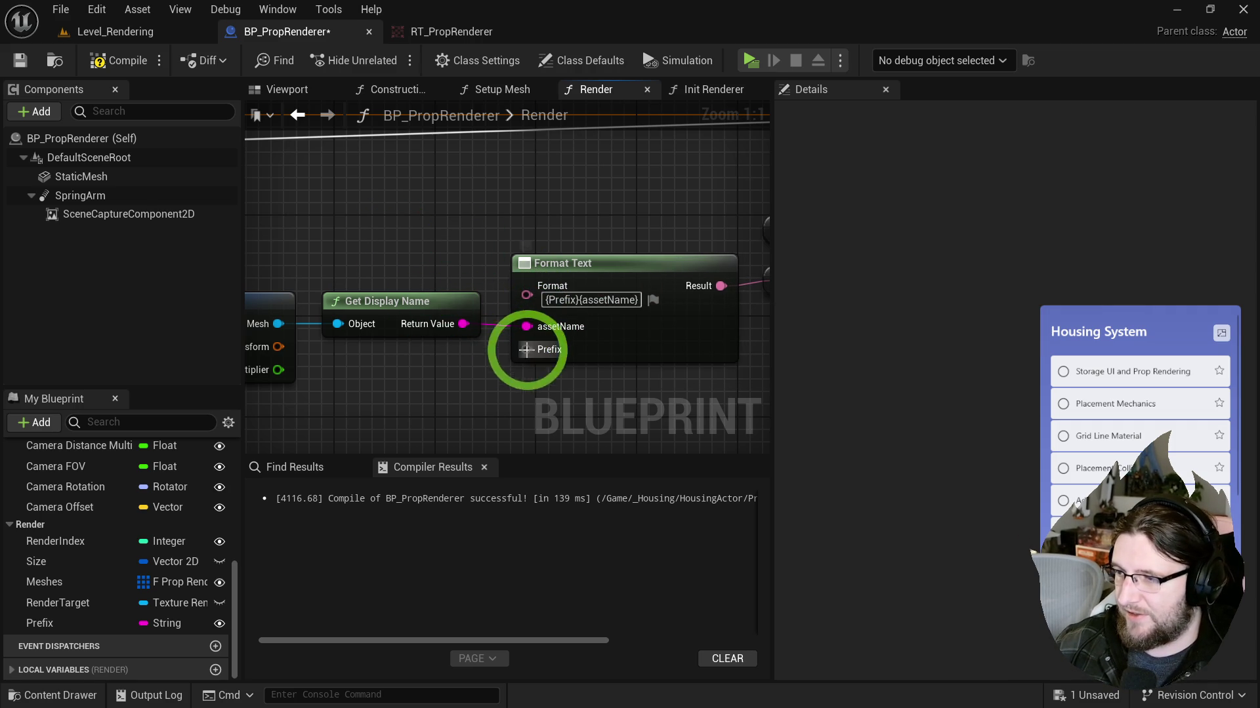
{"action": "mouse_move", "coordinate": [40, 623]}
{"action": "left_mouse_down"}
{"action": "mouse_move", "coordinate": [505, 366]}
{"action": "mouse_move", "coordinate": [360, 366]}
{"action": "mouse_move", "coordinate": [338, 388]}
{"action": "left_mouse_up"}
Step: Create Path as a String variable, list it above Prefix, and align the Path and Append nodes
{"action": "left_click_drag", "start_coordinate": [557, 340], "coordinate": [363, 301]}
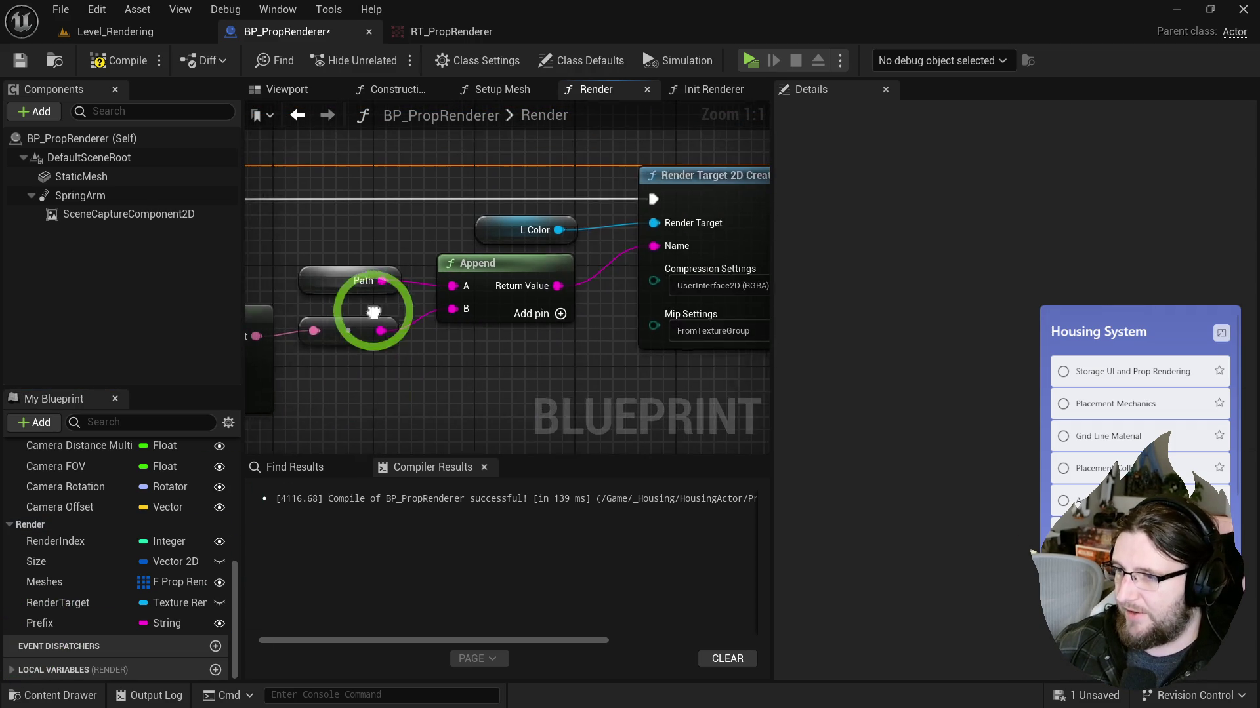
{"action": "right_click", "coordinate": [368, 303]}
{"action": "left_click", "coordinate": [416, 333]}
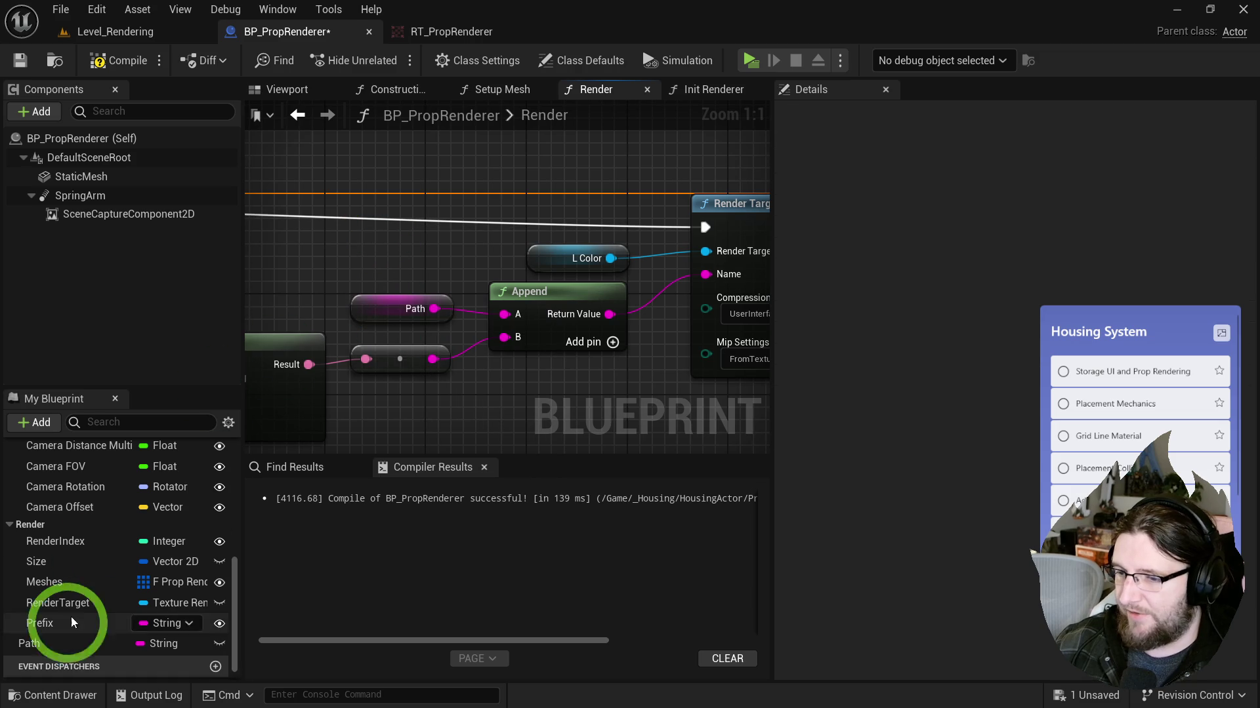
{"action": "mouse_move", "coordinate": [37, 642]}
{"action": "left_mouse_down"}
{"action": "mouse_move", "coordinate": [34, 526]}
{"action": "mouse_move", "coordinate": [46, 632]}
{"action": "mouse_move", "coordinate": [40, 623]}
{"action": "left_mouse_up"}
{"action": "left_click_drag", "start_coordinate": [479, 421], "coordinate": [354, 295]}
{"action": "key", "text": "q"}
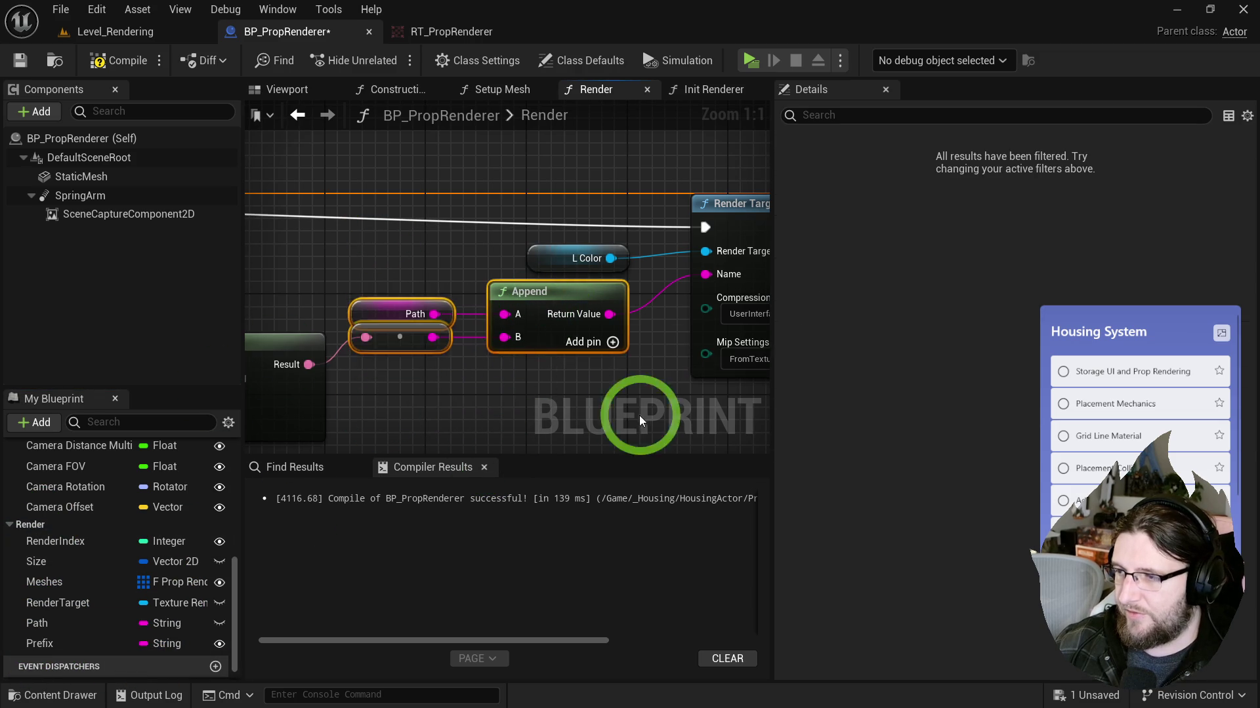
{"action": "left_click", "coordinate": [455, 202]}
{"action": "scroll", "coordinate": [455, 203], "scroll_direction": "down", "scroll_amount": 5}
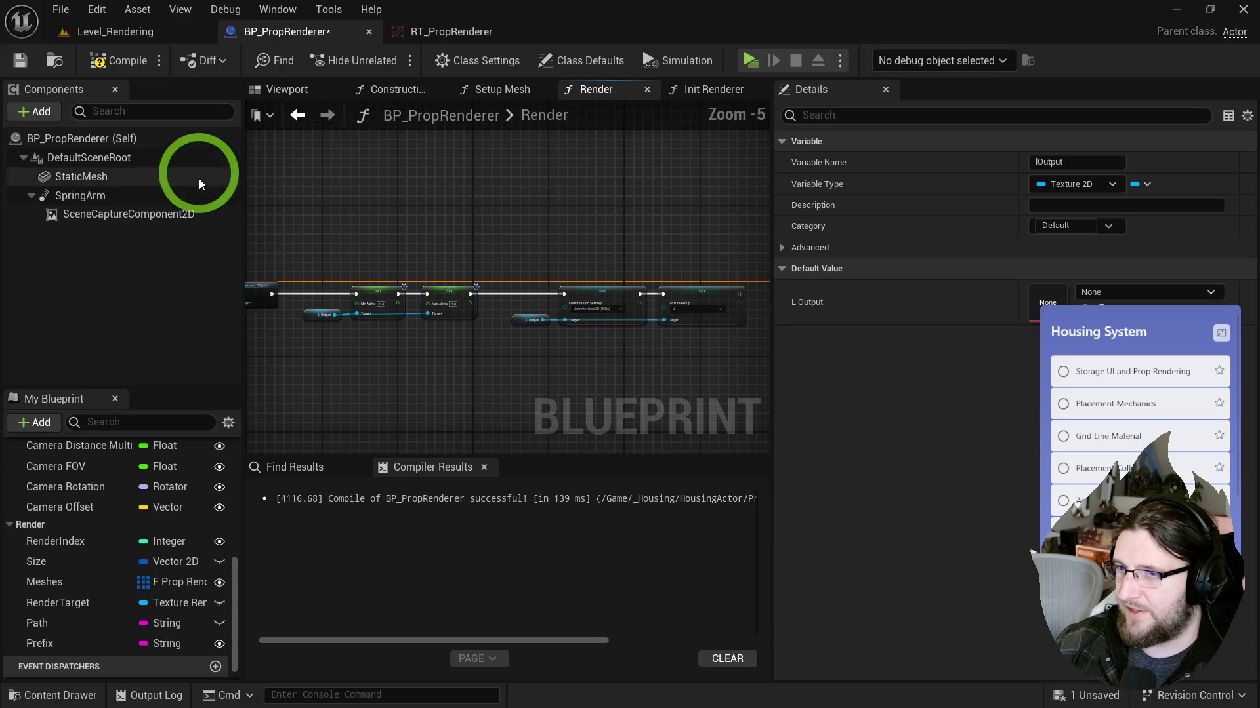
Step: Compile BP_PropRenderer, check the Size variable's default value, then compile it again
{"action": "left_click", "coordinate": [124, 64]}
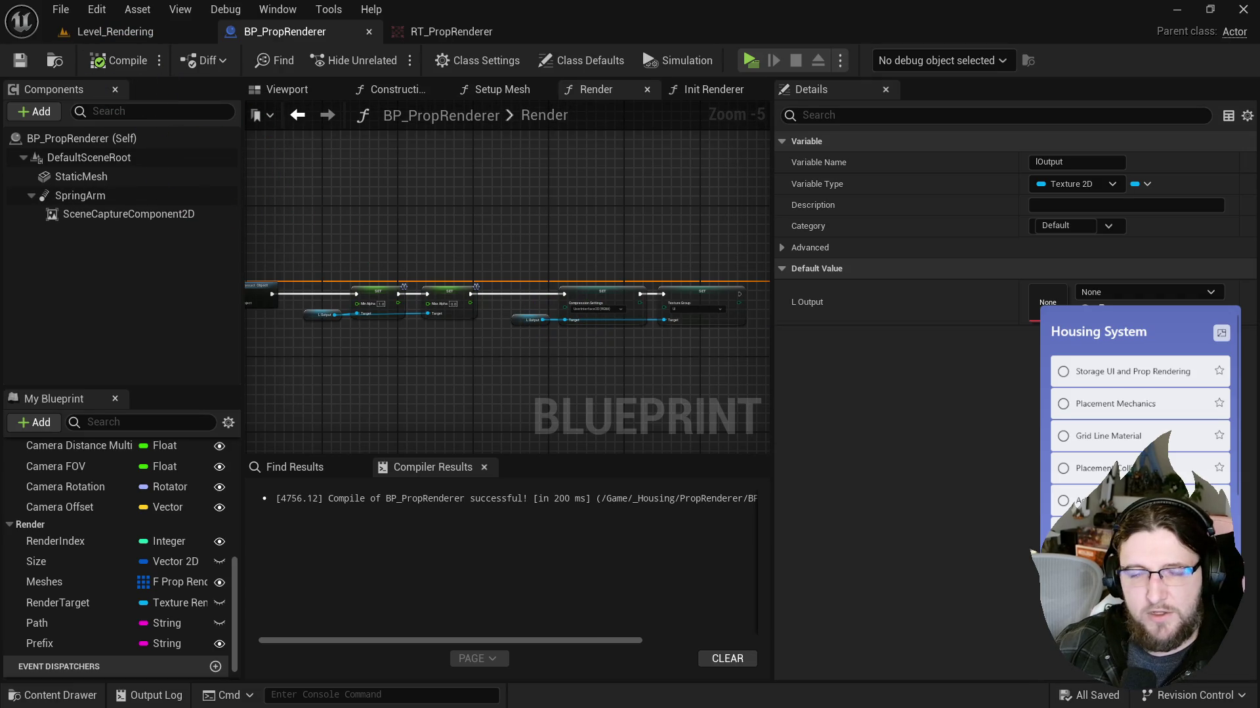
{"action": "left_click_drag", "start_coordinate": [652, 236], "coordinate": [748, 214]}
{"action": "scroll", "coordinate": [493, 278], "scroll_direction": "up", "scroll_amount": 2}
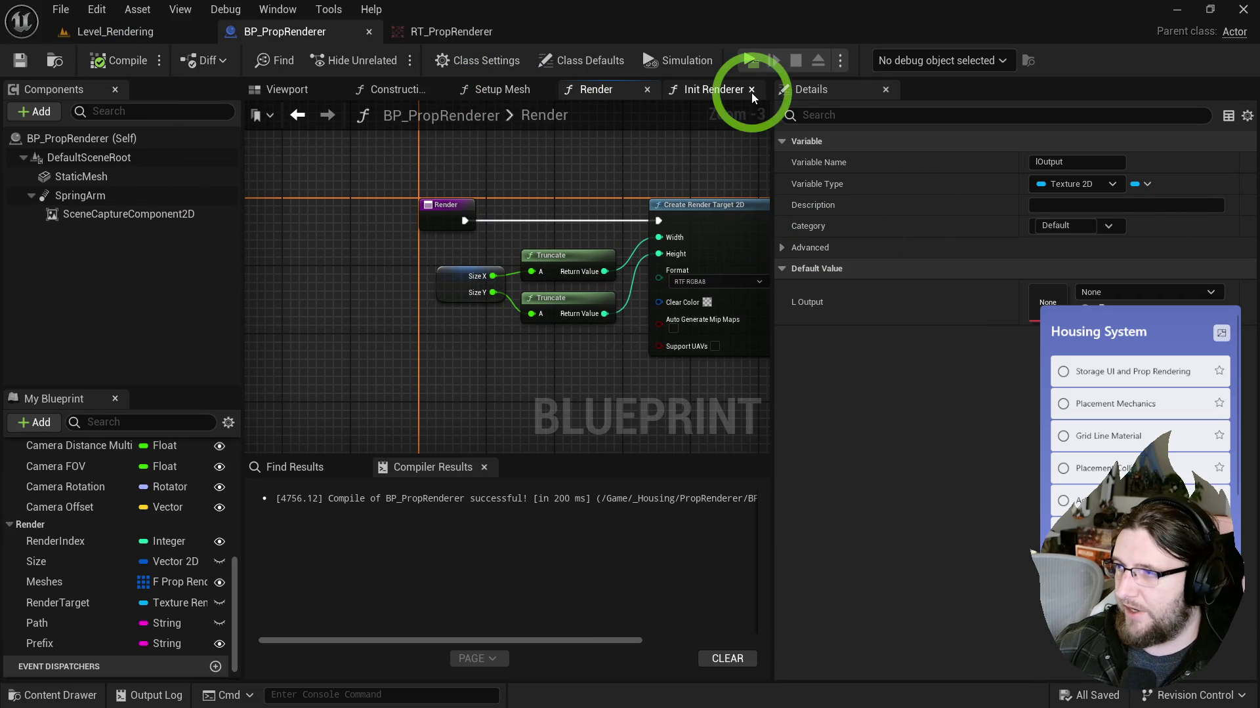
{"action": "scroll", "coordinate": [132, 534], "scroll_direction": "up", "scroll_amount": 5}
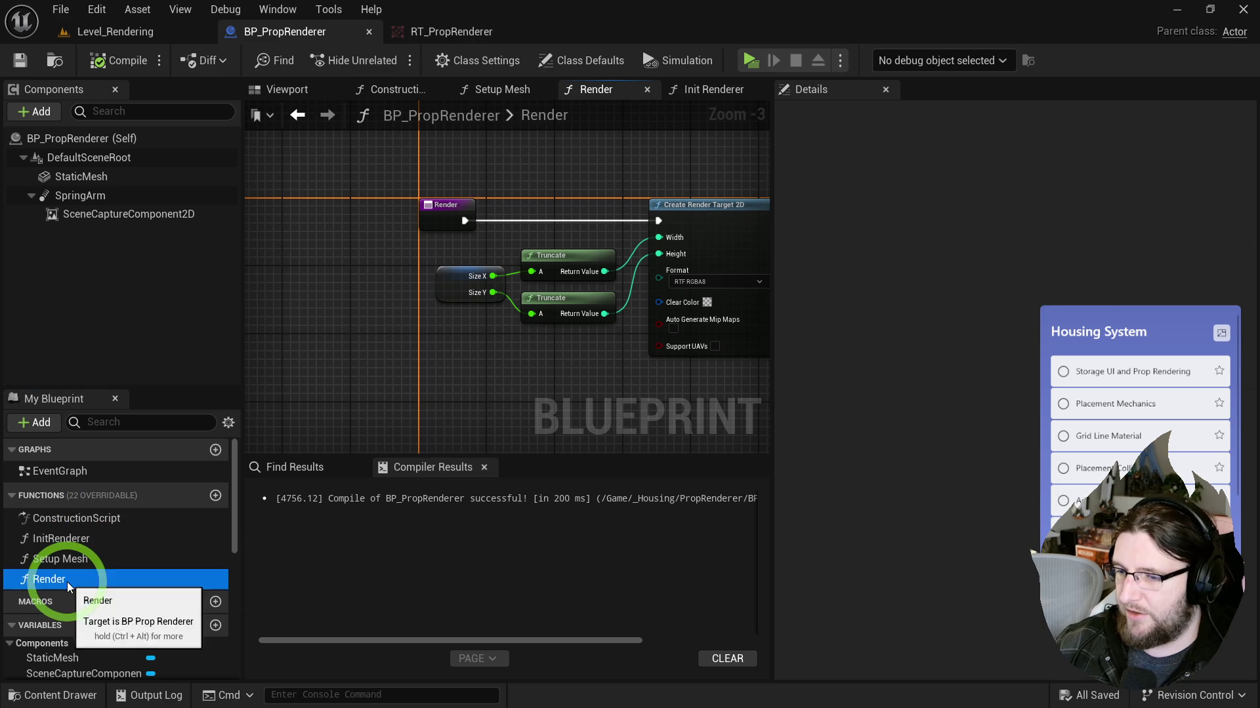
{"action": "left_click", "coordinate": [457, 299]}
{"action": "left_click", "coordinate": [1043, 481]}
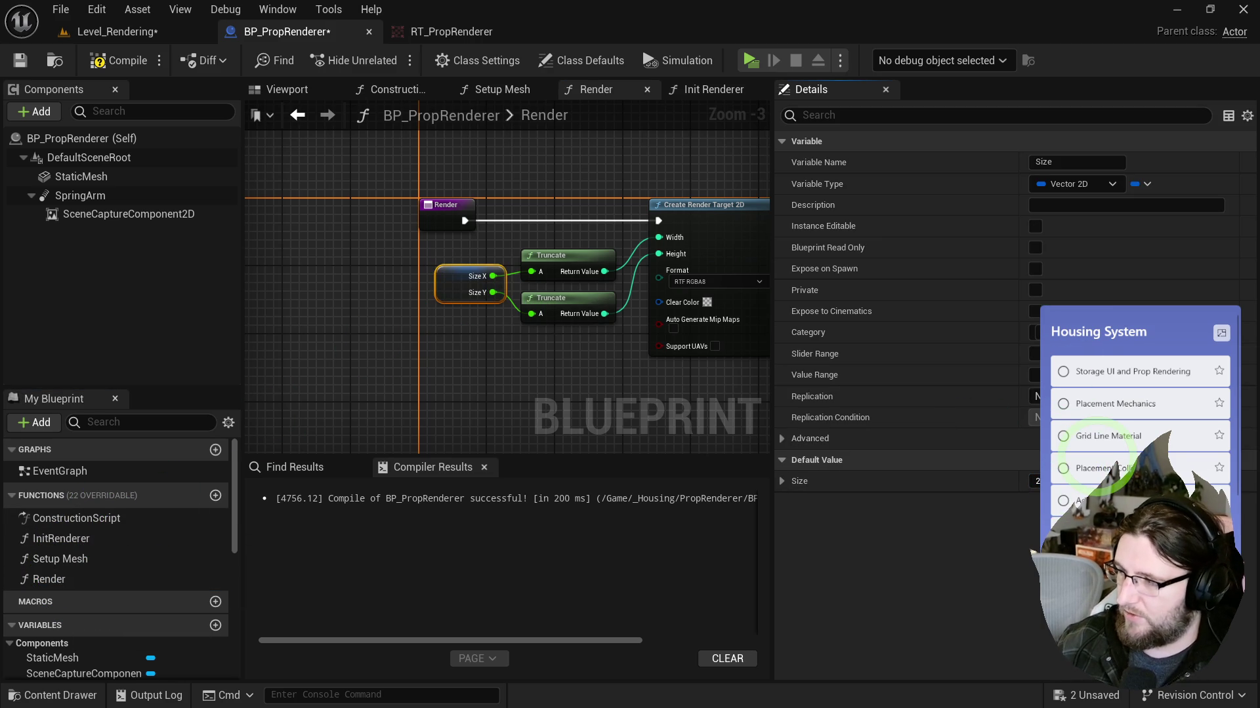
{"action": "mouse_move", "coordinate": [425, 380]}
{"action": "left_mouse_down"}
{"action": "mouse_move", "coordinate": [432, 365]}
{"action": "mouse_move", "coordinate": [258, 398]}
{"action": "left_mouse_up"}
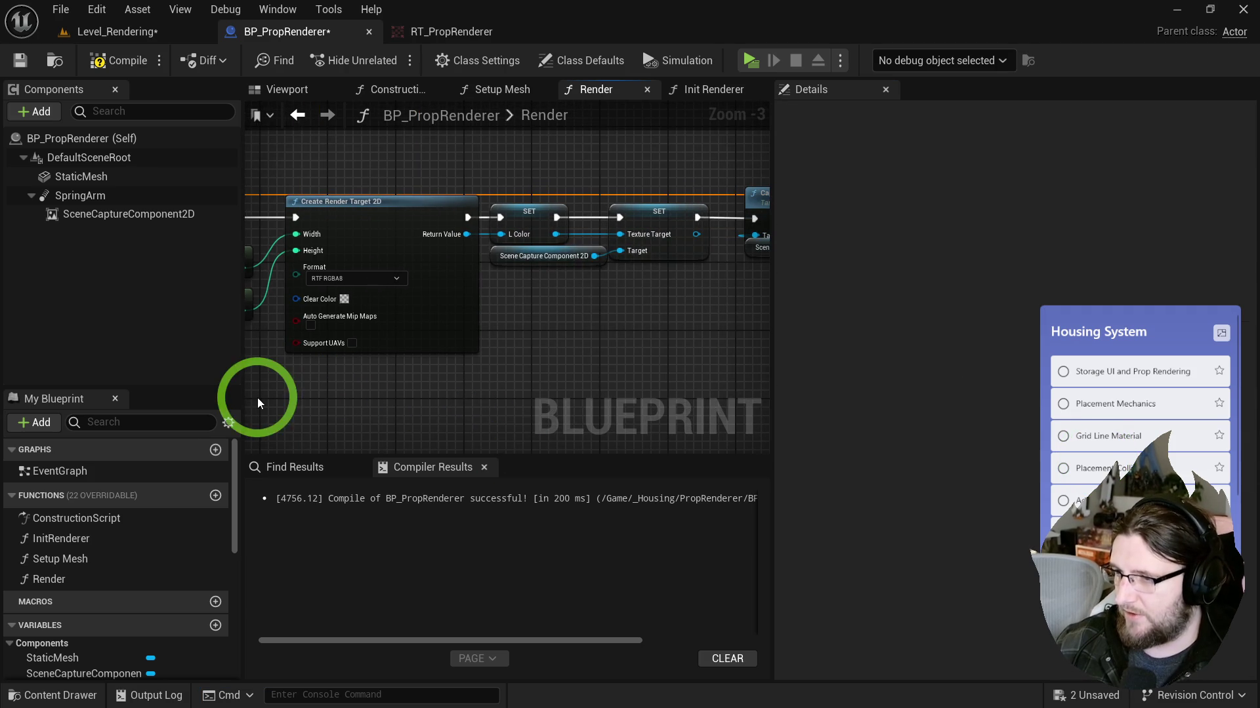
{"action": "left_click", "coordinate": [113, 67]}
{"action": "mouse_move", "coordinate": [315, 210]}
{"action": "left_mouse_down"}
{"action": "mouse_move", "coordinate": [515, 441]}
{"action": "mouse_move", "coordinate": [669, 402]}
{"action": "mouse_move", "coordinate": [387, 420]}
{"action": "left_mouse_up"}
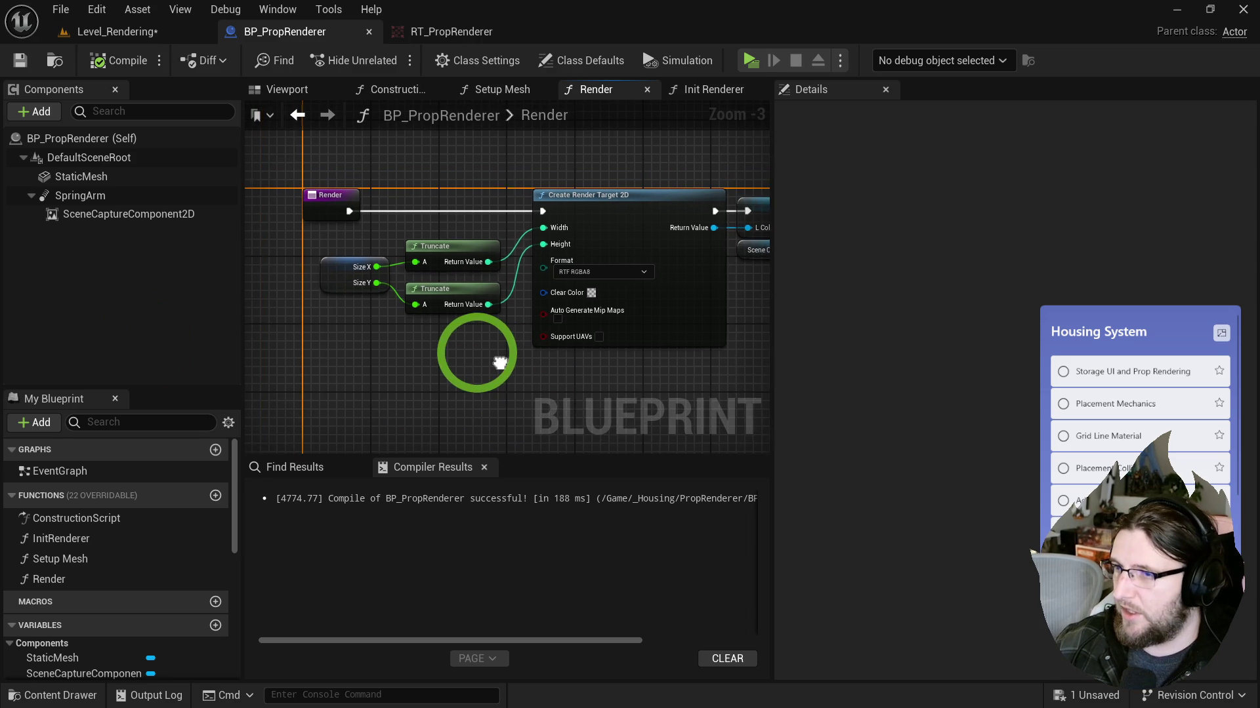
{"action": "scroll", "coordinate": [479, 361], "scroll_direction": "down", "scroll_amount": 2}
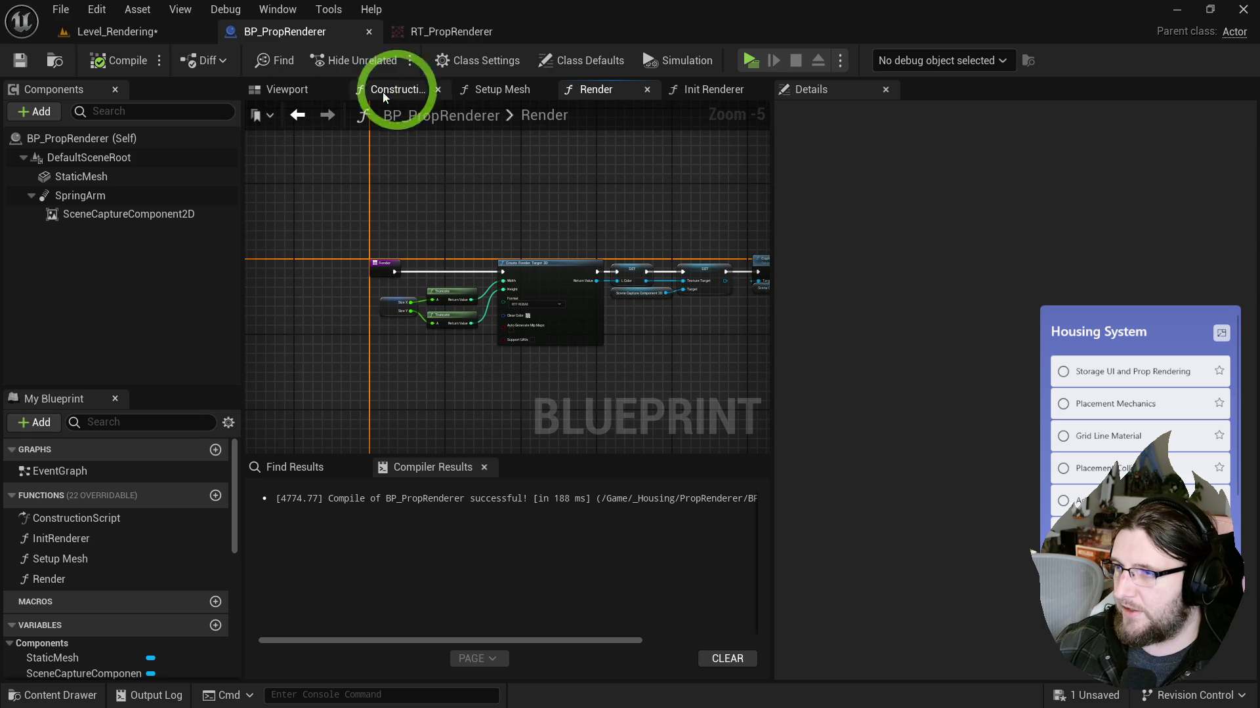
Step: Tidy the Add World Offset nodes in the Setup Mesh graph and compile
{"action": "left_click", "coordinate": [489, 88]}
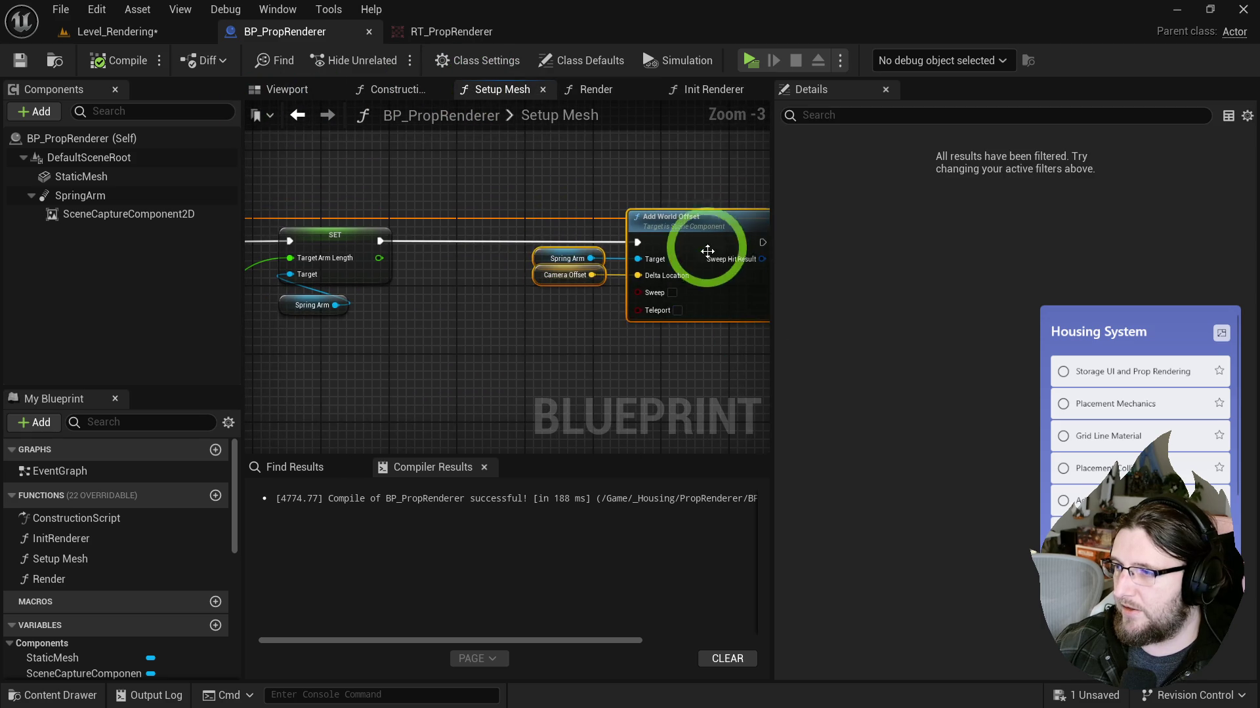
{"action": "left_click_drag", "start_coordinate": [721, 252], "coordinate": [578, 248]}
{"action": "left_click", "coordinate": [92, 60]}
{"action": "left_click_drag", "start_coordinate": [341, 159], "coordinate": [1250, 151]}
{"action": "left_click_drag", "start_coordinate": [328, 288], "coordinate": [490, 298]}
{"action": "left_click", "coordinate": [321, 149]}
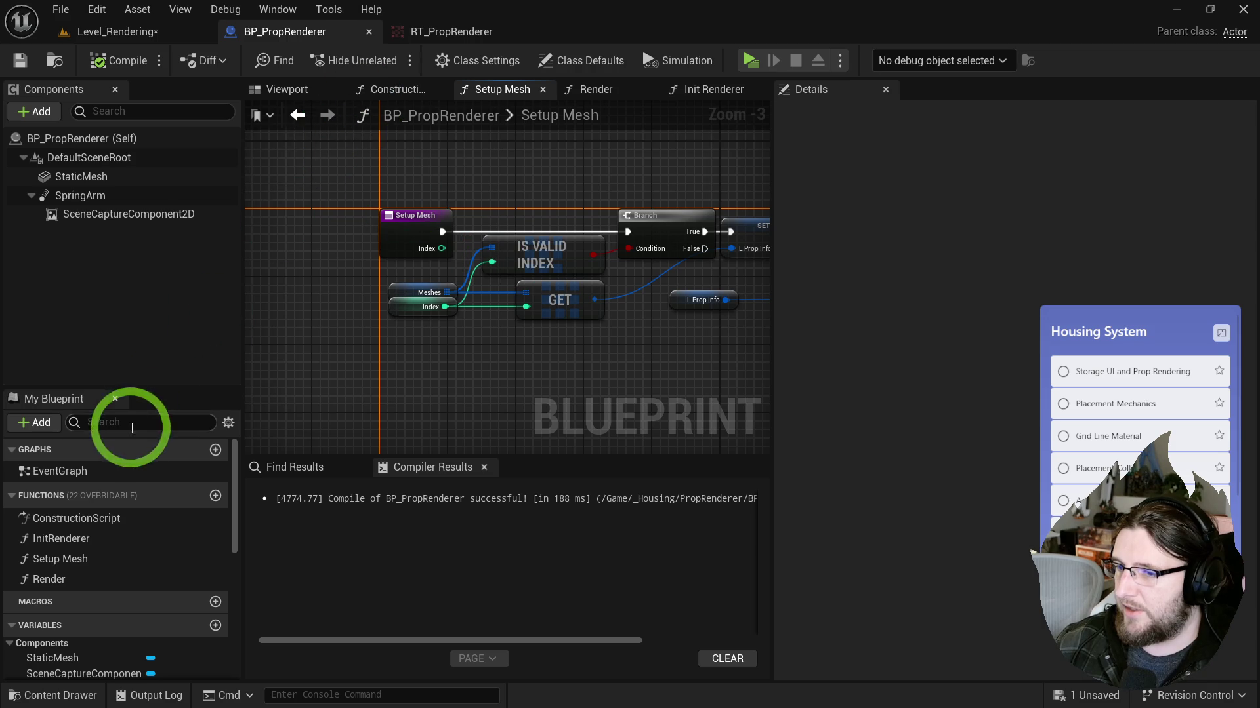
Step: Look over the Render function graph, then return to the Level_Rendering level
{"action": "double_click", "coordinate": [64, 579]}
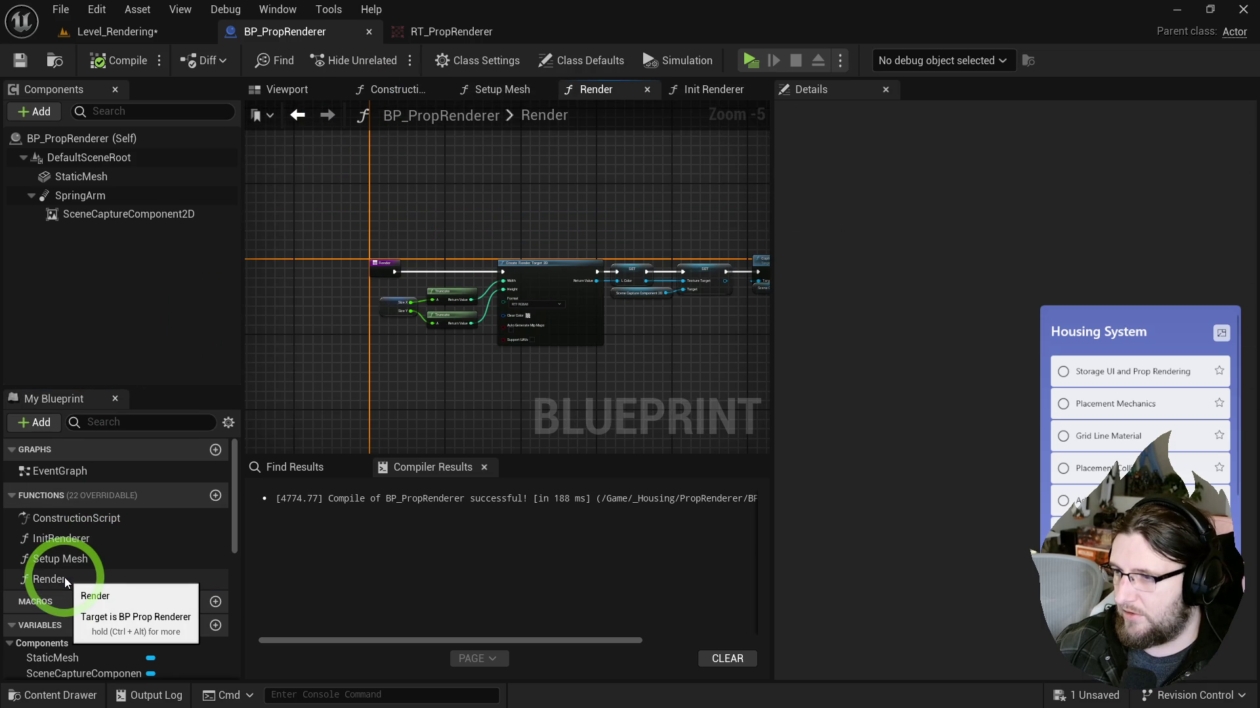
{"action": "scroll", "coordinate": [420, 270], "scroll_direction": "up", "scroll_amount": 2}
{"action": "mouse_move", "coordinate": [746, 337]}
{"action": "left_mouse_down"}
{"action": "mouse_move", "coordinate": [360, 337]}
{"action": "mouse_move", "coordinate": [387, 340]}
{"action": "mouse_move", "coordinate": [256, 317]}
{"action": "left_mouse_up"}
{"action": "scroll", "coordinate": [387, 341], "scroll_direction": "down", "scroll_amount": 1}
{"action": "left_click_drag", "start_coordinate": [722, 317], "coordinate": [440, 302]}
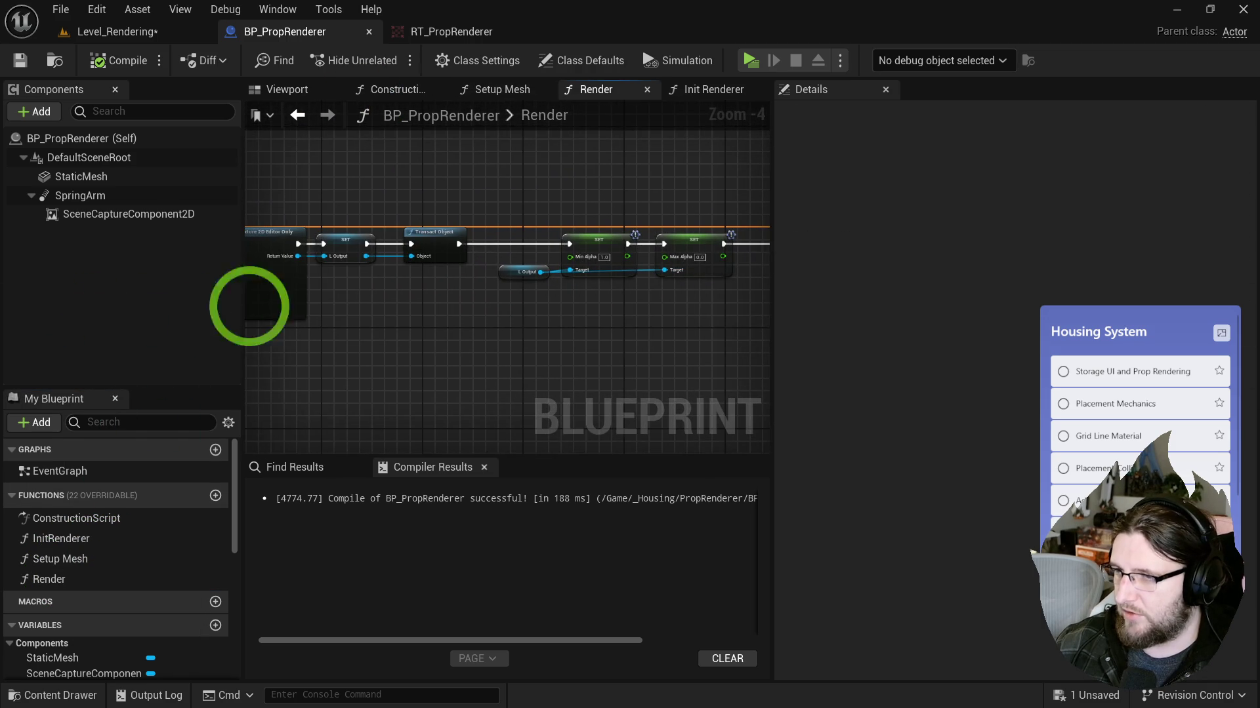
{"action": "left_click", "coordinate": [182, 35]}
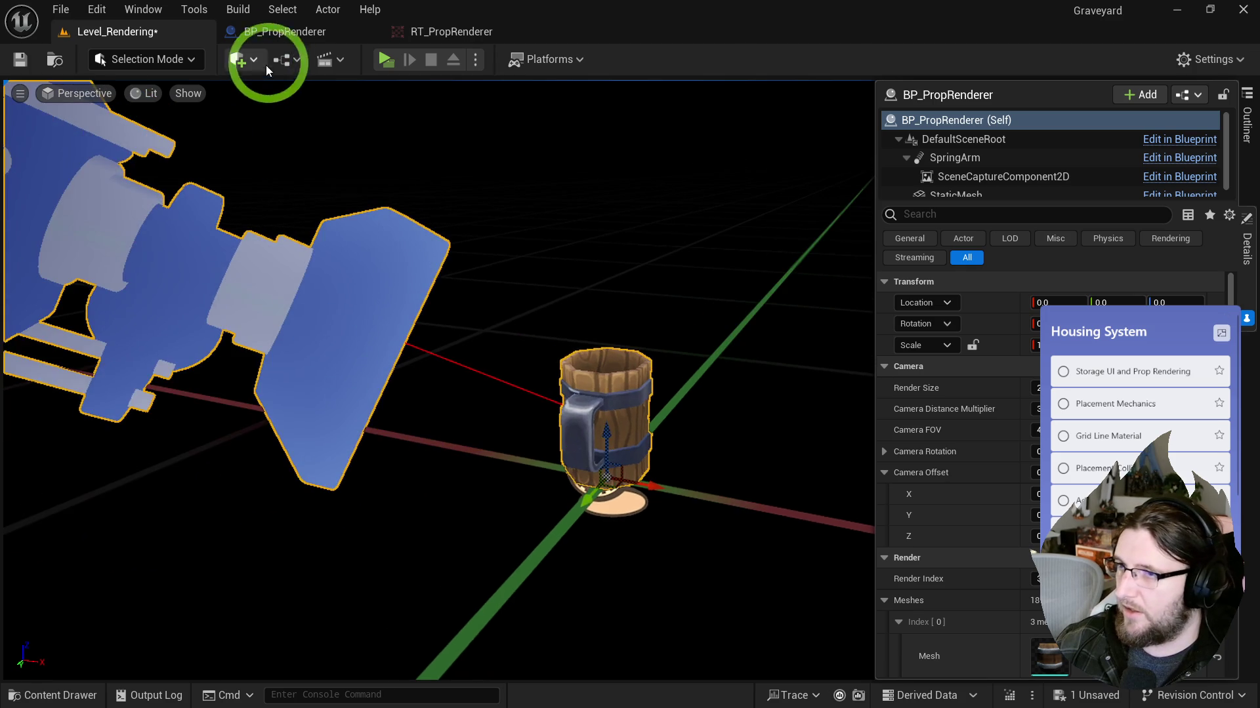
Step: Give the Path variable a default value, compile and save BP_PropRenderer, and show its Viewport
{"action": "left_click", "coordinate": [279, 32]}
{"action": "scroll", "coordinate": [48, 627], "scroll_direction": "down", "scroll_amount": 5}
{"action": "left_click", "coordinate": [48, 625]}
{"action": "left_click", "coordinate": [37, 603]}
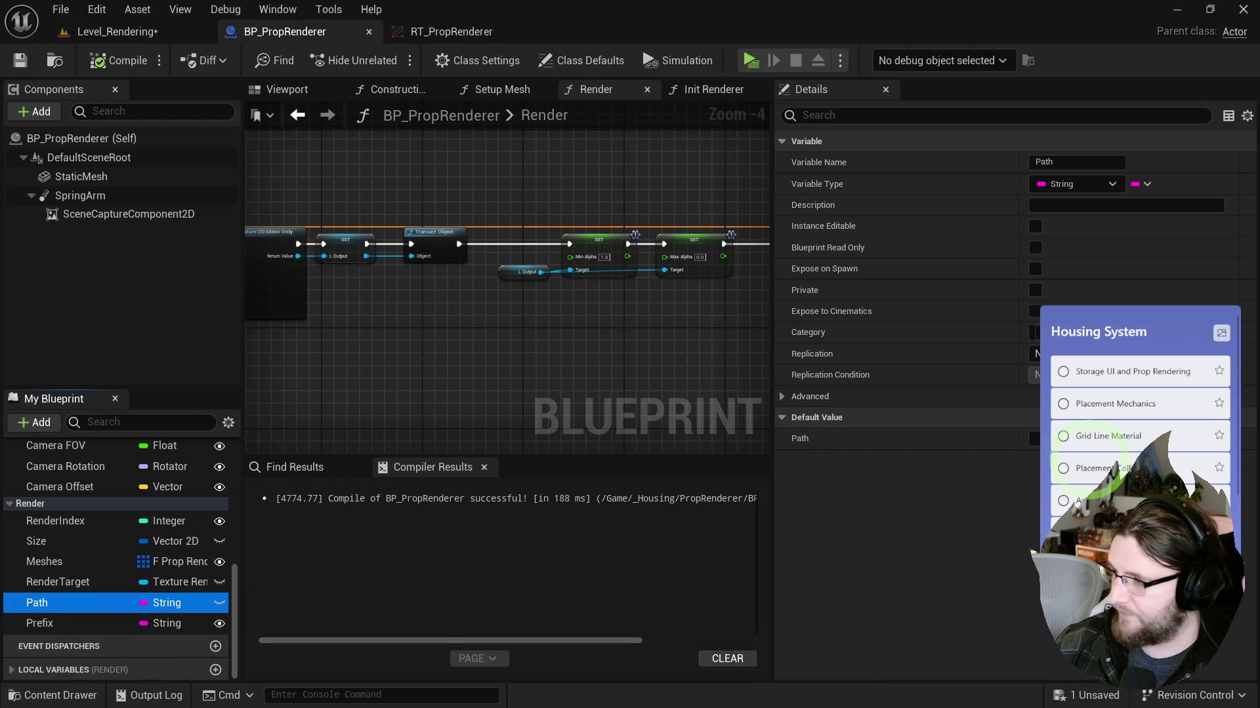
{"action": "left_click", "coordinate": [1075, 436]}
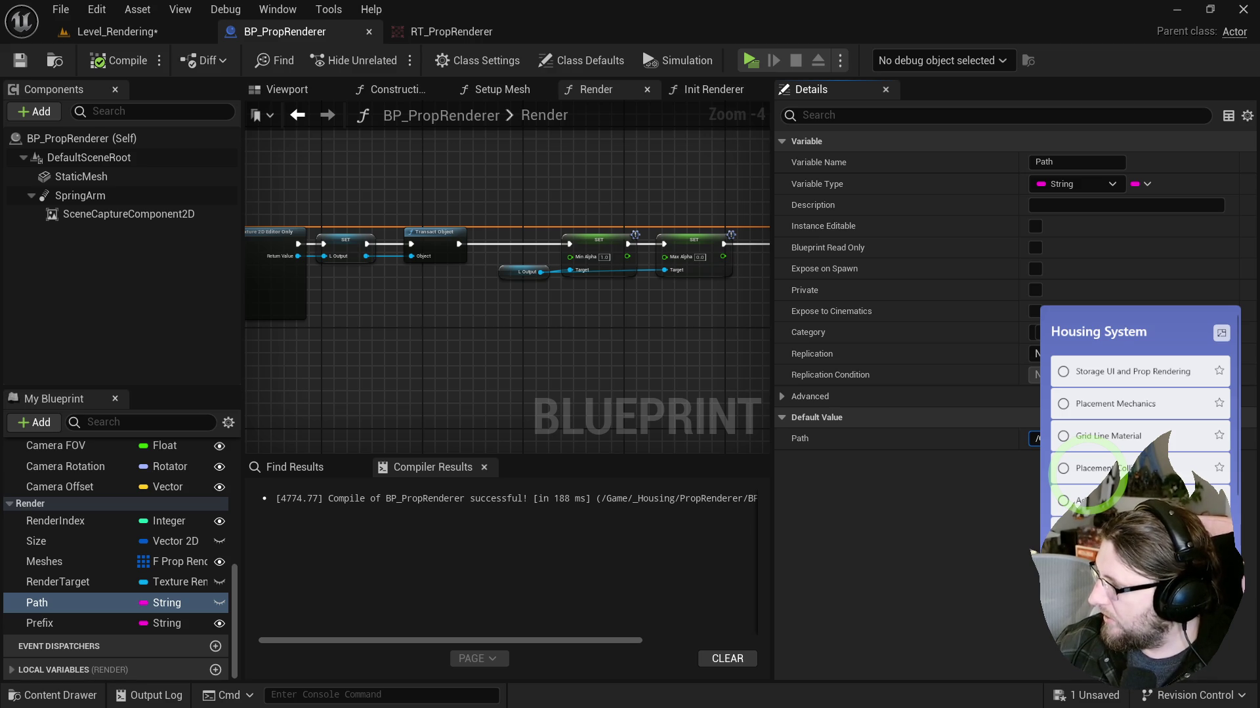
{"action": "left_click", "coordinate": [125, 61]}
{"action": "left_click", "coordinate": [20, 60]}
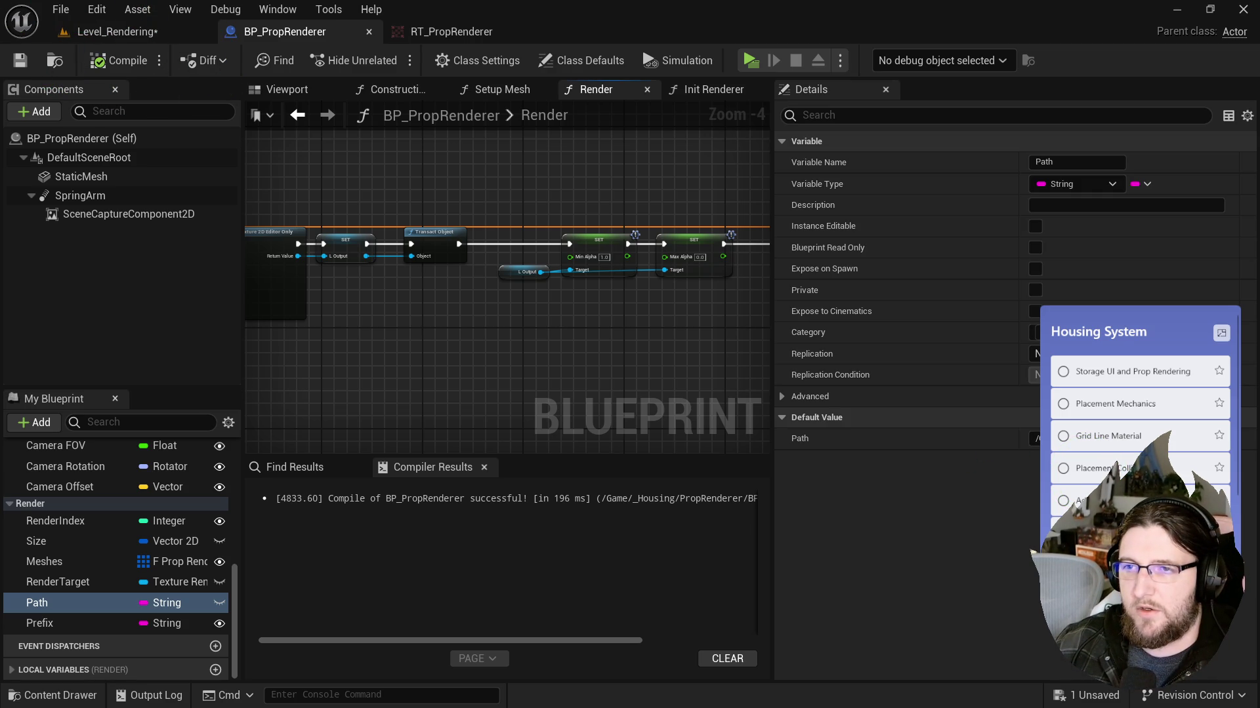
{"action": "left_click", "coordinate": [295, 96]}
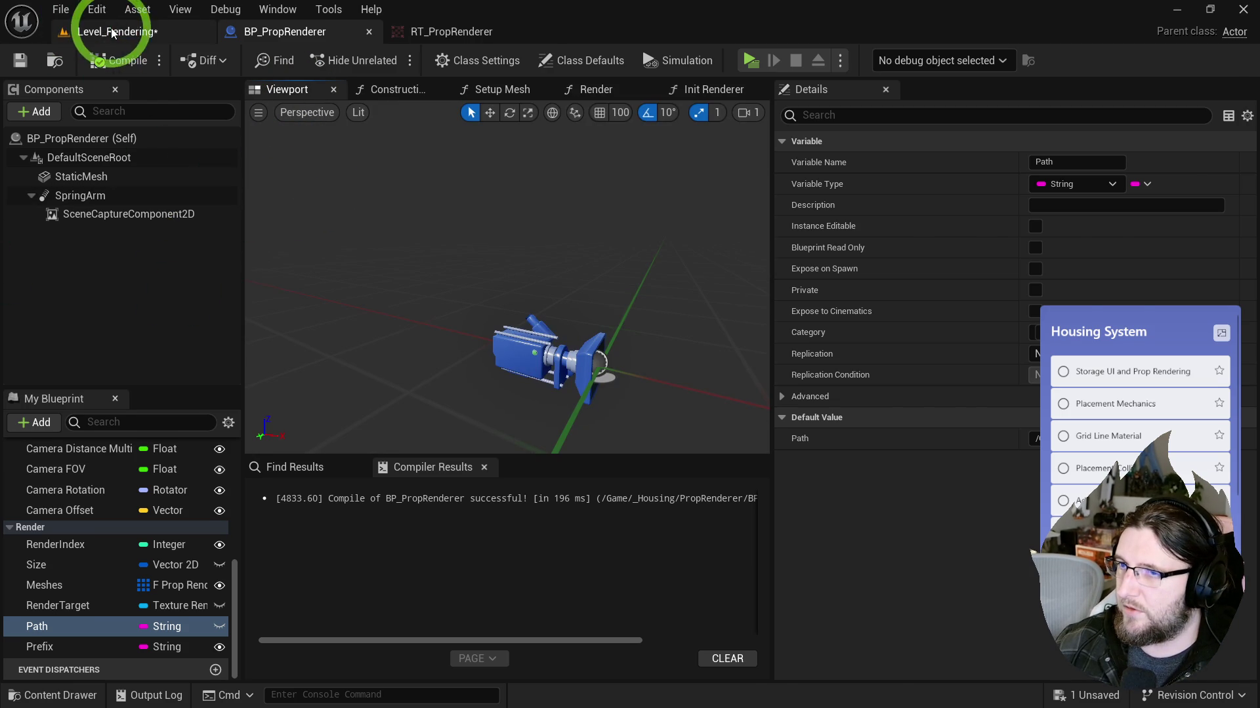
Step: Save the Level_Rendering level from the Content Drawer and collapse the Meshes array
{"action": "left_click", "coordinate": [125, 32]}
{"action": "key", "text": "ctrl+space"}
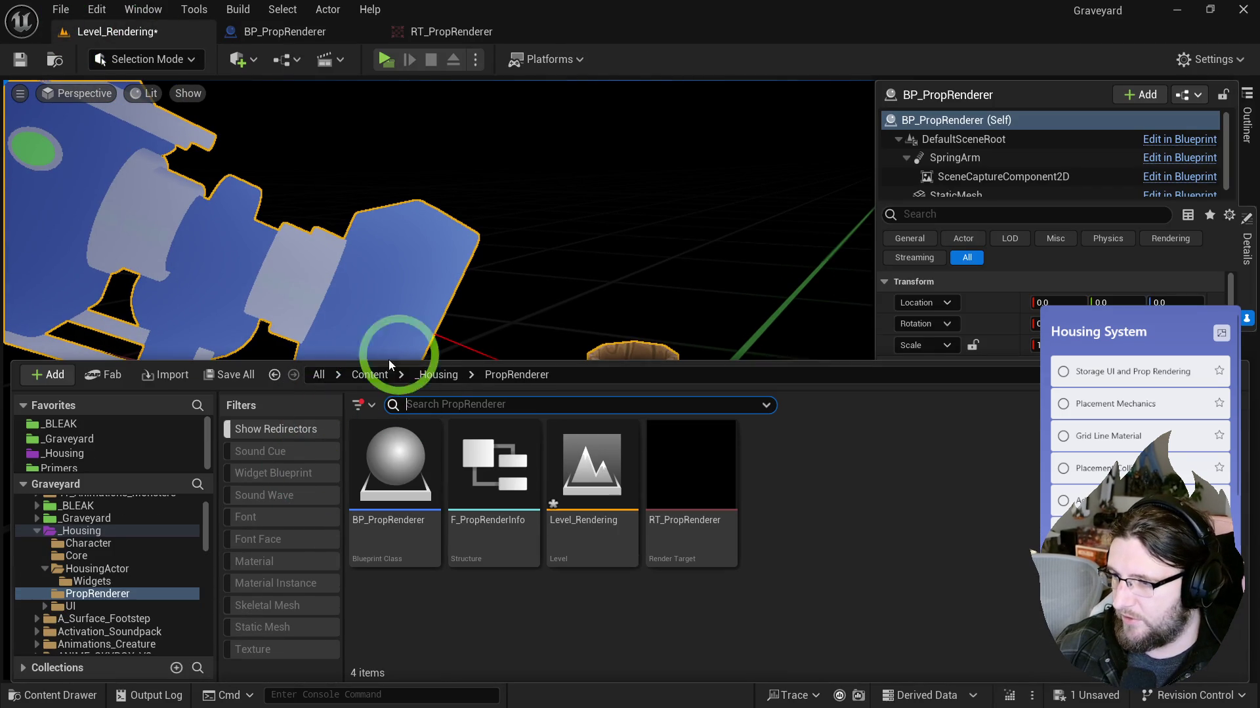
{"action": "left_click", "coordinate": [577, 501]}
{"action": "key", "text": "ctrl+s"}
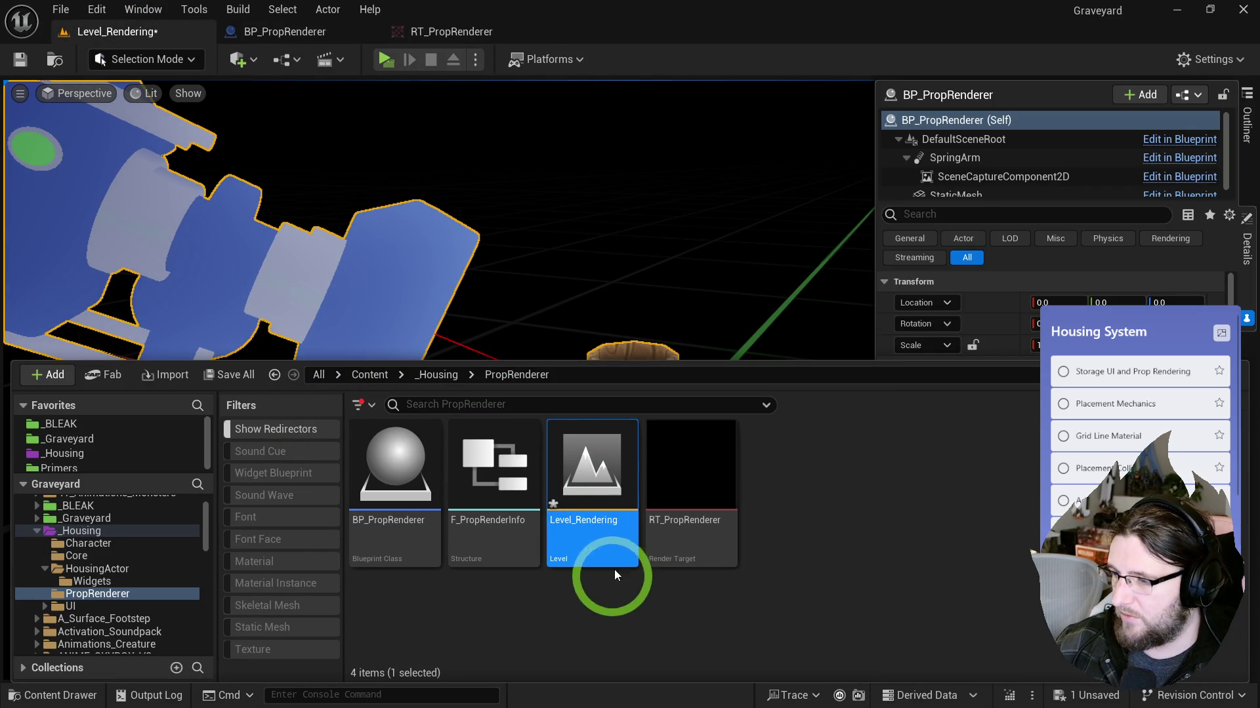
{"action": "left_click", "coordinate": [611, 302]}
{"action": "scroll", "coordinate": [1014, 545], "scroll_direction": "down", "scroll_amount": 10}
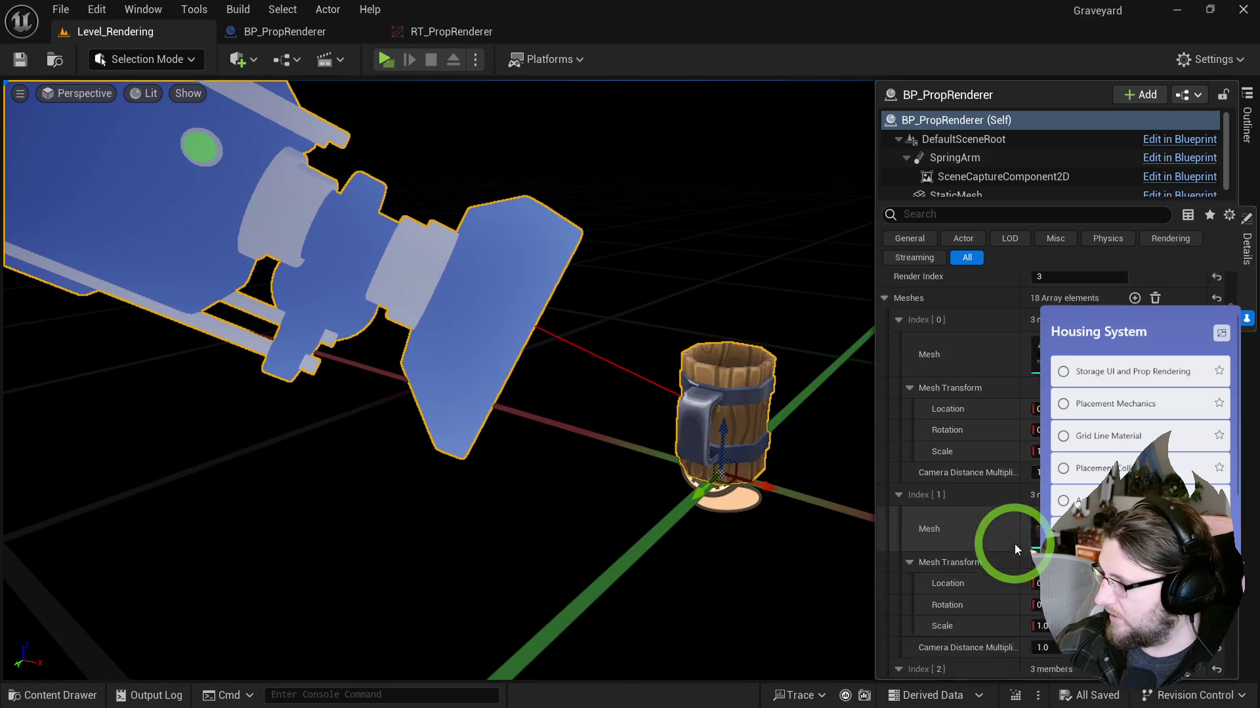
{"action": "left_click", "coordinate": [884, 424]}
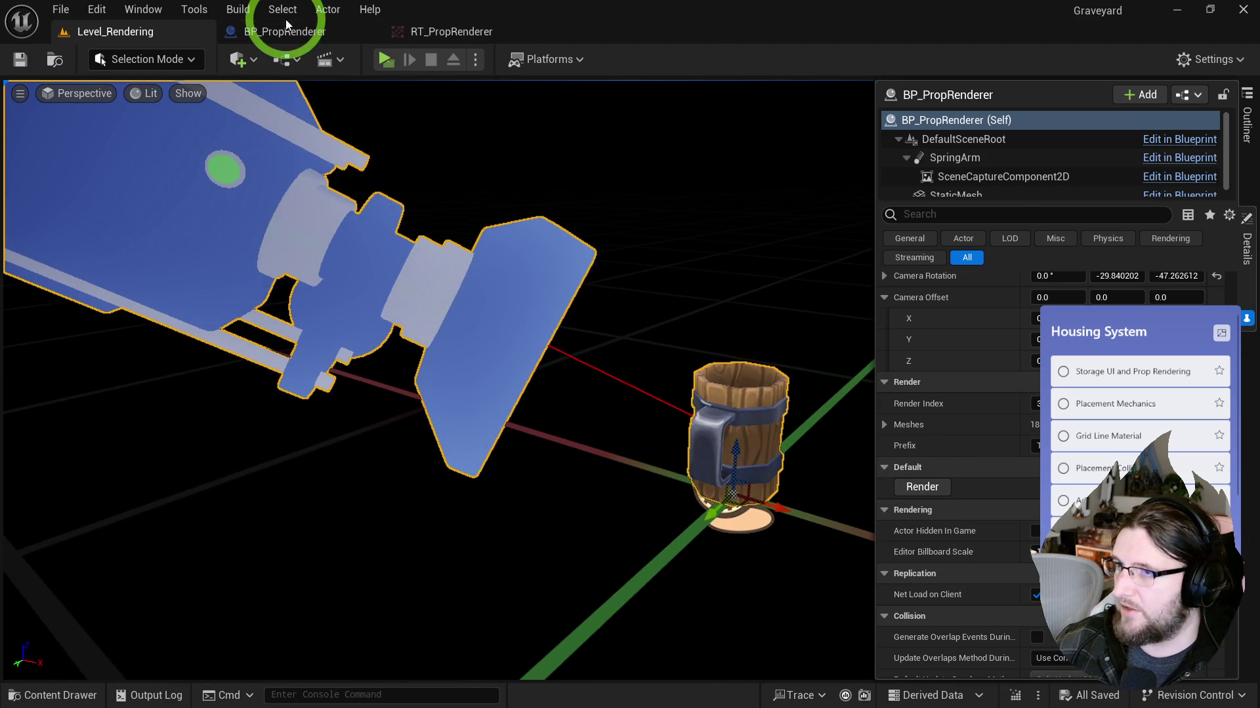
Step: Make BP_PropRenderer's Path and RenderTarget variables instance editable
{"action": "left_click", "coordinate": [285, 30]}
{"action": "left_click", "coordinate": [219, 626]}
{"action": "left_click", "coordinate": [220, 606]}
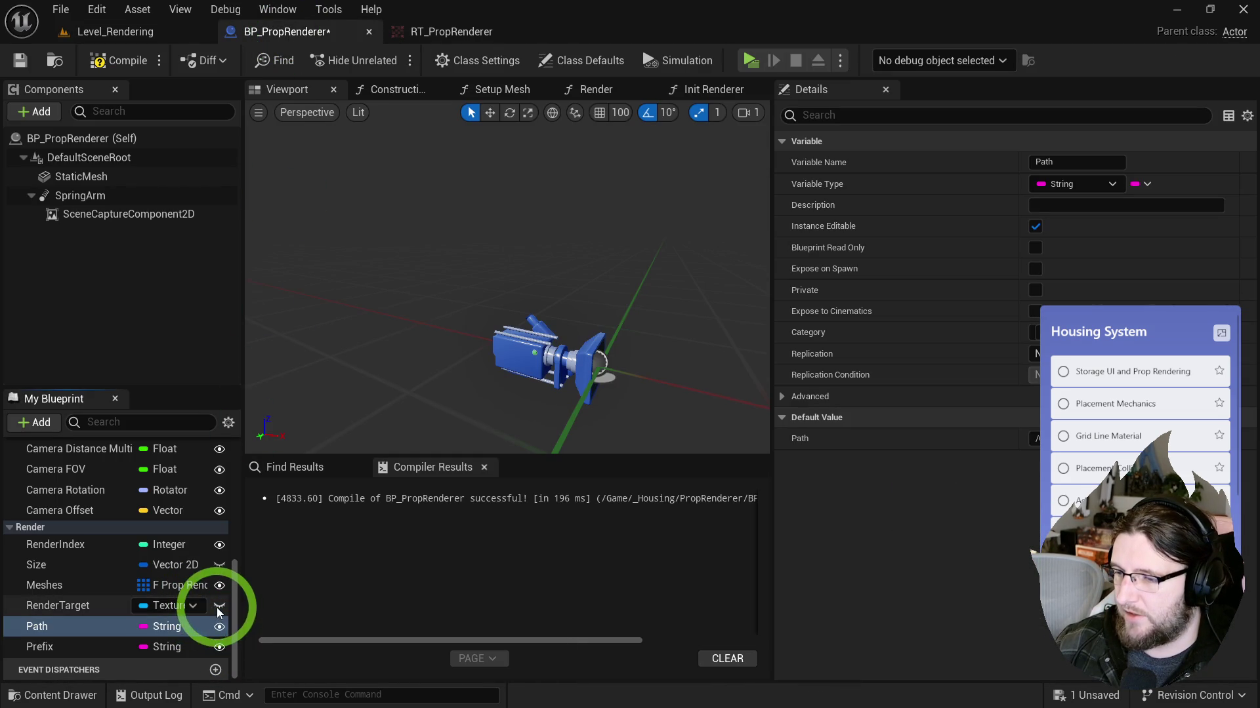
{"action": "left_click", "coordinate": [61, 565]}
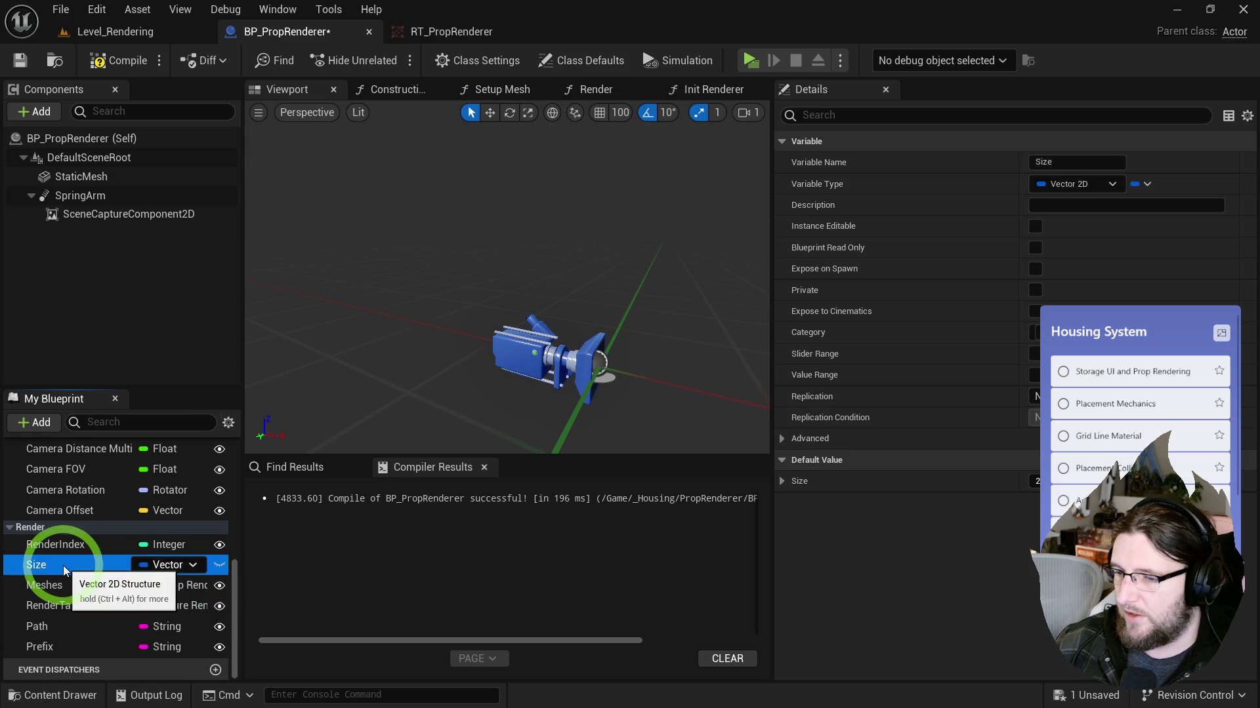
Step: Find all references to the Size variable and jump to its use in Render
{"action": "right_click", "coordinate": [63, 565]}
{"action": "mouse_move", "coordinate": [120, 470]}
{"action": "left_click", "coordinate": [286, 486]}
{"action": "double_click", "coordinate": [316, 613]}
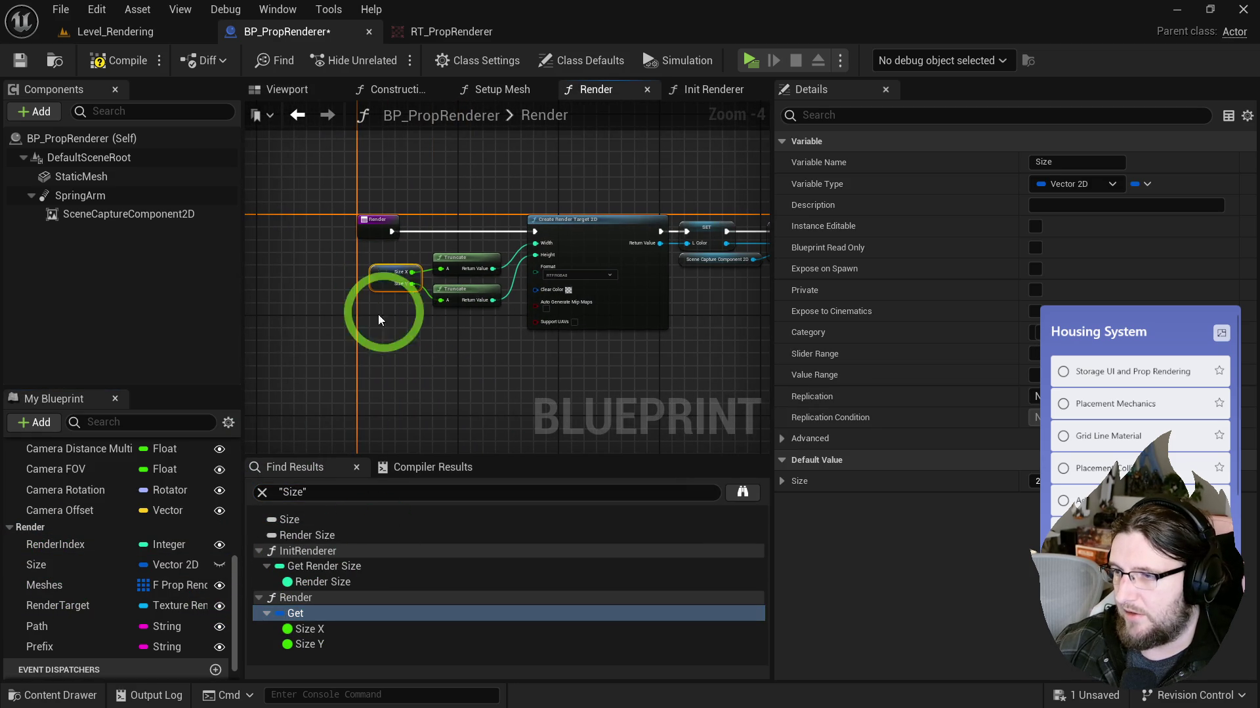
{"action": "scroll", "coordinate": [65, 569], "scroll_direction": "up", "scroll_amount": 5}
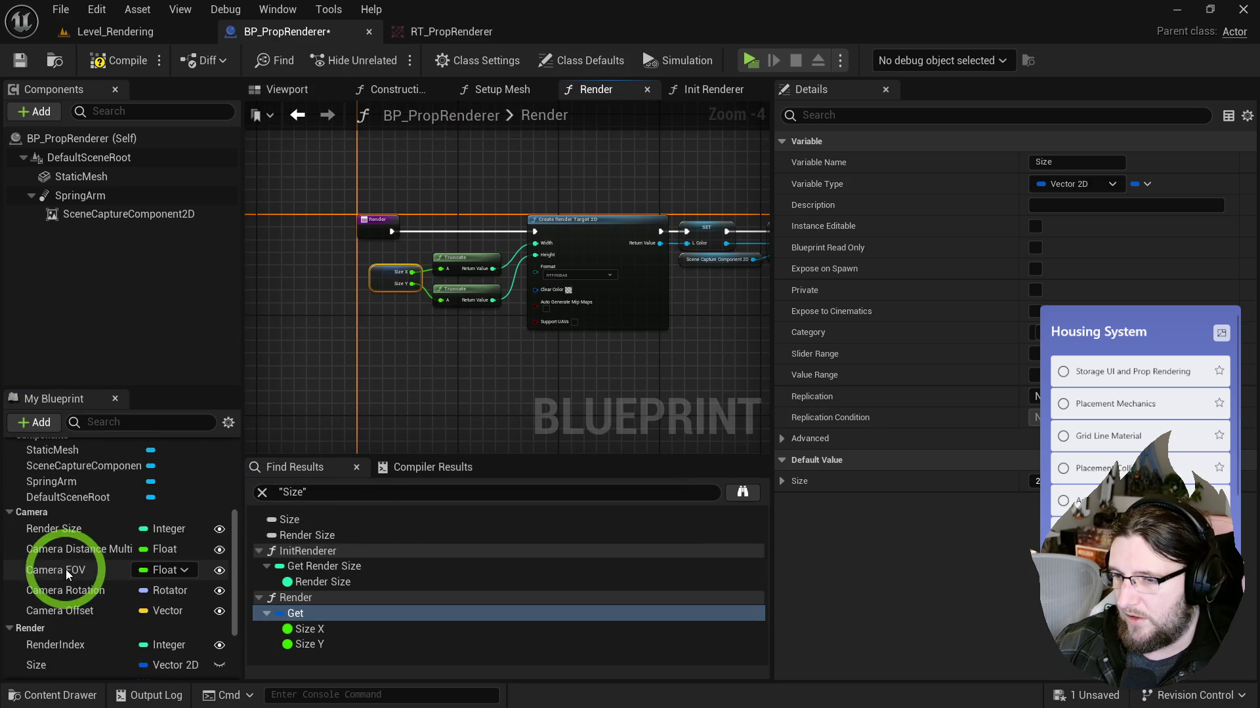
{"action": "scroll", "coordinate": [65, 570], "scroll_direction": "down", "scroll_amount": 5}
{"action": "scroll", "coordinate": [65, 569], "scroll_direction": "down", "scroll_amount": 1}
{"action": "left_click", "coordinate": [488, 153]}
Step: Check the Setup Mesh and Render graphs, then try deleting Init Renderer nodes and undo
{"action": "left_click", "coordinate": [492, 92]}
{"action": "scroll", "coordinate": [518, 236], "scroll_direction": "down", "scroll_amount": 8}
{"action": "scroll", "coordinate": [485, 249], "scroll_direction": "up", "scroll_amount": 5}
{"action": "left_click", "coordinate": [591, 92]}
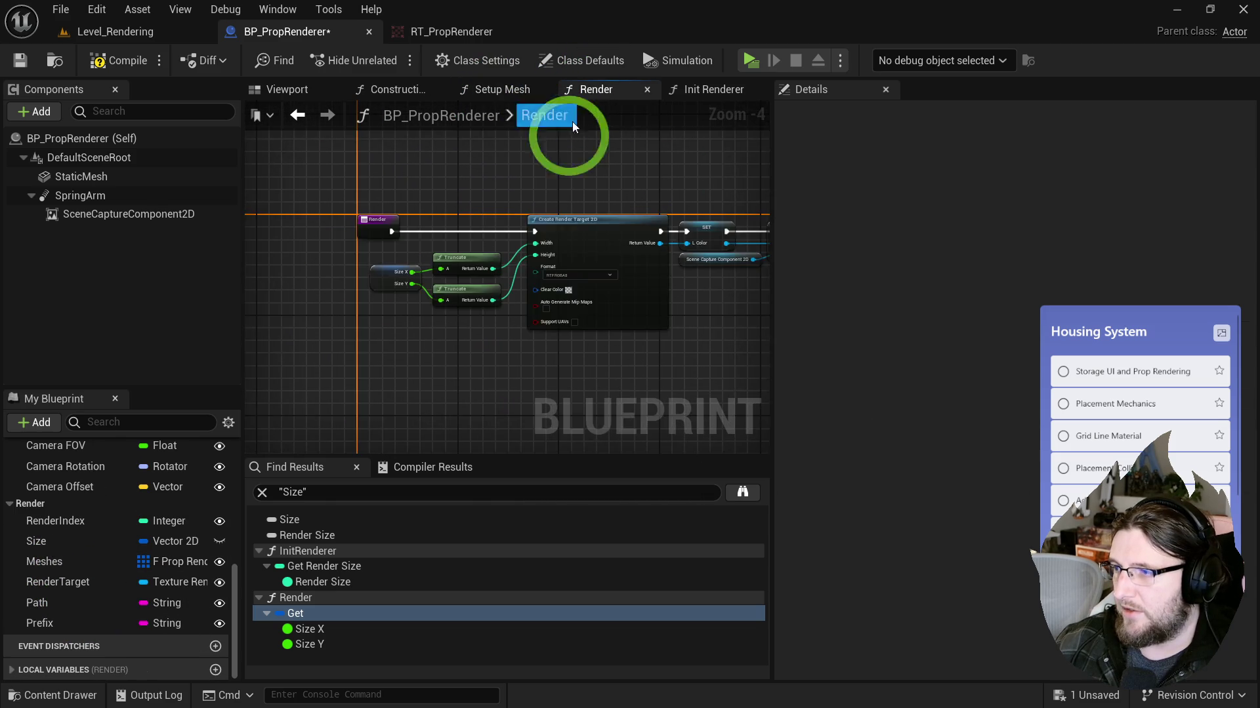
{"action": "scroll", "coordinate": [562, 262], "scroll_direction": "up", "scroll_amount": 1}
{"action": "left_click", "coordinate": [471, 92]}
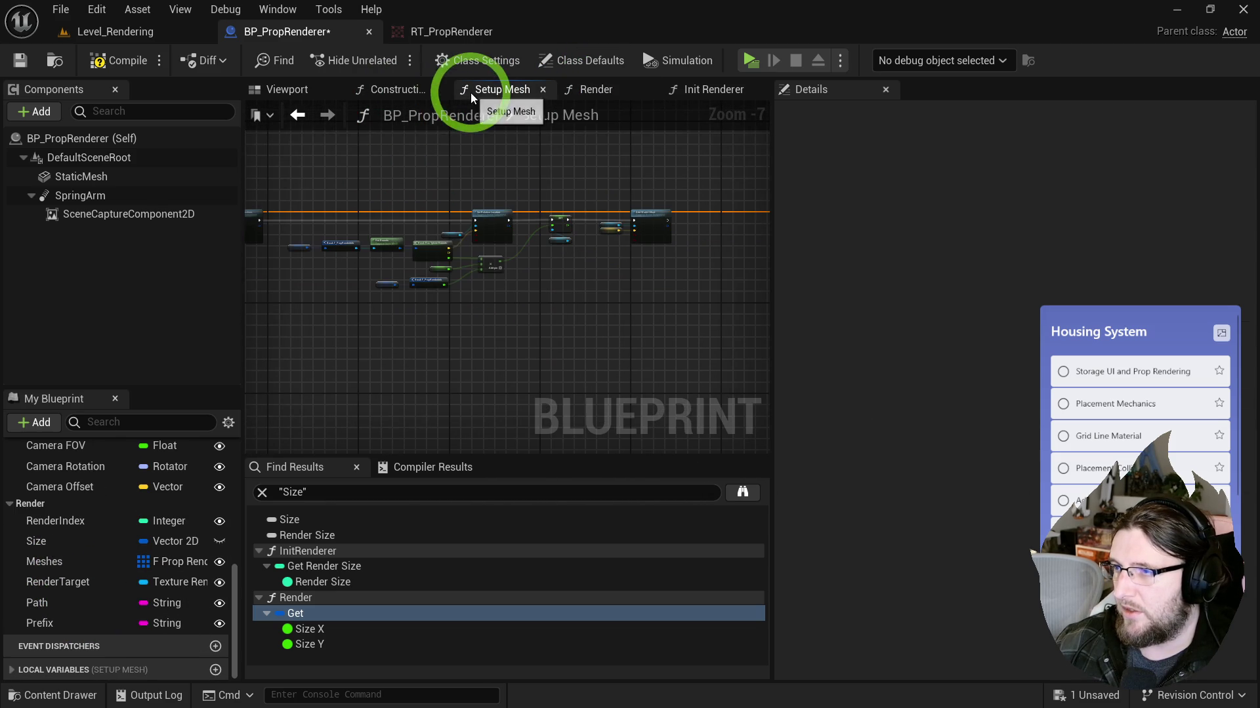
{"action": "mouse_move", "coordinate": [327, 232]}
{"action": "left_mouse_down"}
{"action": "mouse_move", "coordinate": [766, 261]}
{"action": "mouse_move", "coordinate": [483, 225]}
{"action": "left_mouse_up"}
{"action": "left_click", "coordinate": [689, 92]}
{"action": "mouse_move", "coordinate": [639, 234]}
{"action": "left_mouse_down"}
{"action": "mouse_move", "coordinate": [305, 254]}
{"action": "mouse_move", "coordinate": [380, 227]}
{"action": "mouse_move", "coordinate": [653, 331]}
{"action": "left_mouse_up"}
{"action": "key", "text": "Delete"}
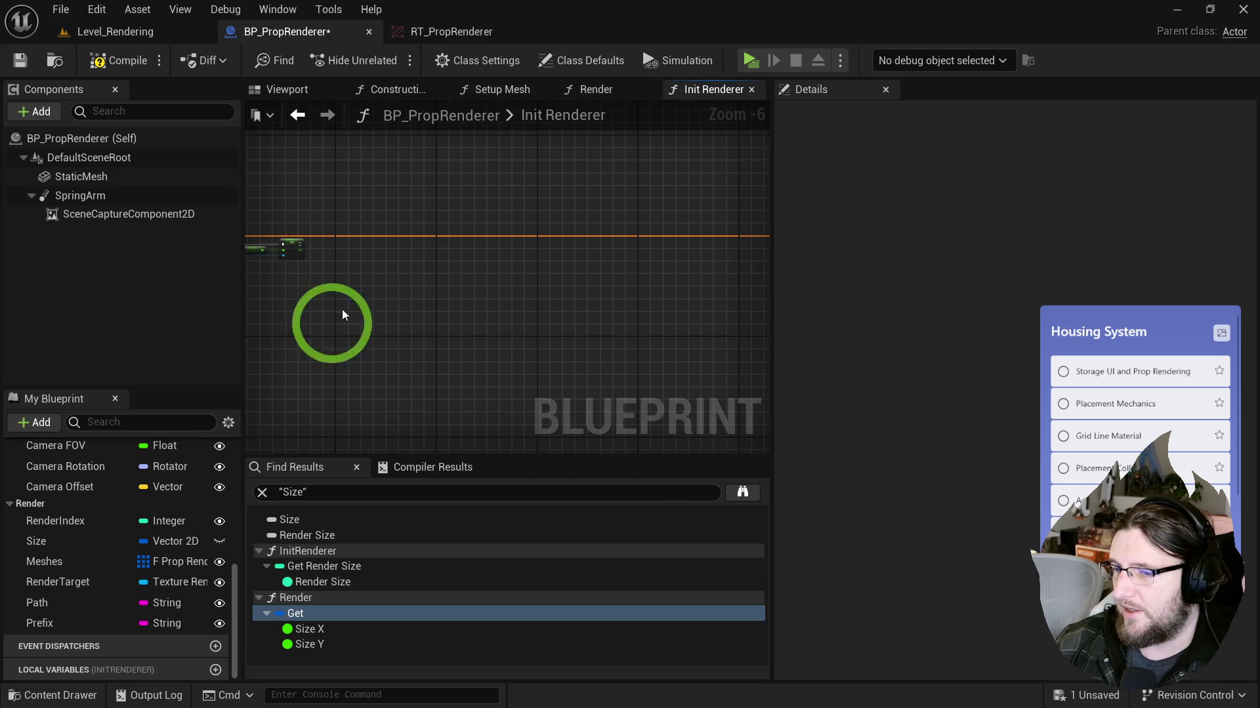
{"action": "left_click", "coordinate": [52, 543]}
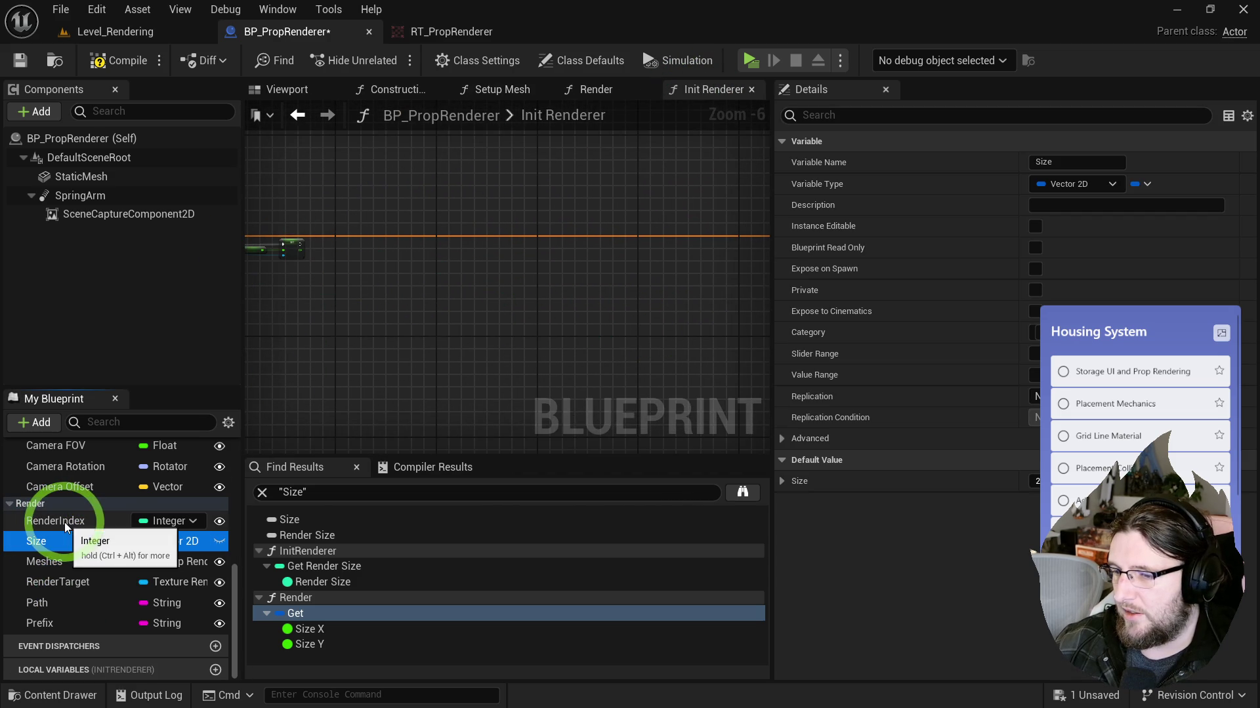
{"action": "key", "text": "ctrl+z"}
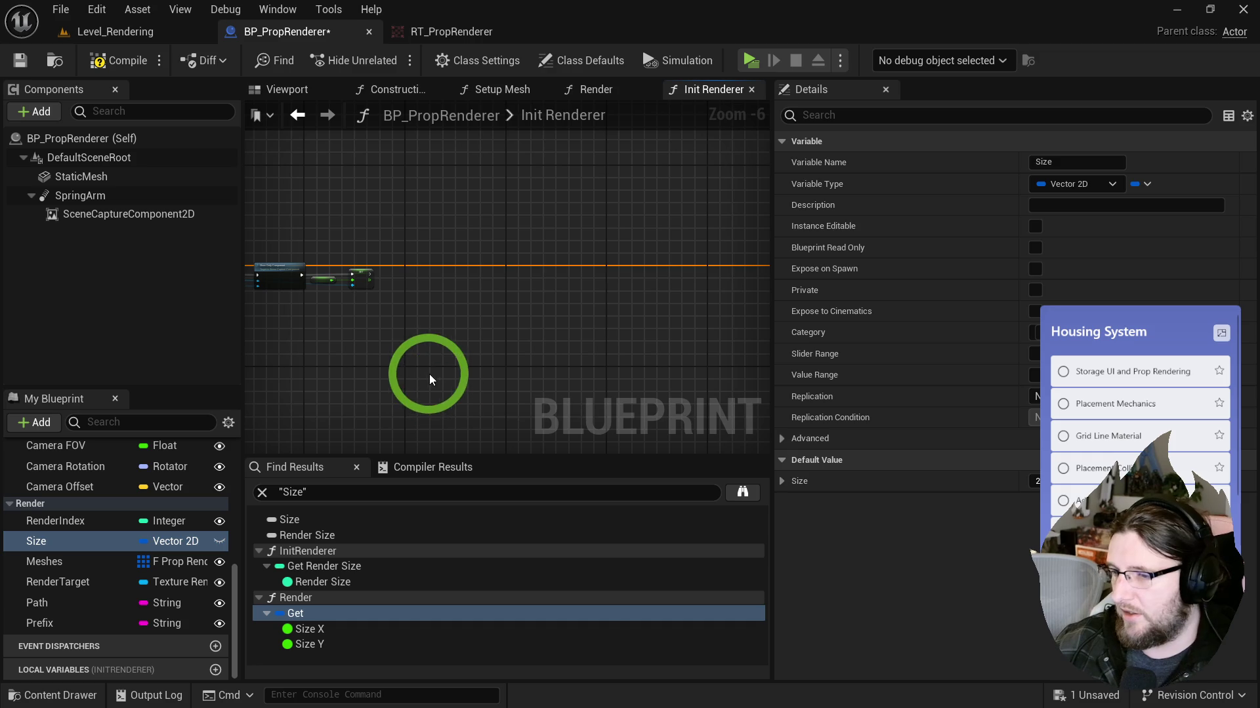
Step: Delete the middle Init Renderer nodes and the Render Size variable
{"action": "scroll", "coordinate": [427, 354], "scroll_direction": "up", "scroll_amount": 6}
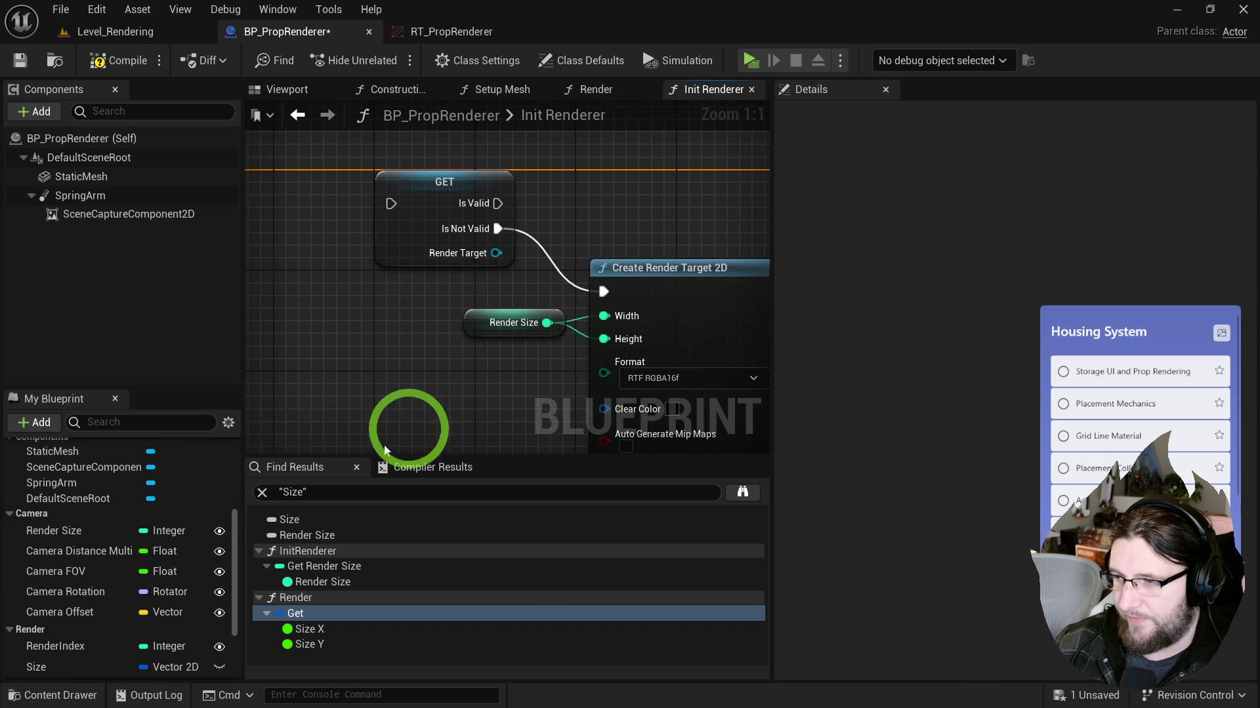
{"action": "scroll", "coordinate": [447, 384], "scroll_direction": "down", "scroll_amount": 4}
{"action": "scroll", "coordinate": [447, 384], "scroll_direction": "down", "scroll_amount": 2}
{"action": "left_click_drag", "start_coordinate": [383, 340], "coordinate": [633, 233]}
{"action": "key", "text": "Delete"}
{"action": "left_click", "coordinate": [84, 533]}
{"action": "key", "text": "Delete"}
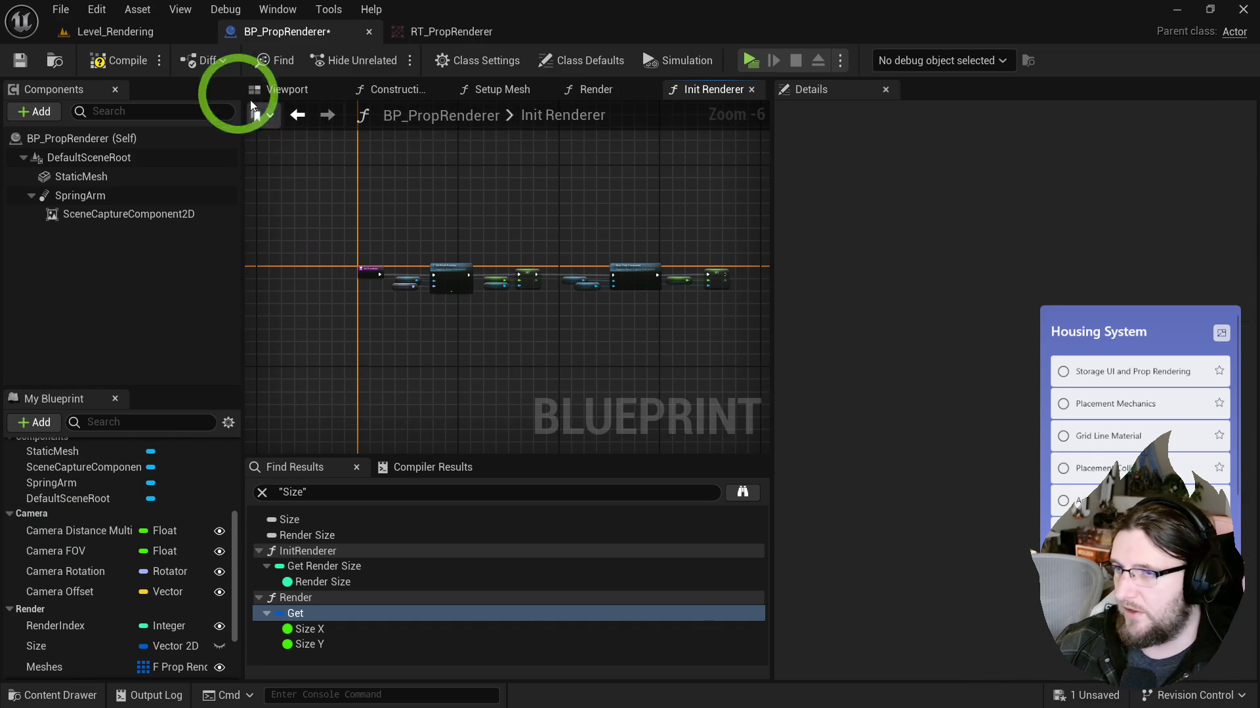
Step: Compile and save BP_PropRenderer, then return to the Level_Rendering level
{"action": "left_click", "coordinate": [115, 63]}
{"action": "left_click", "coordinate": [360, 137]}
{"action": "left_click", "coordinate": [128, 31]}
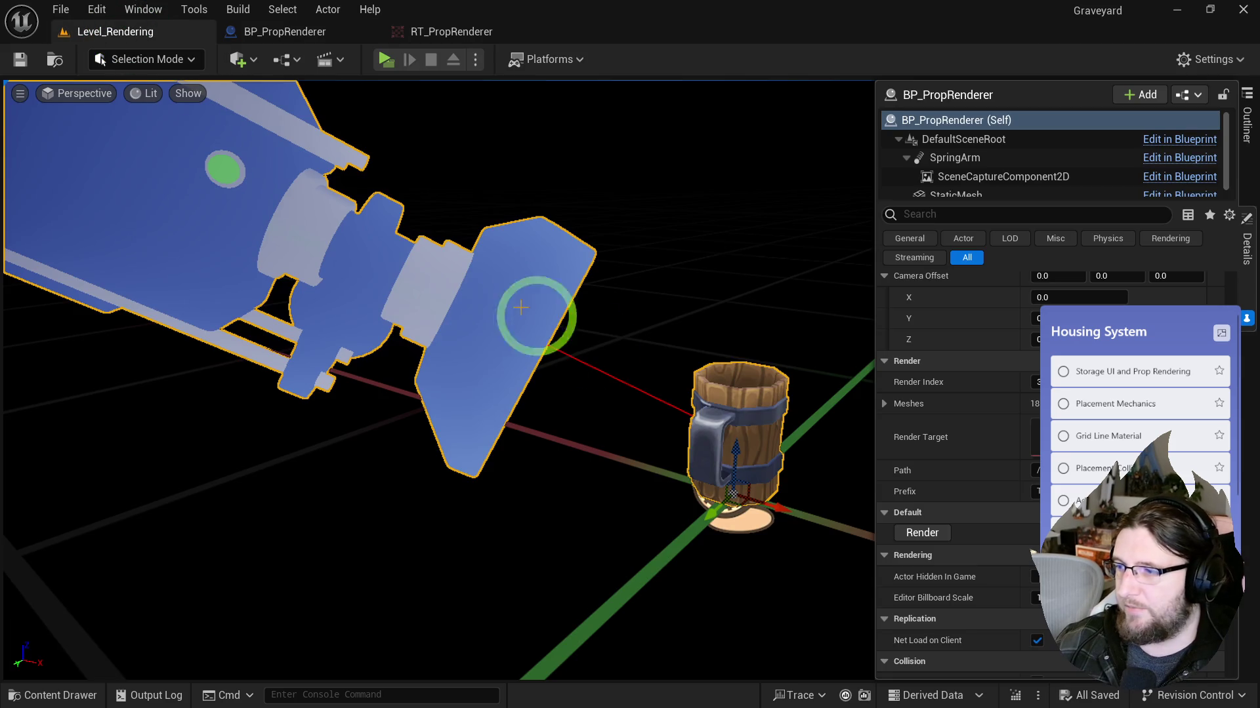
Step: Run the prop renderer's Render action, then reopen BP_PropRenderer from the Content Drawer
{"action": "left_click", "coordinate": [966, 493]}
{"action": "left_click", "coordinate": [921, 533]}
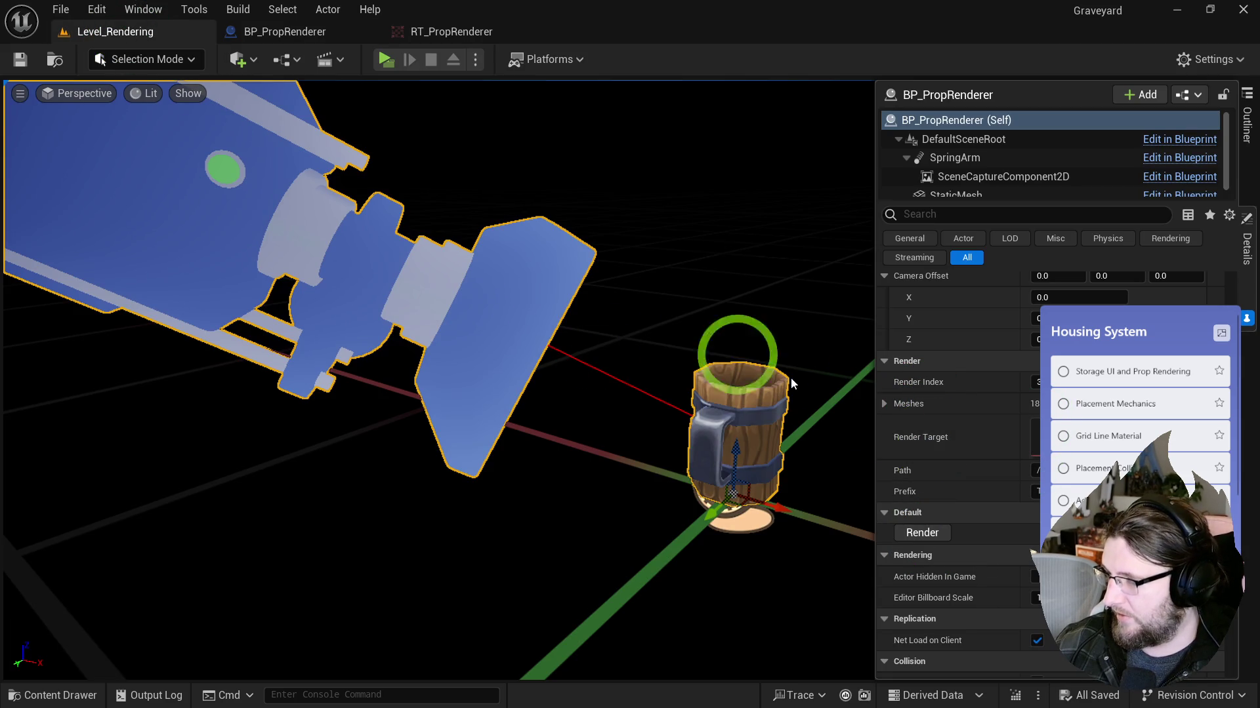
{"action": "key", "text": "ctrl+space"}
{"action": "double_click", "coordinate": [414, 467]}
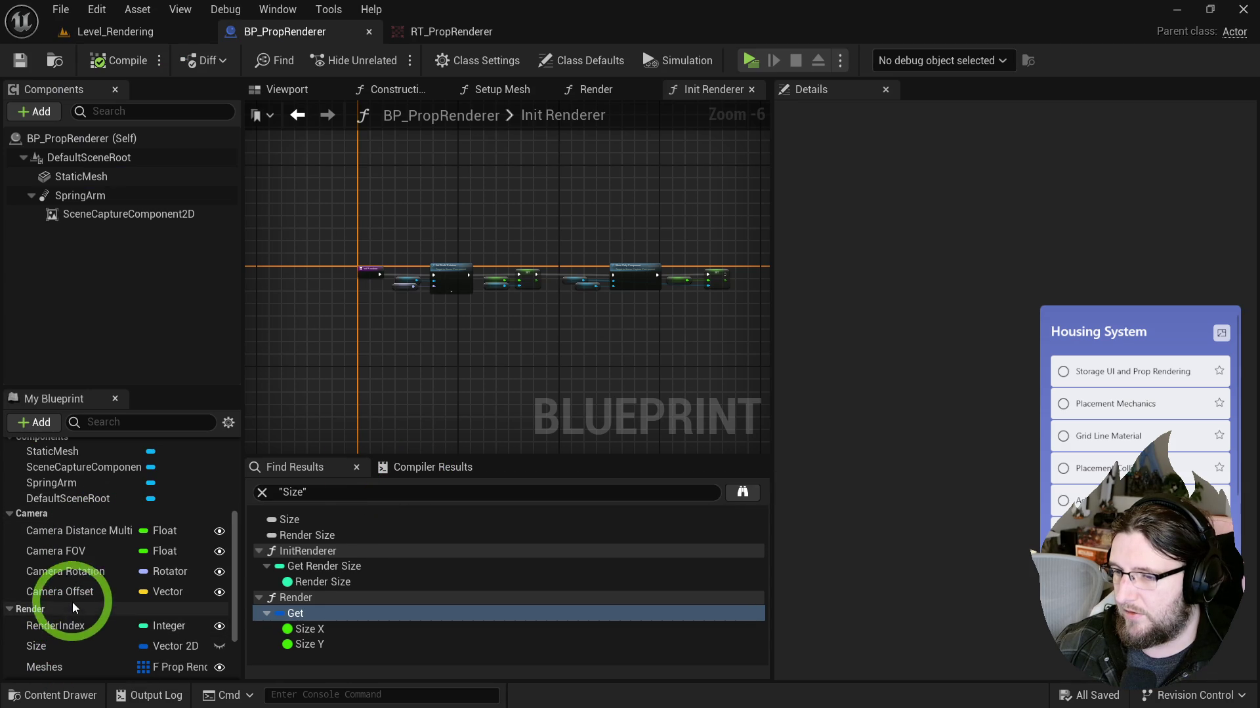
Step: Find references to the RenderTarget variable and jump to the node using it
{"action": "scroll", "coordinate": [79, 583], "scroll_direction": "up", "scroll_amount": 2}
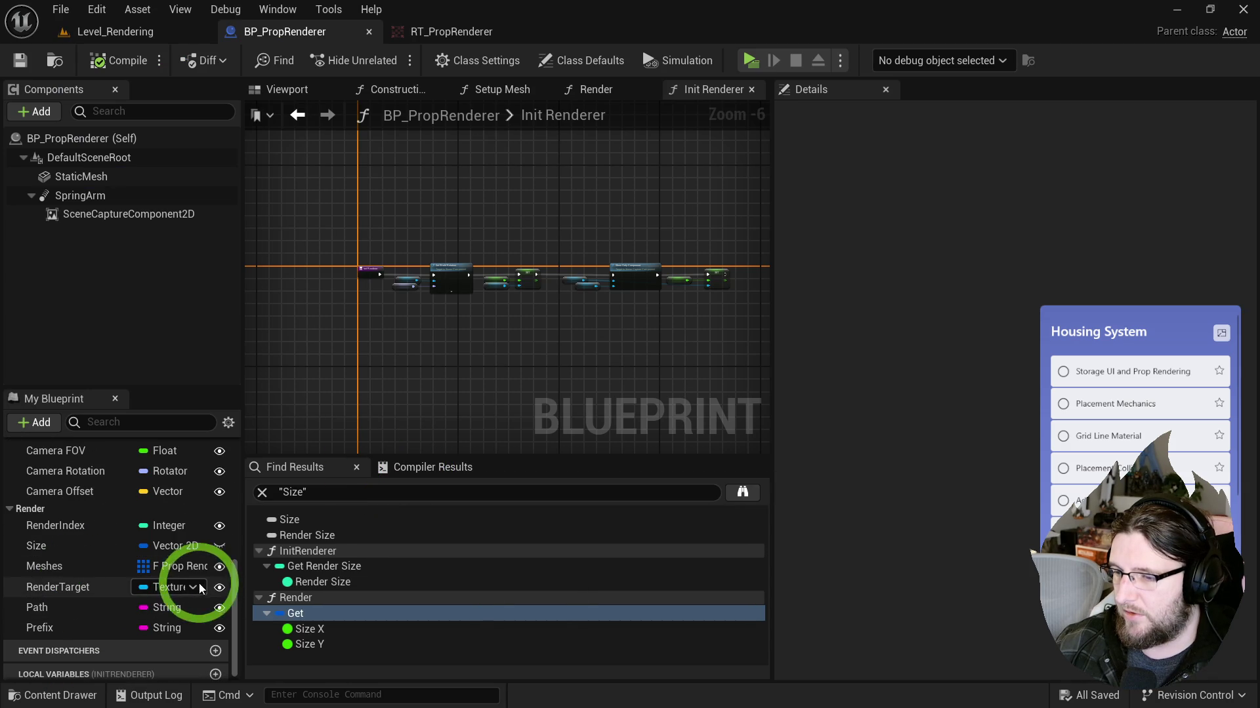
{"action": "right_click", "coordinate": [89, 592]}
{"action": "mouse_move", "coordinate": [203, 489]}
{"action": "left_click", "coordinate": [296, 506]}
{"action": "left_click", "coordinate": [328, 568]}
{"action": "left_click", "coordinate": [328, 584]}
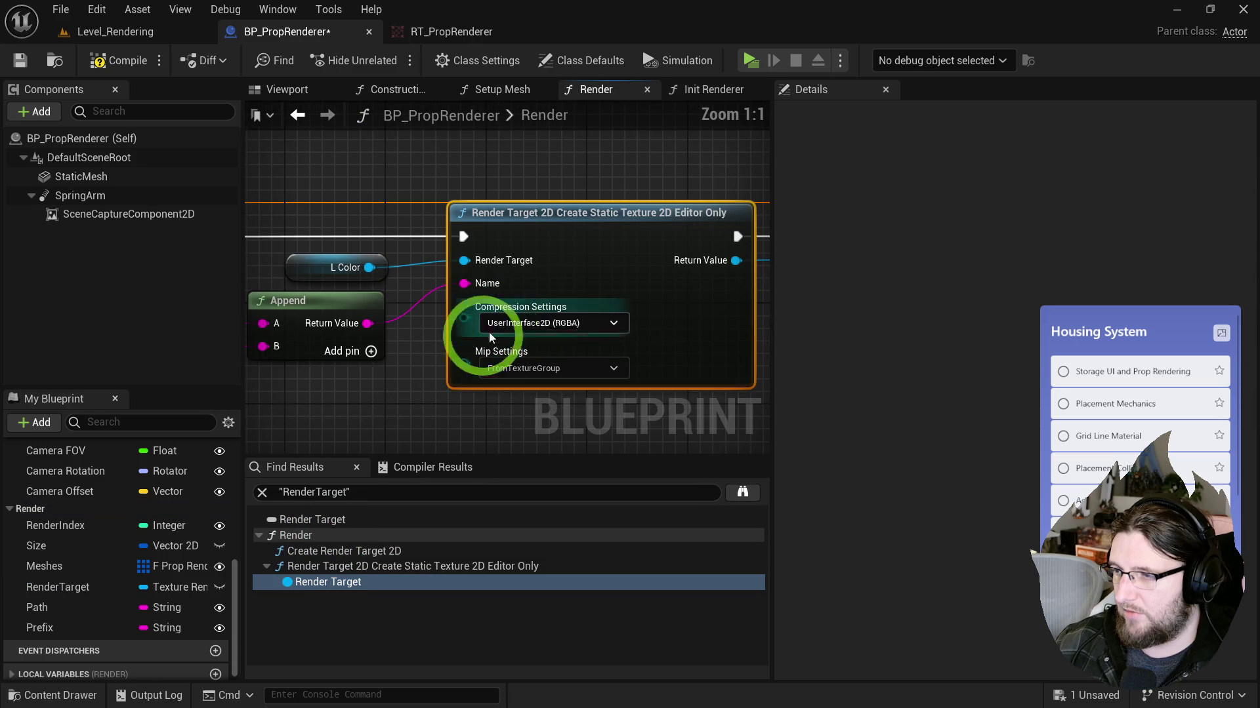
{"action": "left_click_drag", "start_coordinate": [529, 274], "coordinate": [523, 241]}
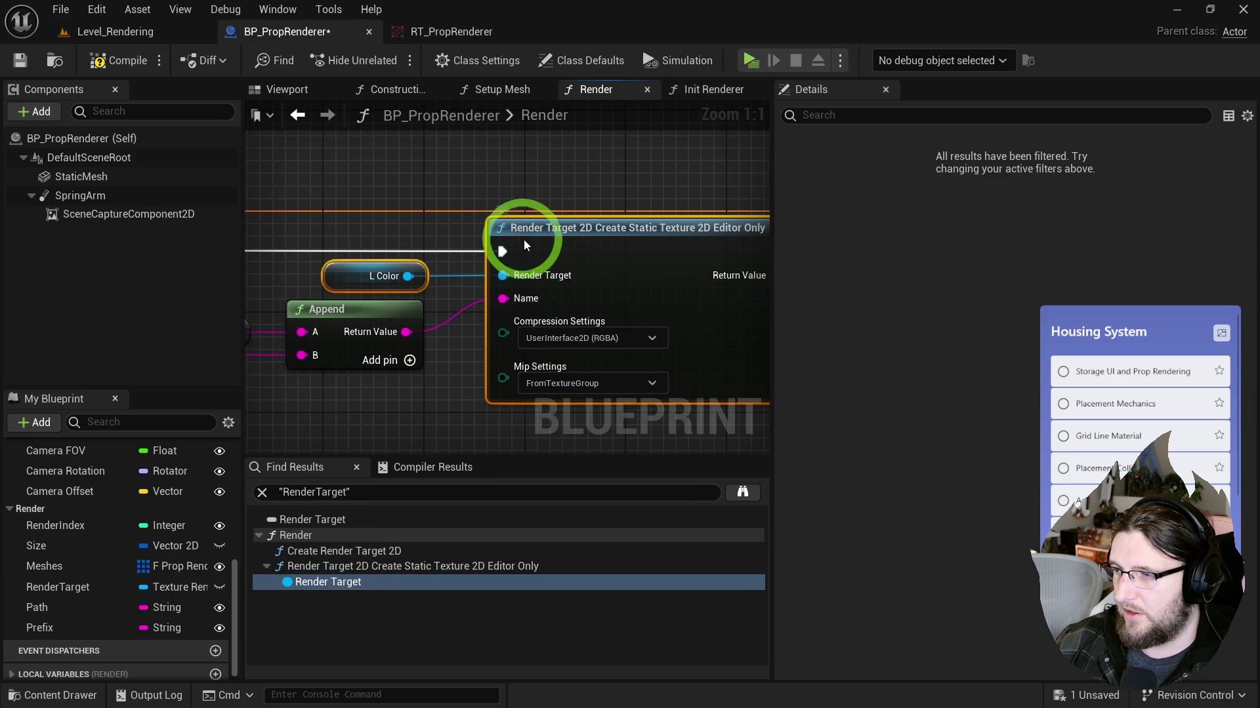
Step: Delete the RenderTarget variable and return to the Level_Rendering level
{"action": "left_click", "coordinate": [84, 584]}
{"action": "key", "text": "Delete"}
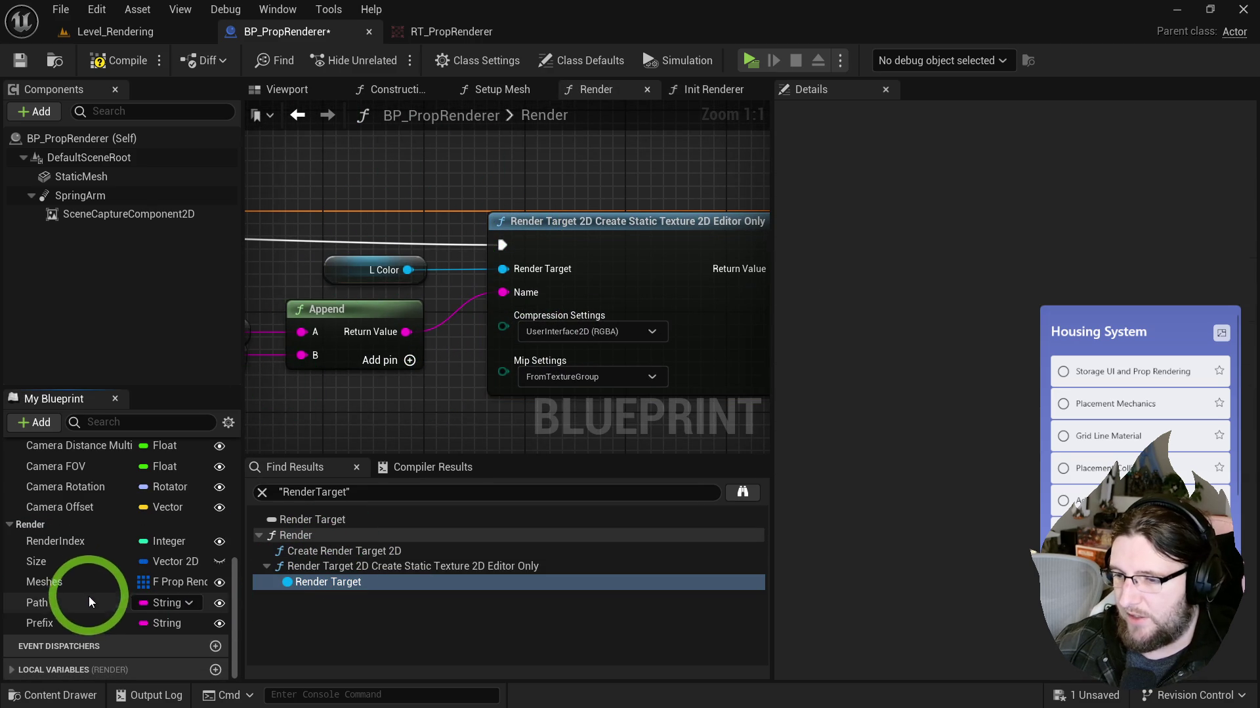
{"action": "left_click", "coordinate": [130, 29]}
{"action": "left_click", "coordinate": [915, 439]}
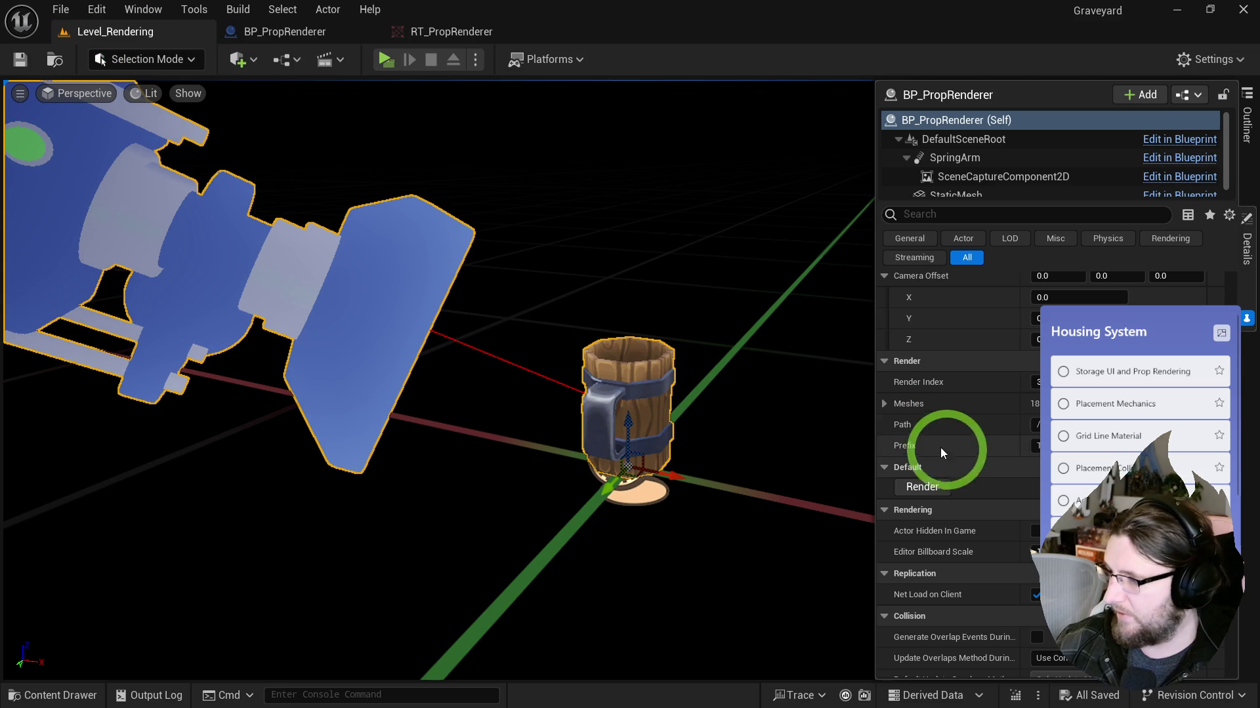
Step: Set Render Index to 5, then drag the value to preview other props, including the shelf
{"action": "scroll", "coordinate": [915, 384], "scroll_direction": "up", "scroll_amount": 4}
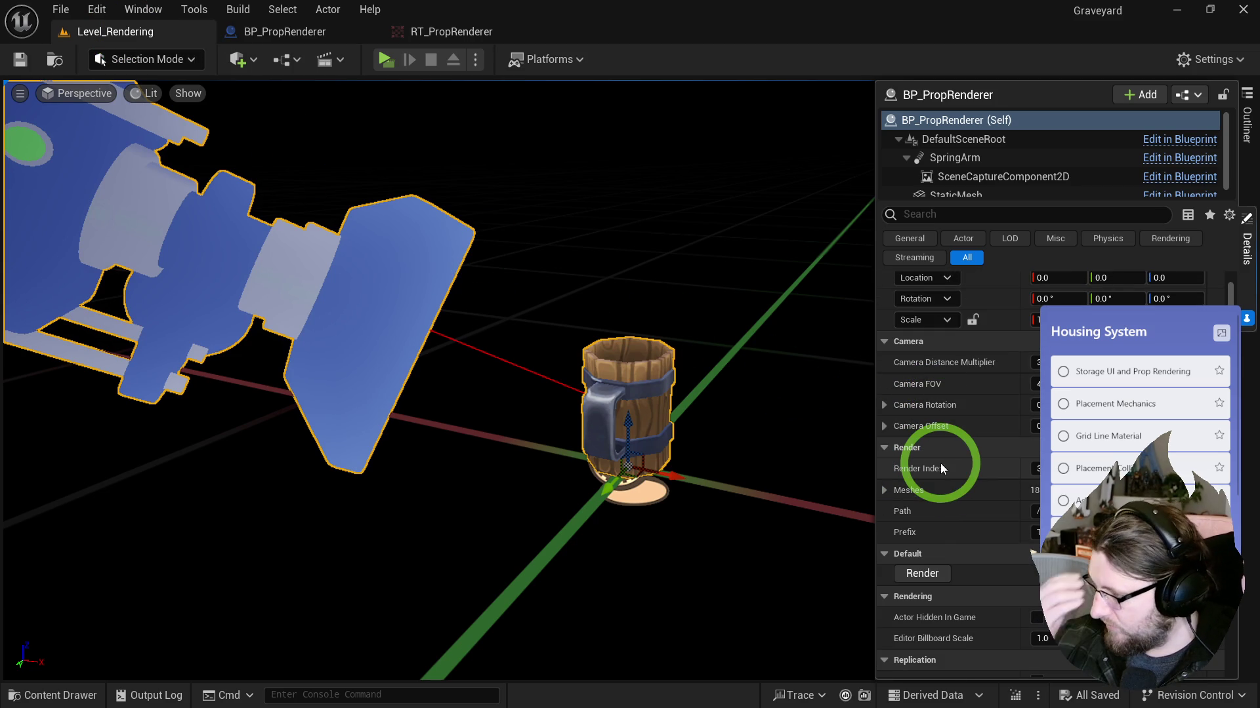
{"action": "left_click", "coordinate": [877, 403]}
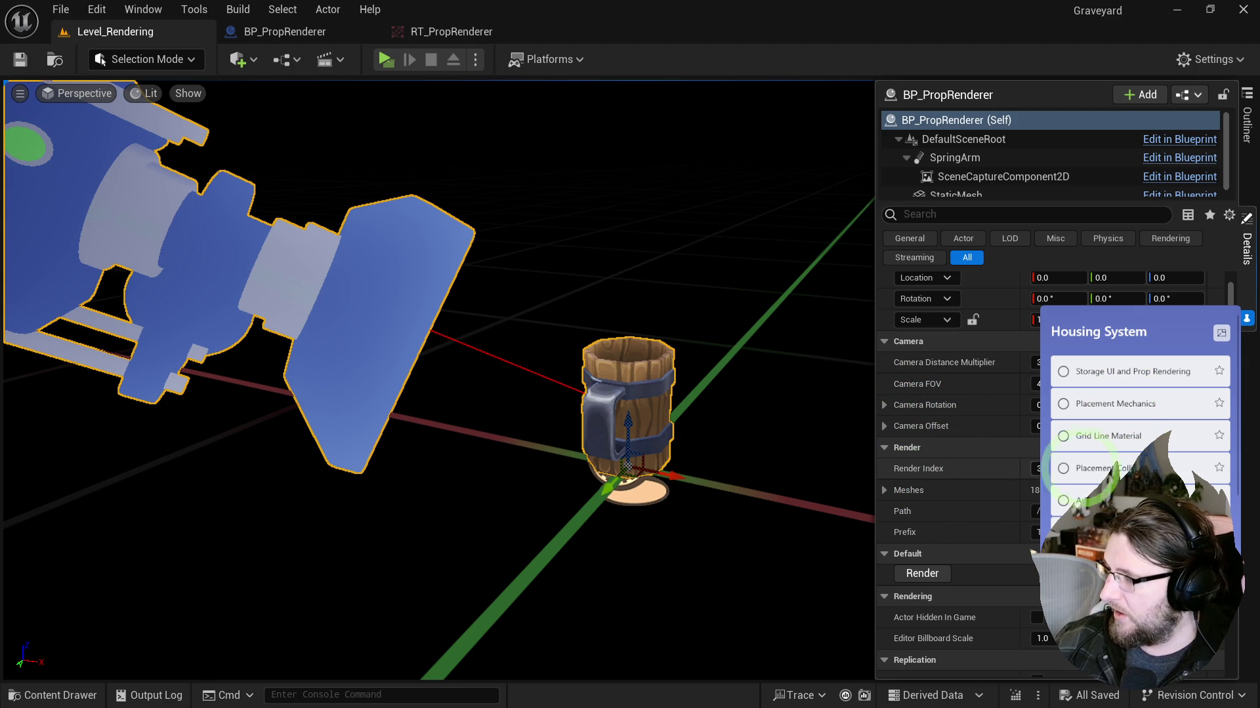
{"action": "type", "text": "5"}
{"action": "key", "text": "Return"}
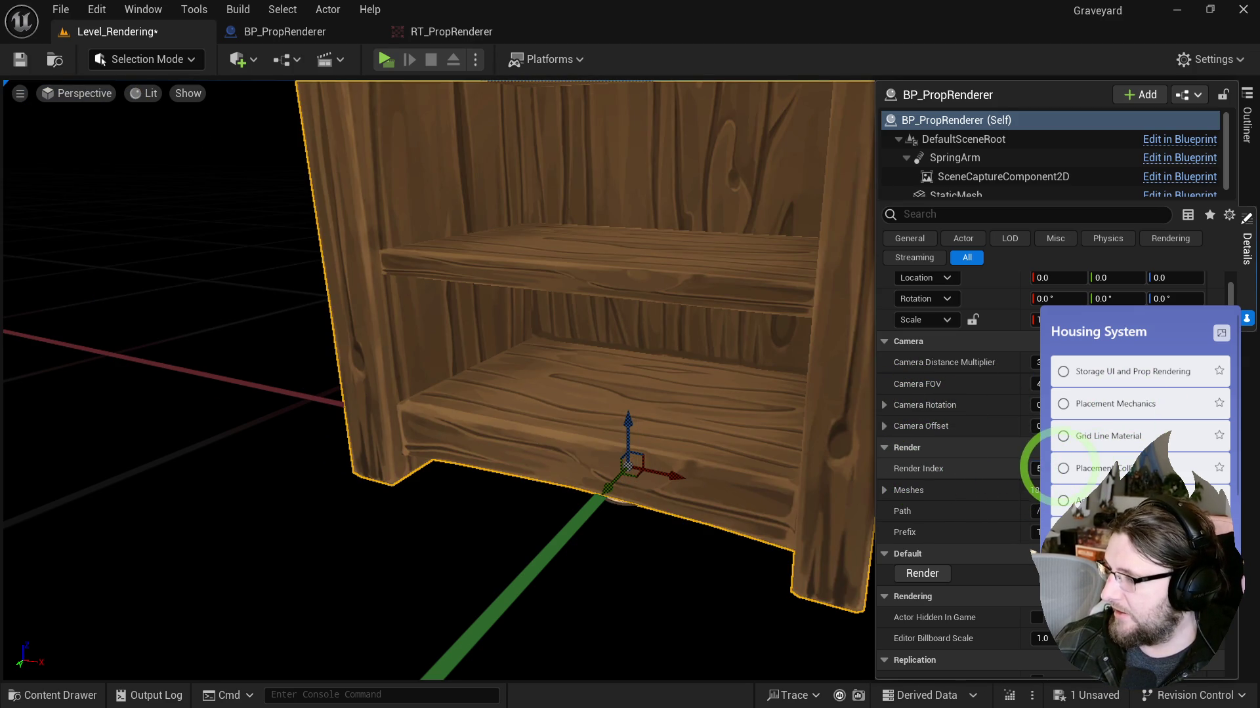
{"action": "mouse_move", "coordinate": [1028, 466]}
{"action": "left_mouse_down"}
{"action": "mouse_move", "coordinate": [1059, 466]}
{"action": "mouse_move", "coordinate": [1006, 468]}
{"action": "left_mouse_up"}
{"action": "mouse_move", "coordinate": [718, 447]}
{"action": "left_mouse_down"}
{"action": "mouse_move", "coordinate": [734, 522]}
{"action": "mouse_move", "coordinate": [737, 492]}
{"action": "mouse_move", "coordinate": [629, 384]}
{"action": "left_mouse_up"}
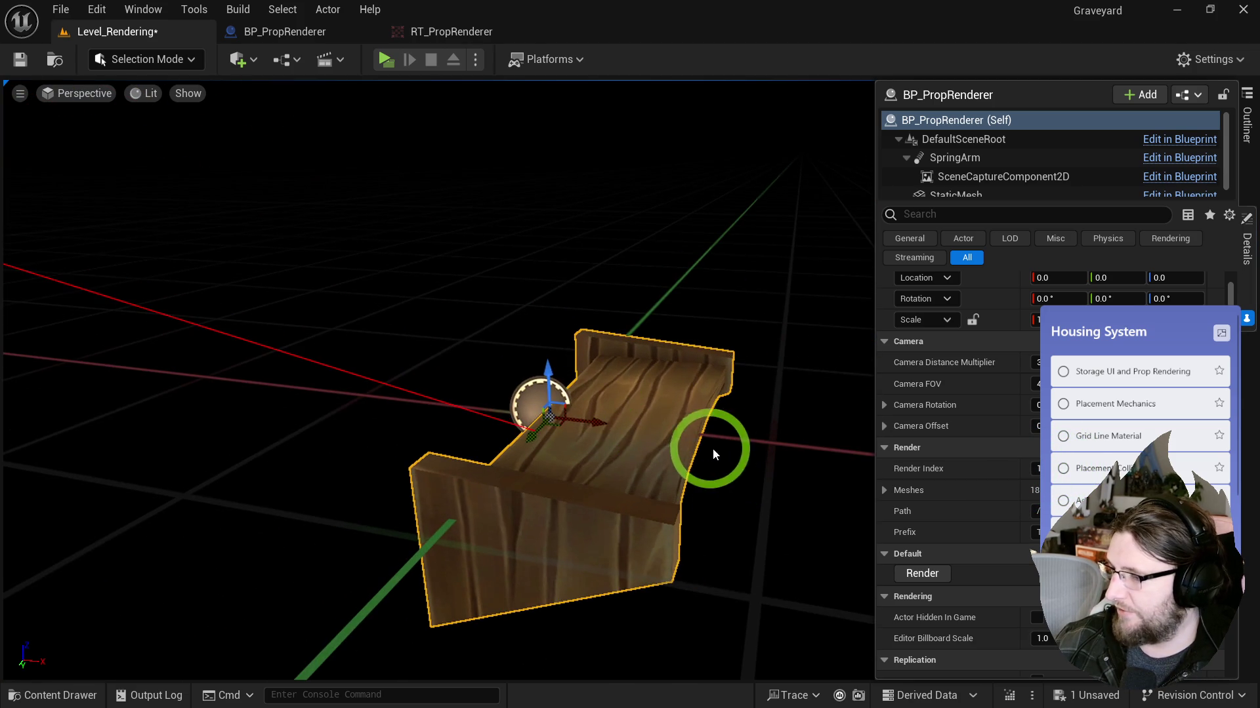
Step: Try deleting RT_PropRenderer but cancel to keep it, then open BP_PropRenderer
{"action": "key", "text": "ctrl+space"}
{"action": "left_click", "coordinate": [714, 494]}
{"action": "key", "text": "Delete"}
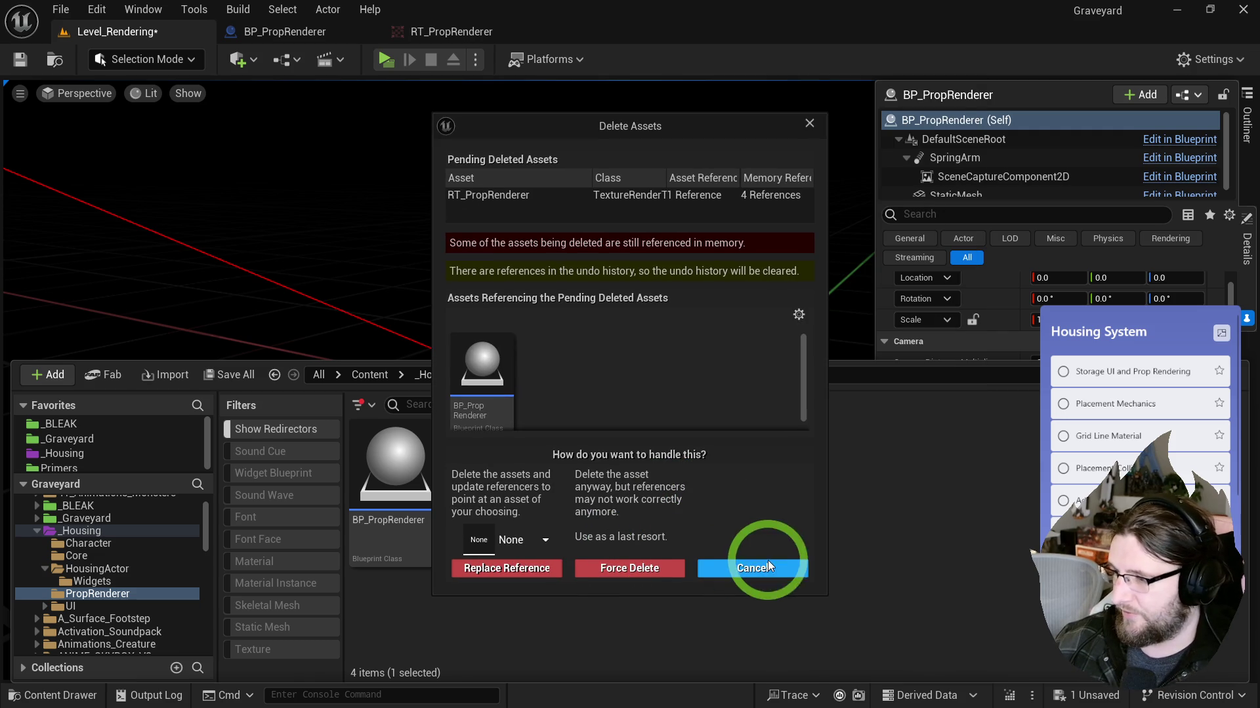
{"action": "left_click", "coordinate": [767, 565]}
{"action": "left_click", "coordinate": [601, 469]}
{"action": "left_click", "coordinate": [699, 486]}
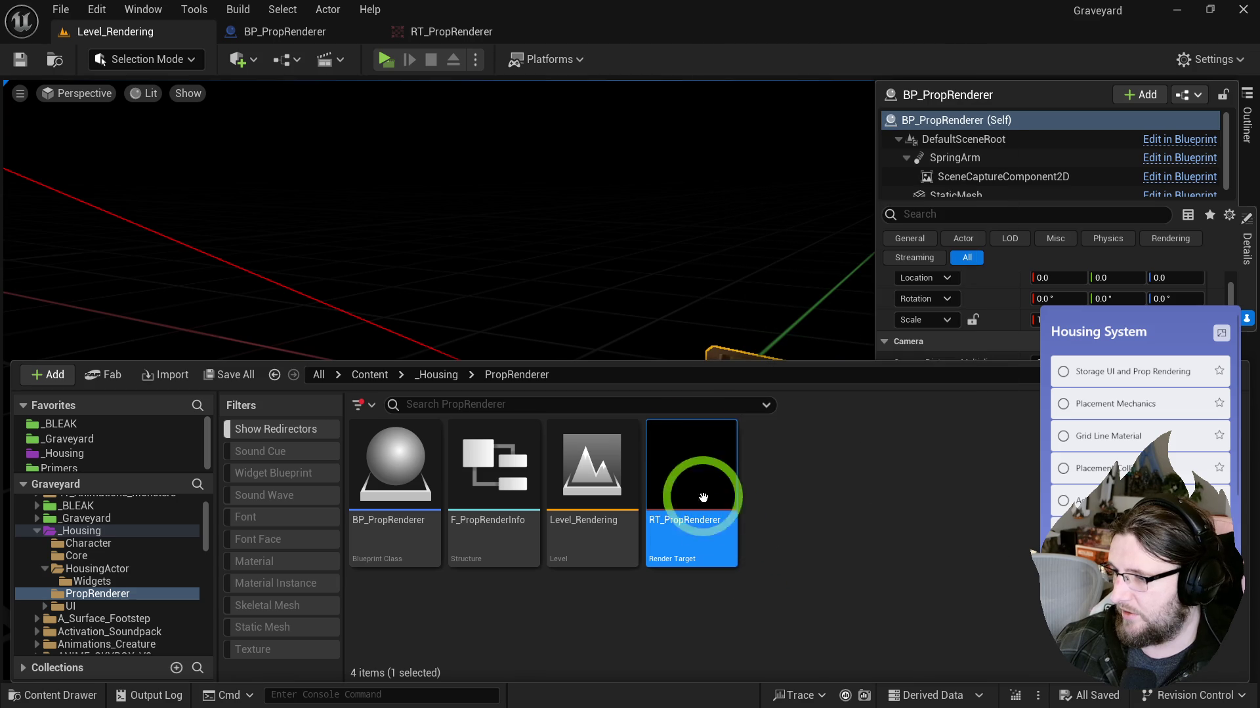
{"action": "double_click", "coordinate": [394, 446]}
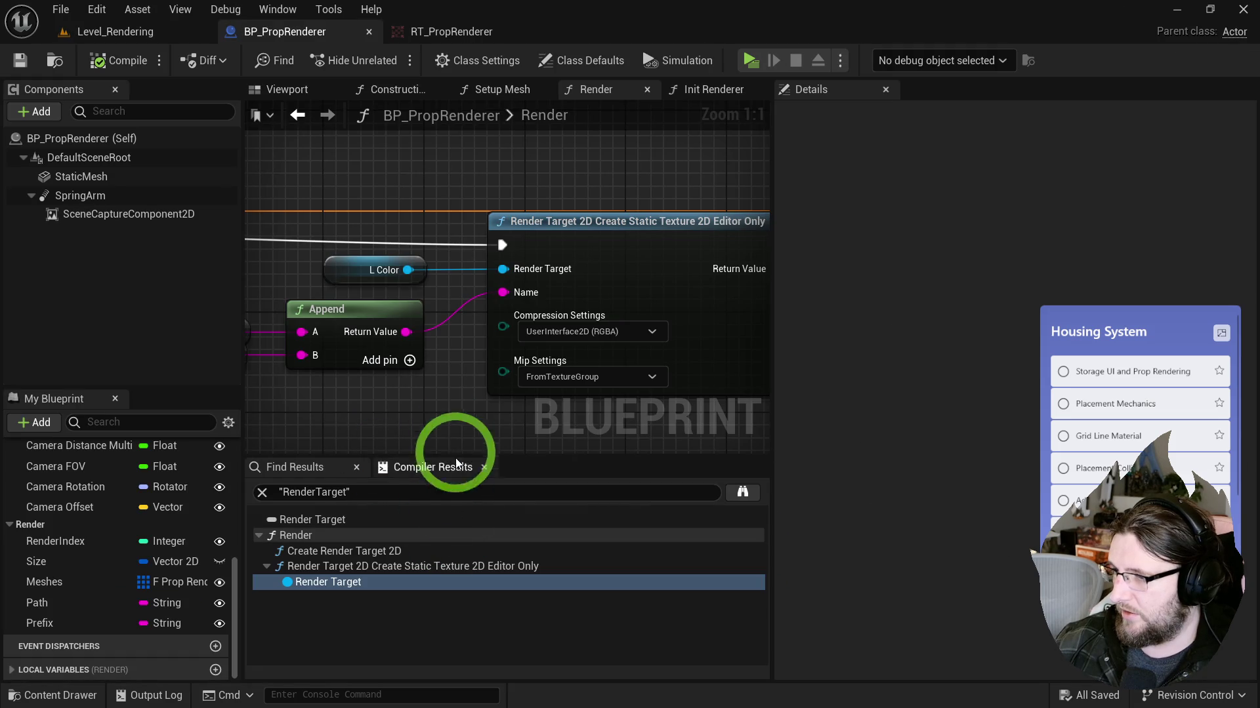
Step: Glance at the output log, then bring the Render graph's entry and Truncate nodes into view
{"action": "scroll", "coordinate": [641, 408], "scroll_direction": "down", "scroll_amount": 3}
{"action": "key", "text": "ctrl+space"}
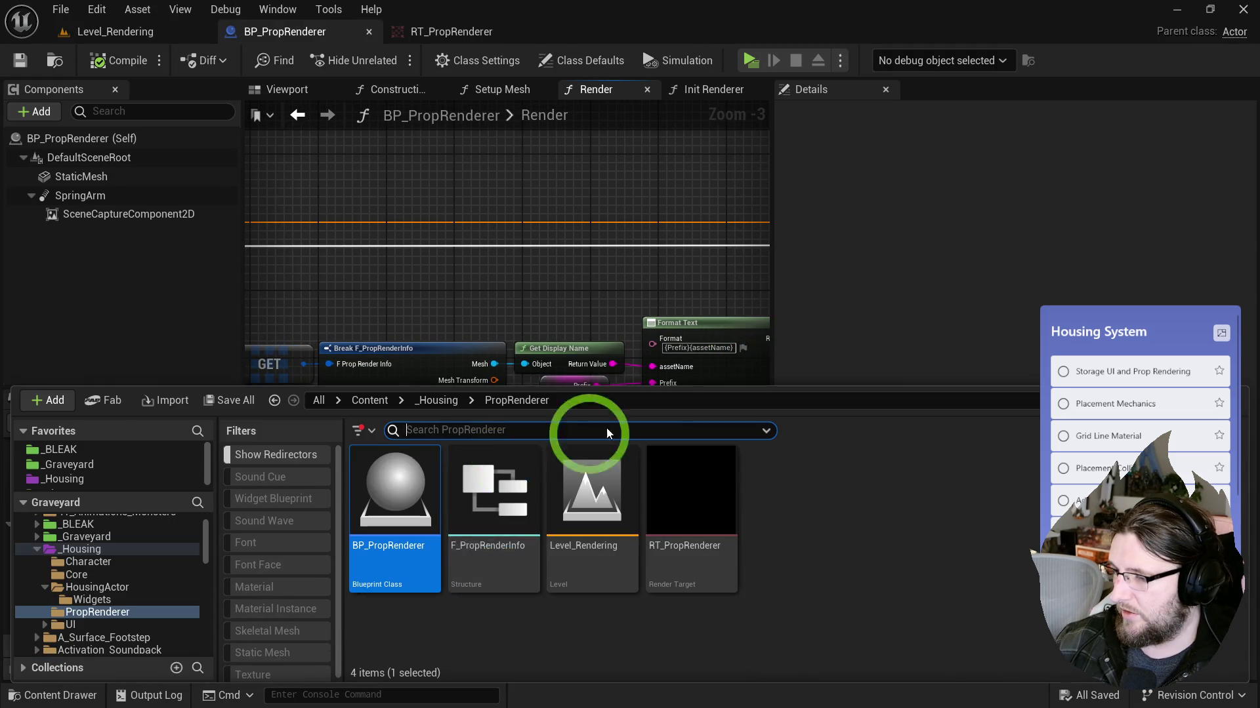
{"action": "left_click", "coordinate": [149, 695]}
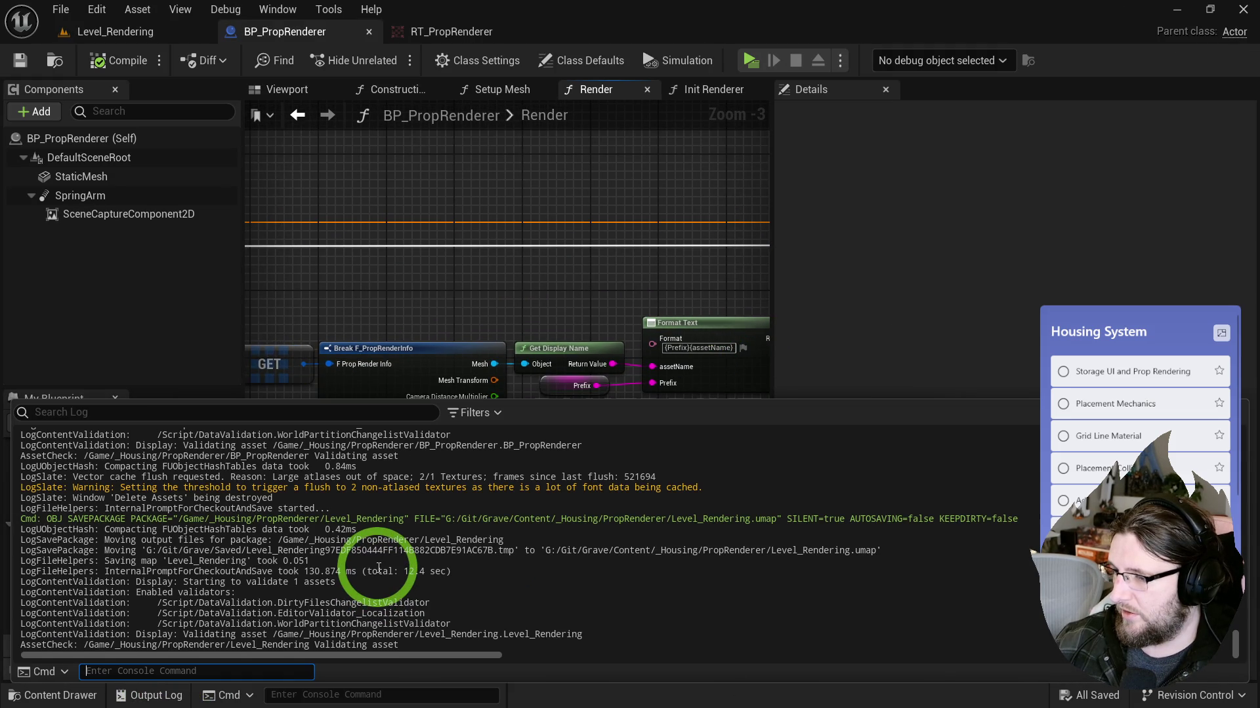
{"action": "left_click", "coordinate": [514, 267]}
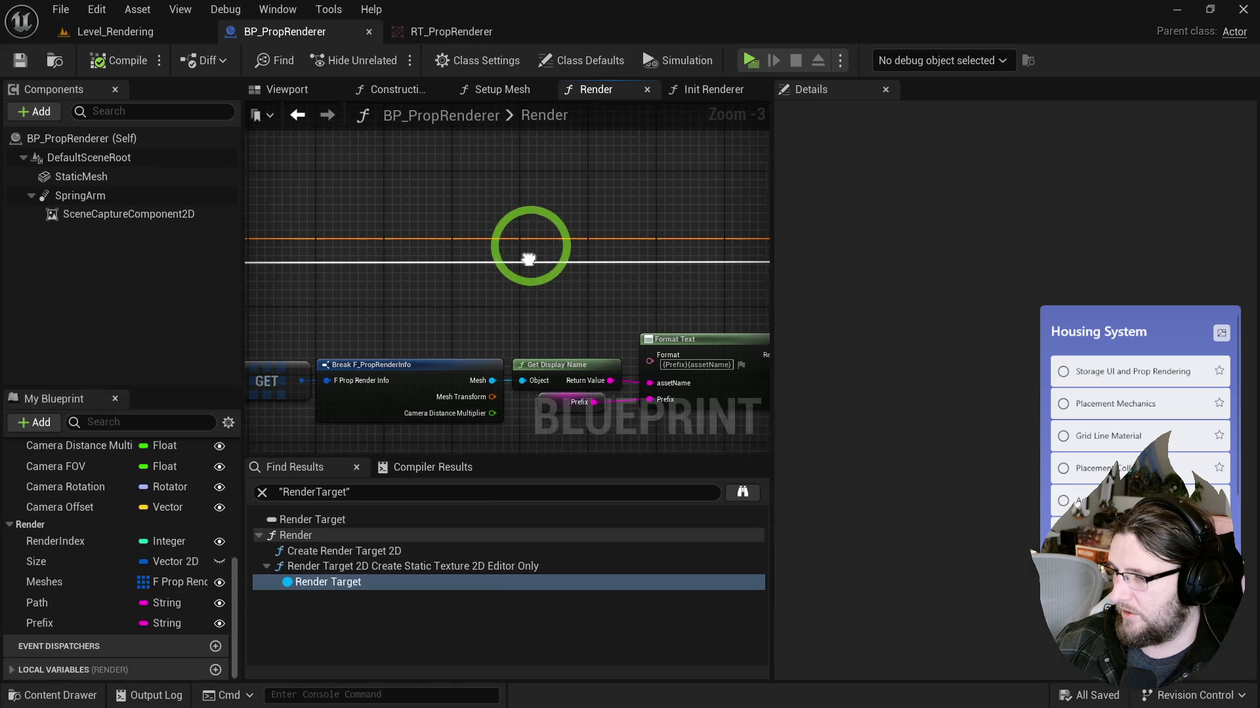
{"action": "key", "text": "ctrl+space"}
{"action": "left_click", "coordinate": [510, 226]}
{"action": "mouse_move", "coordinate": [510, 226]}
{"action": "left_mouse_down"}
{"action": "mouse_move", "coordinate": [514, 276]}
{"action": "mouse_move", "coordinate": [422, 254]}
{"action": "mouse_move", "coordinate": [1113, 239]}
{"action": "mouse_move", "coordinate": [1256, 253]}
{"action": "mouse_move", "coordinate": [1079, 258]}
{"action": "left_mouse_up"}
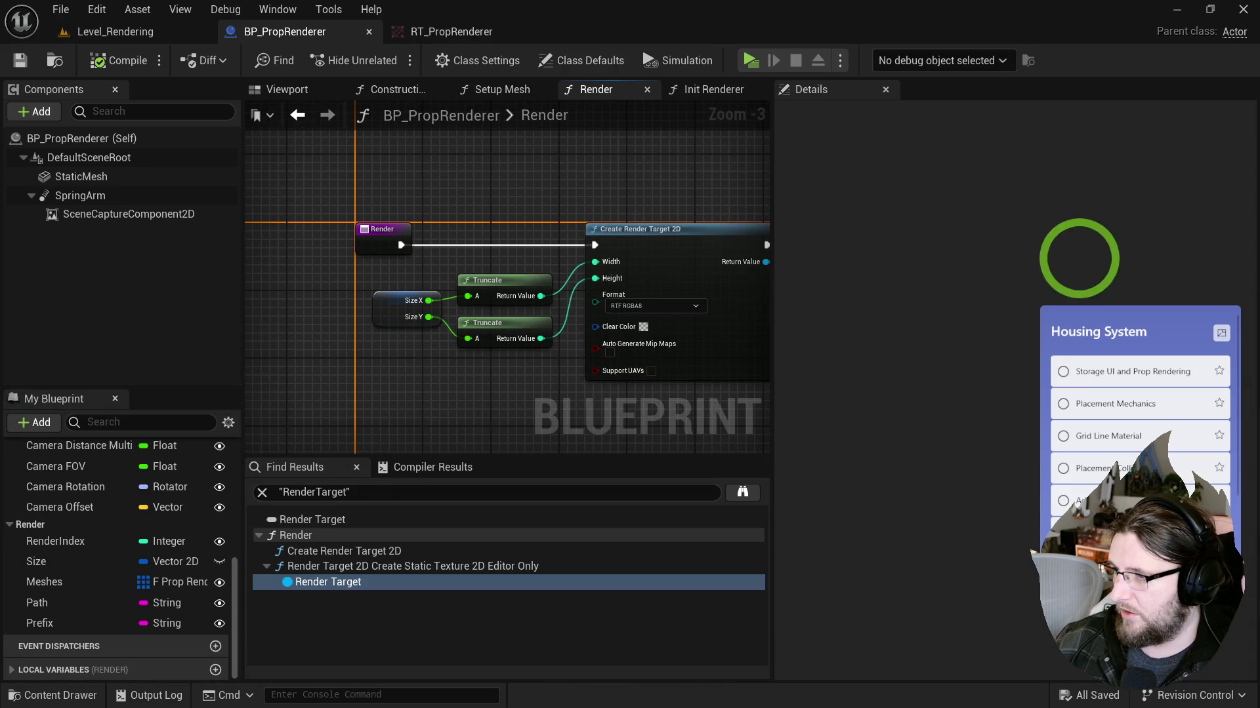
Step: Review the Setup Mesh and Init Renderer graphs and check SceneCaptureComponent2D's Texture Target
{"action": "left_click", "coordinate": [485, 89]}
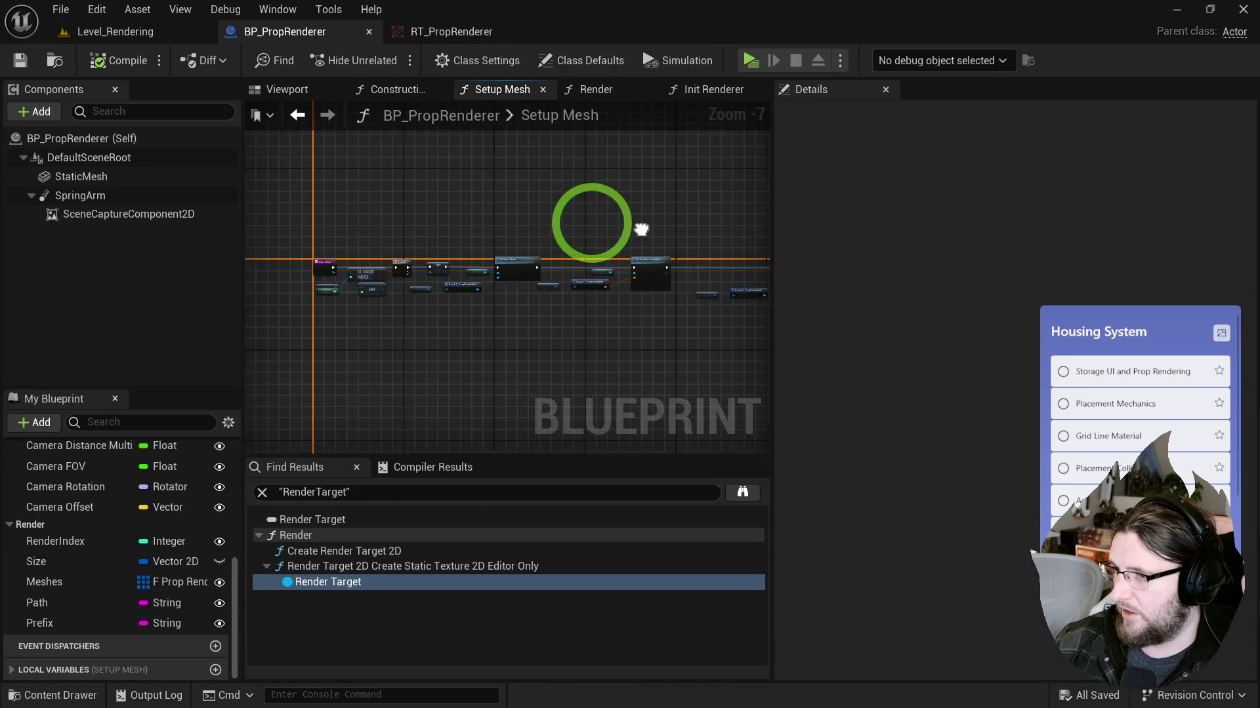
{"action": "scroll", "coordinate": [383, 251], "scroll_direction": "up", "scroll_amount": 4}
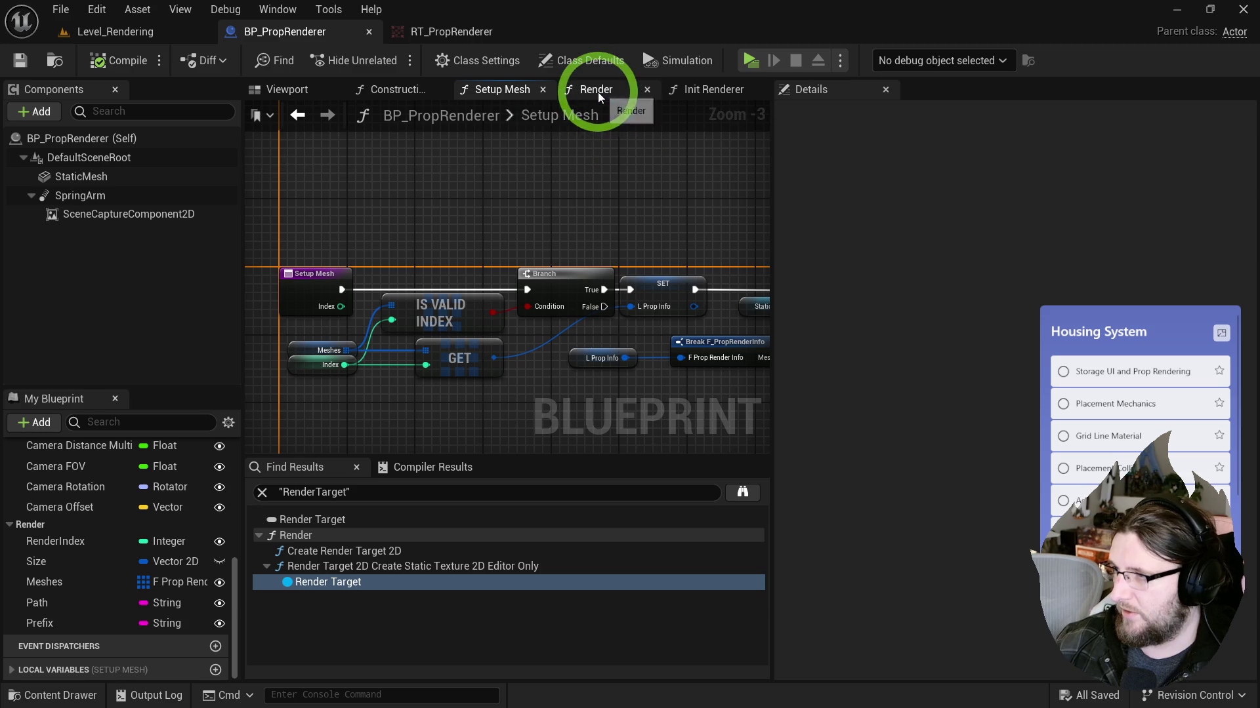
{"action": "left_click", "coordinate": [722, 90]}
{"action": "scroll", "coordinate": [404, 265], "scroll_direction": "up", "scroll_amount": 8}
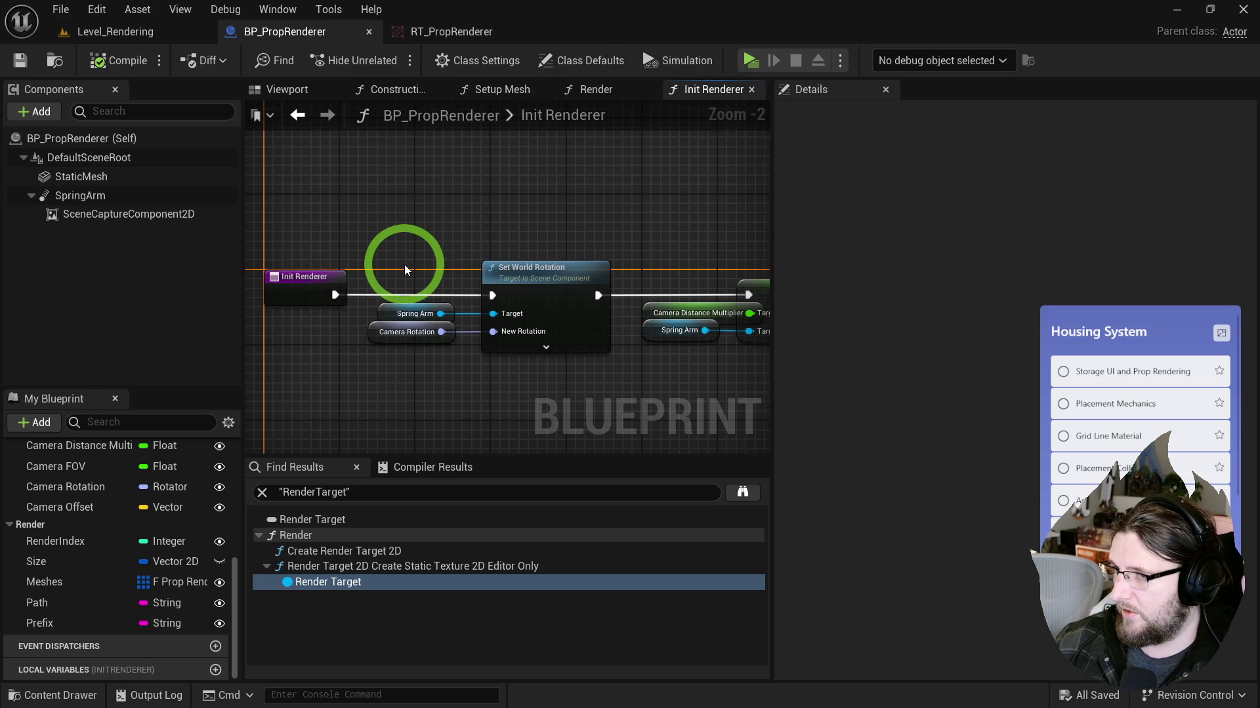
{"action": "left_click", "coordinate": [172, 216]}
{"action": "scroll", "coordinate": [834, 335], "scroll_direction": "down", "scroll_amount": 10}
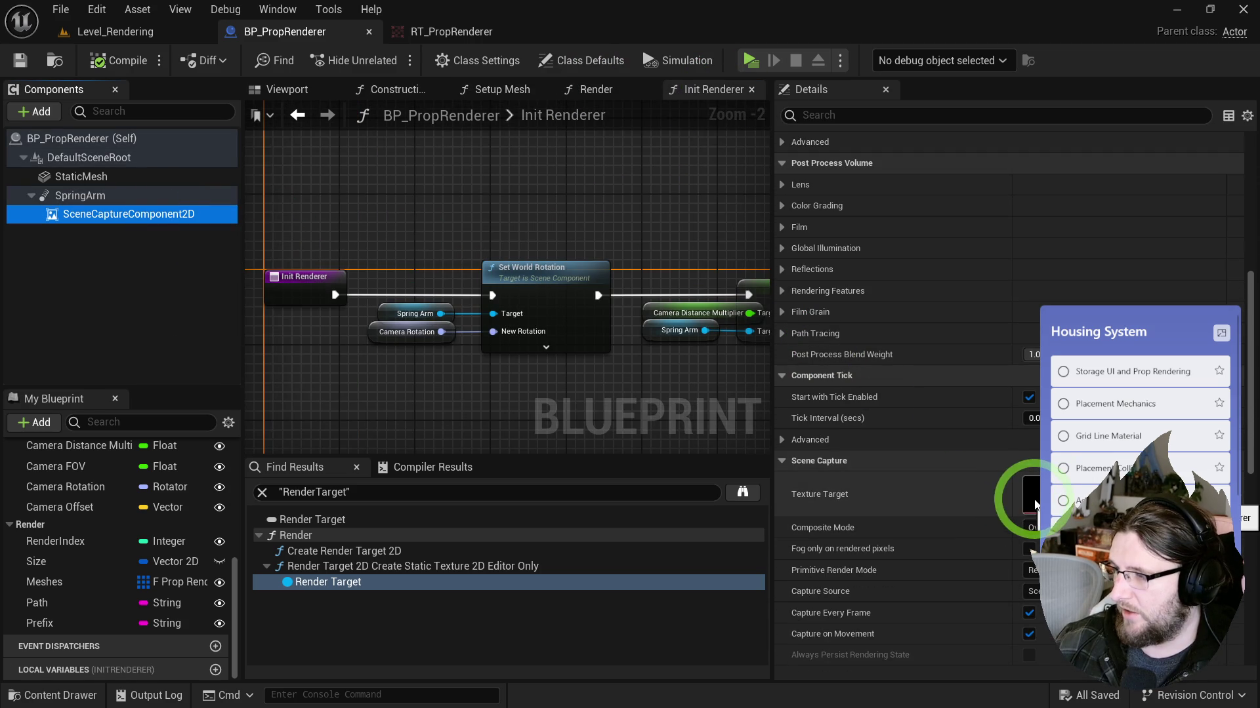
Step: Return to Level_Rendering and undo the accidental move of the prop renderer
{"action": "left_click", "coordinate": [127, 37]}
{"action": "mouse_move", "coordinate": [662, 401]}
{"action": "left_mouse_down"}
{"action": "mouse_move", "coordinate": [647, 385]}
{"action": "mouse_move", "coordinate": [649, 301]}
{"action": "mouse_move", "coordinate": [725, 438]}
{"action": "mouse_move", "coordinate": [652, 426]}
{"action": "left_mouse_up"}
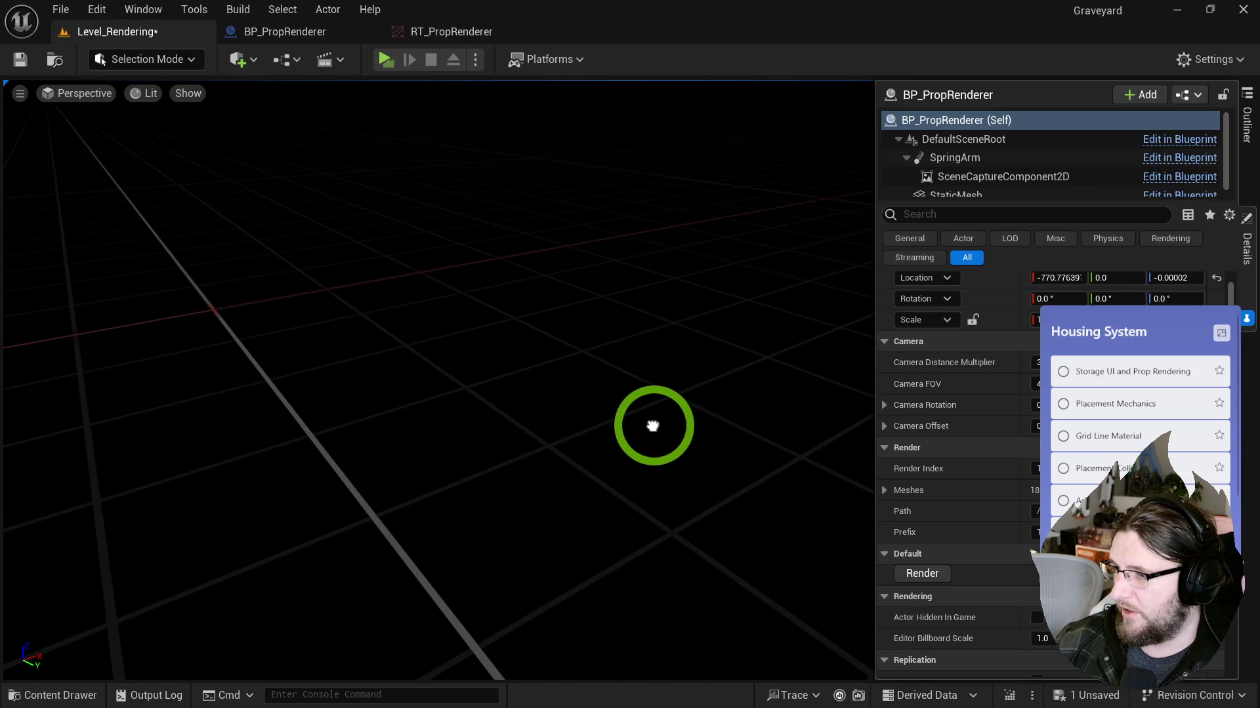
{"action": "key", "text": "ctrl+z"}
Step: Open RT_PropRenderer and toggle its alpha channel view on and off
{"action": "key", "text": "ctrl+space"}
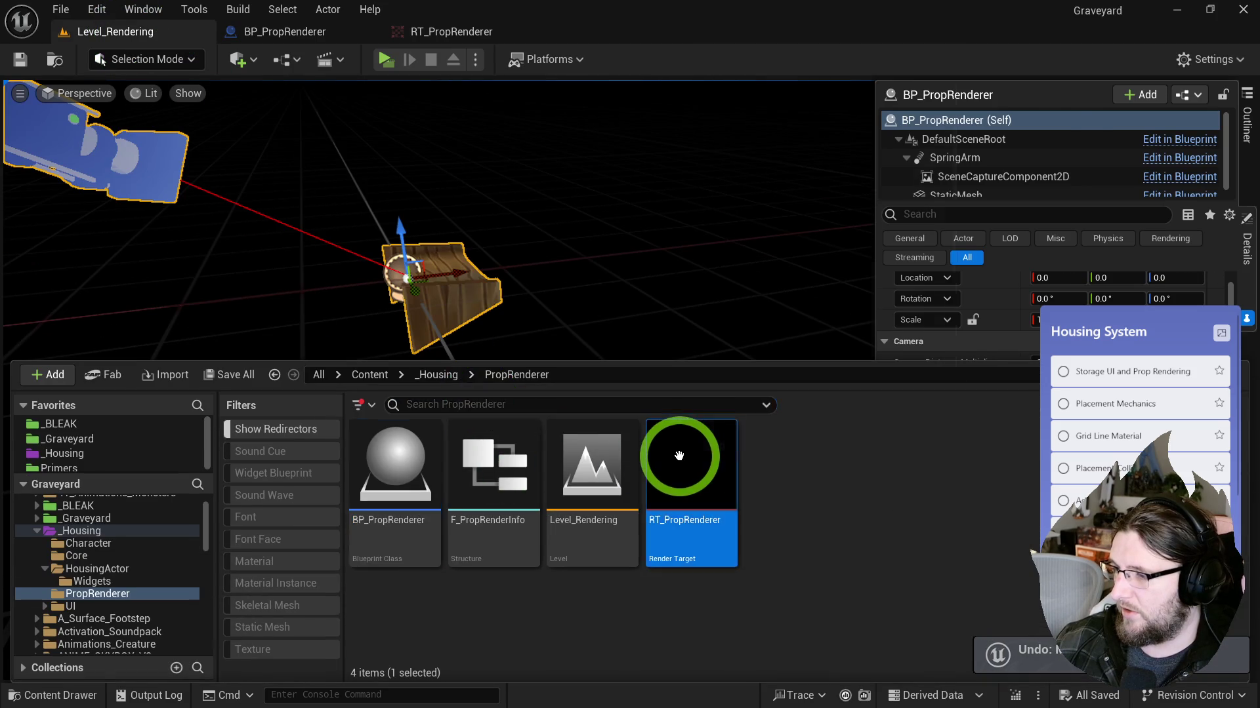
{"action": "double_click", "coordinate": [676, 457]}
{"action": "left_click", "coordinate": [340, 62]}
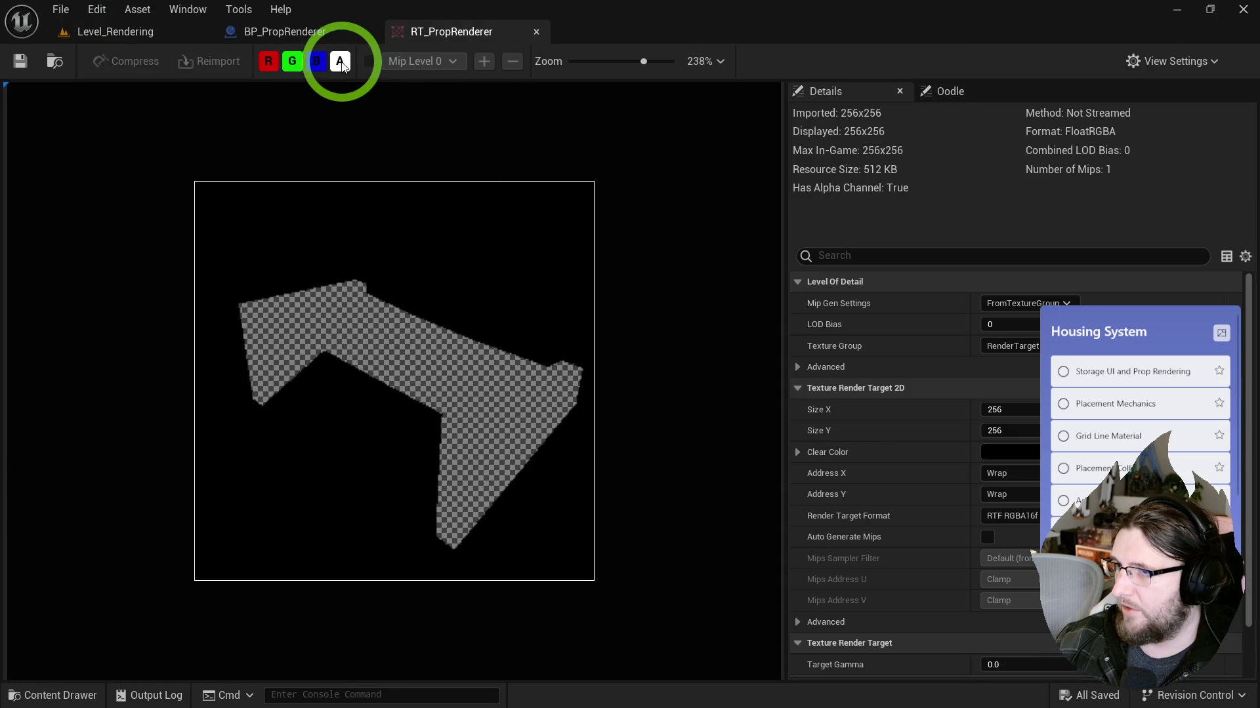
{"action": "left_click", "coordinate": [340, 63]}
{"action": "left_click", "coordinate": [339, 64]}
{"action": "left_click", "coordinate": [314, 63]}
{"action": "left_click", "coordinate": [318, 63]}
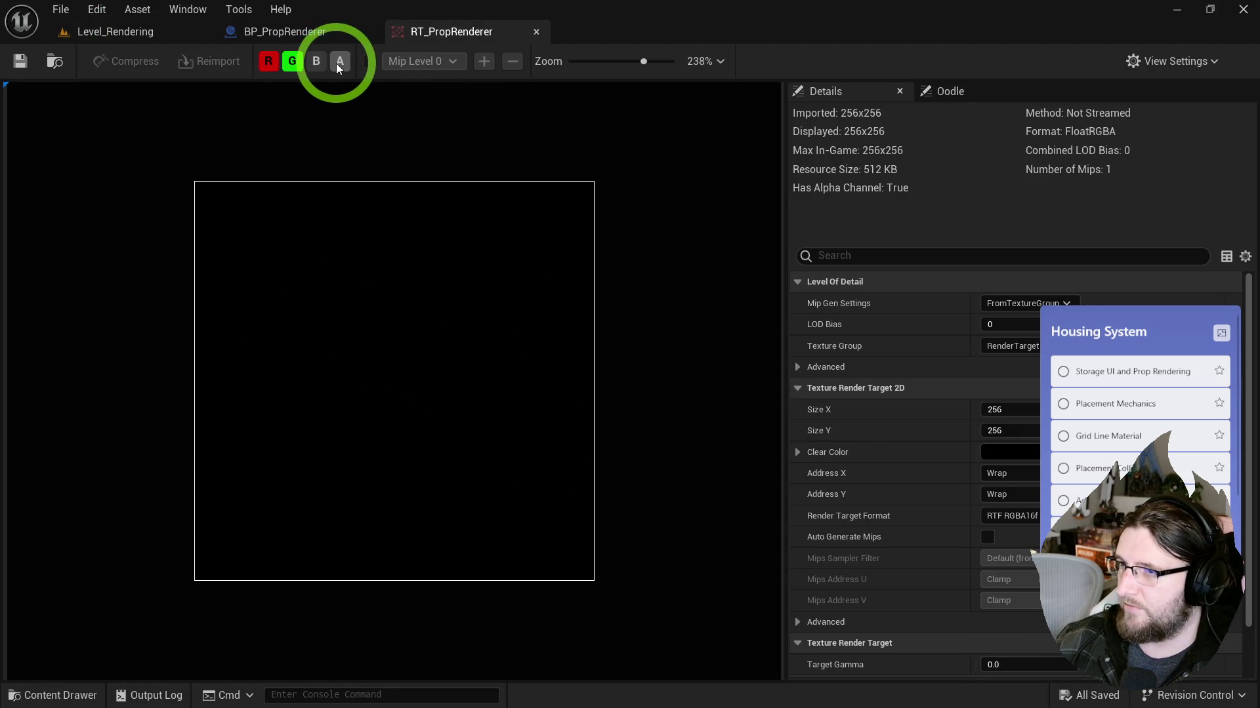
Step: Locate the render target among the assets and reopen BP_PropRenderer
{"action": "left_click", "coordinate": [58, 61]}
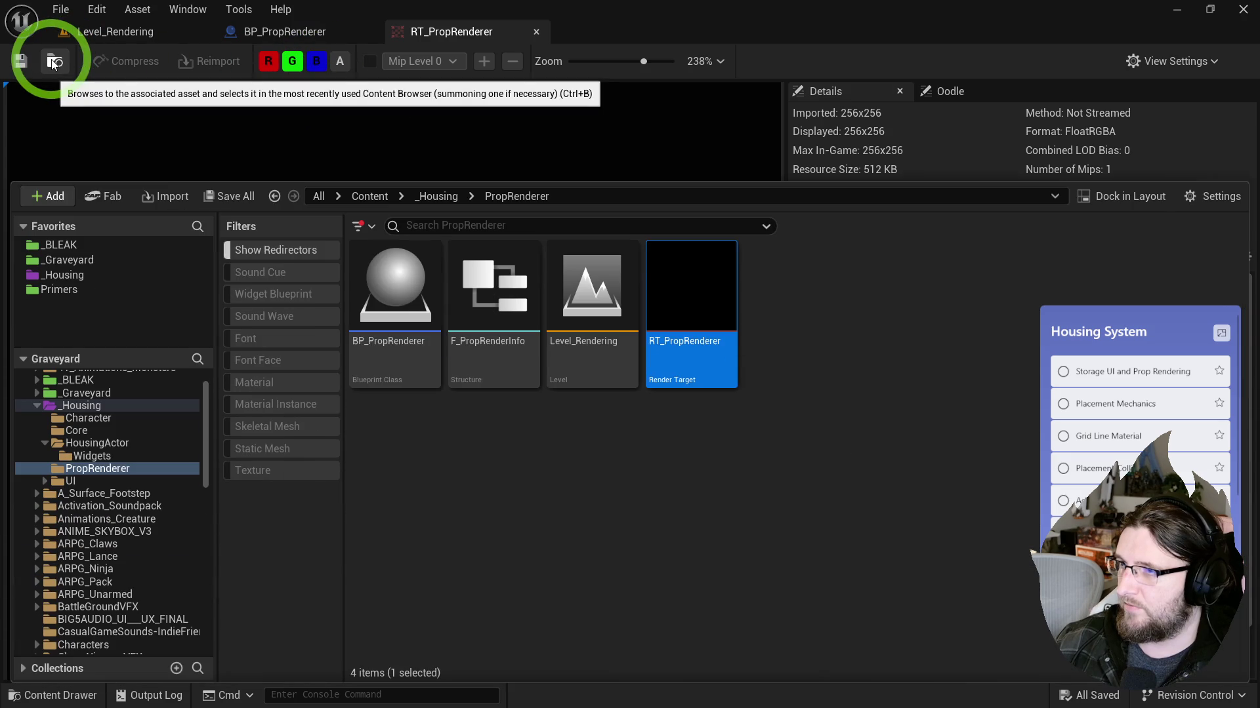
{"action": "left_click", "coordinate": [663, 497]}
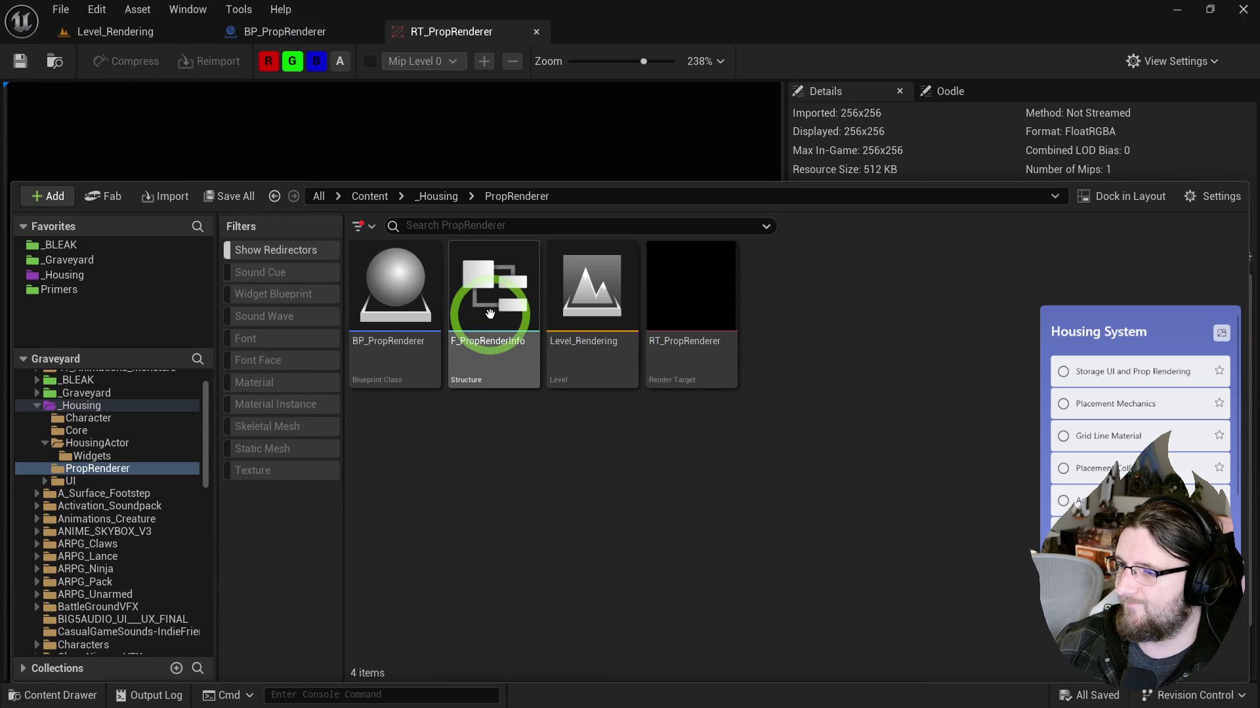
{"action": "double_click", "coordinate": [416, 309]}
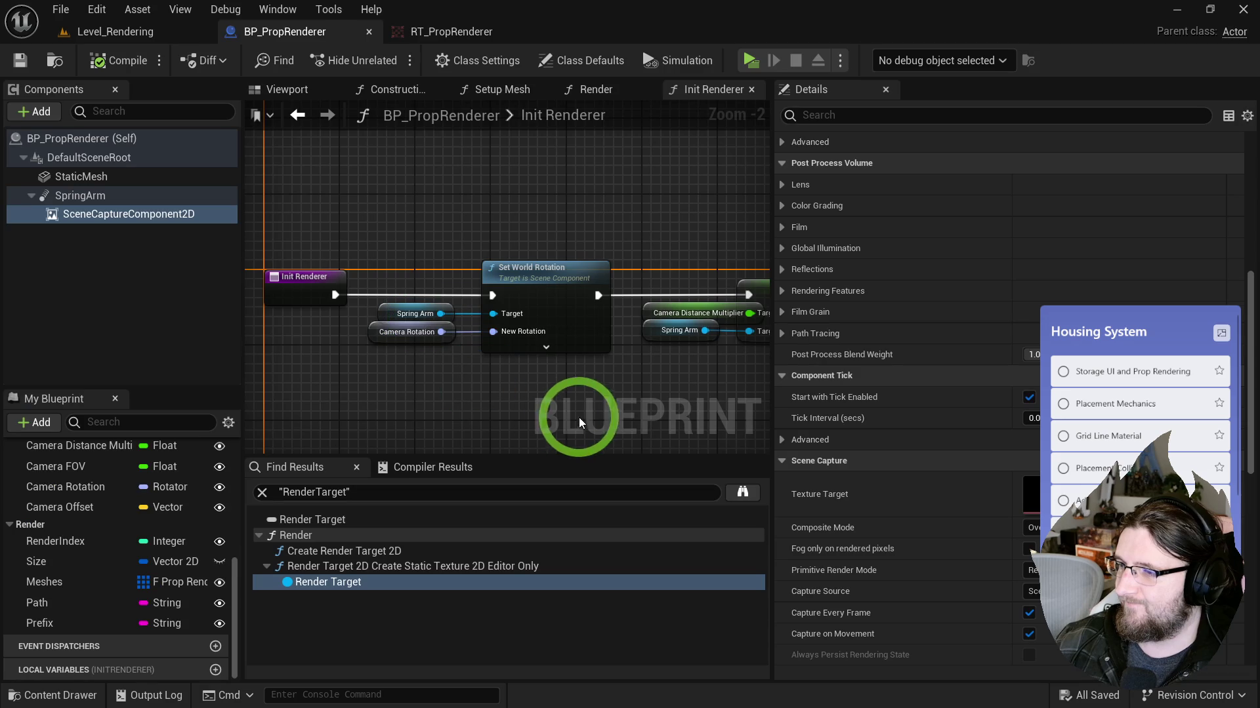
Step: Back in Level_Rendering, search Quick Add for a Sky Light
{"action": "left_click", "coordinate": [143, 32]}
{"action": "left_click_drag", "start_coordinate": [451, 201], "coordinate": [421, 172]}
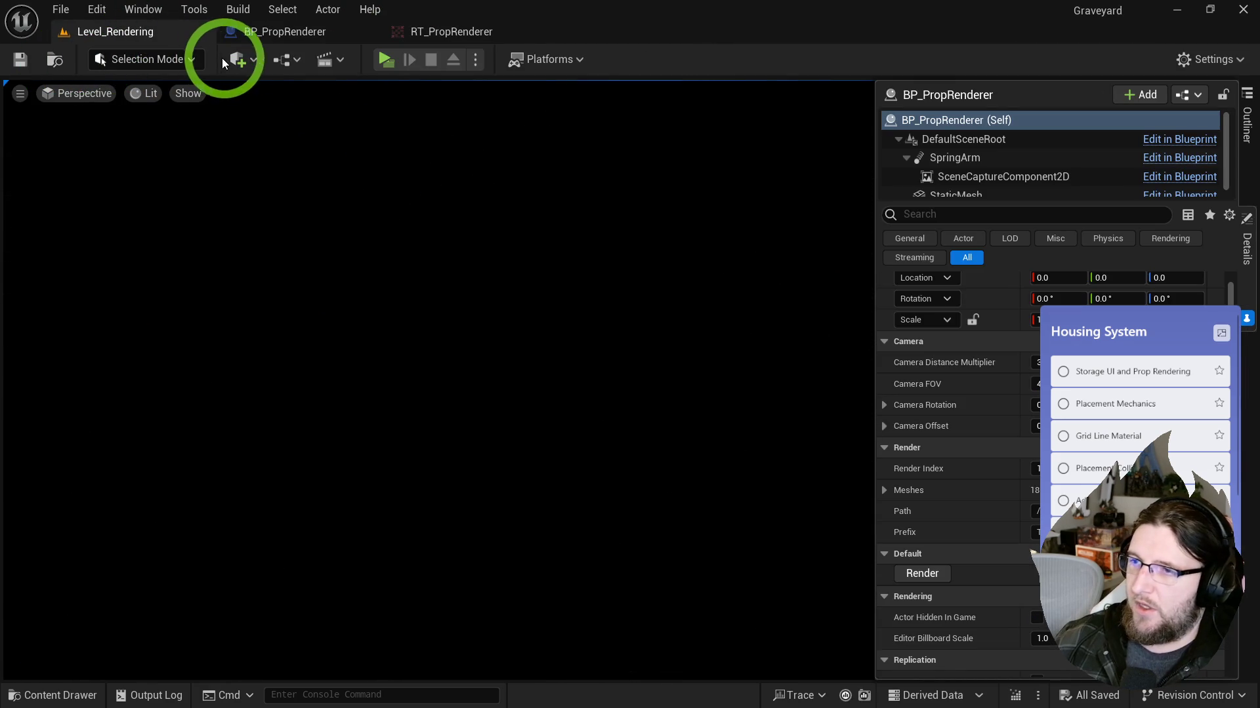
{"action": "left_click", "coordinate": [240, 59]}
{"action": "type", "text": "re"}
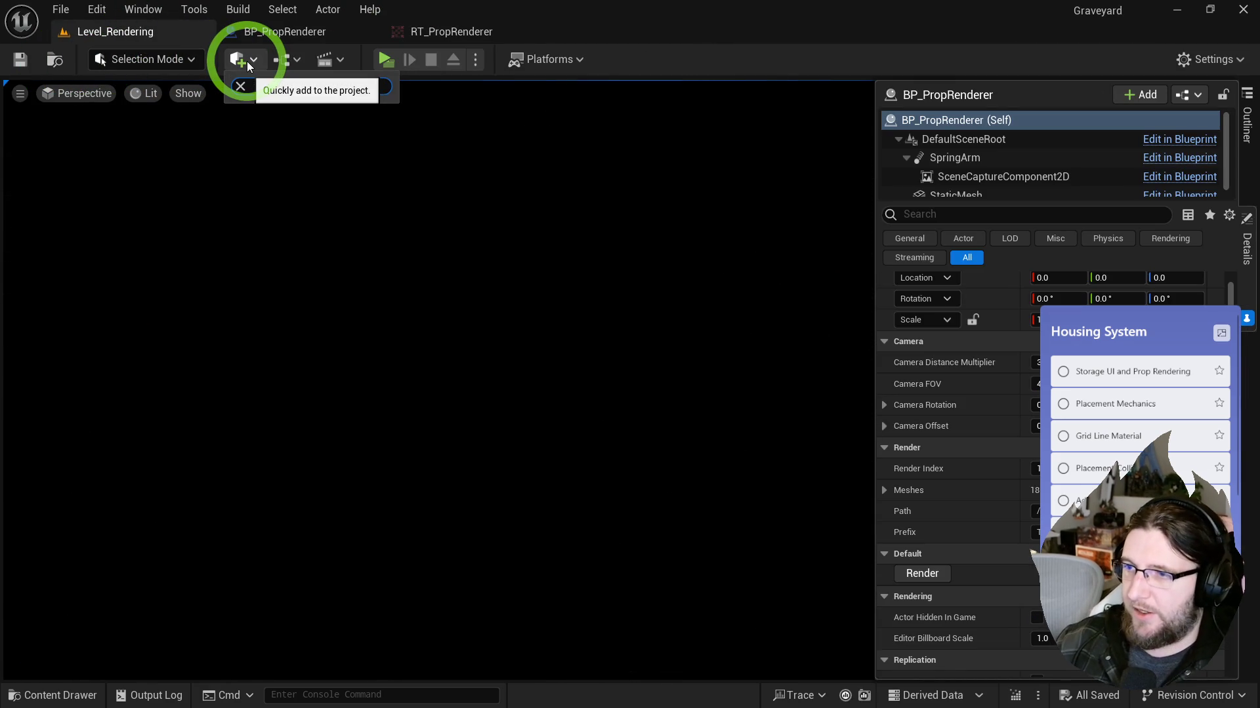
{"action": "type", "text": "skylig"}
Step: Place a Sky Light using the GrayLightTextureCube cubemap
{"action": "mouse_move", "coordinate": [308, 146]}
{"action": "left_mouse_down"}
{"action": "mouse_move", "coordinate": [300, 112]}
{"action": "mouse_move", "coordinate": [620, 377]}
{"action": "left_mouse_up"}
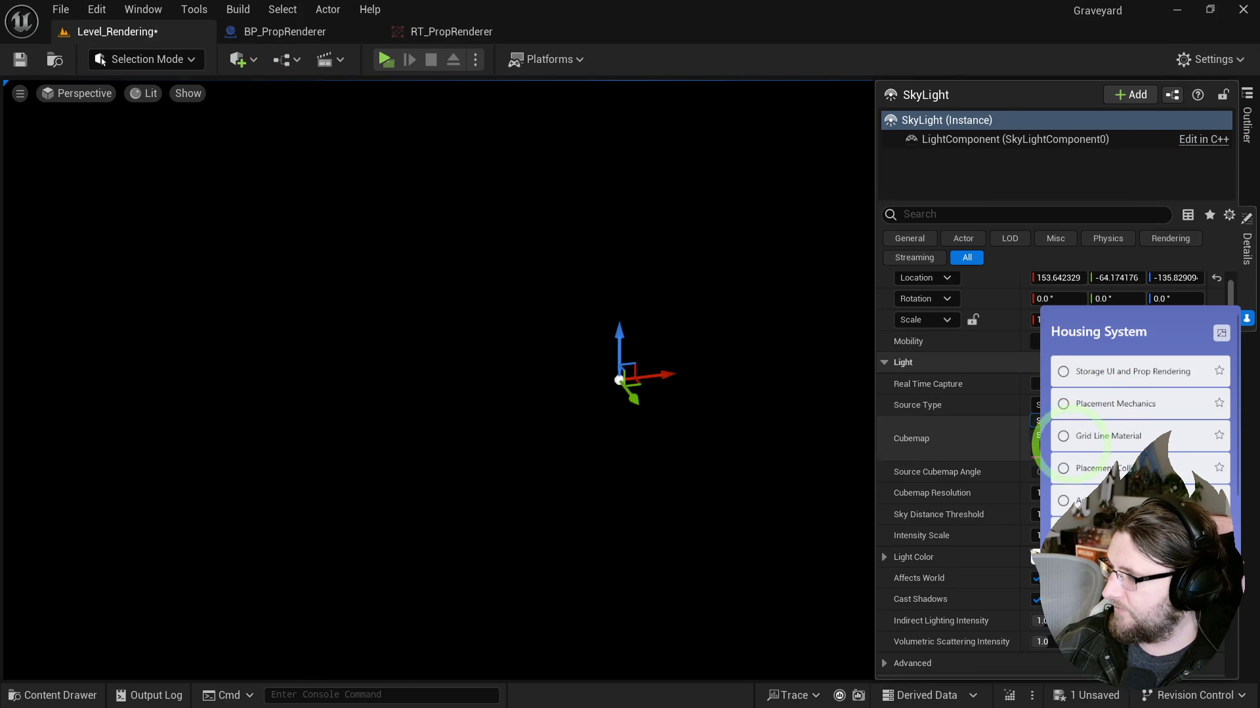
{"action": "left_click", "coordinate": [1066, 438]}
{"action": "scroll", "coordinate": [1113, 302], "scroll_direction": "down", "scroll_amount": 2}
{"action": "left_click", "coordinate": [1114, 321]}
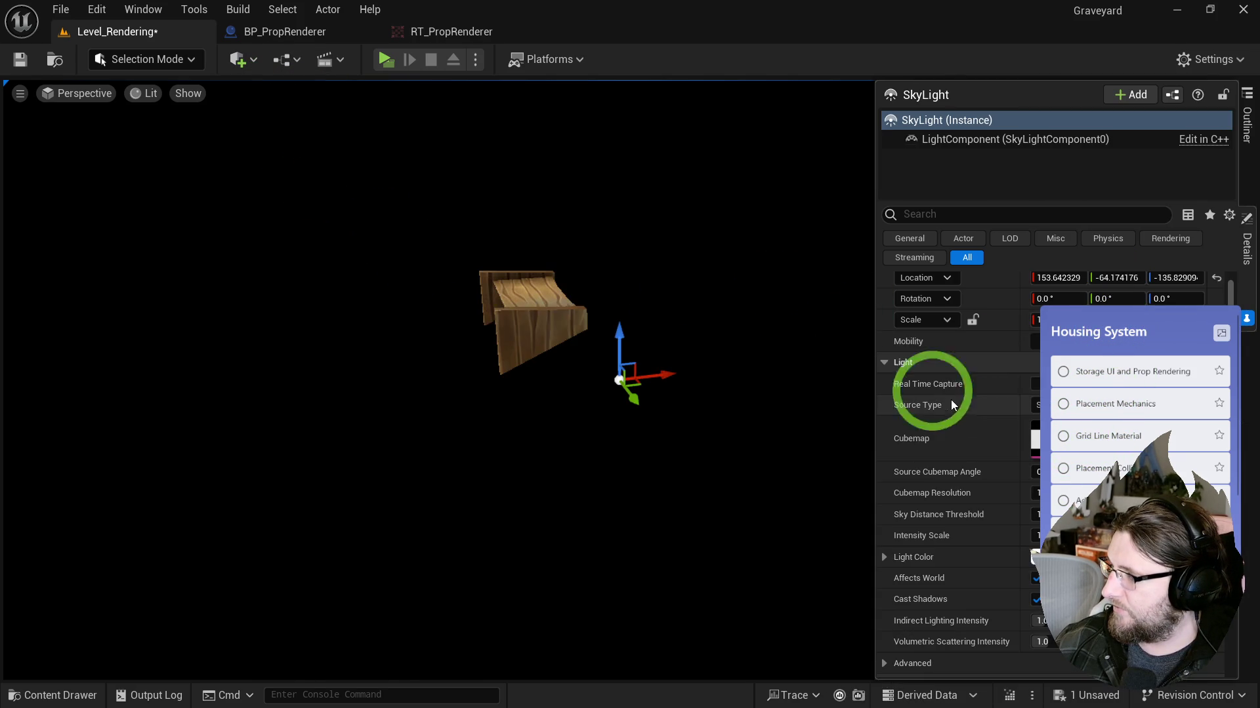
Step: Rotate the shelf in Meshes Index [1] around its vertical axis
{"action": "key", "text": "ctrl+space"}
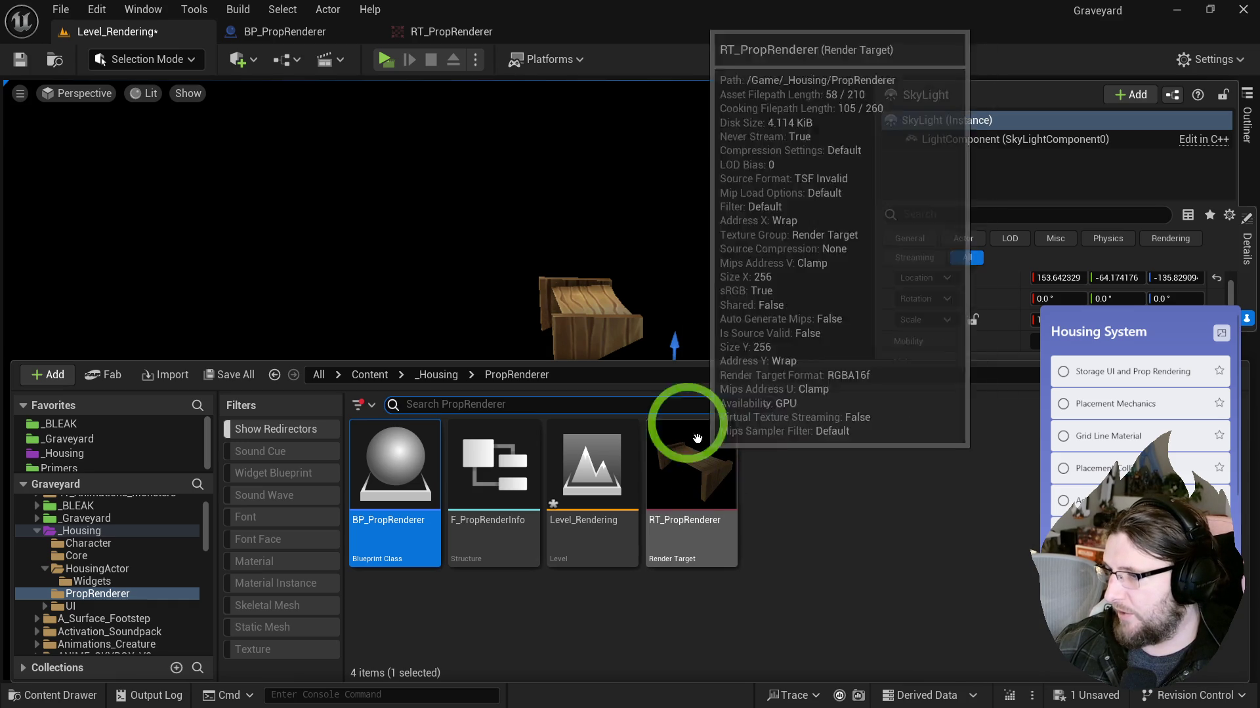
{"action": "left_click", "coordinate": [582, 292]}
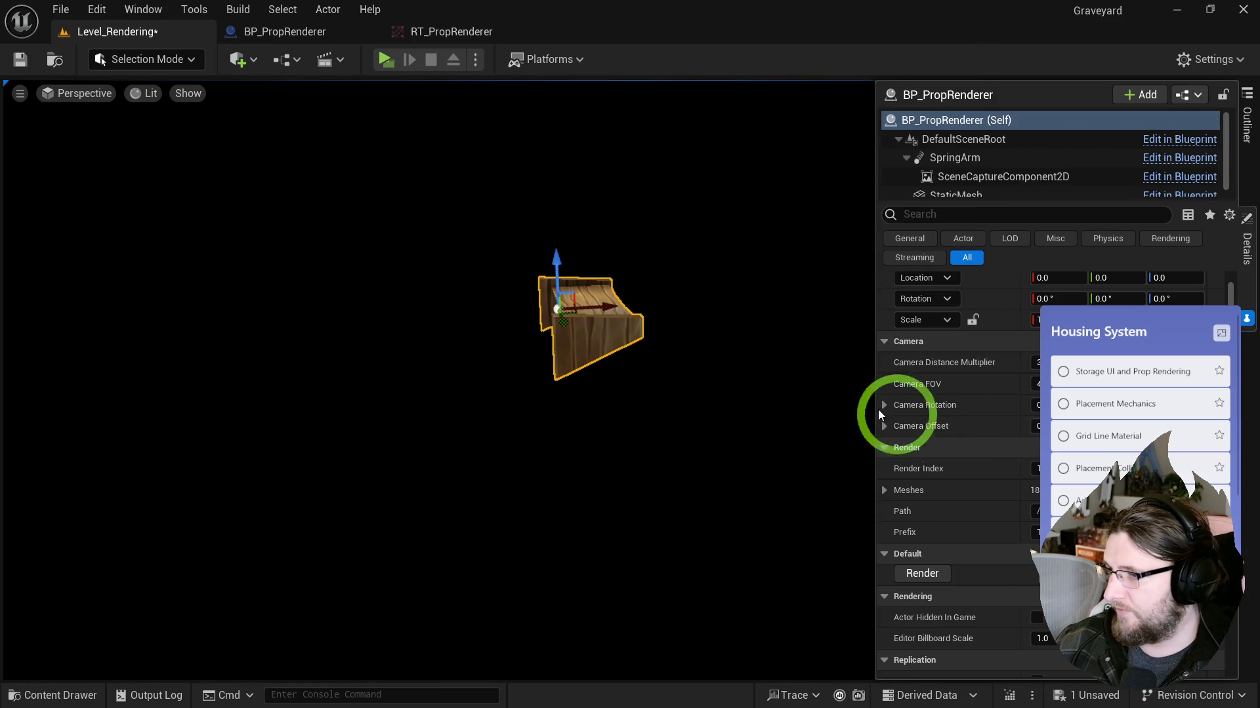
{"action": "left_click", "coordinate": [884, 490]}
{"action": "left_click", "coordinate": [899, 533]}
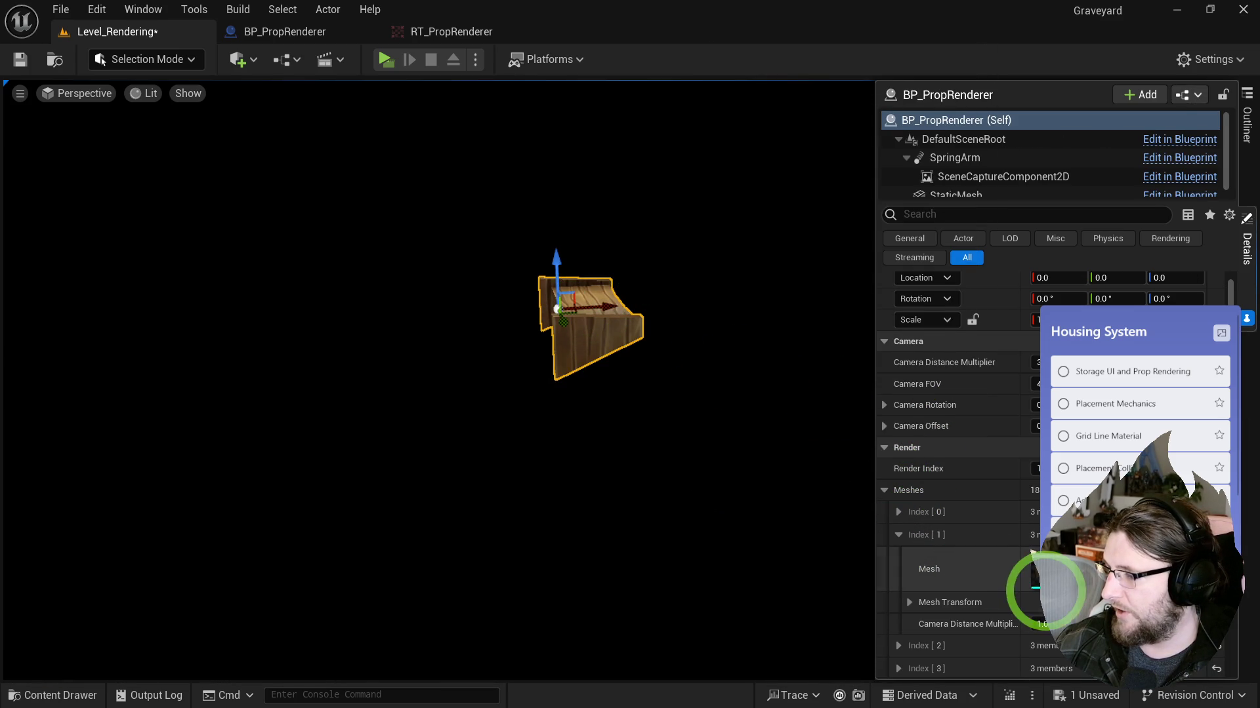
{"action": "scroll", "coordinate": [902, 565], "scroll_direction": "down", "scroll_amount": 3}
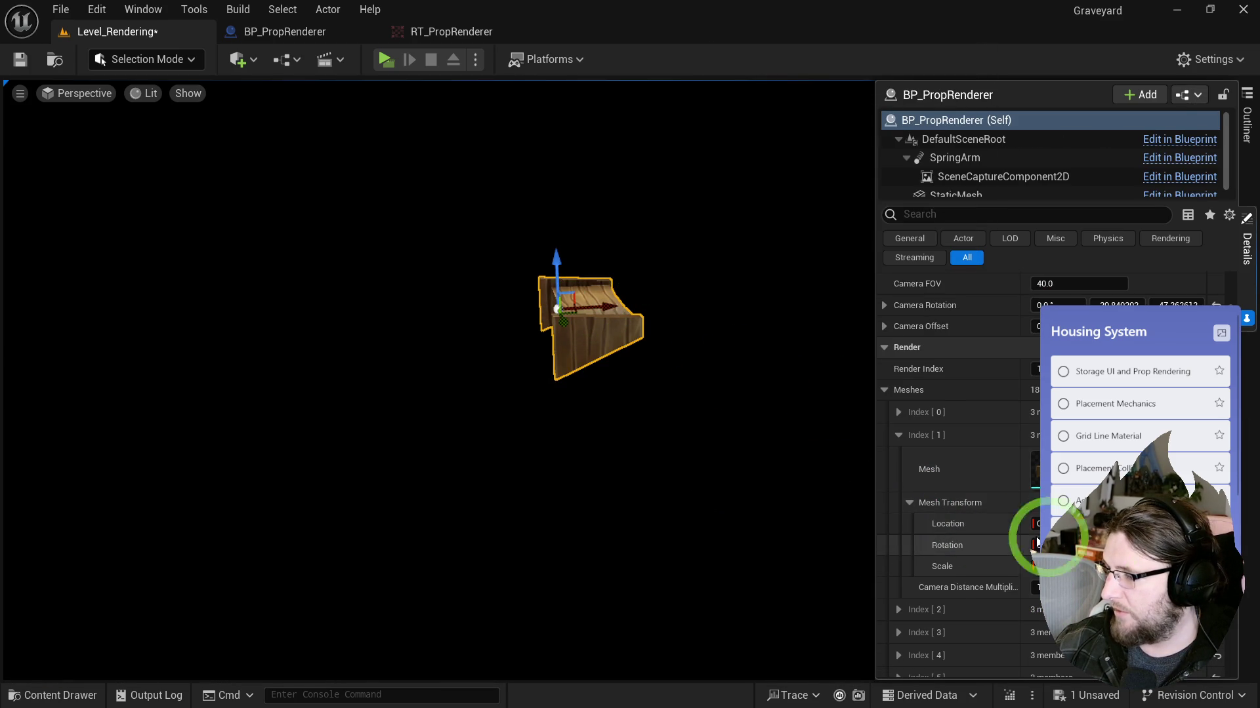
{"action": "left_click_drag", "start_coordinate": [1056, 545], "coordinate": [1116, 545]}
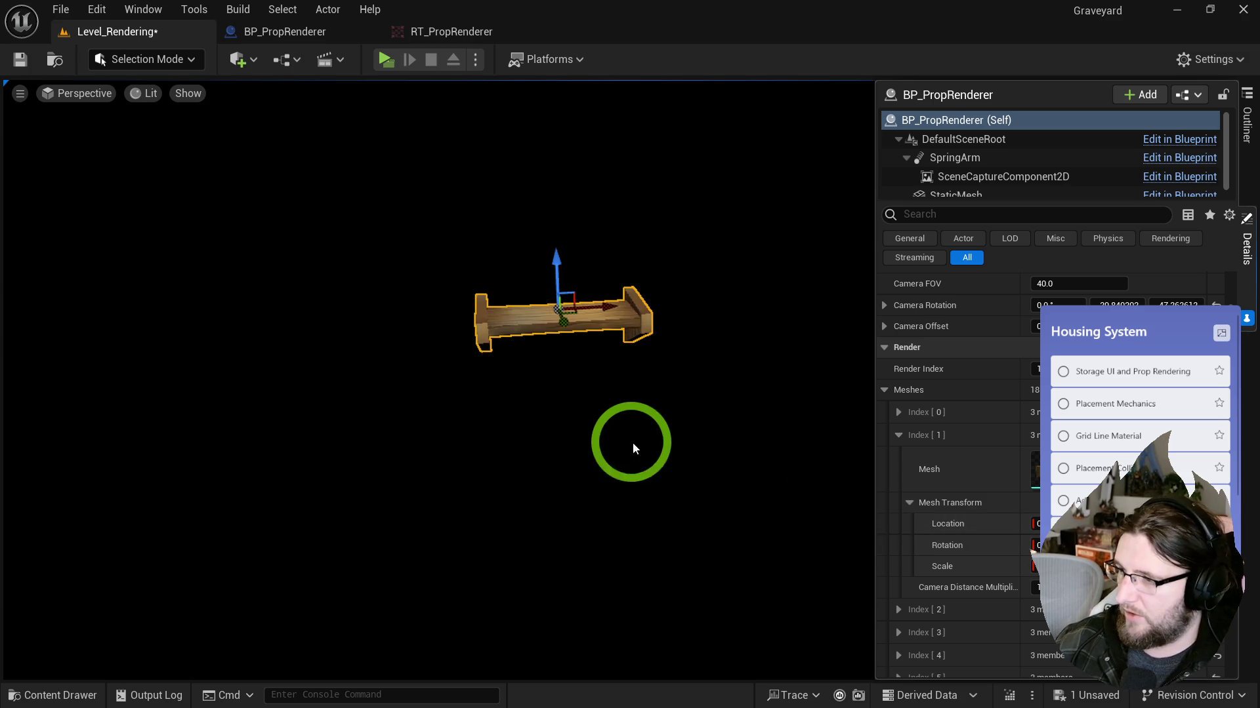
Step: Shift the shelf's location to frame it, checking the RT_PropRenderer preview
{"action": "key", "text": "ctrl+space"}
{"action": "mouse_move", "coordinate": [648, 301]}
{"action": "left_mouse_down"}
{"action": "mouse_move", "coordinate": [683, 323]}
{"action": "mouse_move", "coordinate": [641, 292]}
{"action": "left_mouse_up"}
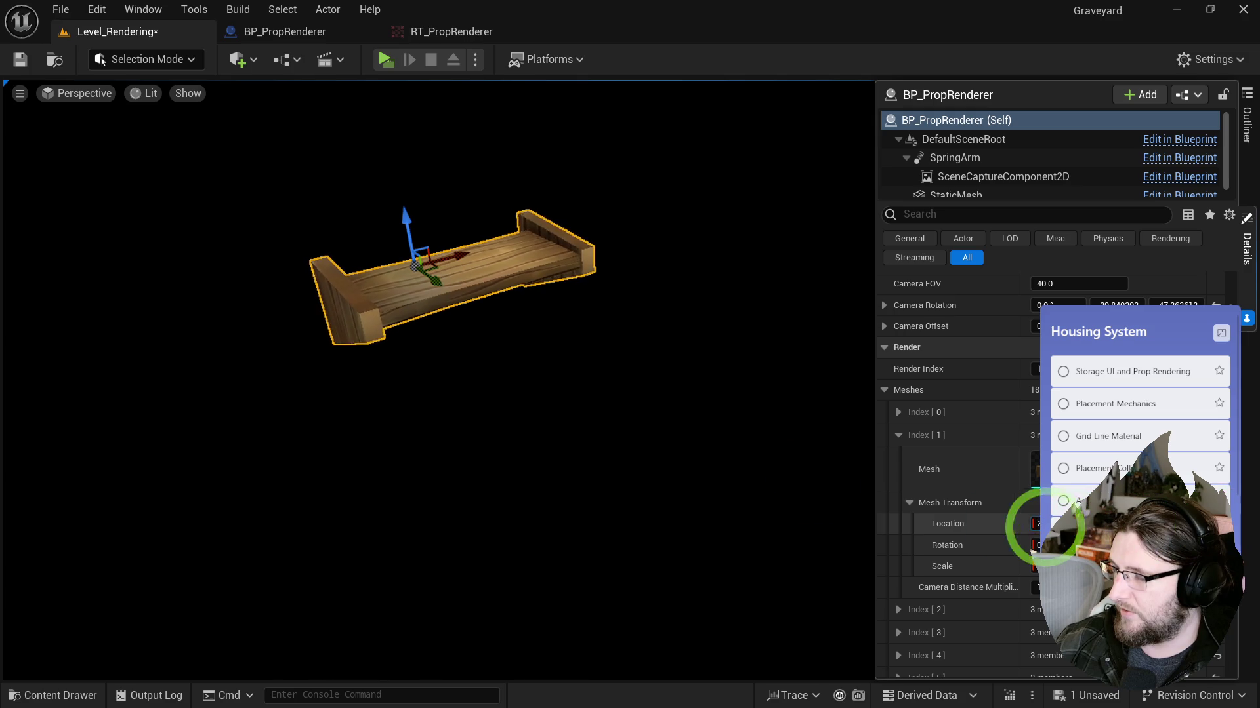
{"action": "key", "text": "ctrl+space"}
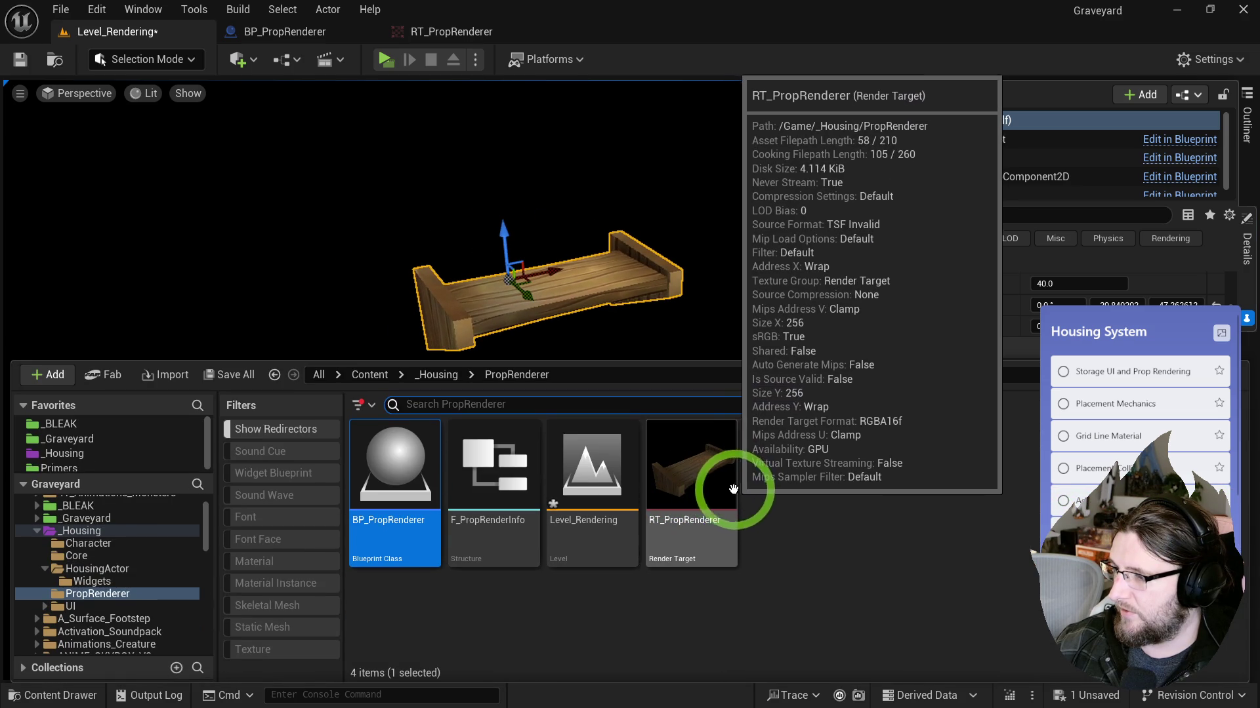
{"action": "key", "text": "ctrl+space"}
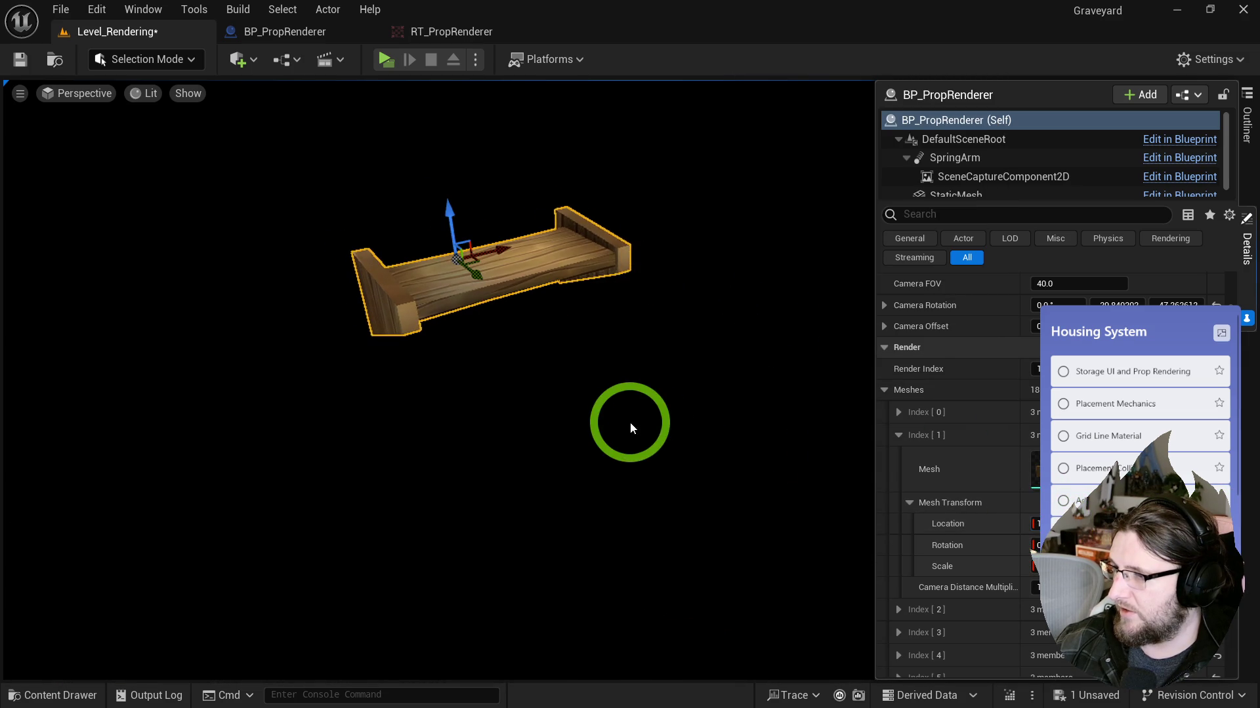
{"action": "key", "text": "ctrl+space"}
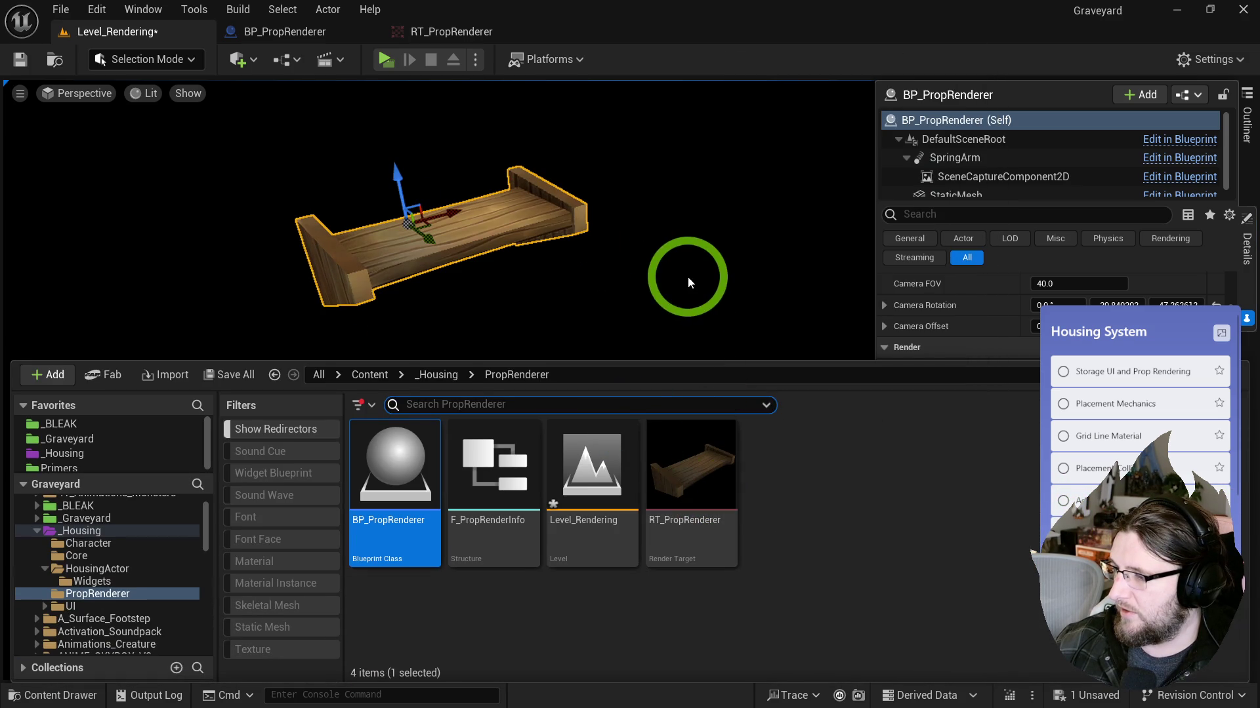
{"action": "key", "text": "ctrl+space"}
{"action": "left_click", "coordinate": [884, 390]}
{"action": "left_click", "coordinate": [1063, 365]}
Step: Set Render Index to 2 for the bench and check its Index [2] transform and capture
{"action": "type", "text": "2"}
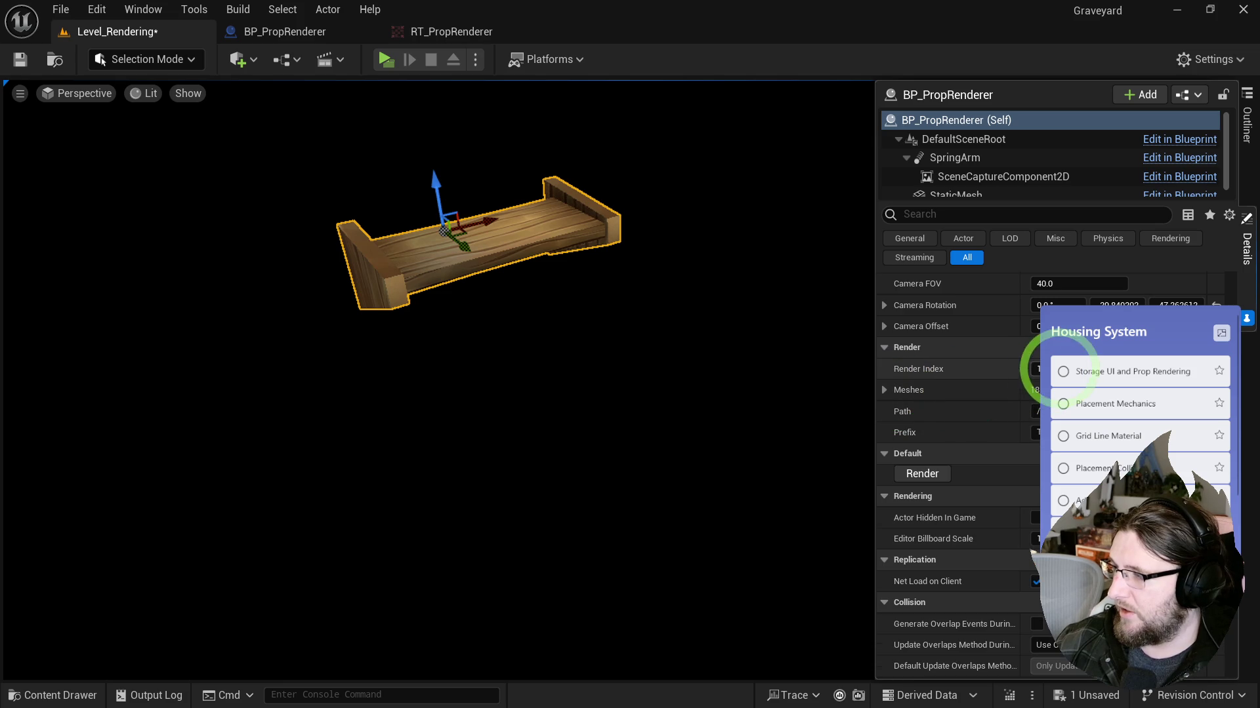
{"action": "key", "text": "Return"}
{"action": "key", "text": "ctrl+space"}
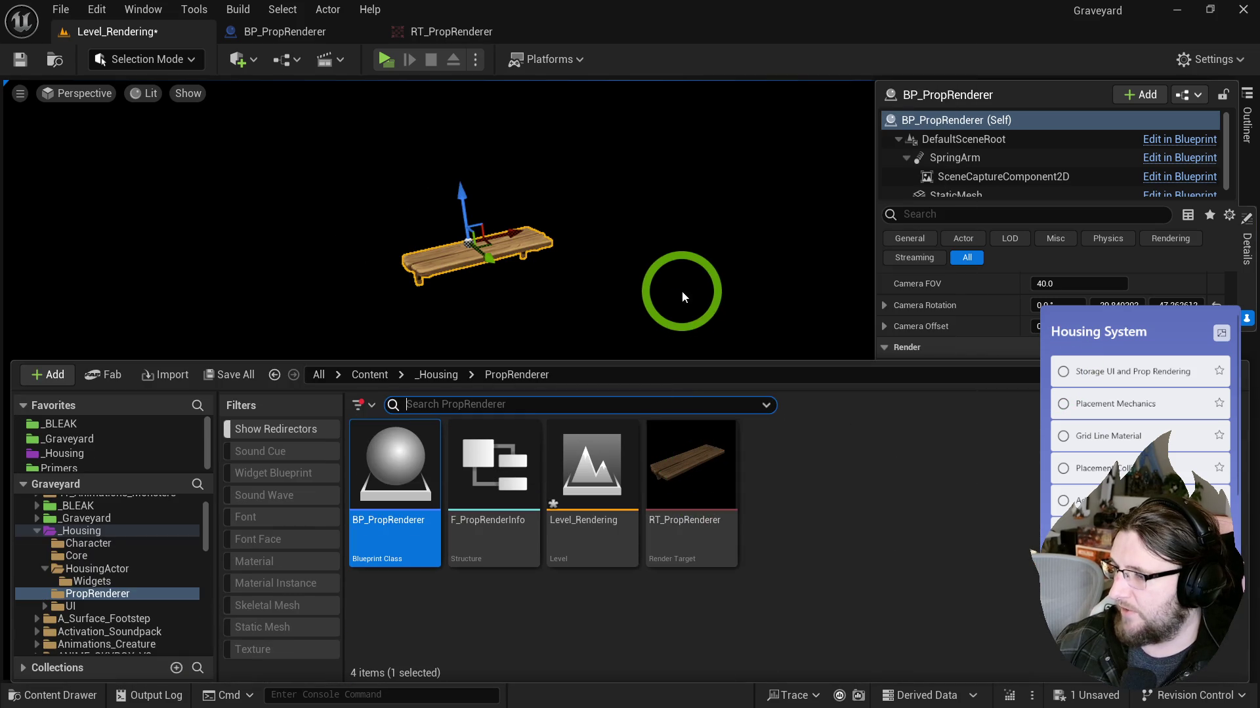
{"action": "key", "text": "ctrl+space"}
{"action": "left_click", "coordinate": [883, 394]}
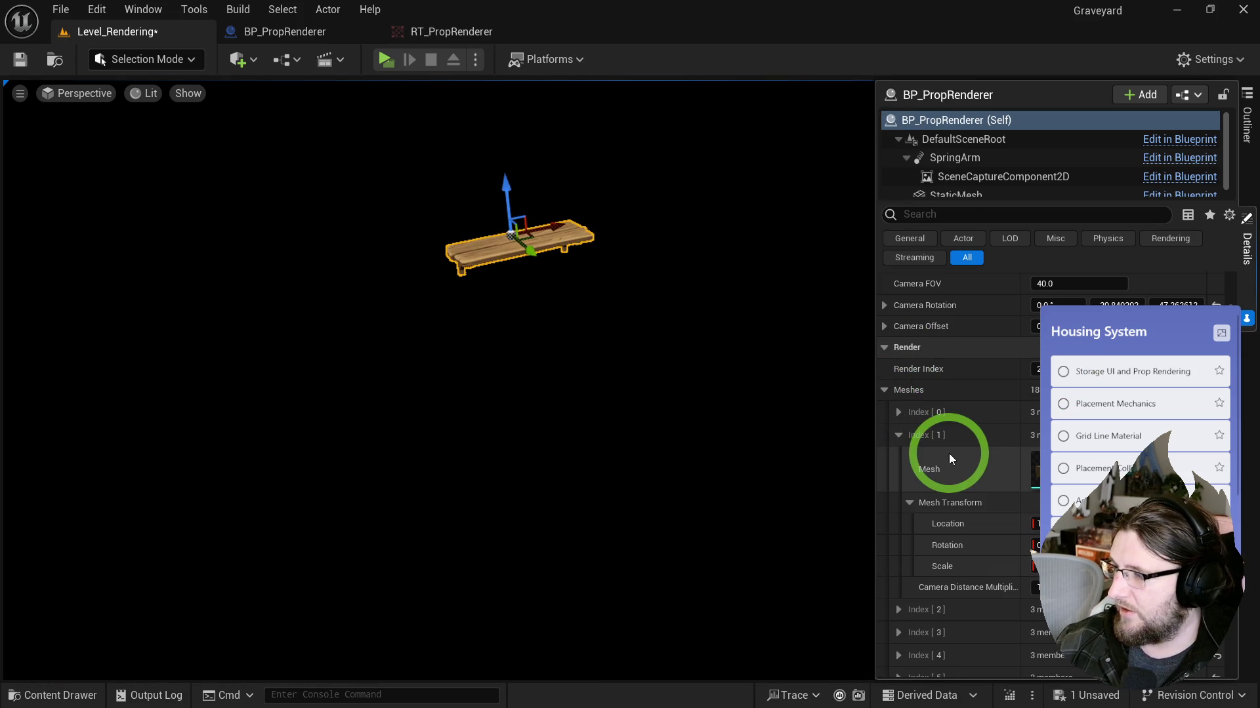
{"action": "scroll", "coordinate": [957, 465], "scroll_direction": "down", "scroll_amount": 3}
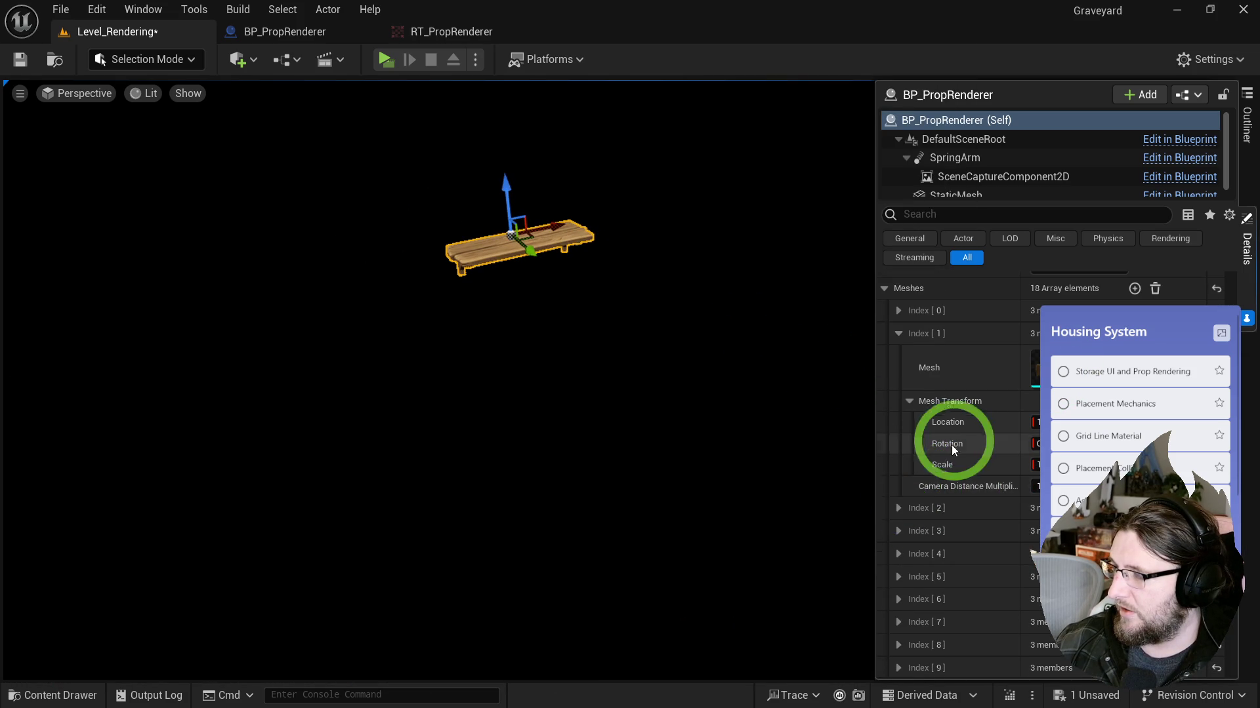
{"action": "scroll", "coordinate": [926, 474], "scroll_direction": "up", "scroll_amount": 3}
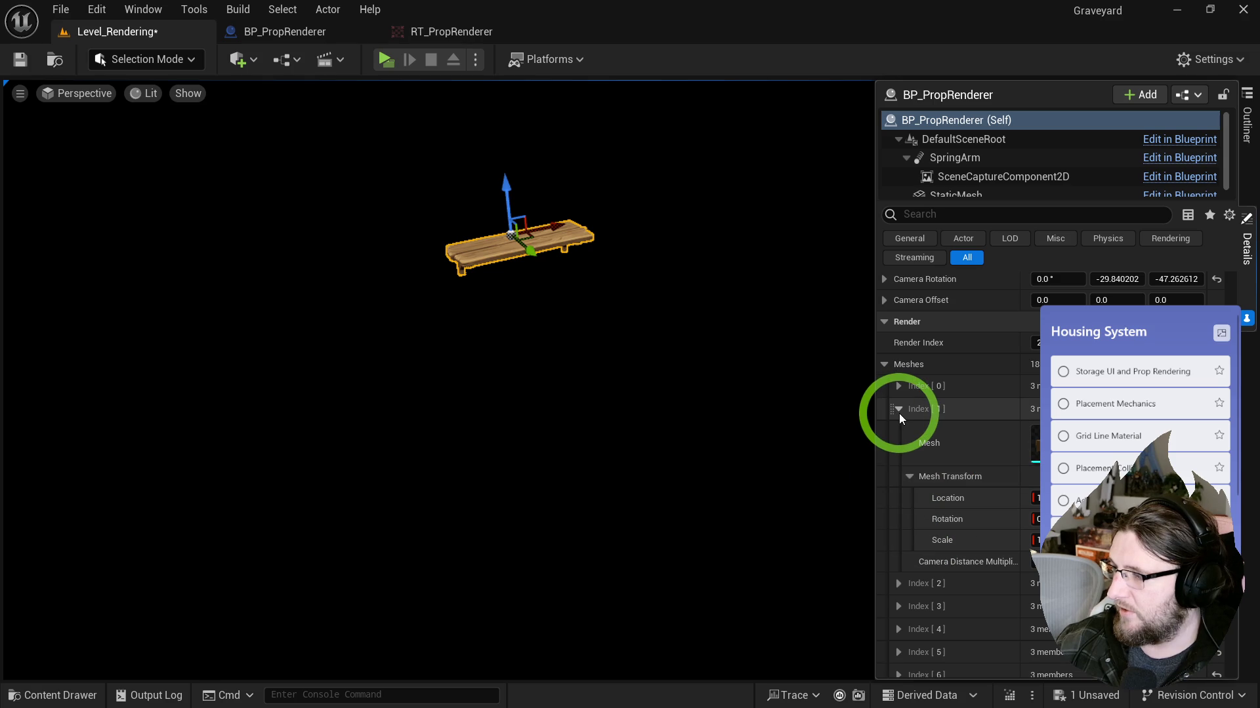
{"action": "left_click", "coordinate": [899, 410]}
{"action": "left_click", "coordinate": [899, 432]}
{"action": "left_click", "coordinate": [909, 499]}
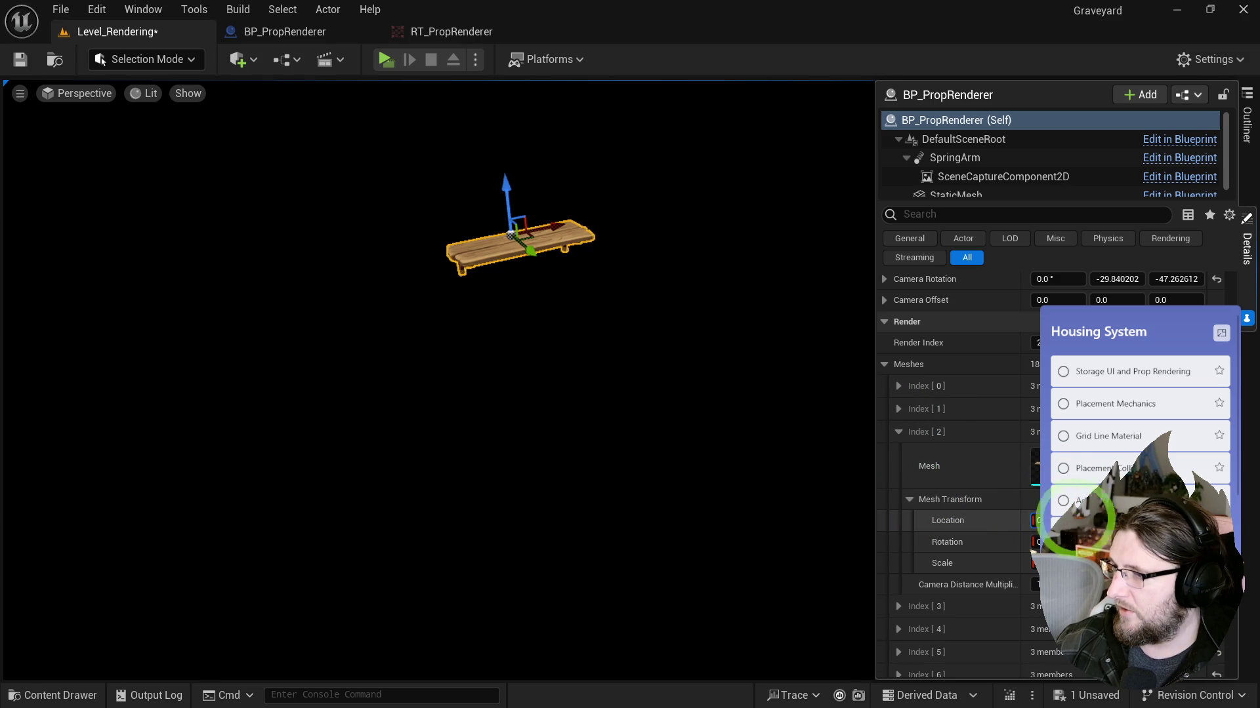
{"action": "key", "text": "ctrl+space"}
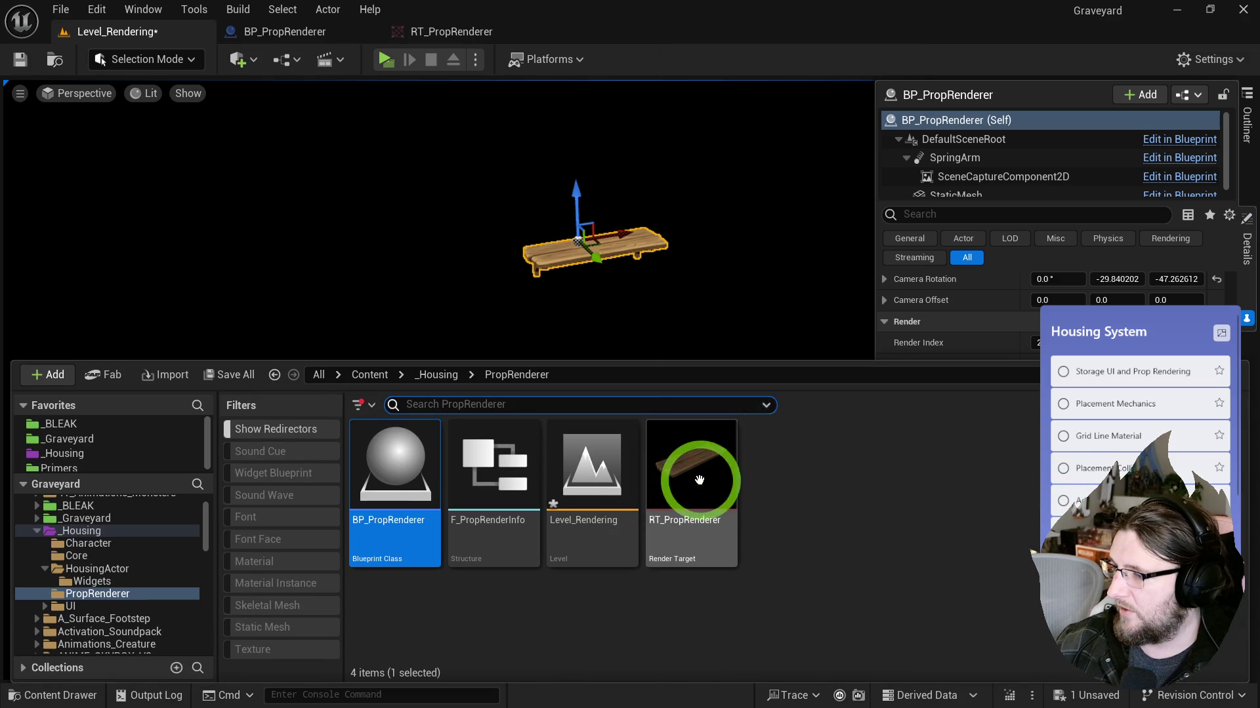
{"action": "key", "text": "ctrl+space"}
Step: Step Render Index through 3 (barrel), the crate and 5 (bookshelf), checking each capture
{"action": "left_click", "coordinate": [900, 432]}
{"action": "left_click", "coordinate": [899, 453]}
{"action": "left_click_drag", "start_coordinate": [1035, 342], "coordinate": [1043, 342]}
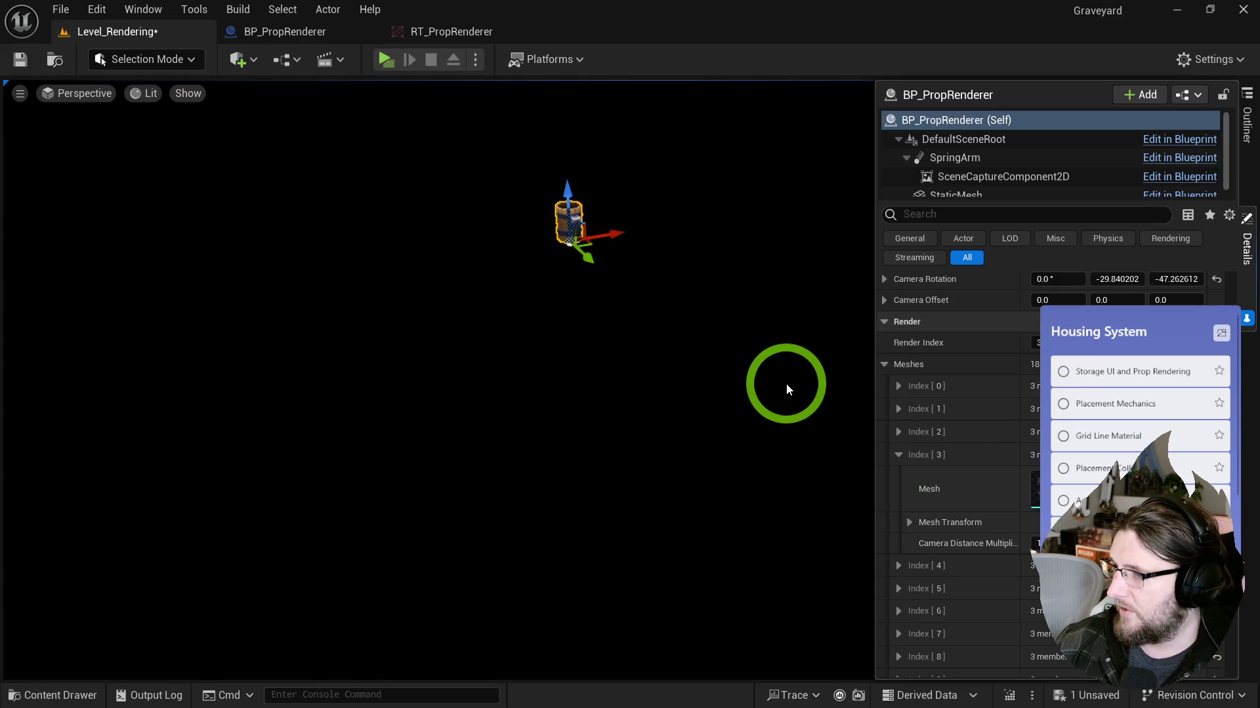
{"action": "key", "text": "ctrl+space"}
{"action": "key", "text": "ctrl+space"}
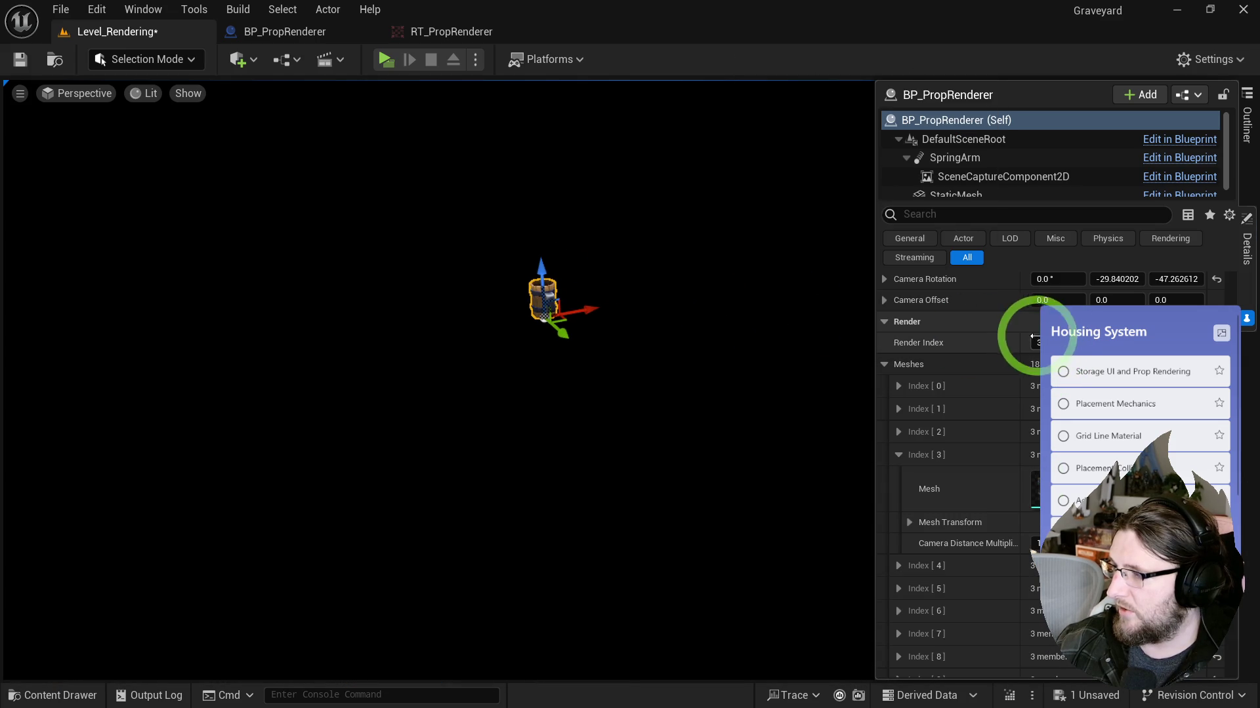
{"action": "key", "text": "ctrl+space"}
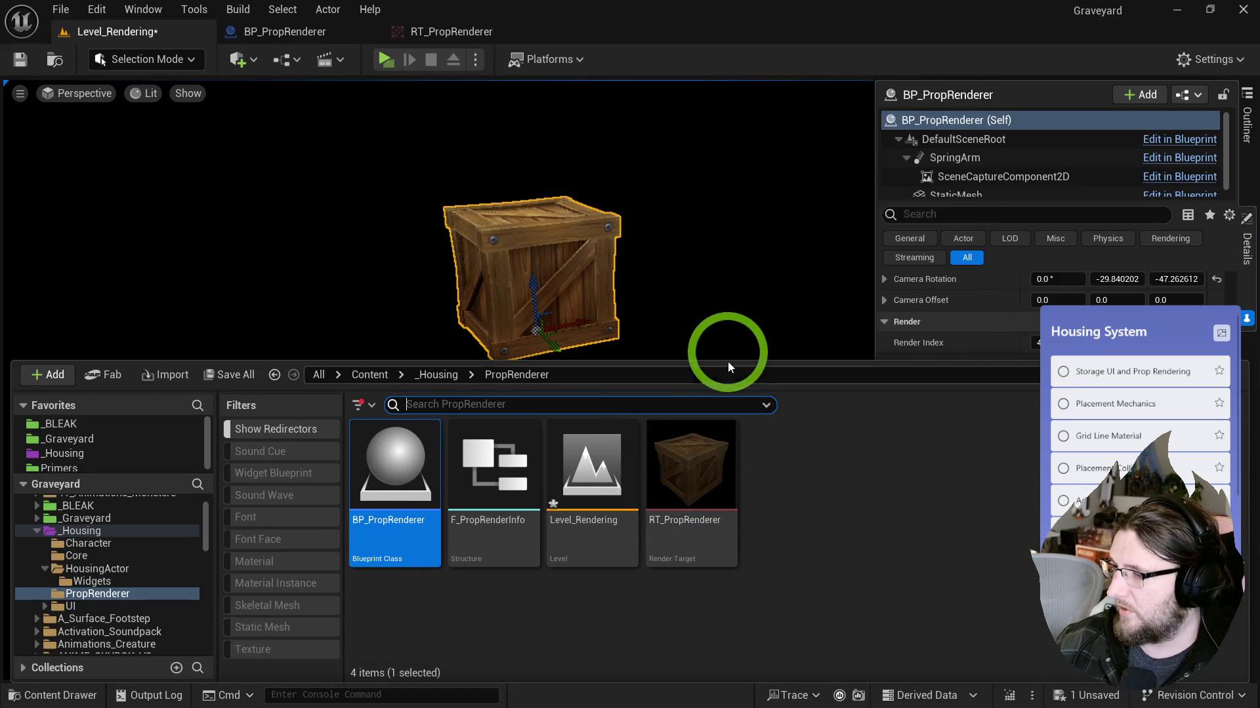
{"action": "key", "text": "ctrl+space"}
{"action": "type", "text": "5"}
{"action": "key", "text": "Return"}
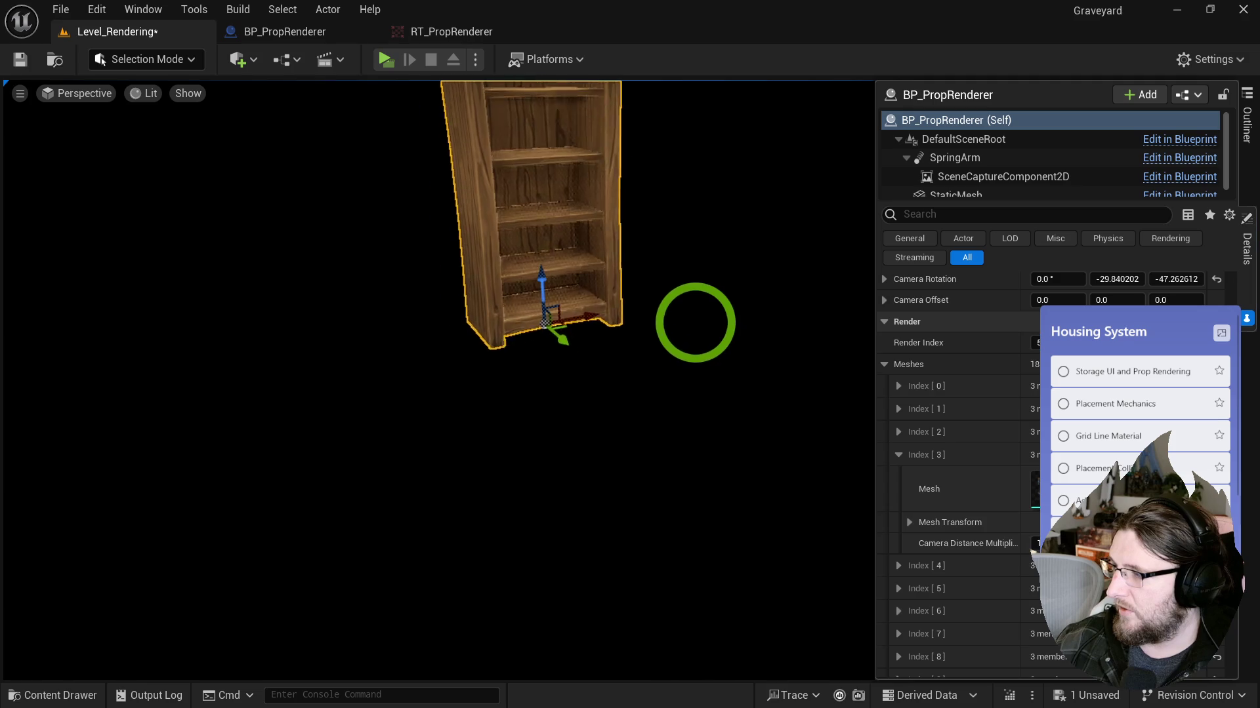
{"action": "key", "text": "ctrl+space"}
{"action": "key", "text": "ctrl+space"}
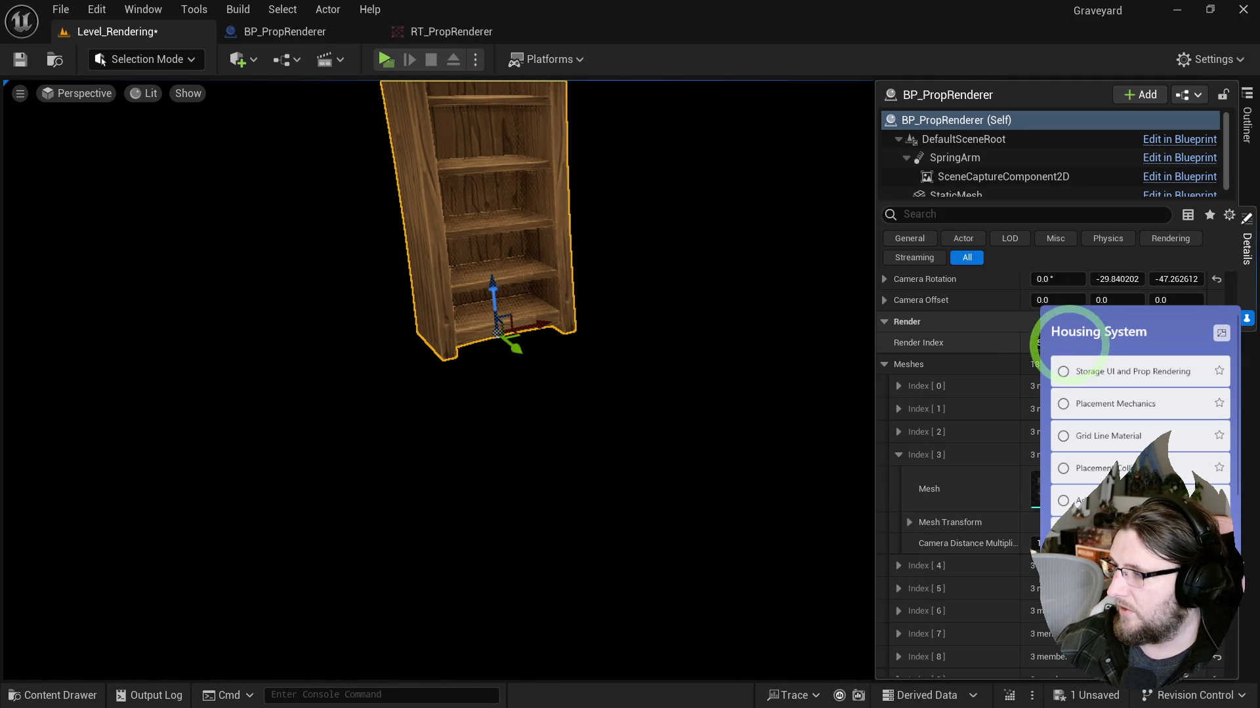
Step: Set Render Index to 6 for the double cabinet and 7 for the bed
{"action": "type", "text": "6"}
{"action": "key", "text": "Return"}
{"action": "key", "text": "ctrl+space"}
{"action": "left_click", "coordinate": [687, 340]}
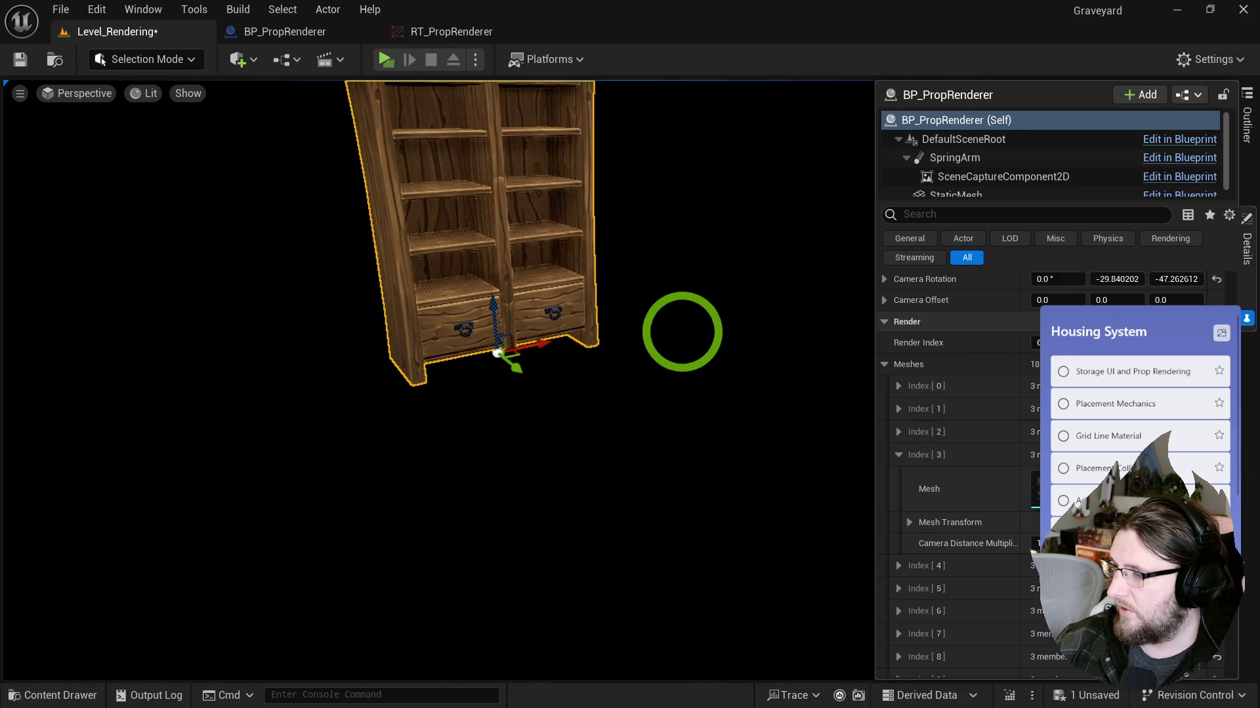
{"action": "type", "text": "7"}
{"action": "key", "text": "Return"}
{"action": "key", "text": "ctrl+space"}
{"action": "left_click", "coordinate": [695, 338]}
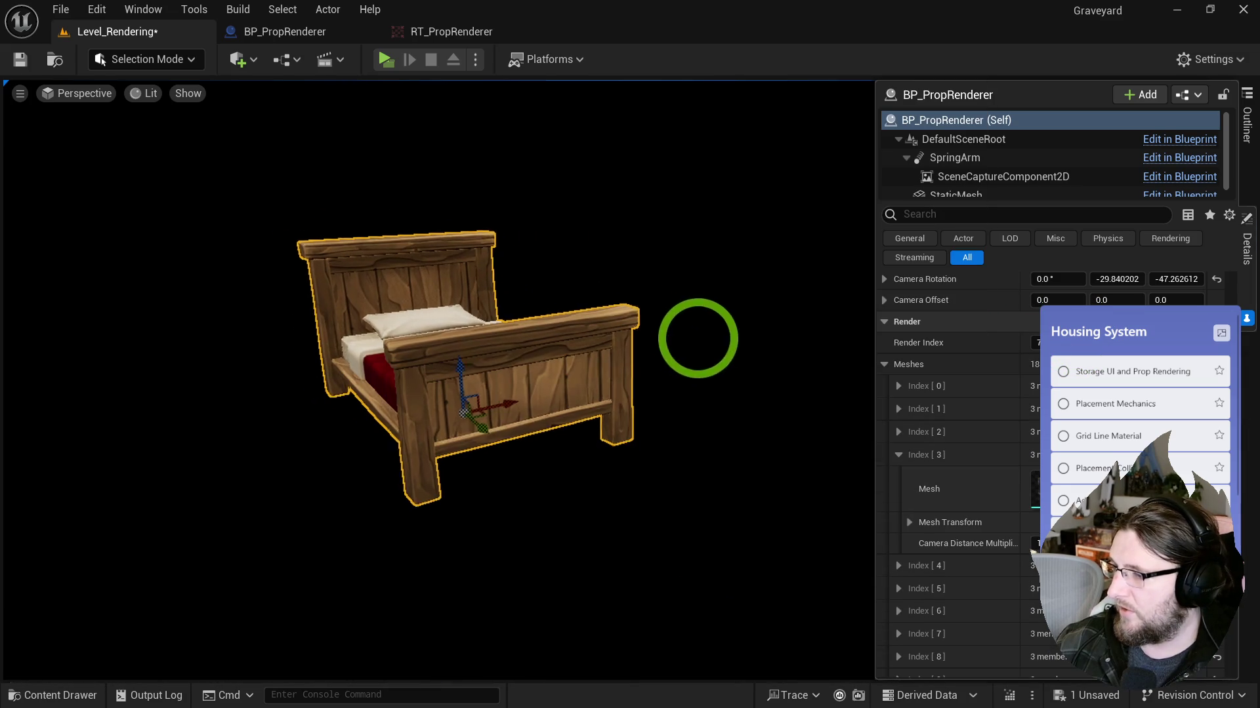
Step: Advance to the larger bed and round table, save the level, and render the table icon
{"action": "left_click", "coordinate": [750, 339]}
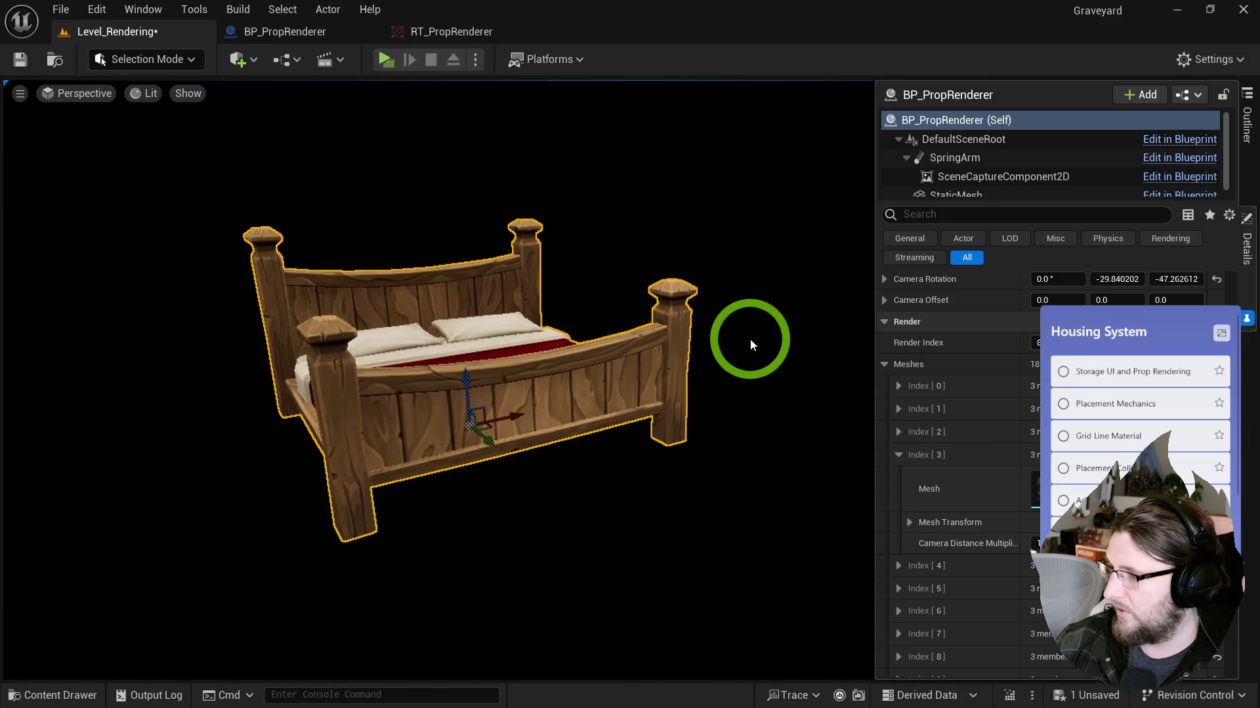
{"action": "key", "text": "ctrl+space"}
{"action": "left_click", "coordinate": [734, 340]}
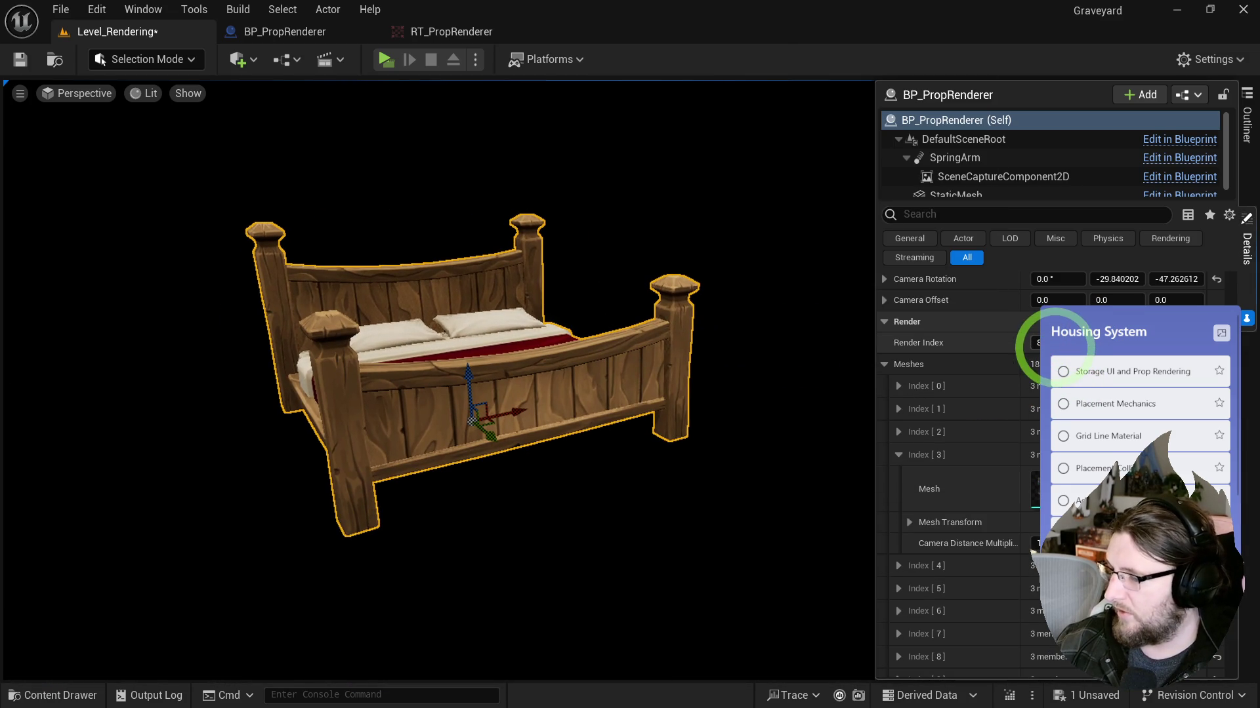
{"action": "left_click", "coordinate": [795, 323]}
{"action": "key", "text": "ctrl+space"}
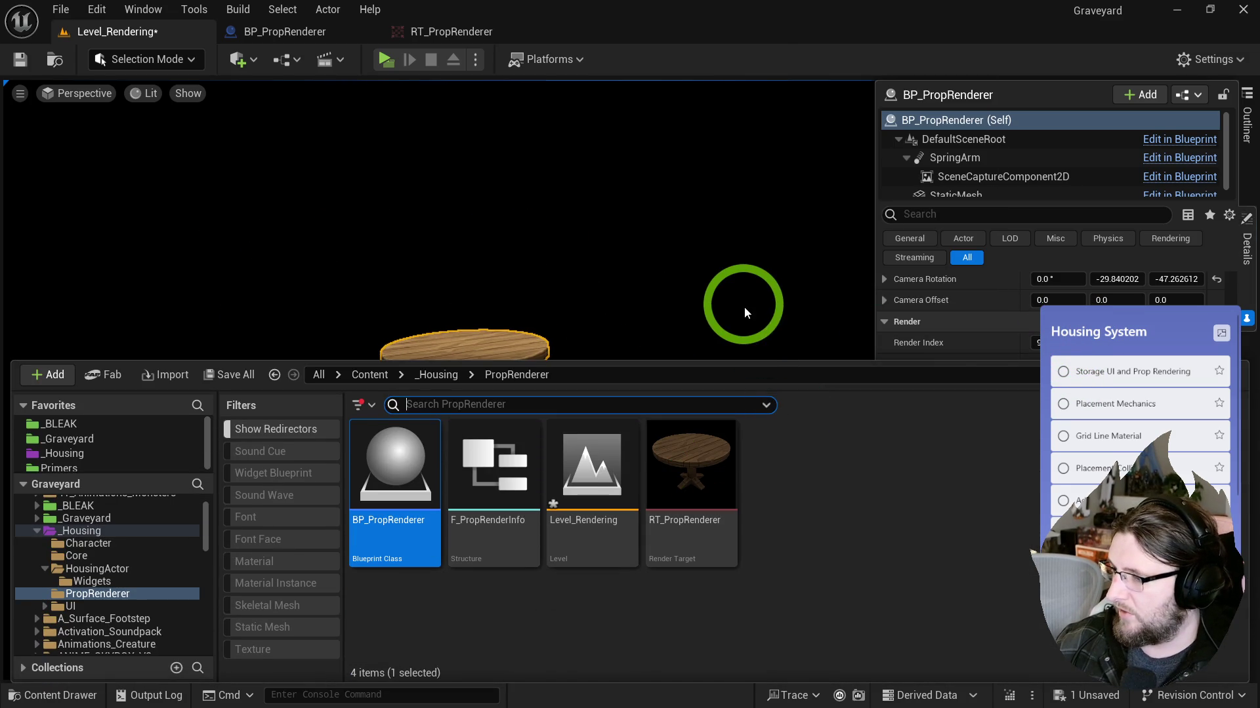
{"action": "key", "text": "ctrl+space"}
{"action": "key", "text": "ctrl+s"}
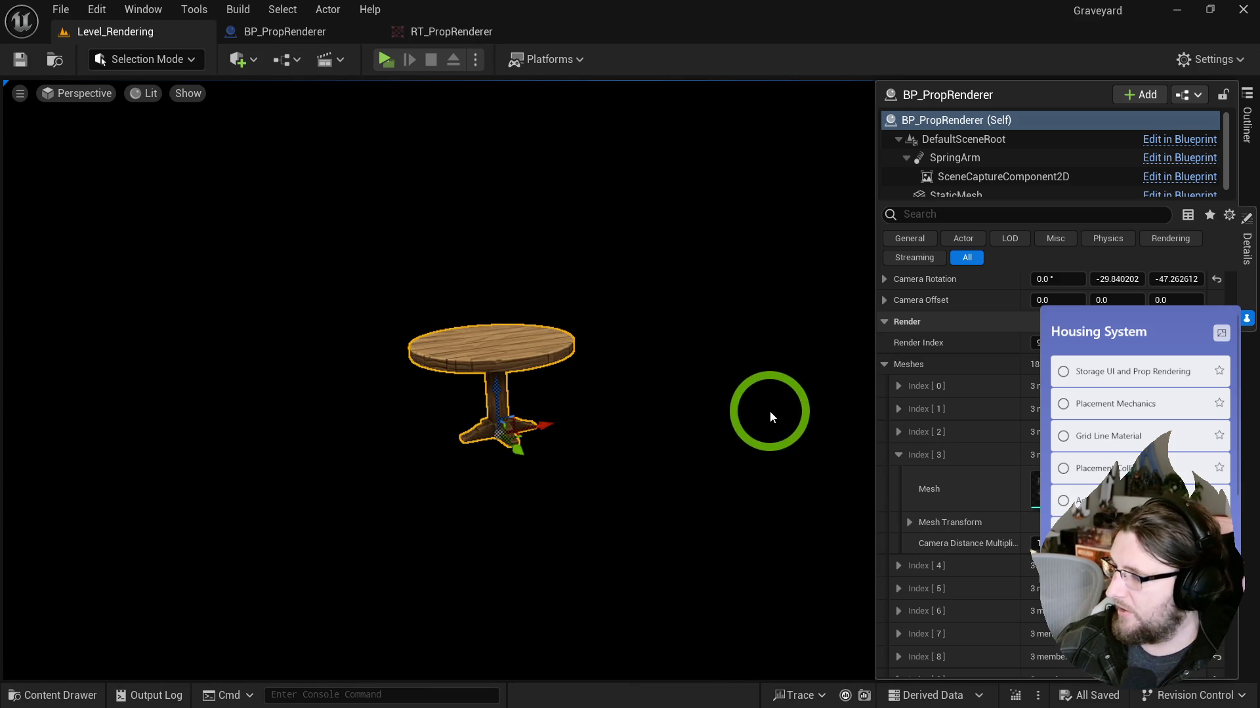
{"action": "left_click", "coordinate": [899, 455]}
{"action": "left_click", "coordinate": [884, 365]}
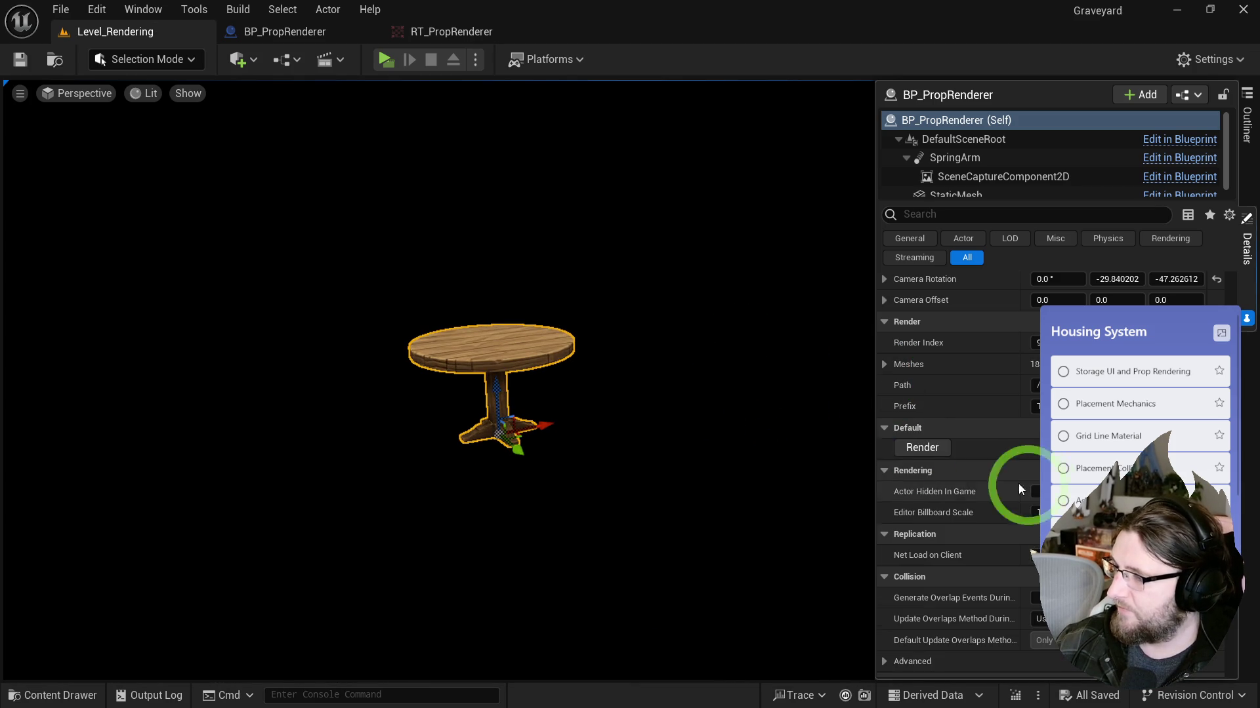
{"action": "left_click", "coordinate": [927, 447]}
Step: Open and save the T_Icon_SM_hc_WoodTable_C texture, close it, and return to BP_PropRenderer
{"action": "key", "text": "ctrl+space"}
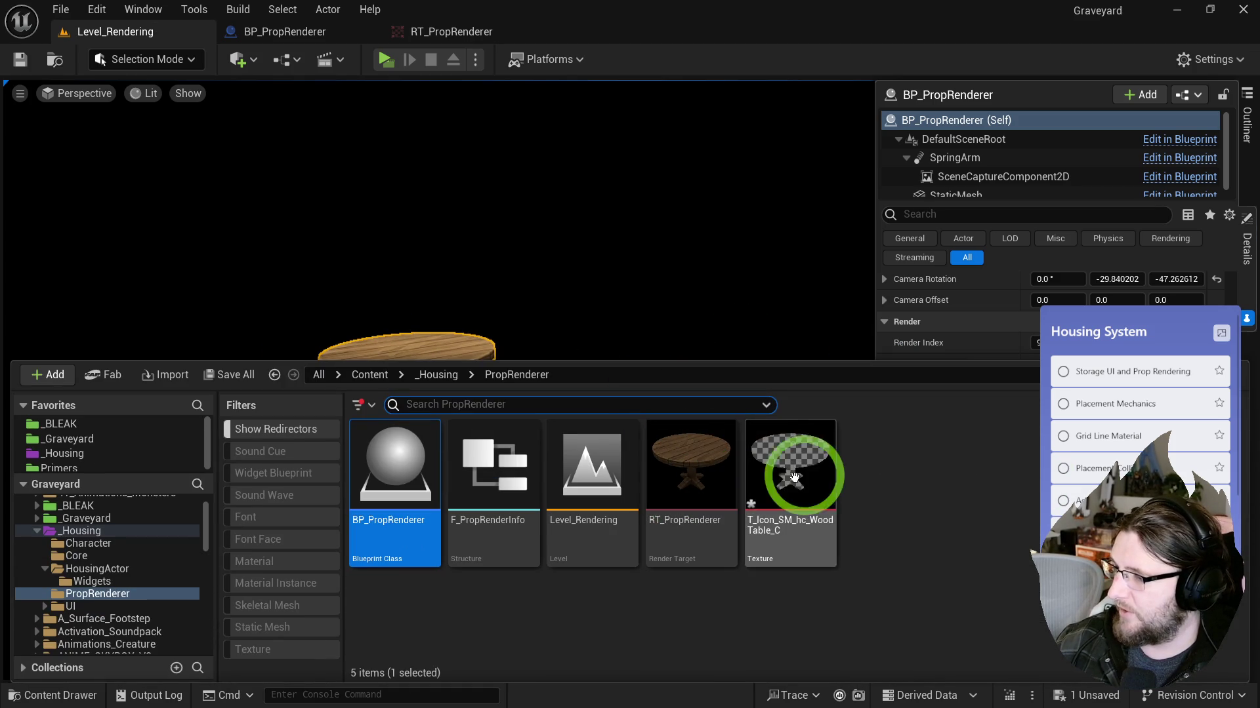
{"action": "double_click", "coordinate": [813, 464]}
{"action": "scroll", "coordinate": [384, 377], "scroll_direction": "up", "scroll_amount": 5}
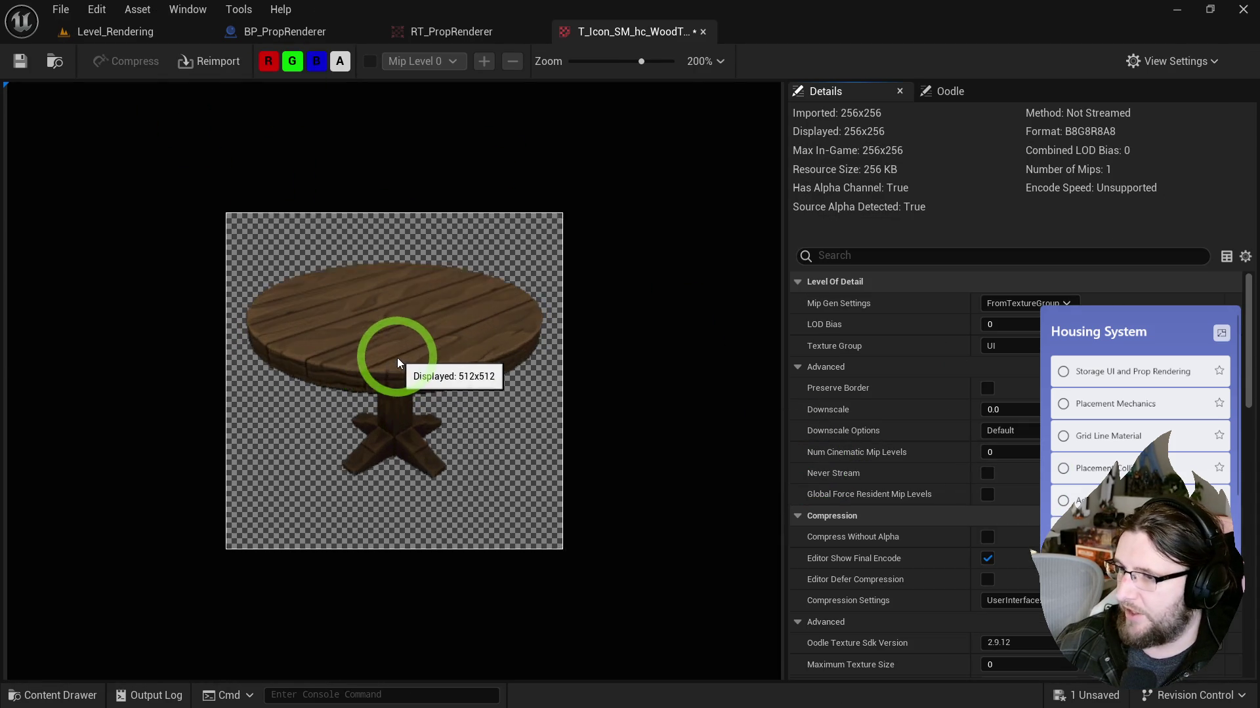
{"action": "left_click", "coordinate": [20, 61]}
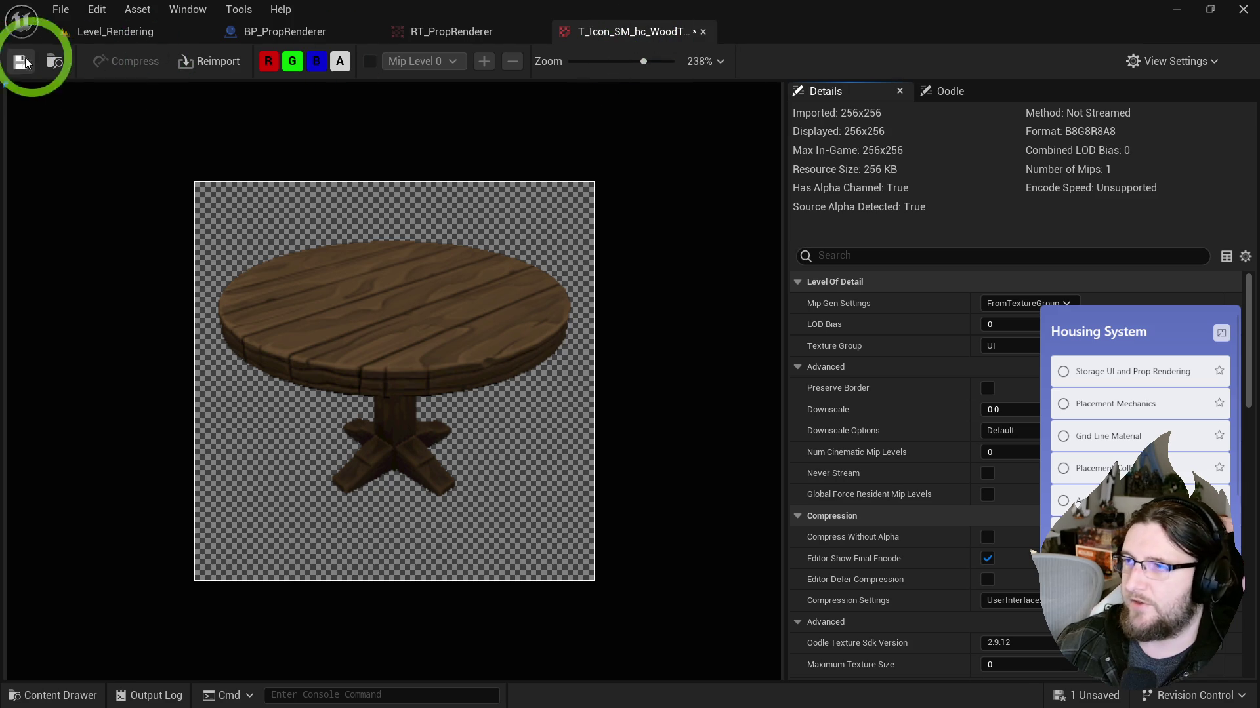
{"action": "middle_click", "coordinate": [624, 31]}
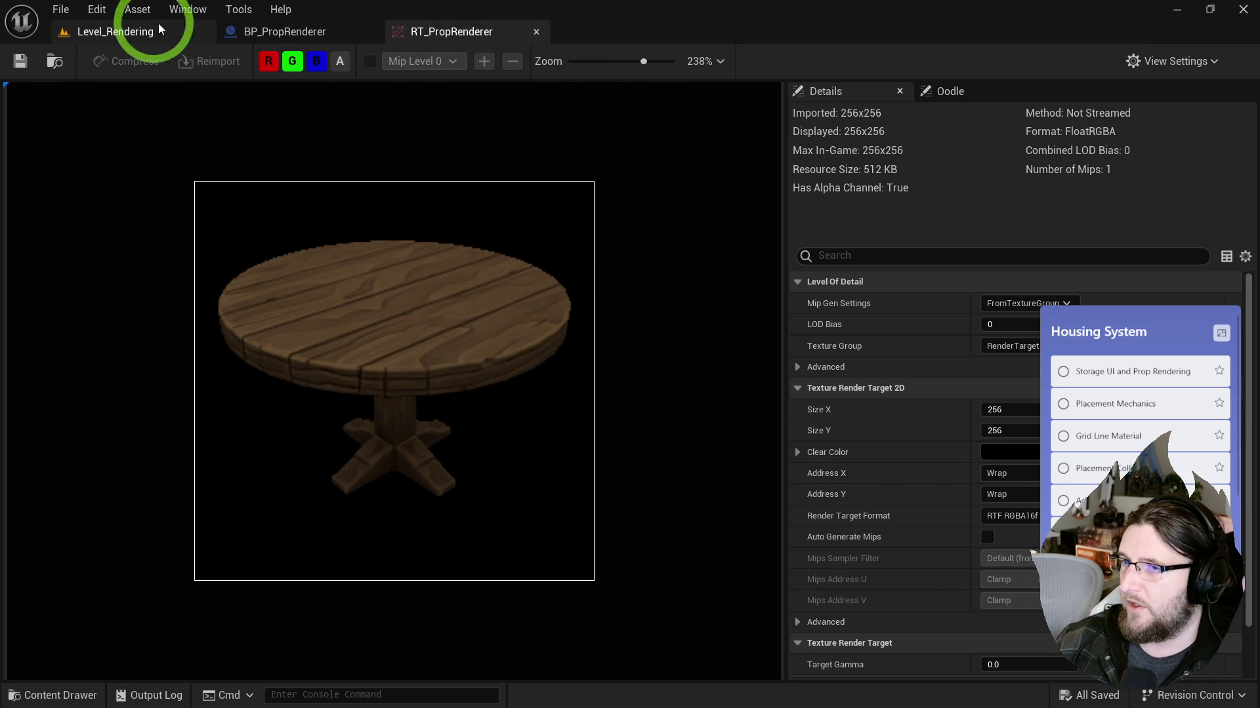
{"action": "left_click", "coordinate": [299, 30]}
{"action": "left_click_drag", "start_coordinate": [492, 224], "coordinate": [511, 215]}
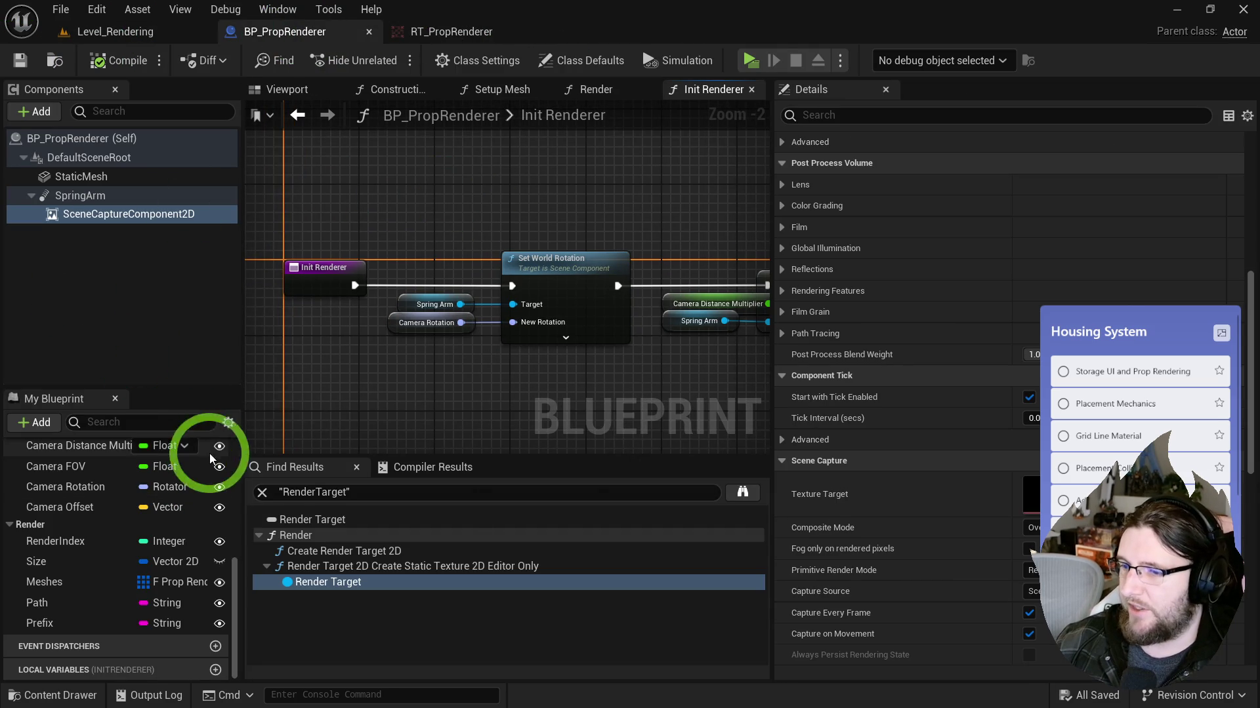
Step: Create a function named BatchRender and review SetupMesh's inputs
{"action": "scroll", "coordinate": [175, 507], "scroll_direction": "up", "scroll_amount": 10}
{"action": "left_click", "coordinate": [228, 498]}
{"action": "type", "text": "B"}
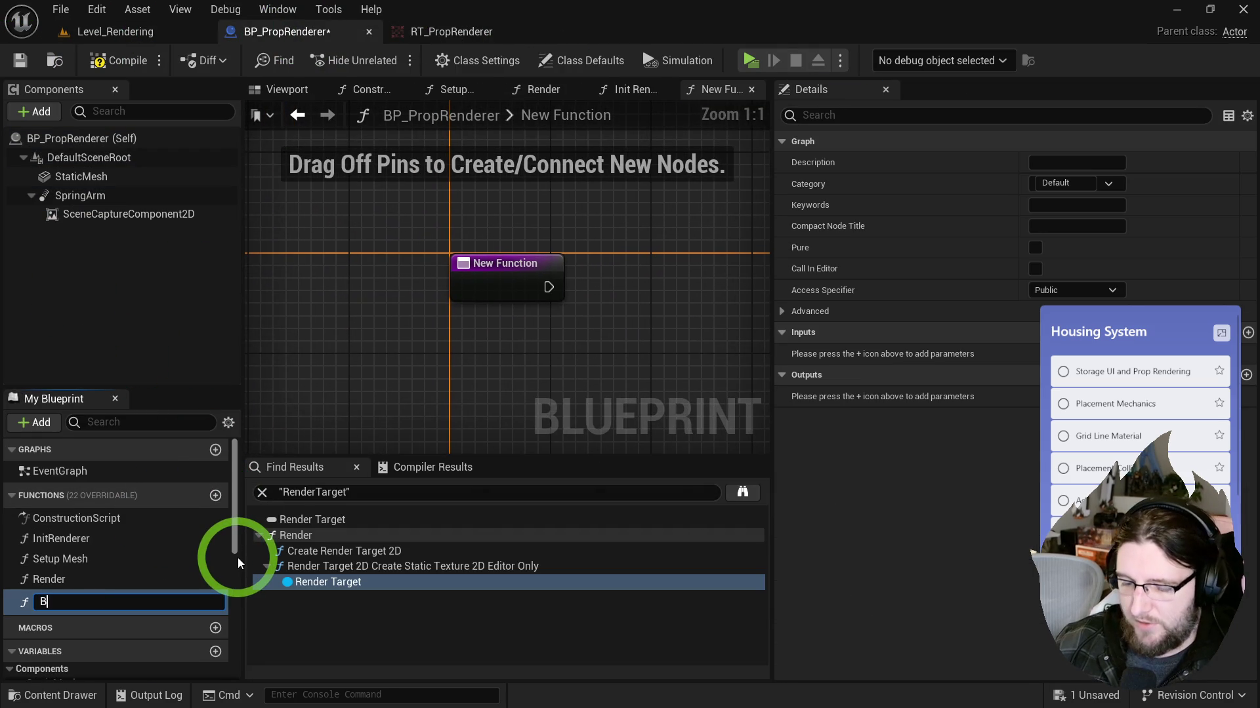
{"action": "type", "text": "atchRender"}
{"action": "key", "text": "Return"}
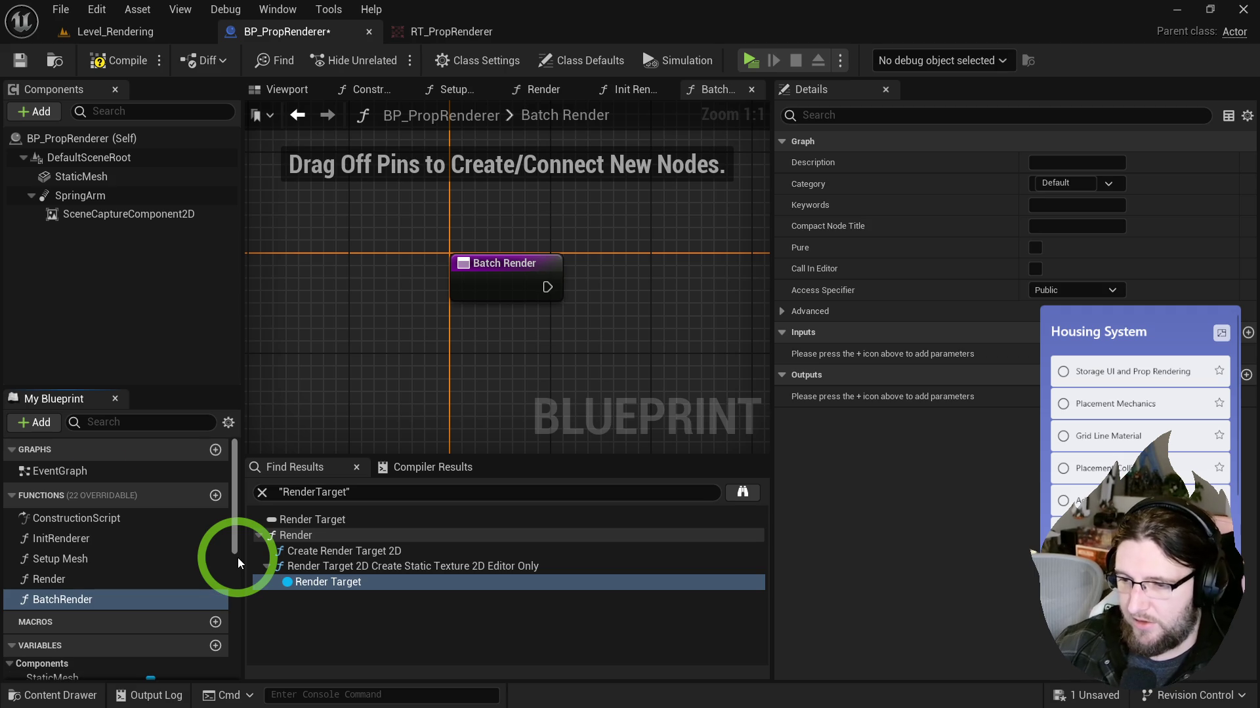
{"action": "left_click", "coordinate": [76, 539]}
{"action": "left_click", "coordinate": [72, 561]}
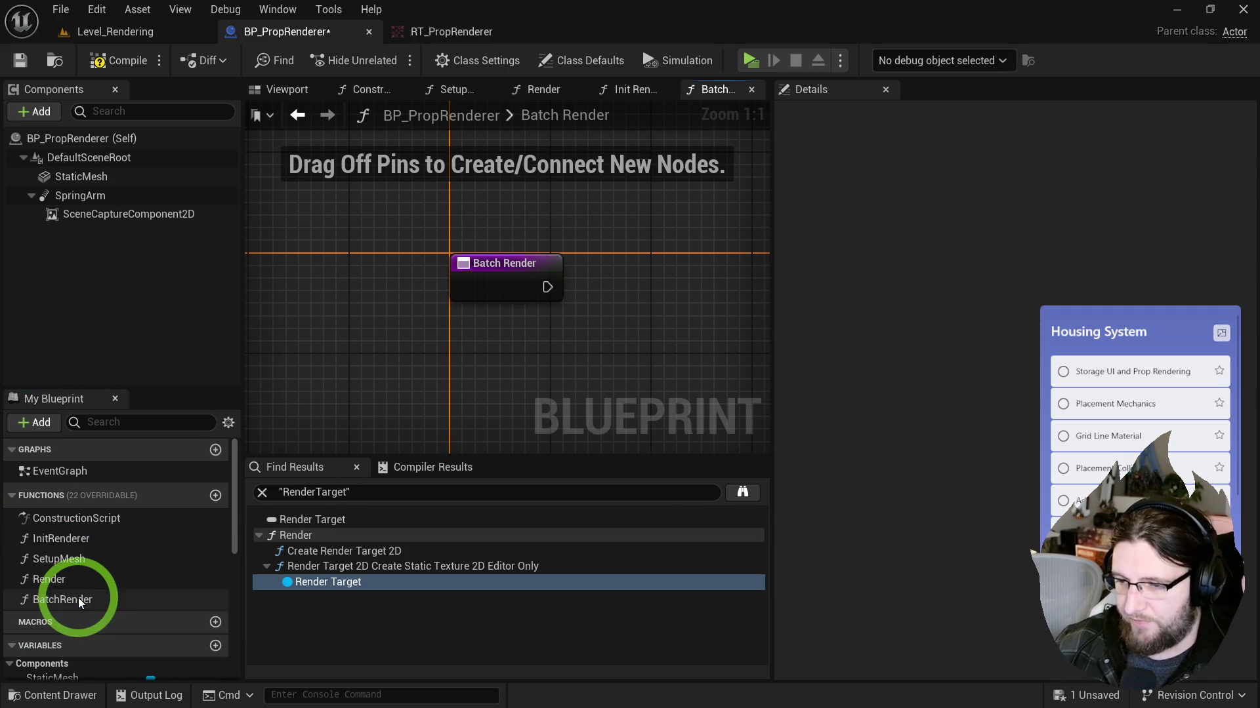
{"action": "left_click_drag", "start_coordinate": [737, 247], "coordinate": [438, 330]}
{"action": "scroll", "coordinate": [105, 623], "scroll_direction": "down", "scroll_amount": 10}
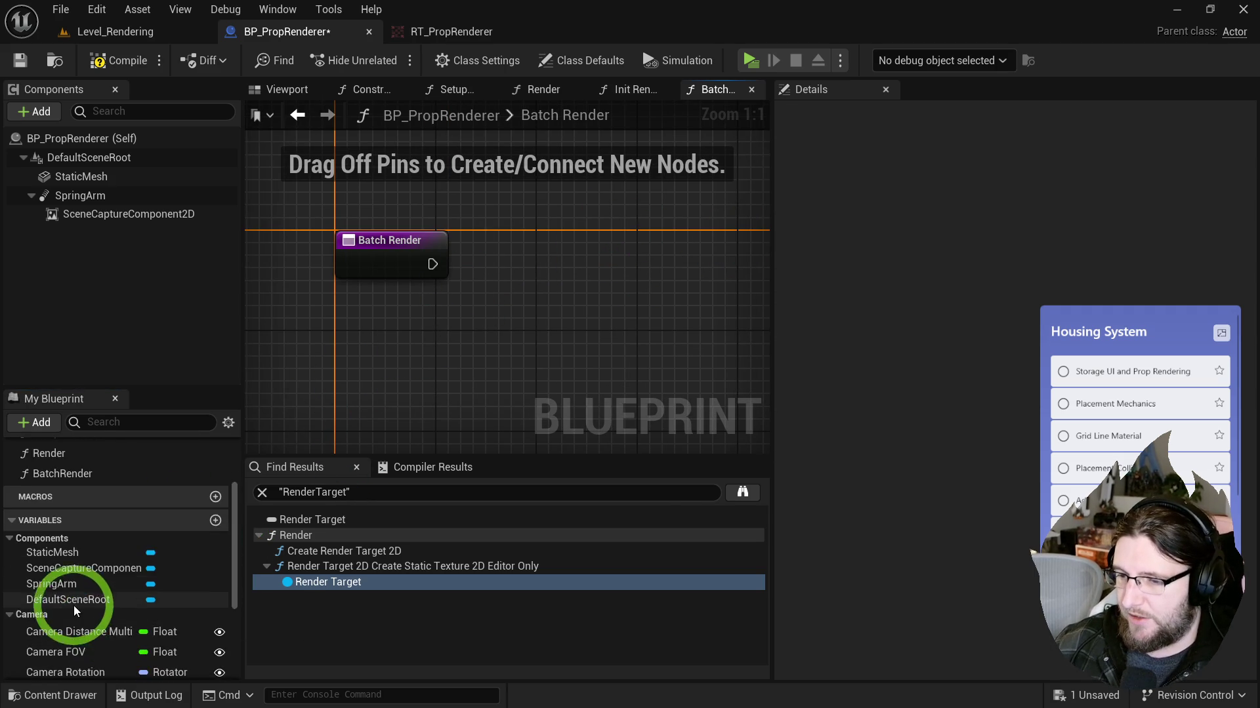
Step: Loop over Meshes with For Each Loop, calling Setup Mesh with each Array Index
{"action": "mouse_move", "coordinate": [92, 620]}
{"action": "left_mouse_down"}
{"action": "mouse_move", "coordinate": [408, 365]}
{"action": "mouse_move", "coordinate": [397, 322]}
{"action": "mouse_move", "coordinate": [515, 243]}
{"action": "mouse_move", "coordinate": [532, 270]}
{"action": "mouse_move", "coordinate": [393, 256]}
{"action": "left_mouse_up"}
{"action": "type", "text": "eac"}
{"action": "left_click", "coordinate": [537, 358]}
{"action": "left_click", "coordinate": [501, 174]}
{"action": "scroll", "coordinate": [105, 541], "scroll_direction": "up", "scroll_amount": 5}
{"action": "left_click_drag", "start_coordinate": [76, 555], "coordinate": [480, 274]}
{"action": "left_click_drag", "start_coordinate": [505, 331], "coordinate": [411, 299]}
{"action": "mouse_move", "coordinate": [412, 252]}
{"action": "left_mouse_down"}
{"action": "mouse_move", "coordinate": [517, 276]}
{"action": "mouse_move", "coordinate": [495, 235]}
{"action": "left_mouse_up"}
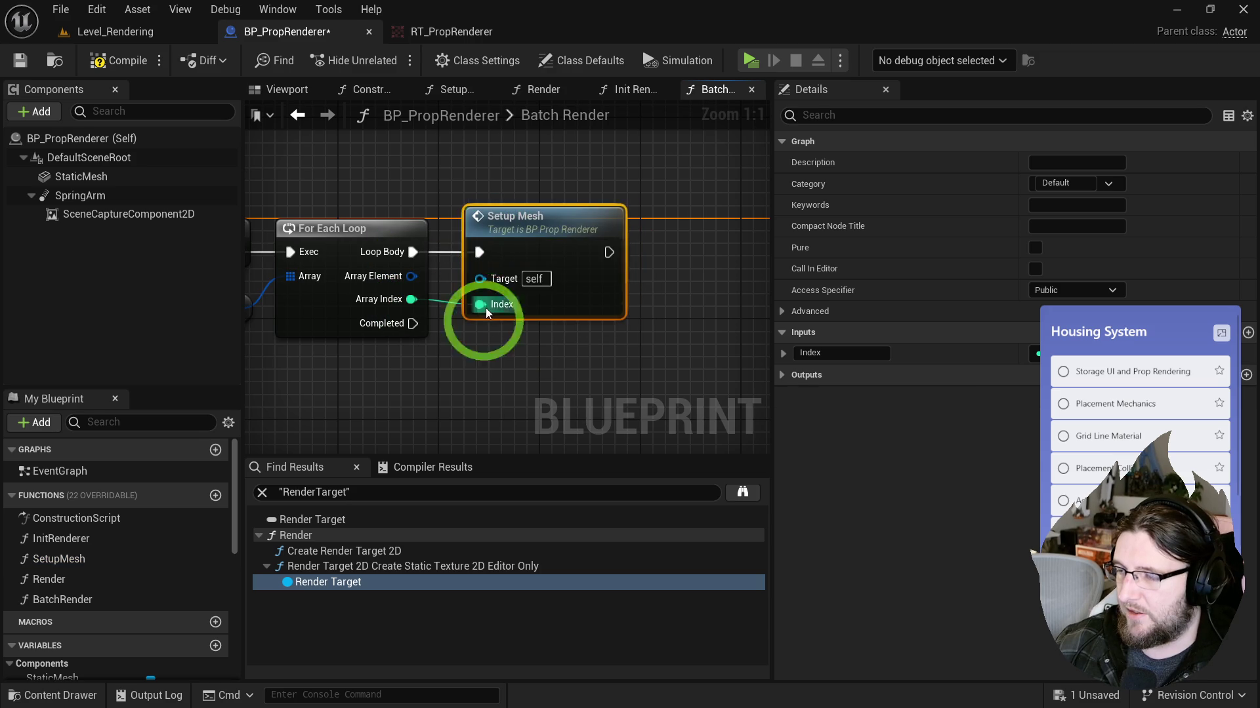
Step: Inside Setup Mesh, add a RenderIndex setter
{"action": "double_click", "coordinate": [509, 243]}
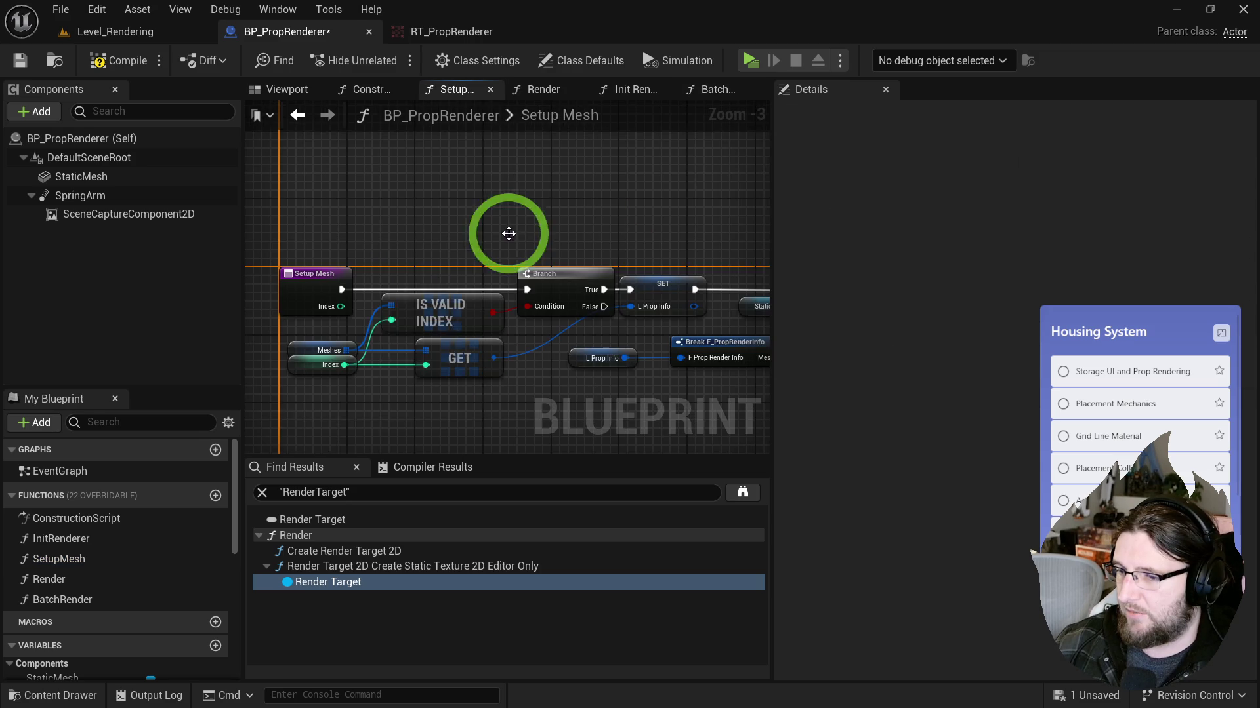
{"action": "scroll", "coordinate": [184, 603], "scroll_direction": "down", "scroll_amount": 5}
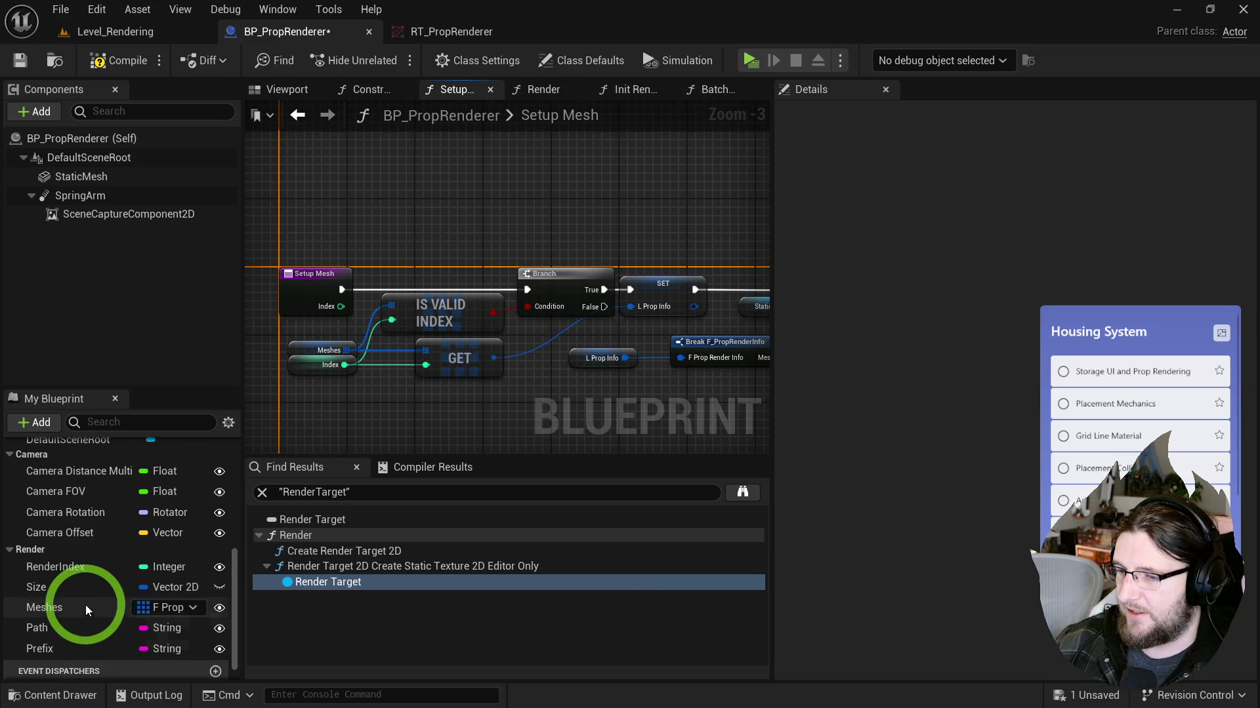
{"action": "left_click_drag", "start_coordinate": [56, 570], "coordinate": [374, 253]}
{"action": "scroll", "coordinate": [335, 326], "scroll_direction": "up", "scroll_amount": 3}
Step: Store Setup Mesh's Index in a RenderIndex setter before the Branch, and use RenderIndex for the Meshes lookup
{"action": "mouse_move", "coordinate": [333, 308]}
{"action": "left_mouse_down"}
{"action": "mouse_move", "coordinate": [401, 258]}
{"action": "mouse_move", "coordinate": [336, 282]}
{"action": "left_mouse_up"}
{"action": "left_click_drag", "start_coordinate": [335, 385], "coordinate": [366, 354]}
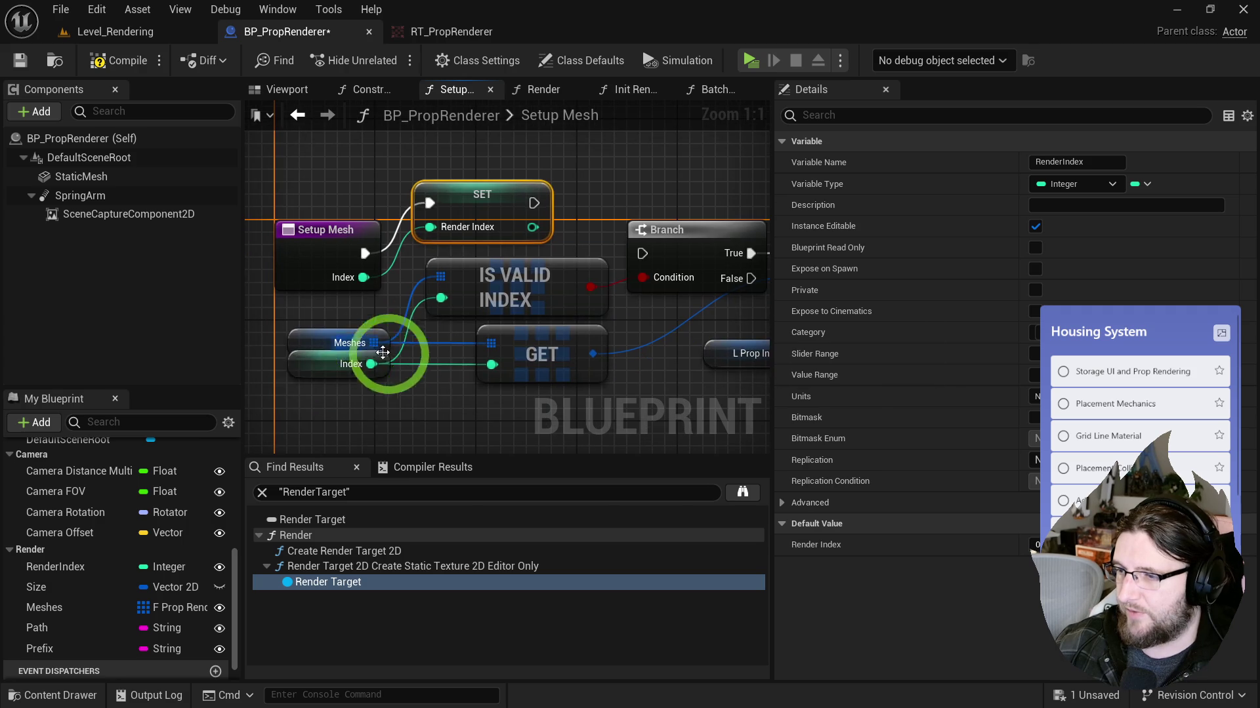
{"action": "left_click_drag", "start_coordinate": [56, 574], "coordinate": [271, 392]}
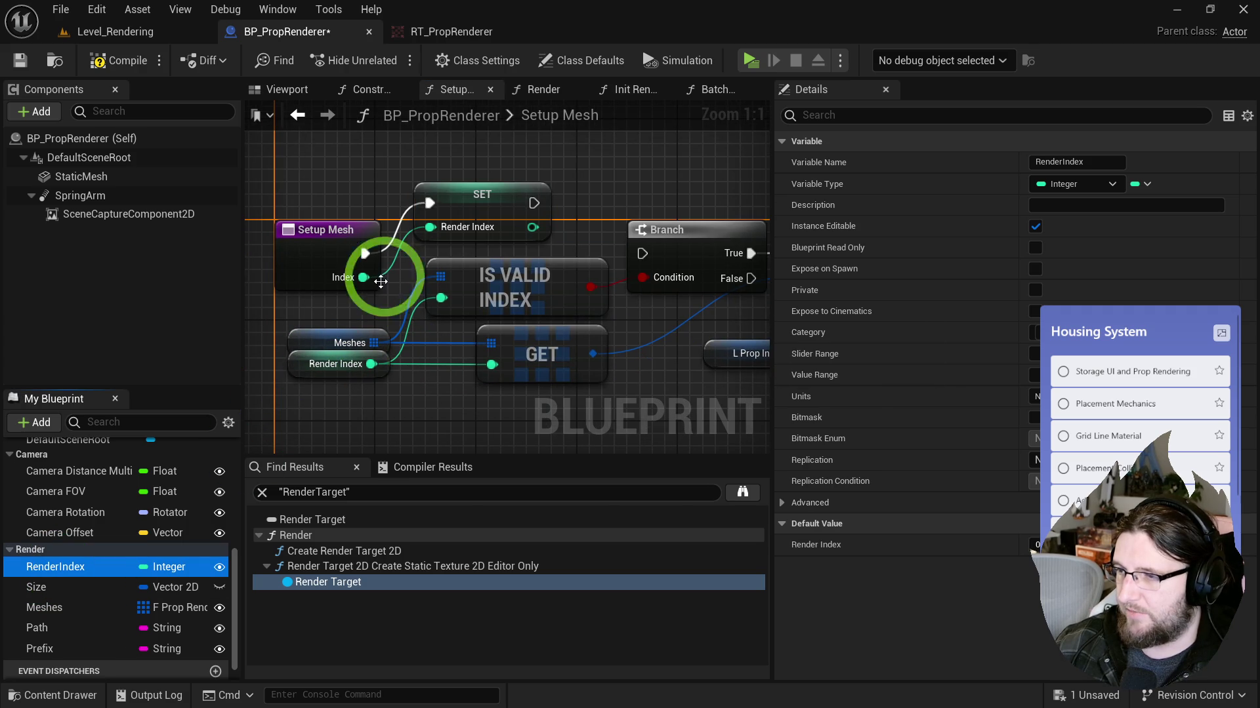
{"action": "left_click_drag", "start_coordinate": [455, 220], "coordinate": [467, 270]}
{"action": "left_click_drag", "start_coordinate": [546, 253], "coordinate": [647, 254]}
{"action": "left_click", "coordinate": [587, 395]}
Step: Move the Branch, IS VALID INDEX and GET nodes right for room, then compile the blueprint
{"action": "scroll", "coordinate": [335, 310], "scroll_direction": "down", "scroll_amount": 4}
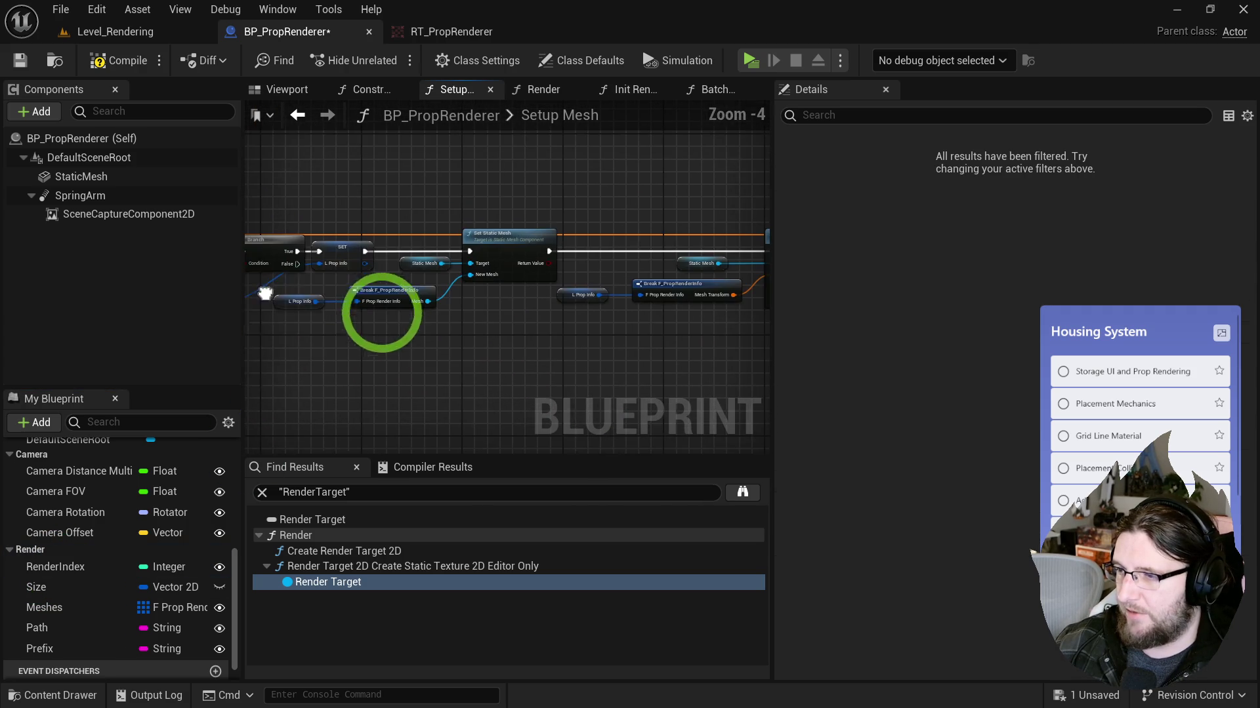
{"action": "left_click_drag", "start_coordinate": [534, 191], "coordinate": [305, 214]}
{"action": "left_click_drag", "start_coordinate": [597, 206], "coordinate": [332, 219]}
{"action": "scroll", "coordinate": [255, 237], "scroll_direction": "down", "scroll_amount": 3}
{"action": "left_click_drag", "start_coordinate": [641, 324], "coordinate": [271, 195]}
{"action": "scroll", "coordinate": [562, 205], "scroll_direction": "up", "scroll_amount": 5}
{"action": "left_click_drag", "start_coordinate": [493, 239], "coordinate": [683, 239]}
{"action": "left_click", "coordinate": [118, 60]}
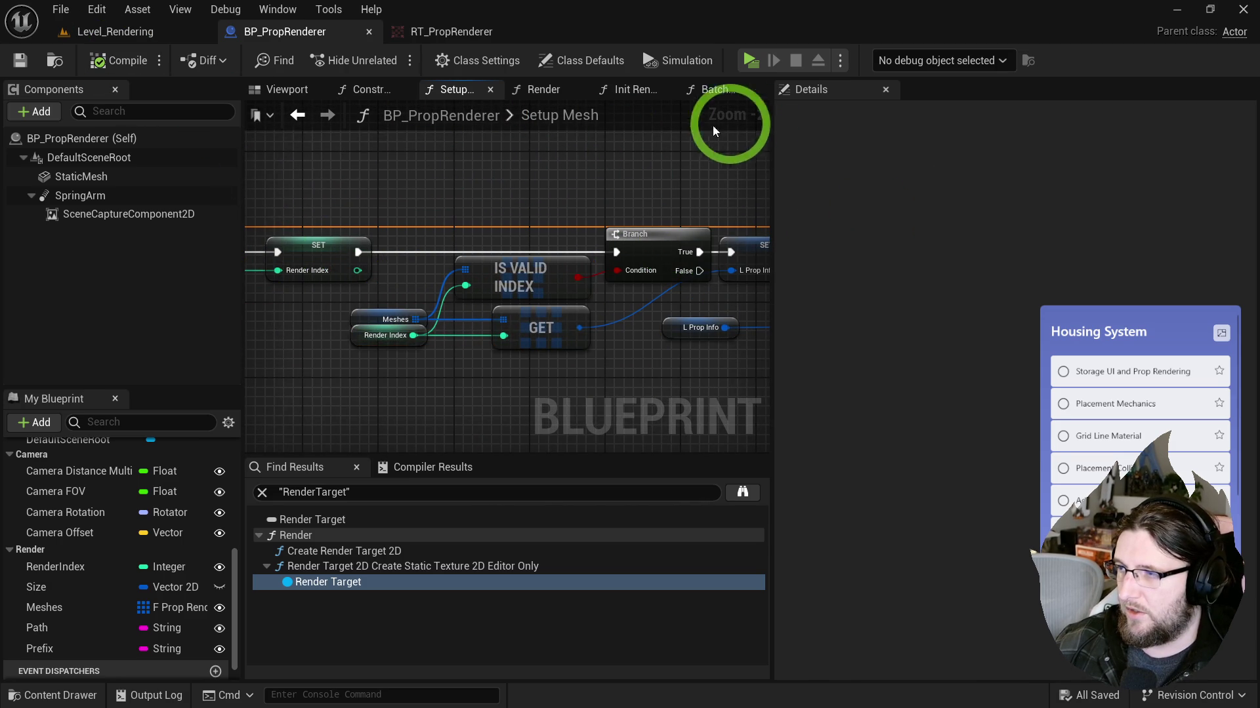
{"action": "left_click", "coordinate": [689, 93]}
{"action": "left_click", "coordinate": [599, 242]}
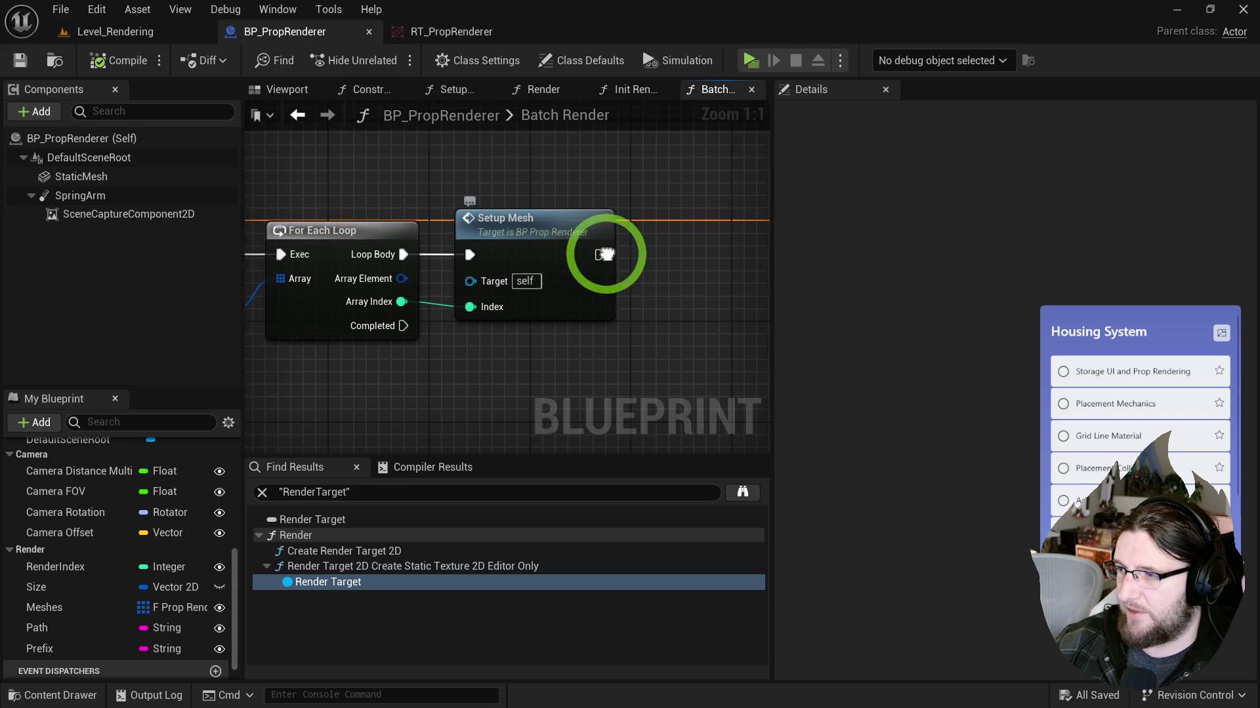
Step: Call Render right after Setup Mesh in Batch Render's loop
{"action": "left_click_drag", "start_coordinate": [520, 257], "coordinate": [589, 255]}
{"action": "type", "text": "render"}
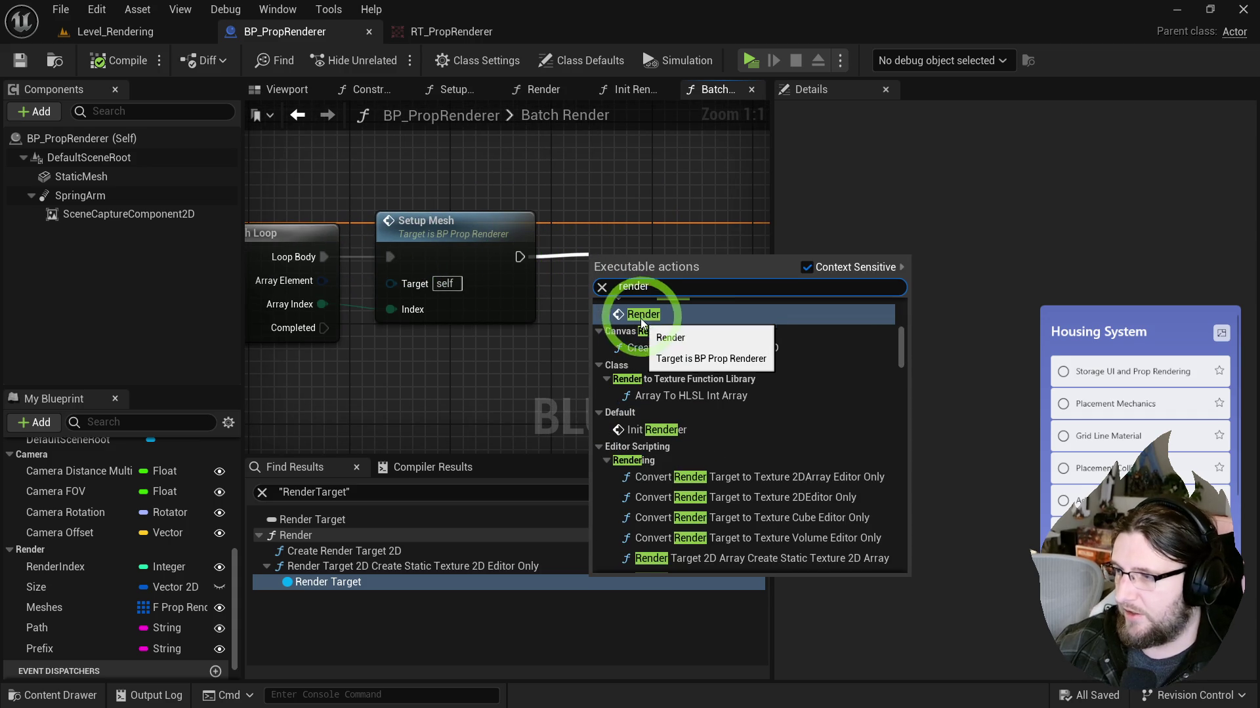
{"action": "left_click", "coordinate": [640, 315]}
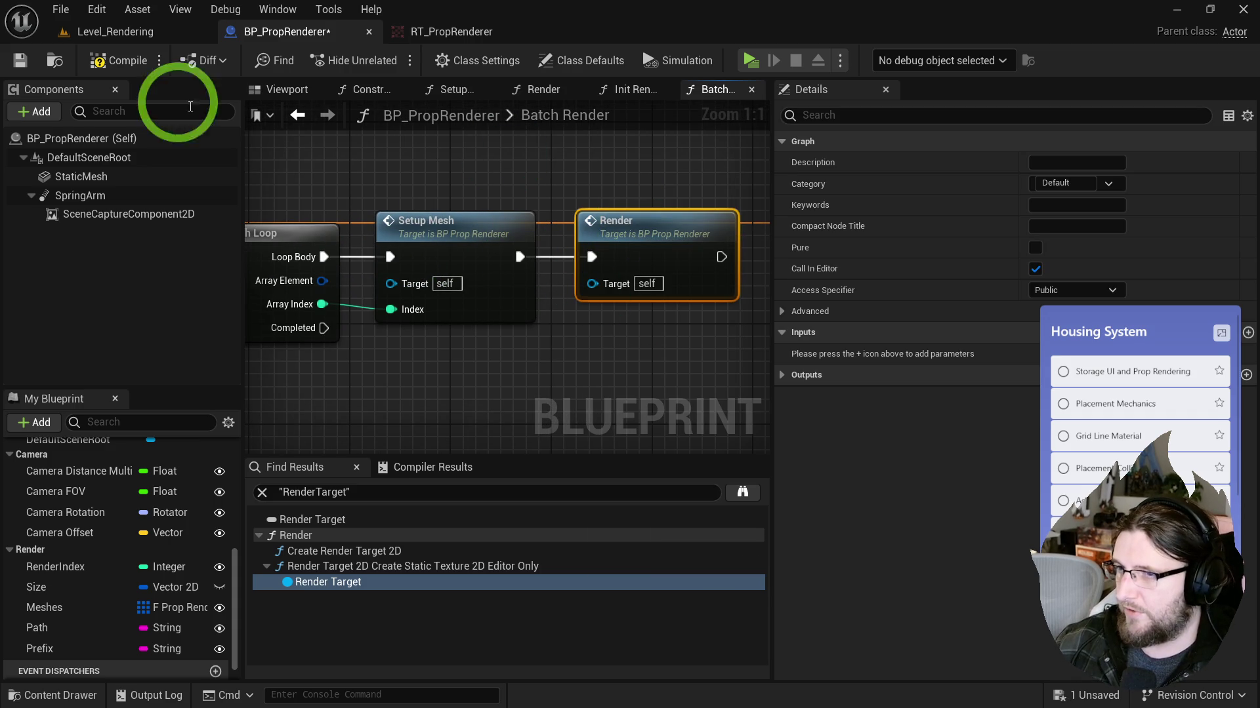
Step: Reset RenderIndex at the start of Batch Render with a SET node placed before the loop
{"action": "left_click", "coordinate": [128, 29]}
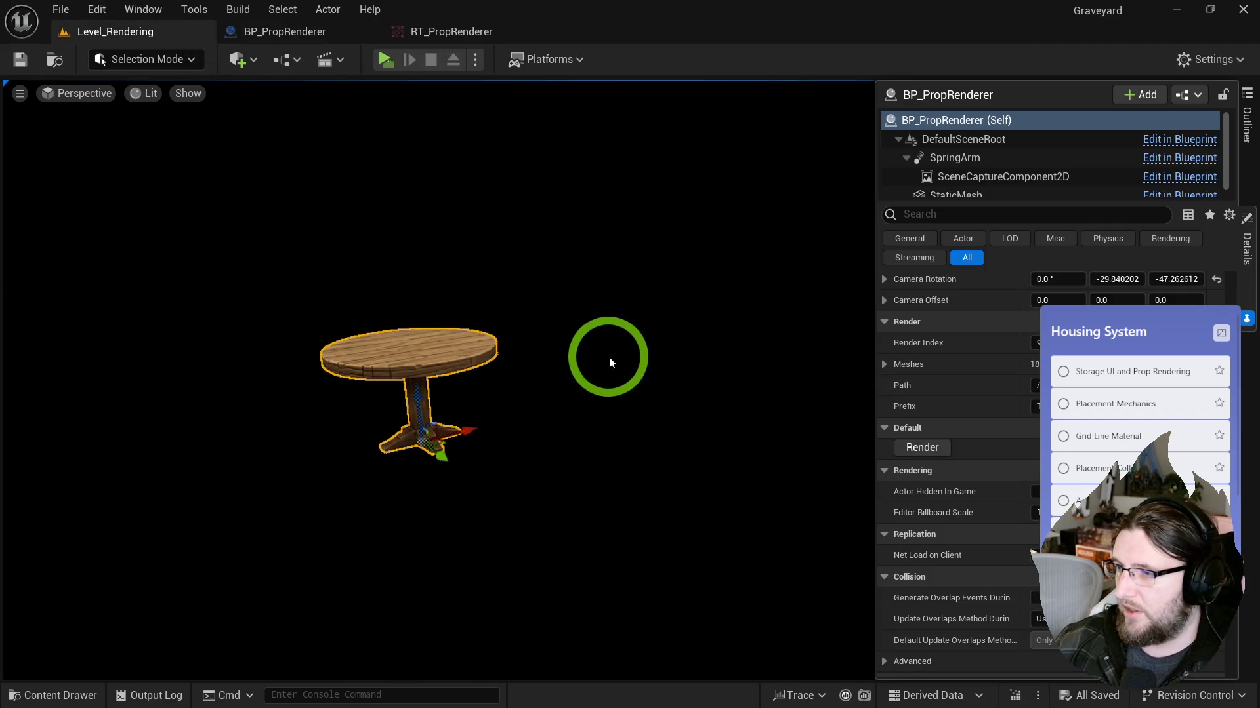
{"action": "left_click", "coordinate": [467, 329]}
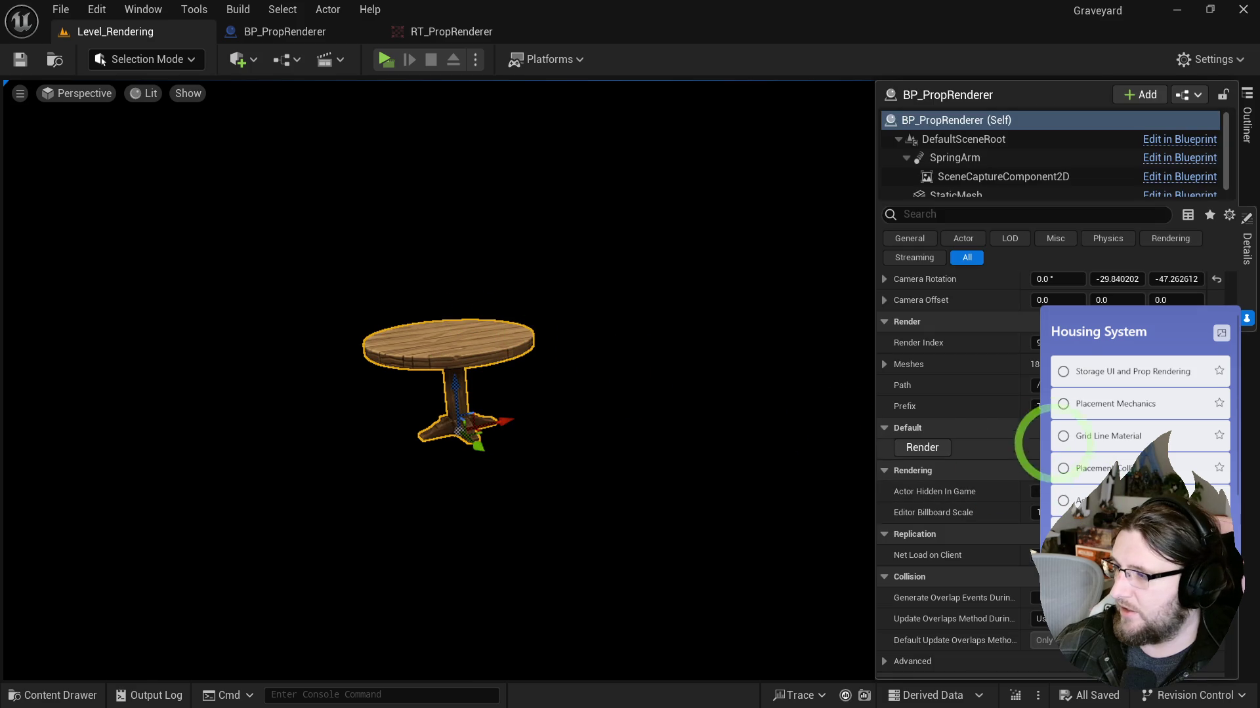
{"action": "key", "text": "ctrl+space"}
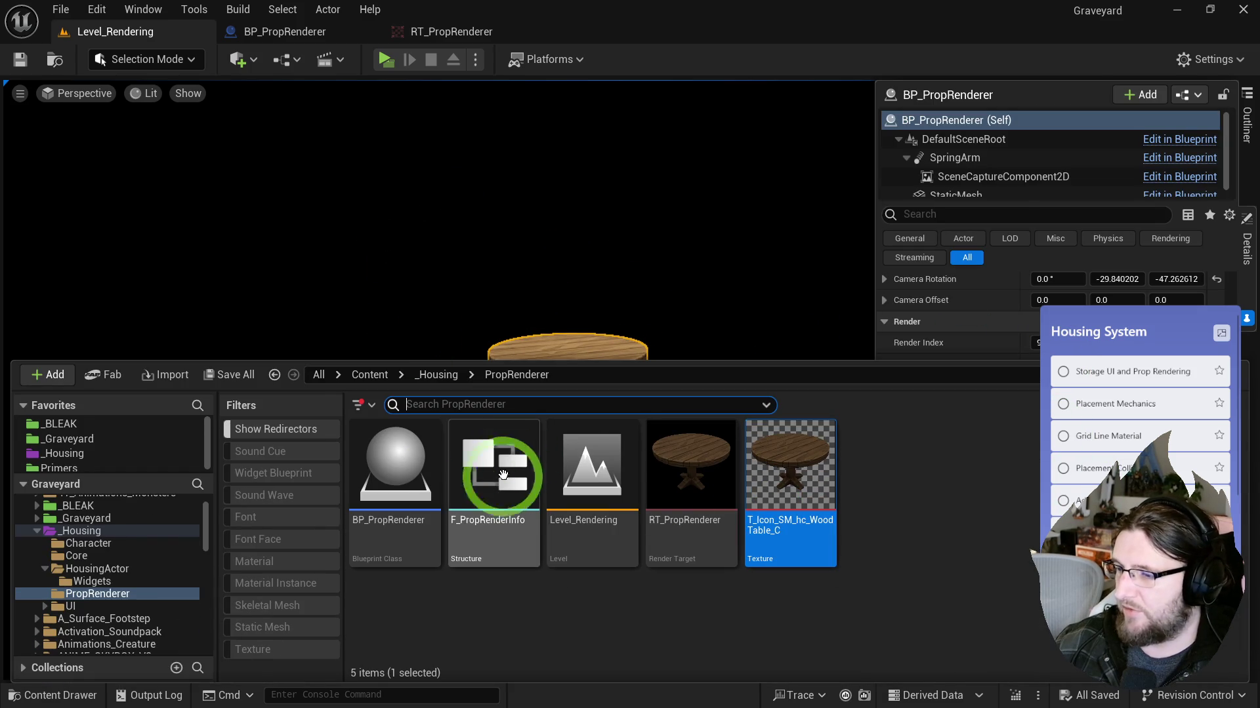
{"action": "double_click", "coordinate": [363, 470]}
{"action": "mouse_move", "coordinate": [374, 220]}
{"action": "left_mouse_down"}
{"action": "mouse_move", "coordinate": [540, 231]}
{"action": "mouse_move", "coordinate": [652, 219]}
{"action": "left_mouse_up"}
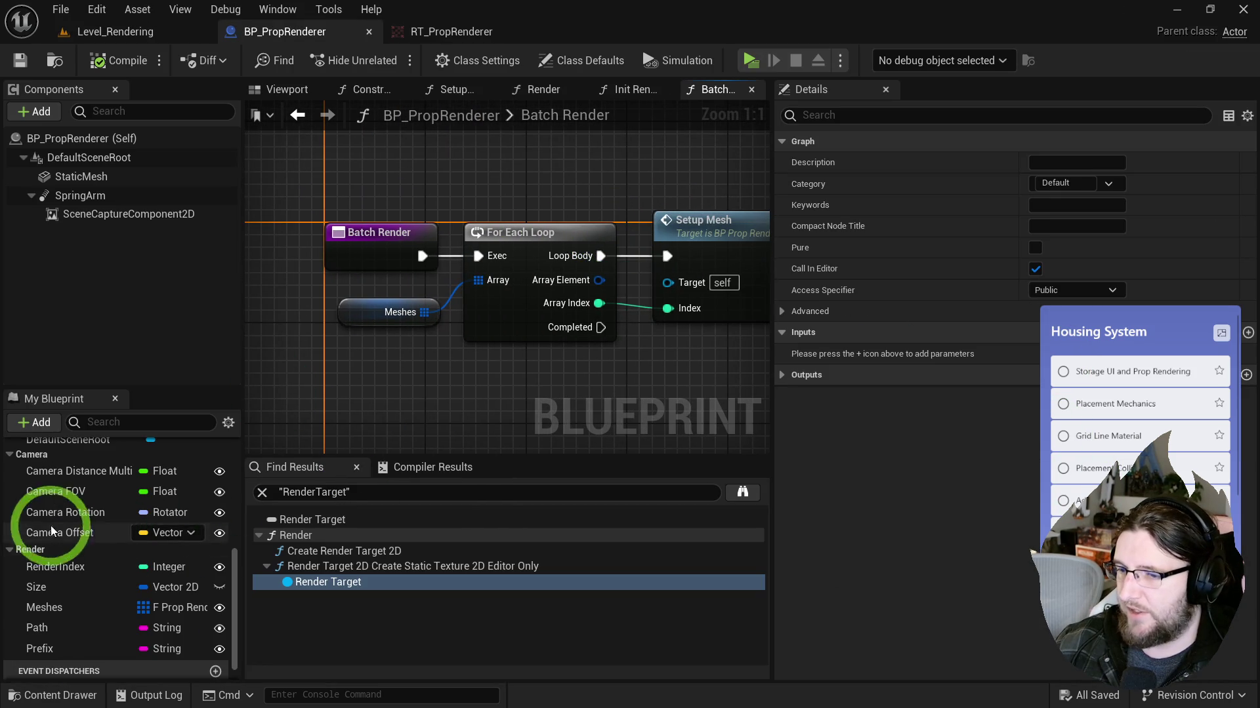
{"action": "left_click_drag", "start_coordinate": [56, 567], "coordinate": [476, 187]}
{"action": "left_click_drag", "start_coordinate": [423, 256], "coordinate": [481, 180]}
{"action": "left_click_drag", "start_coordinate": [348, 360], "coordinate": [543, 273]}
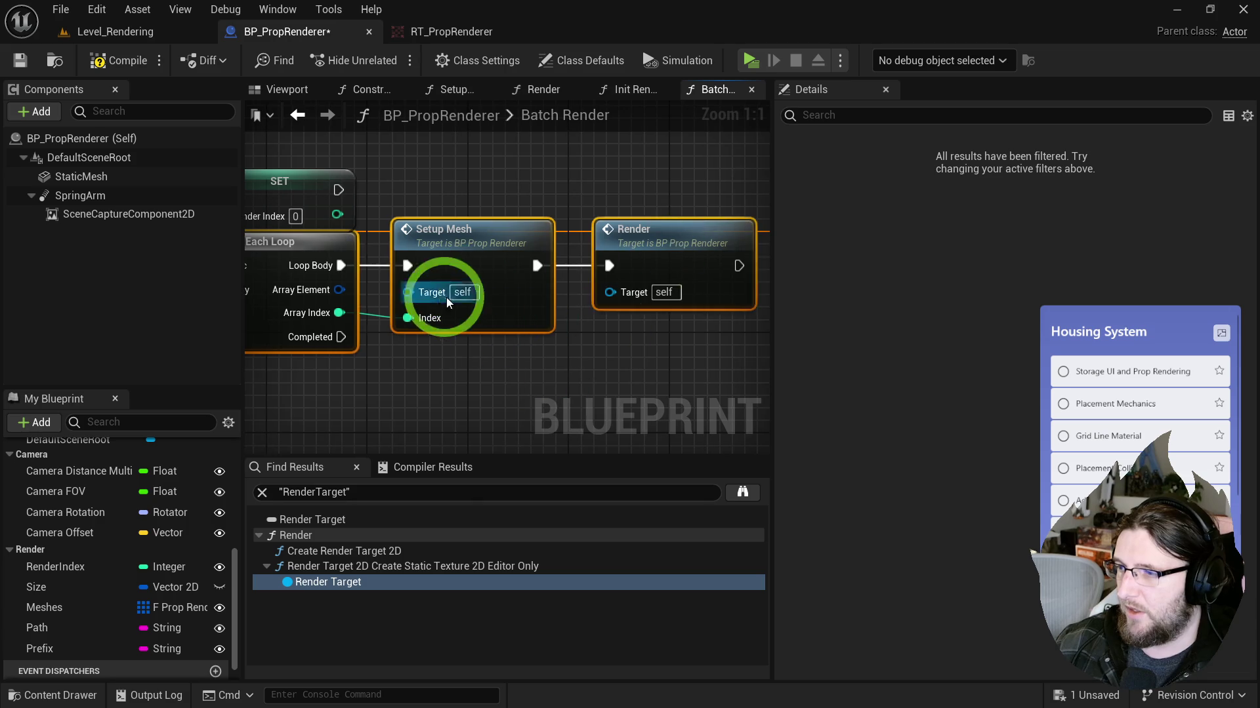
{"action": "mouse_move", "coordinate": [405, 262]}
{"action": "left_mouse_down"}
{"action": "mouse_move", "coordinate": [605, 259]}
{"action": "mouse_move", "coordinate": [418, 275]}
{"action": "left_mouse_up"}
{"action": "left_click", "coordinate": [643, 294]}
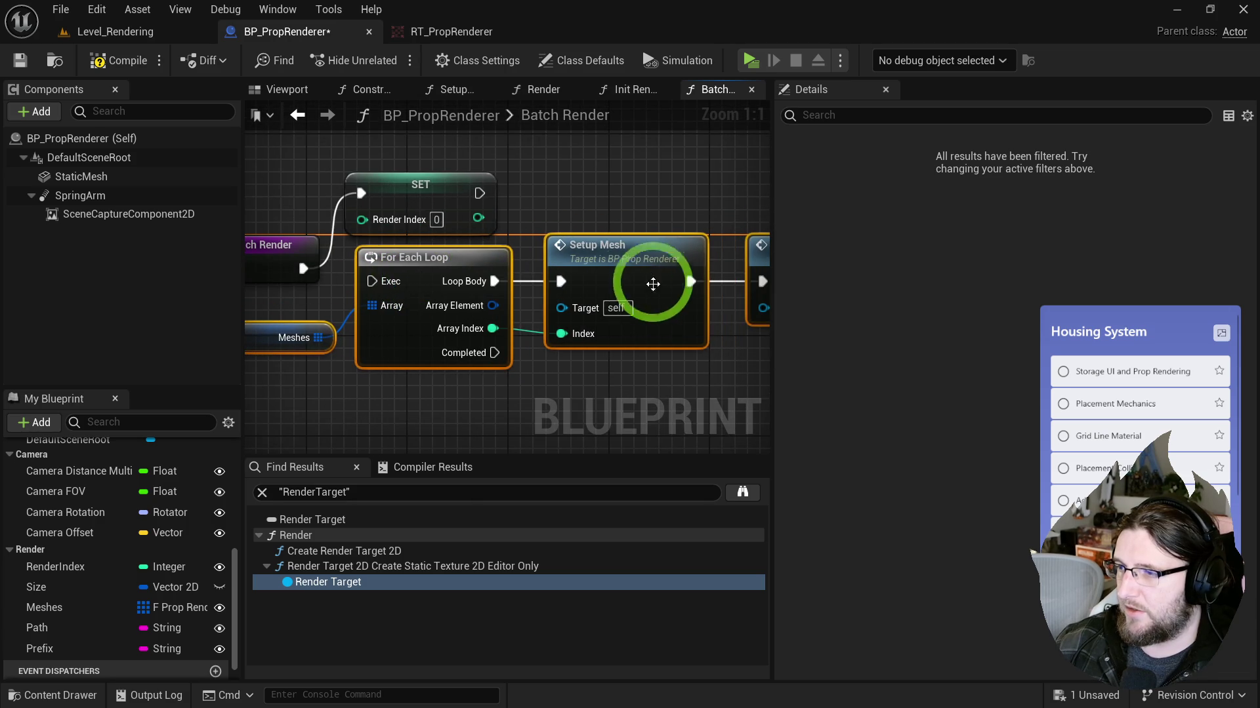
{"action": "mouse_move", "coordinate": [415, 164]}
{"action": "left_mouse_down"}
{"action": "mouse_move", "coordinate": [309, 259]}
{"action": "mouse_move", "coordinate": [365, 280]}
{"action": "mouse_move", "coordinate": [408, 216]}
{"action": "mouse_move", "coordinate": [510, 319]}
{"action": "mouse_move", "coordinate": [572, 232]}
{"action": "mouse_move", "coordinate": [625, 316]}
{"action": "left_mouse_up"}
Step: Test-render the current prop icon from the Level_Rendering level
{"action": "double_click", "coordinate": [554, 210]}
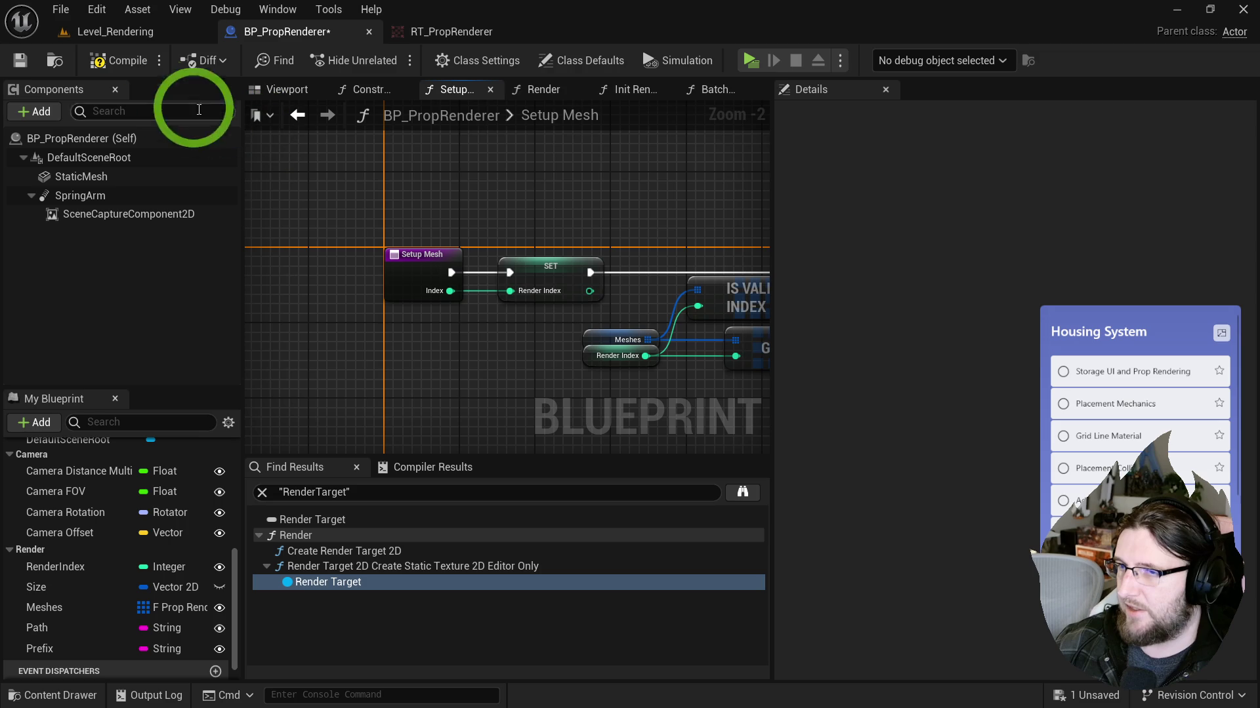
{"action": "left_click", "coordinate": [92, 34]}
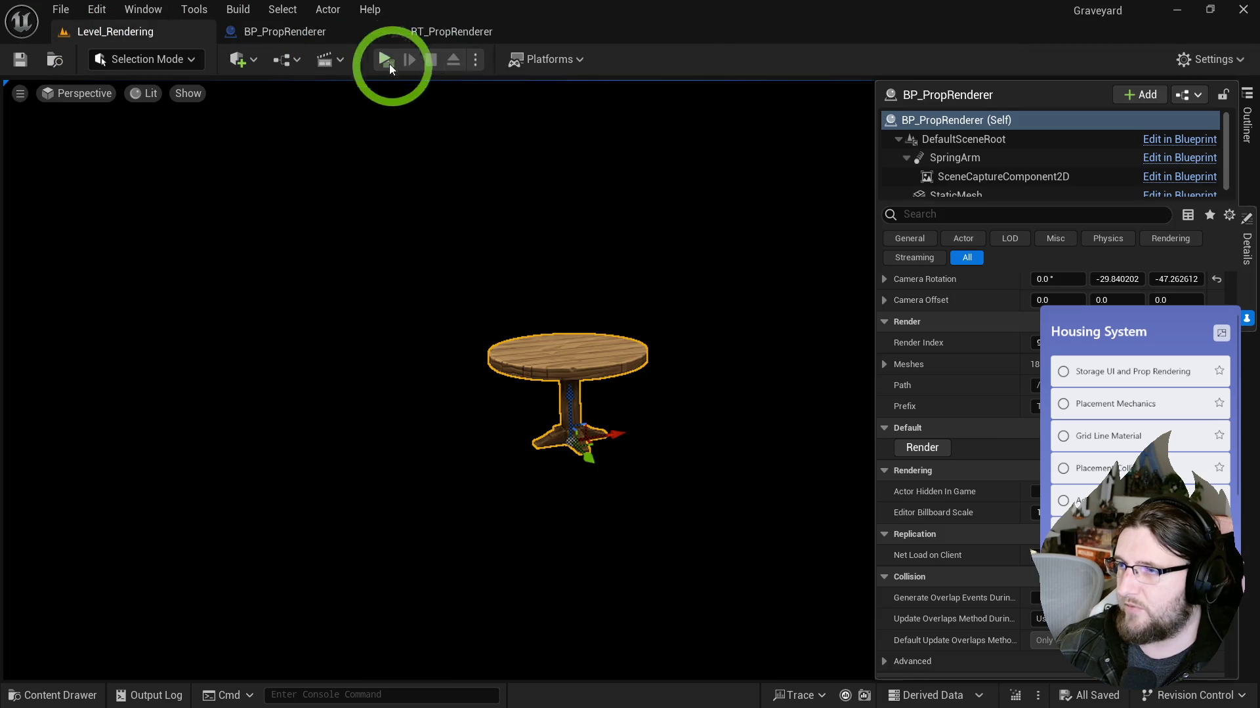
{"action": "left_click", "coordinate": [922, 448]}
Step: Make BatchRender Call In Editor, compile, and run Batch Render over all props from the level
{"action": "key", "text": "ctrl+space"}
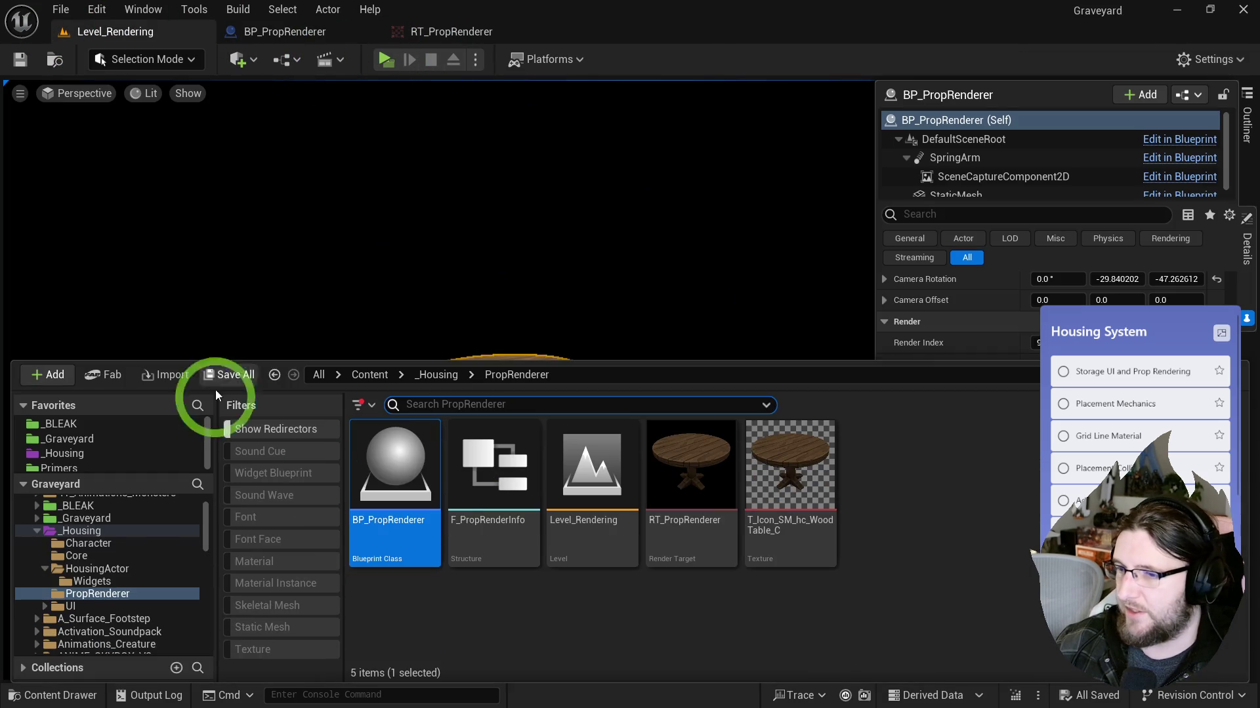
{"action": "double_click", "coordinate": [420, 478]}
{"action": "scroll", "coordinate": [100, 478], "scroll_direction": "up", "scroll_amount": 5}
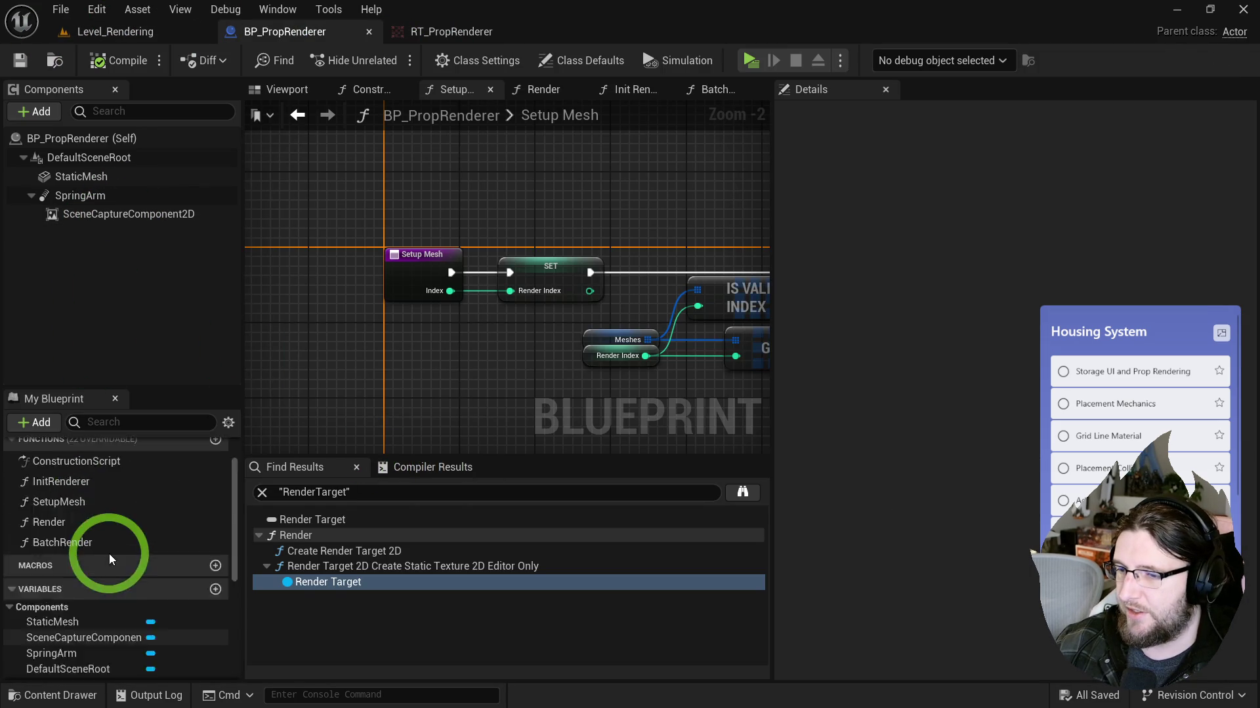
{"action": "left_click", "coordinate": [66, 599]}
{"action": "left_click", "coordinate": [1035, 269]}
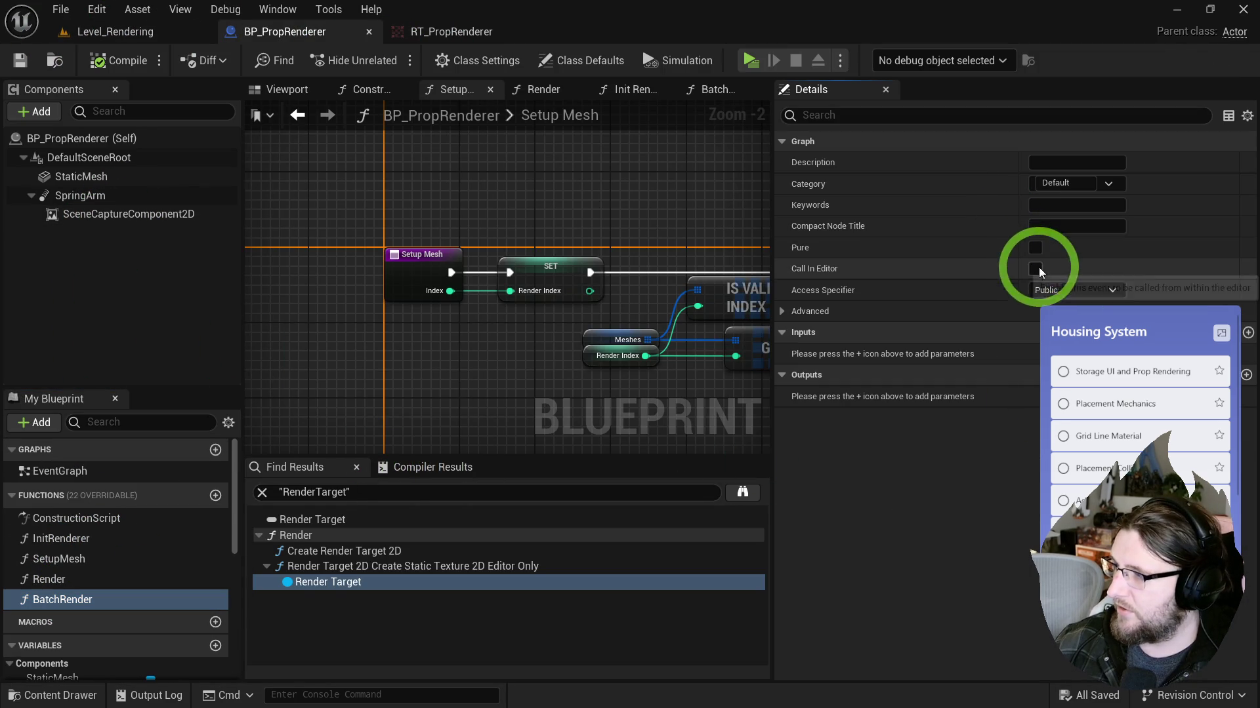
{"action": "left_click", "coordinate": [102, 61]}
{"action": "left_click", "coordinate": [105, 32]}
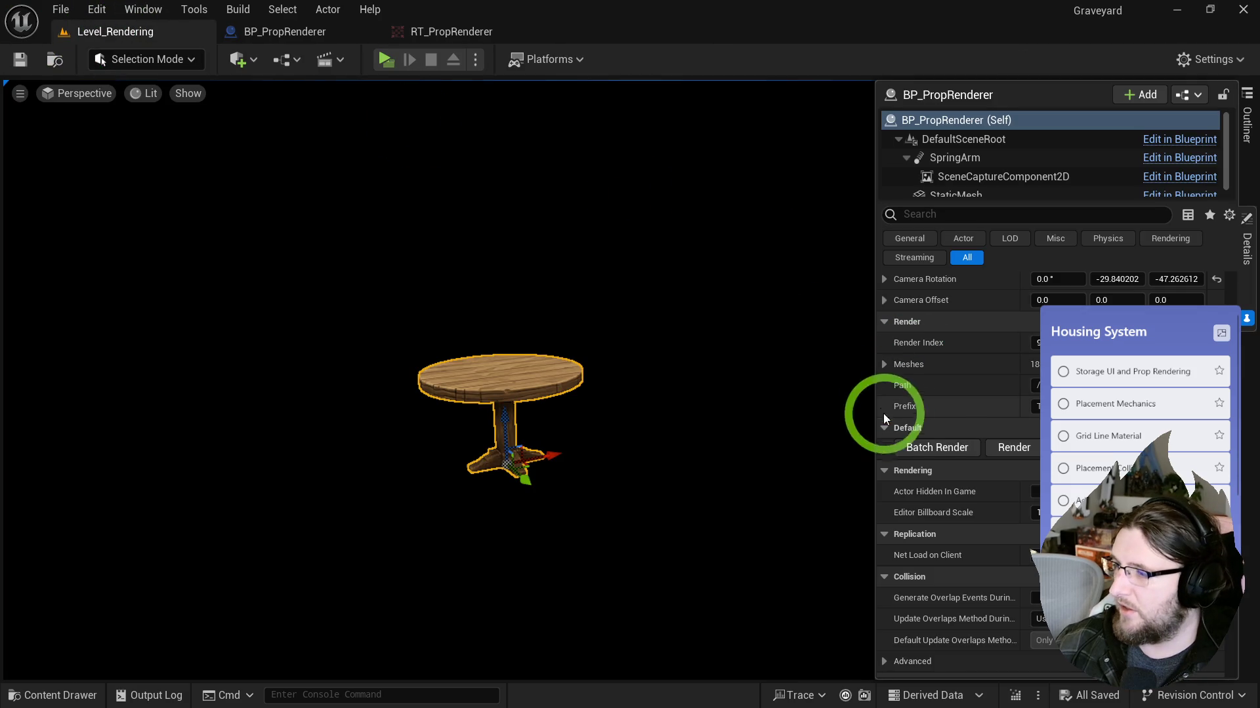
{"action": "left_click", "coordinate": [928, 446]}
{"action": "key", "text": "ctrl+space"}
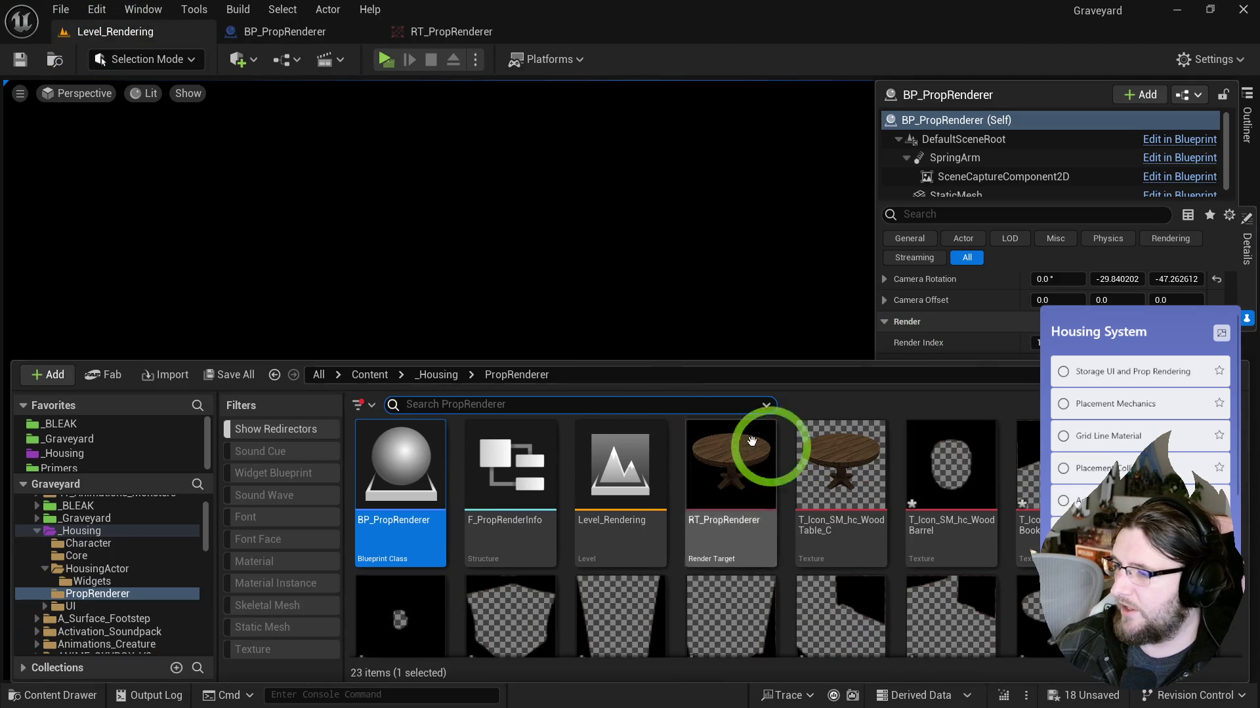
Step: Enlarge the Content Drawer and open the WoodBarrel, cup, WoodCrate, WoodCloset, WoodBed and round table icon textures
{"action": "left_click_drag", "start_coordinate": [751, 361], "coordinate": [755, 152]}
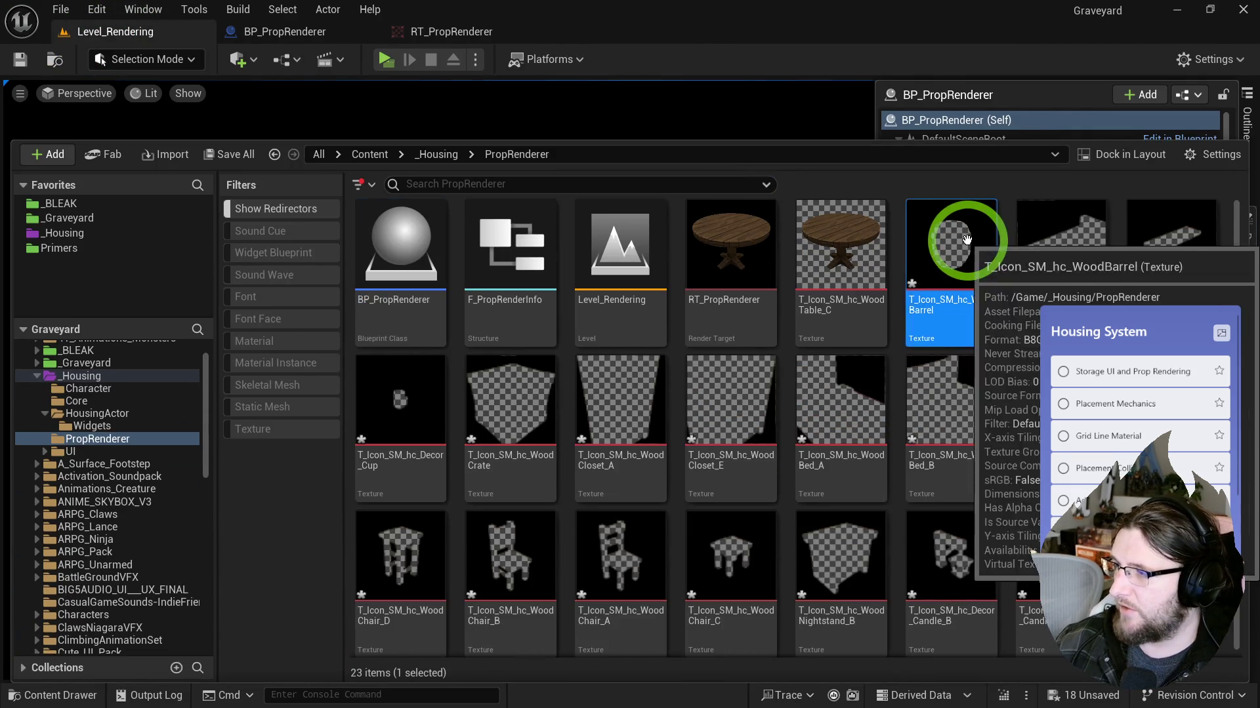
{"action": "double_click", "coordinate": [958, 246]}
{"action": "key", "text": "ctrl+space"}
{"action": "double_click", "coordinate": [1037, 319]}
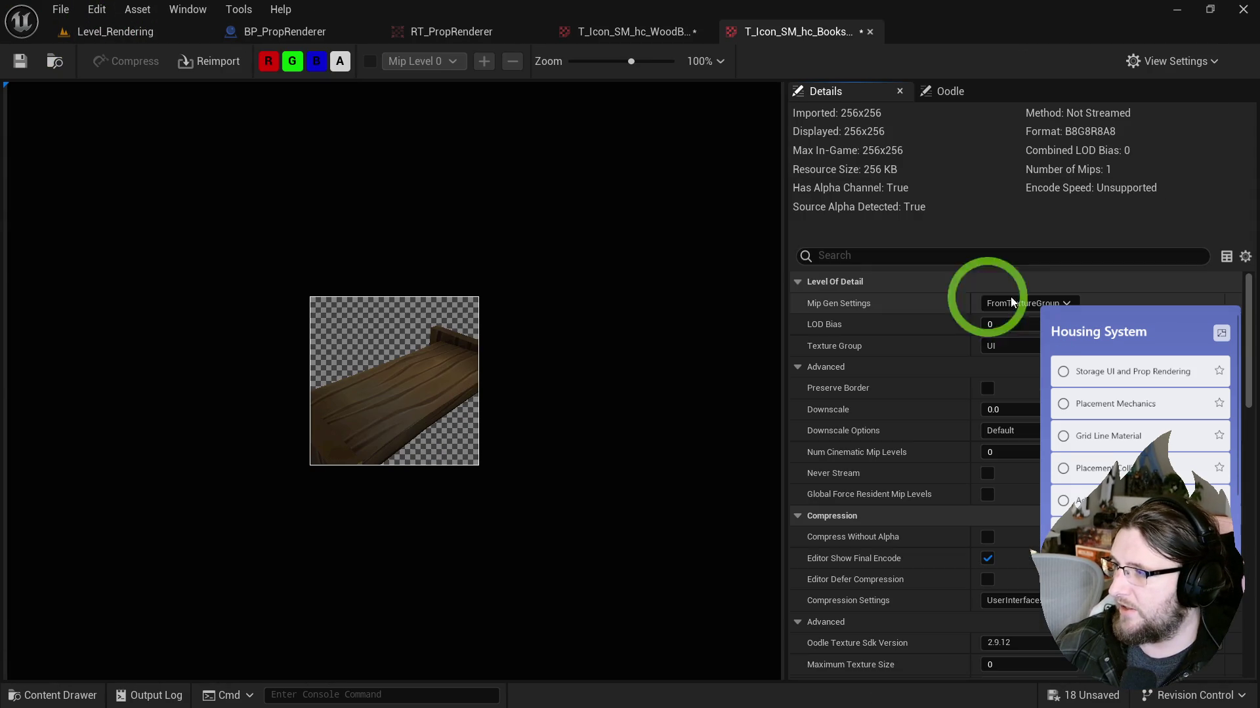
{"action": "key", "text": "ctrl+space"}
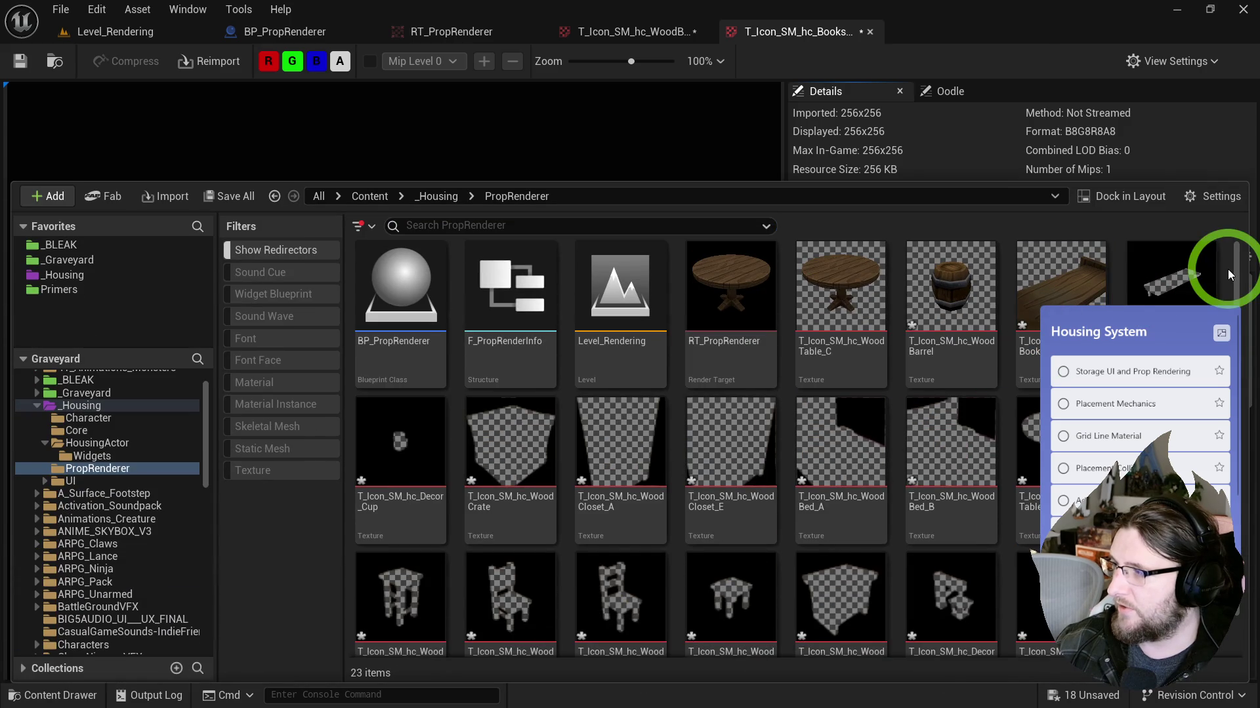
{"action": "double_click", "coordinate": [1162, 282]}
{"action": "key", "text": "ctrl+space"}
{"action": "double_click", "coordinate": [387, 446]}
{"action": "key", "text": "ctrl+space"}
{"action": "left_click", "coordinate": [529, 415]}
{"action": "double_click", "coordinate": [529, 414]}
{"action": "key", "text": "ctrl+space"}
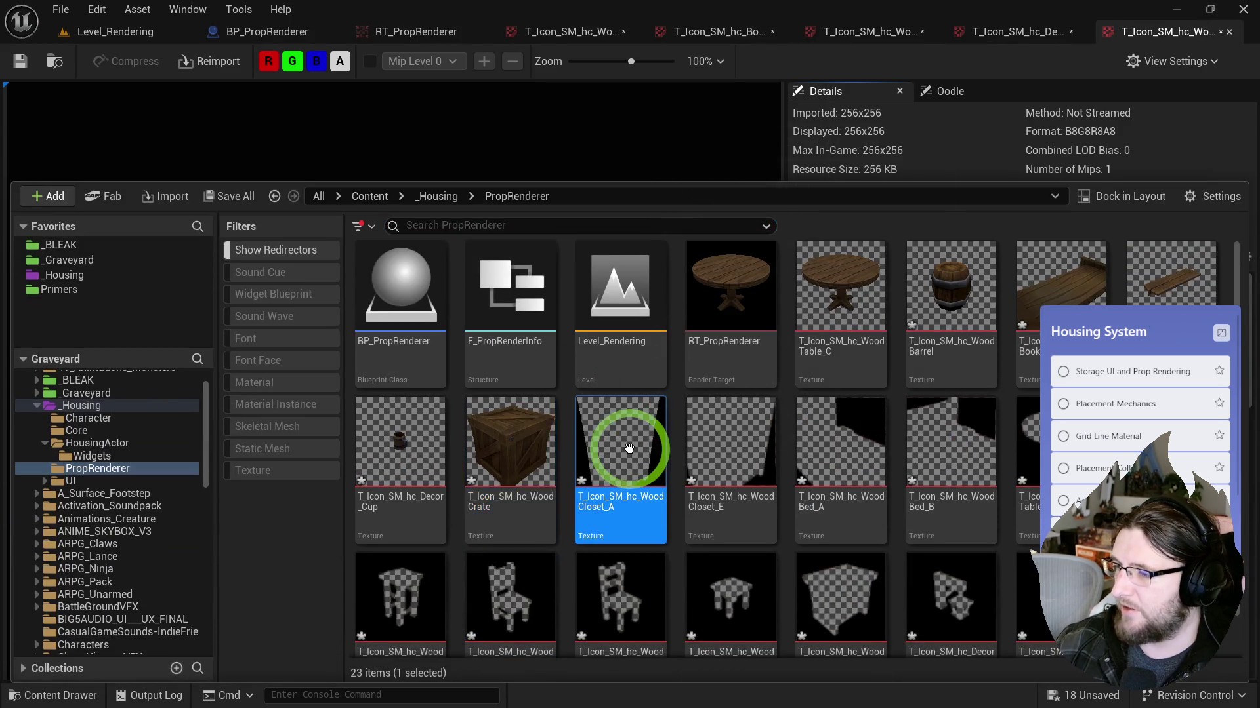
{"action": "double_click", "coordinate": [624, 442]}
{"action": "key", "text": "ctrl+space"}
{"action": "double_click", "coordinate": [697, 447]}
{"action": "key", "text": "ctrl+space"}
{"action": "double_click", "coordinate": [799, 433]}
{"action": "key", "text": "ctrl+space"}
{"action": "left_click", "coordinate": [919, 417]}
{"action": "double_click", "coordinate": [919, 417]}
{"action": "key", "text": "ctrl+space"}
{"action": "double_click", "coordinate": [1014, 418]}
{"action": "key", "text": "ctrl+space"}
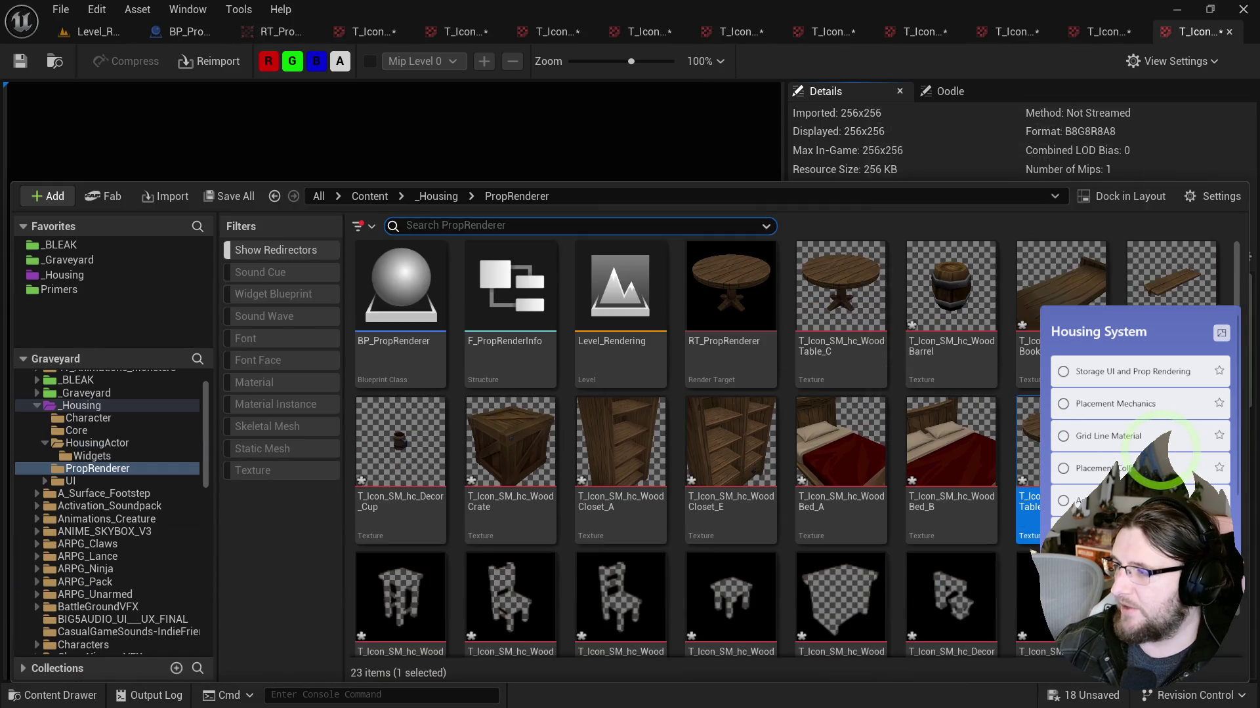
Step: Open the chair, shelf, stool, nightstand, Decor and candle icon textures, then return to BP_PropRenderer
{"action": "double_click", "coordinate": [511, 439]}
{"action": "key", "text": "ctrl+space"}
{"action": "left_click", "coordinate": [410, 585]}
{"action": "double_click", "coordinate": [410, 585]}
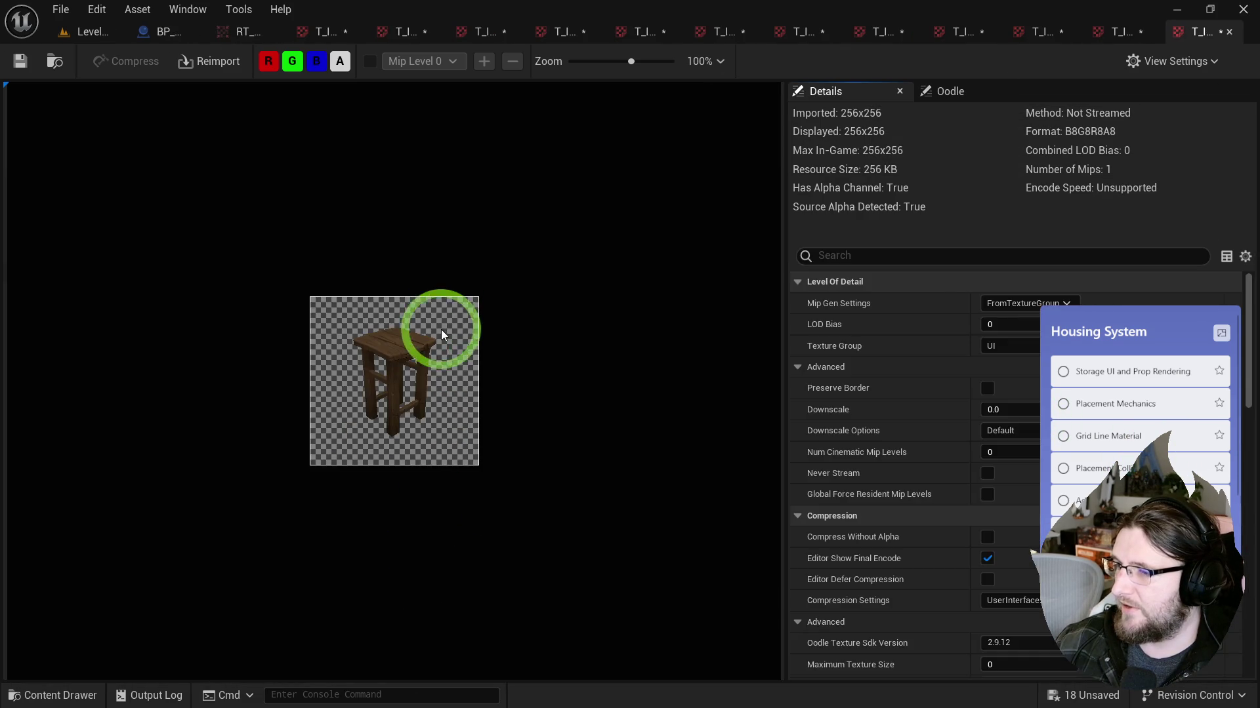
{"action": "key", "text": "ctrl+space"}
{"action": "double_click", "coordinate": [501, 584]}
{"action": "key", "text": "ctrl+space"}
{"action": "scroll", "coordinate": [477, 427], "scroll_direction": "down", "scroll_amount": 1}
{"action": "double_click", "coordinate": [600, 593]}
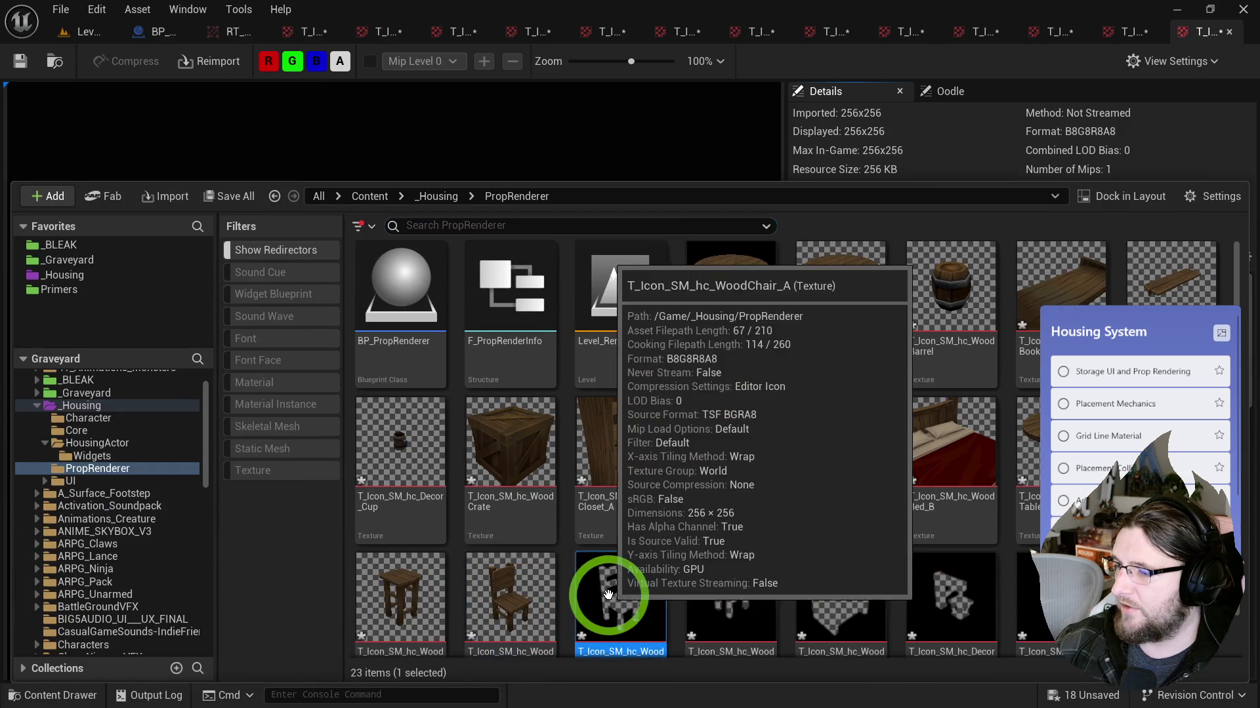
{"action": "key", "text": "ctrl+space"}
{"action": "double_click", "coordinate": [725, 576]}
{"action": "key", "text": "ctrl+space"}
{"action": "double_click", "coordinate": [875, 593]}
{"action": "key", "text": "ctrl+space"}
{"action": "left_click", "coordinate": [949, 571]}
{"action": "double_click", "coordinate": [949, 571]}
{"action": "key", "text": "ctrl+space"}
{"action": "double_click", "coordinate": [1043, 594]}
{"action": "key", "text": "ctrl+space"}
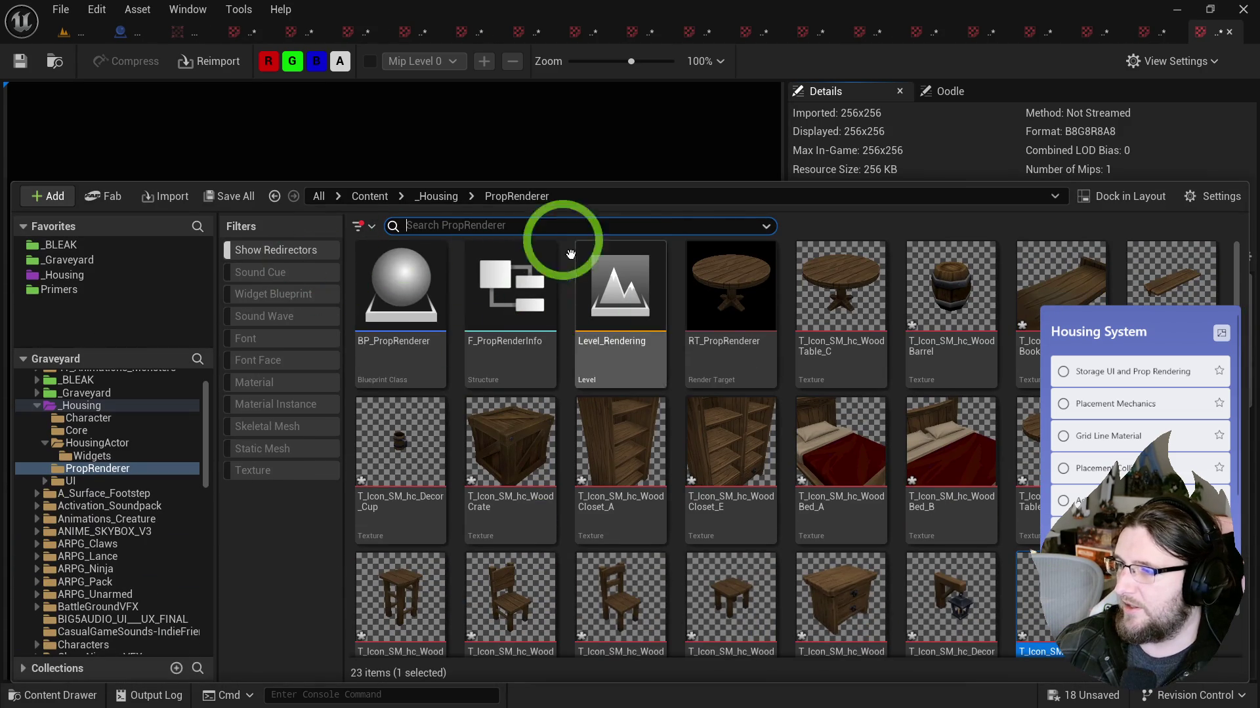
{"action": "left_click", "coordinate": [471, 133]}
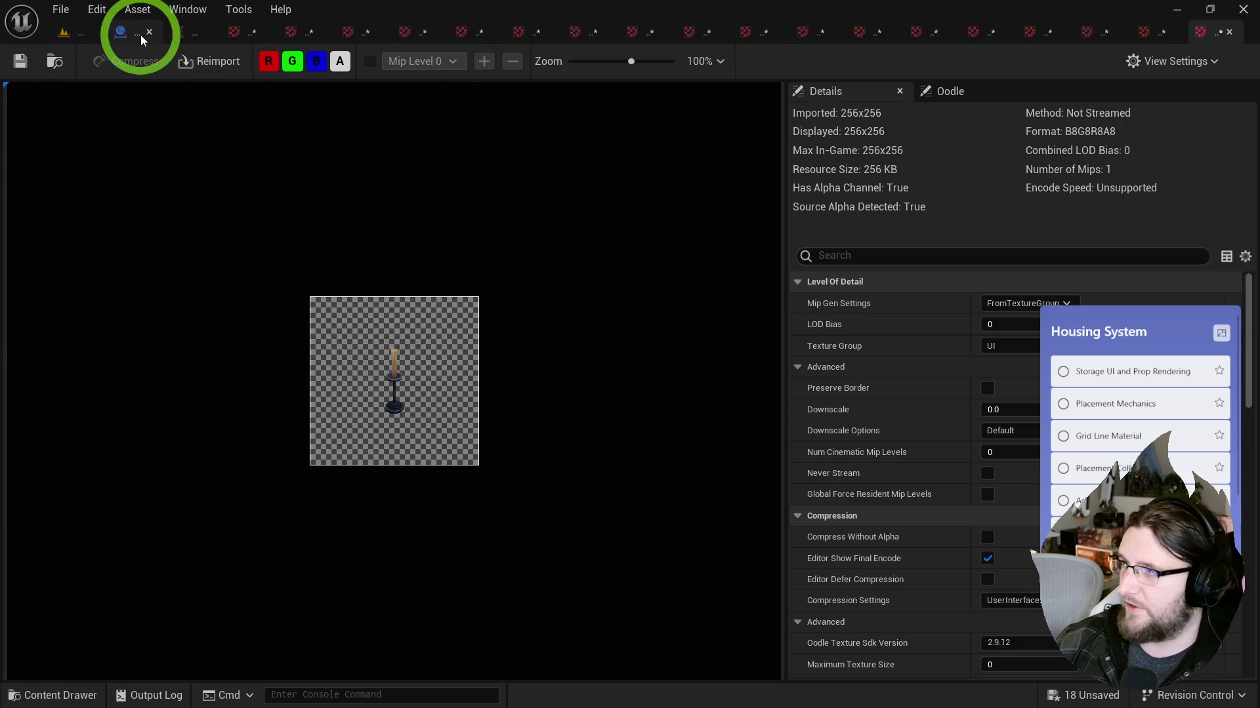
{"action": "left_click", "coordinate": [140, 34]}
{"action": "right_click", "coordinate": [118, 33]}
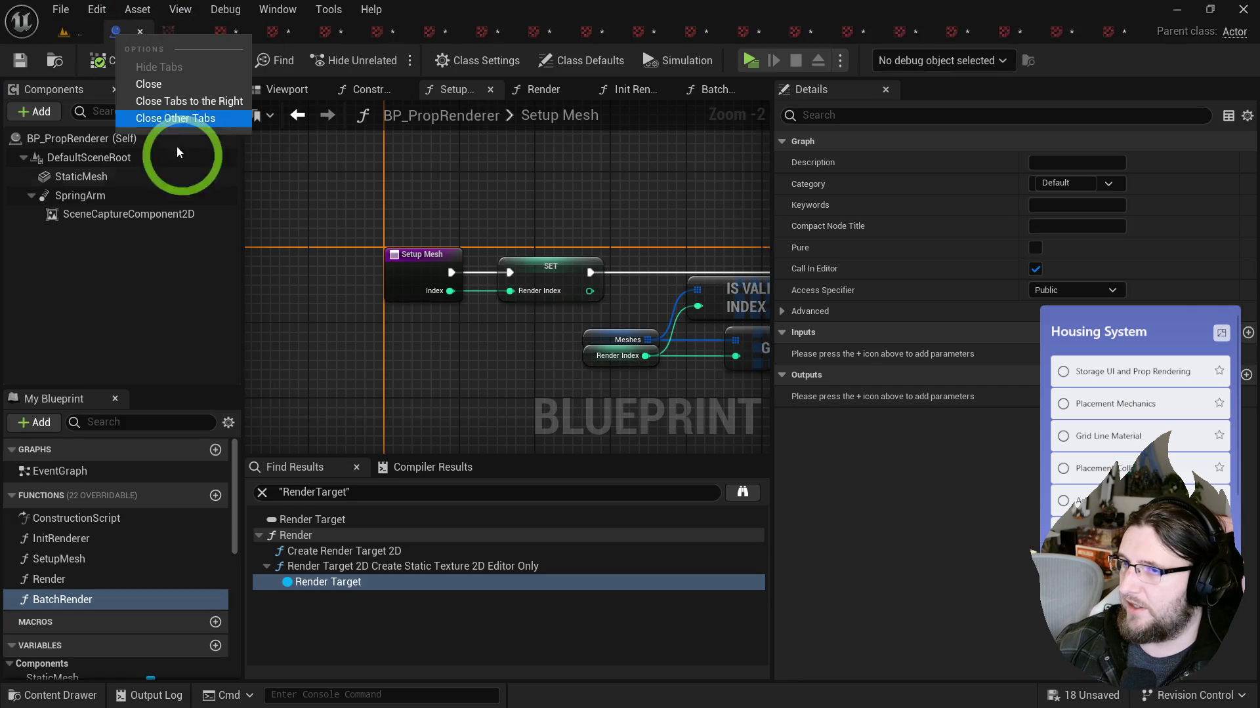
Step: Close all the other texture editor tabs and go to the Batch Render function graph
{"action": "left_click", "coordinate": [186, 119]}
{"action": "left_click_drag", "start_coordinate": [304, 215], "coordinate": [360, 195]}
{"action": "left_click", "coordinate": [532, 90]}
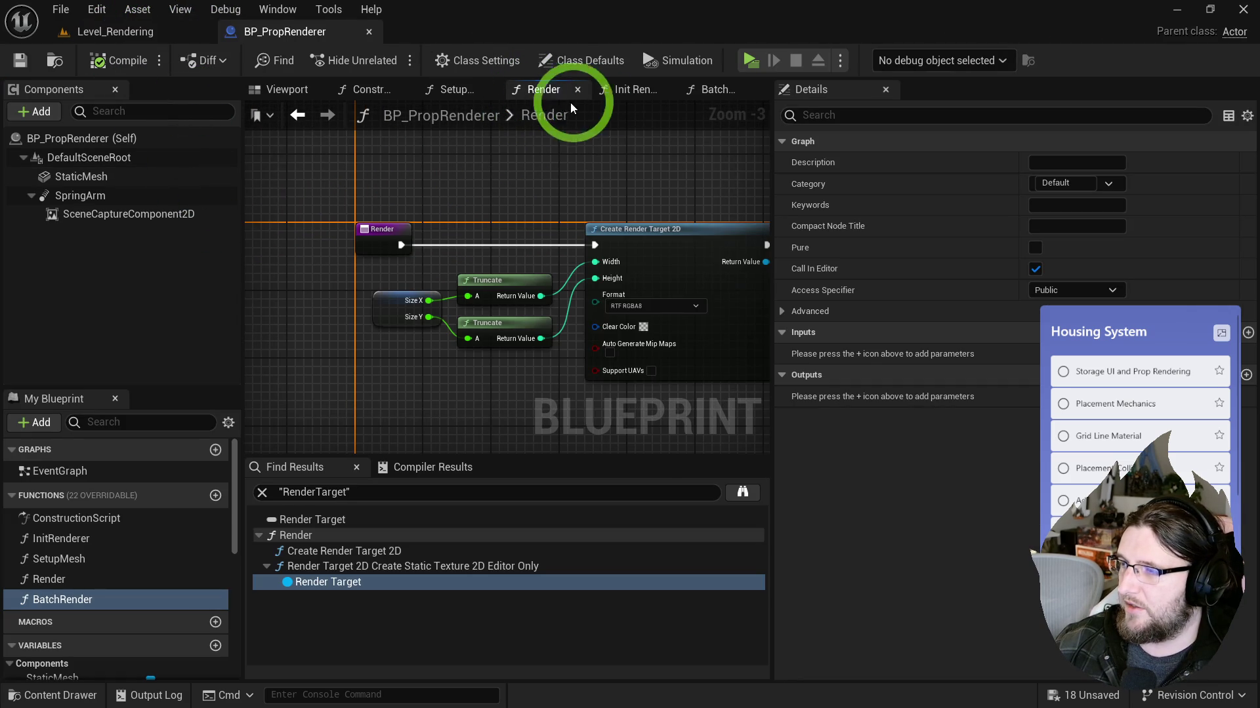
{"action": "left_click", "coordinate": [618, 92]}
{"action": "left_click", "coordinate": [385, 92]}
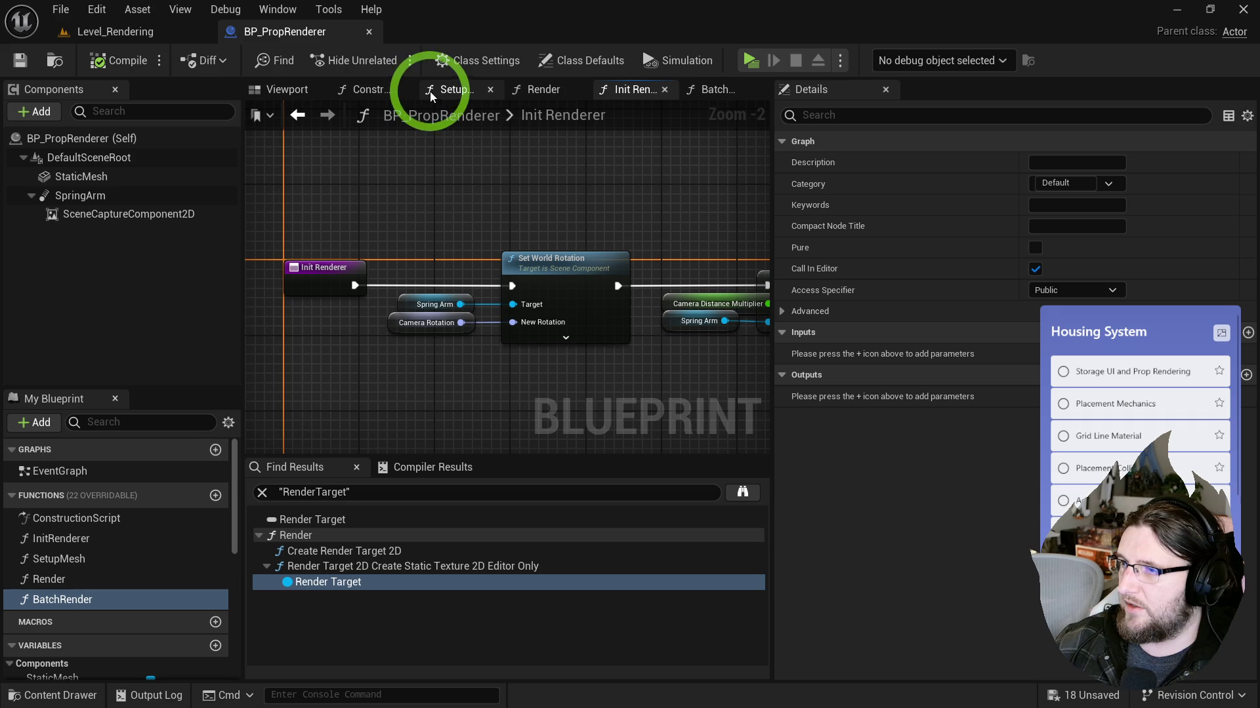
{"action": "left_click", "coordinate": [696, 90]}
Step: Add a SET RenderIndex node driven by Batch Render's execution
{"action": "left_click_drag", "start_coordinate": [478, 197], "coordinate": [533, 205]}
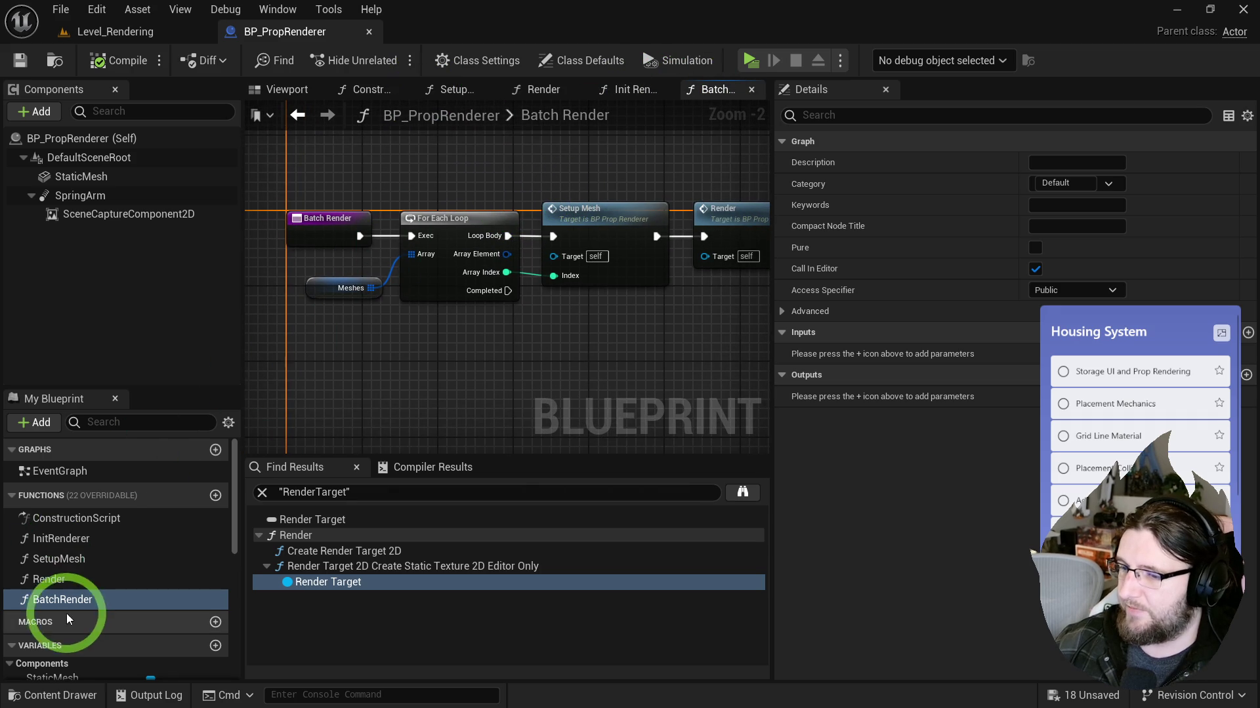
{"action": "scroll", "coordinate": [66, 614], "scroll_direction": "down", "scroll_amount": 5}
{"action": "left_click_drag", "start_coordinate": [62, 625], "coordinate": [341, 344]}
{"action": "left_click", "coordinate": [346, 225]}
{"action": "left_click_drag", "start_coordinate": [358, 302], "coordinate": [355, 361]}
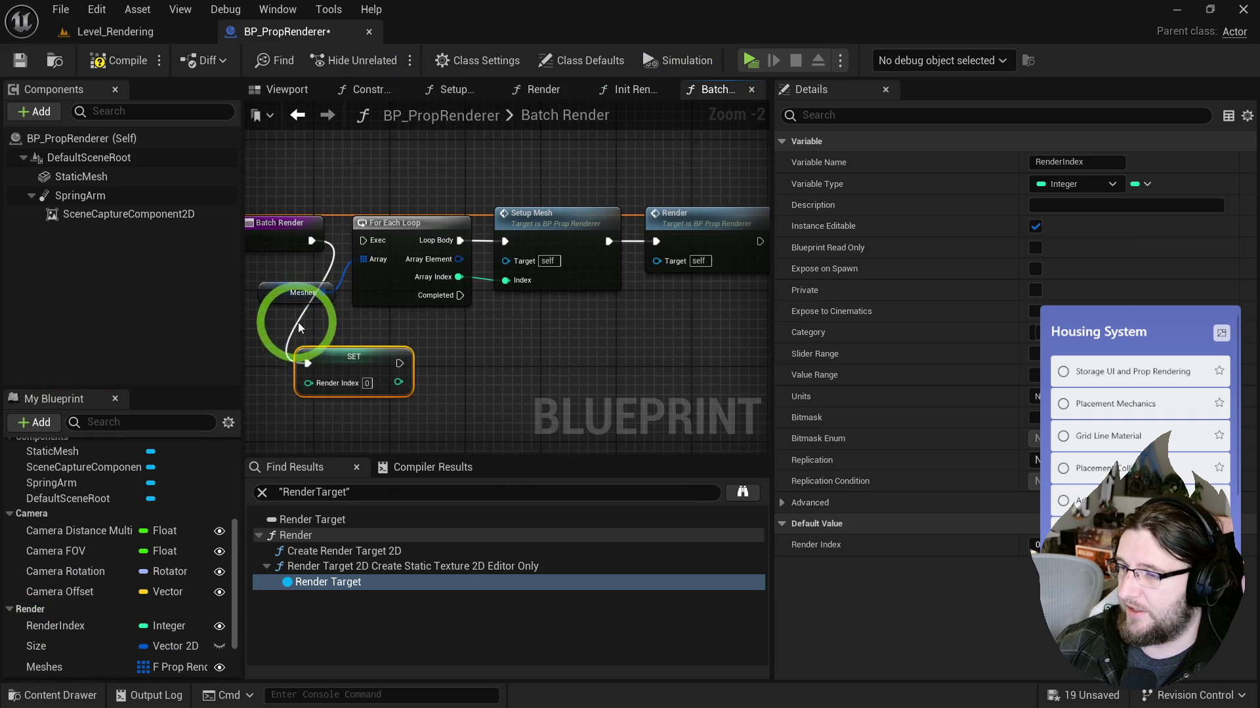
Step: Delete the For Each Loop, Setup Mesh and Render nodes, leaving the SET beside Batch Render
{"action": "left_click", "coordinate": [299, 276]}
{"action": "left_click", "coordinate": [390, 269]}
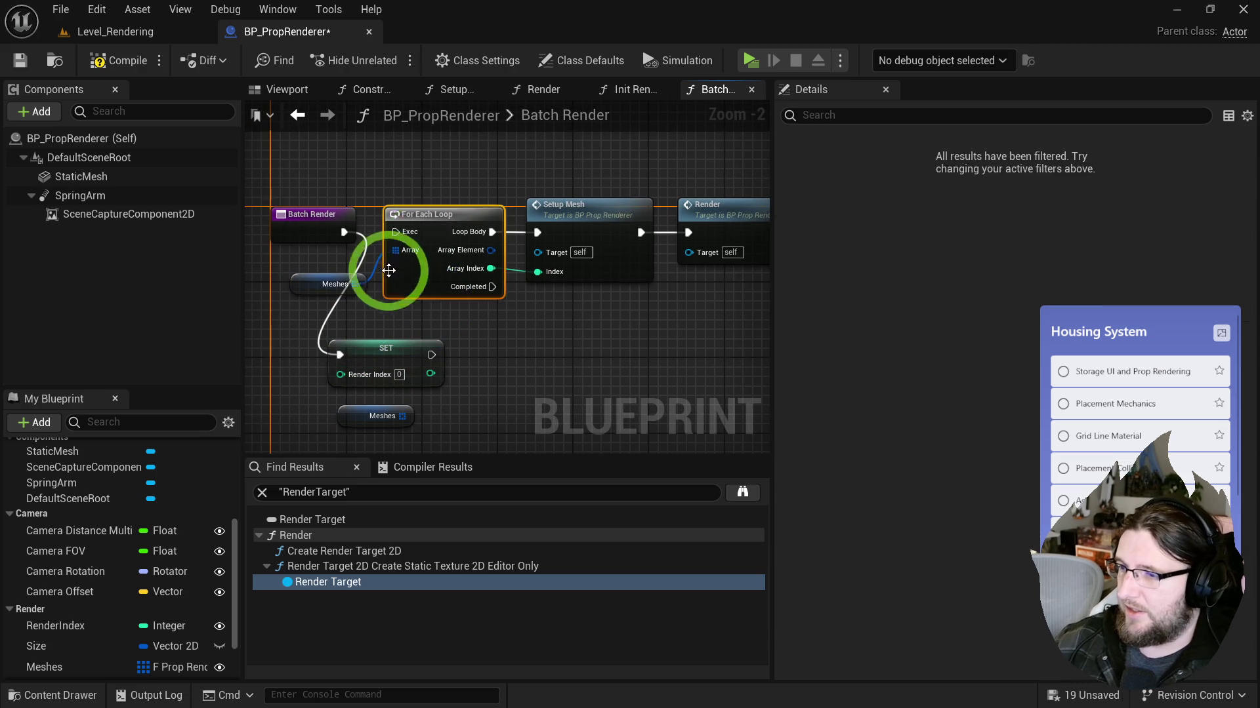
{"action": "key", "text": "Delete"}
{"action": "left_click_drag", "start_coordinate": [483, 313], "coordinate": [657, 186]}
{"action": "key", "text": "Delete"}
{"action": "left_click_drag", "start_coordinate": [468, 351], "coordinate": [499, 228]}
{"action": "left_click", "coordinate": [363, 269]}
{"action": "left_click_drag", "start_coordinate": [363, 269], "coordinate": [455, 318]}
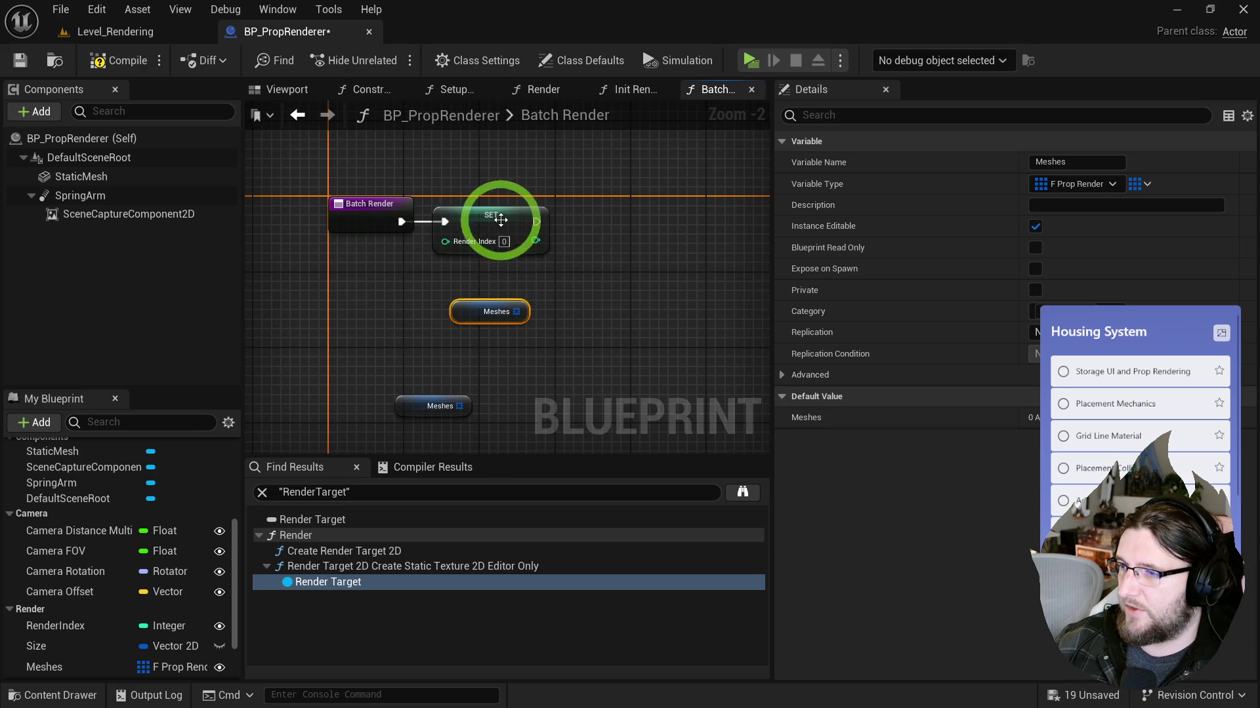
{"action": "left_click", "coordinate": [484, 269]}
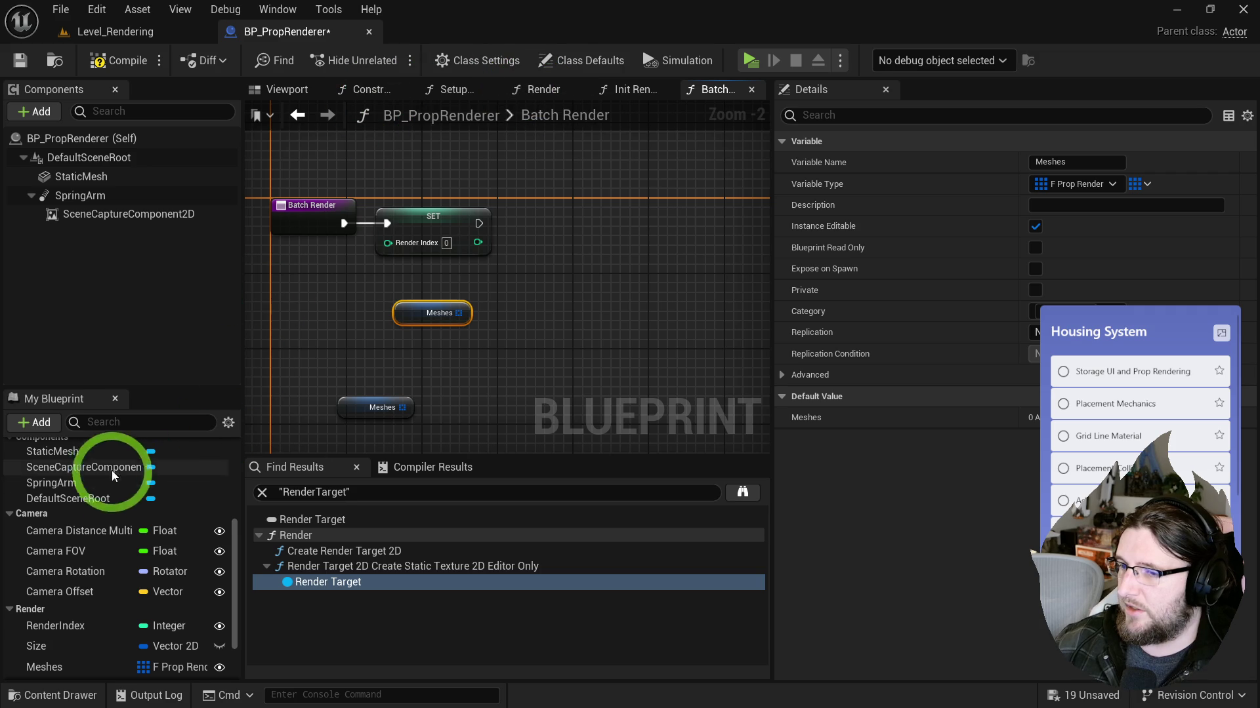
{"action": "scroll", "coordinate": [109, 466], "scroll_direction": "up", "scroll_amount": 3}
{"action": "double_click", "coordinate": [86, 471]}
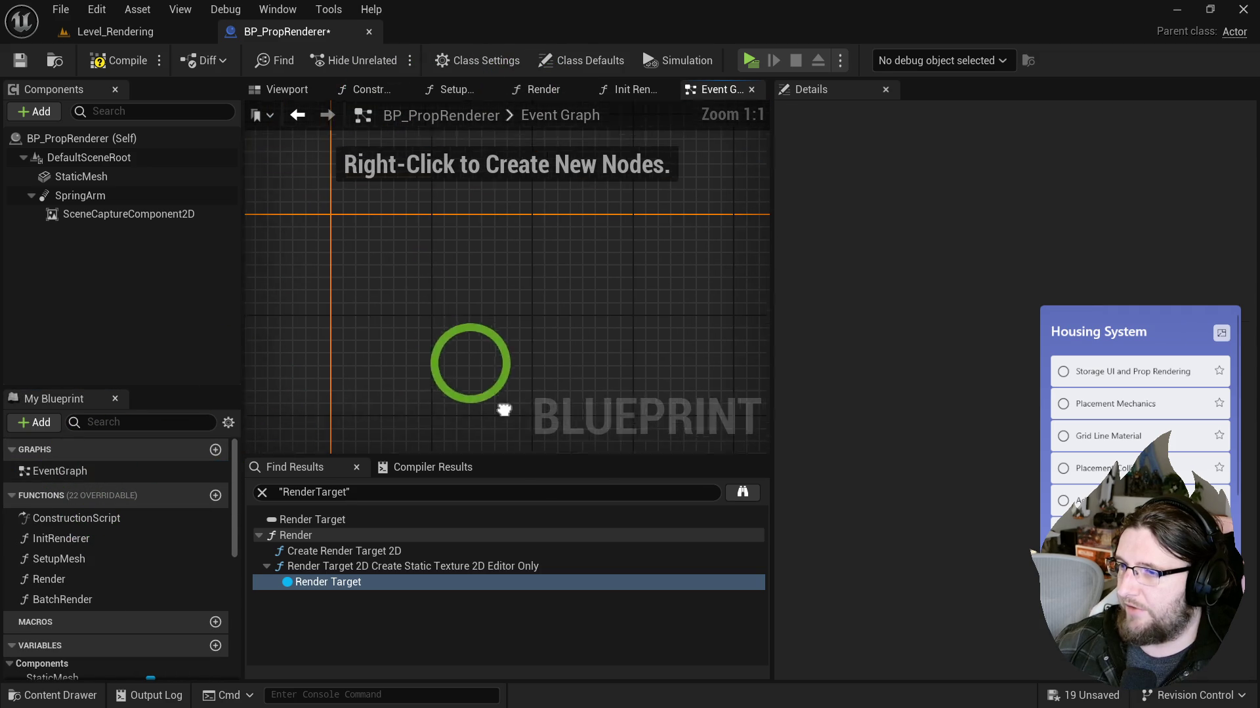
Step: Create a custom event named RenderNext in the Event Graph
{"action": "right_click", "coordinate": [374, 293]}
{"action": "type", "text": "custom e"}
{"action": "key", "text": "Return"}
{"action": "type", "text": "RenderNext"}
{"action": "key", "text": "Return"}
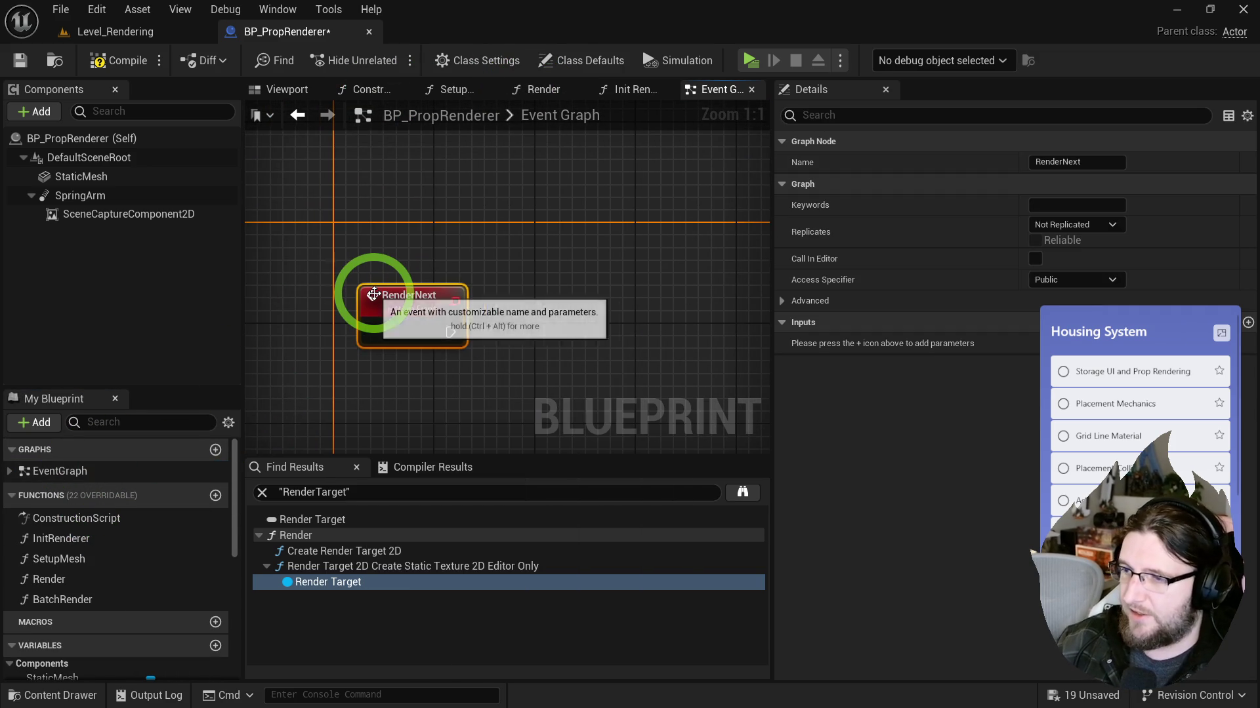
{"action": "left_click_drag", "start_coordinate": [372, 292], "coordinate": [357, 254]}
{"action": "left_click", "coordinate": [526, 267]}
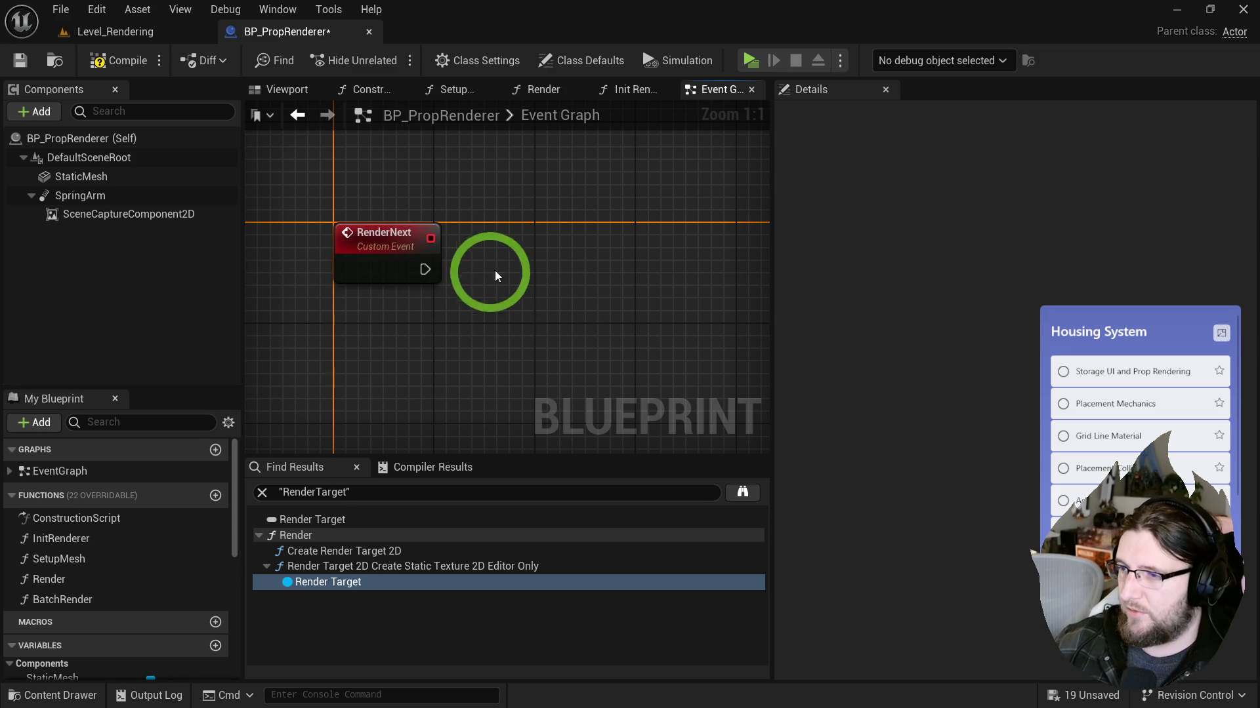
{"action": "left_click_drag", "start_coordinate": [526, 267], "coordinate": [454, 289]}
Step: Paste Setup Mesh and Render, wiring RenderNext into Setup Mesh and Render Index into its Index
{"action": "key", "text": "ctrl+v"}
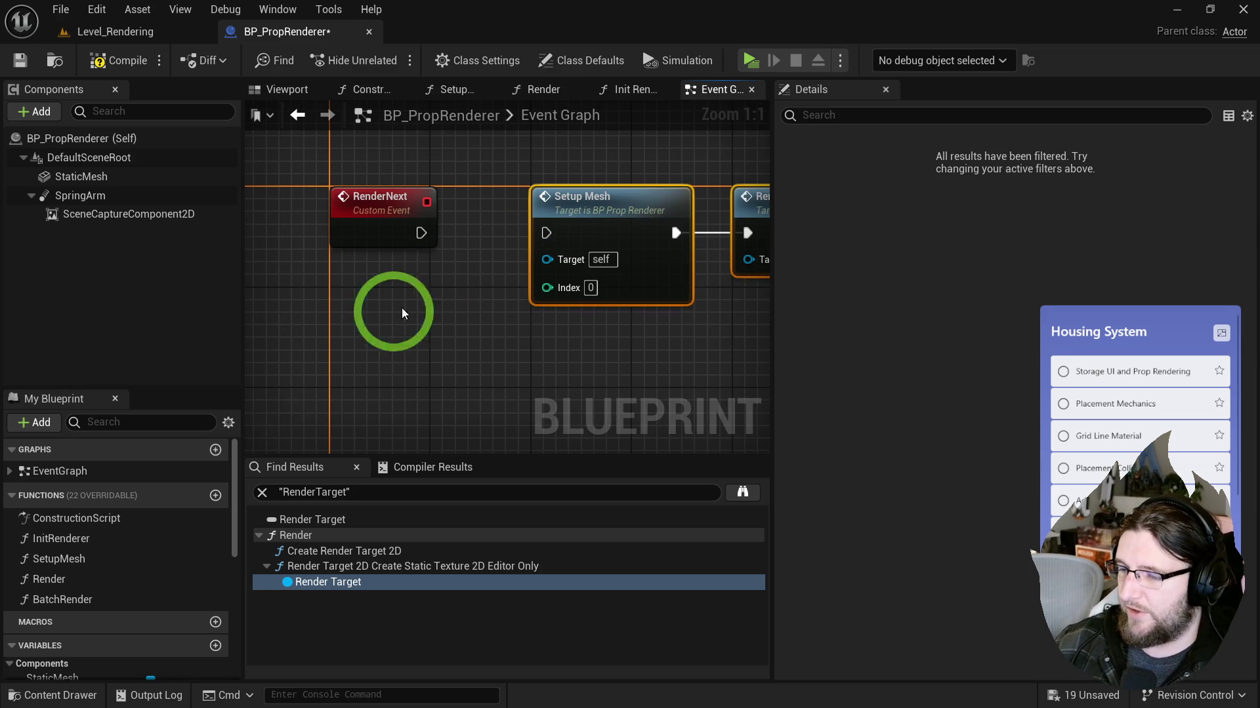
{"action": "scroll", "coordinate": [97, 648], "scroll_direction": "down", "scroll_amount": 5}
{"action": "scroll", "coordinate": [95, 648], "scroll_direction": "down", "scroll_amount": 5}
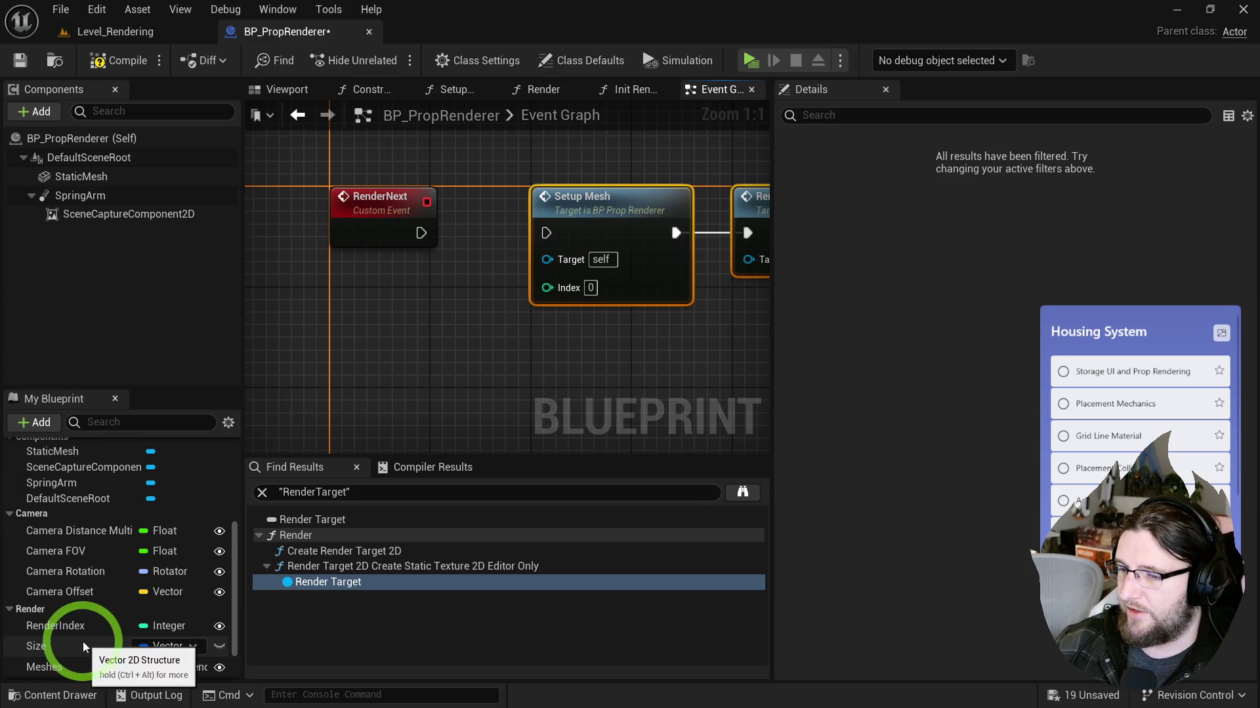
{"action": "mouse_move", "coordinate": [62, 602]}
{"action": "left_mouse_down"}
{"action": "mouse_move", "coordinate": [326, 504]}
{"action": "mouse_move", "coordinate": [509, 286]}
{"action": "mouse_move", "coordinate": [548, 290]}
{"action": "left_mouse_up"}
{"action": "left_click_drag", "start_coordinate": [410, 279], "coordinate": [431, 316]}
{"action": "left_click_drag", "start_coordinate": [399, 234], "coordinate": [523, 234]}
Step: Rearrange the Setup Mesh and Render nodes to make room between them
{"action": "left_click", "coordinate": [627, 287]}
{"action": "left_click", "coordinate": [519, 206], "text": "shift"}
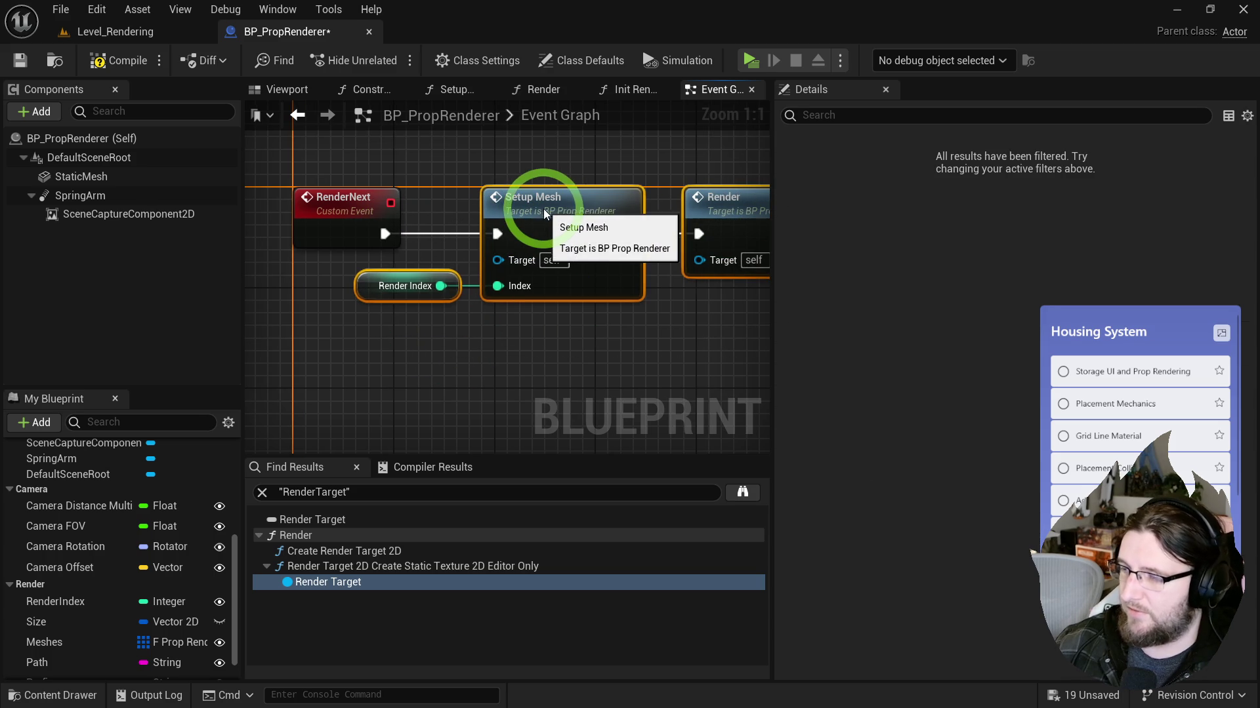
{"action": "left_click", "coordinate": [588, 178]}
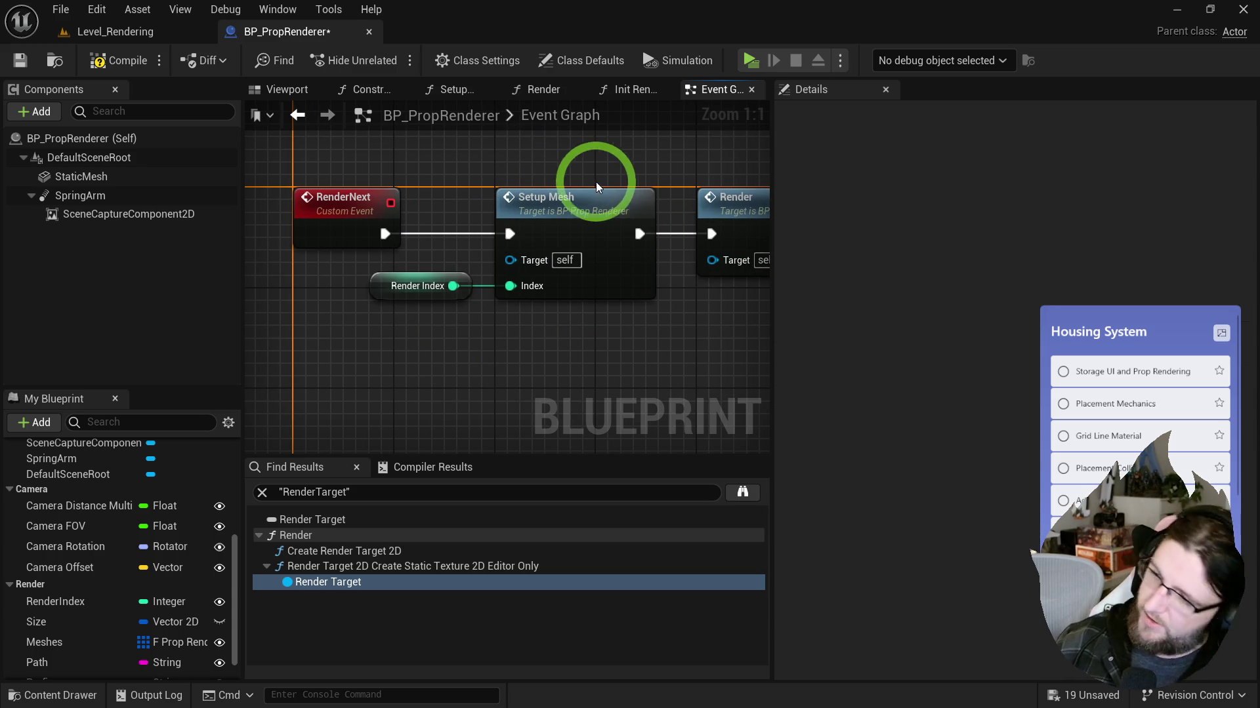
{"action": "left_click_drag", "start_coordinate": [584, 166], "coordinate": [544, 159]}
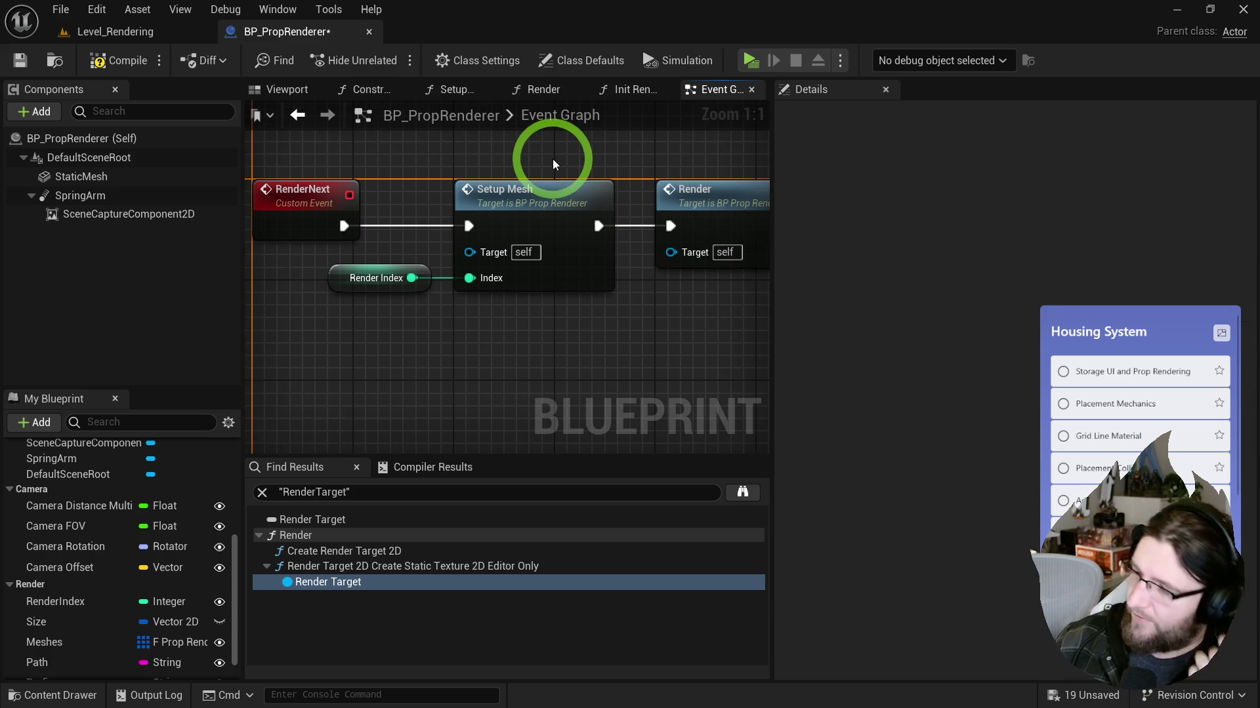
{"action": "left_click", "coordinate": [400, 314]}
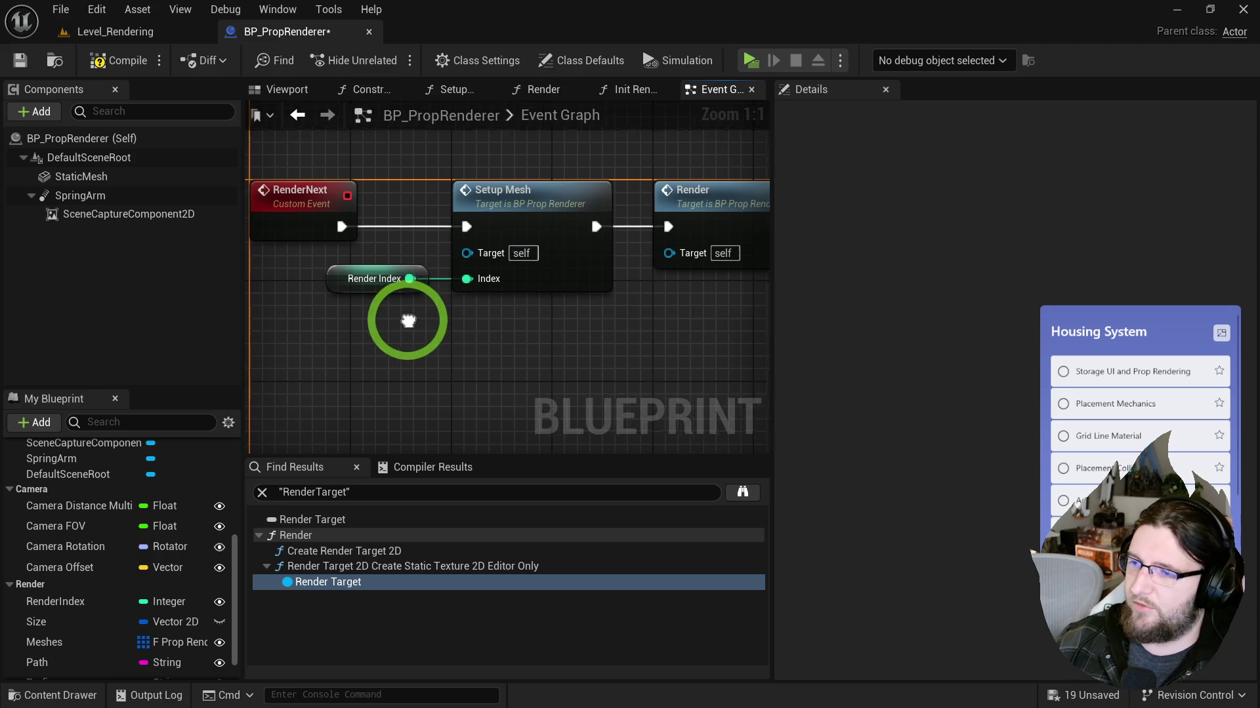
{"action": "left_click_drag", "start_coordinate": [408, 314], "coordinate": [355, 345]}
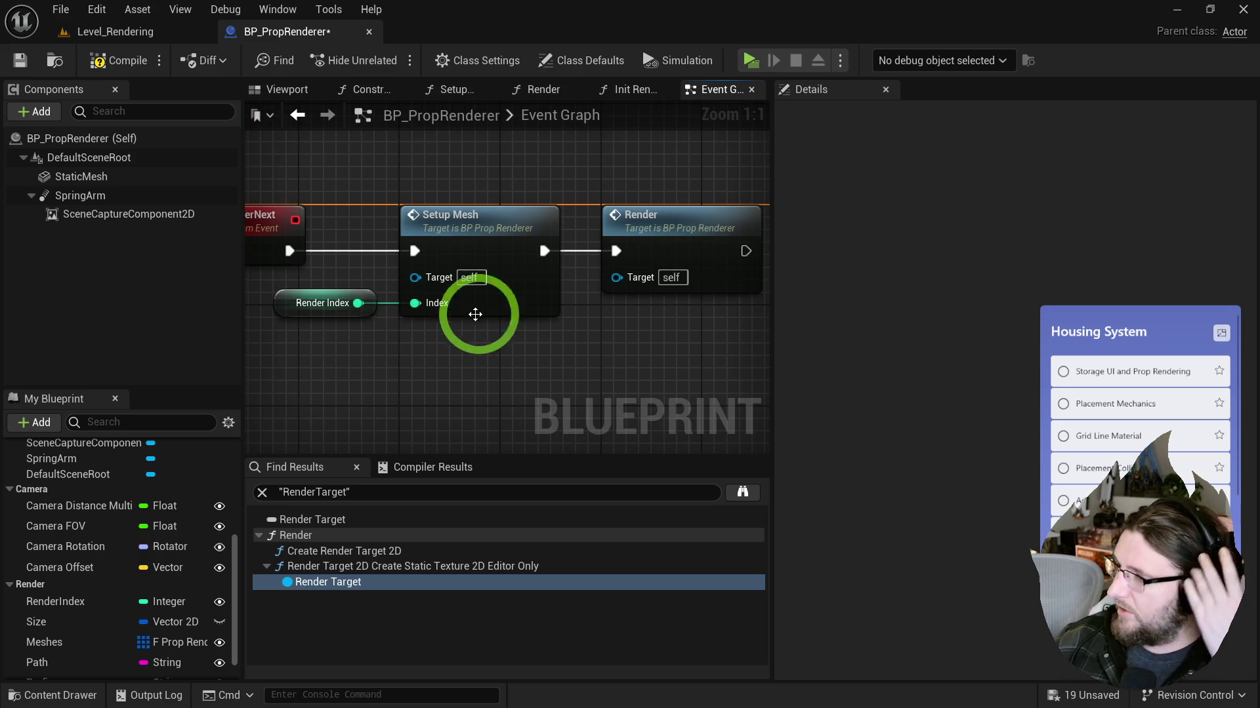
{"action": "left_click_drag", "start_coordinate": [609, 312], "coordinate": [427, 298]}
{"action": "left_click_drag", "start_coordinate": [478, 259], "coordinate": [577, 259]}
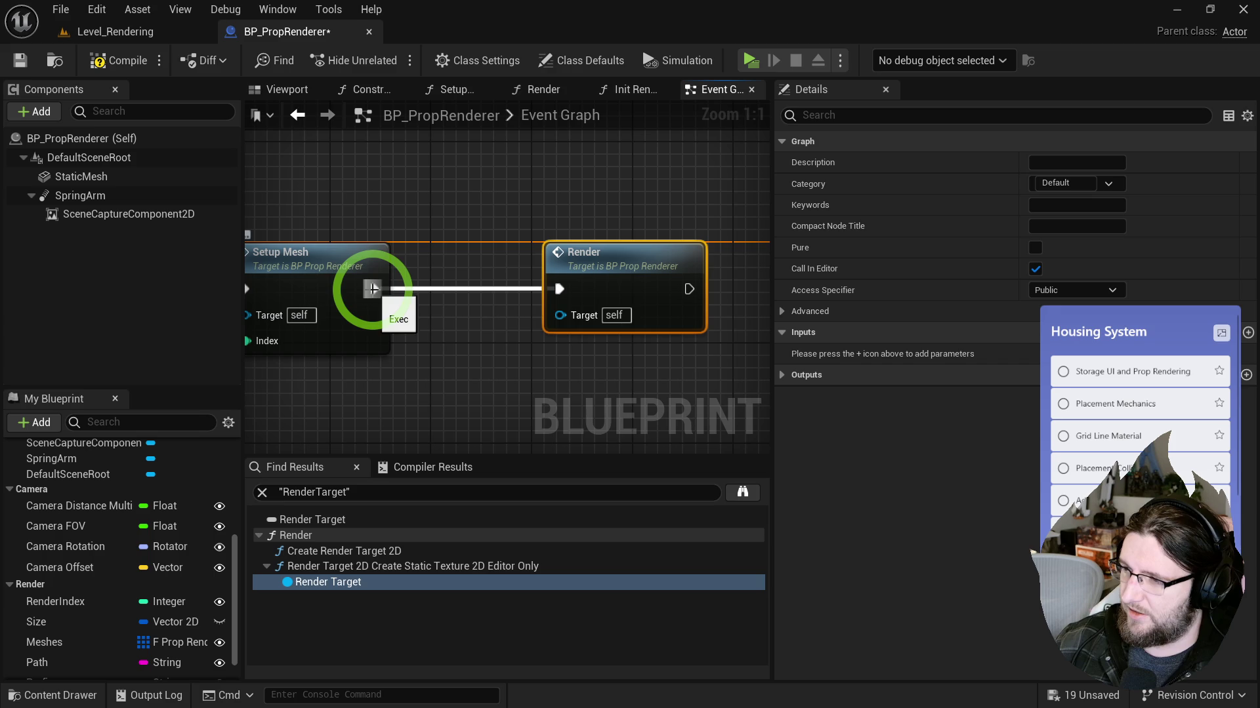
Step: Cancel the Delay Until Next Tick search and move Render back beside Setup Mesh
{"action": "left_click_drag", "start_coordinate": [396, 286], "coordinate": [396, 286]}
{"action": "type", "text": "next t"}
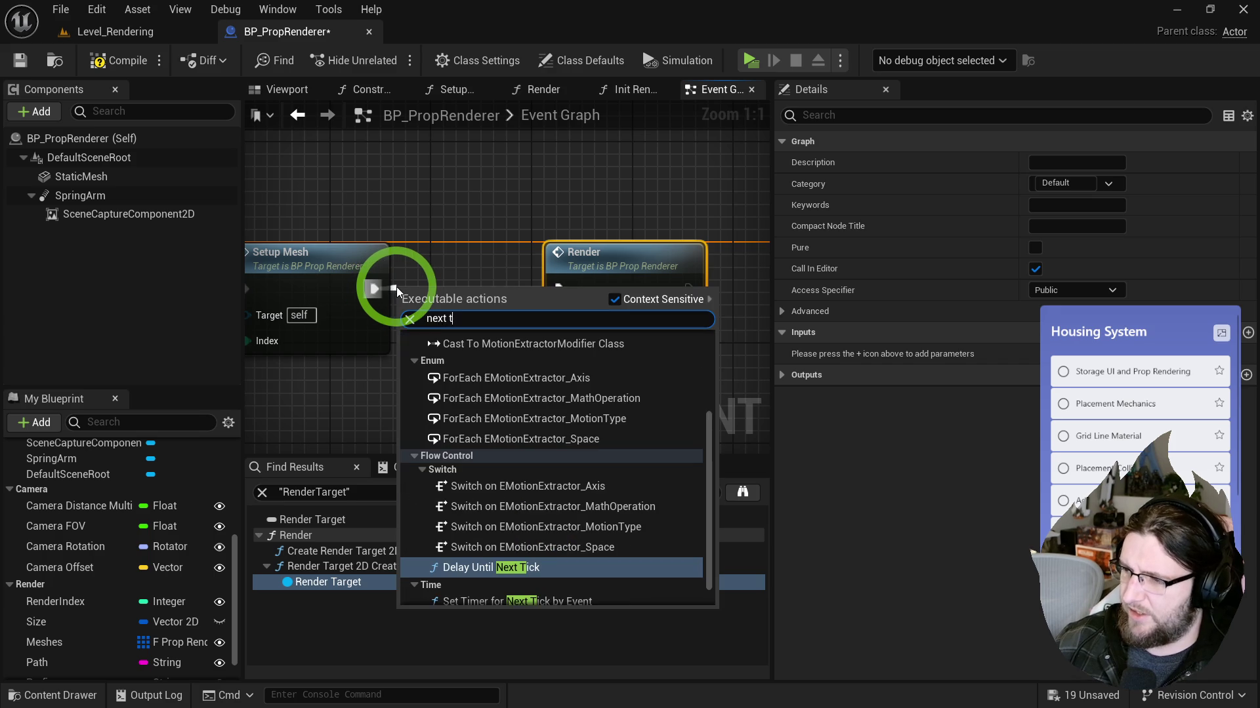
{"action": "type", "text": "ic"}
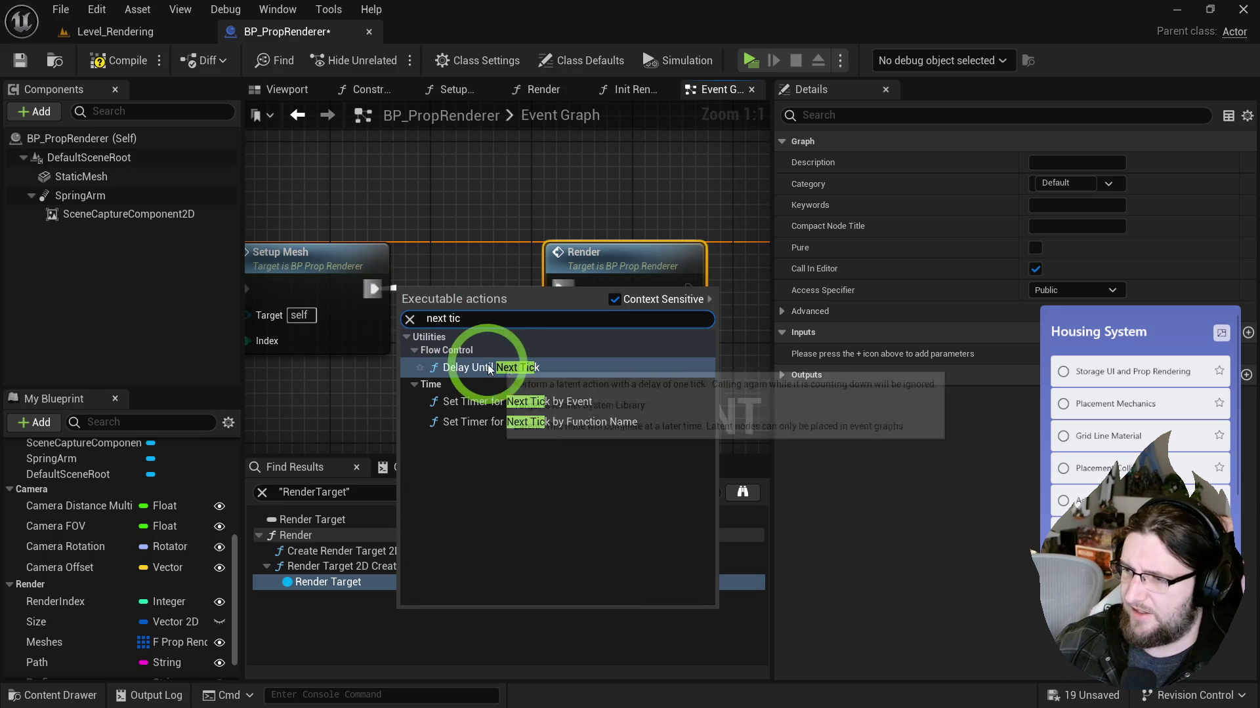
{"action": "left_click", "coordinate": [473, 230]}
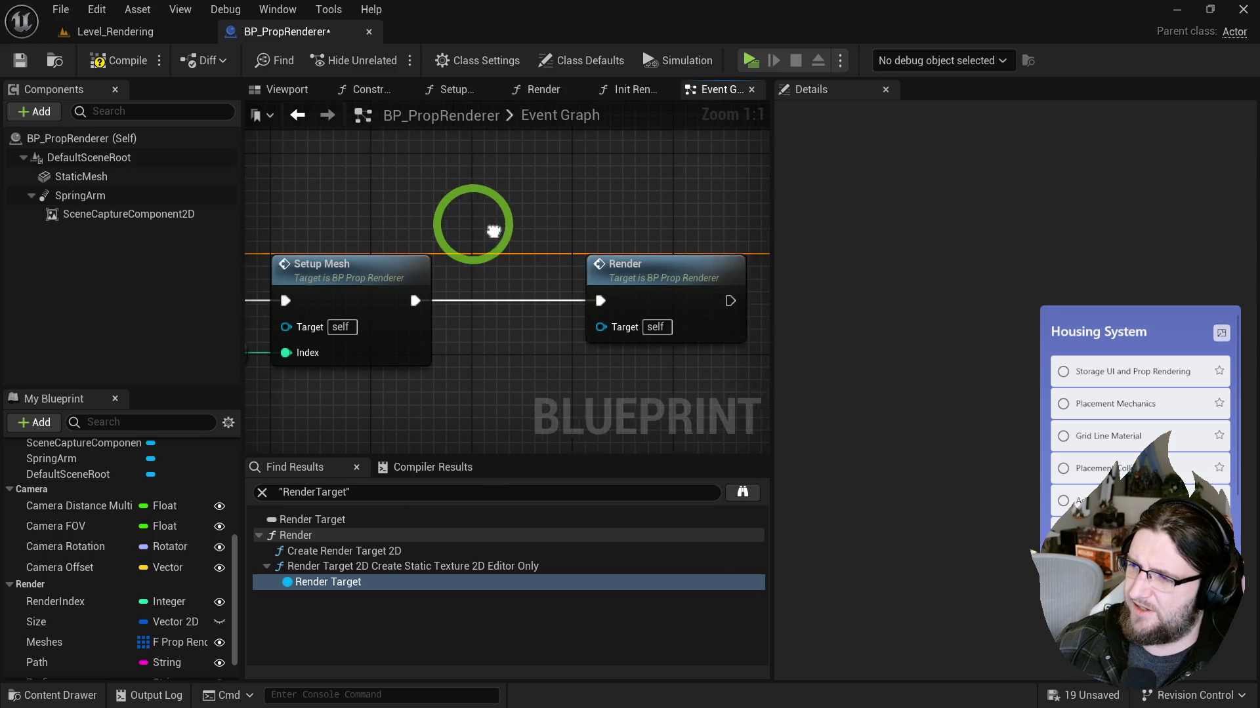
{"action": "mouse_move", "coordinate": [633, 273]}
{"action": "left_mouse_down"}
{"action": "mouse_move", "coordinate": [525, 283]}
{"action": "mouse_move", "coordinate": [656, 266]}
{"action": "left_mouse_up"}
{"action": "double_click", "coordinate": [485, 255]}
{"action": "mouse_move", "coordinate": [484, 250]}
{"action": "left_mouse_down"}
{"action": "mouse_move", "coordinate": [394, 332]}
{"action": "mouse_move", "coordinate": [13, 325]}
{"action": "mouse_move", "coordinate": [44, 472]}
{"action": "mouse_move", "coordinate": [13, 420]}
{"action": "mouse_move", "coordinate": [0, 357]}
{"action": "left_mouse_up"}
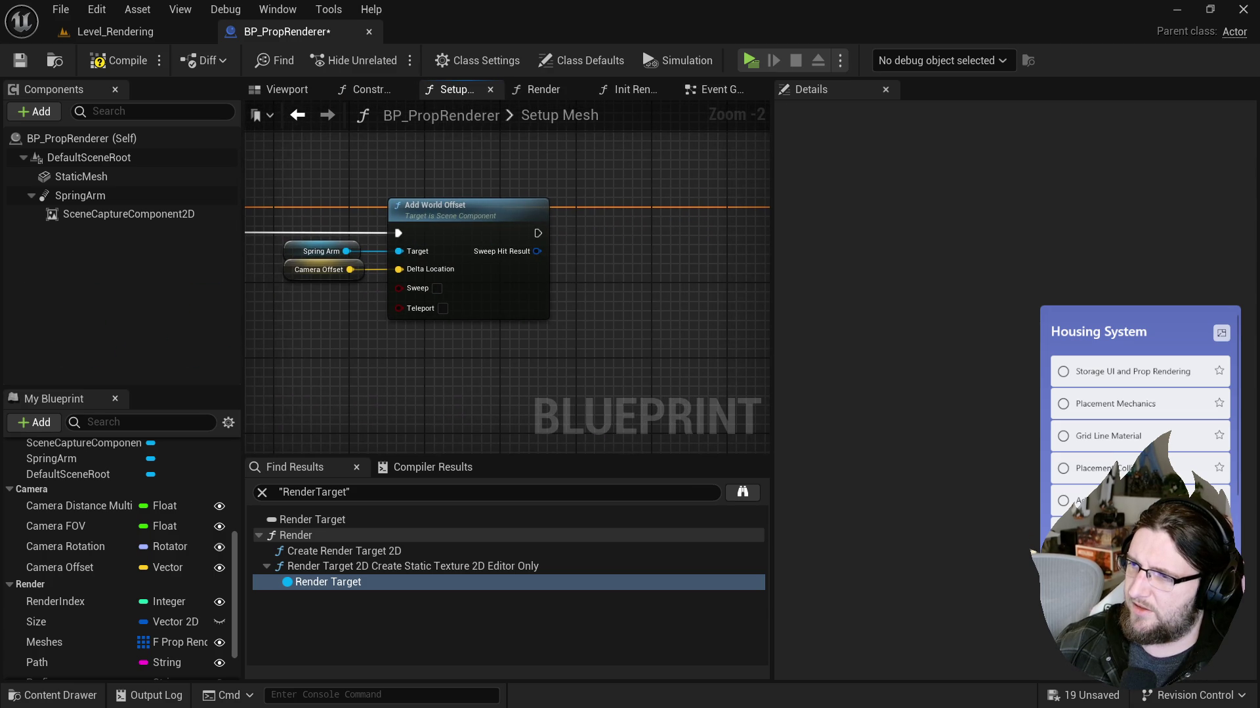
{"action": "left_click", "coordinate": [622, 87]}
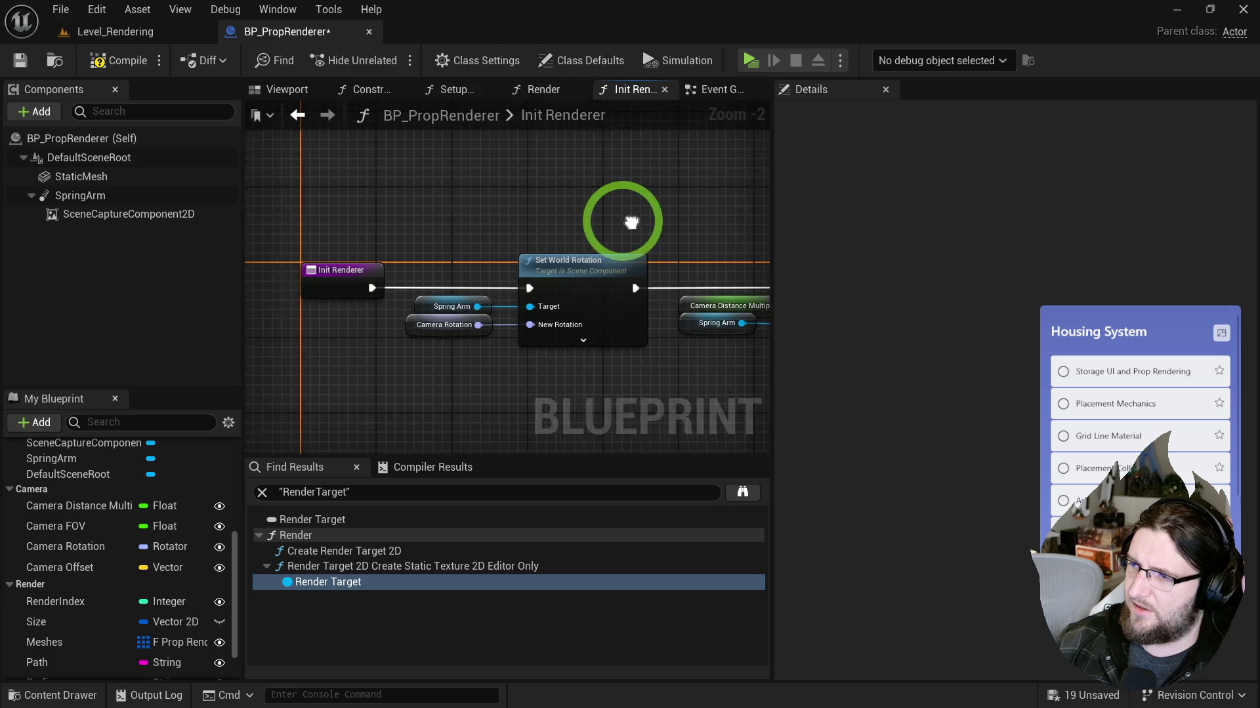
{"action": "left_click_drag", "start_coordinate": [384, 214], "coordinate": [69, 202]}
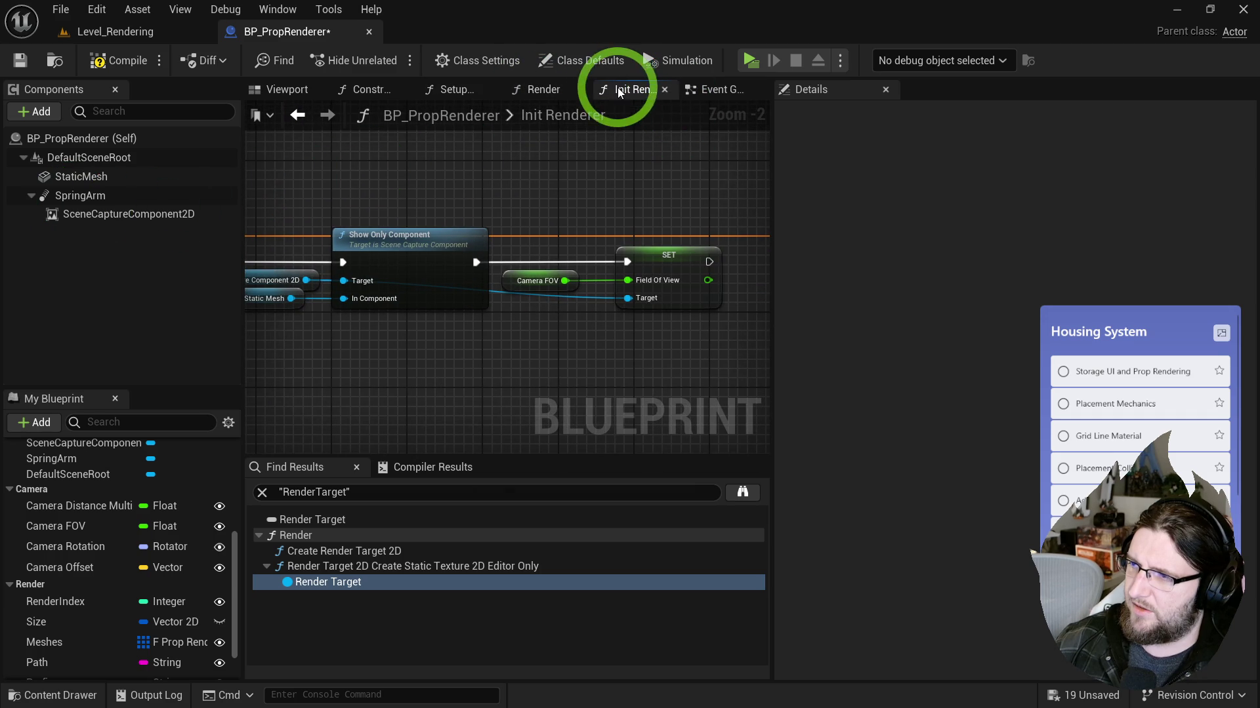
{"action": "left_click", "coordinate": [343, 93]}
{"action": "mouse_move", "coordinate": [454, 201]}
{"action": "left_mouse_down"}
{"action": "mouse_move", "coordinate": [399, 197]}
{"action": "mouse_move", "coordinate": [390, 176]}
{"action": "left_mouse_up"}
{"action": "left_click", "coordinate": [449, 97]}
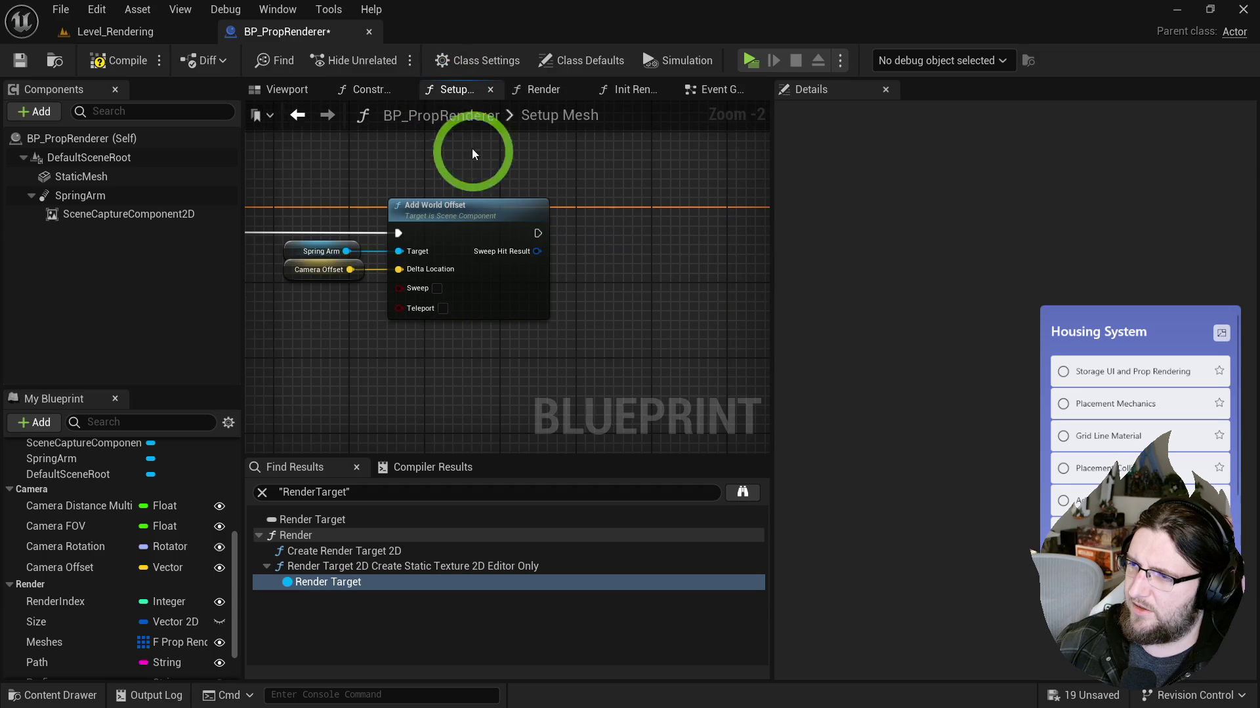
{"action": "left_click_drag", "start_coordinate": [676, 188], "coordinate": [756, 192]}
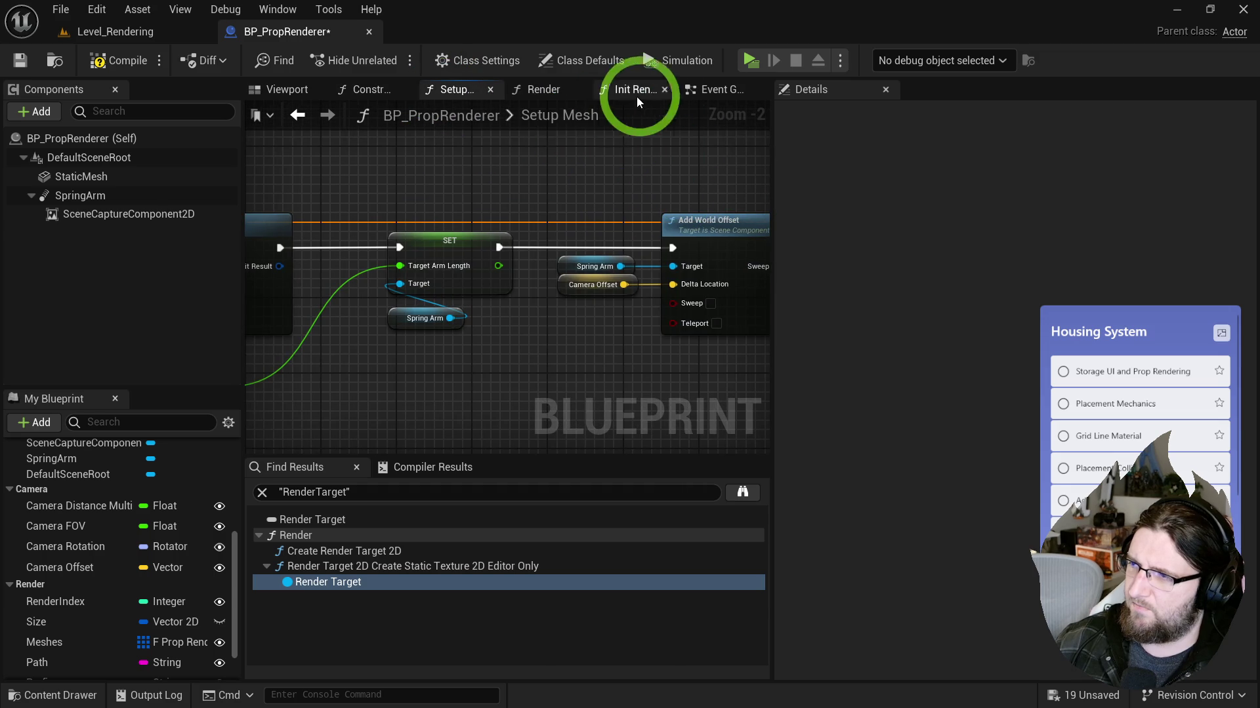
{"action": "left_click", "coordinate": [702, 93]}
{"action": "mouse_move", "coordinate": [620, 201]}
{"action": "left_mouse_down"}
{"action": "mouse_move", "coordinate": [471, 238]}
{"action": "mouse_move", "coordinate": [619, 235]}
{"action": "left_mouse_up"}
{"action": "left_click", "coordinate": [619, 234]}
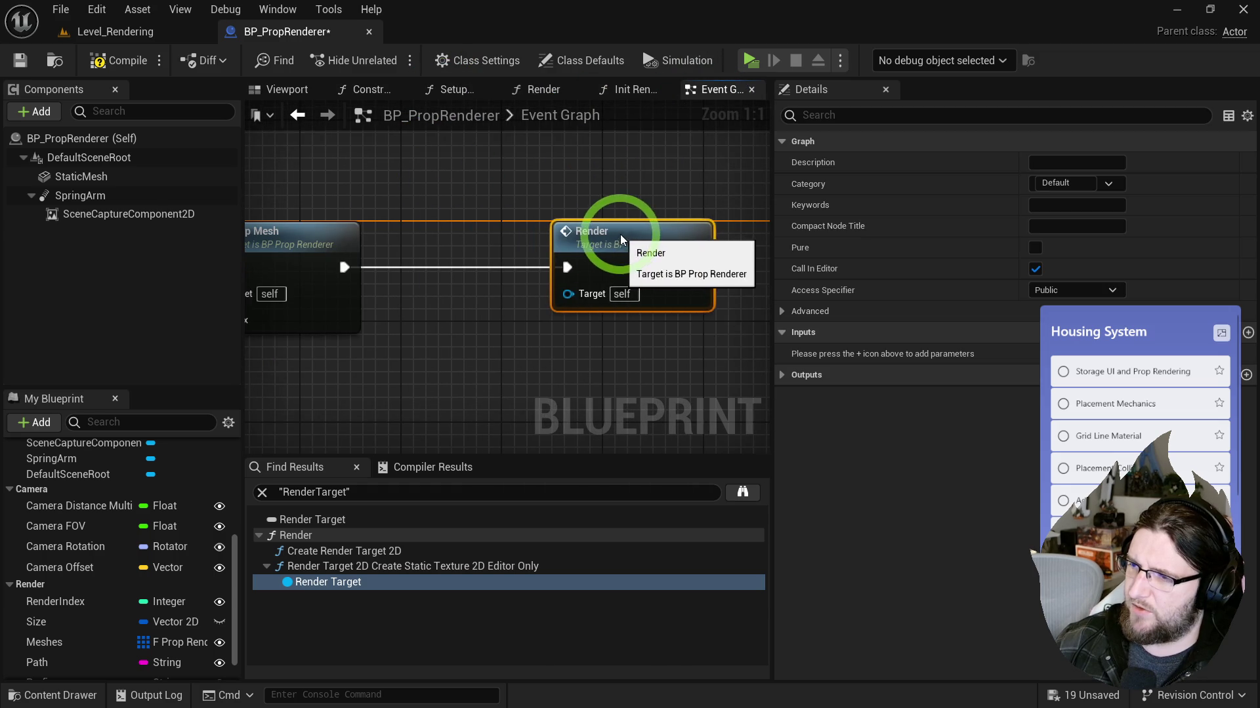
Step: Insert a Delay Until Next Tick node between Setup Mesh and Render
{"action": "left_click_drag", "start_coordinate": [380, 259], "coordinate": [391, 259]}
{"action": "type", "text": "nex tick"}
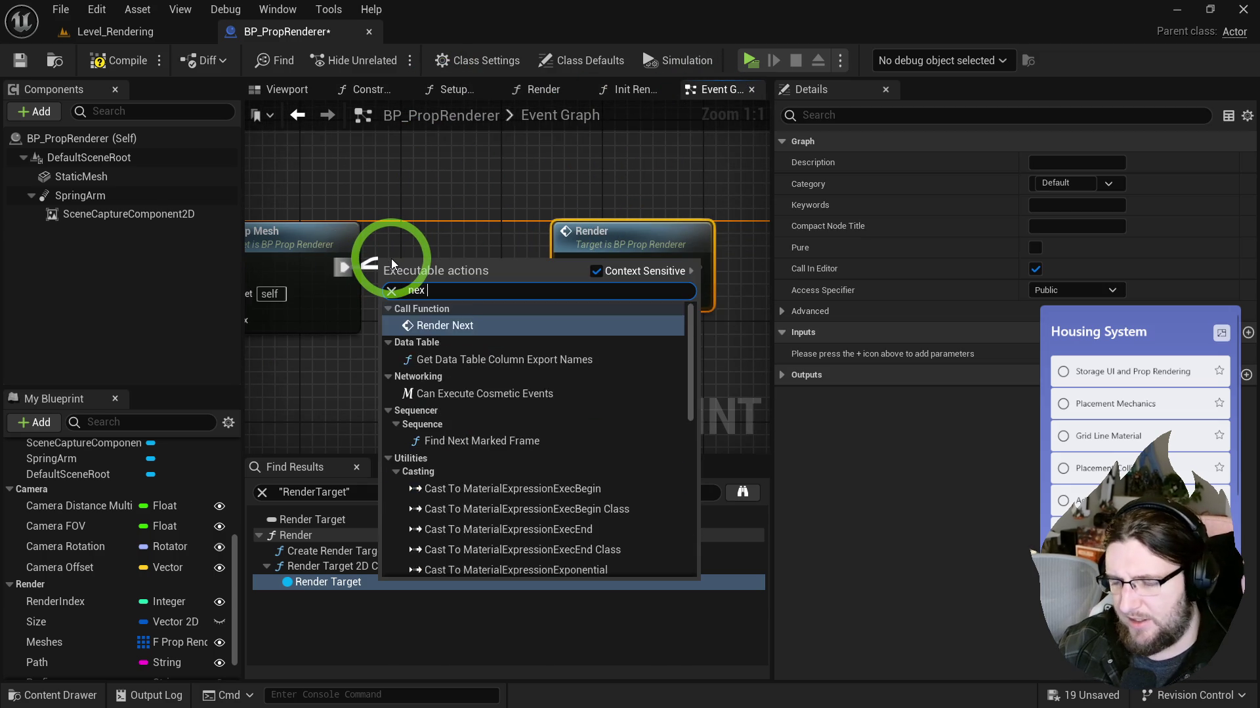
{"action": "key", "text": "Return"}
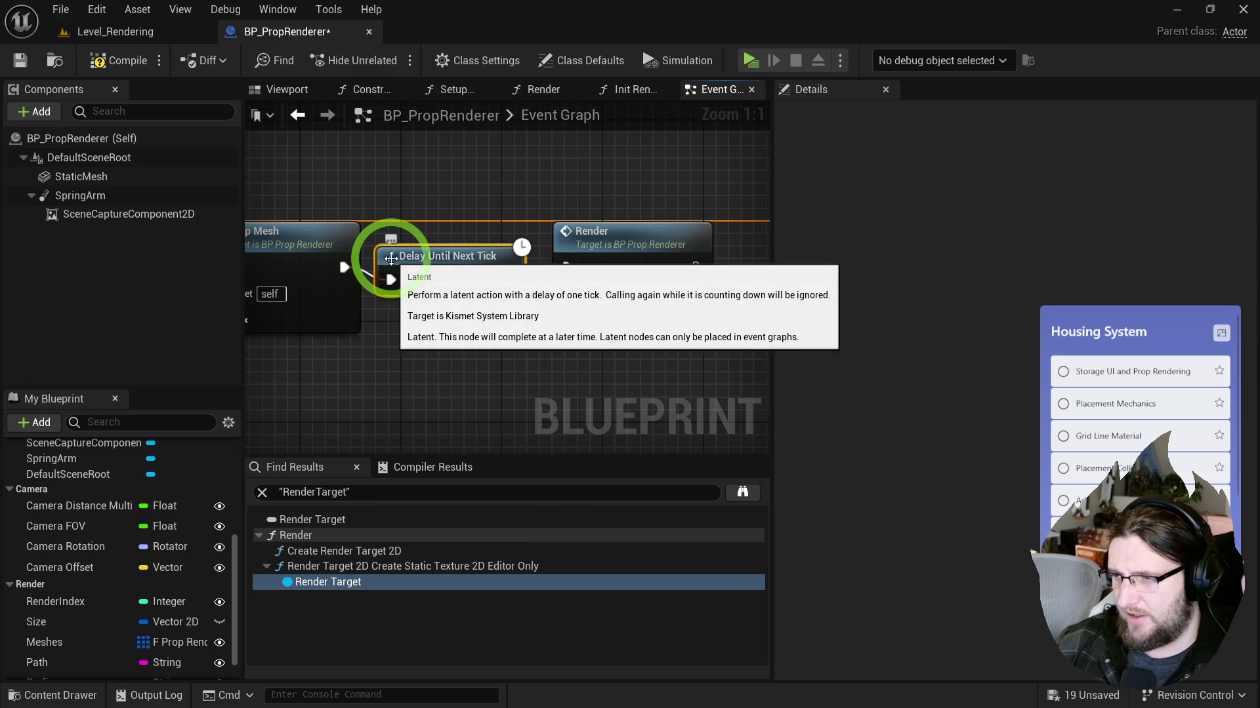
{"action": "left_click", "coordinate": [301, 294]}
{"action": "left_click", "coordinate": [719, 241]}
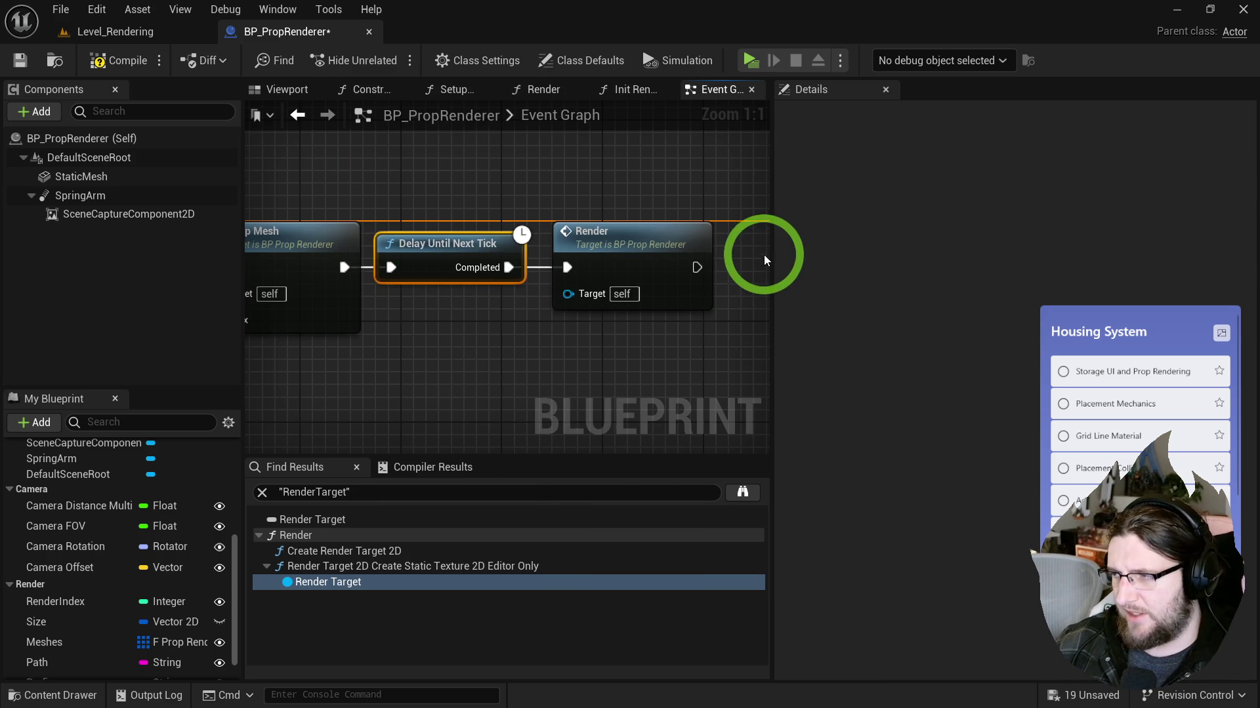
{"action": "left_click_drag", "start_coordinate": [766, 261], "coordinate": [984, 273]}
{"action": "scroll", "coordinate": [805, 340], "scroll_direction": "down", "scroll_amount": 3}
{"action": "mouse_move", "coordinate": [855, 318]}
{"action": "left_mouse_down"}
{"action": "mouse_move", "coordinate": [722, 301]}
{"action": "mouse_move", "coordinate": [569, 321]}
{"action": "left_mouse_up"}
{"action": "scroll", "coordinate": [719, 297], "scroll_direction": "up", "scroll_amount": 1}
{"action": "mouse_move", "coordinate": [535, 276]}
{"action": "left_mouse_down"}
{"action": "mouse_move", "coordinate": [473, 229]}
{"action": "mouse_move", "coordinate": [470, 298]}
{"action": "left_mouse_up"}
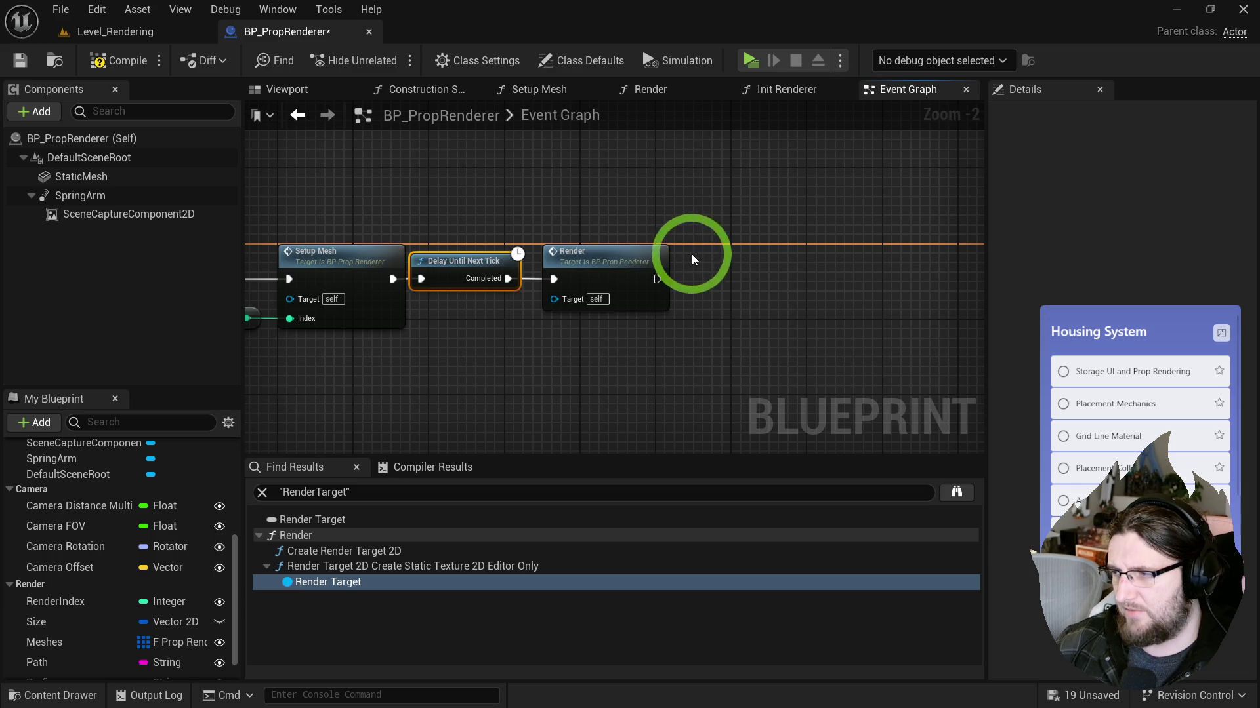
Step: Increment Render Index with a ++ node driven by the second delay's Completed pin
{"action": "left_click", "coordinate": [764, 309]}
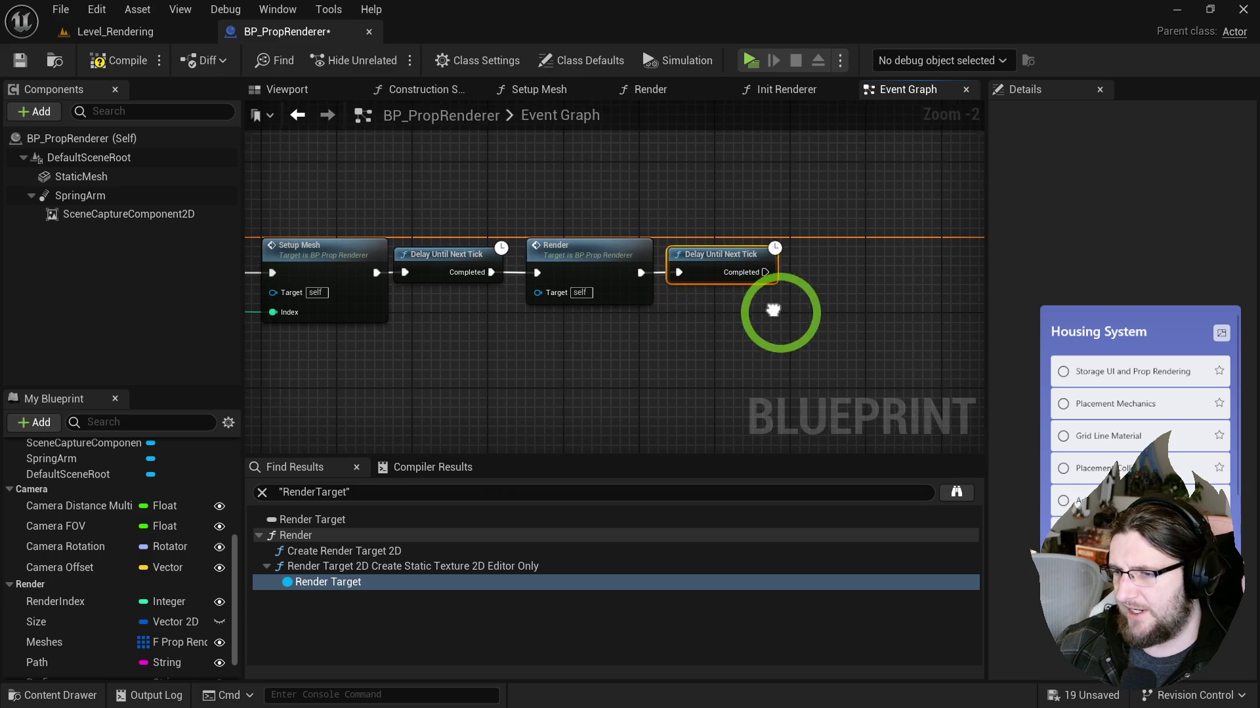
{"action": "mouse_move", "coordinate": [70, 600]}
{"action": "left_mouse_down"}
{"action": "mouse_move", "coordinate": [407, 525]}
{"action": "mouse_move", "coordinate": [697, 289]}
{"action": "mouse_move", "coordinate": [798, 290]}
{"action": "left_mouse_up"}
{"action": "type", "text": "++"}
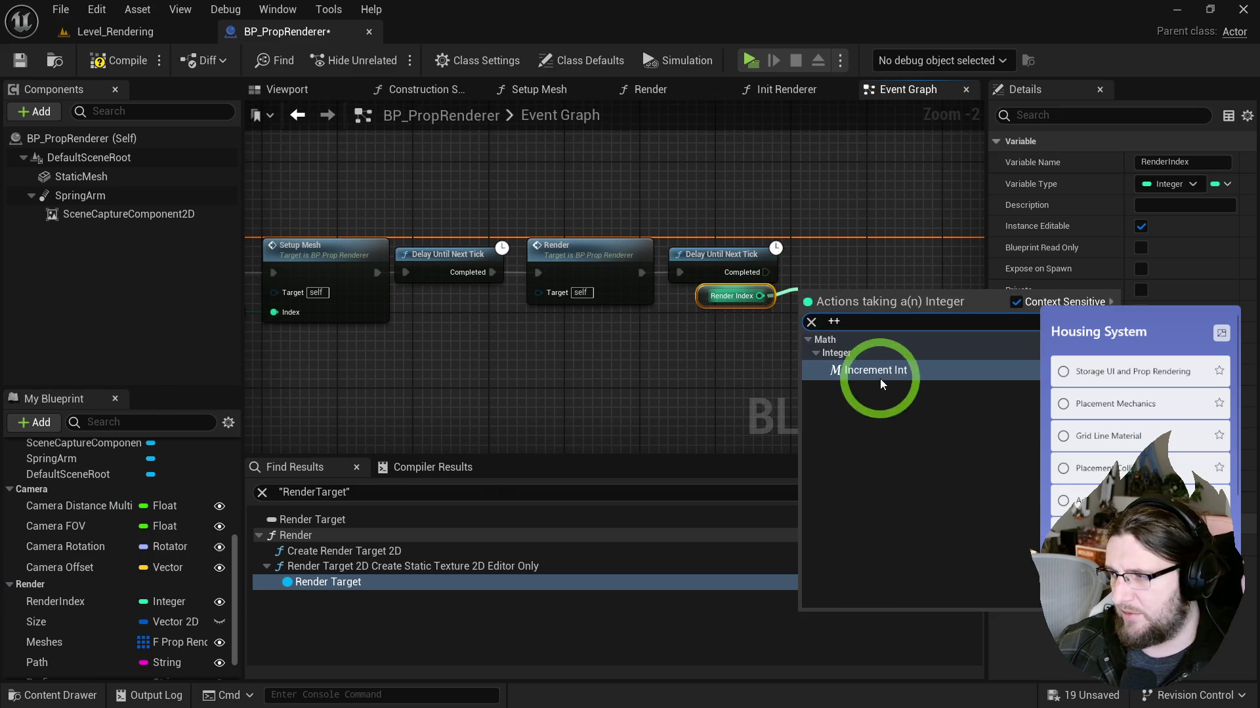
{"action": "left_click", "coordinate": [875, 370]}
{"action": "mouse_move", "coordinate": [799, 303]}
{"action": "left_mouse_down"}
{"action": "mouse_move", "coordinate": [728, 304]}
{"action": "mouse_move", "coordinate": [833, 273]}
{"action": "mouse_move", "coordinate": [864, 284]}
{"action": "left_mouse_up"}
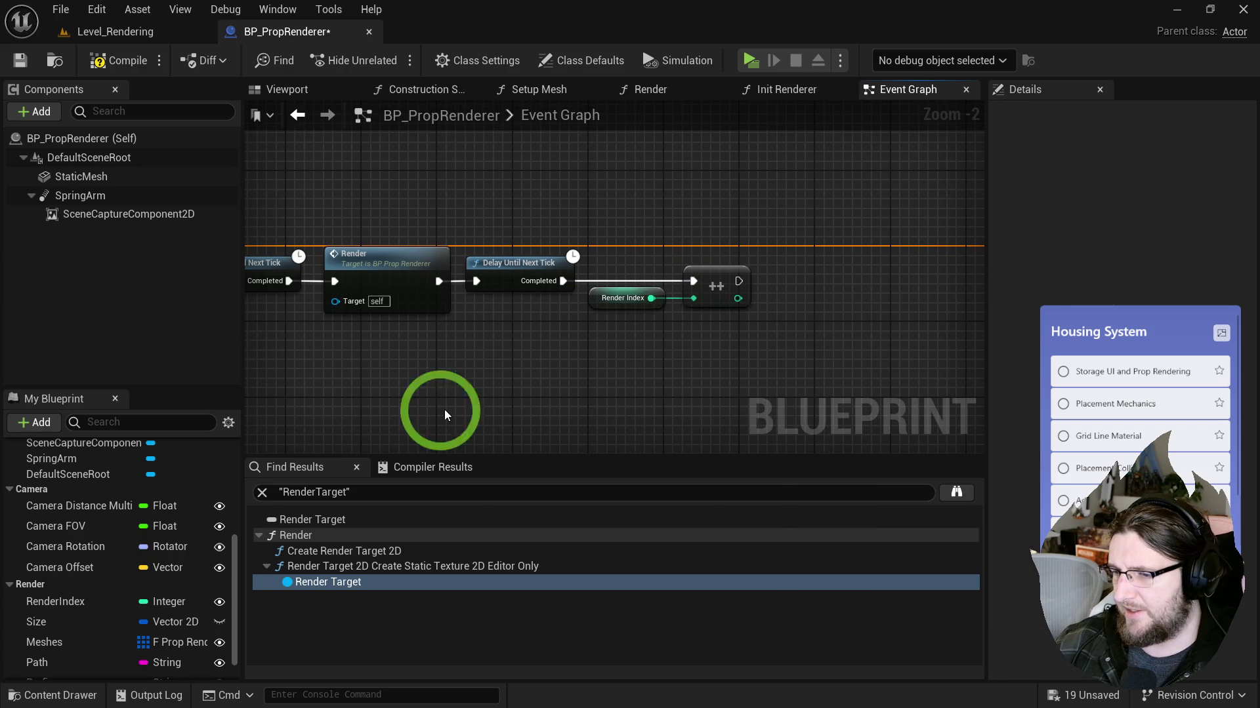
Step: Add an Is Valid Index check on the Meshes array beside the increment
{"action": "left_click", "coordinate": [59, 642]}
{"action": "left_click_drag", "start_coordinate": [650, 333], "coordinate": [727, 332]}
{"action": "type", "text": "valio"}
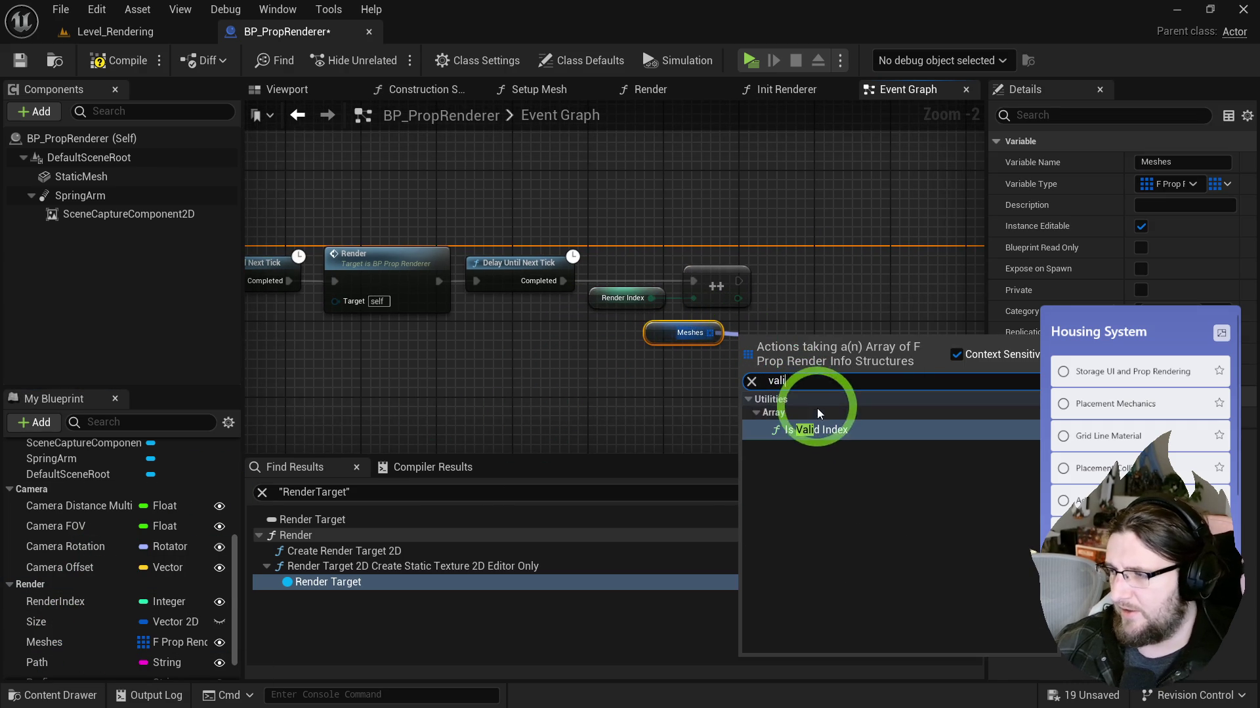
{"action": "left_click", "coordinate": [815, 408]}
{"action": "mouse_move", "coordinate": [759, 344]}
{"action": "left_mouse_down"}
{"action": "mouse_move", "coordinate": [895, 287]}
{"action": "mouse_move", "coordinate": [810, 318]}
{"action": "left_mouse_up"}
Step: Add a Branch after the increment whose True pin calls Render Next
{"action": "left_click", "coordinate": [730, 291]}
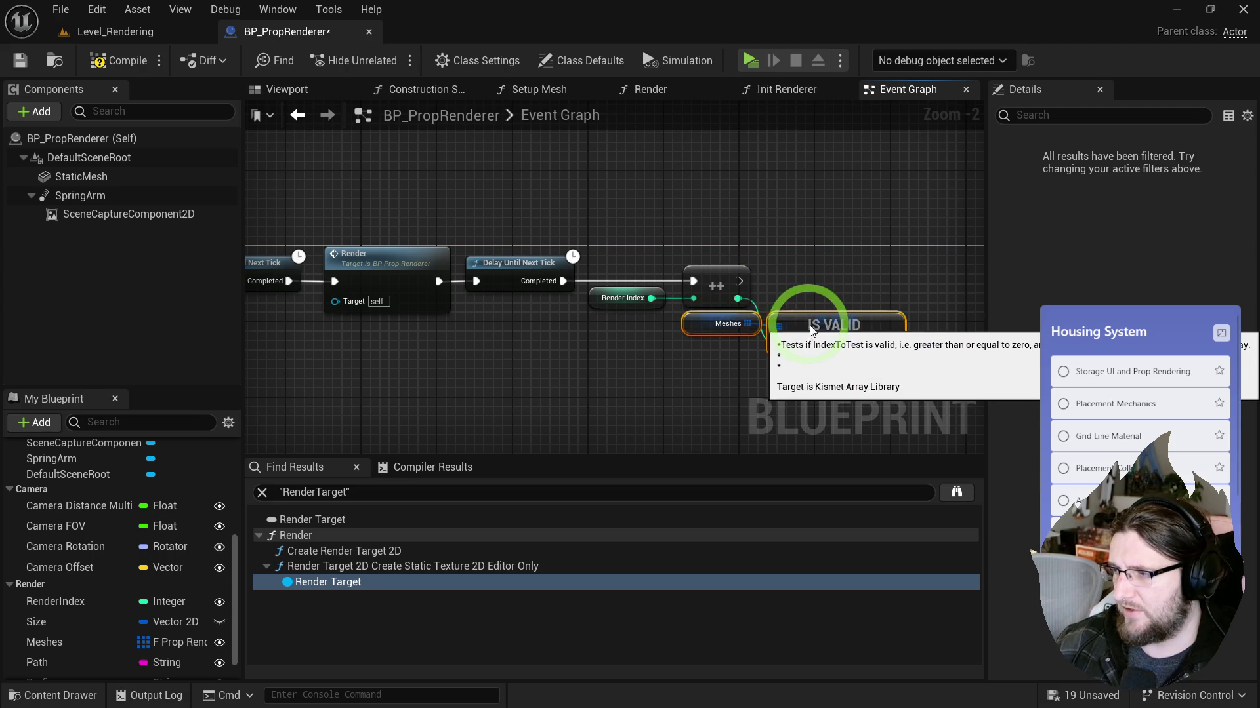
{"action": "left_click", "coordinate": [731, 294]}
{"action": "left_click_drag", "start_coordinate": [567, 284], "coordinate": [795, 290]}
{"action": "left_click_drag", "start_coordinate": [805, 336], "coordinate": [688, 316]}
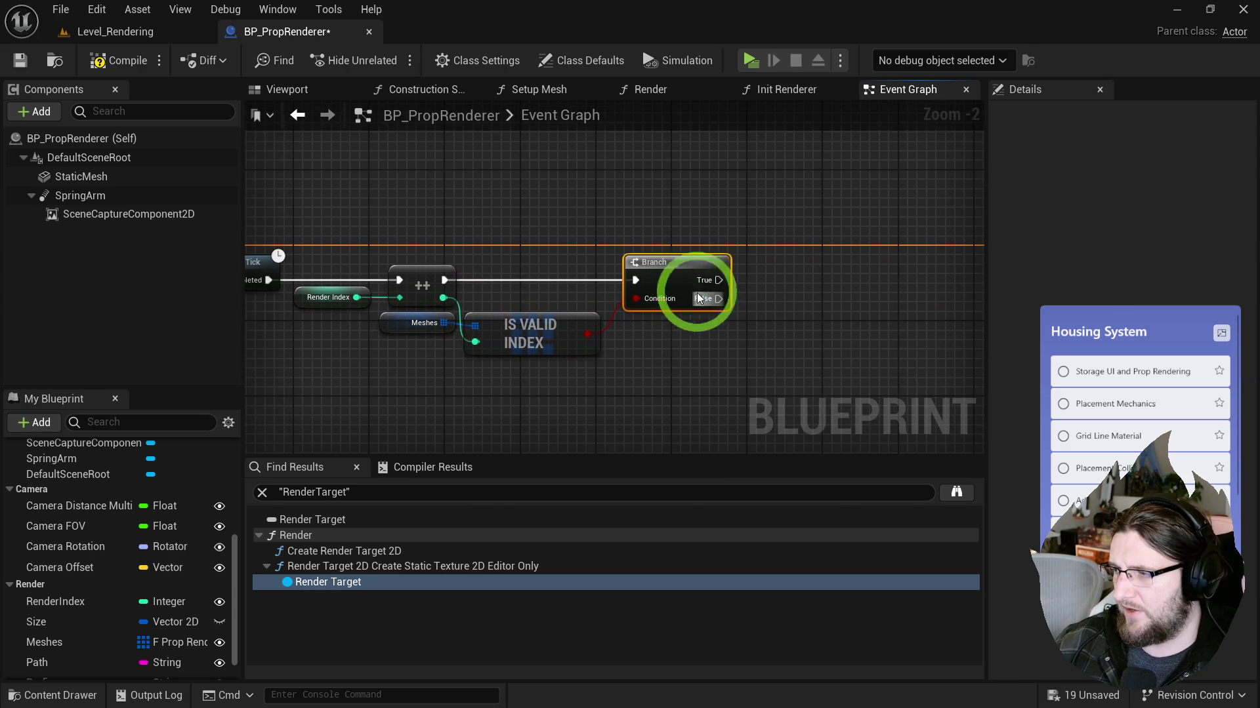
{"action": "left_click_drag", "start_coordinate": [758, 284], "coordinate": [760, 288]}
{"action": "type", "text": "render"}
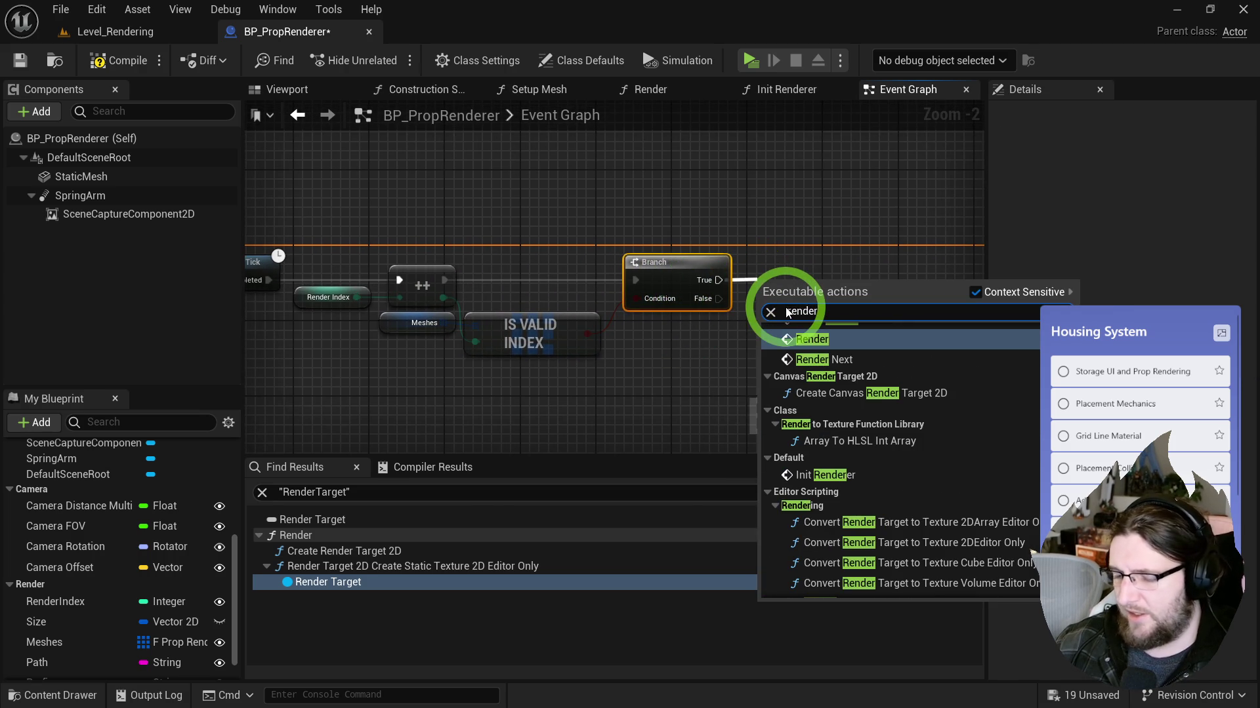
{"action": "type", "text": "next re"}
{"action": "left_click", "coordinate": [840, 333]}
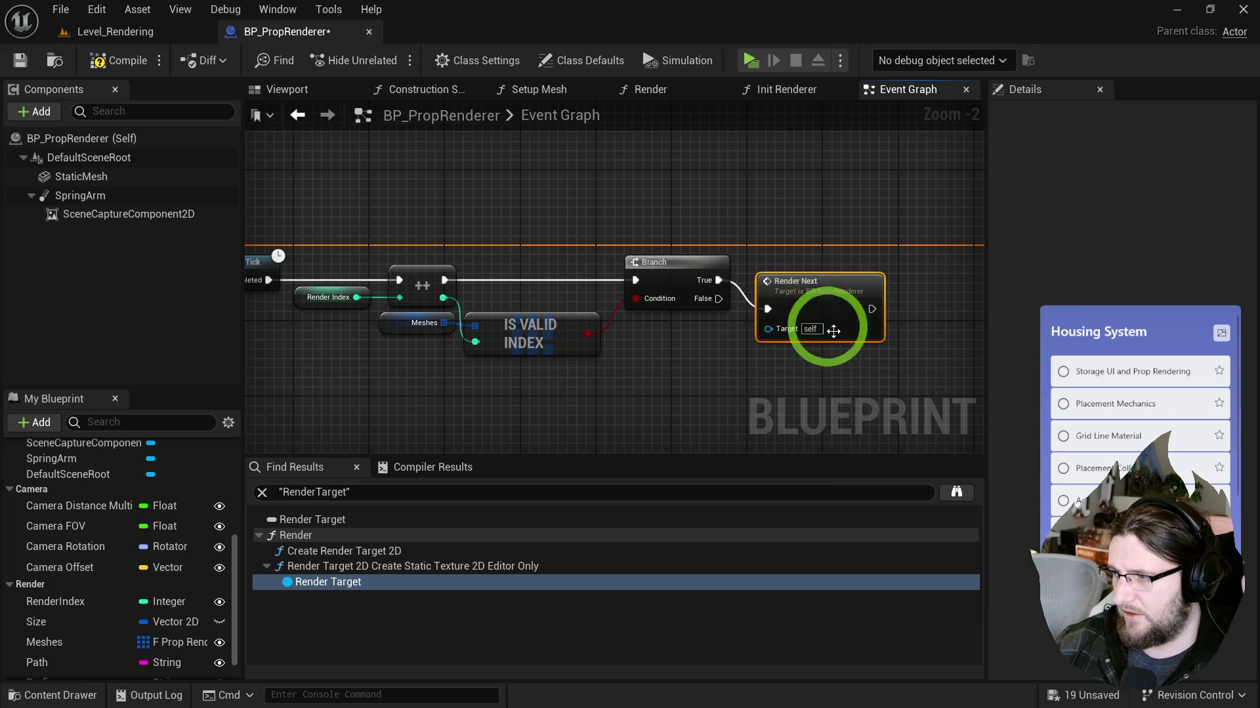
Step: Review the whole RenderNext chain from the custom event to the Branch and Render Next call
{"action": "double_click", "coordinate": [814, 280]}
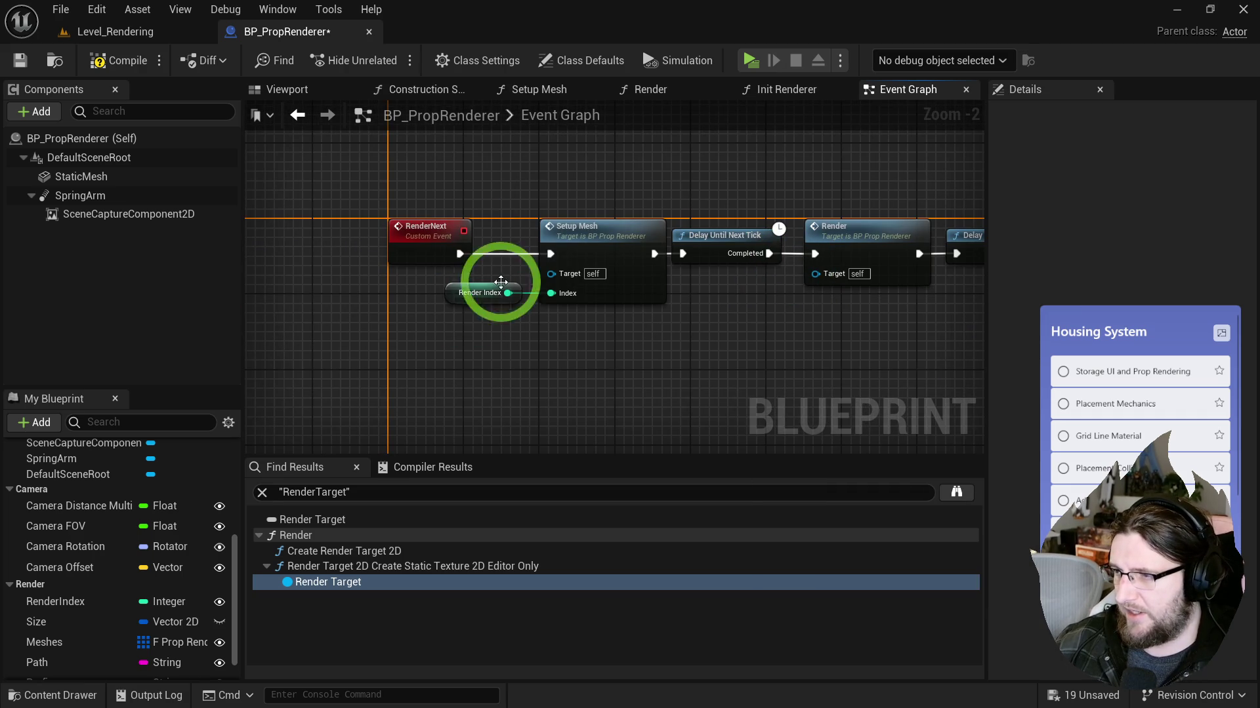
{"action": "mouse_move", "coordinate": [753, 315]}
{"action": "left_mouse_down"}
{"action": "mouse_move", "coordinate": [514, 273]}
{"action": "mouse_move", "coordinate": [916, 315]}
{"action": "left_mouse_up"}
{"action": "left_click", "coordinate": [619, 244]}
{"action": "mouse_move", "coordinate": [644, 298]}
{"action": "left_mouse_down"}
{"action": "mouse_move", "coordinate": [390, 320]}
{"action": "mouse_move", "coordinate": [379, 247]}
{"action": "left_mouse_up"}
{"action": "left_click_drag", "start_coordinate": [562, 365], "coordinate": [576, 365]}
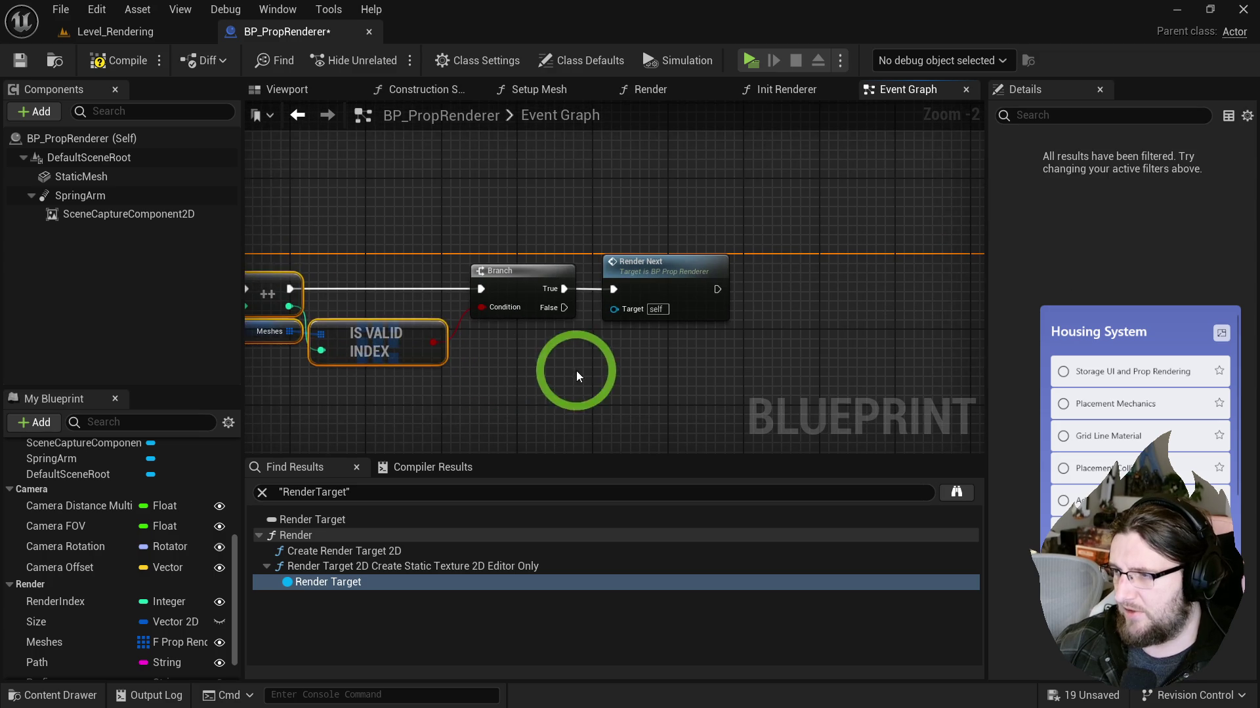
{"action": "mouse_move", "coordinate": [556, 307]}
{"action": "left_mouse_down"}
{"action": "mouse_move", "coordinate": [630, 396]}
{"action": "mouse_move", "coordinate": [816, 387]}
{"action": "mouse_move", "coordinate": [975, 402]}
{"action": "left_mouse_up"}
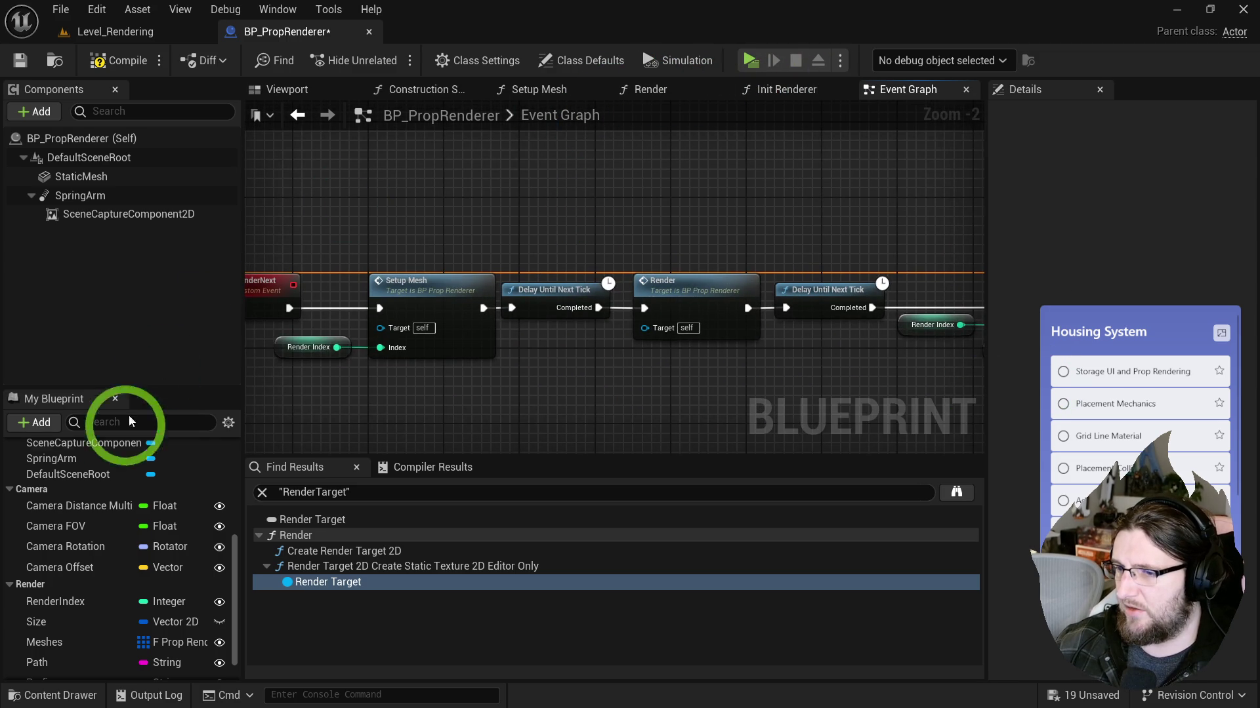
{"action": "scroll", "coordinate": [85, 492], "scroll_direction": "up", "scroll_amount": 5}
Step: In Batch Render, call Render Next after setting Render Index to 0
{"action": "double_click", "coordinate": [63, 599]}
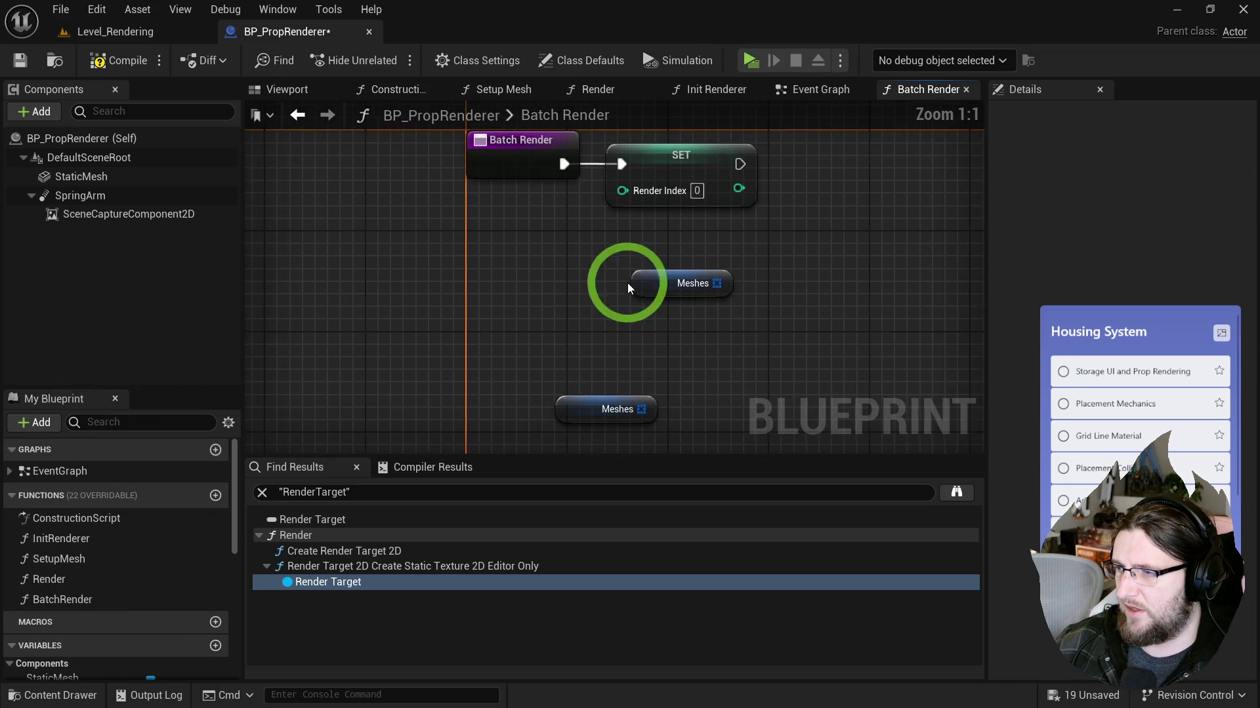
{"action": "left_click_drag", "start_coordinate": [644, 210], "coordinate": [687, 211]}
{"action": "type", "text": "nex re"}
{"action": "left_click", "coordinate": [753, 273]}
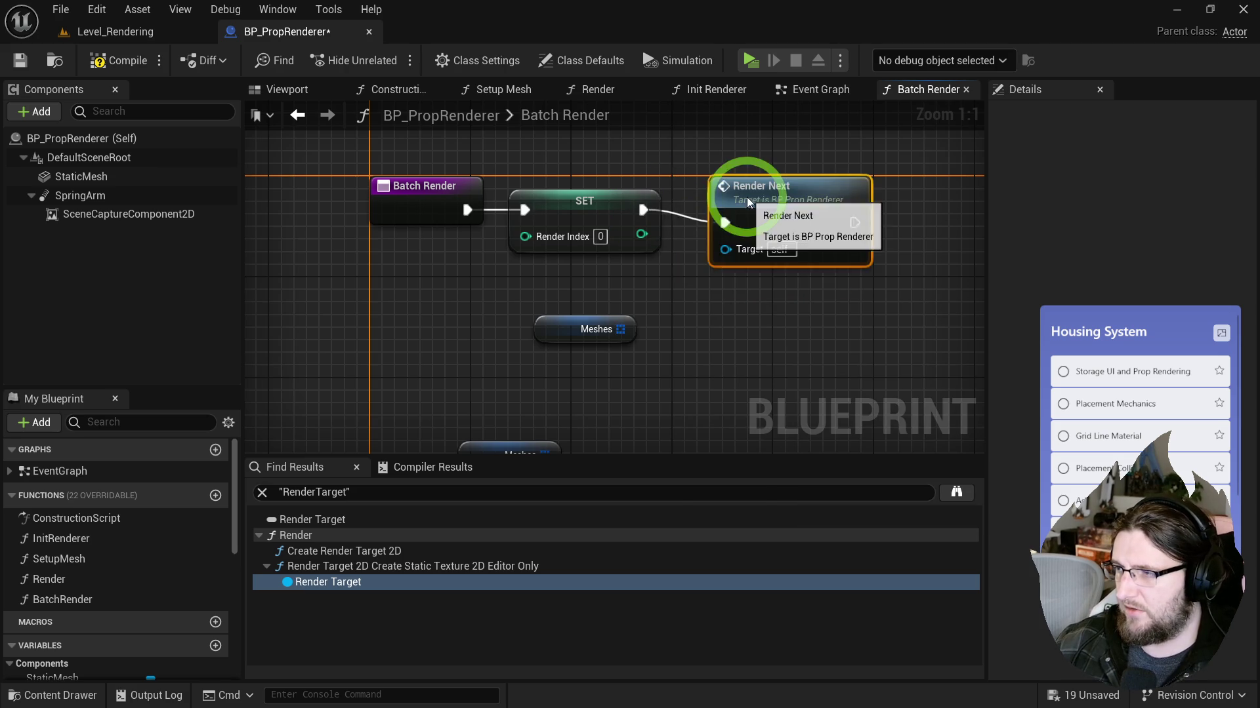
Step: Delete the leftover Meshes getter and compile BP_PropRenderer
{"action": "left_click_drag", "start_coordinate": [450, 225], "coordinate": [725, 388]}
{"action": "key", "text": "Delete"}
{"action": "scroll", "coordinate": [582, 351], "scroll_direction": "up", "scroll_amount": 1}
{"action": "scroll", "coordinate": [581, 351], "scroll_direction": "down", "scroll_amount": 2}
{"action": "left_click", "coordinate": [113, 59]}
Step: Save the blueprint, run Batch Render, and save all the generated icon textures
{"action": "left_click", "coordinate": [114, 32]}
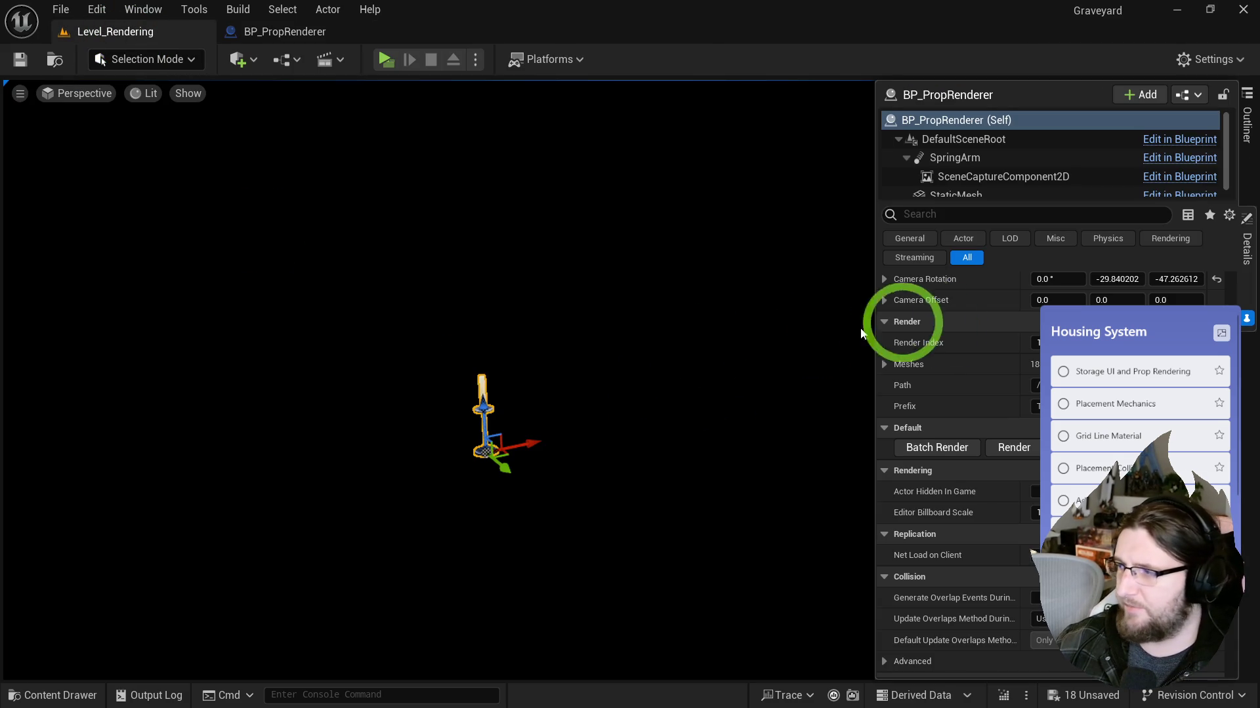
{"action": "left_click", "coordinate": [1002, 465]}
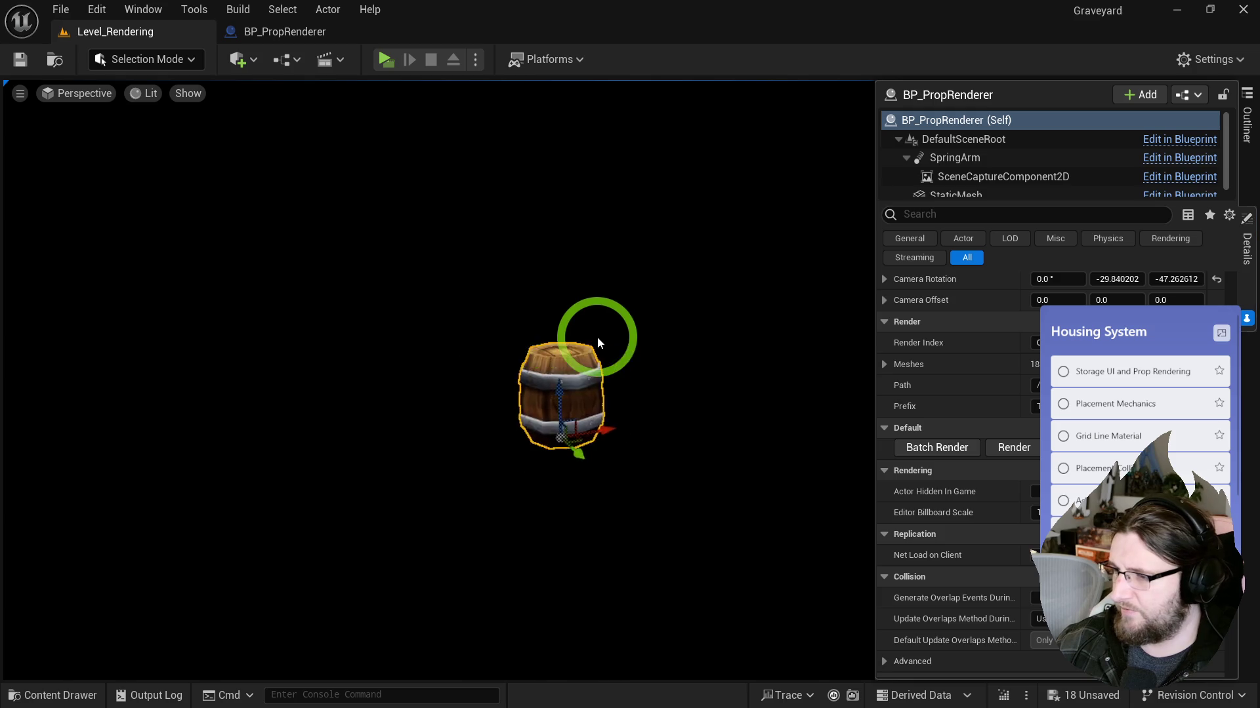
{"action": "key", "text": "ctrl+space"}
{"action": "left_click", "coordinate": [879, 255]}
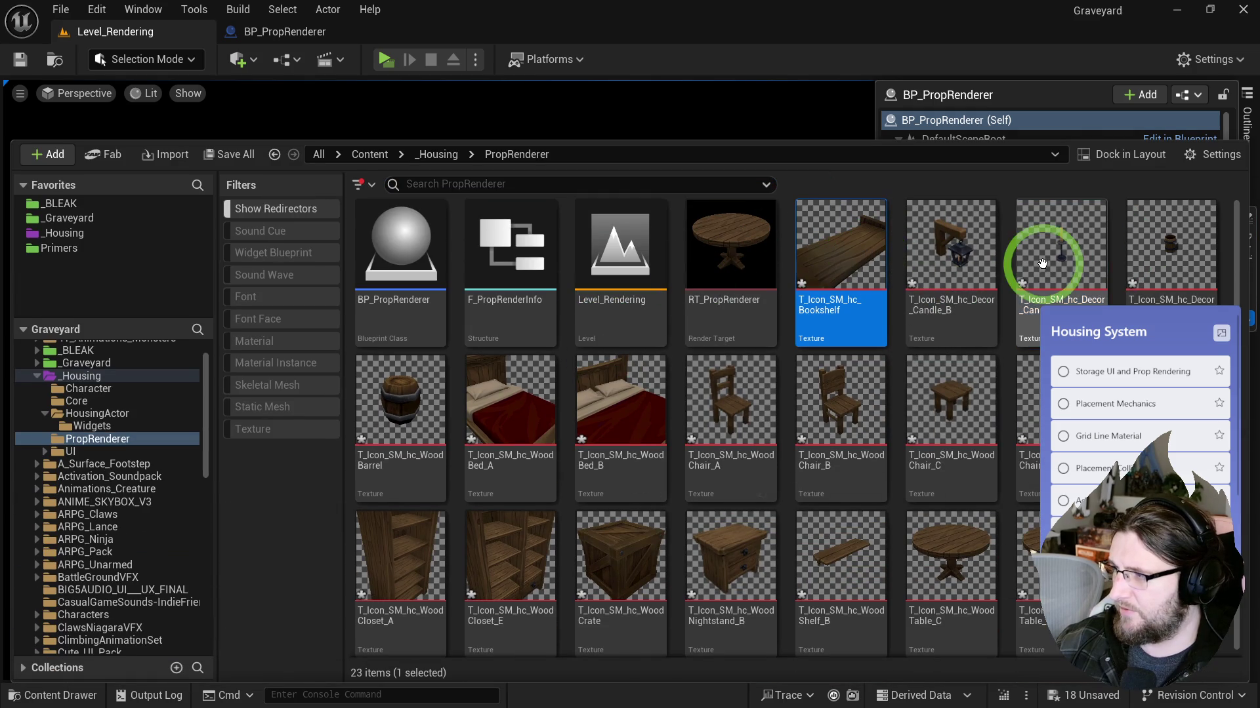
{"action": "key", "text": "ctrl+a"}
{"action": "key", "text": "ctrl+s"}
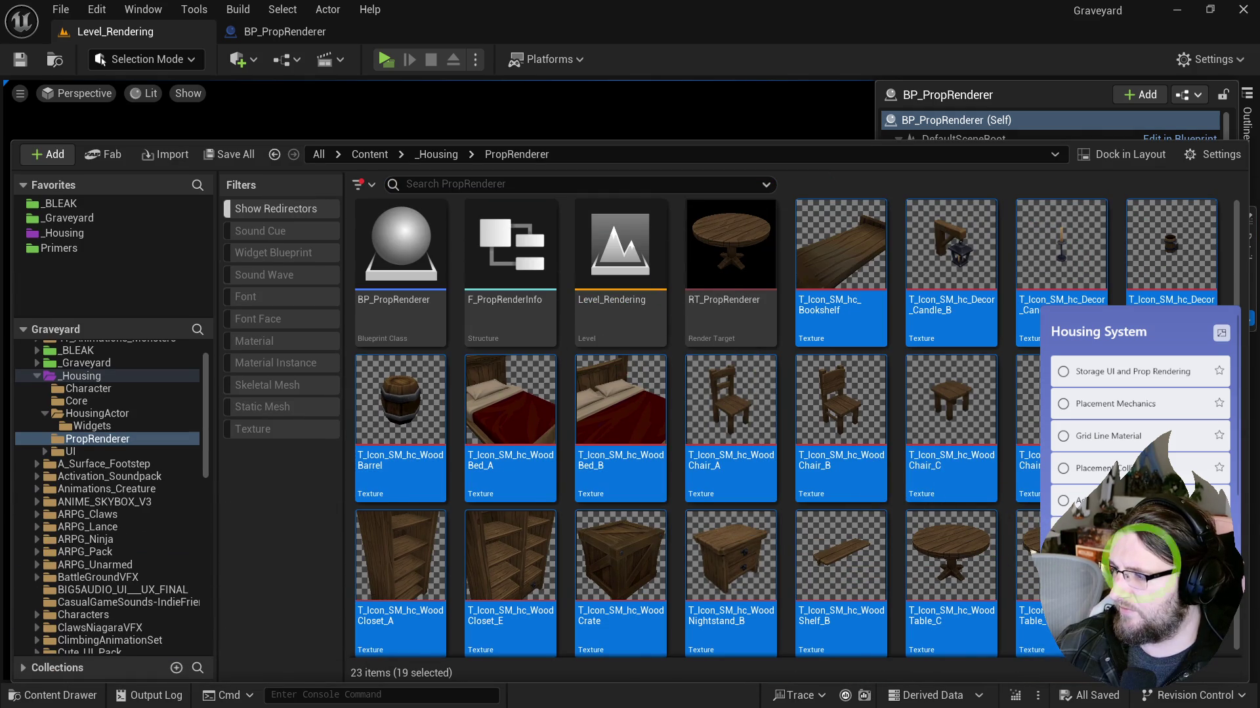
{"action": "left_click", "coordinate": [1089, 551]}
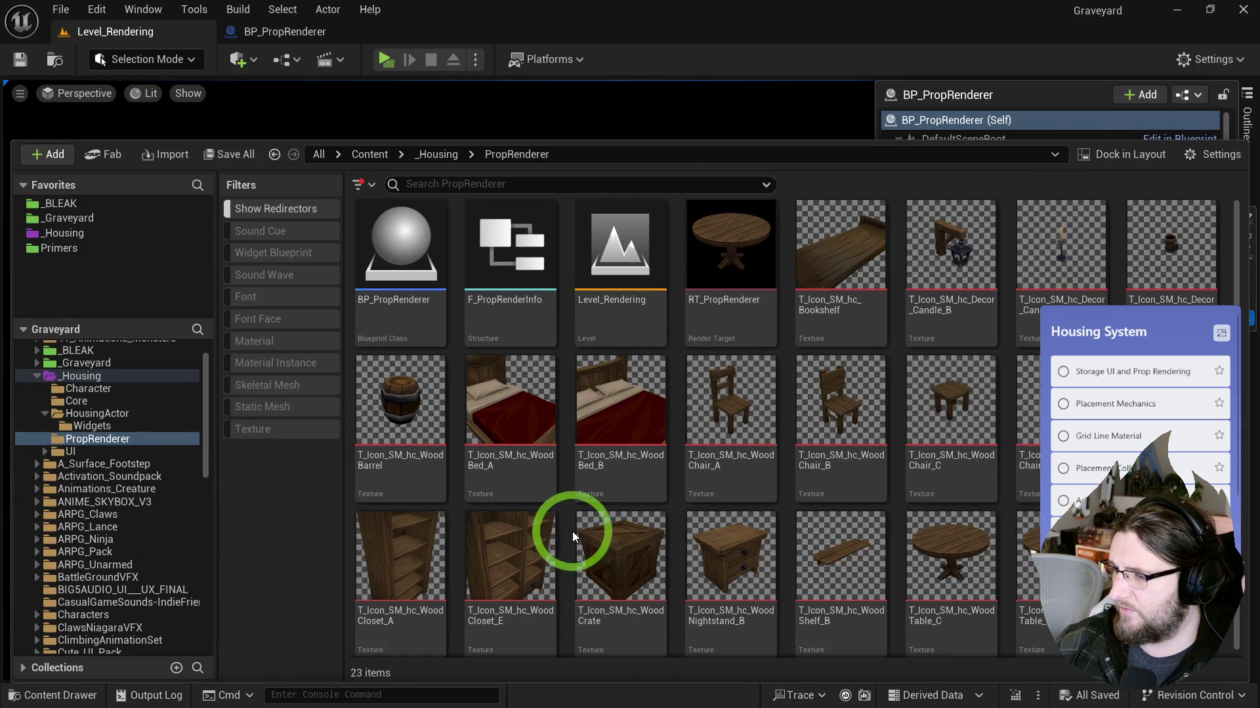
Step: Delete all T_Icon textures, leaving RT_PropRenderer out of the selection
{"action": "left_click", "coordinate": [1029, 577]}
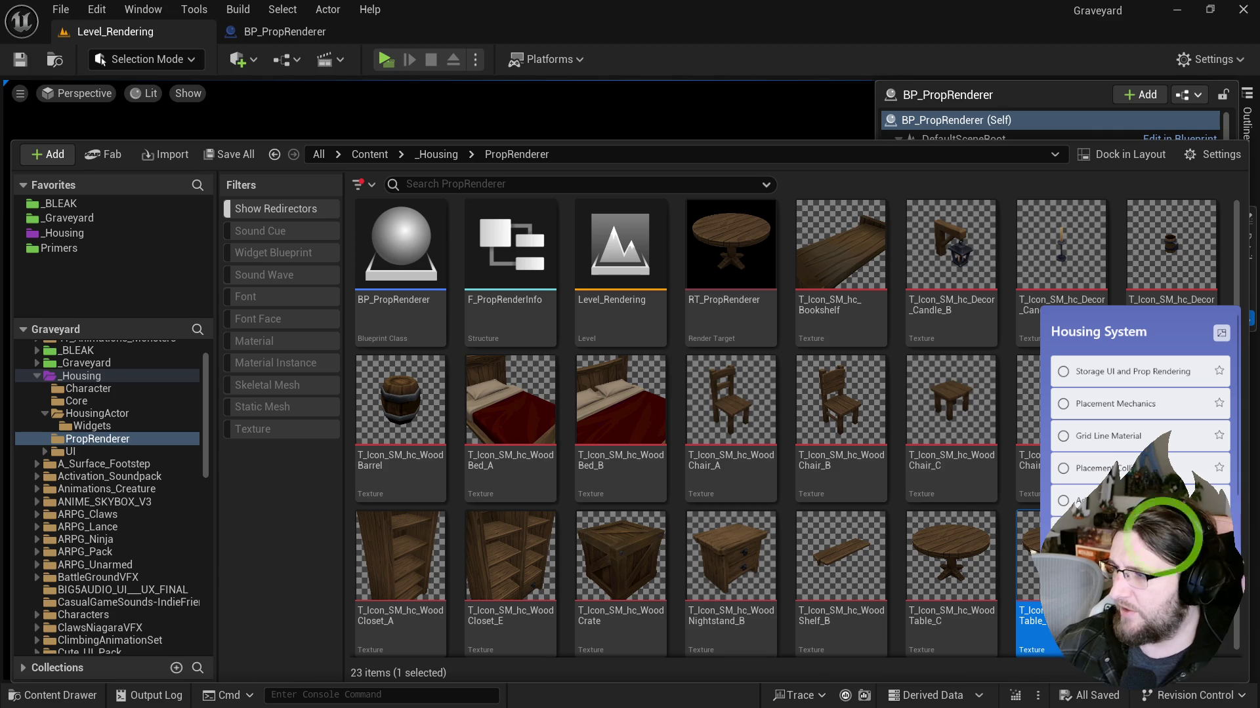
{"action": "left_click", "coordinate": [846, 262], "text": "shift"}
{"action": "left_click", "coordinate": [761, 260], "text": "shift"}
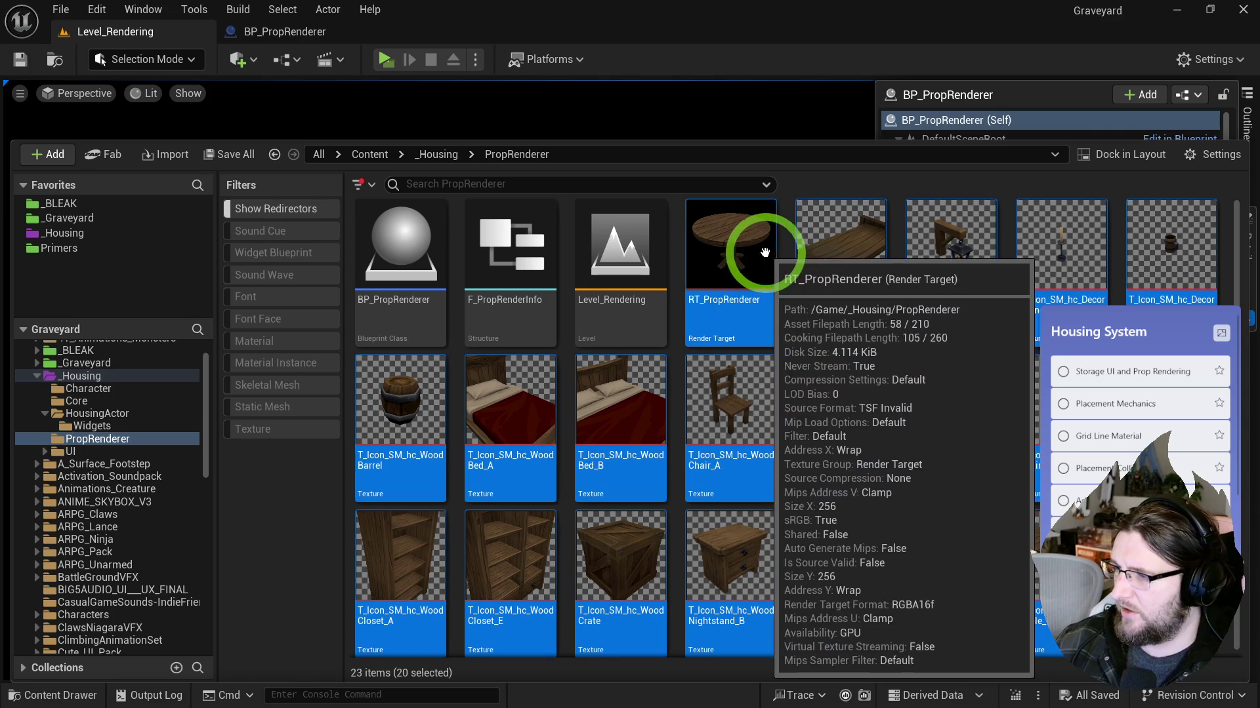
{"action": "left_click", "coordinate": [730, 236], "text": "ctrl"}
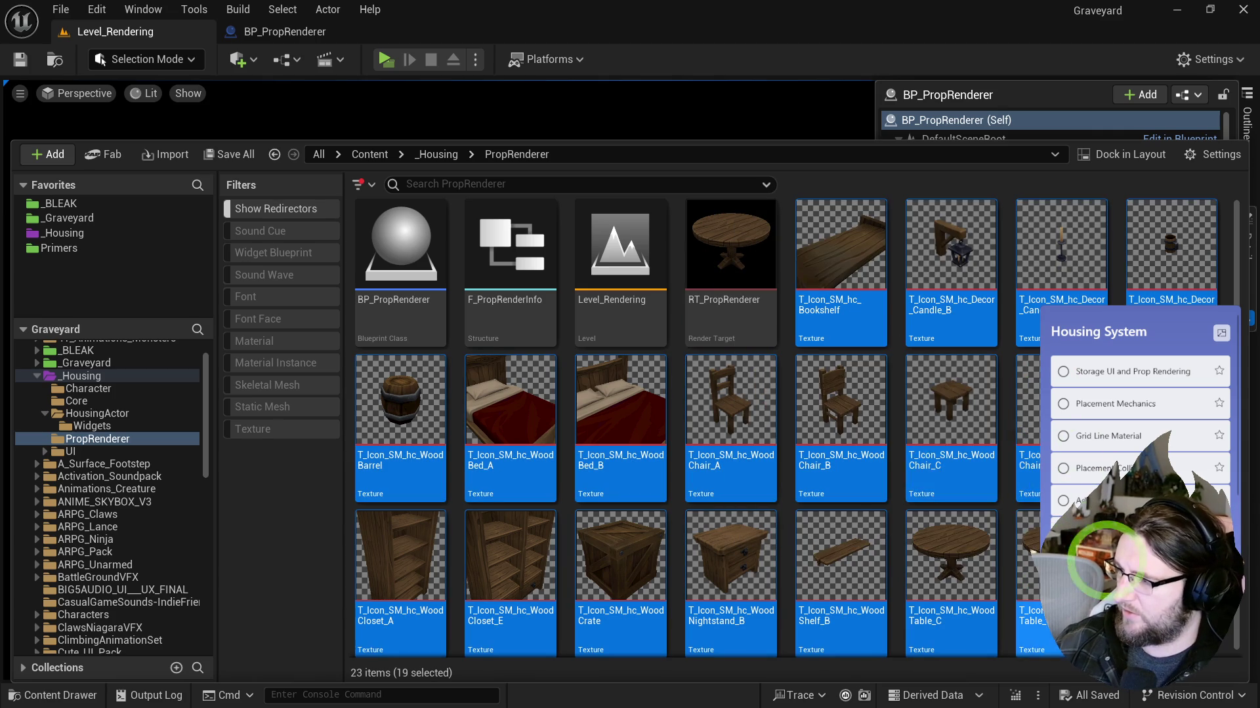
{"action": "right_click", "coordinate": [909, 372]}
{"action": "left_click", "coordinate": [860, 506]}
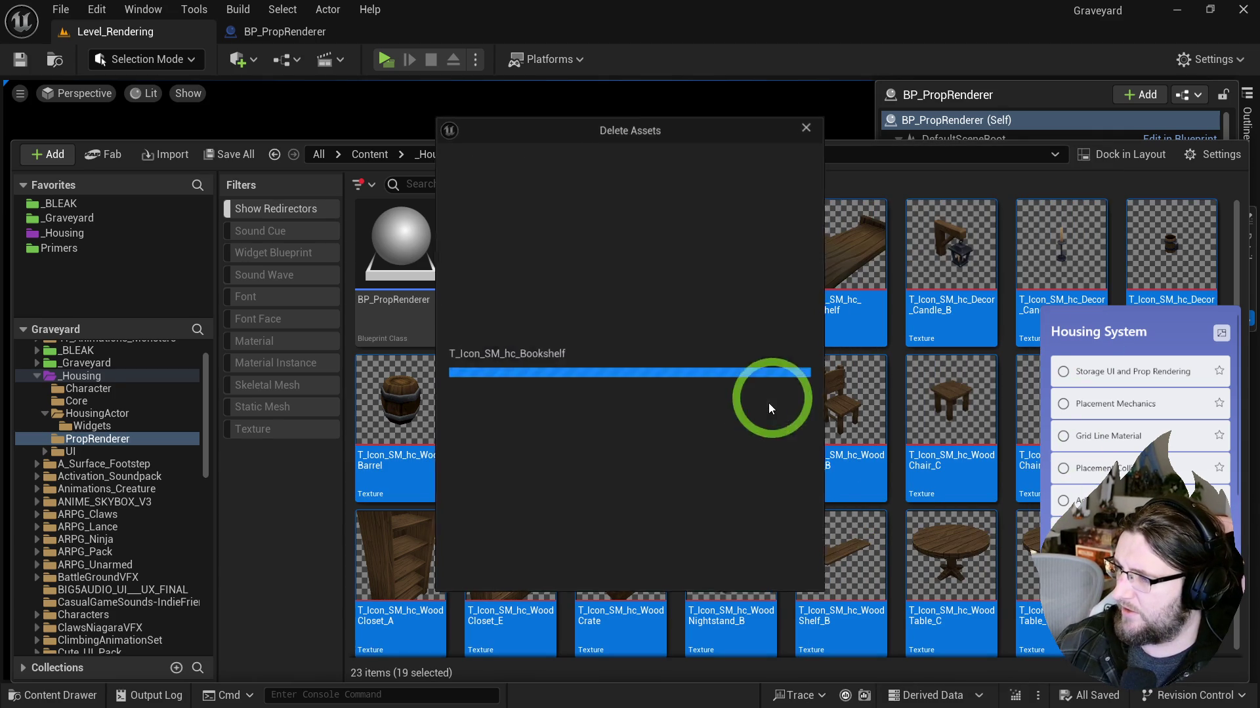
{"action": "left_click", "coordinate": [562, 564]}
Step: Run Batch Render again from the level and check the RT_PropRenderer render target
{"action": "left_click", "coordinate": [593, 135]}
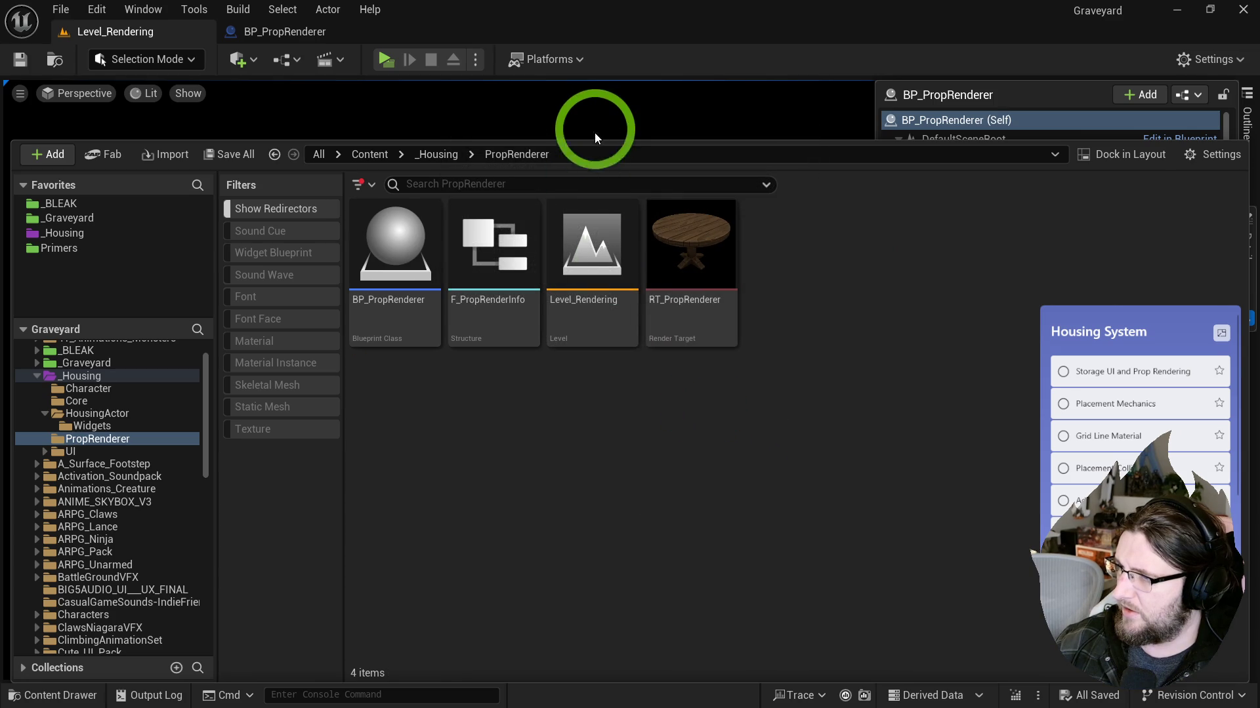
{"action": "left_click", "coordinate": [1003, 442]}
{"action": "left_click", "coordinate": [959, 447]}
{"action": "left_click", "coordinate": [712, 428]}
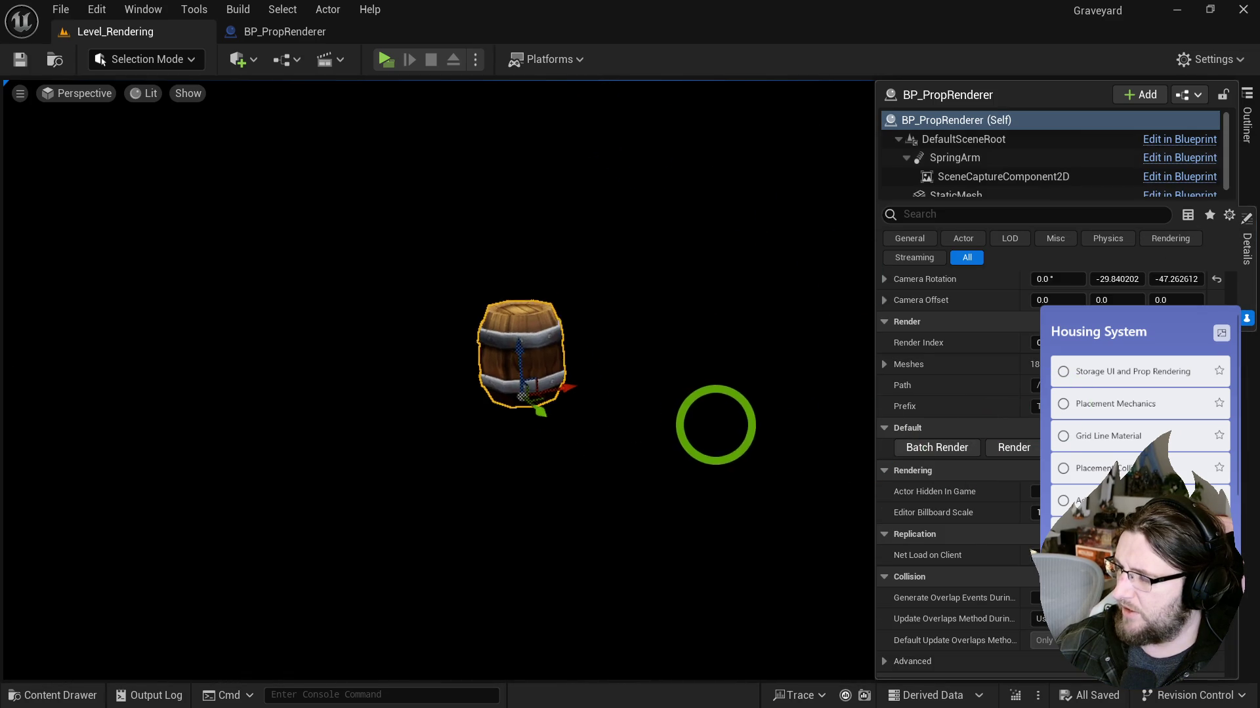
{"action": "key", "text": "ctrl+space"}
{"action": "left_click", "coordinate": [704, 262]}
{"action": "left_click", "coordinate": [673, 117]}
{"action": "left_click", "coordinate": [799, 217]}
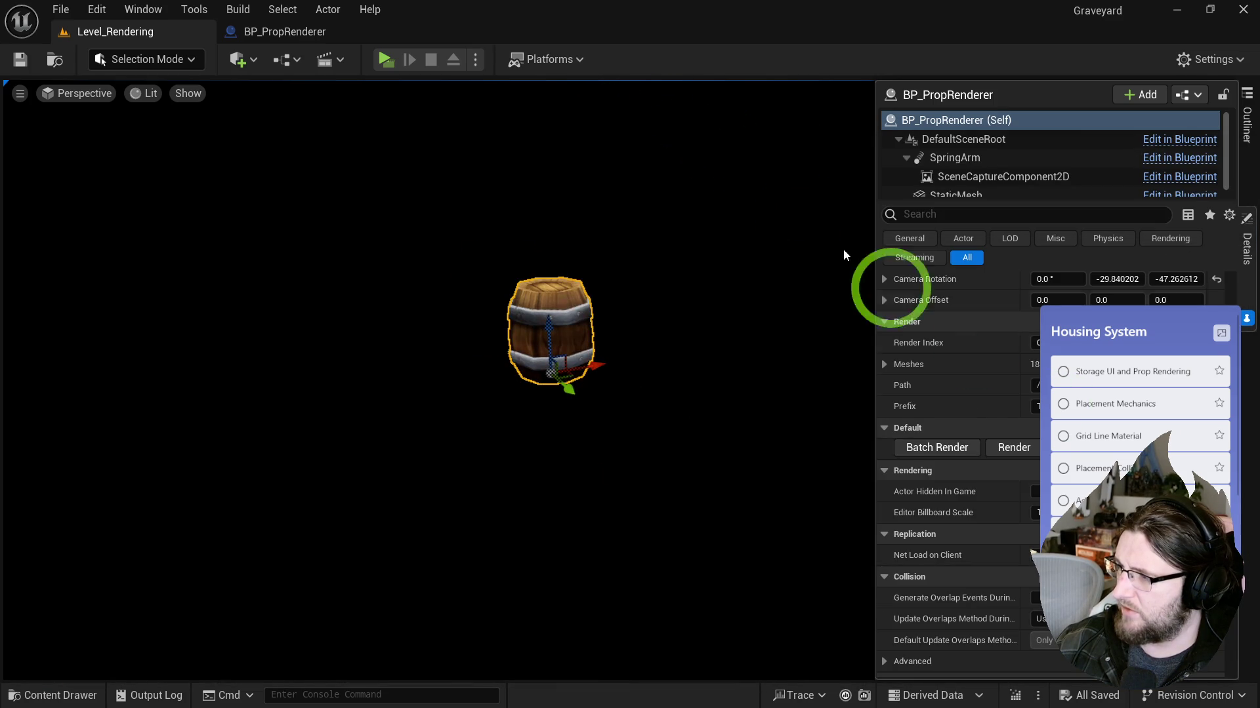
{"action": "left_click", "coordinate": [802, 318]}
Step: Open BP_PropRenderer from the Content Drawer for editing
{"action": "key", "text": "ctrl+space"}
{"action": "left_click", "coordinate": [506, 412]}
{"action": "double_click", "coordinate": [380, 258]}
Step: Select the Delay Until Next Tick node and undo the Event Graph edits back to empty
{"action": "left_click", "coordinate": [597, 292]}
{"action": "double_click", "coordinate": [670, 199]}
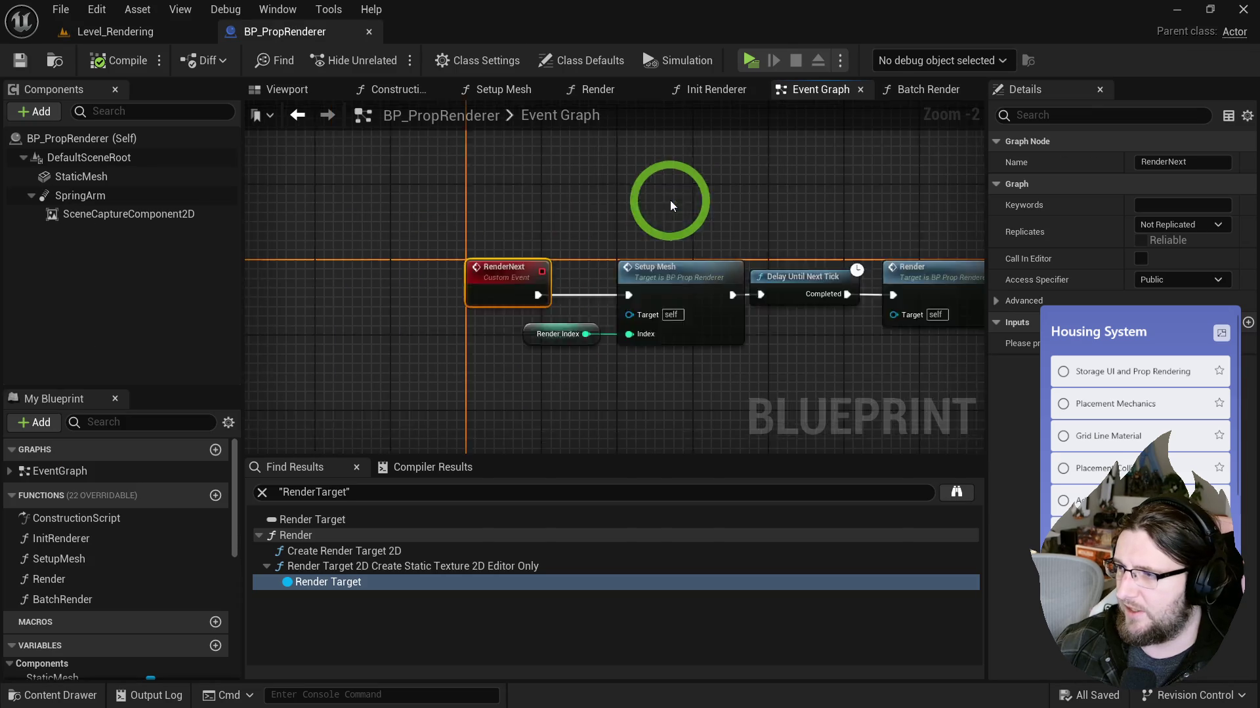
{"action": "left_click_drag", "start_coordinate": [624, 182], "coordinate": [597, 291]}
{"action": "left_click", "coordinate": [538, 254]}
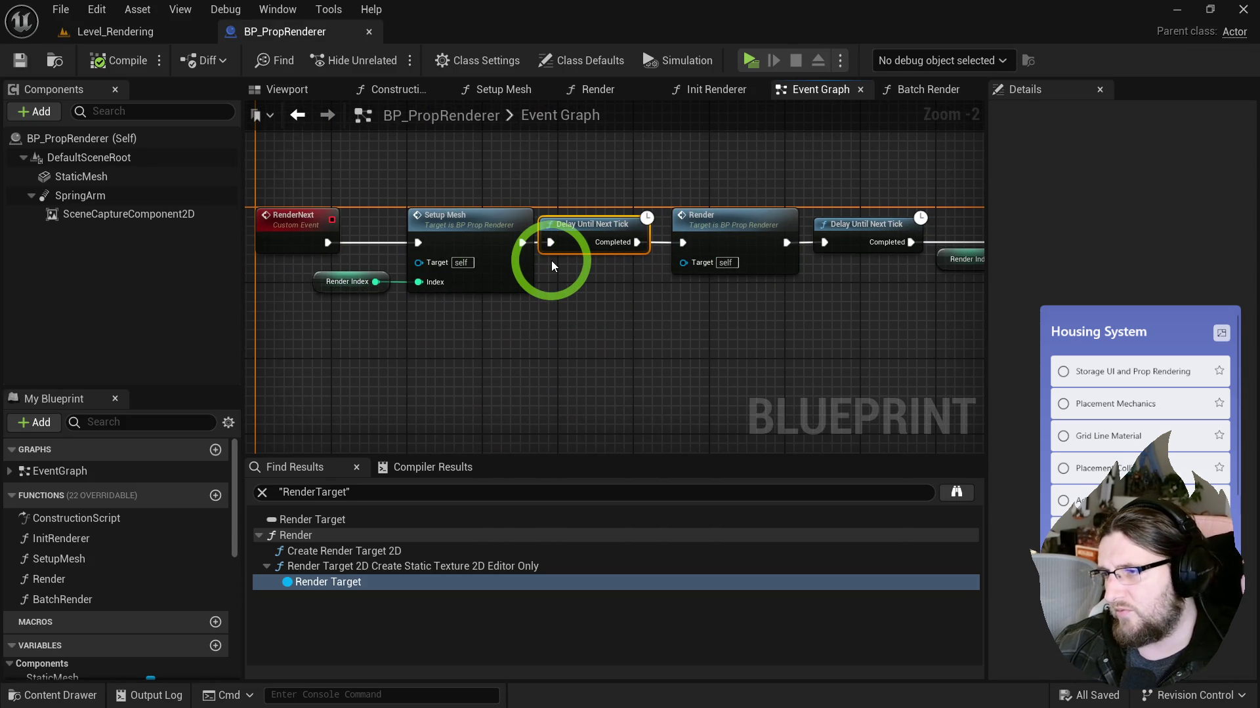
{"action": "mouse_move", "coordinate": [552, 265]}
{"action": "left_mouse_down"}
{"action": "mouse_move", "coordinate": [577, 289]}
{"action": "mouse_move", "coordinate": [586, 365]}
{"action": "left_mouse_up"}
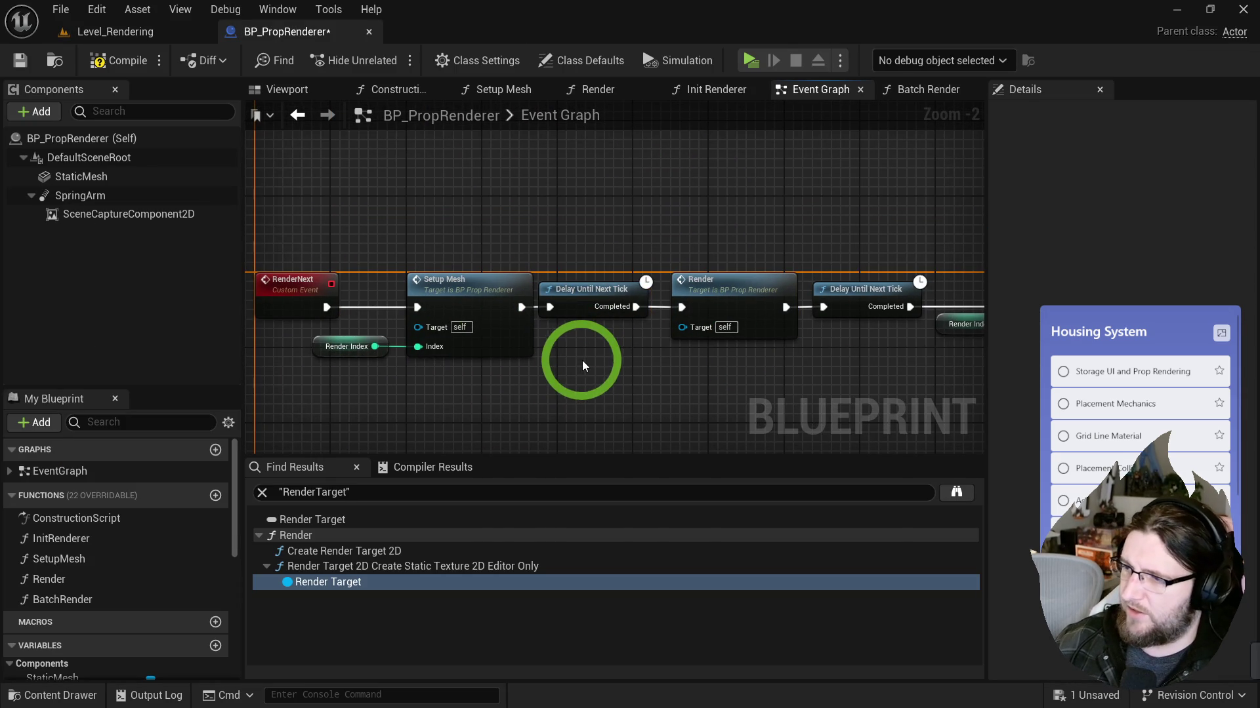
{"action": "key", "text": "ctrl+z"}
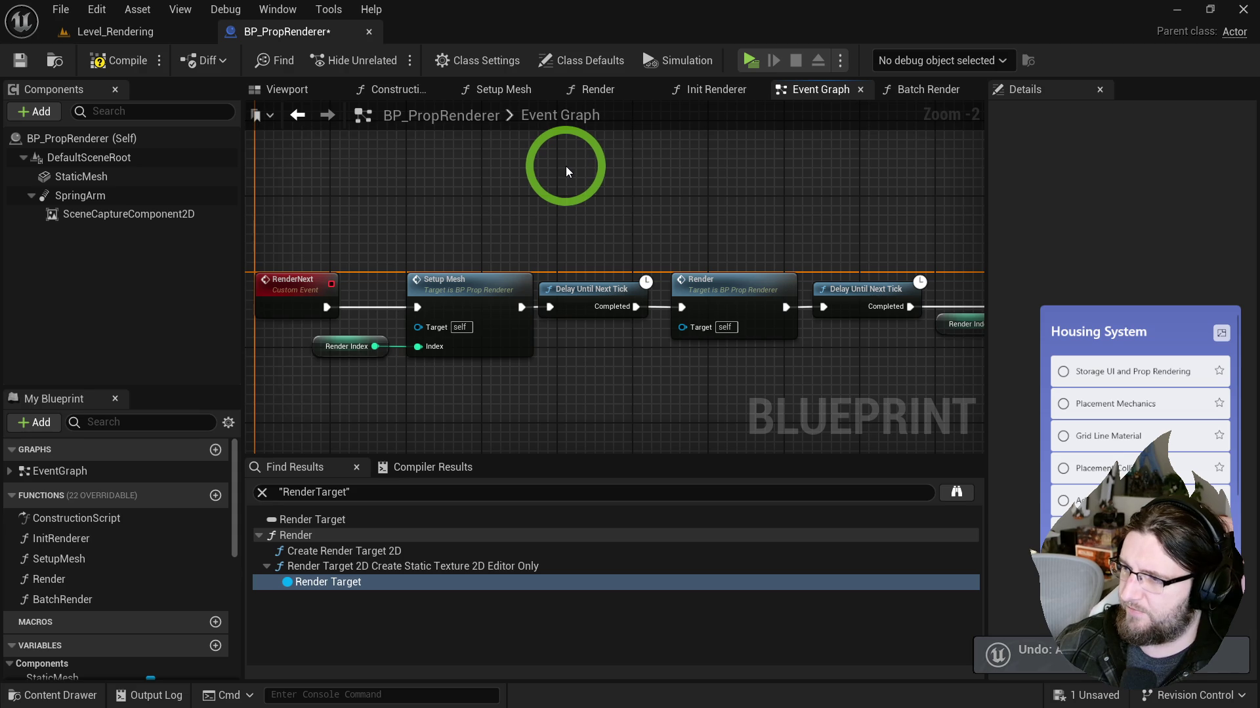
{"action": "left_click_drag", "start_coordinate": [569, 210], "coordinate": [554, 211]}
{"action": "key", "text": "ctrl+z"}
{"action": "key", "text": "ctrl+z"}
{"action": "key", "text": "ctrl+z"}
{"action": "key", "text": "ctrl+z"}
{"action": "key", "text": "ctrl+z"}
{"action": "key", "text": "ctrl+z"}
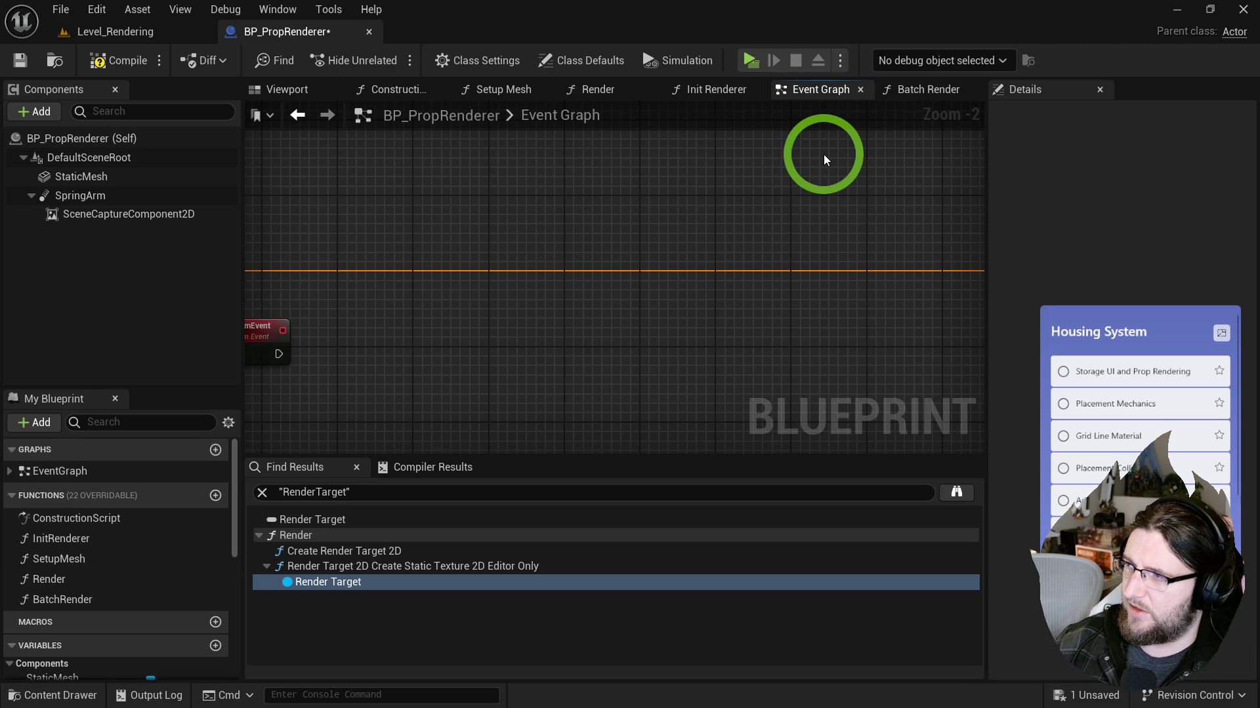
{"action": "key", "text": "ctrl+z"}
Step: Redo to rebuild the delay, increment, validity check and Branch, then view Batch Render
{"action": "key", "text": "ctrl+y"}
{"action": "key", "text": "ctrl+y"}
{"action": "key", "text": "ctrl+y"}
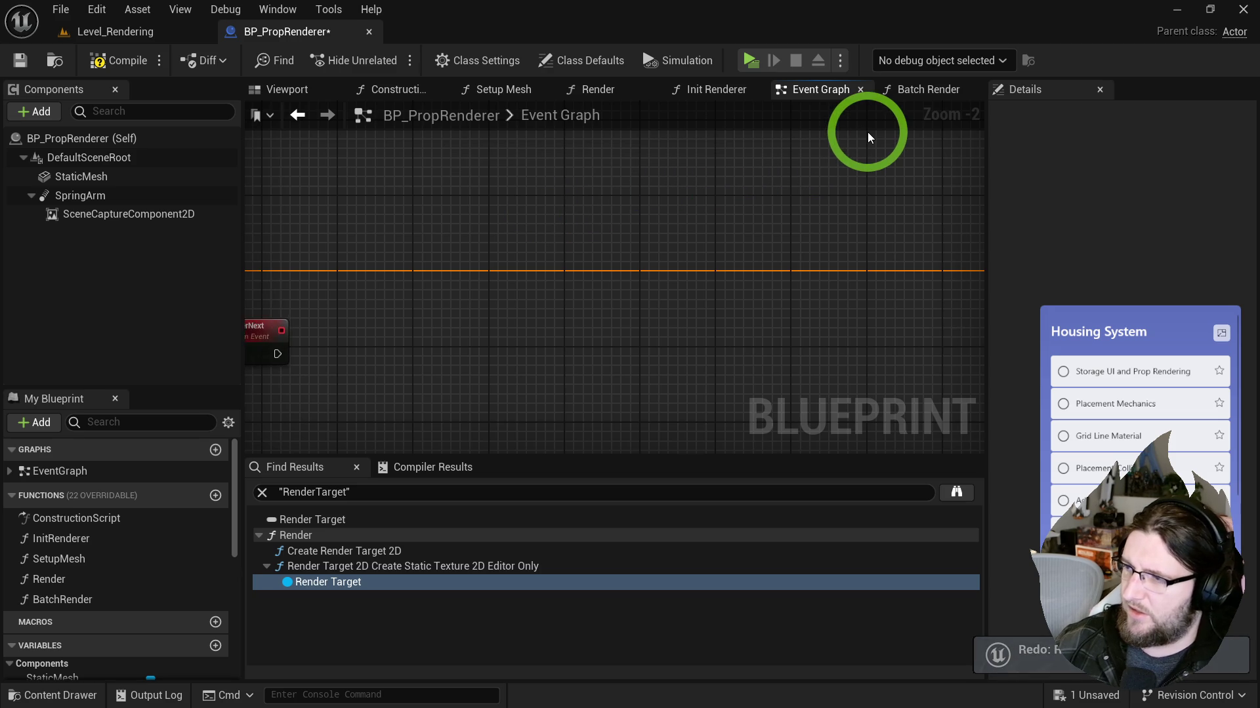
{"action": "key", "text": "ctrl+y"}
{"action": "key", "text": "ctrl+y"}
{"action": "key", "text": "ctrl+y"}
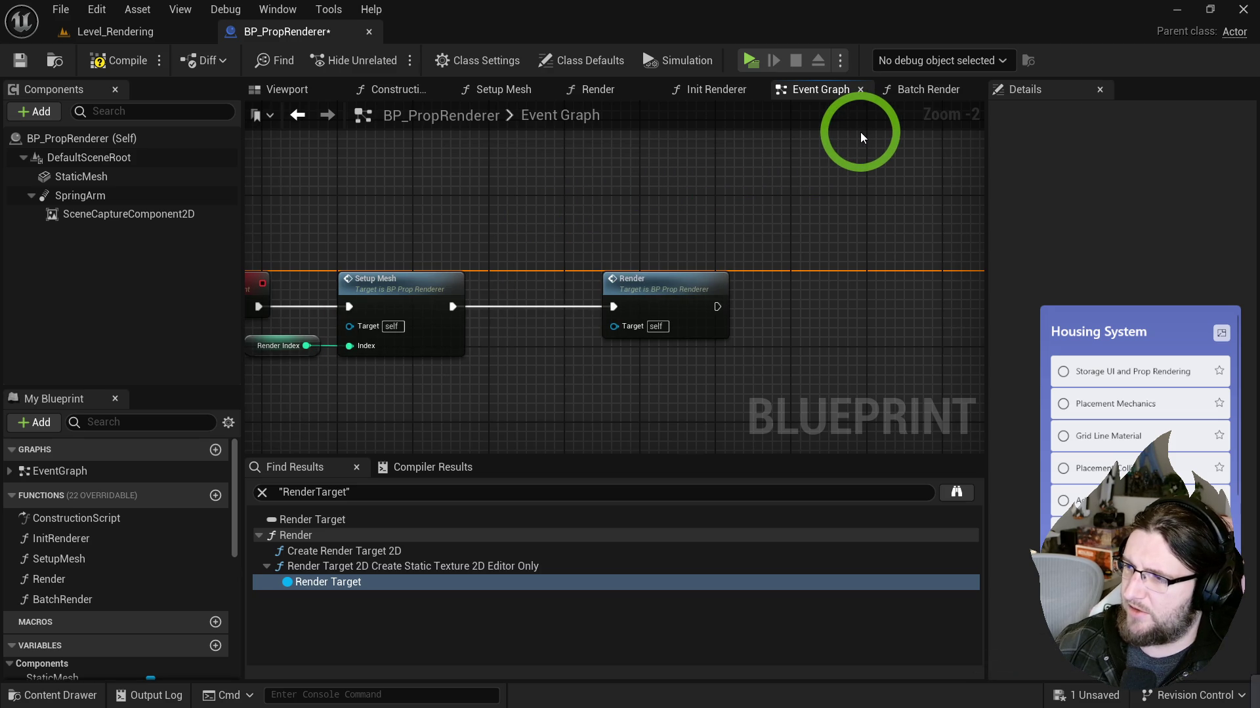
{"action": "left_click_drag", "start_coordinate": [860, 186], "coordinate": [463, 210]}
{"action": "key", "text": "ctrl+y"}
{"action": "key", "text": "ctrl+y"}
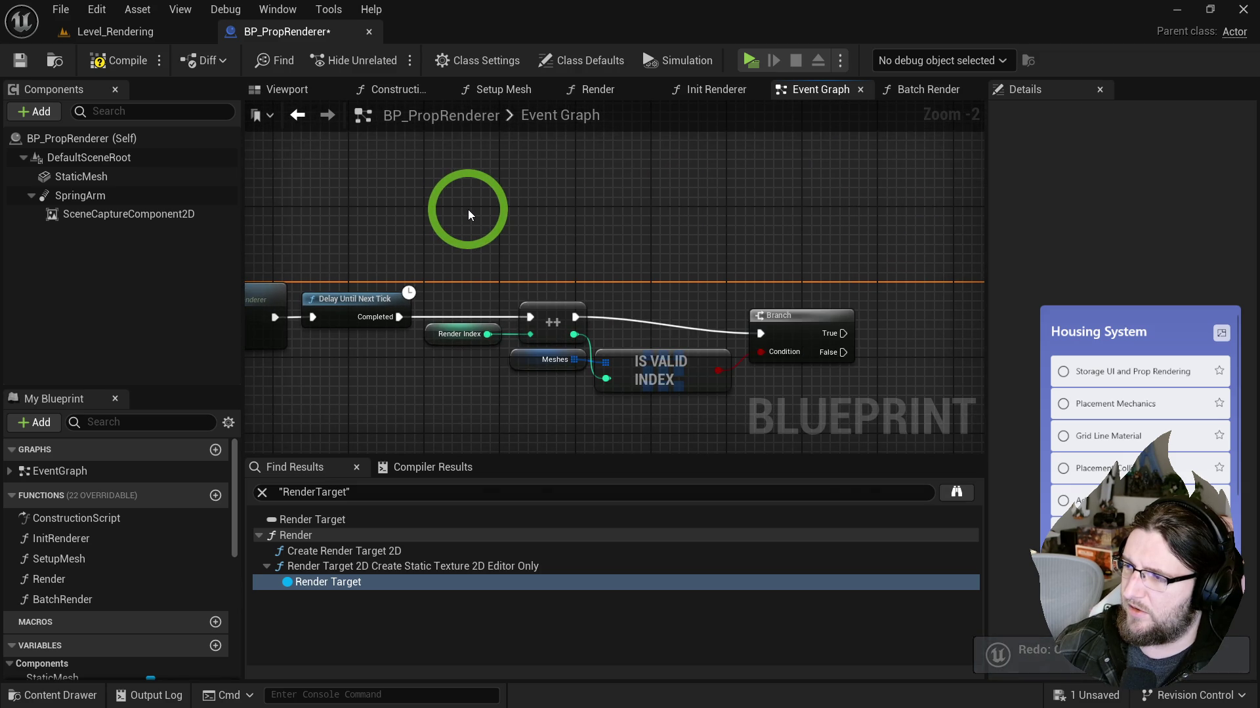
{"action": "key", "text": "ctrl+y"}
{"action": "key", "text": "ctrl+y"}
{"action": "mouse_move", "coordinate": [387, 252]}
{"action": "left_mouse_down"}
{"action": "mouse_move", "coordinate": [889, 247]}
{"action": "mouse_move", "coordinate": [723, 280]}
{"action": "mouse_move", "coordinate": [520, 211]}
{"action": "left_mouse_up"}
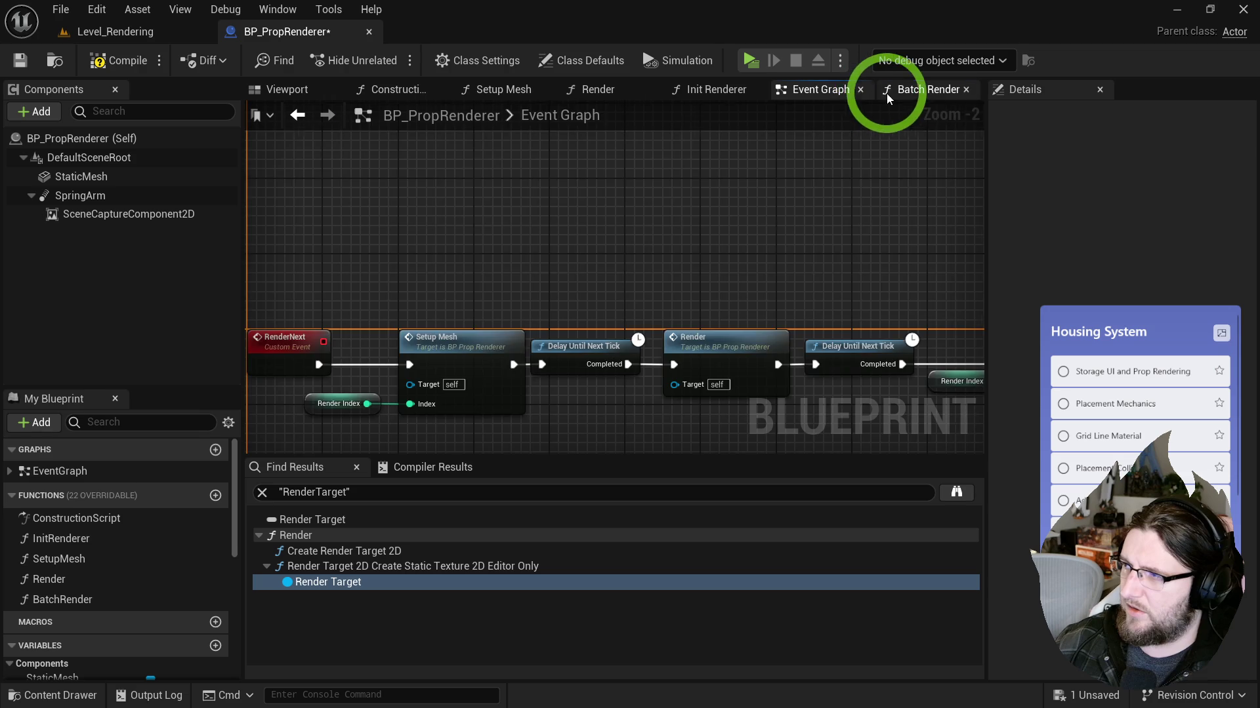
{"action": "left_click", "coordinate": [886, 98]}
{"action": "key", "text": "ctrl+y"}
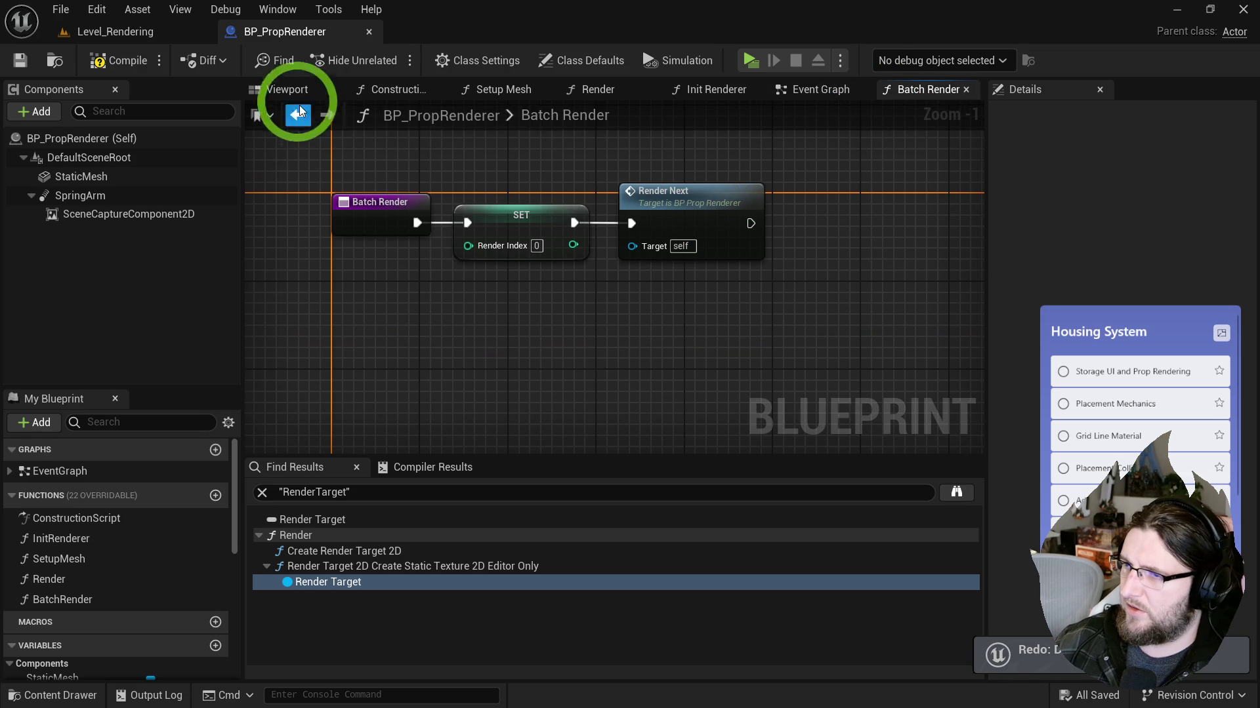
Step: Add an Event BeginPlay node wired to a Batch Render call
{"action": "left_click", "coordinate": [787, 92]}
{"action": "right_click", "coordinate": [415, 253]}
{"action": "type", "text": "event begin pl"}
{"action": "key", "text": "Return"}
{"action": "left_click_drag", "start_coordinate": [414, 247], "coordinate": [387, 219]}
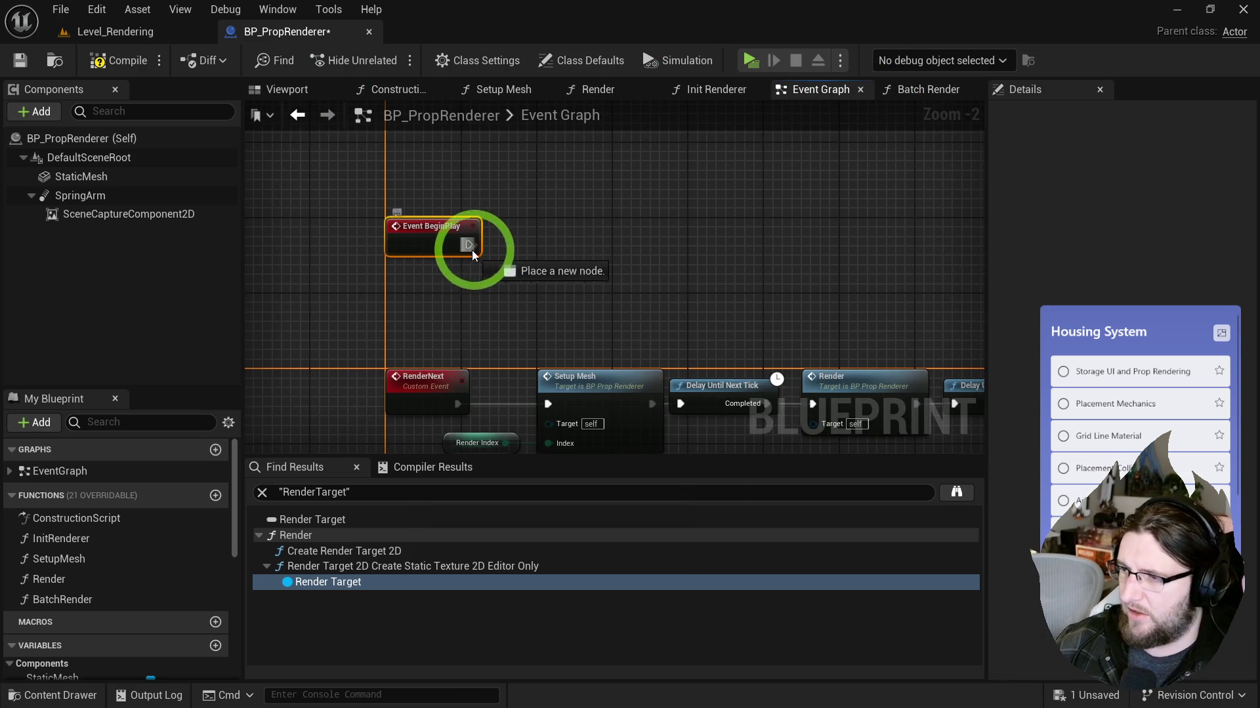
{"action": "left_click_drag", "start_coordinate": [470, 254], "coordinate": [504, 252]}
{"action": "type", "text": "Bat"}
{"action": "left_click", "coordinate": [577, 317]}
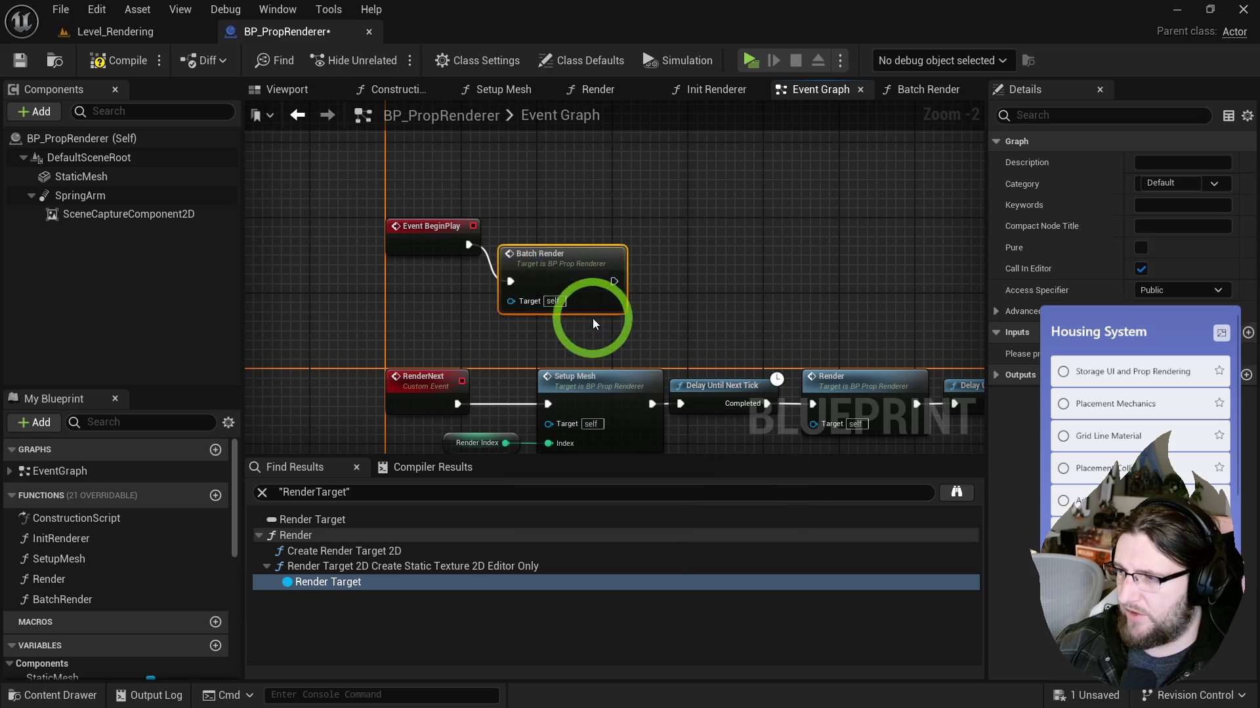
Step: Compile and play to regenerate the icons, then return to Level_Rendering's content drawer
{"action": "left_click", "coordinate": [121, 60]}
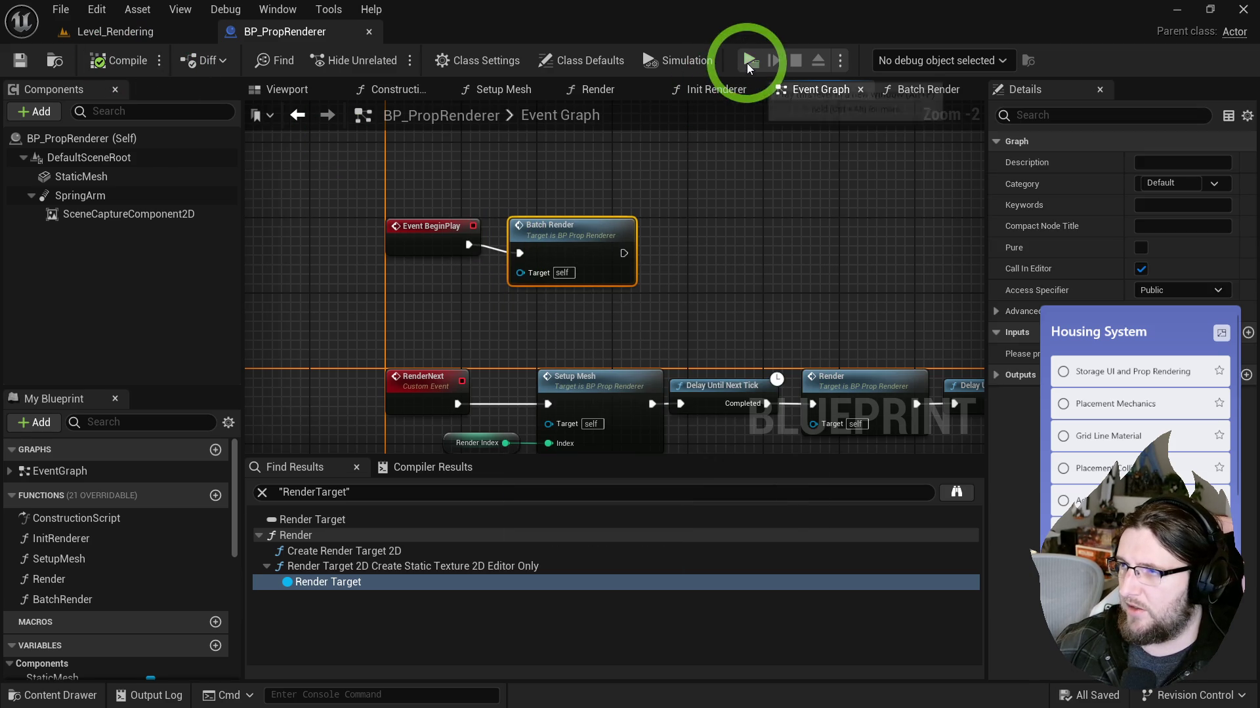
{"action": "left_click", "coordinate": [752, 60]}
{"action": "key", "text": "Escape"}
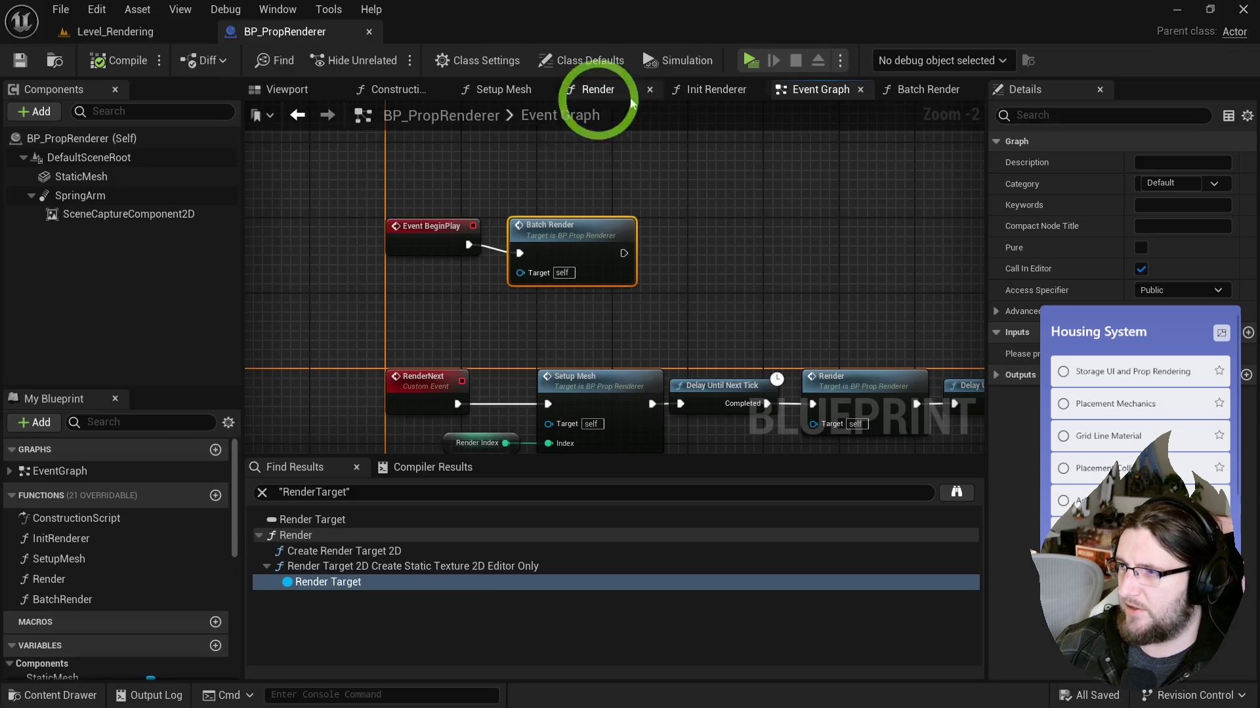
{"action": "left_click", "coordinate": [113, 30]}
{"action": "key", "text": "ctrl+space"}
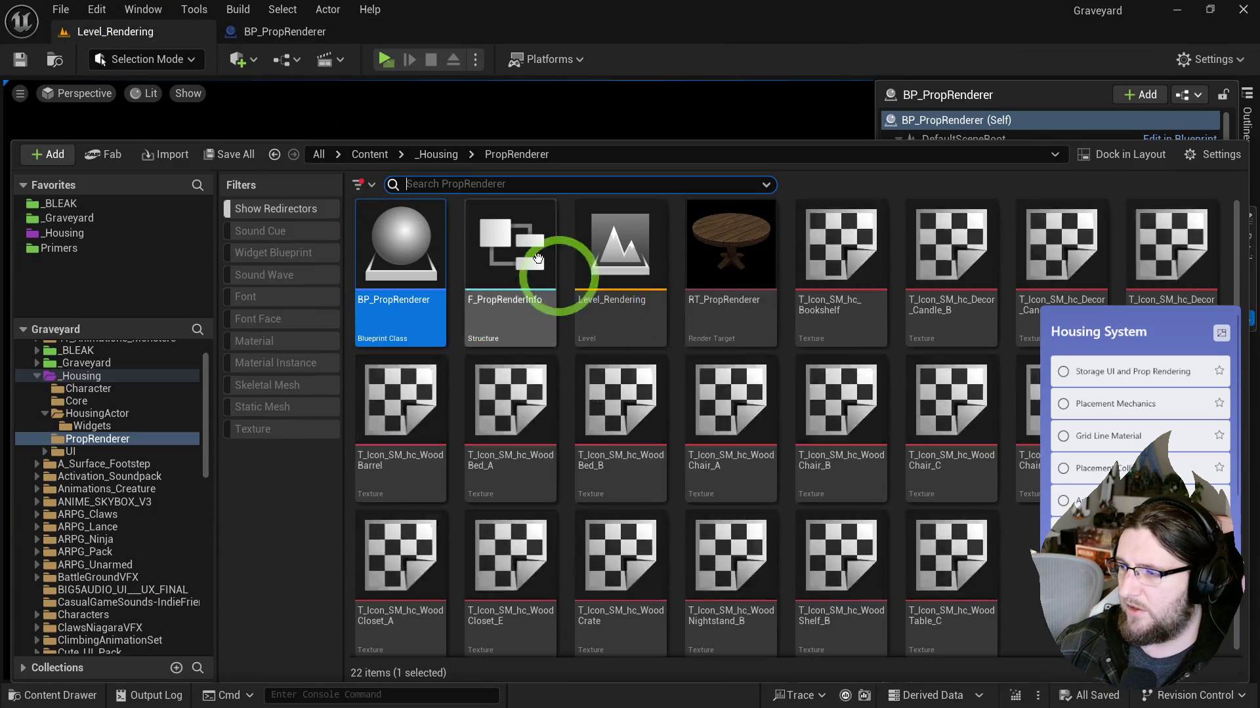
Step: Browse the HousingActor and PropRenderer folders and select the regenerated icon textures
{"action": "mouse_move", "coordinate": [814, 423]}
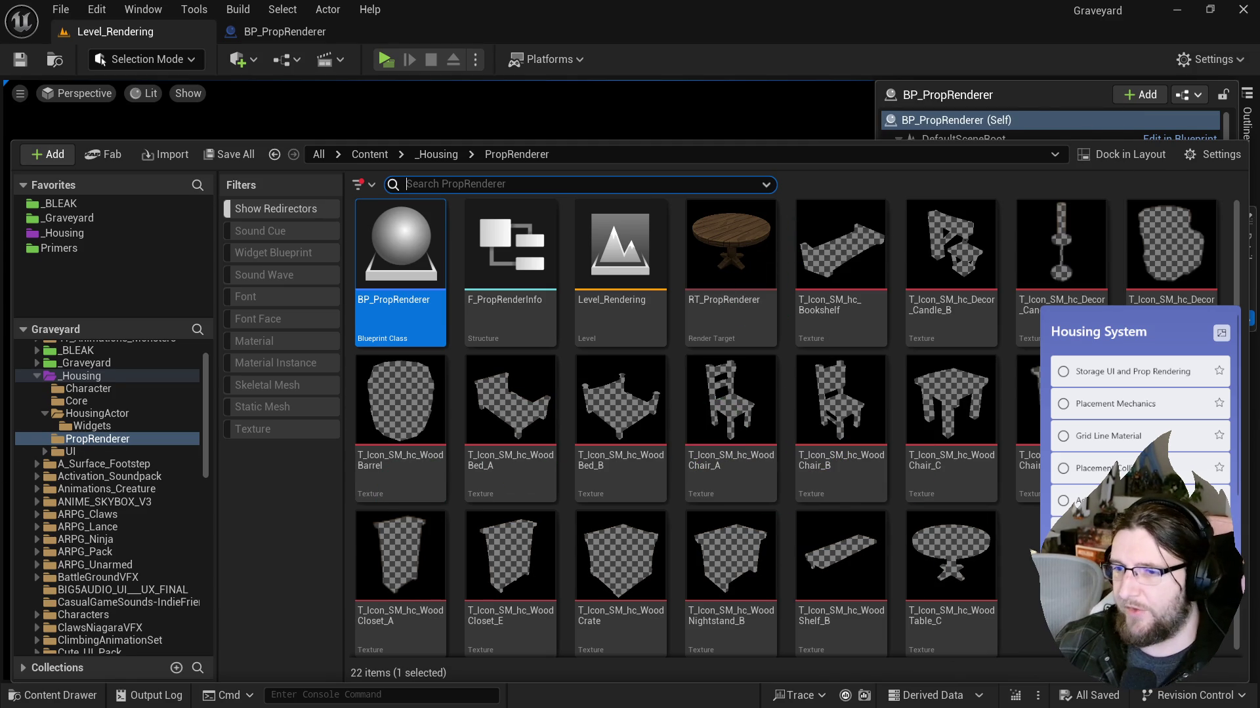
{"action": "left_click", "coordinate": [98, 415]}
{"action": "left_click", "coordinate": [671, 242]}
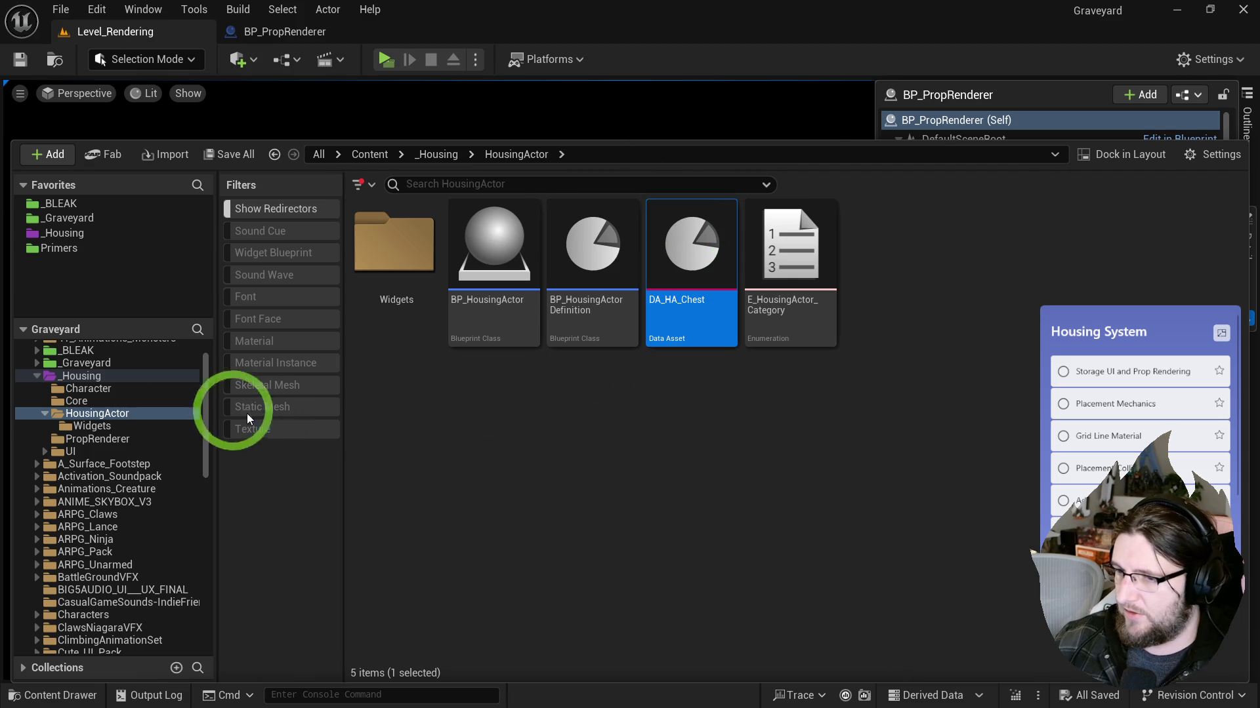
{"action": "left_click", "coordinate": [84, 453]}
{"action": "left_click", "coordinate": [90, 440]}
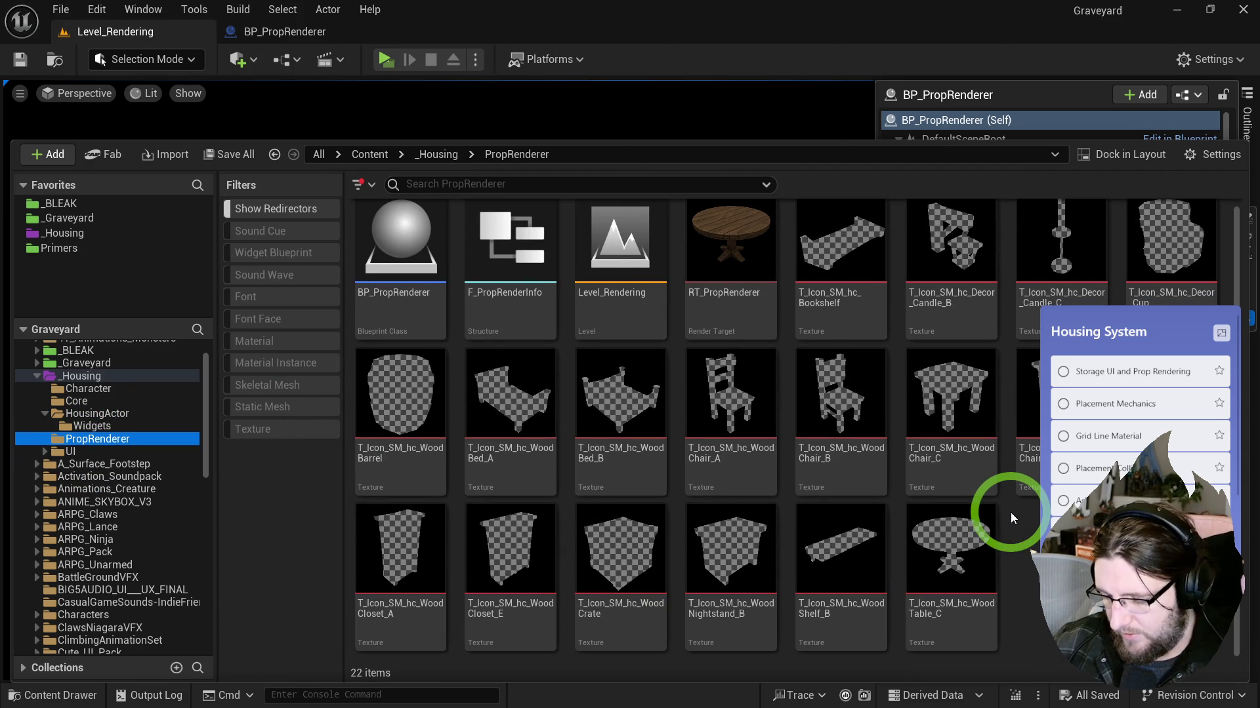
{"action": "mouse_move", "coordinate": [1229, 659]}
{"action": "left_mouse_down"}
{"action": "mouse_move", "coordinate": [357, 192]}
{"action": "mouse_move", "coordinate": [694, 259]}
{"action": "left_mouse_up"}
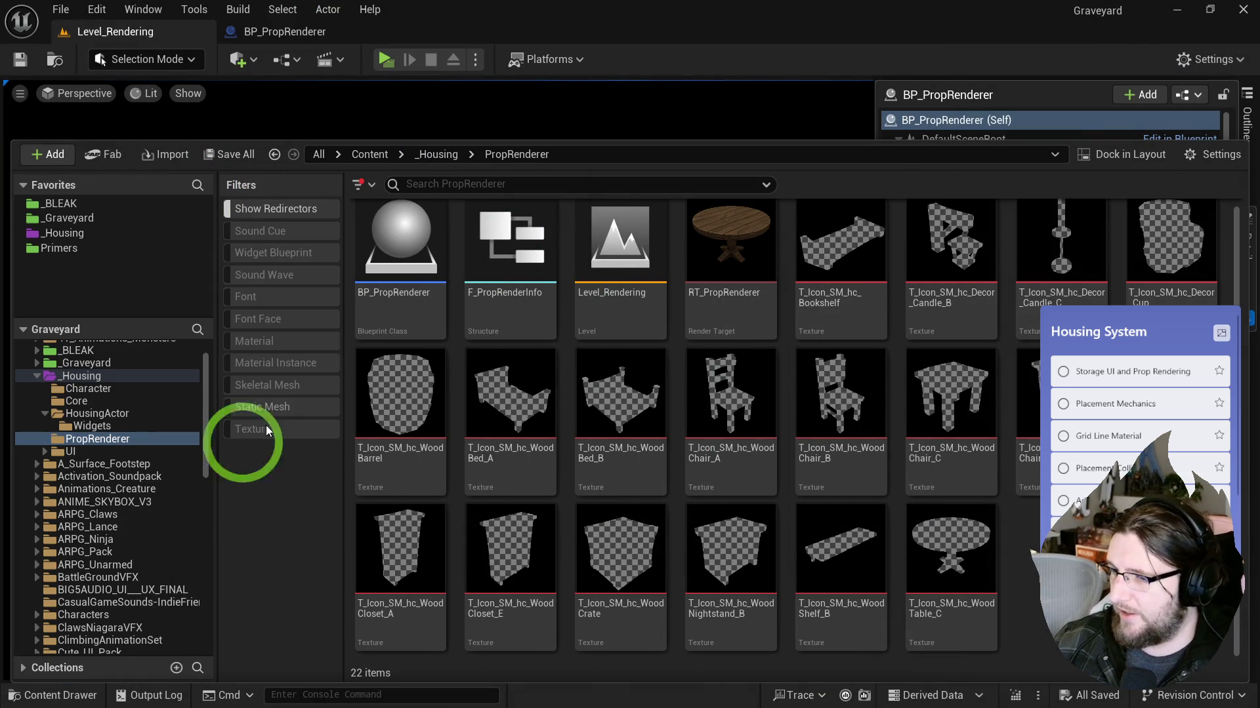
Step: Duplicate the DA_HA_Chest data asset in the HousingActor folder as DA_HA_Chest1
{"action": "left_click", "coordinate": [104, 413]}
{"action": "left_click", "coordinate": [725, 335]}
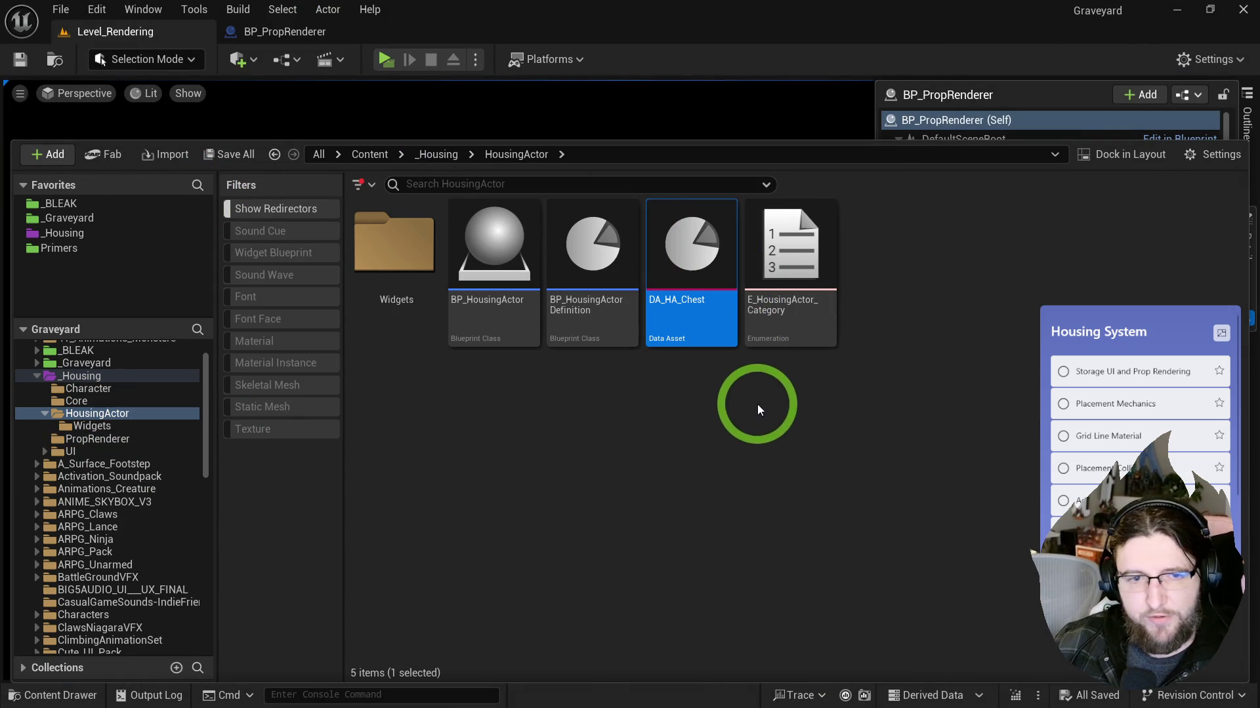
{"action": "key", "text": "ctrl+space"}
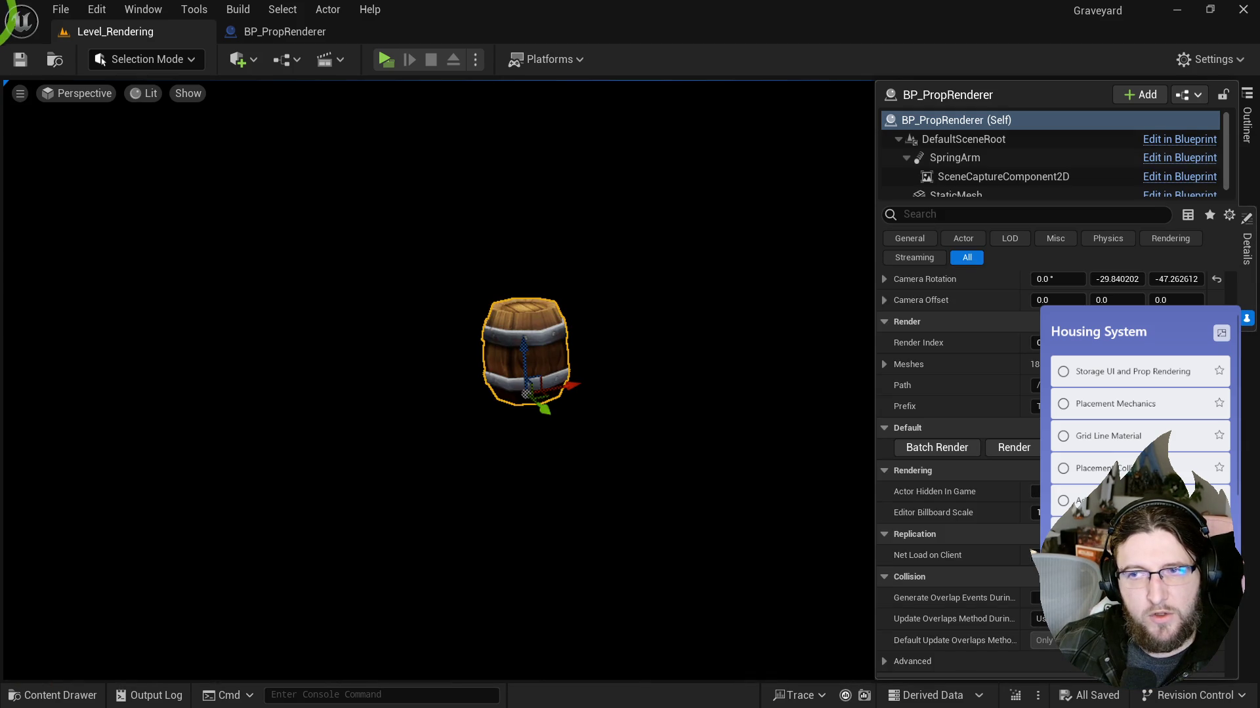
{"action": "key", "text": "ctrl+space"}
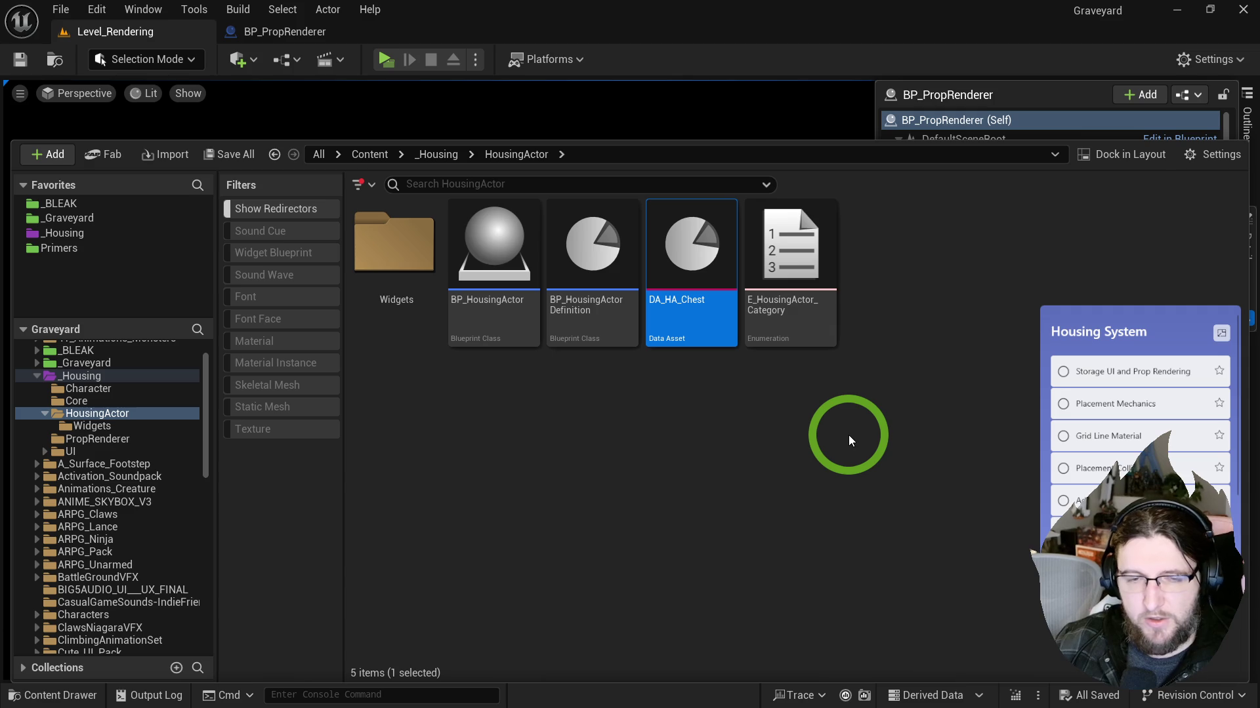
{"action": "key", "text": "ctrl+d"}
Step: Rename the Chest copy to DA_HA_BookShelf
{"action": "key", "text": "ctrl+shift+Left"}
{"action": "key", "text": "Left"}
{"action": "key", "text": "ctrl+shift+Left"}
{"action": "key", "text": "ctrl+shift+Left"}
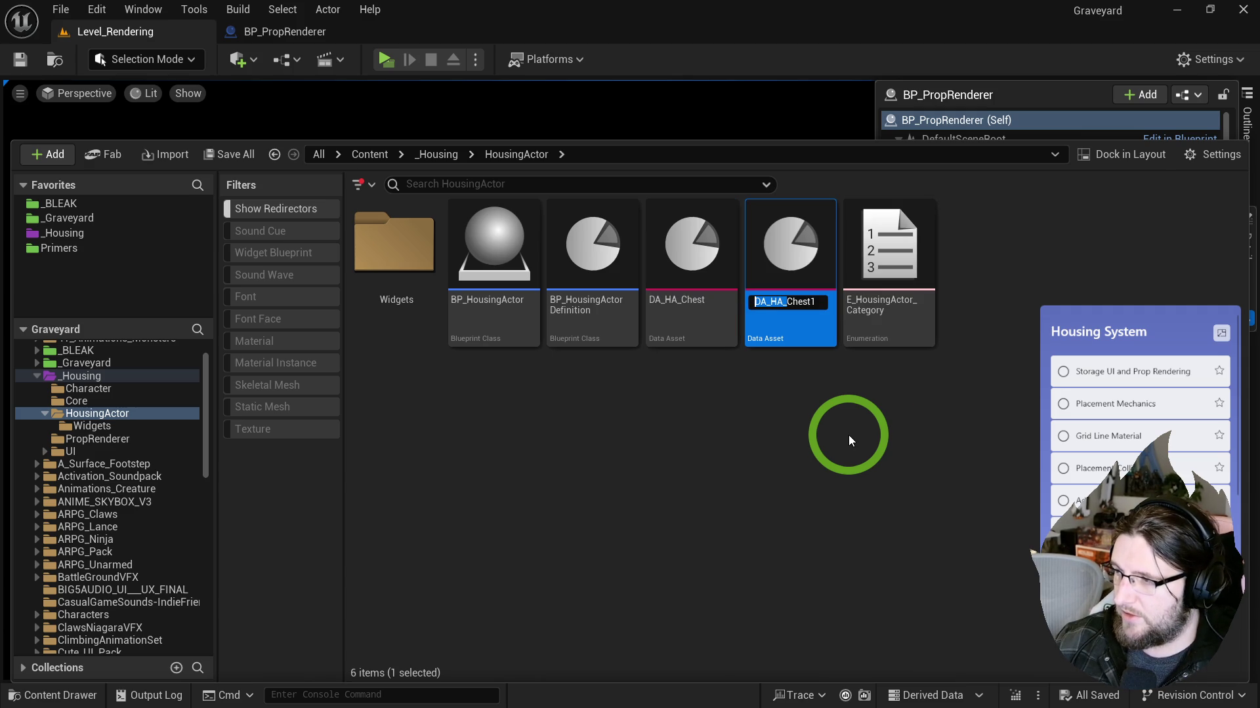
{"action": "key", "text": "ctrl+shift+Right"}
{"action": "key", "text": "Delete"}
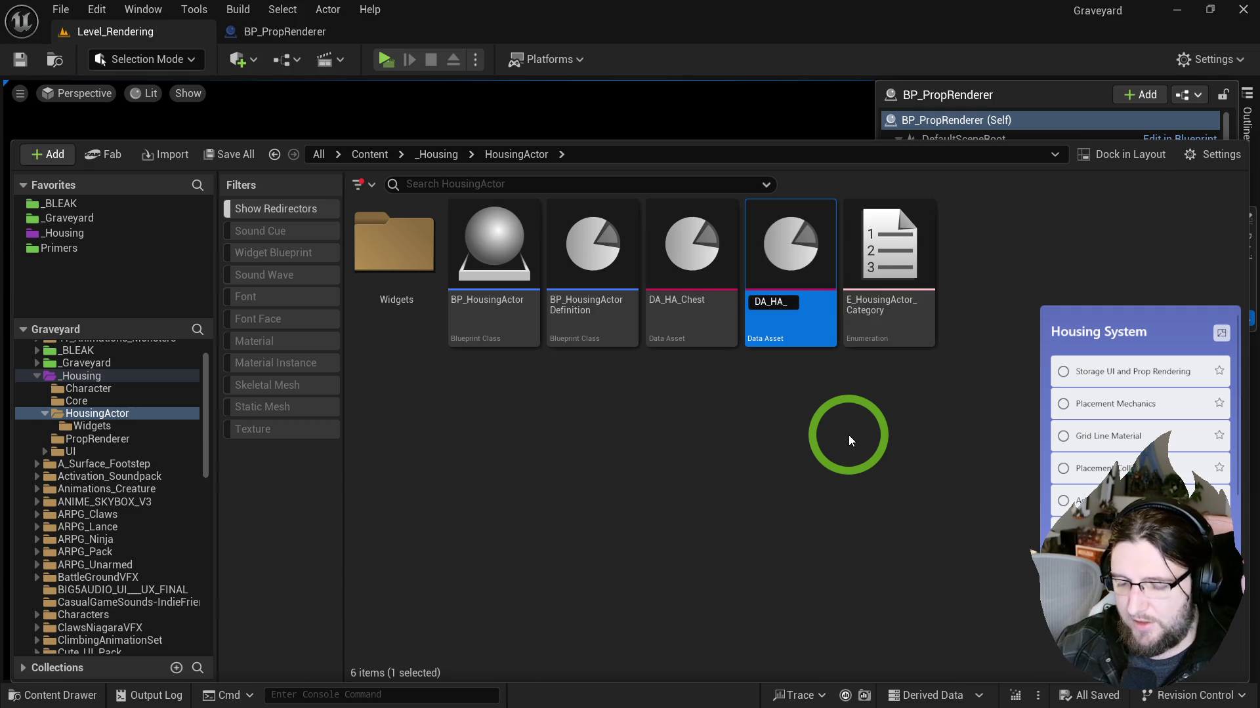
{"action": "type", "text": "Boo"}
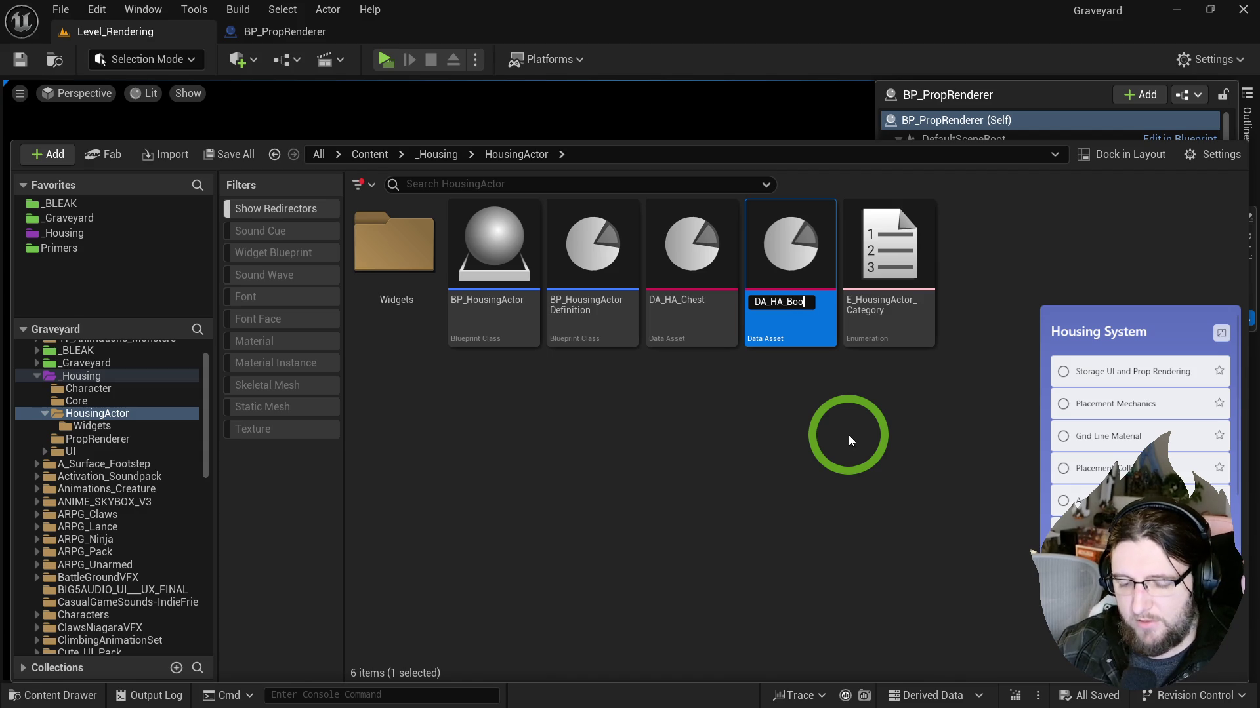
{"action": "type", "text": "kShelf"}
{"action": "key", "text": "Return"}
Step: Duplicate DA_HA_BookShelf and name the copy DA_HA_Candle
{"action": "key", "text": "ctrl+d"}
{"action": "type", "text": "DA_HA_"}
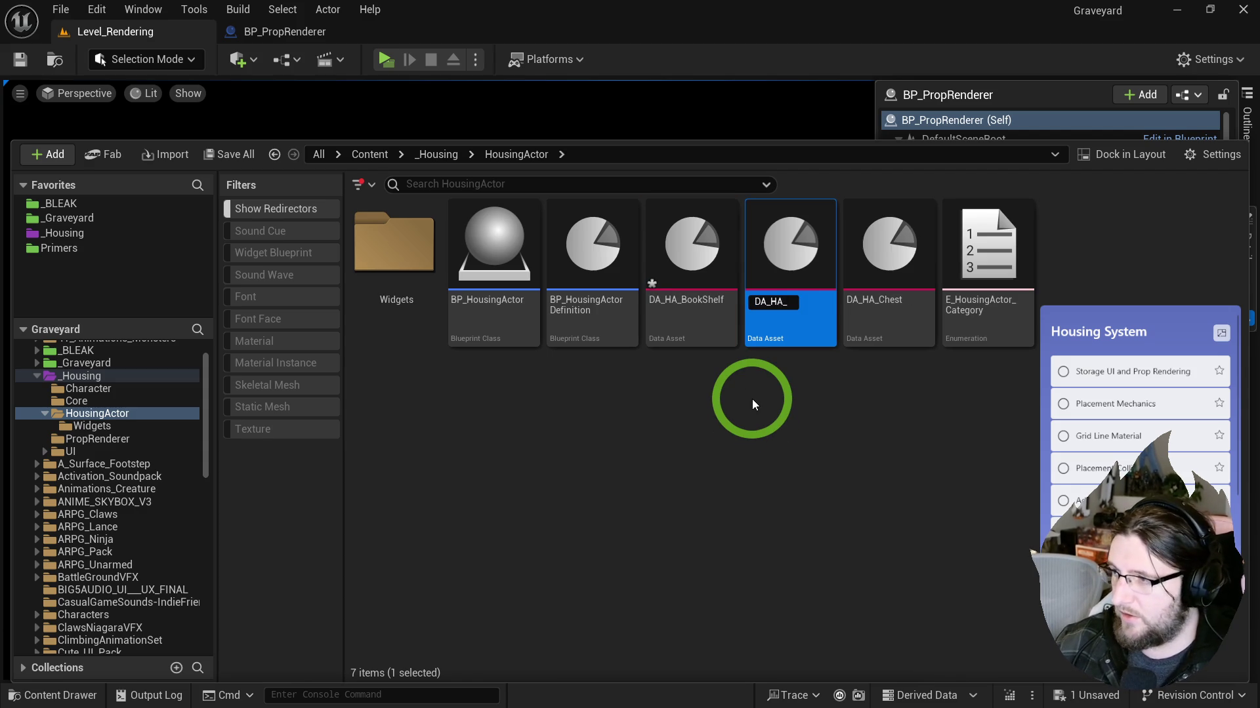
{"action": "type", "text": "Cna"}
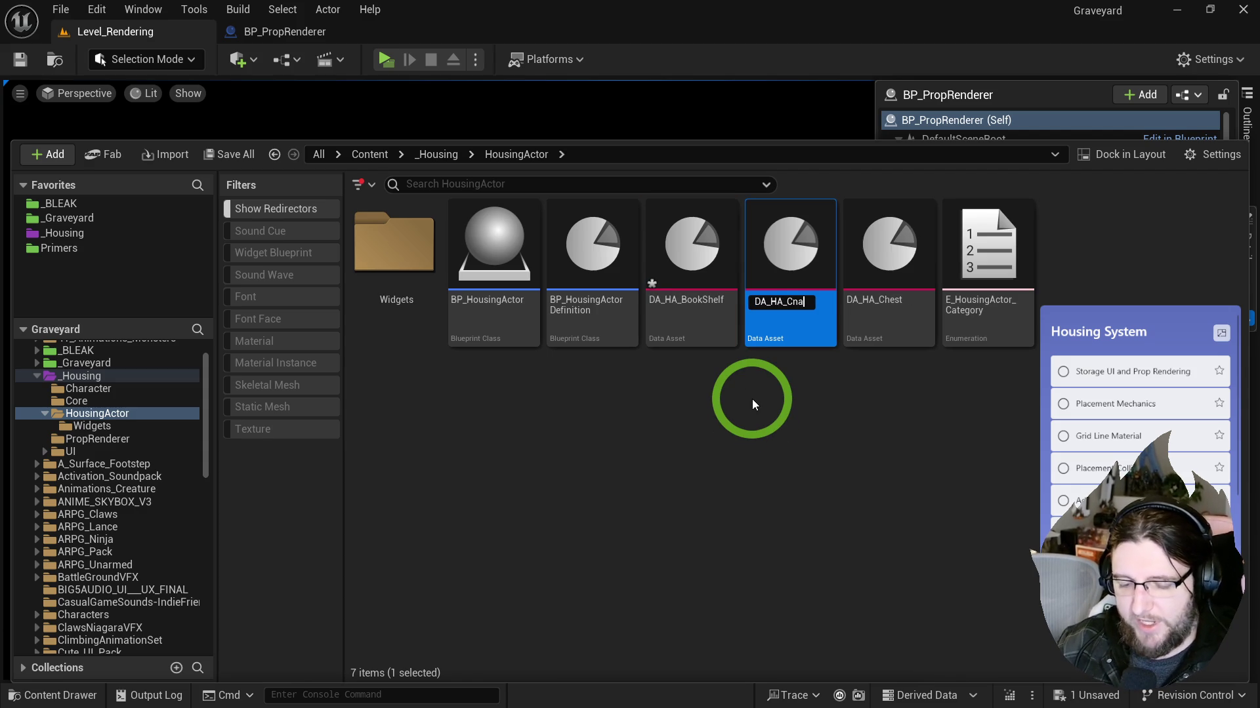
{"action": "key", "text": "BackSpace"}
{"action": "key", "text": "BackSpace"}
{"action": "type", "text": "andle"}
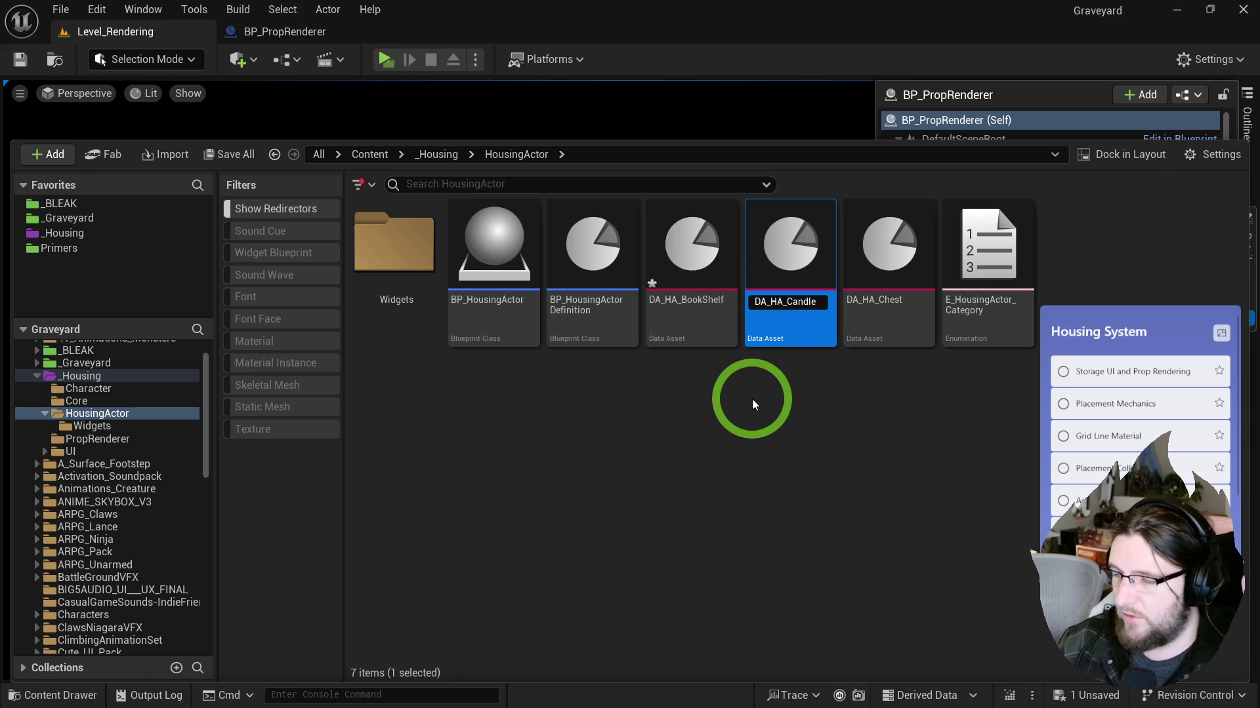
{"action": "key", "text": "Return"}
Step: Make duplicates named DA_HA_Cup and DA_HA_Barrel
{"action": "key", "text": "ctrl+d"}
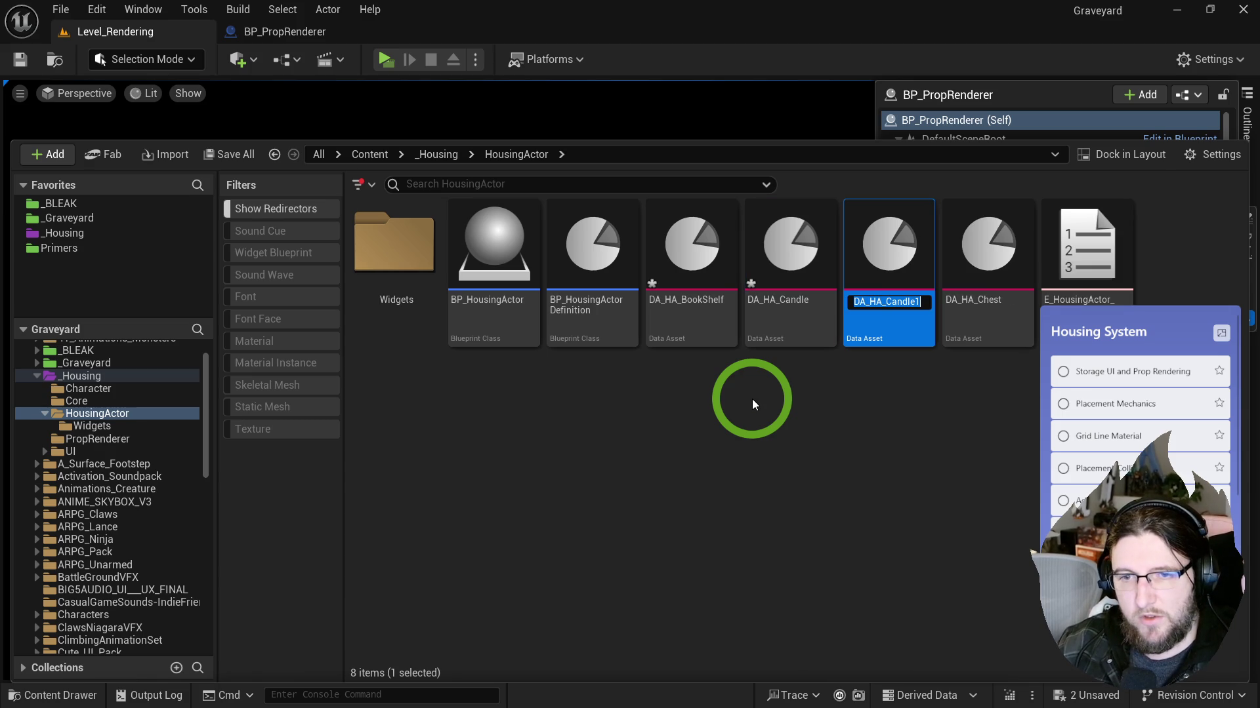
{"action": "type", "text": "DA_HA_Cup"}
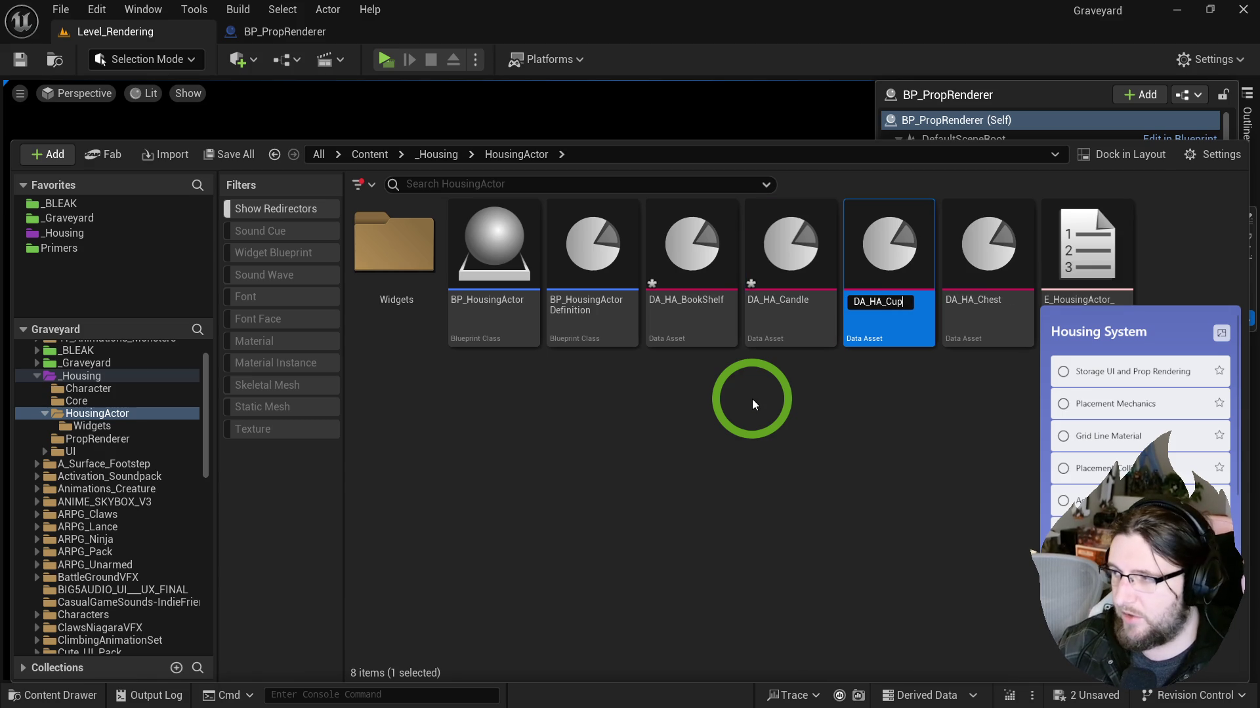
{"action": "key", "text": "Return"}
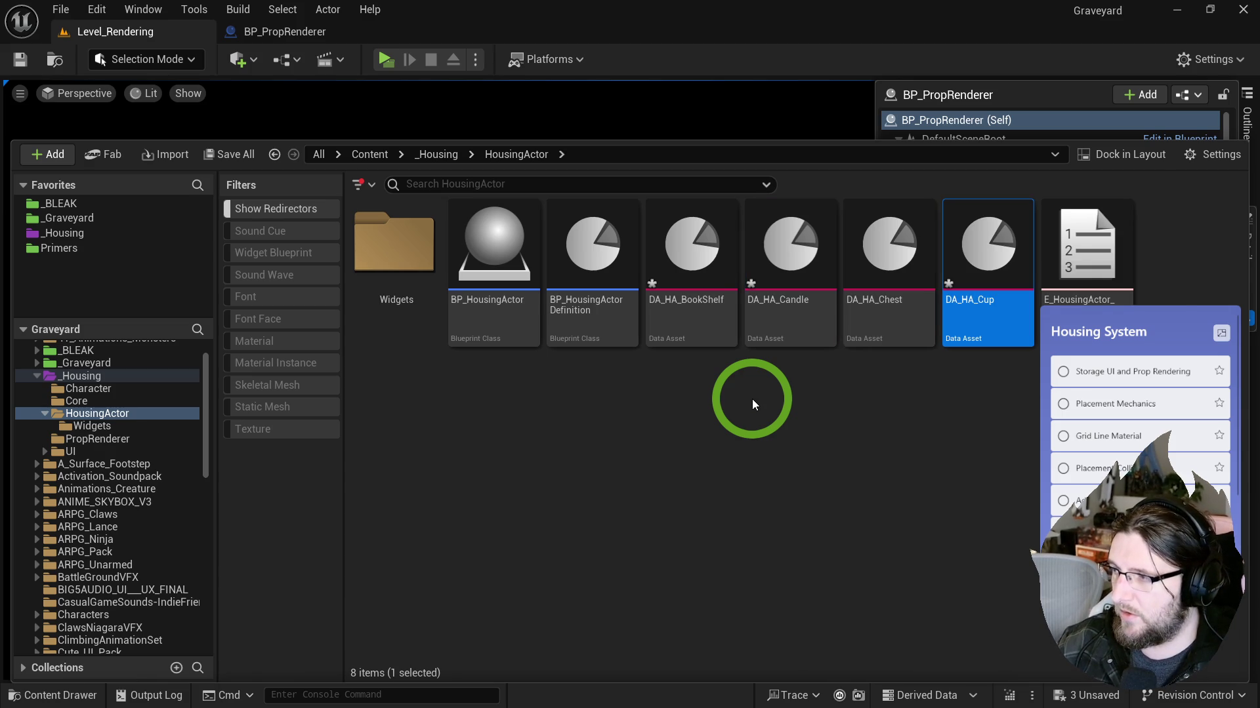
{"action": "key", "text": "ctrl+d"}
{"action": "type", "text": "DA_HA_Barre"}
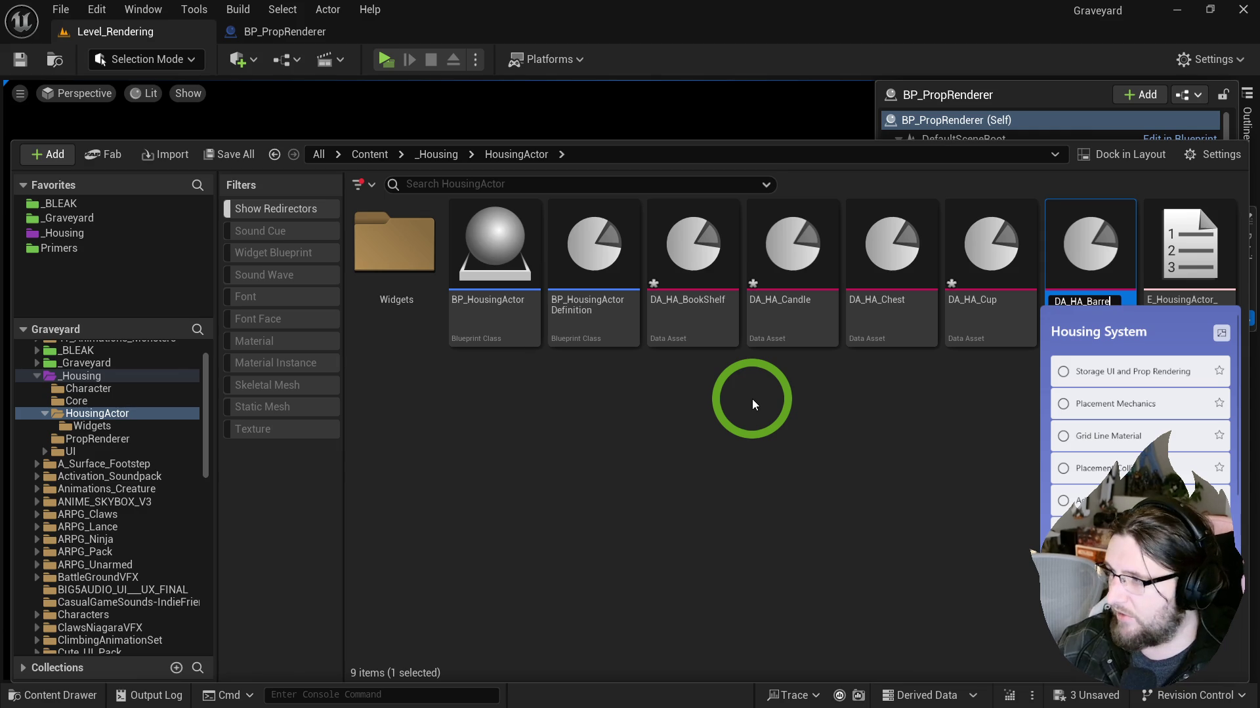
{"action": "type", "text": "l"}
{"action": "key", "text": "Return"}
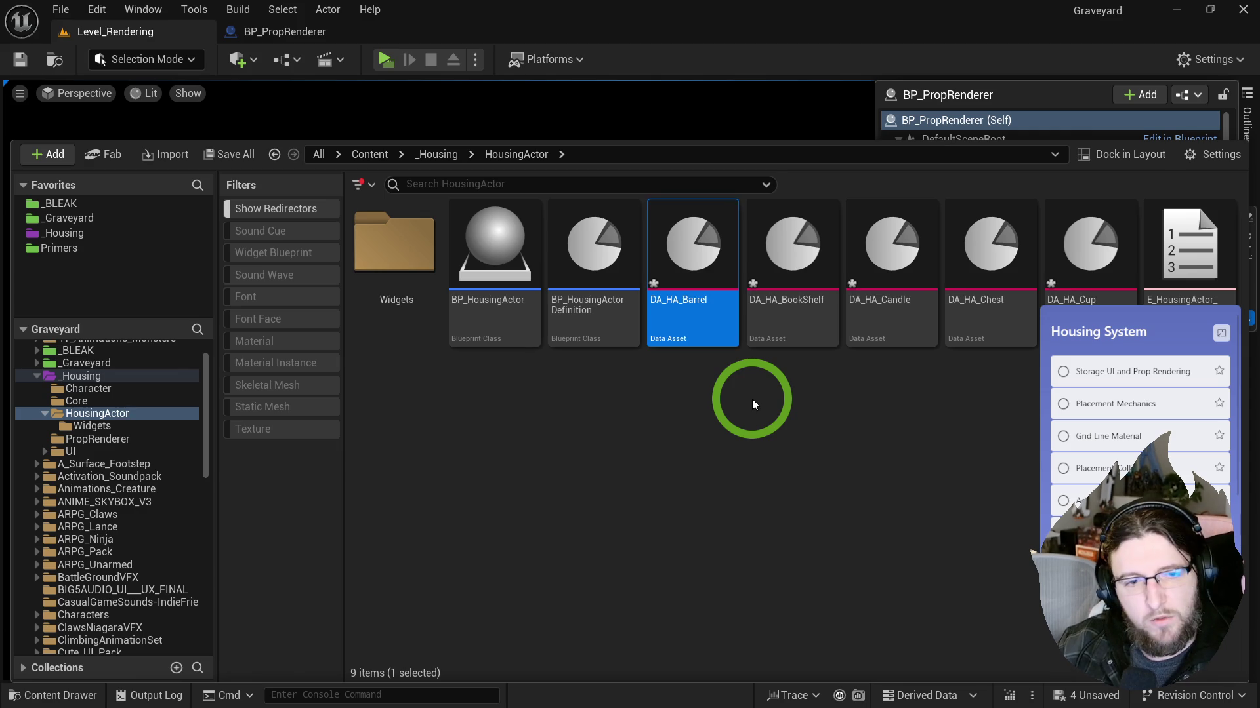
Step: Make duplicates named DA_HA_Bed_A and DA_HA_Bed_B
{"action": "key", "text": "ctrl+d"}
{"action": "type", "text": "DA_HA_Bed"}
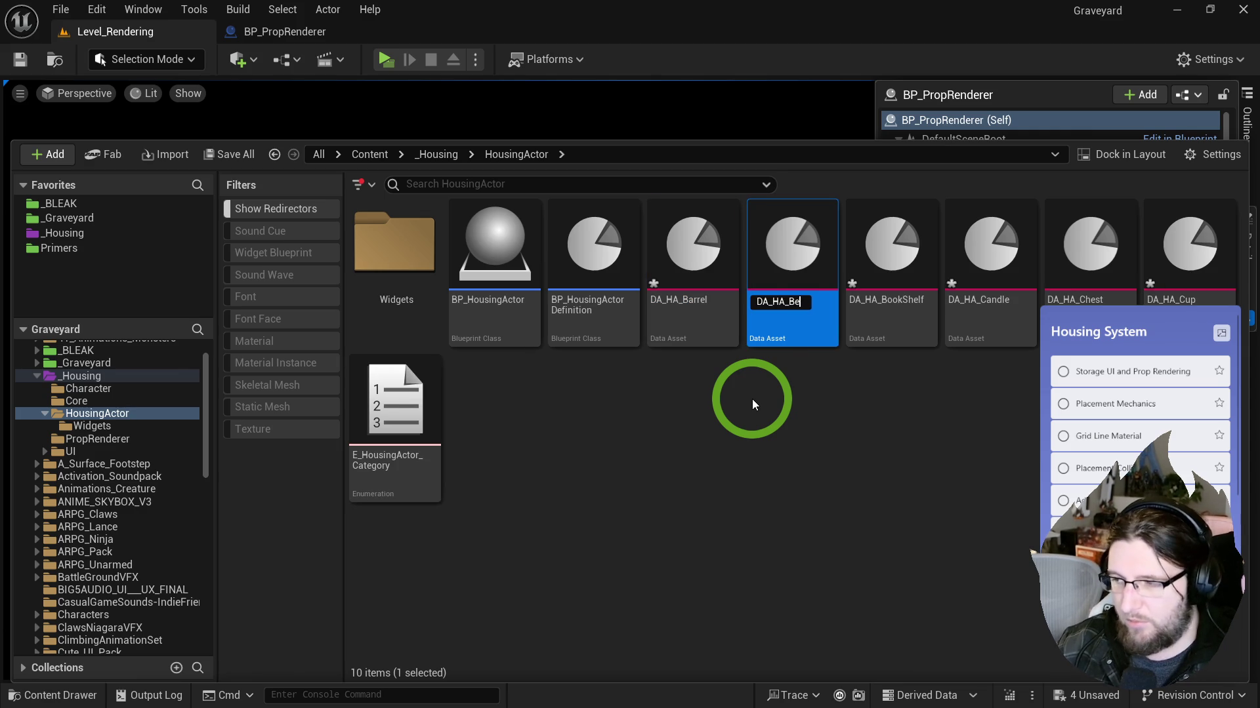
{"action": "type", "text": "_A"}
{"action": "key", "text": "Return"}
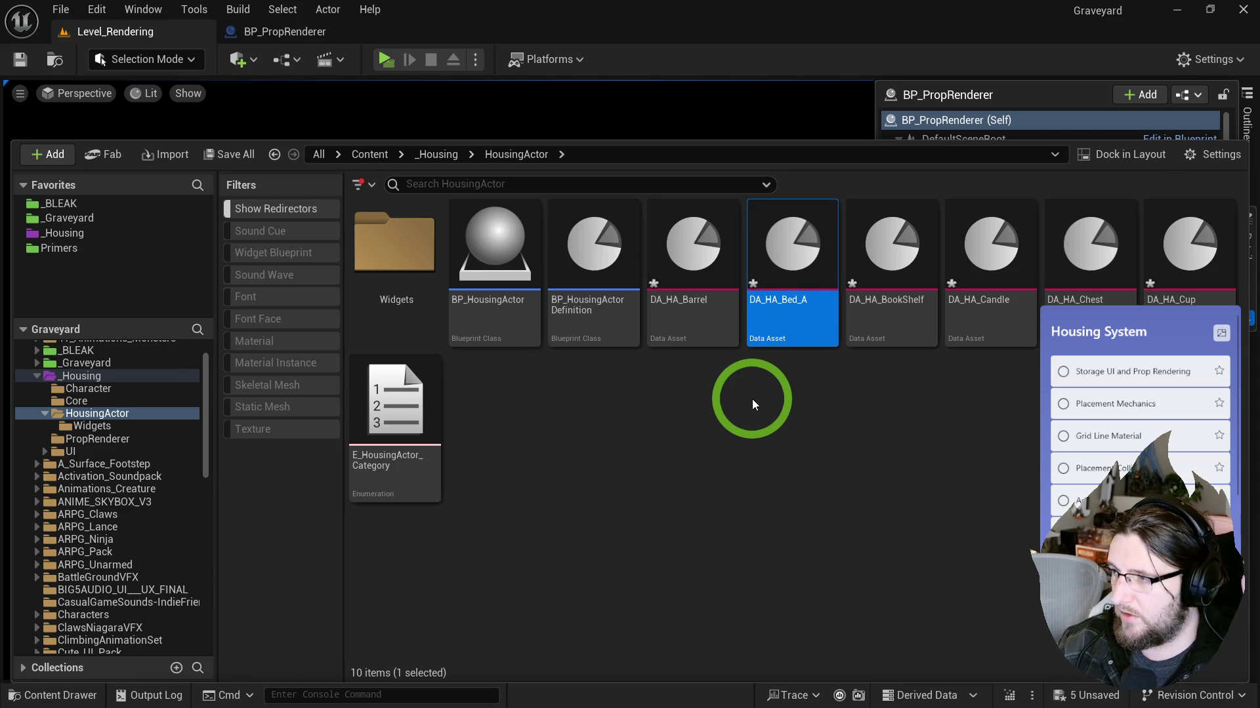
{"action": "key", "text": "ctrl+d"}
{"action": "type", "text": "DA_HA_"}
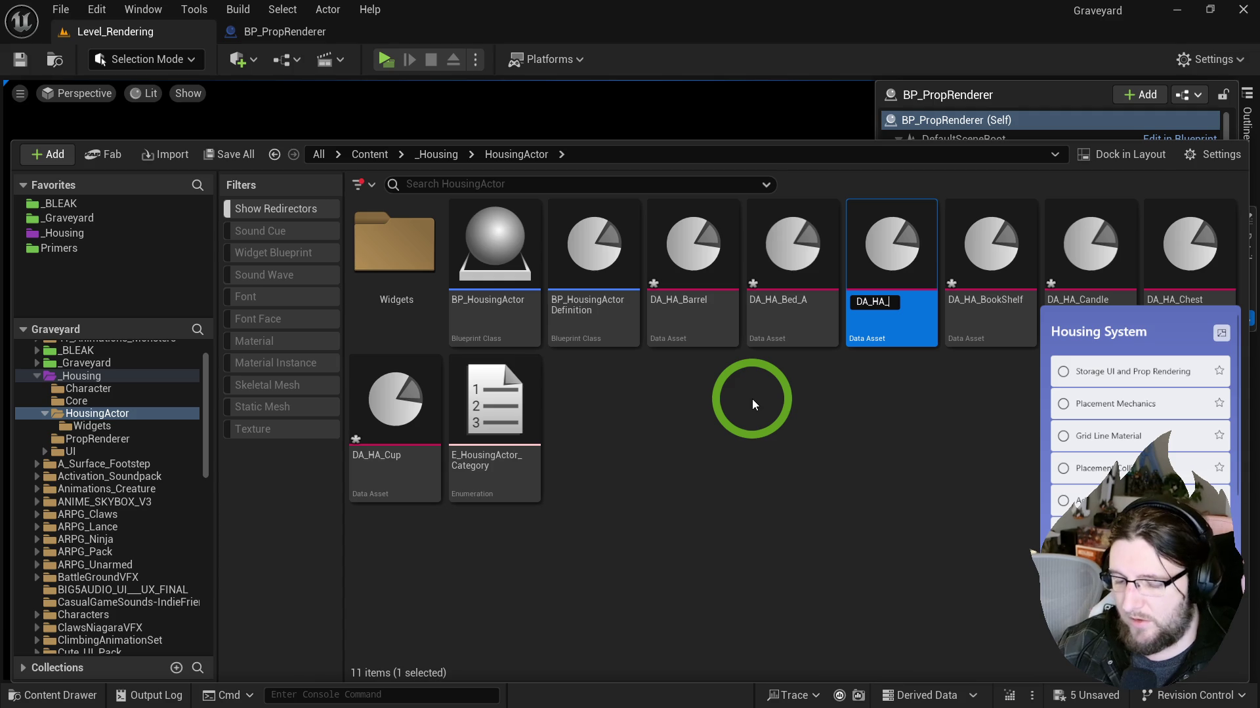
{"action": "type", "text": "Bed_A"}
{"action": "key", "text": "BackSpace"}
{"action": "type", "text": "Bed_B"}
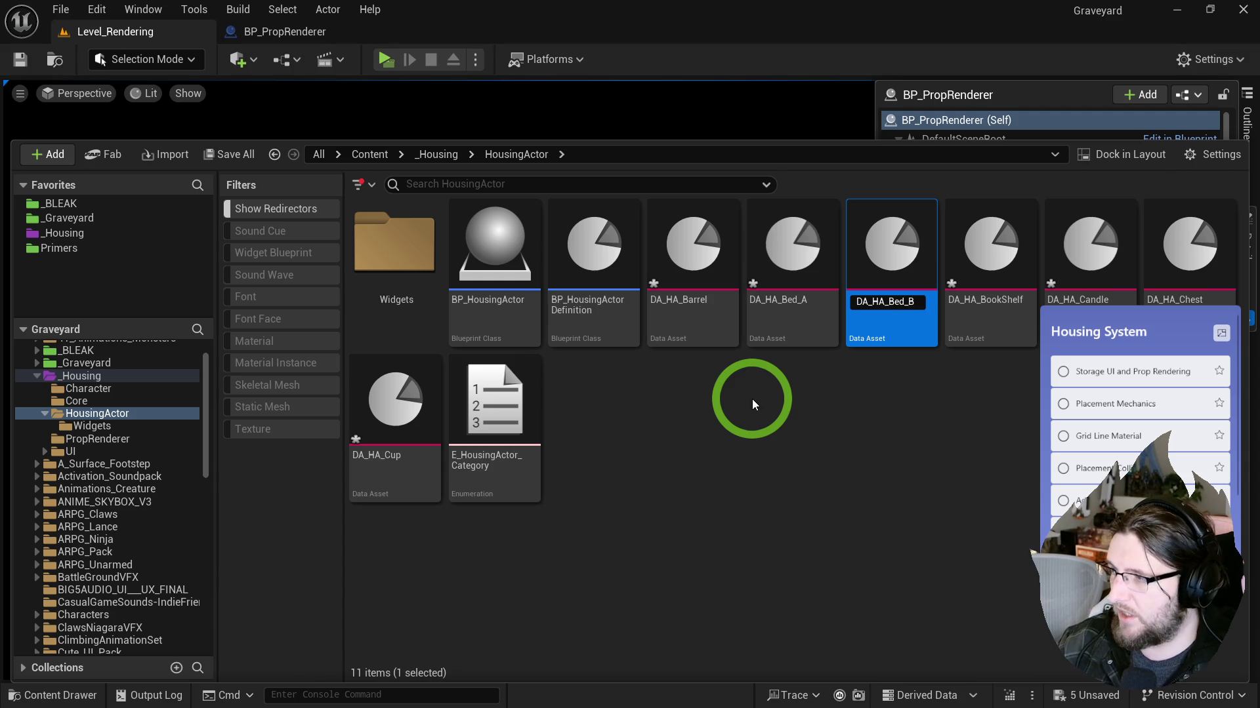
{"action": "key", "text": "Return"}
Step: Make duplicates named DA_HA_Chair_A through DA_HA_Chair_D
{"action": "key", "text": "ctrl+d"}
{"action": "type", "text": "DA_HA_Chair_A"}
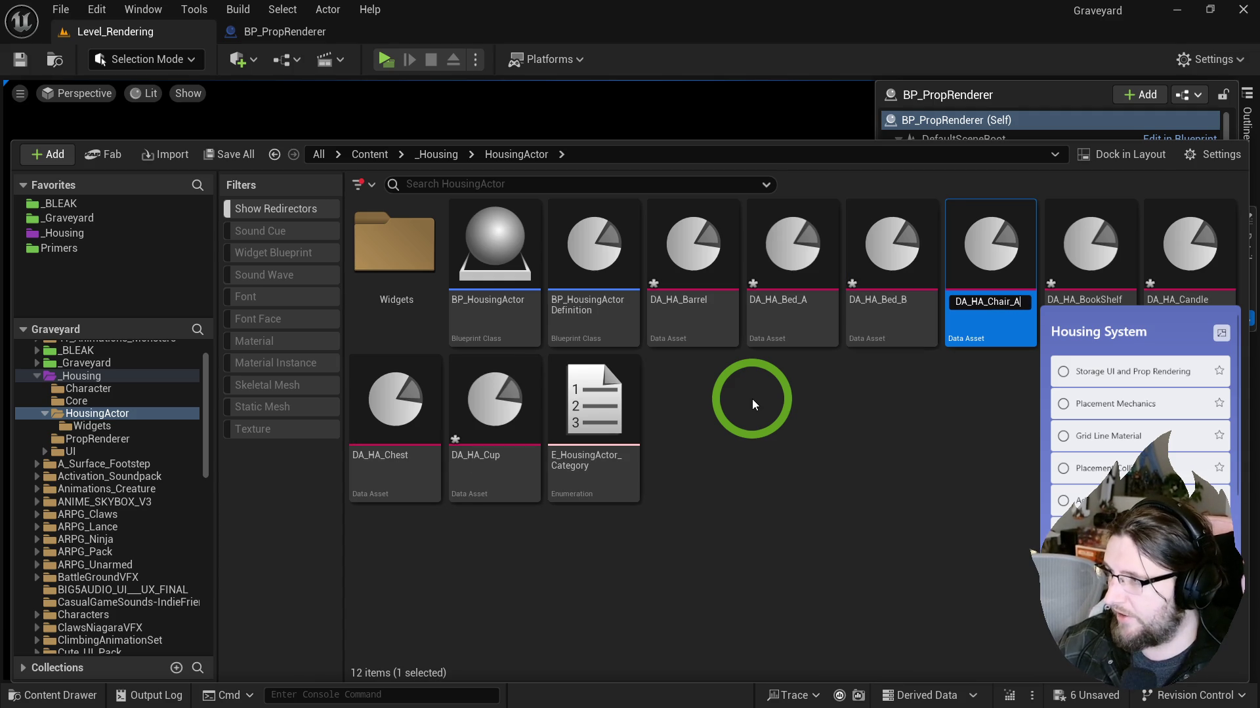
{"action": "key", "text": "Return"}
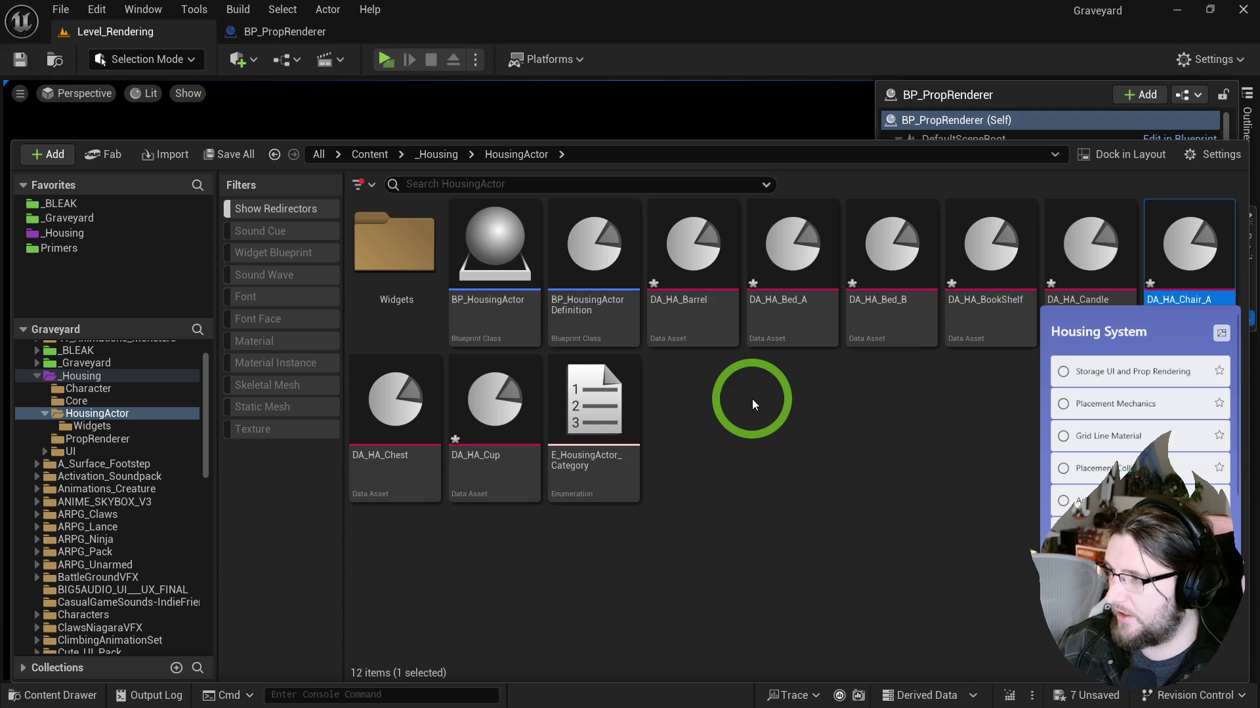
{"action": "key", "text": "ctrl+d"}
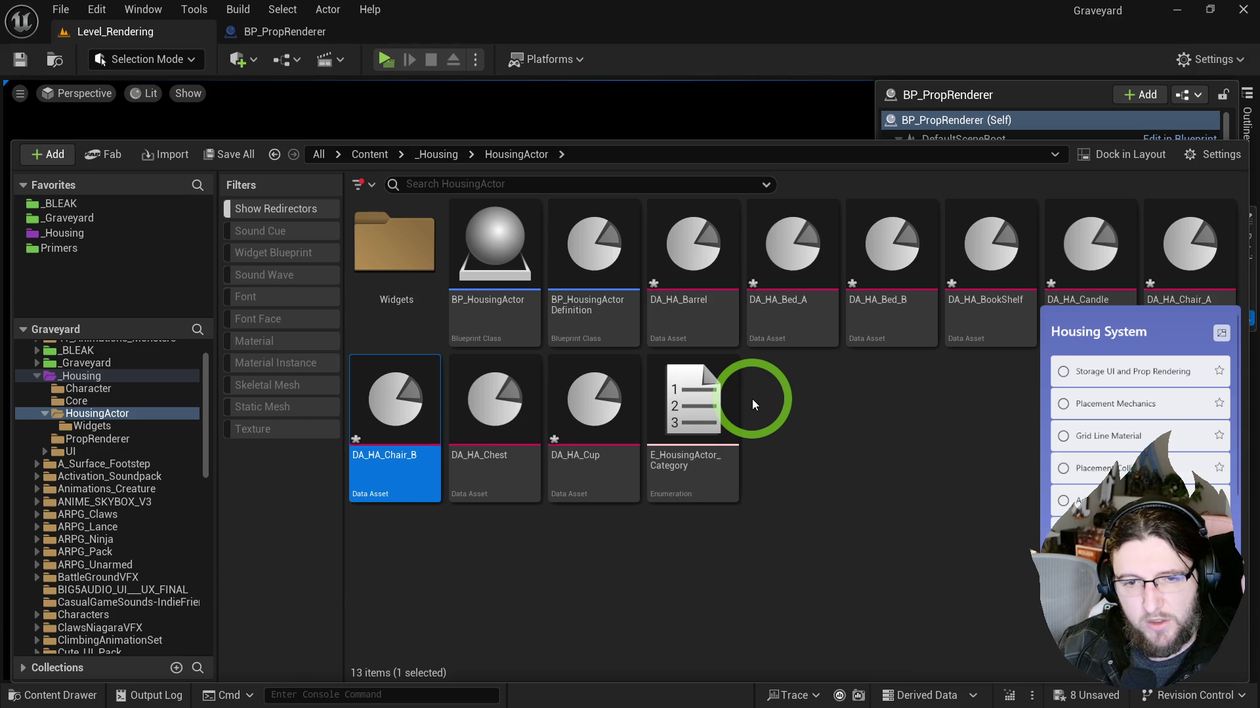
{"action": "key", "text": "ctrl+d"}
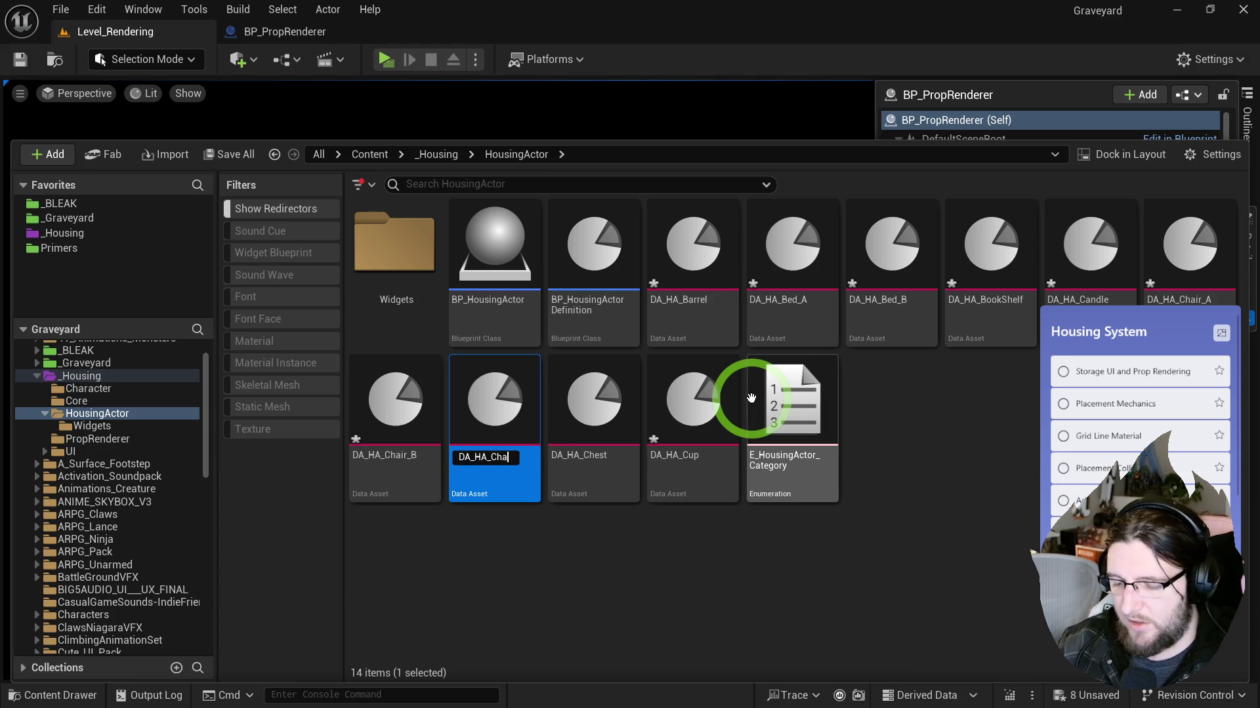
{"action": "key", "text": "ctrl+d"}
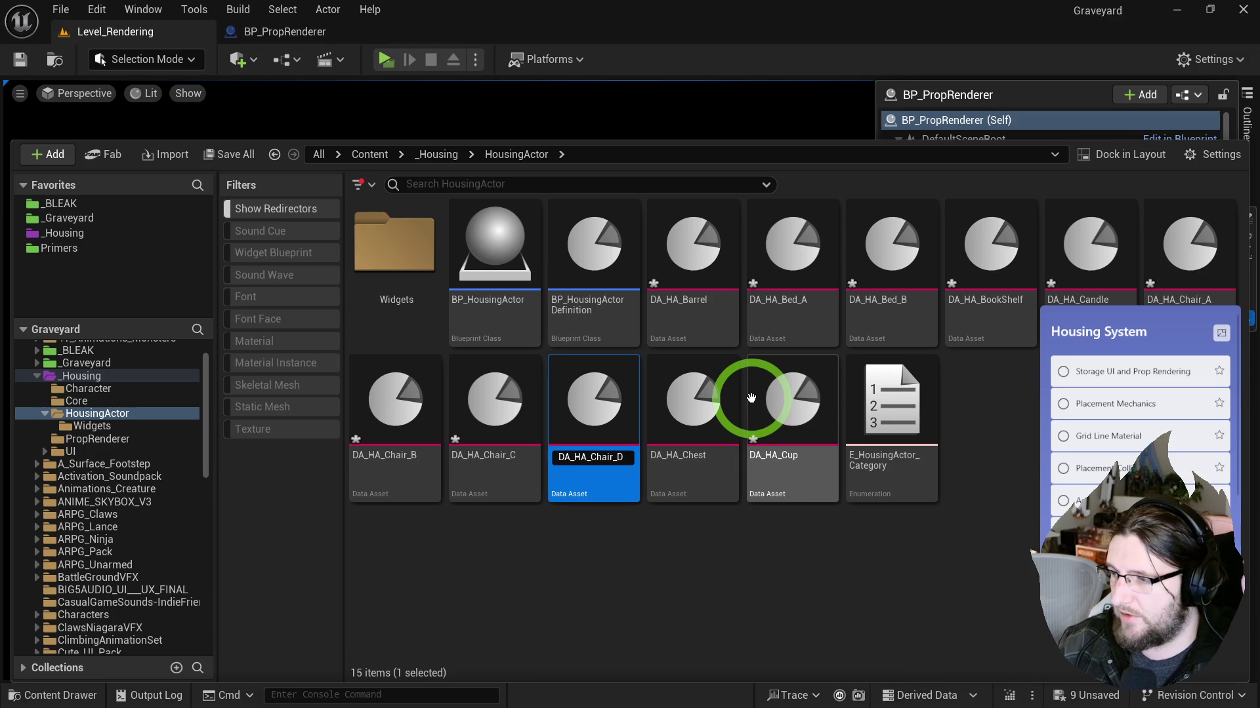
{"action": "key", "text": "Return"}
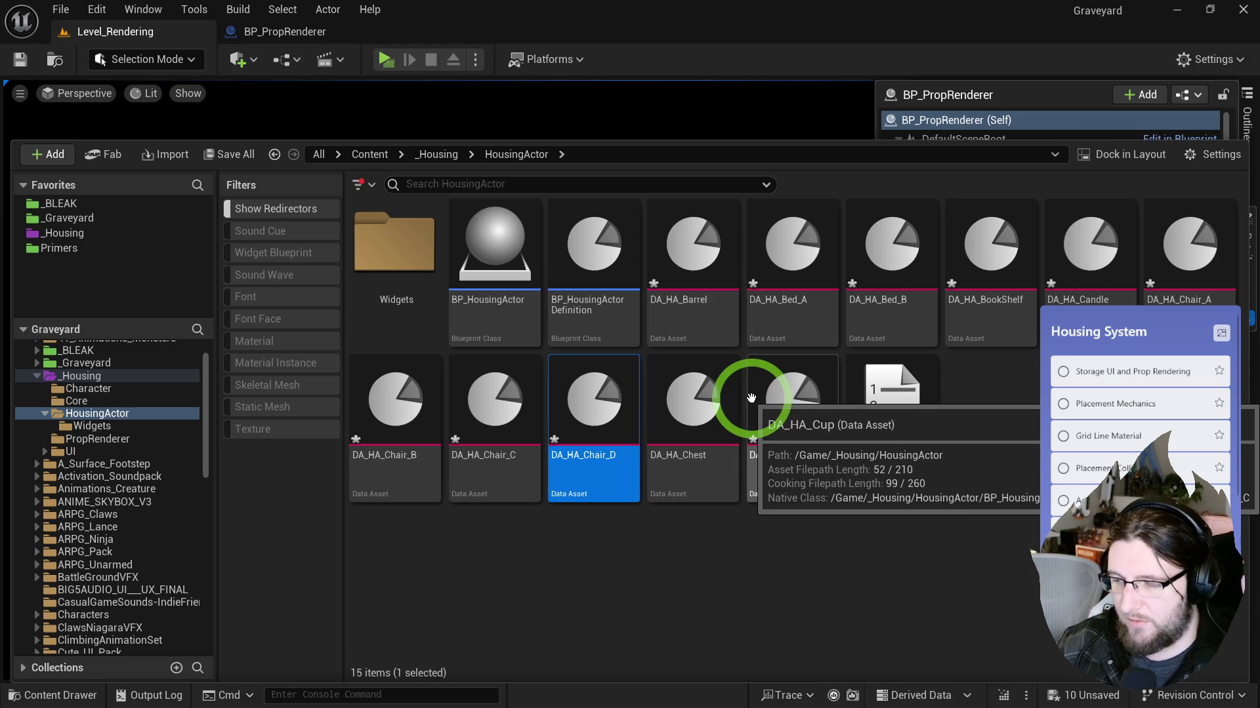
Step: Duplicate the chair asset and rename the copy DA_HA_Closet_A
{"action": "key", "text": "ctrl+d"}
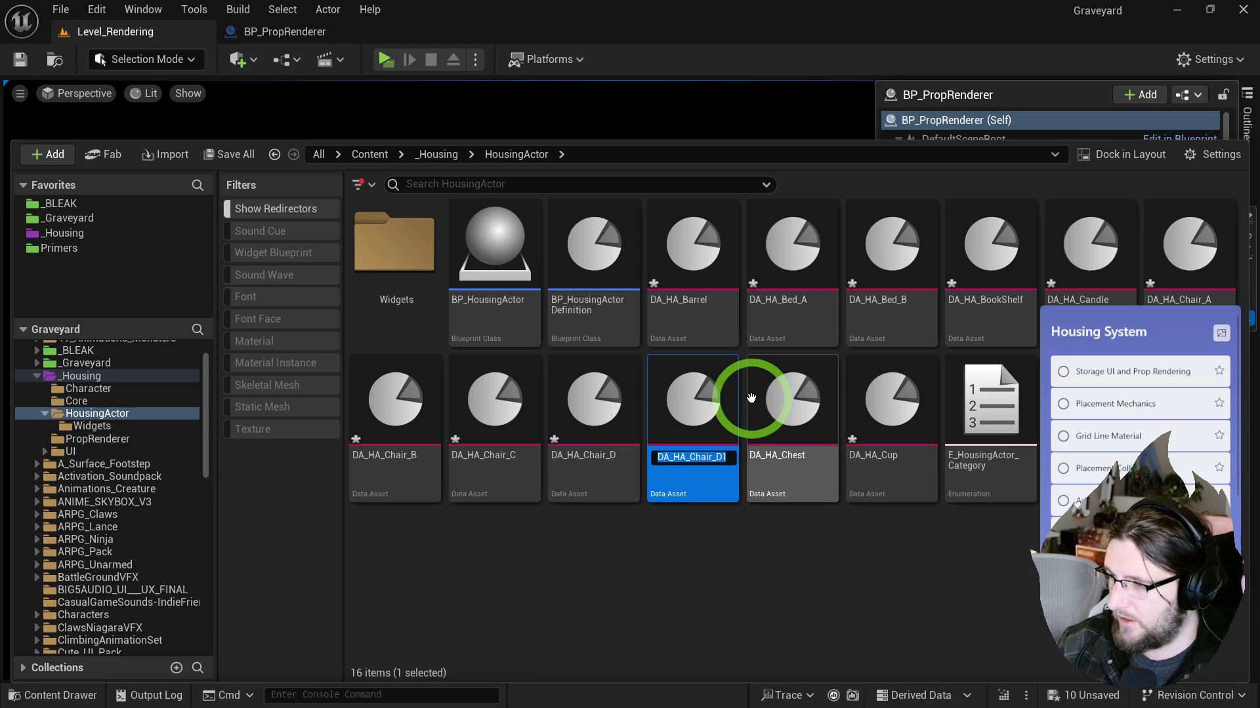
{"action": "key", "text": "Right"}
{"action": "key", "text": "BackSpace"}
{"action": "key", "text": "BackSpace"}
{"action": "key", "text": "BackSpace"}
{"action": "type", "text": "_A"}
{"action": "key", "text": "Return"}
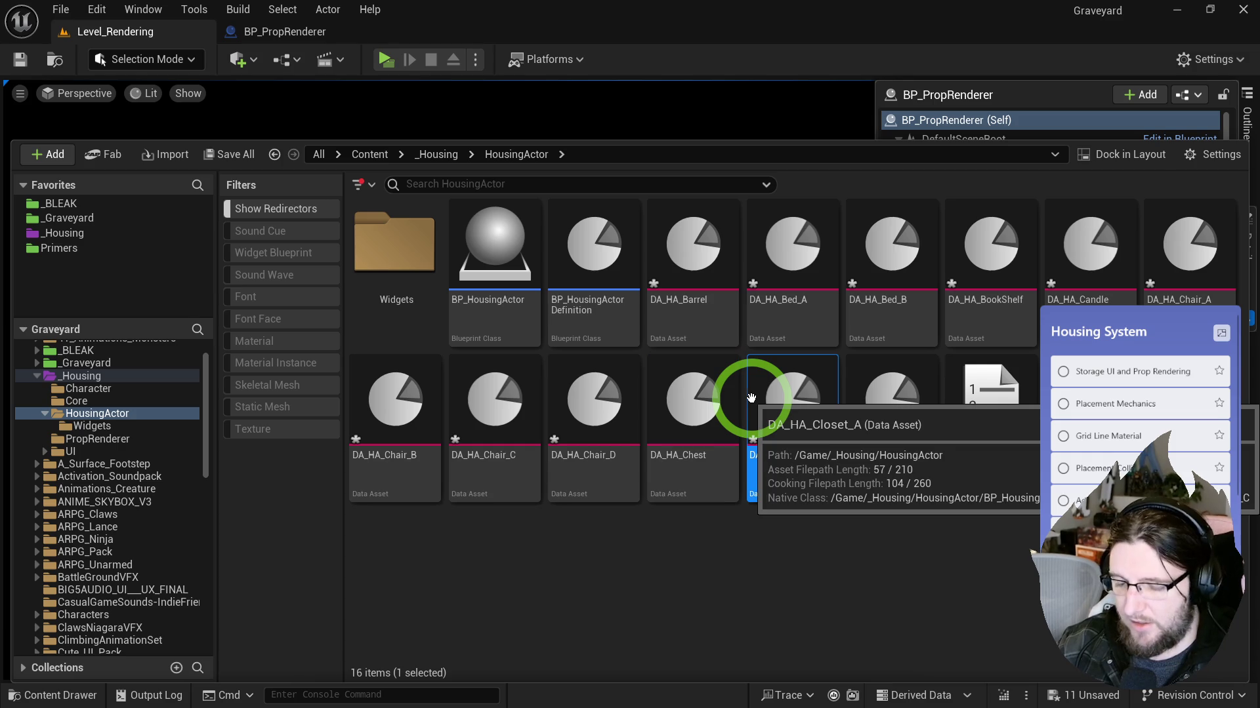
Step: Duplicate DA_HA_Closet_A and rename the copy DA_HA_Closet_E
{"action": "key", "text": "ctrl+d"}
{"action": "key", "text": "Right"}
{"action": "key", "text": "BackSpace"}
{"action": "key", "text": "BackSpace"}
{"action": "key", "text": "BackSpace"}
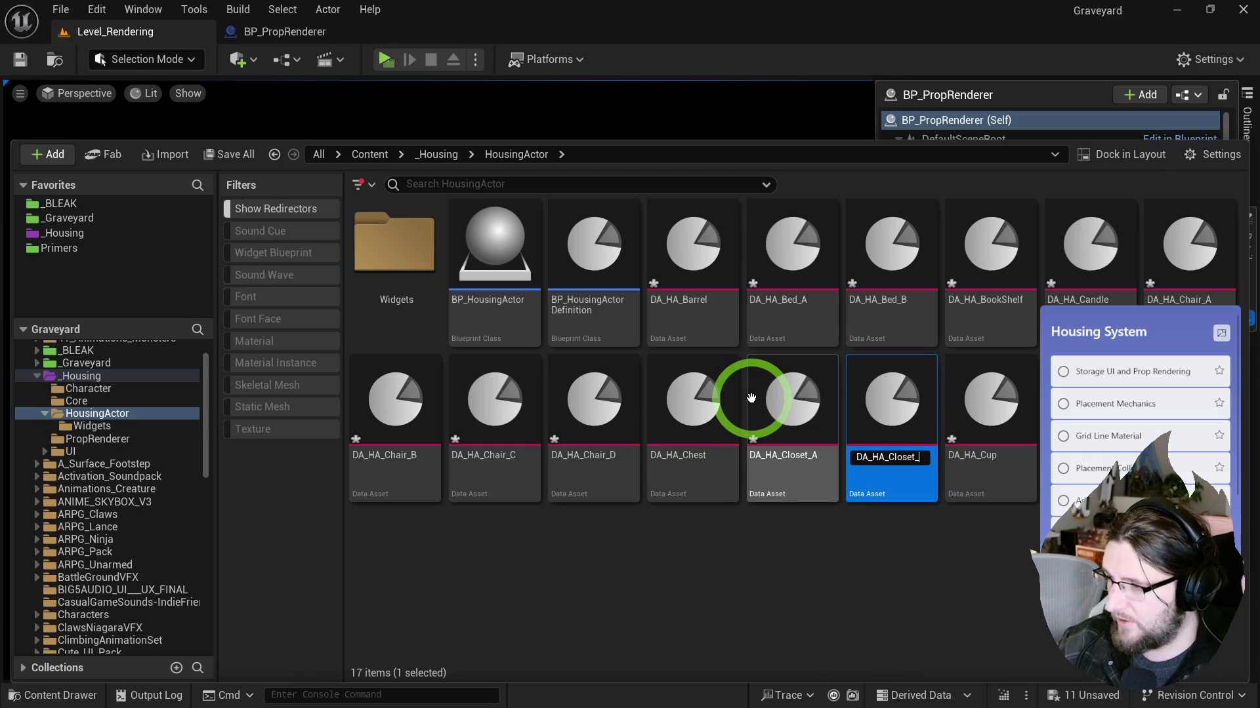
{"action": "type", "text": "rR"}
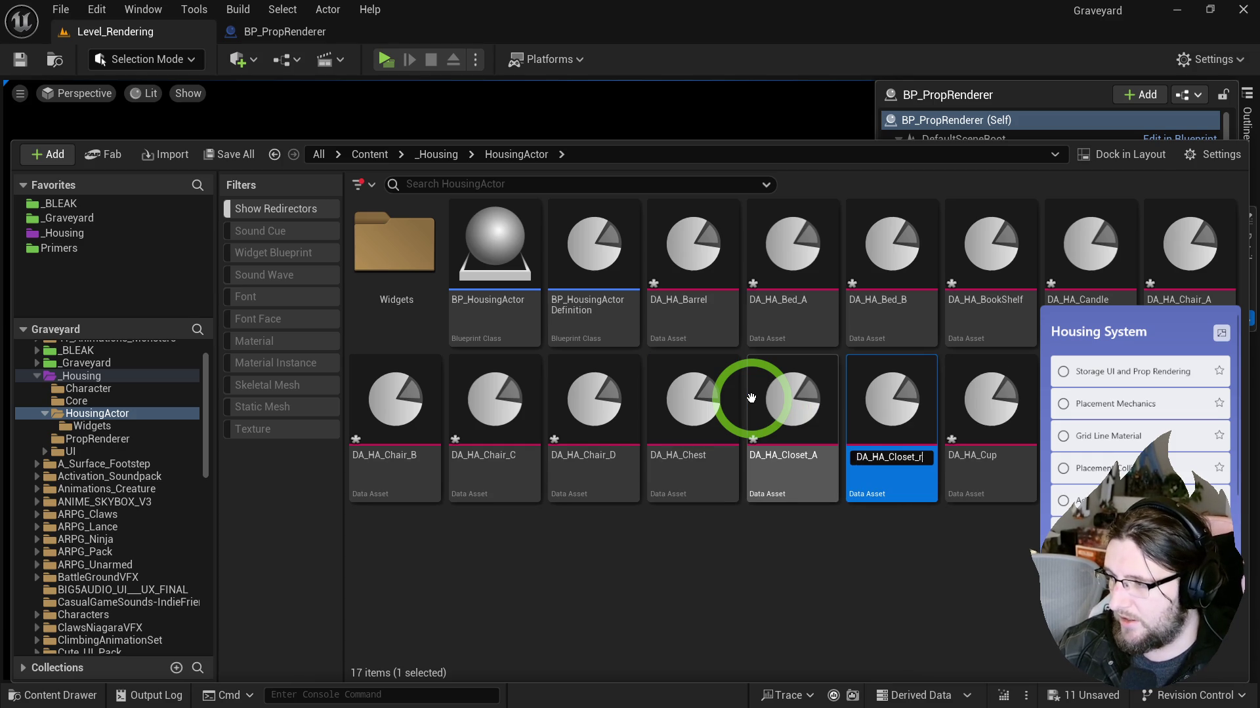
{"action": "key", "text": "BackSpace"}
{"action": "key", "text": "BackSpace"}
{"action": "type", "text": "E"}
{"action": "key", "text": "Return"}
Step: Make duplicates for the crate and DA_HA_Nightstand data assets
{"action": "key", "text": "ctrl+d"}
{"action": "type", "text": "DA_HA_"}
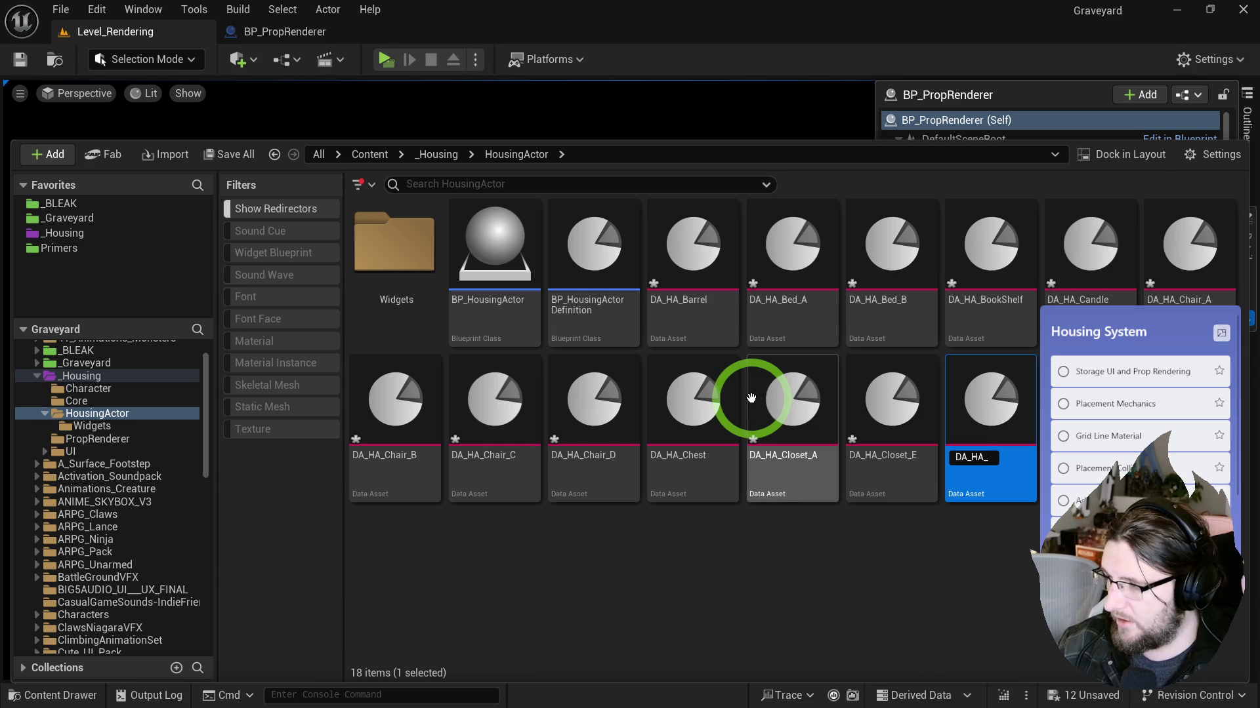
{"action": "type", "text": "ate"}
{"action": "key", "text": "Return"}
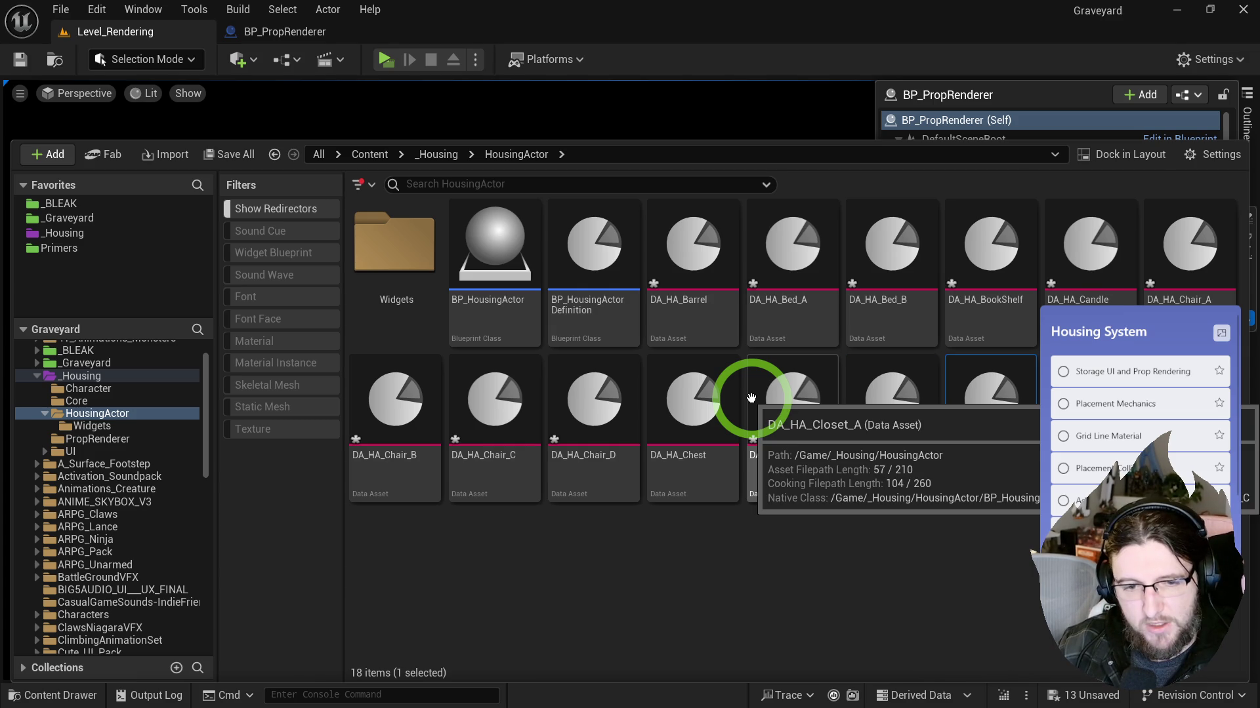
{"action": "key", "text": "ctrl+d"}
{"action": "type", "text": "Night"}
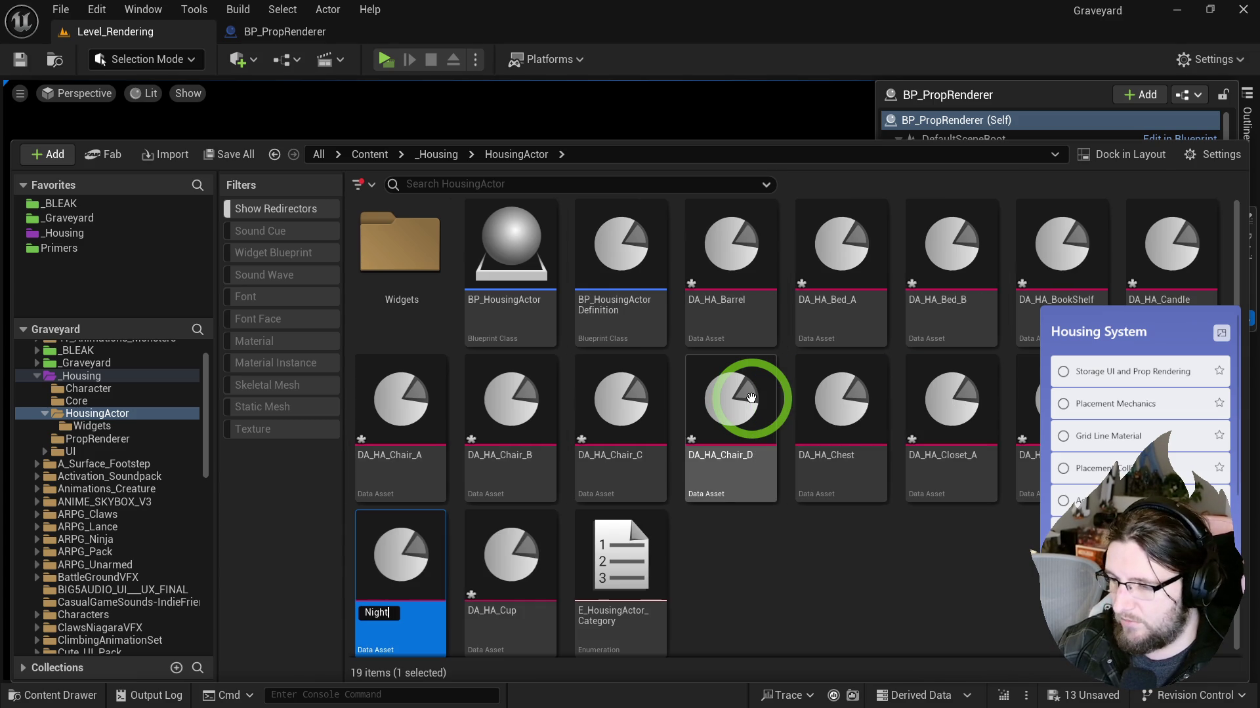
{"action": "type", "text": "DA_HA_"}
{"action": "type", "text": "ightstand"}
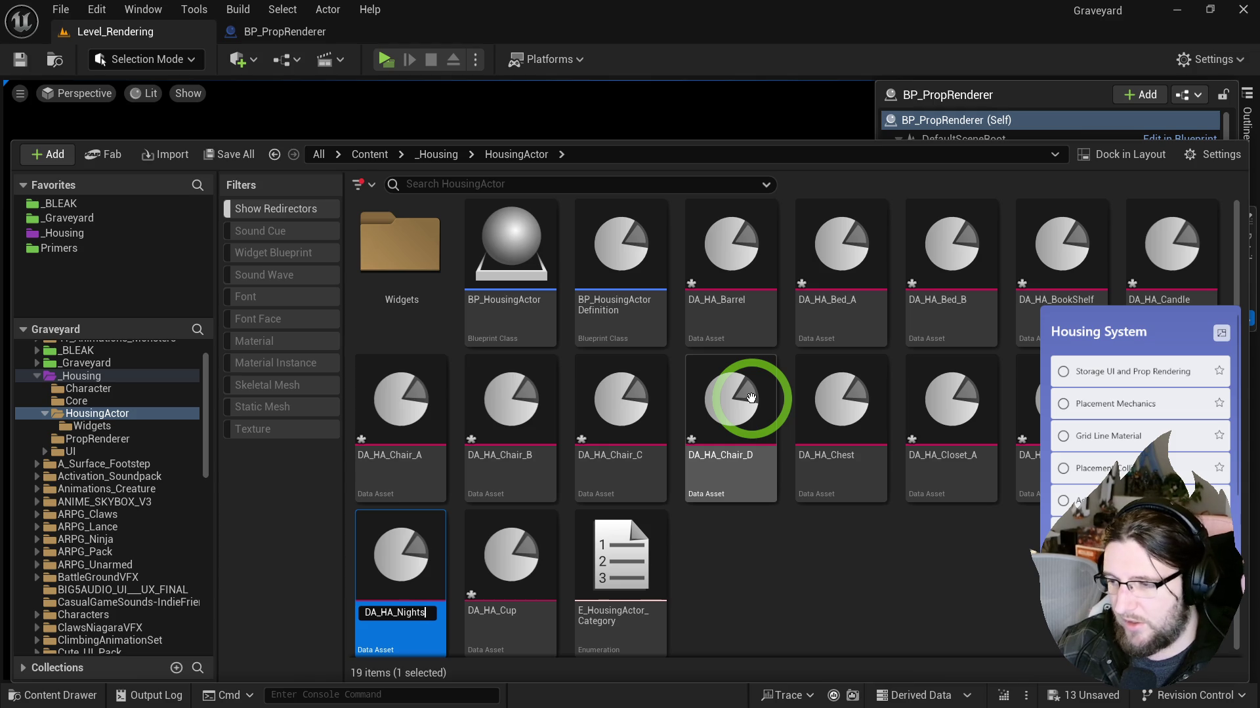
{"action": "key", "text": "Return"}
Step: Make duplicates named DA_HA_Shelf_B and DA_HA_Table_C
{"action": "key", "text": "ctrl+d"}
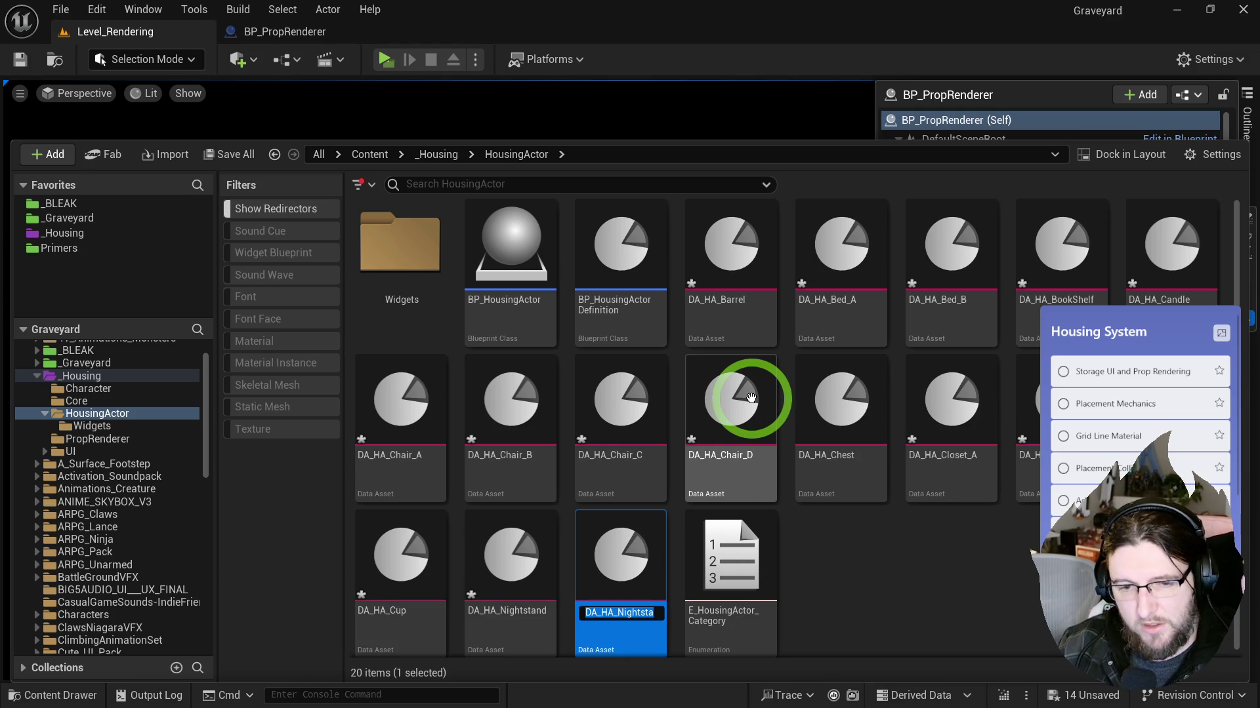
{"action": "type", "text": "DA_HA_"}
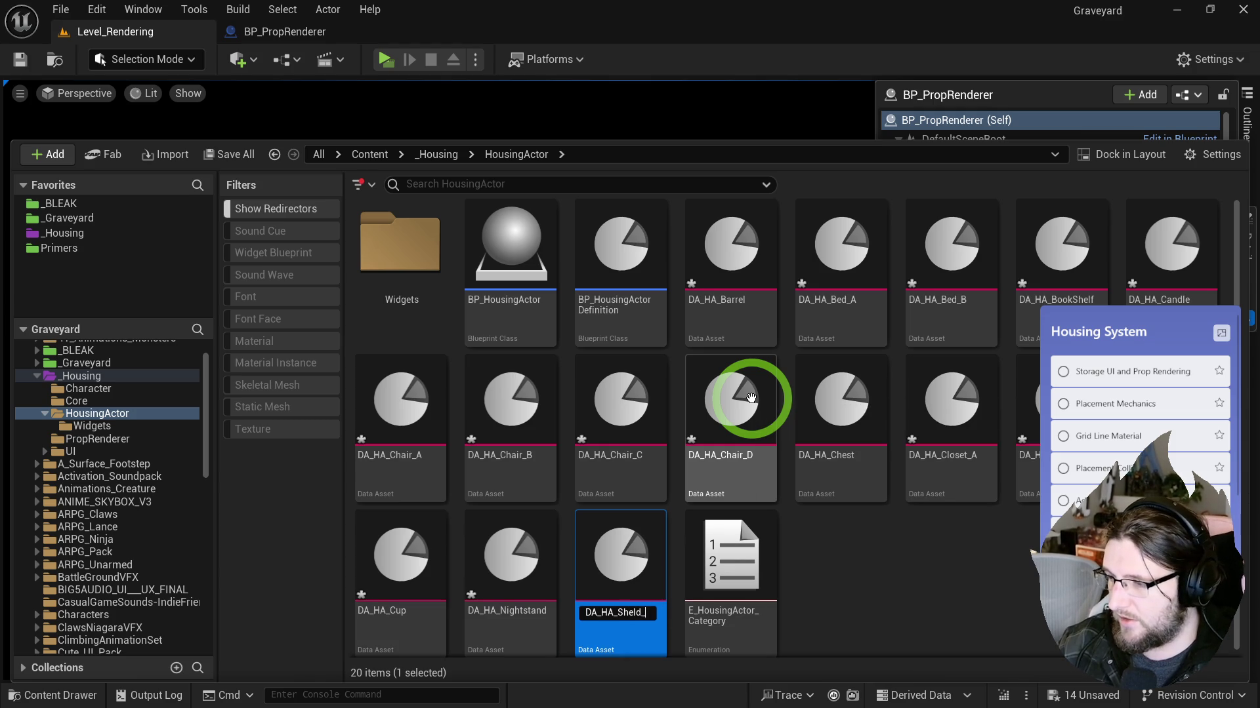
{"action": "type", "text": "B"}
{"action": "key", "text": "Return"}
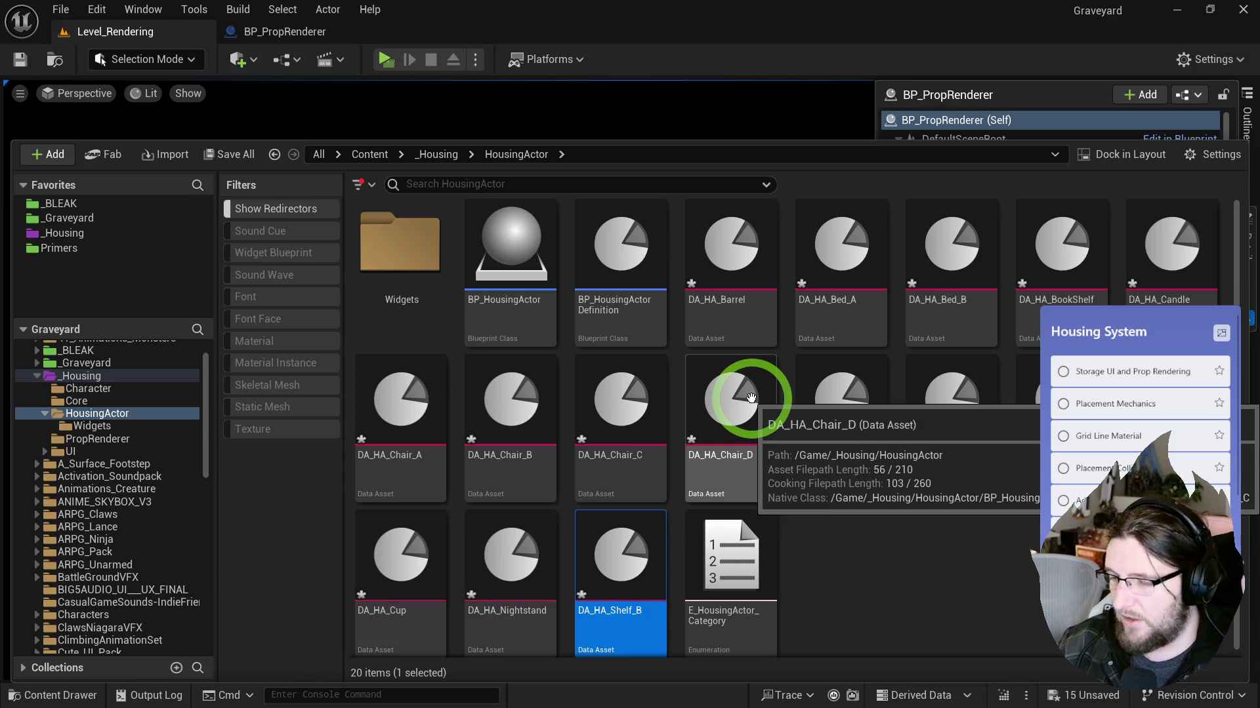
{"action": "key", "text": "ctrl+d"}
{"action": "type", "text": "DA_HA_"}
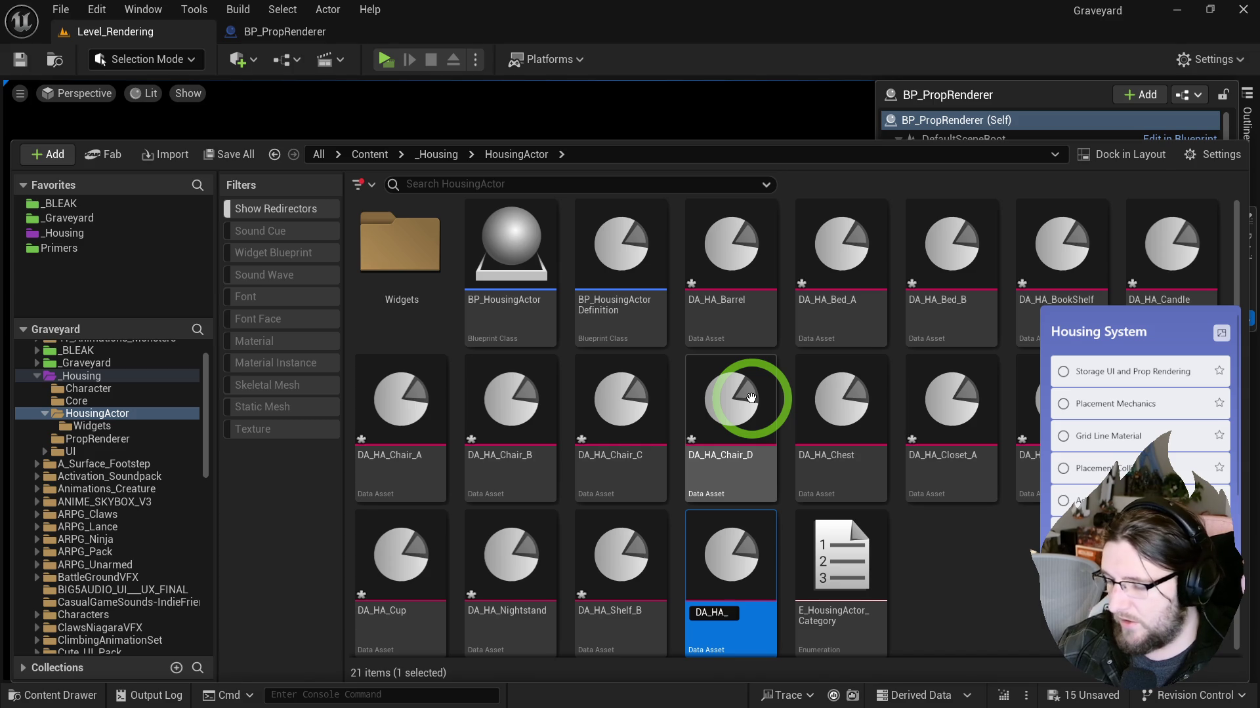
{"action": "key", "text": "Return"}
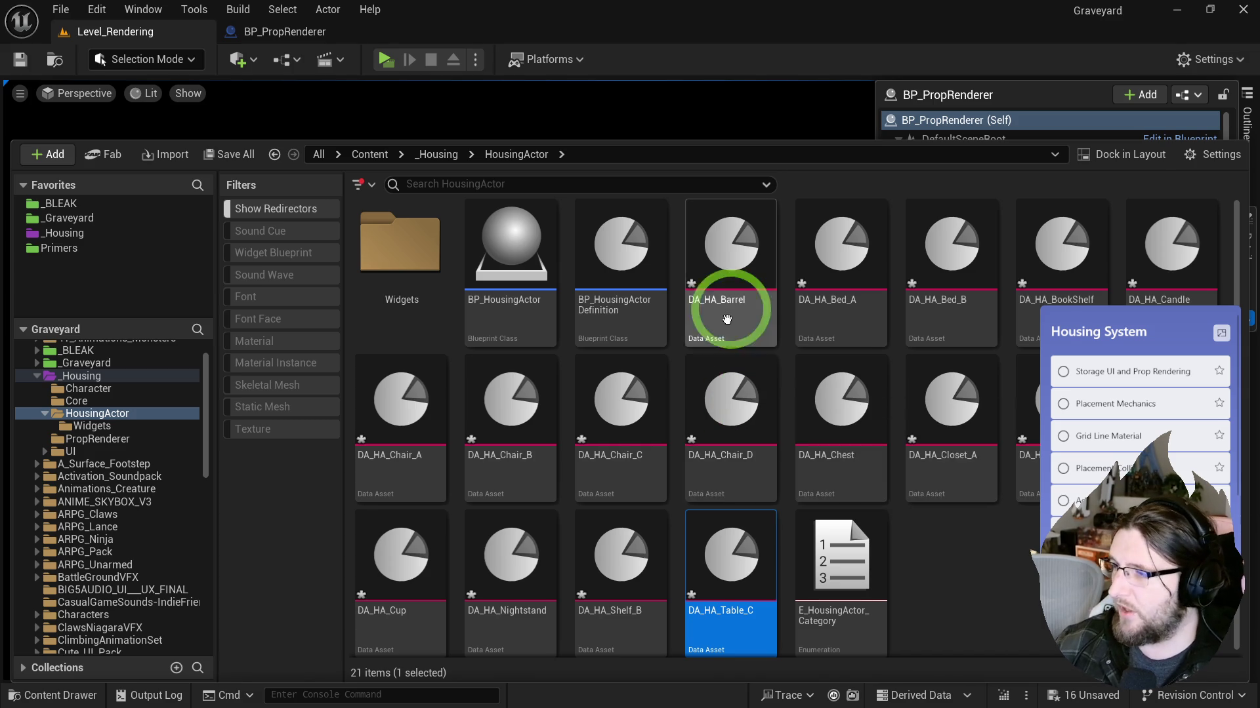
Step: Select Barrel through Table_C, accidentally duplicate them, and undo
{"action": "left_click", "coordinate": [730, 282], "text": "shift"}
{"action": "key", "text": "ctrl+d"}
{"action": "key", "text": "ctrl+z"}
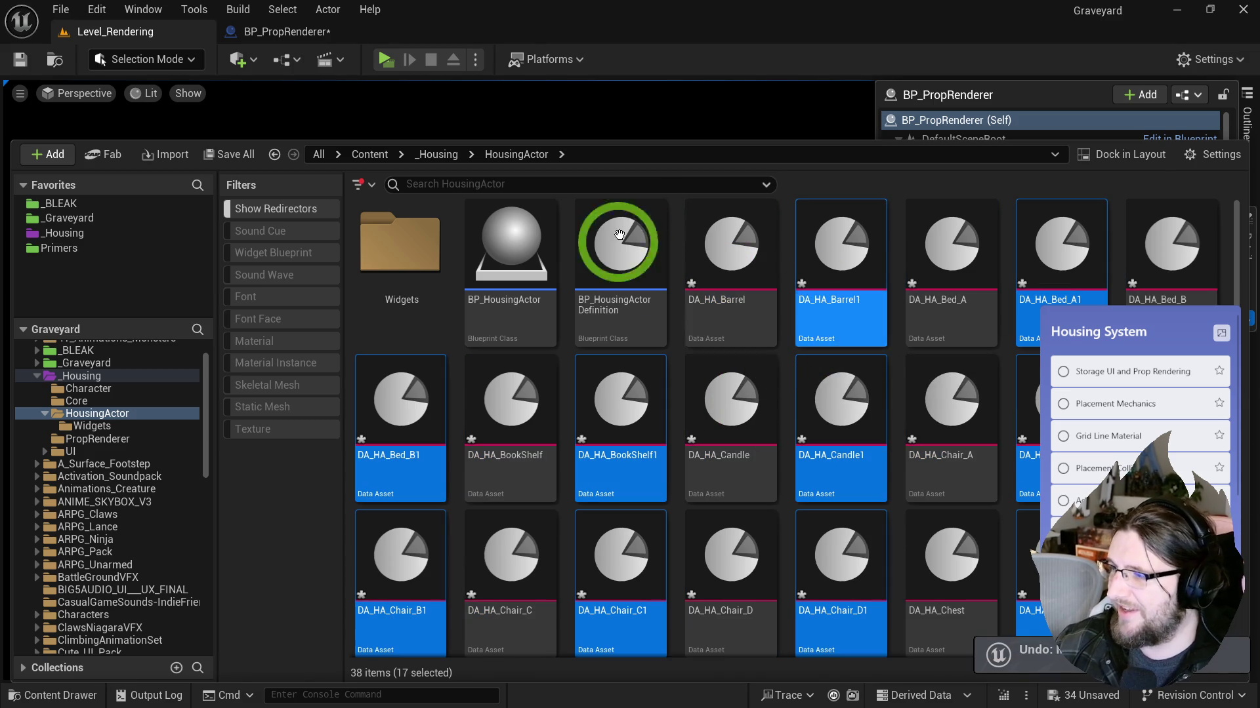
Step: Select the stray copies from DA_HA_Table_C1 back through DA_HA_Chair_B1
{"action": "left_click", "coordinate": [753, 257]}
{"action": "scroll", "coordinate": [778, 413], "scroll_direction": "down", "scroll_amount": 5}
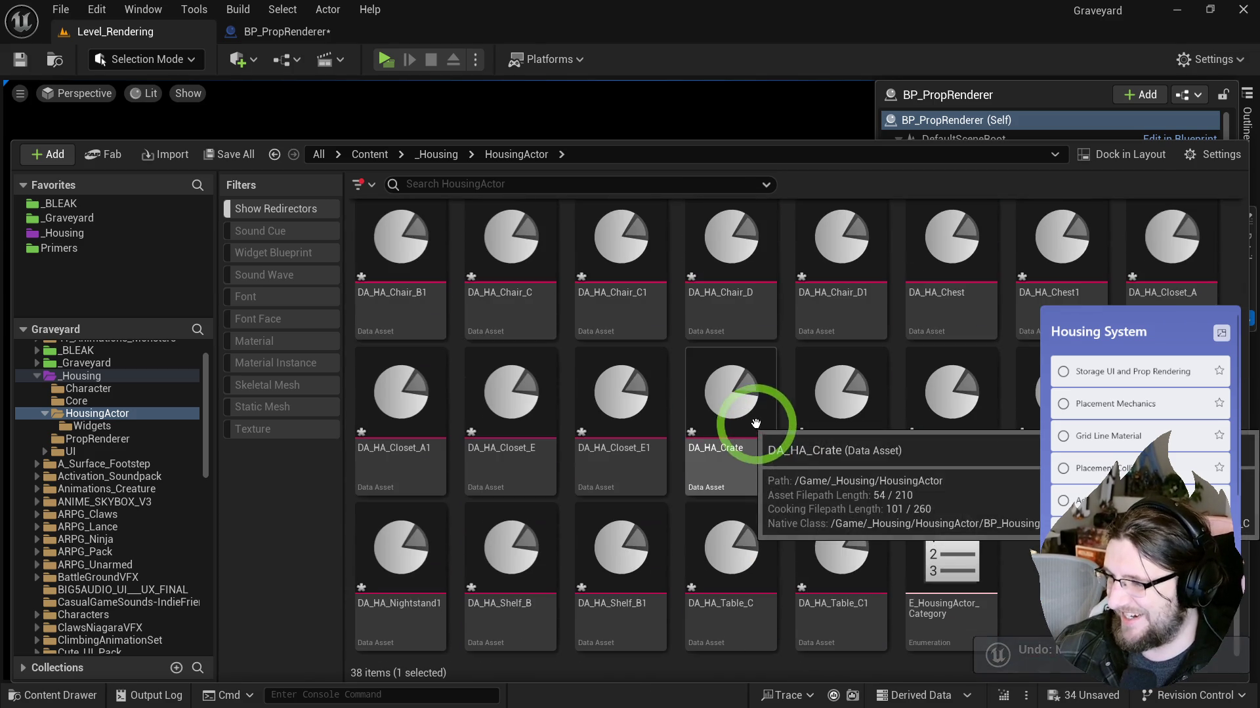
{"action": "left_click", "coordinate": [858, 582], "text": "shift"}
{"action": "left_click", "coordinate": [858, 581]}
{"action": "left_click", "coordinate": [627, 548], "text": "ctrl"}
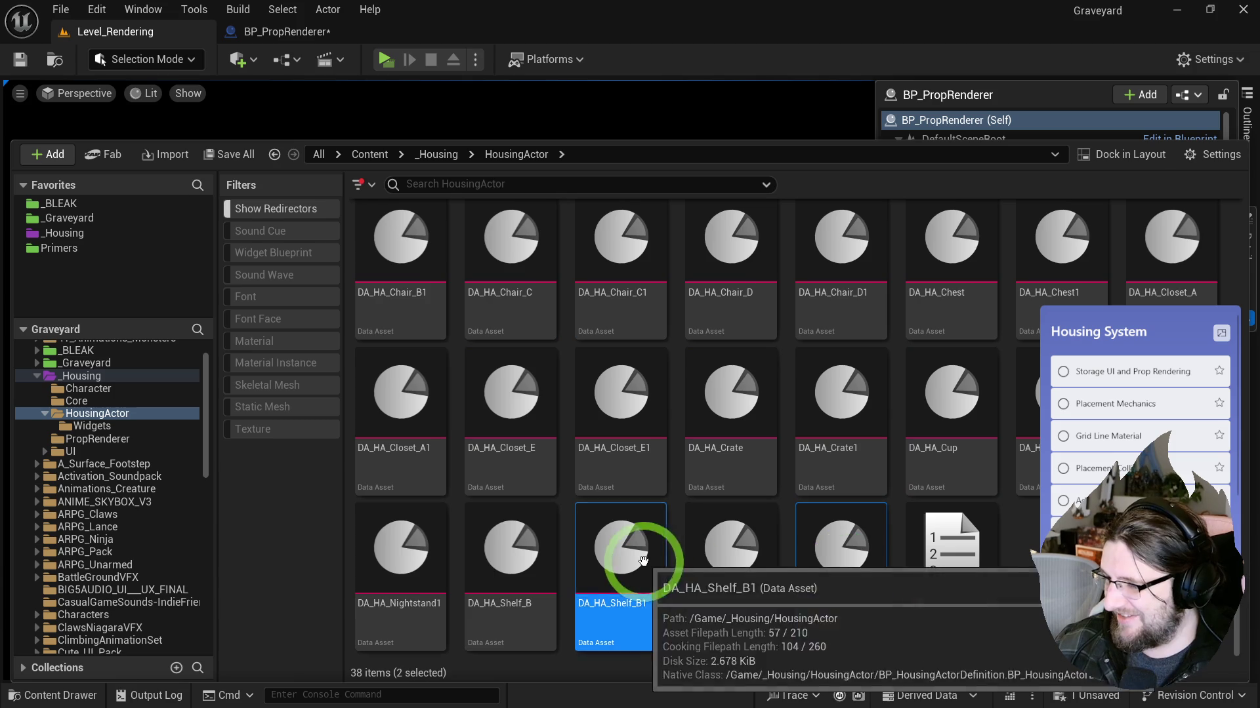
{"action": "left_click", "coordinate": [407, 548], "text": "ctrl"}
{"action": "left_click", "coordinate": [1026, 433], "text": "ctrl"}
{"action": "left_click", "coordinate": [847, 406], "text": "ctrl"}
{"action": "left_click", "coordinate": [620, 420], "text": "ctrl"}
{"action": "left_click", "coordinate": [408, 420], "text": "ctrl"}
{"action": "left_click", "coordinate": [1073, 275], "text": "ctrl"}
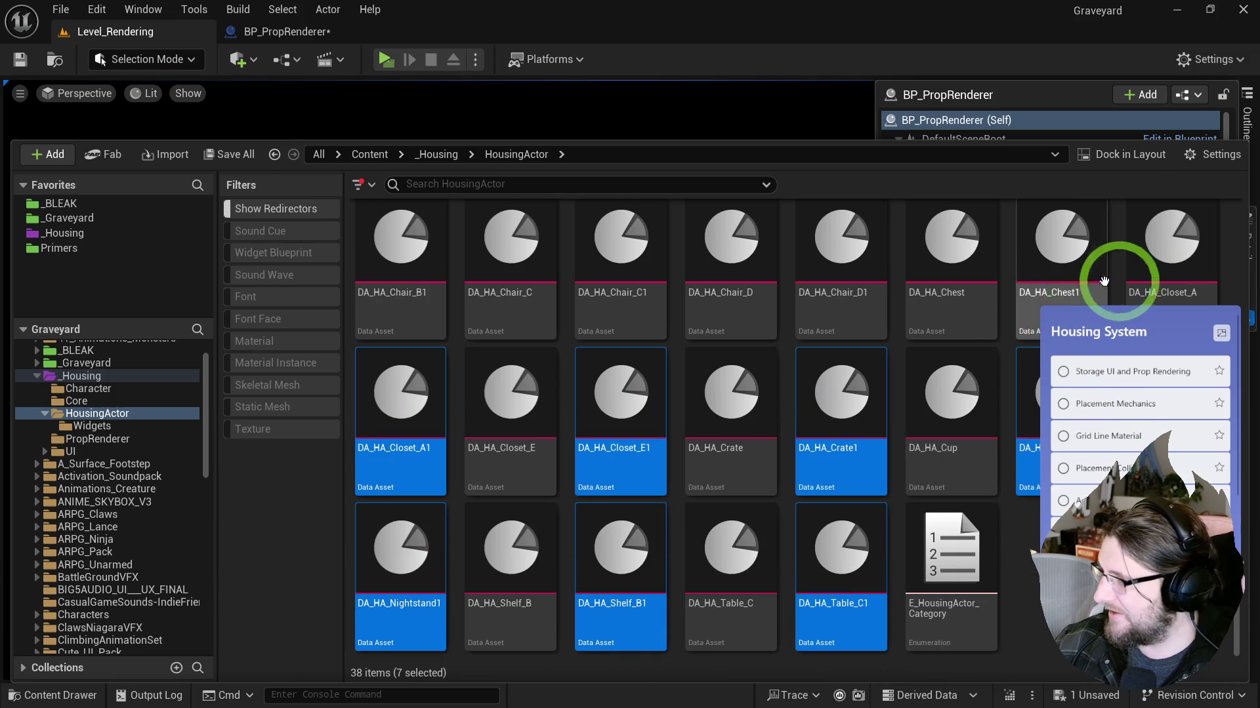
{"action": "left_click", "coordinate": [846, 275], "text": "ctrl"}
{"action": "left_click", "coordinate": [623, 276], "text": "ctrl"}
{"action": "left_click", "coordinate": [433, 256], "text": "ctrl"}
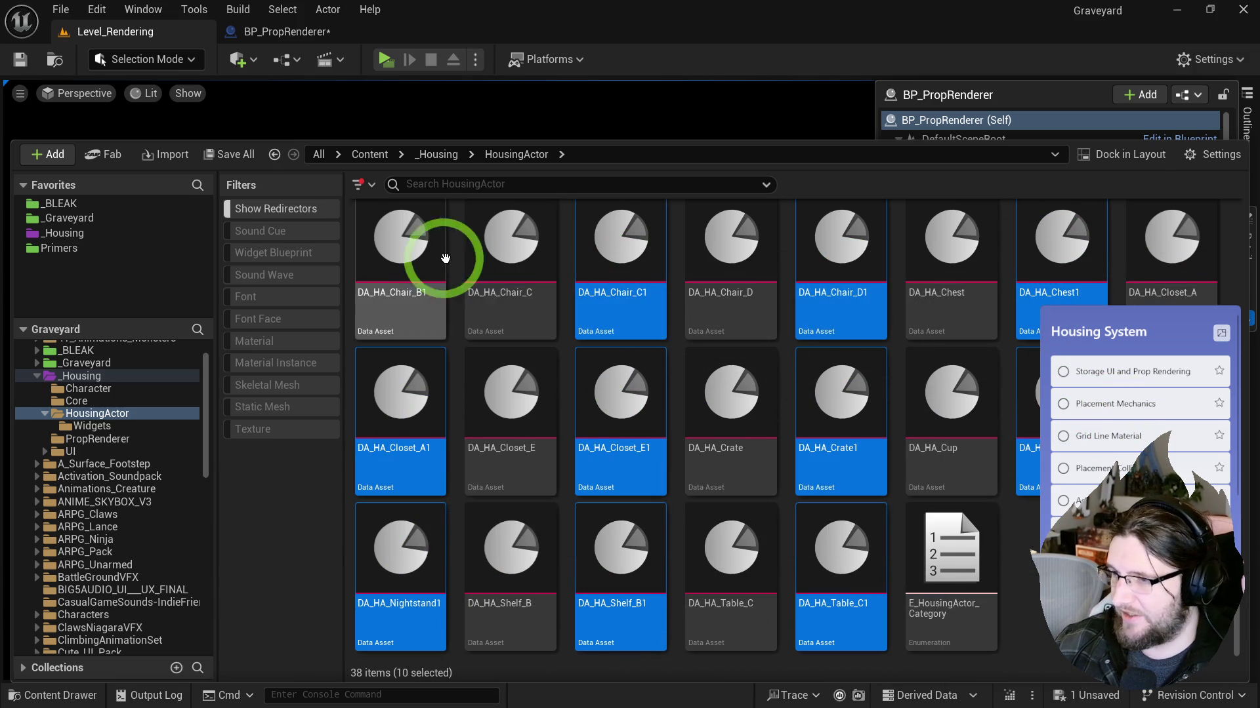
Step: Add the remaining copies, Candle1, BookShelf1, Bed_B1, Bed_A1 and Barrel1, to the selection
{"action": "scroll", "coordinate": [876, 474], "scroll_direction": "up", "scroll_amount": 3}
{"action": "left_click", "coordinate": [1063, 289], "text": "ctrl"}
{"action": "left_click", "coordinate": [843, 315], "text": "ctrl"}
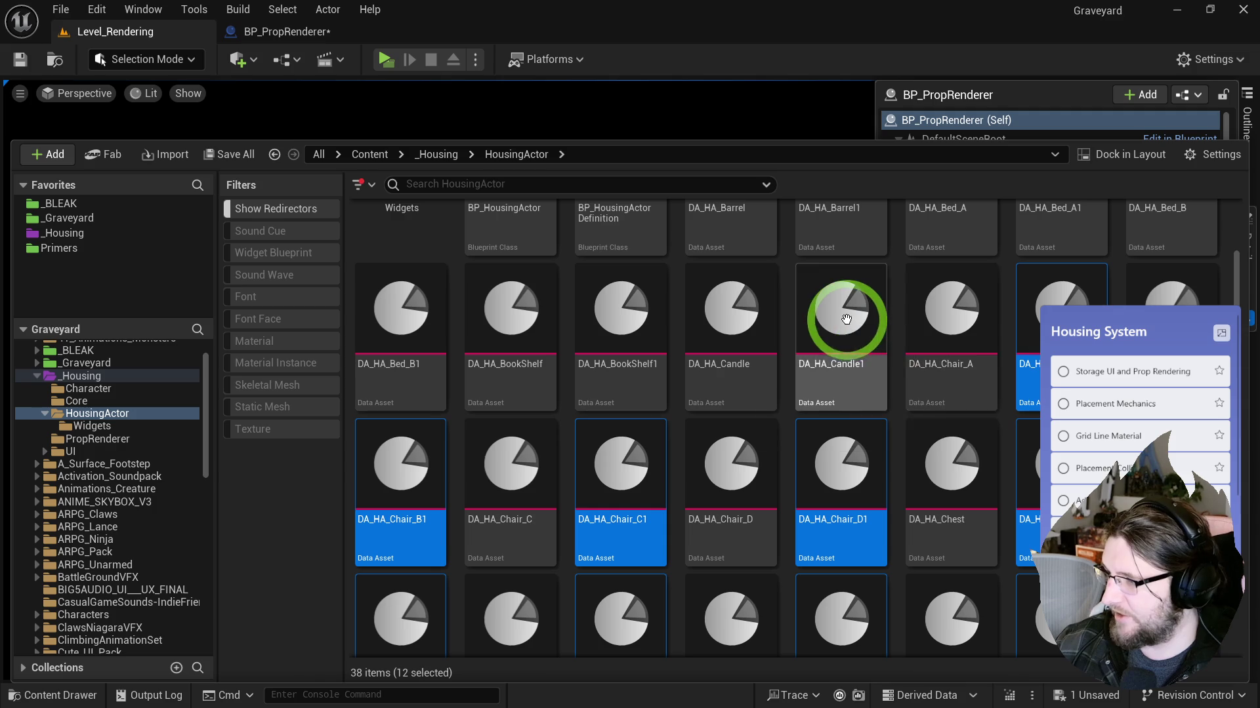
{"action": "left_click", "coordinate": [620, 315], "text": "ctrl"}
{"action": "left_click", "coordinate": [404, 321], "text": "ctrl"}
{"action": "scroll", "coordinate": [919, 367], "scroll_direction": "up", "scroll_amount": 2}
{"action": "left_click", "coordinate": [1018, 273], "text": "ctrl"}
{"action": "left_click", "coordinate": [844, 279], "text": "ctrl"}
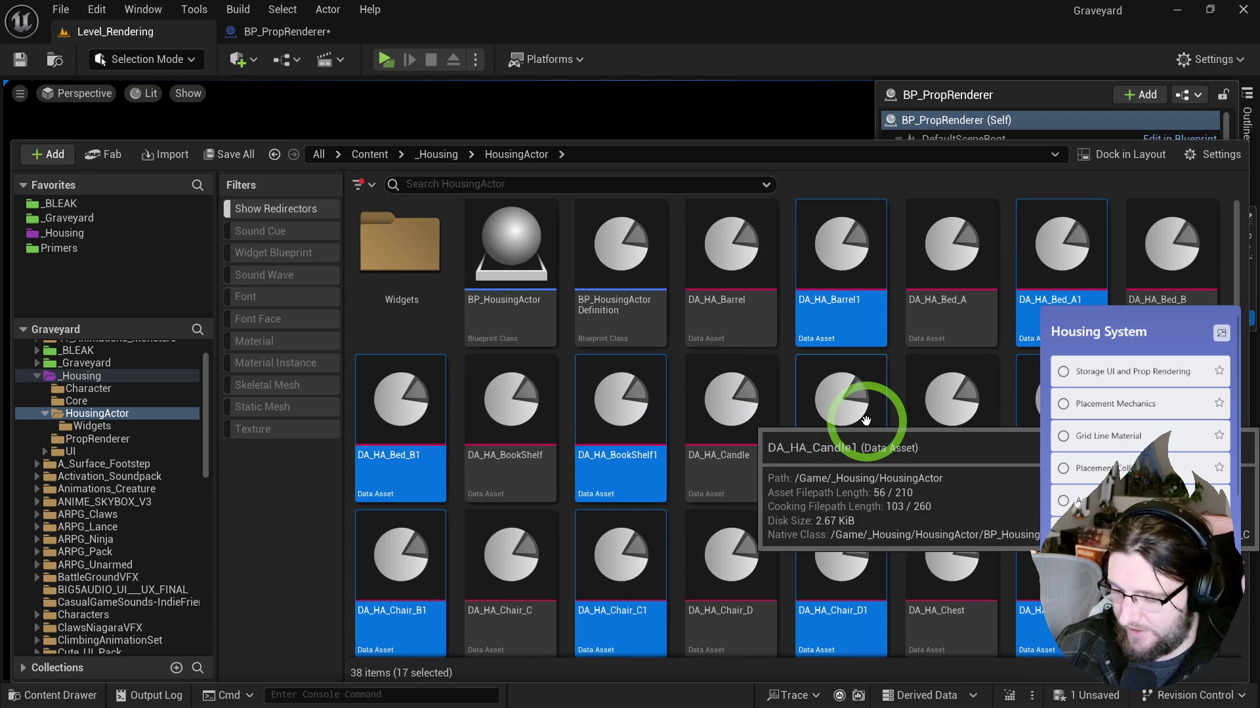
Step: Delete the 17 duplicates, then select the originals DA_HA_Barrel through DA_HA_Table_C
{"action": "right_click", "coordinate": [857, 254]}
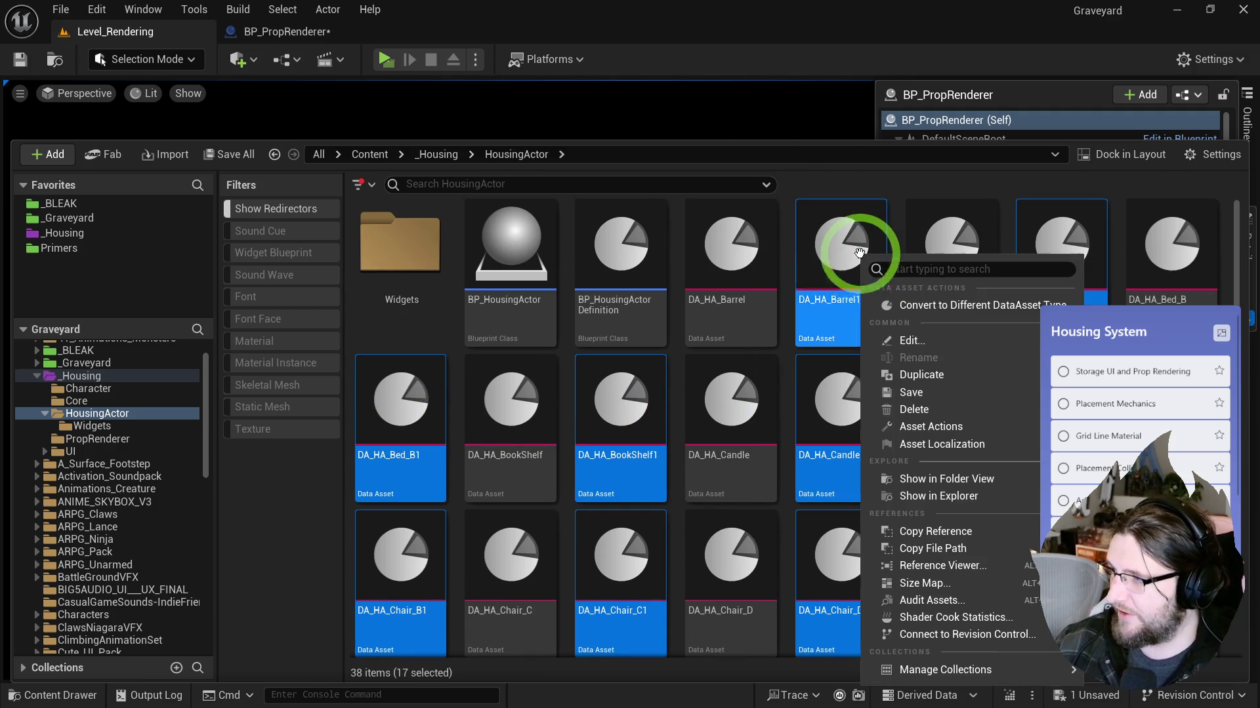
{"action": "left_click", "coordinate": [916, 412]}
{"action": "left_click", "coordinate": [535, 567]}
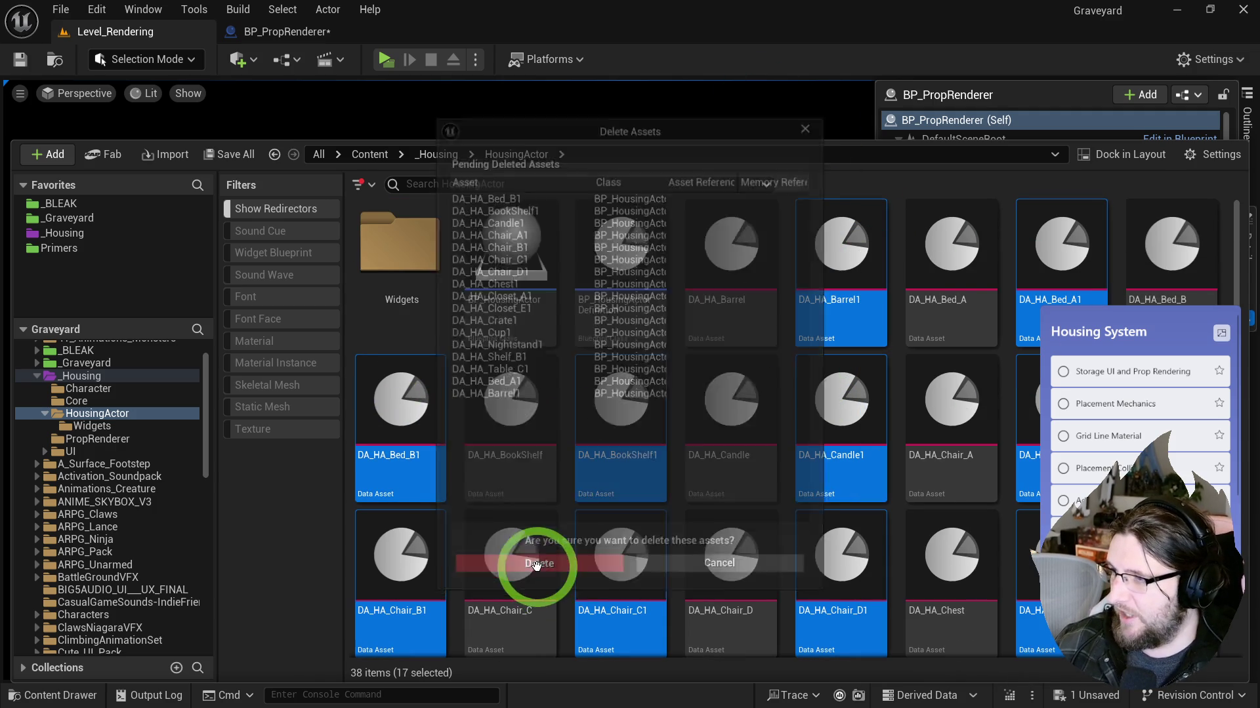
{"action": "left_click", "coordinate": [734, 309]}
{"action": "left_click", "coordinate": [697, 591], "text": "shift"}
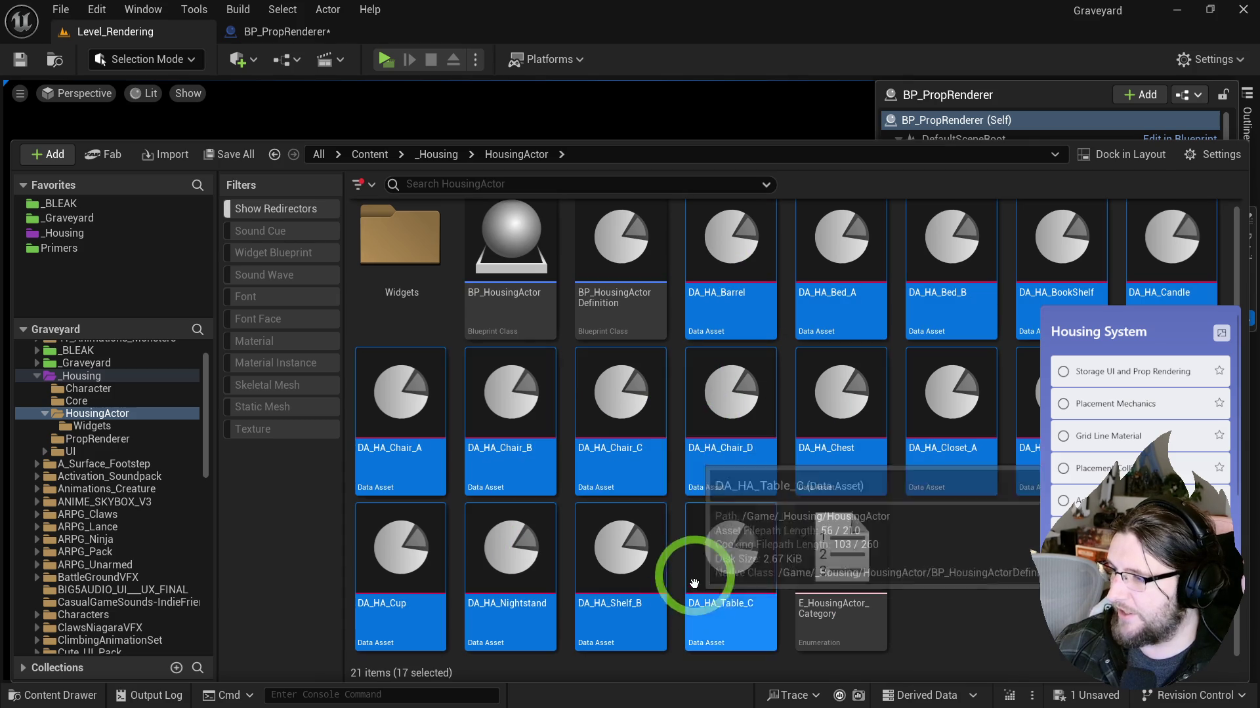
Step: Open the selected assets in the Property Matrix and name DA_HA_Barrel 'Barrel'
{"action": "double_click", "coordinate": [532, 367]}
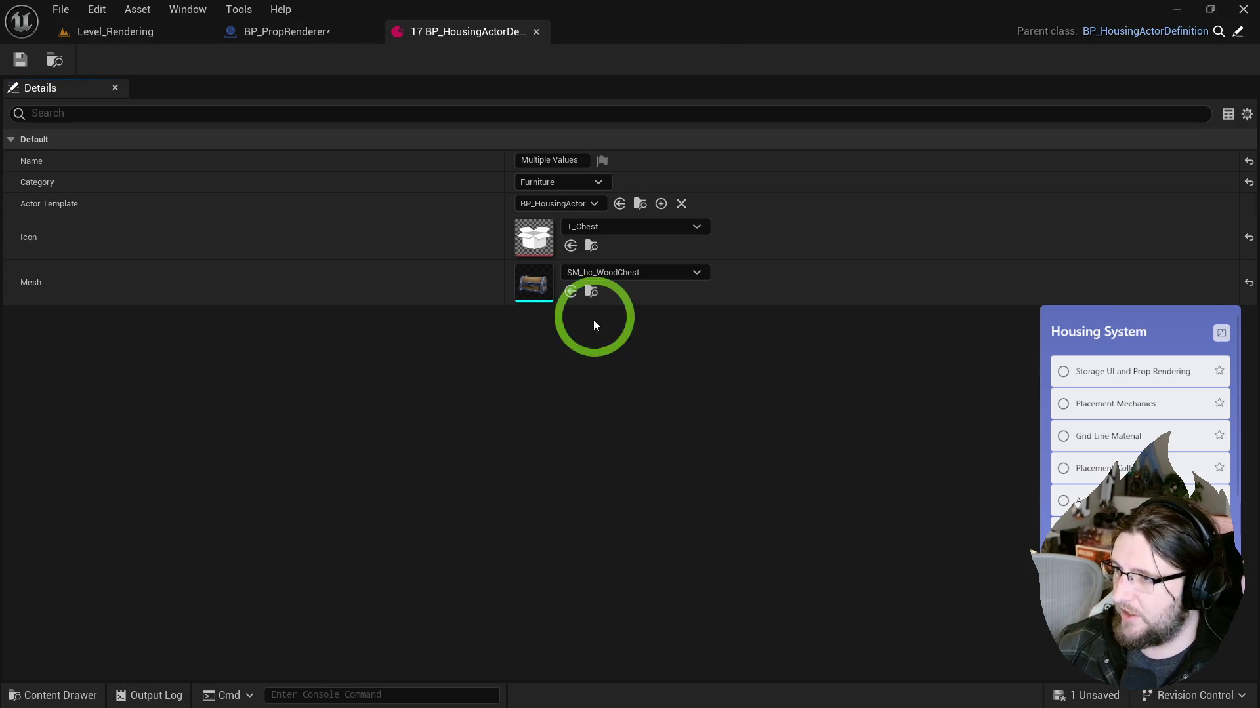
{"action": "left_click", "coordinate": [1228, 115]}
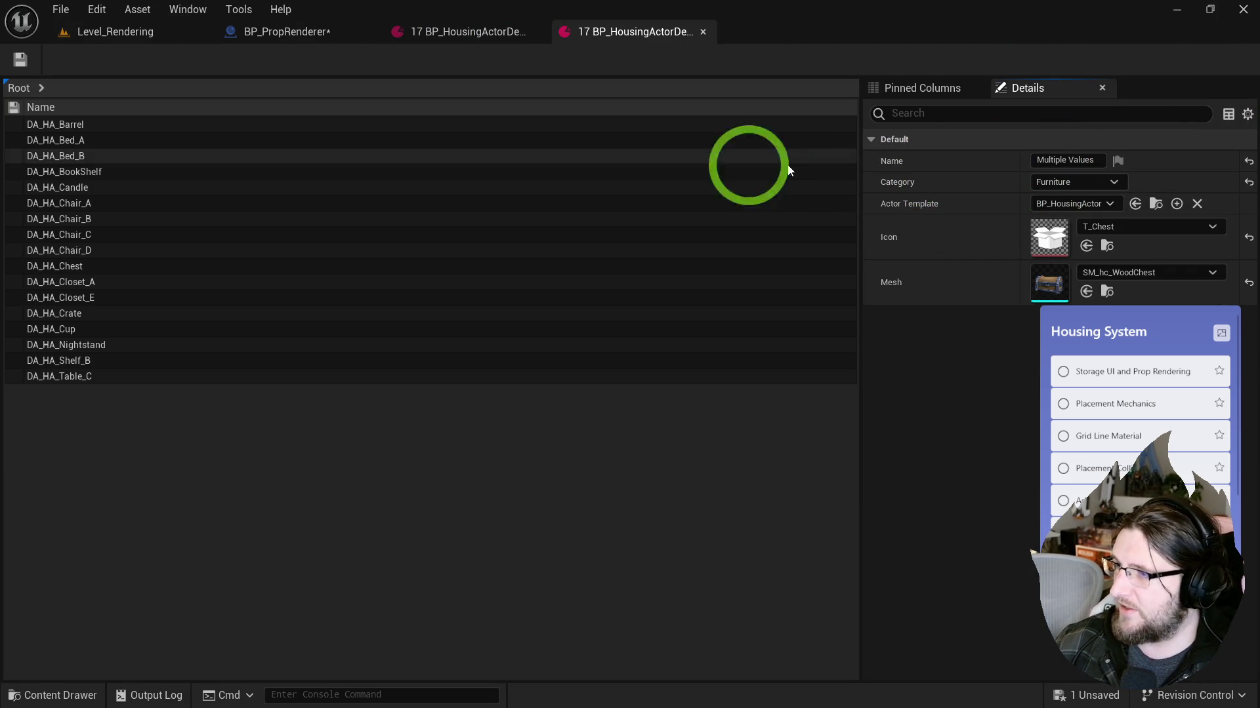
{"action": "left_click", "coordinate": [88, 125]}
{"action": "left_click", "coordinate": [1067, 161]}
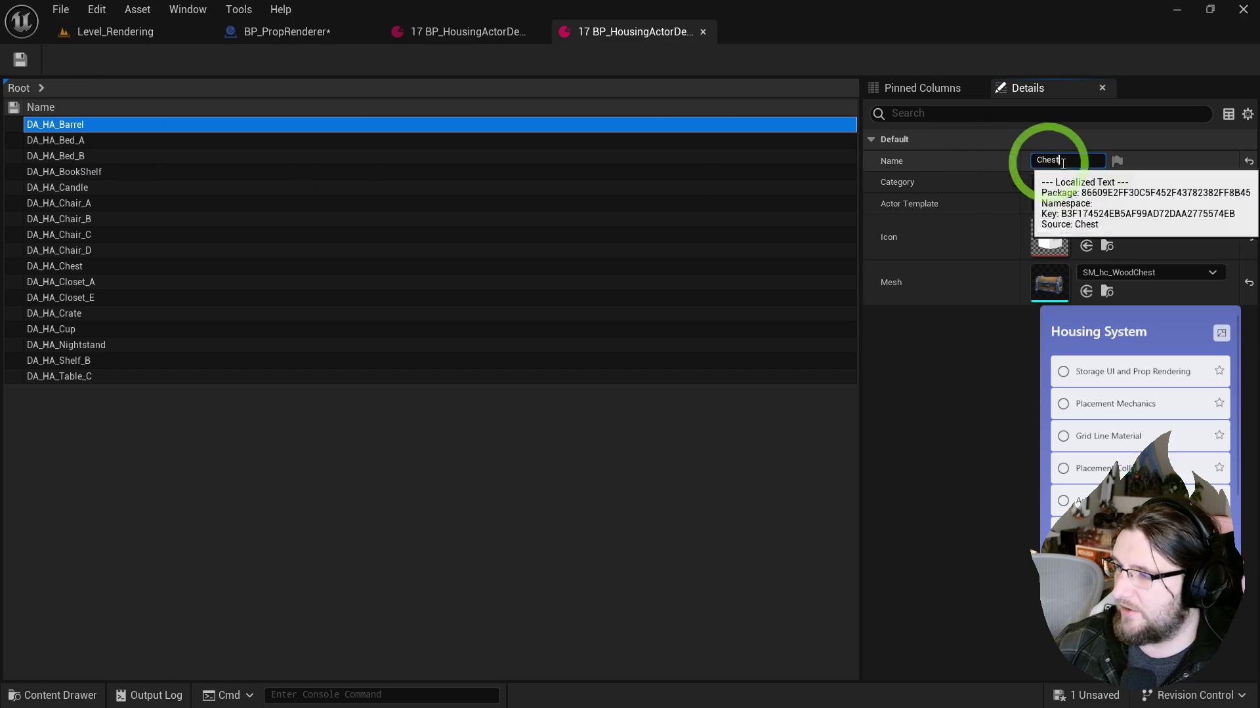
{"action": "type", "text": "Barrel"}
{"action": "key", "text": "Return"}
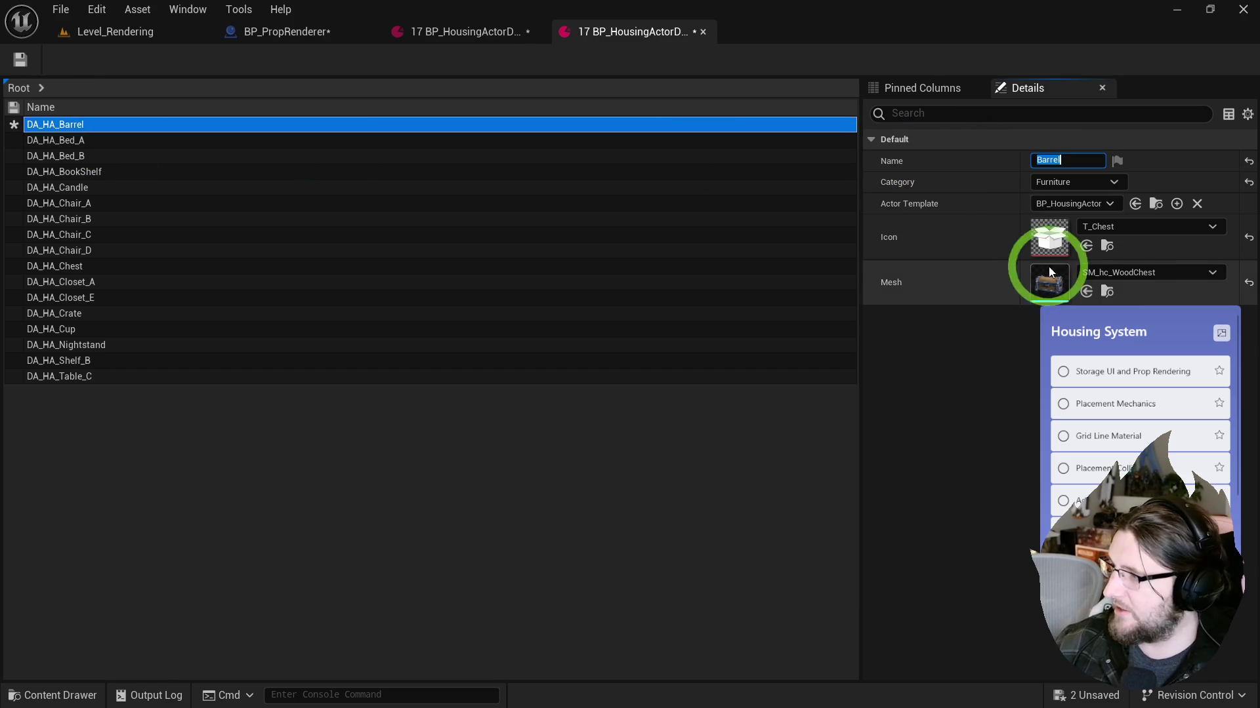
Step: Give the barrel mesh SM_hc_WoodBarrel, icon T_Icon_SM_hc_WoodBarrel and category Decoration
{"action": "left_click", "coordinate": [1126, 270]}
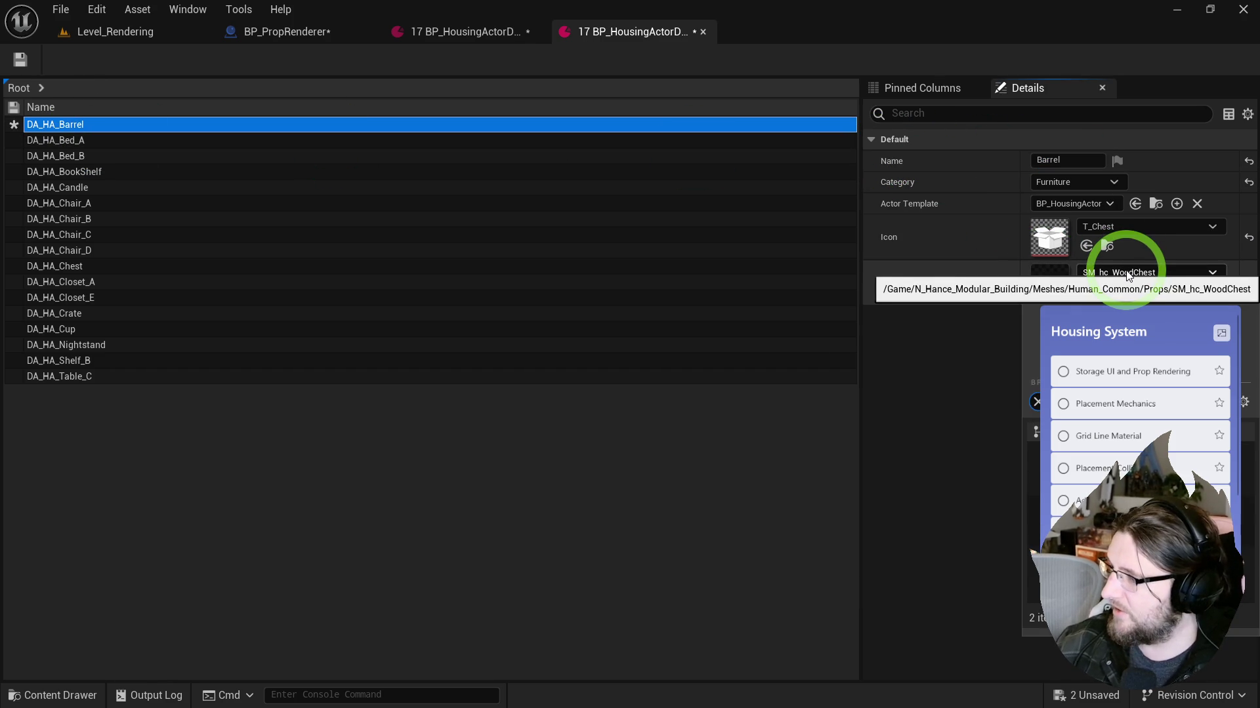
{"action": "left_click", "coordinate": [1083, 236]}
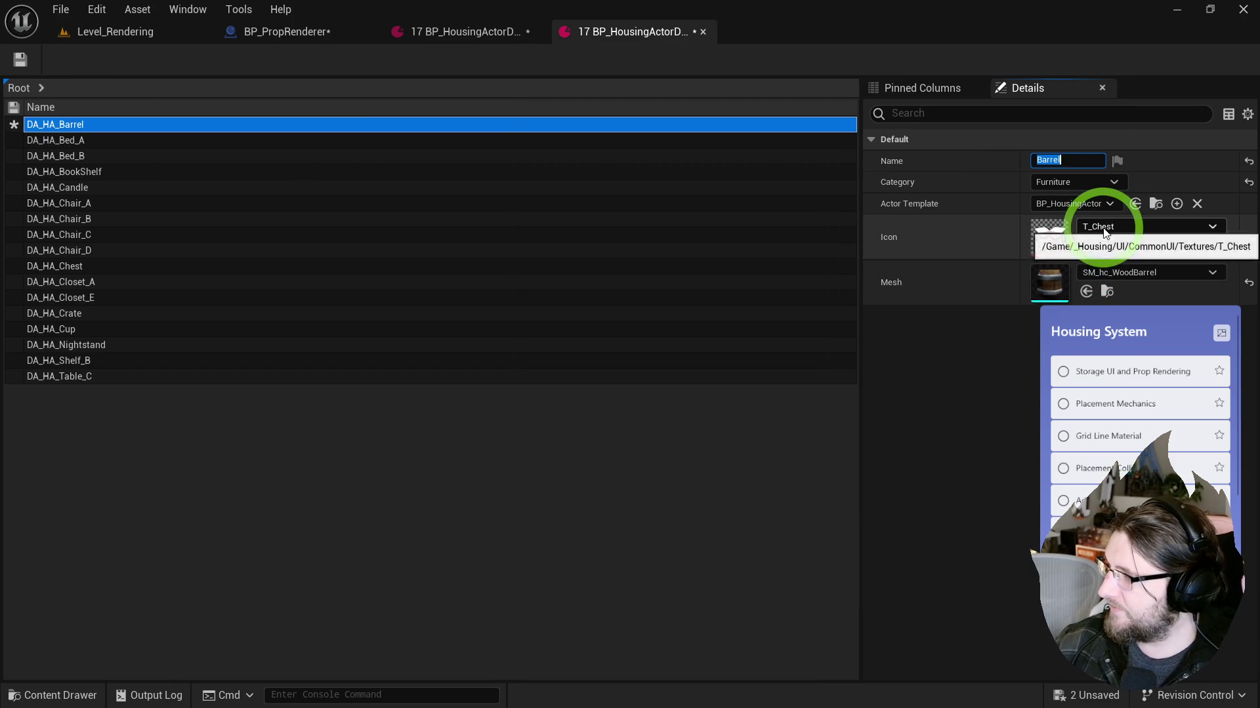
{"action": "left_click", "coordinate": [1104, 230]}
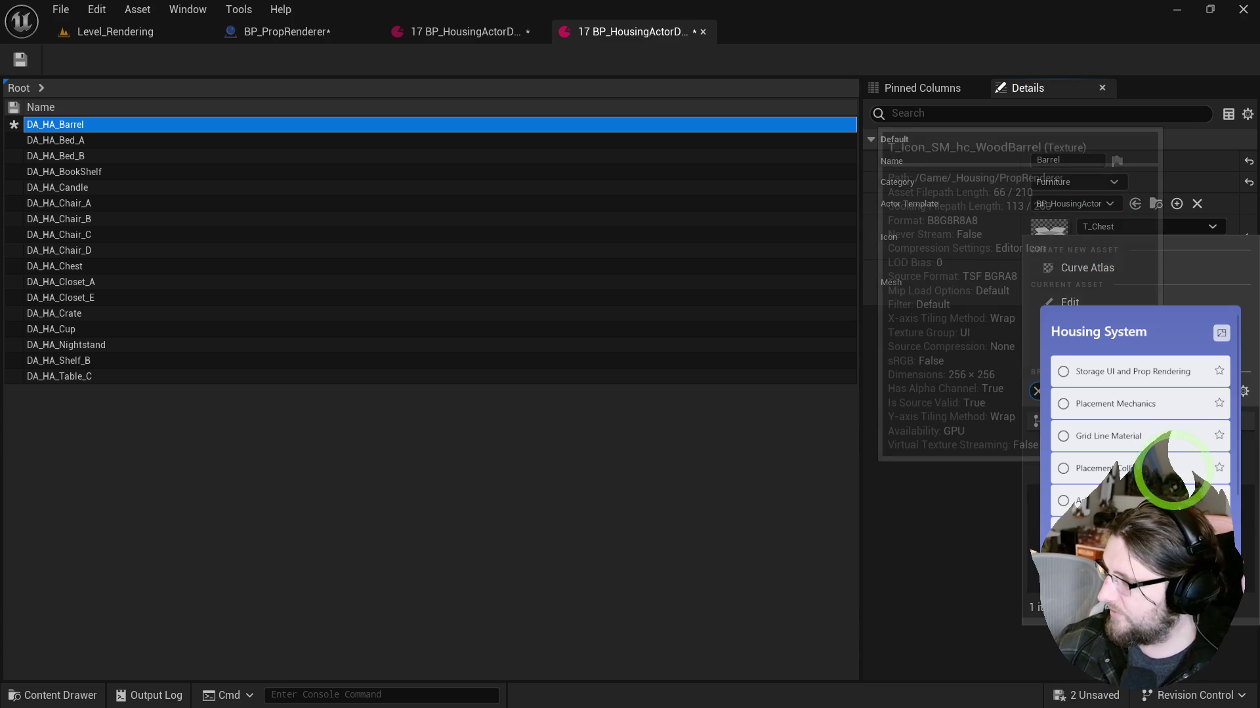
{"action": "left_click", "coordinate": [911, 205]}
{"action": "left_click", "coordinate": [1061, 184]}
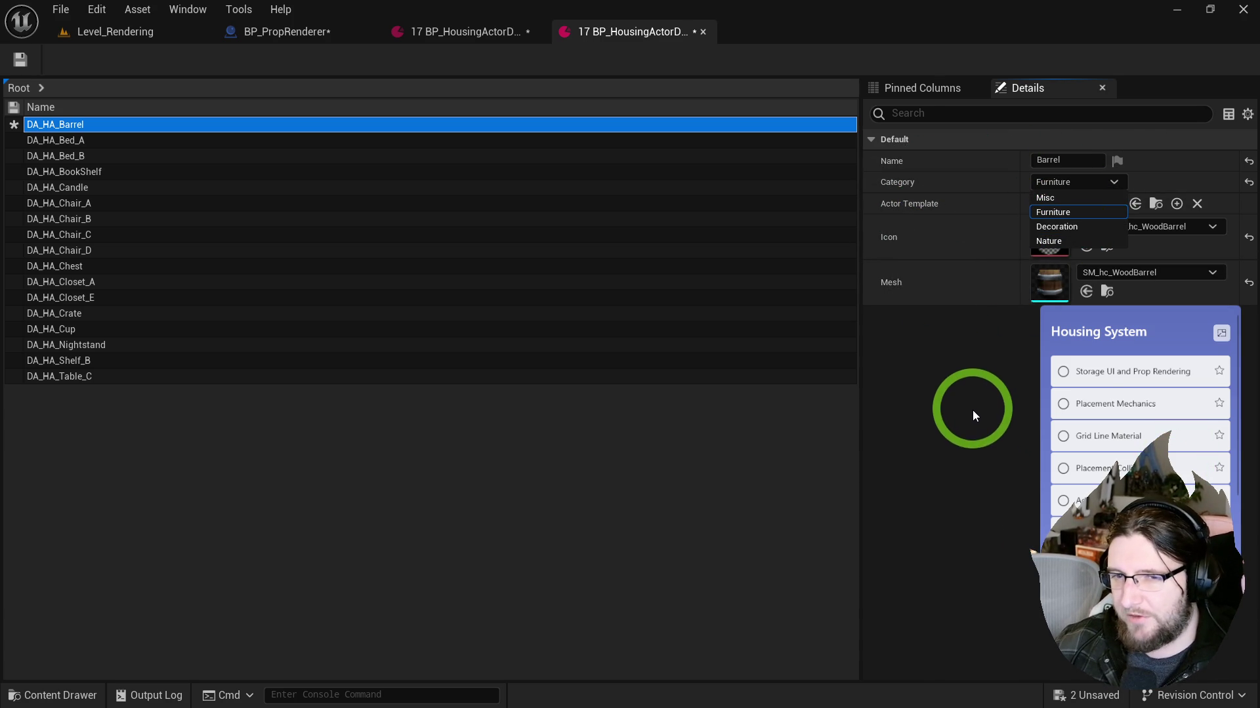
{"action": "left_click", "coordinate": [1085, 226]}
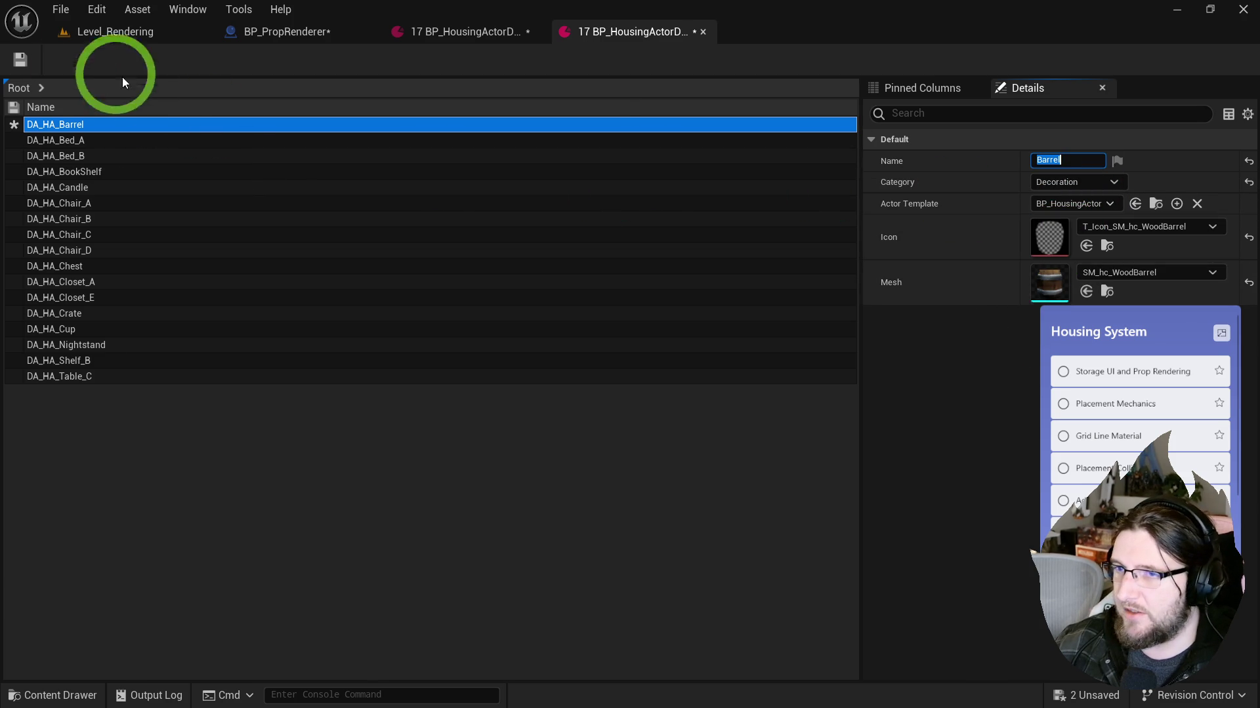
Step: Set DA_HA_Bed_A's name to 'Bed A'
{"action": "left_click", "coordinate": [79, 141]}
{"action": "type", "text": "Bed A"}
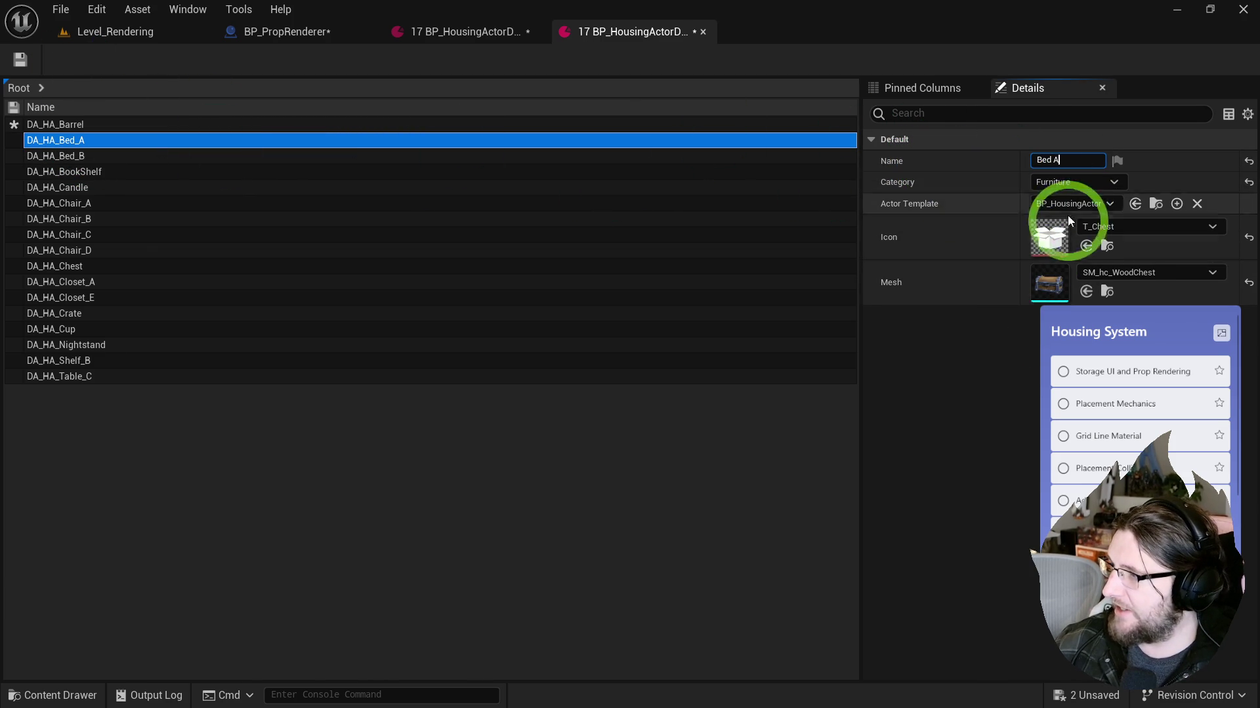
{"action": "left_click", "coordinate": [1102, 228]}
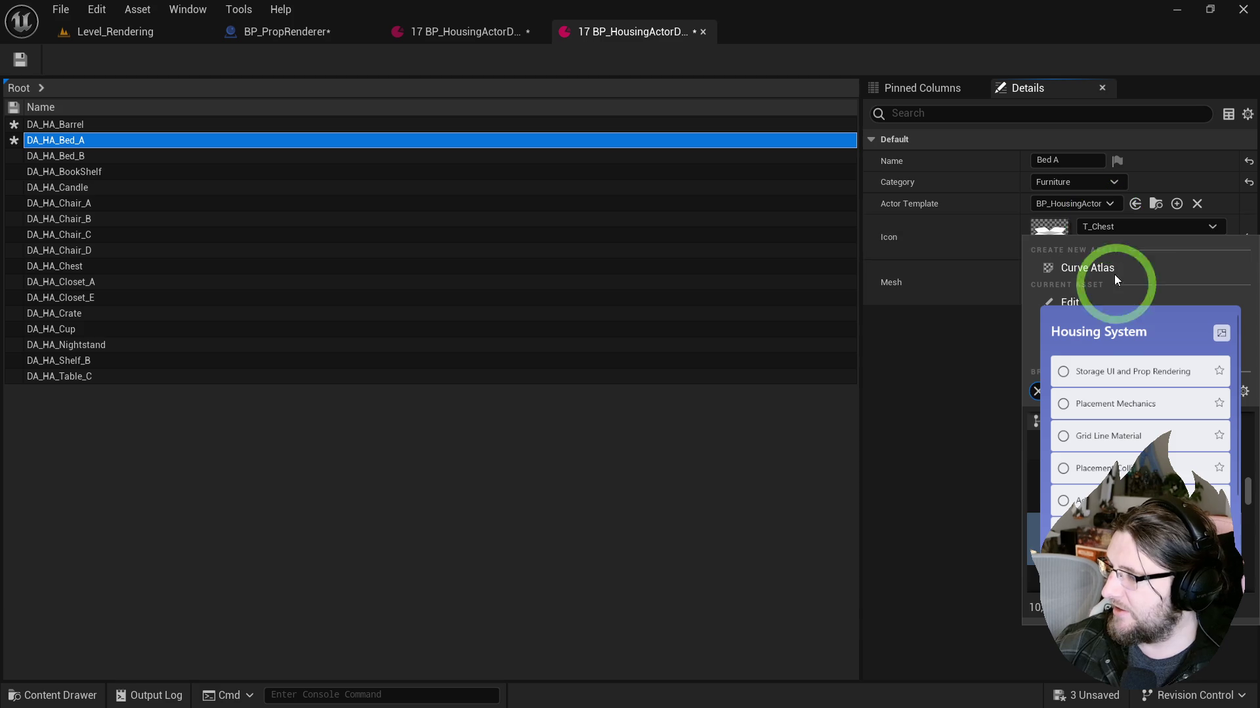
{"action": "left_click", "coordinate": [1195, 576]}
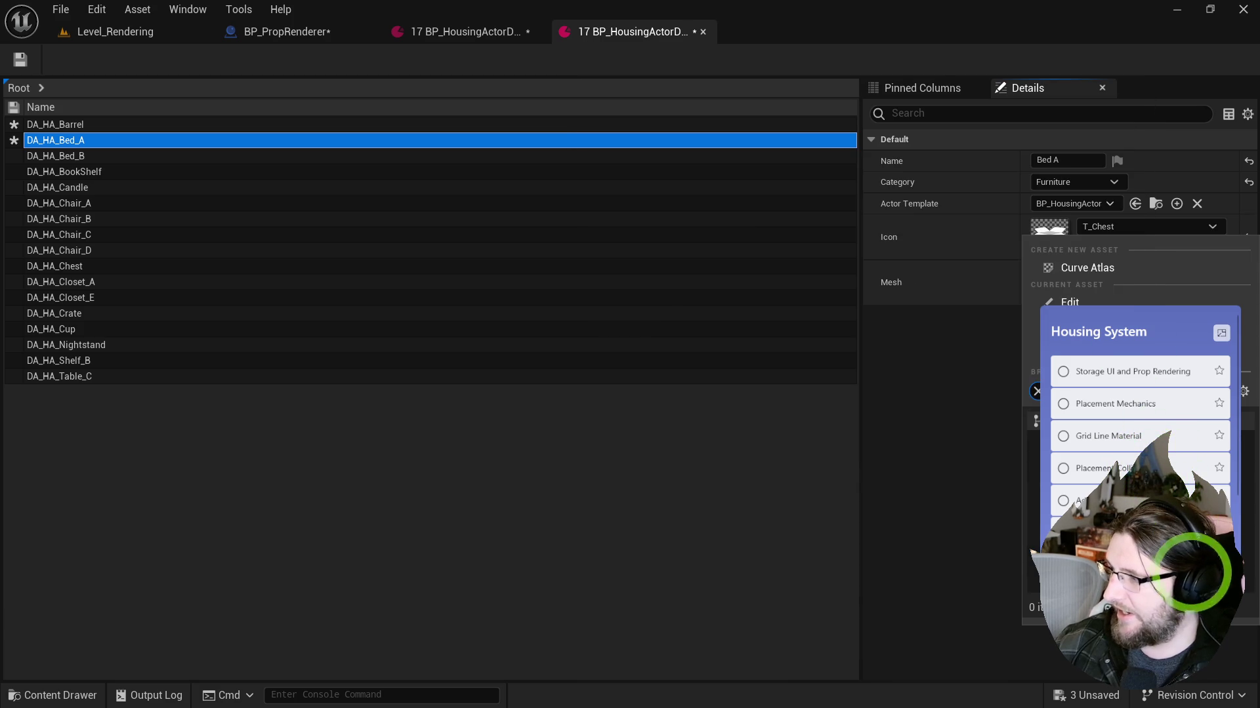
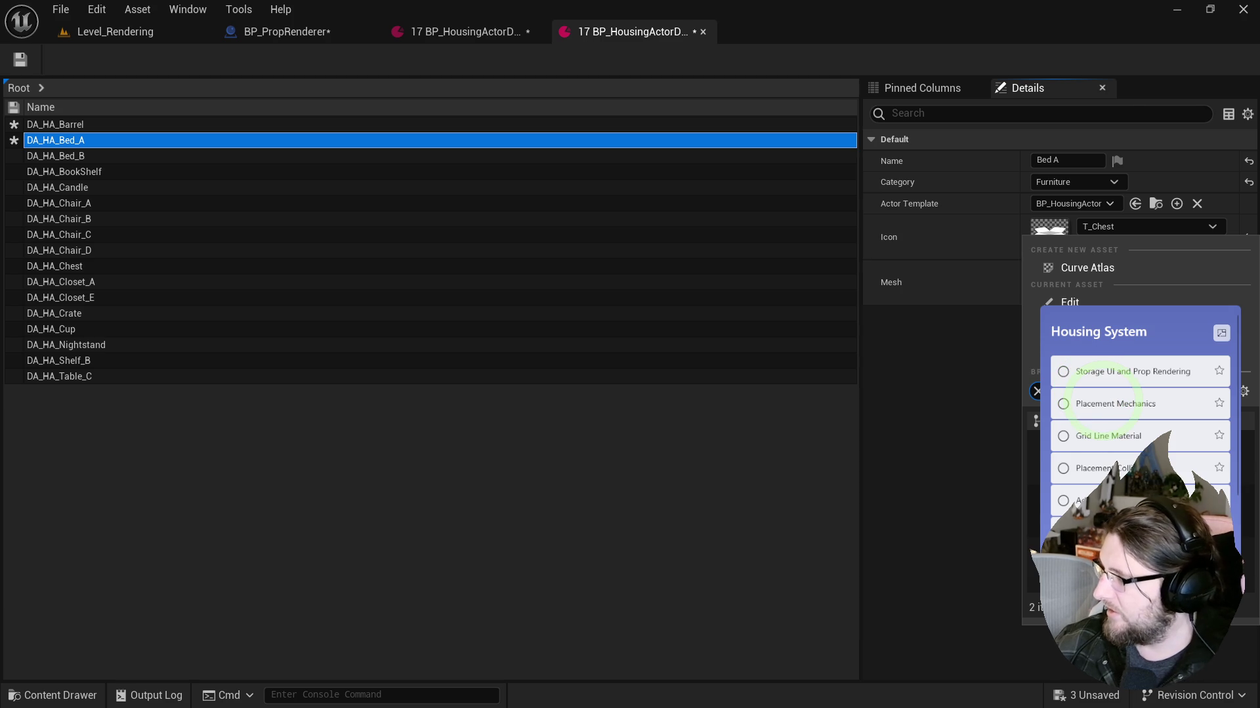
Step: Give Bed A the WoodBed_A icon and the SM_hc_WoodBed_A mesh
{"action": "left_click", "coordinate": [1032, 387]}
{"action": "left_click", "coordinate": [1098, 270]}
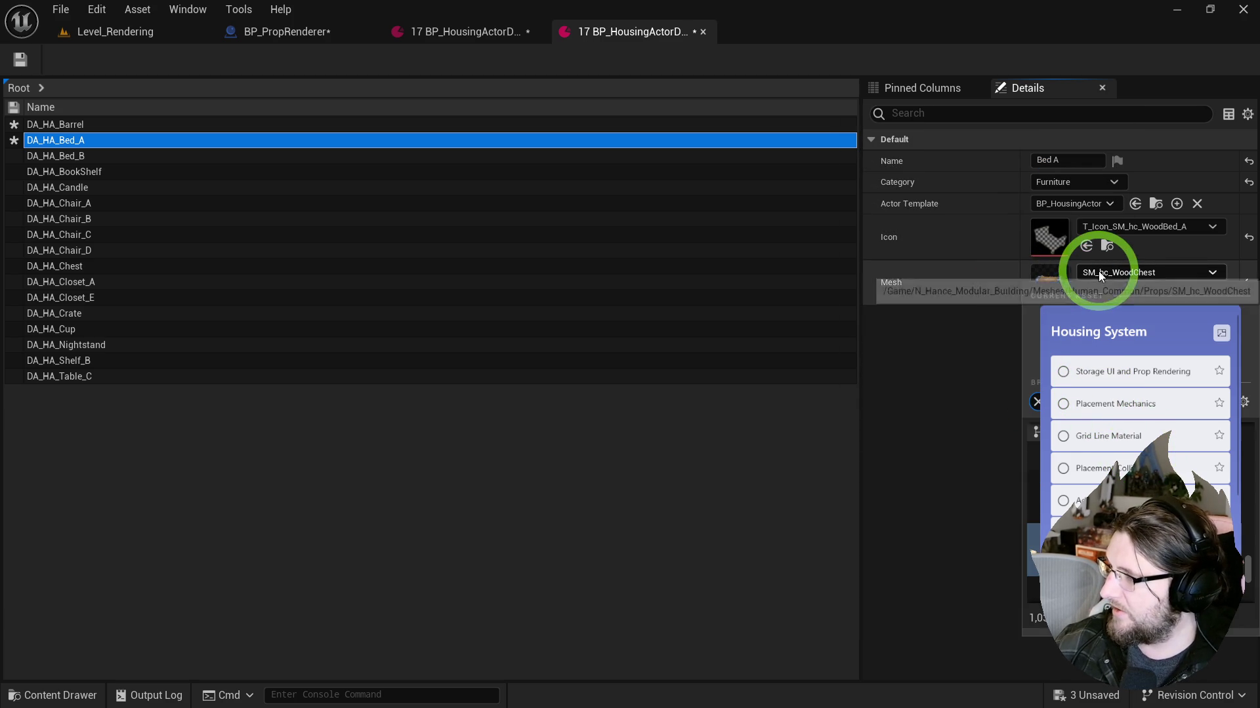
{"action": "left_click", "coordinate": [1125, 501]}
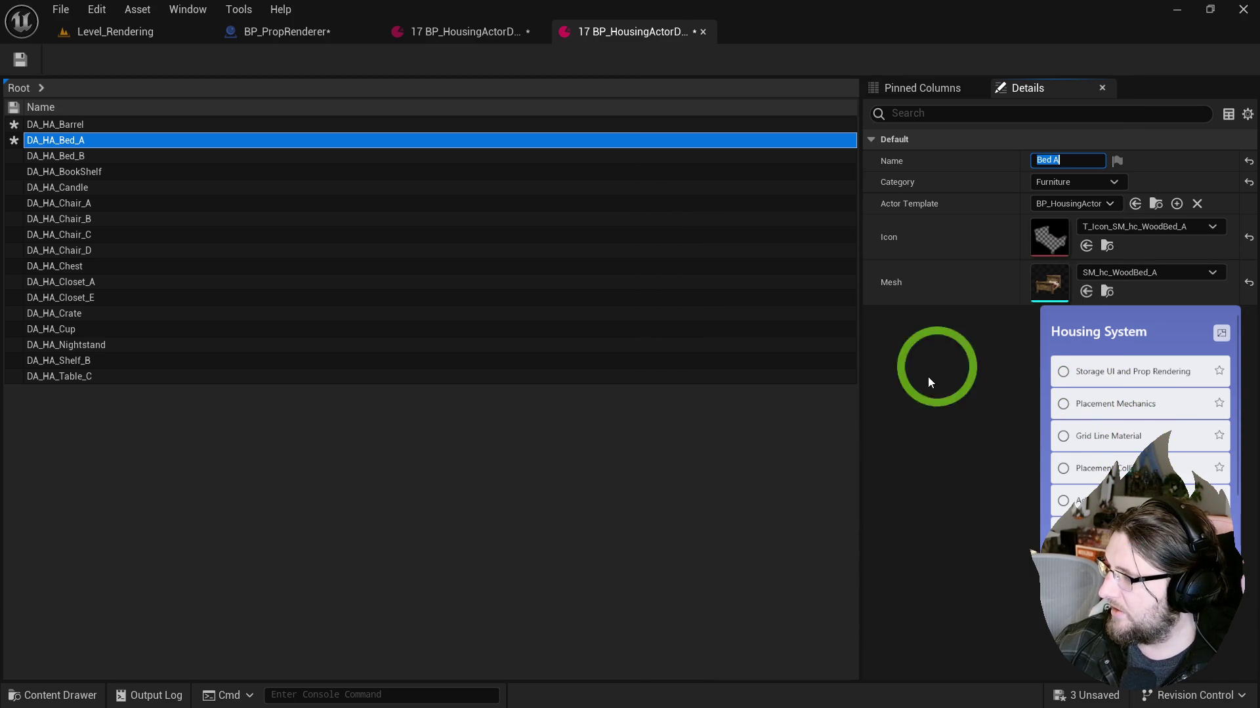
Step: Give Bed B a new mesh, the T_Icon_SM_hc_WoodBed_B icon, and its own 'Bed' display name
{"action": "left_click", "coordinate": [125, 156]}
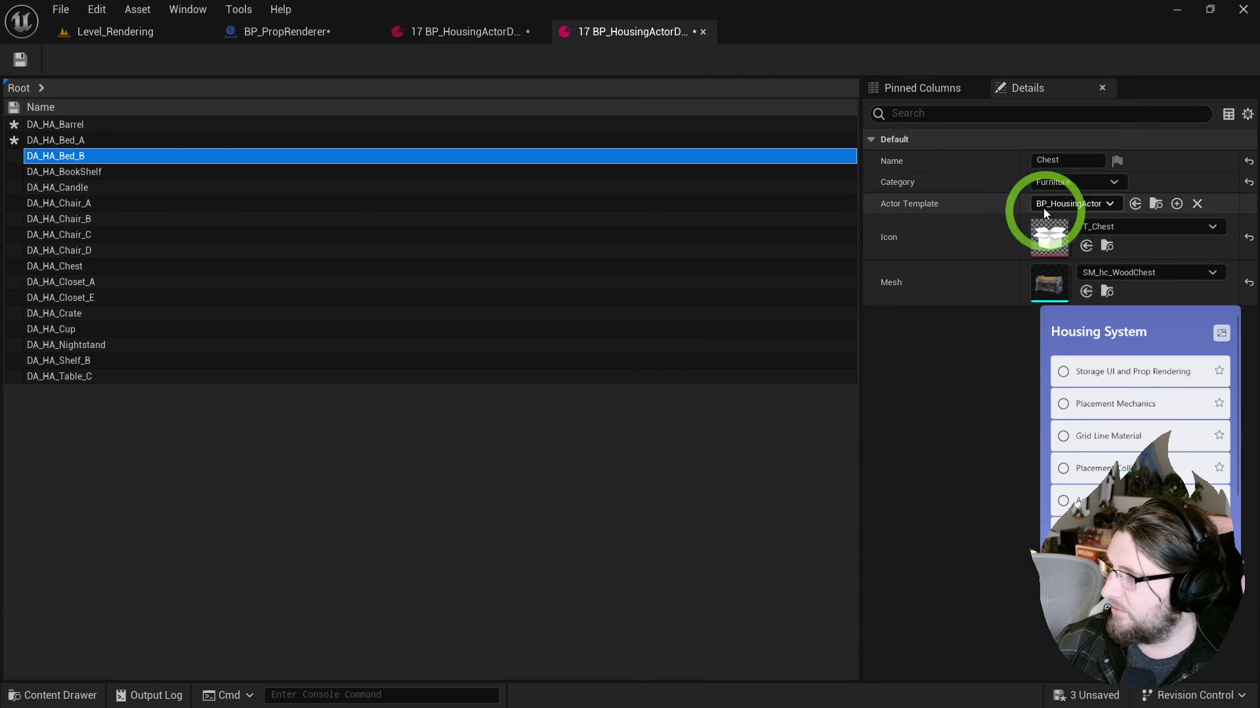
{"action": "left_click", "coordinate": [1115, 272]}
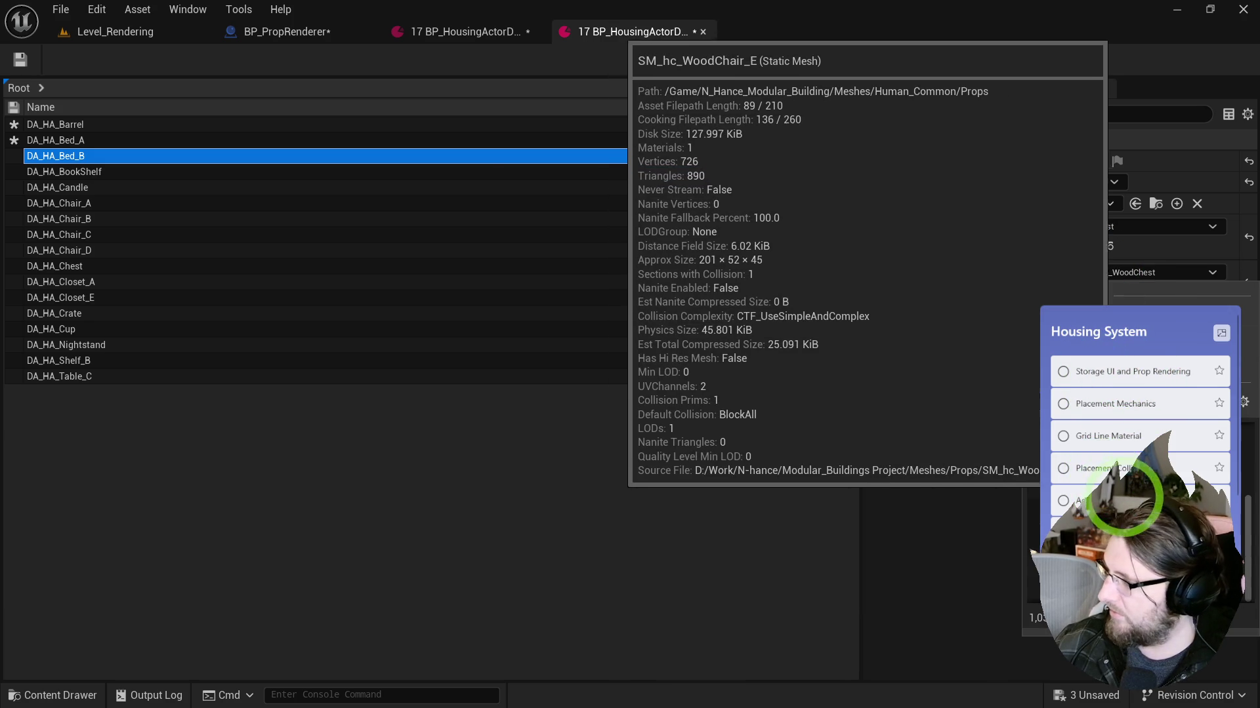
{"action": "left_click", "coordinate": [1082, 367]}
{"action": "left_click", "coordinate": [1085, 236]}
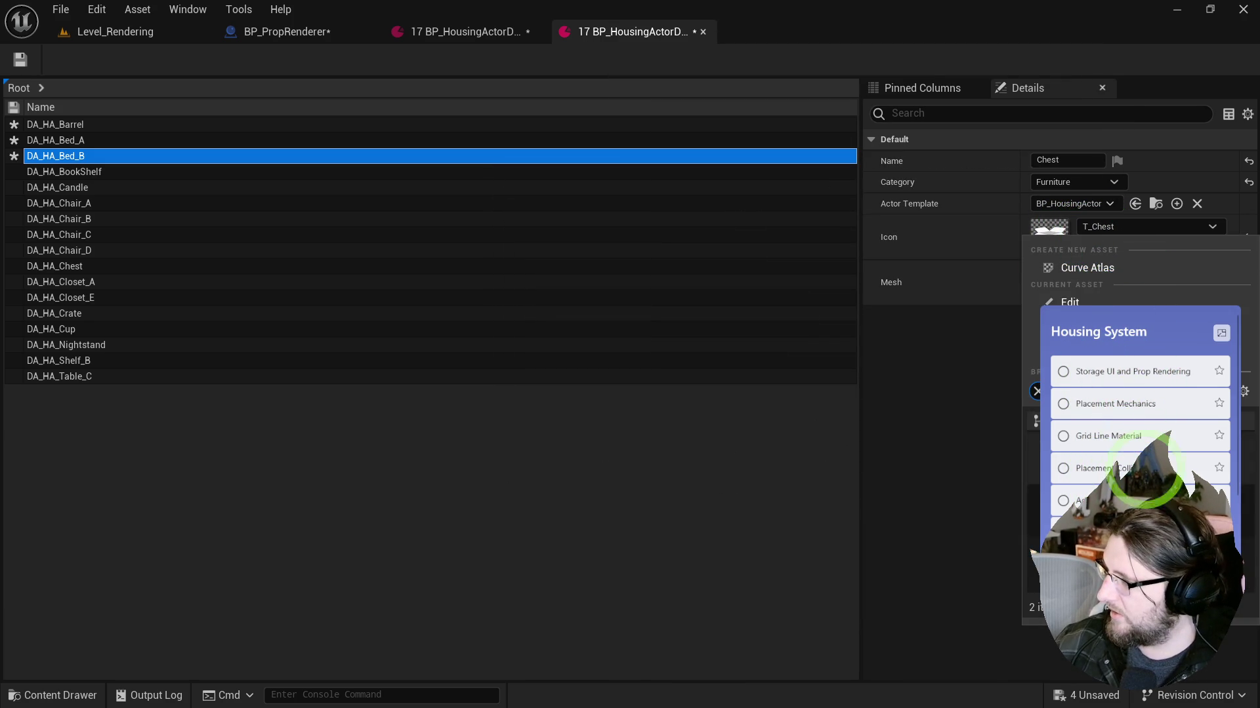
{"action": "left_click", "coordinate": [1076, 459]}
{"action": "left_click", "coordinate": [1059, 160]}
{"action": "type", "text": "Bed"}
{"action": "key", "text": "Return"}
Step: Set the BookShelf asset's display name to 'Bookshelf'
{"action": "left_click", "coordinate": [148, 172]}
{"action": "left_click", "coordinate": [1066, 160]}
{"action": "type", "text": "Bookshelf"}
{"action": "key", "text": "Return"}
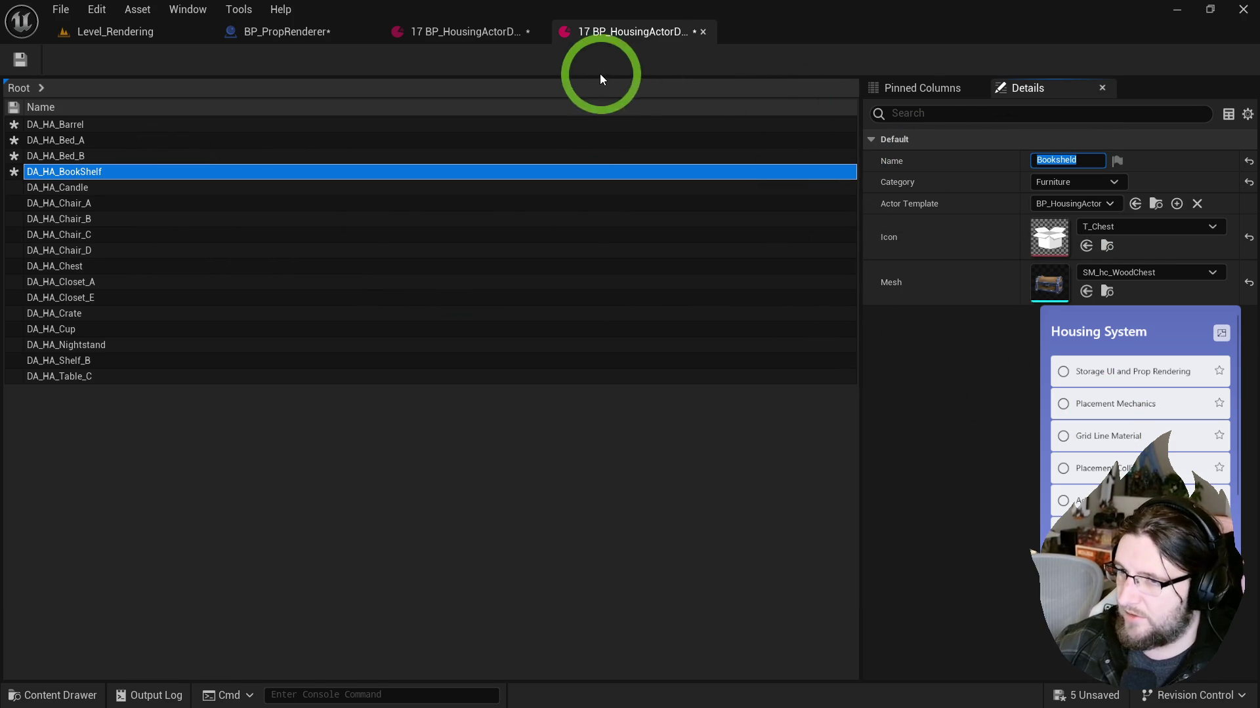
{"action": "type", "text": "BookShelf"}
Step: Set the Candle asset's display name to 'Candle'
{"action": "left_click", "coordinate": [82, 187]}
{"action": "left_click", "coordinate": [1067, 160]}
{"action": "type", "text": "Candle"}
{"action": "key", "text": "Return"}
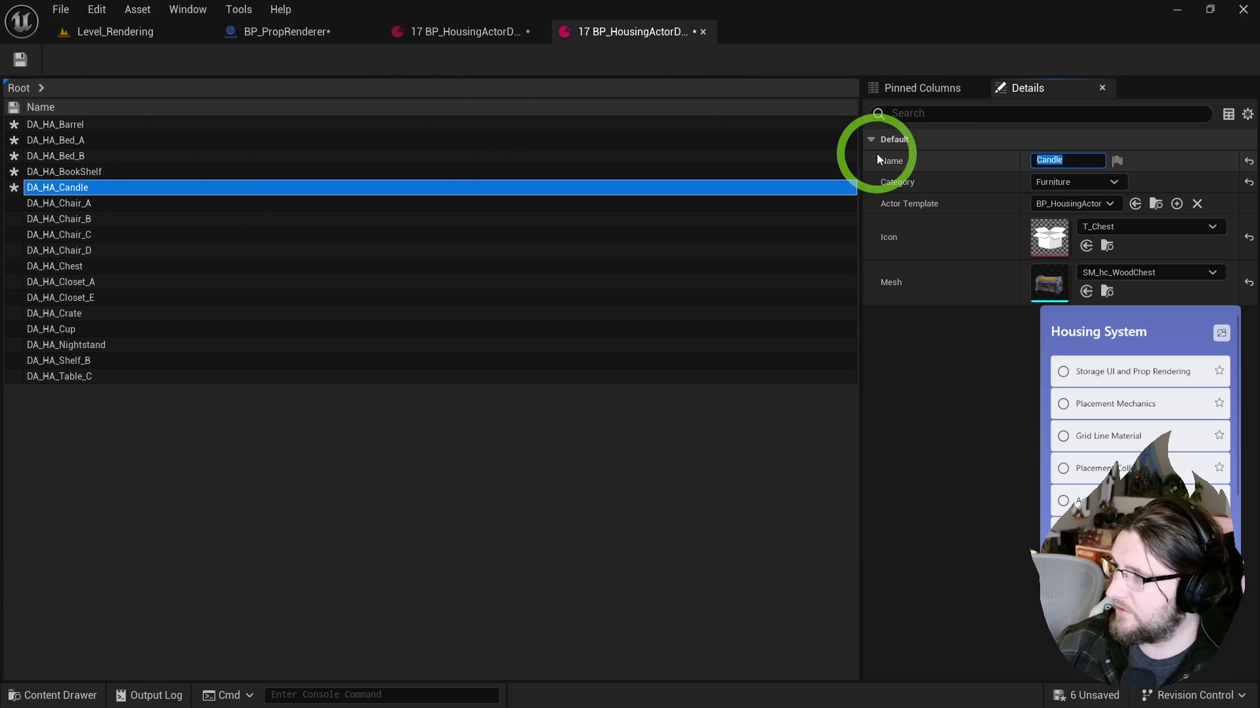
{"action": "left_click", "coordinate": [931, 89]}
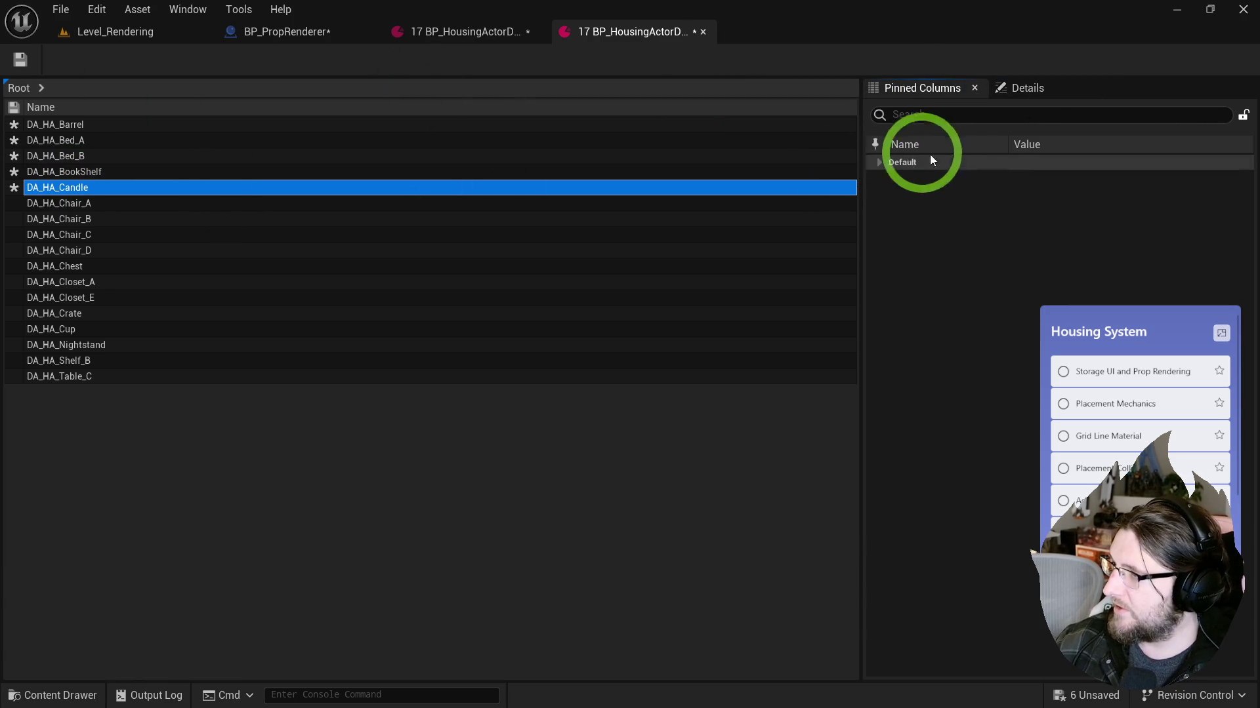
Step: Pin the Name property as a table column and start editing Chair_A's name
{"action": "left_click", "coordinate": [879, 163]}
{"action": "left_click", "coordinate": [876, 180]}
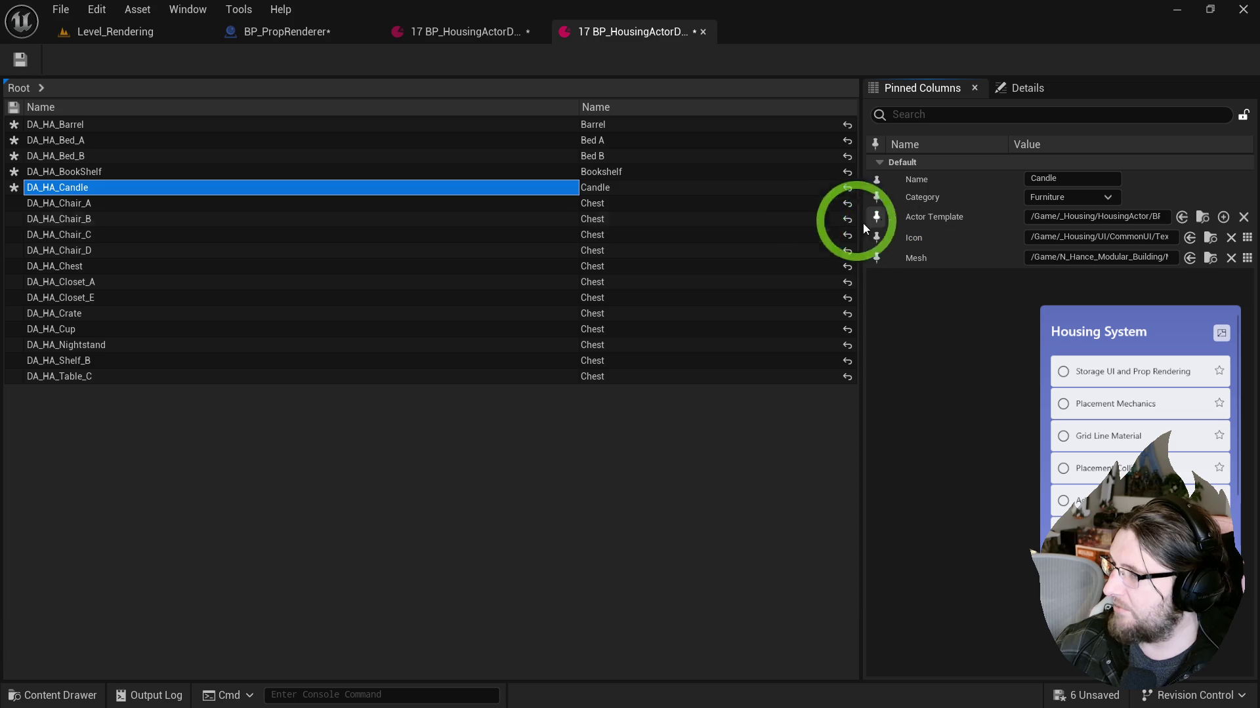
{"action": "left_click", "coordinate": [601, 205]}
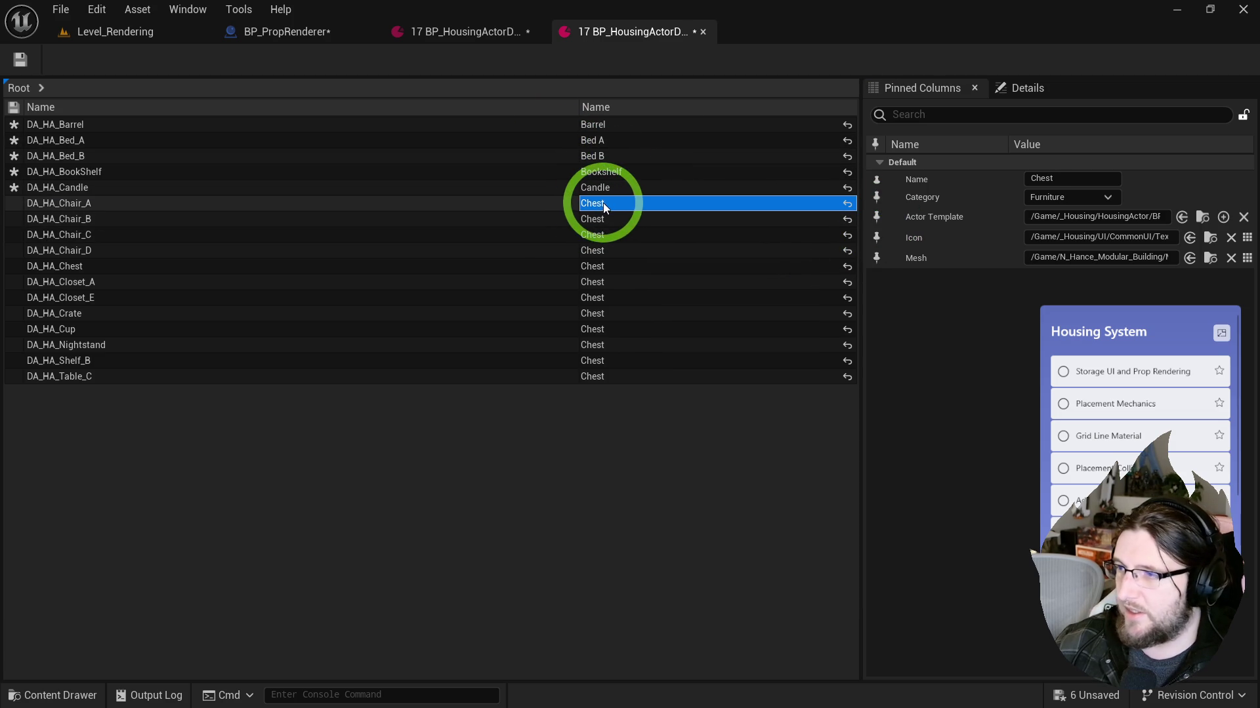
{"action": "left_click", "coordinate": [604, 205]}
{"action": "type", "text": "Chair A"}
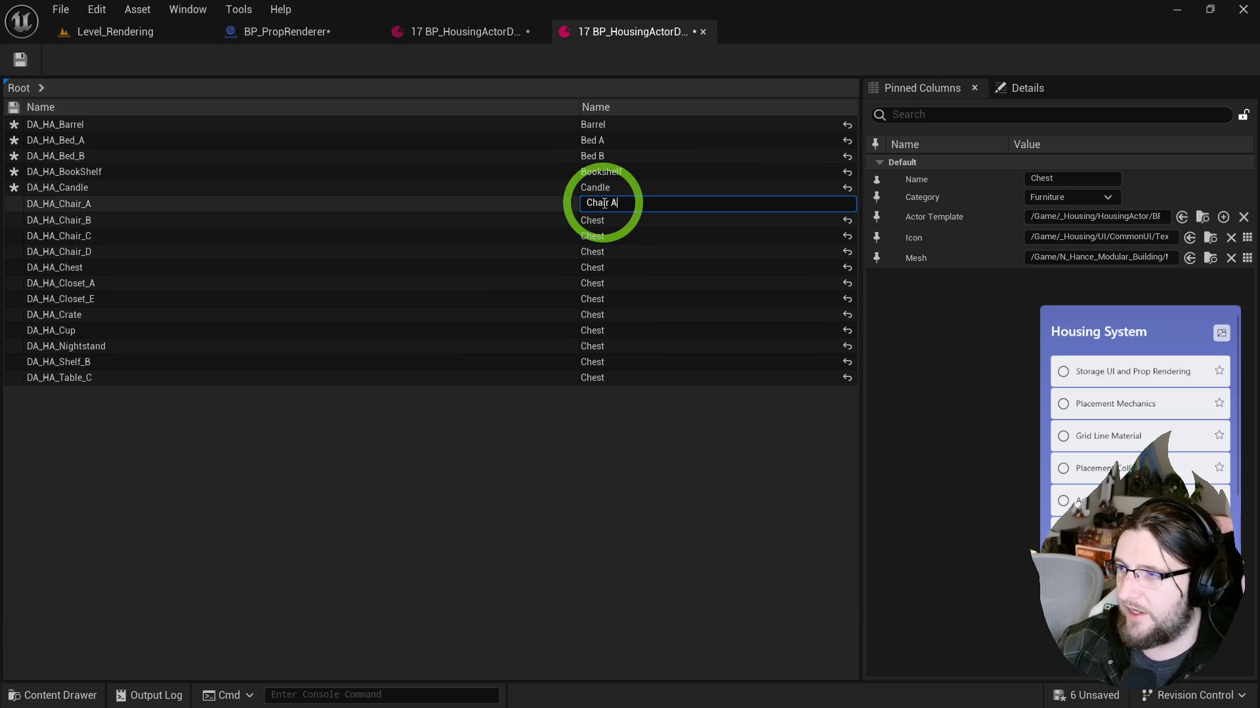
Step: Name the rows Chair A, Chair B, Chair C, Chair D, Closet A and Closet E
{"action": "key", "text": "Return"}
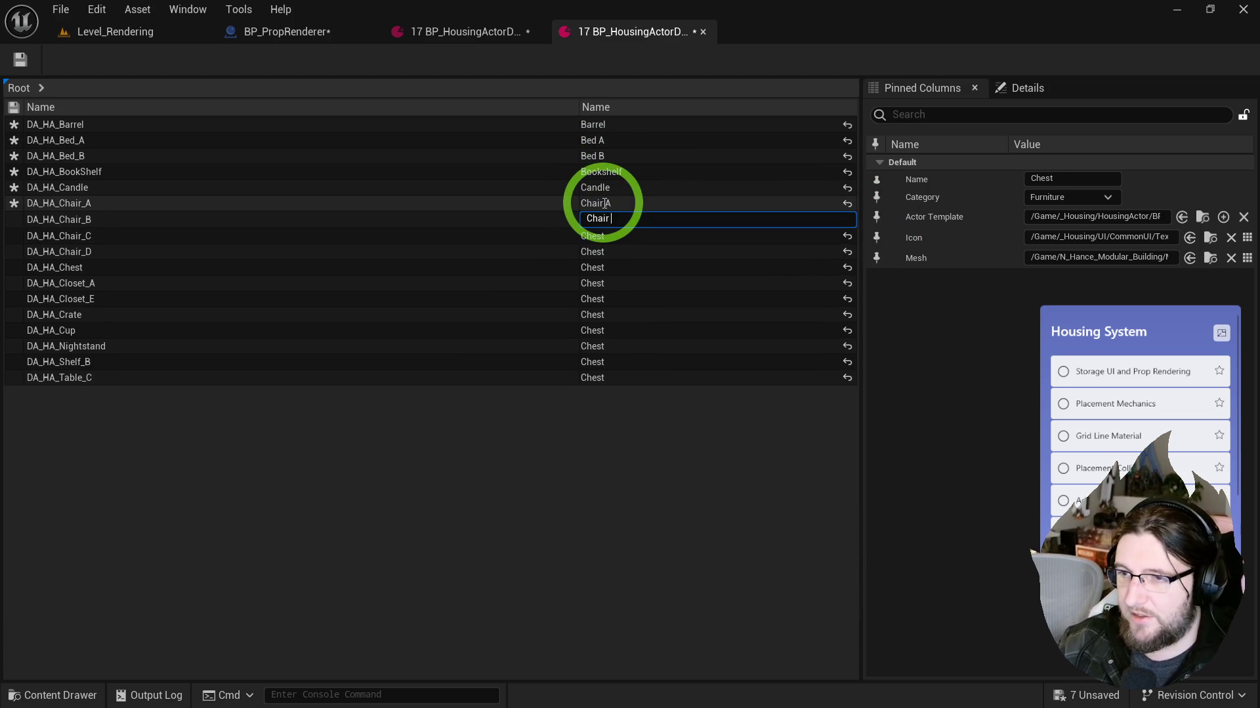
{"action": "key", "text": "Return"}
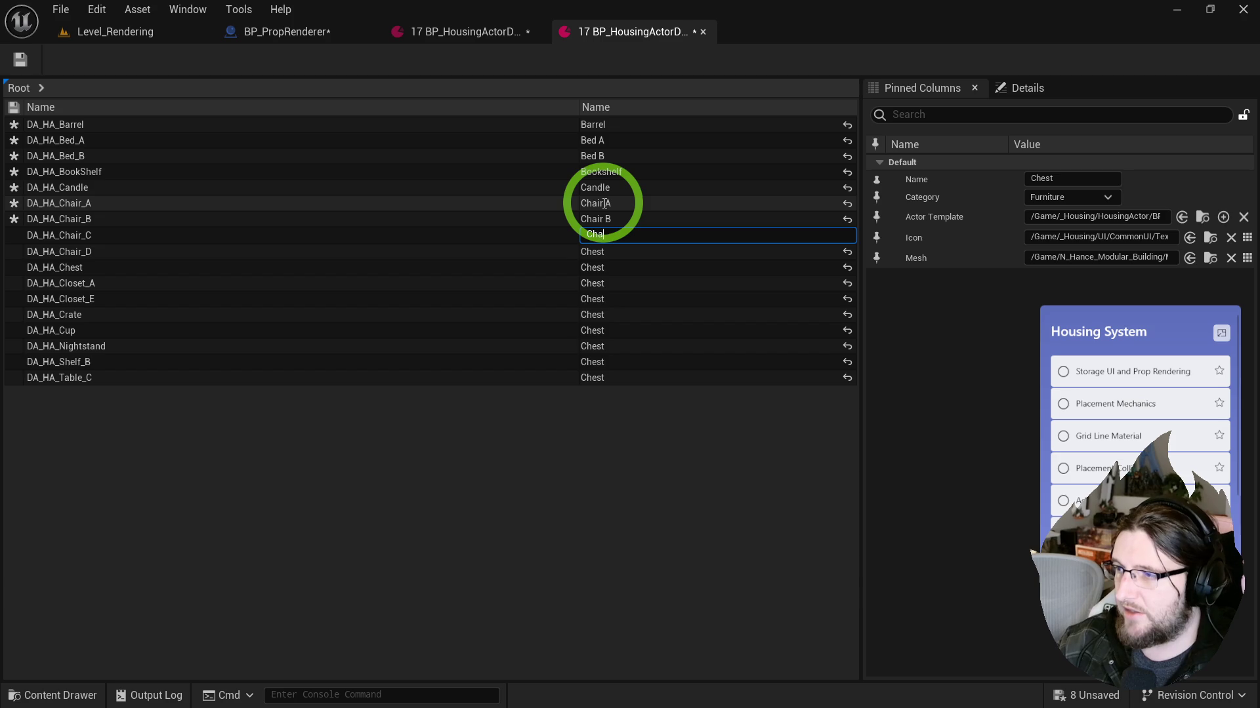
{"action": "key", "text": "Return"}
{"action": "key", "text": "Return"}
{"action": "type", "text": "t"}
{"action": "key", "text": "Return"}
{"action": "type", "text": "loset A"}
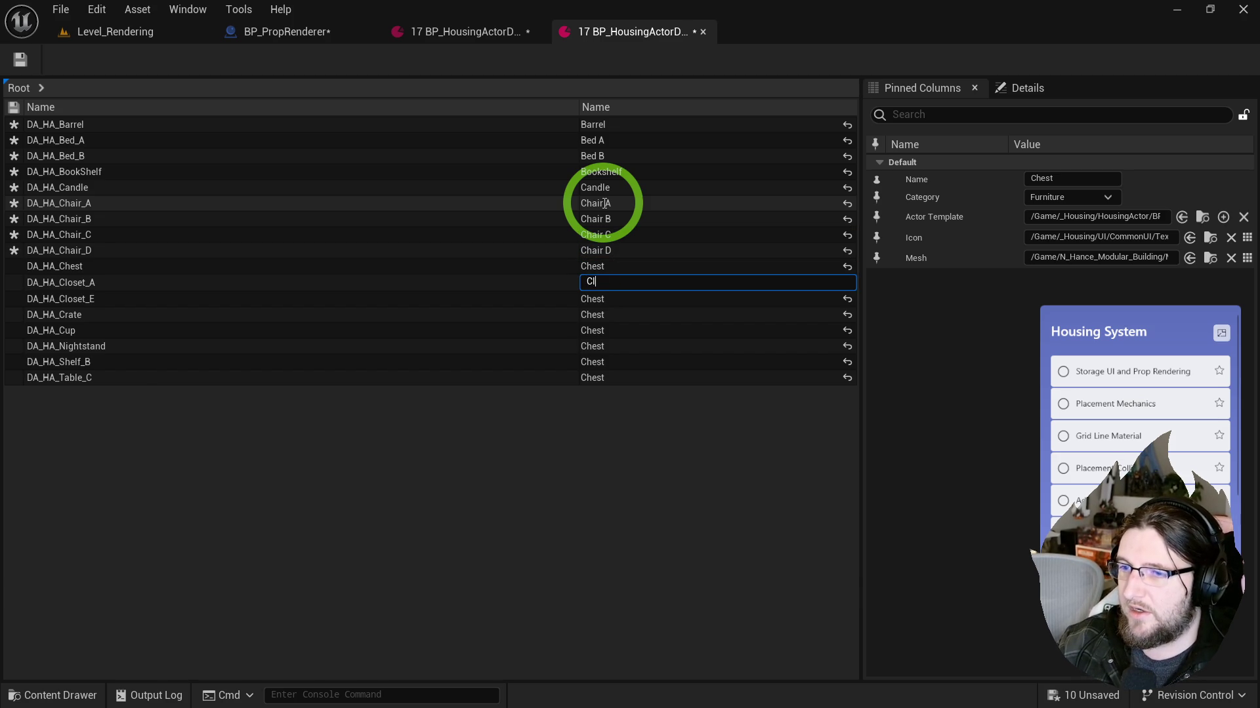
{"action": "key", "text": "Return"}
{"action": "type", "text": "Closet E"}
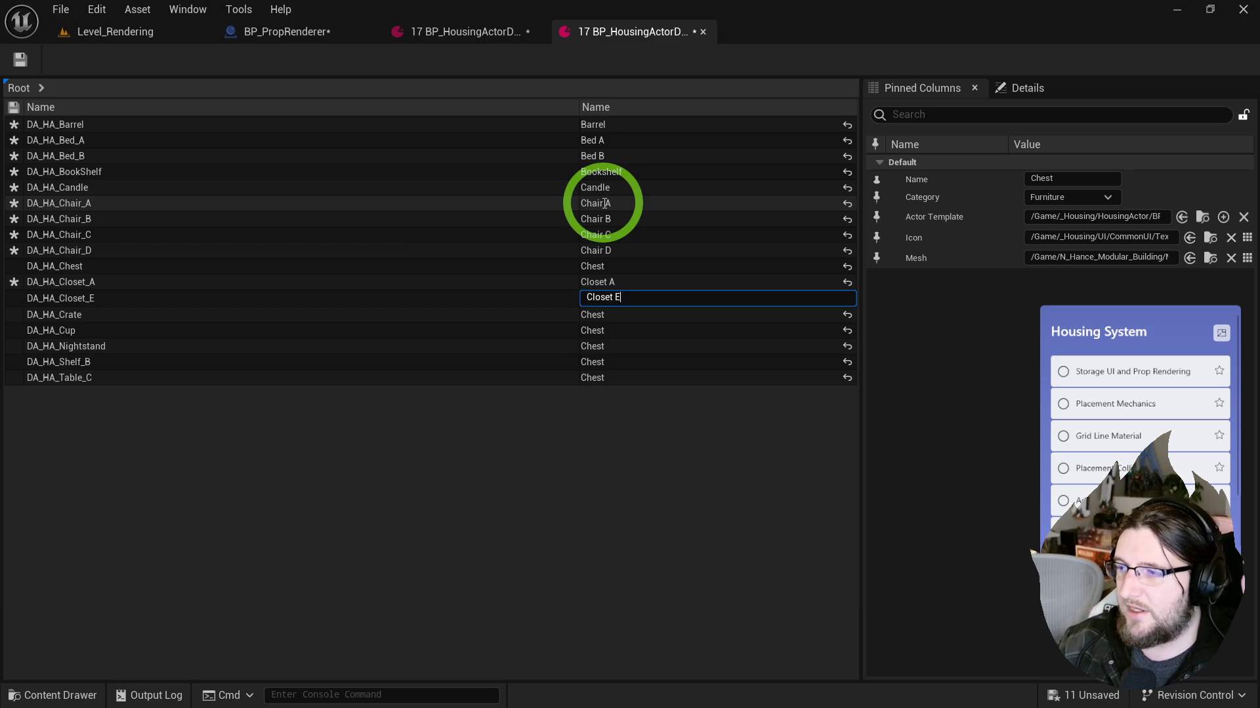
{"action": "key", "text": "Return"}
Step: Name the rows Crate, Cup, Nightstand, Shelf B and Table C, then pin the Icon column
{"action": "type", "text": "Crate"}
{"action": "key", "text": "Return"}
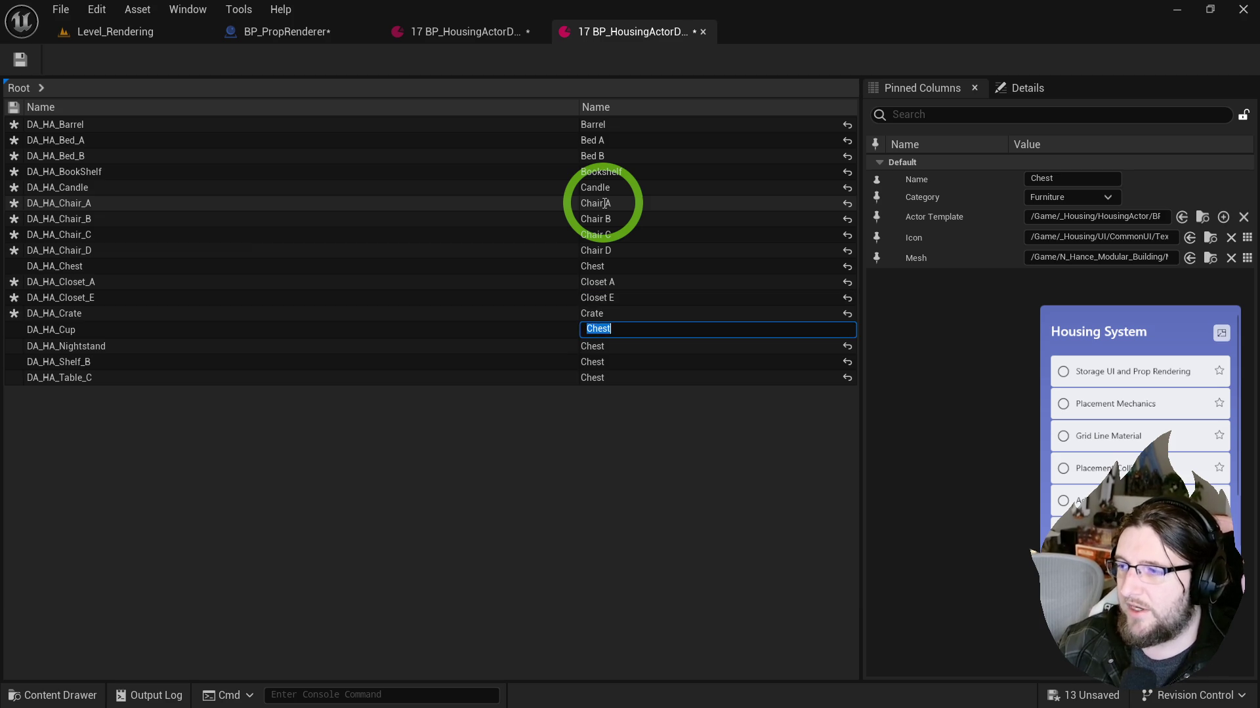
{"action": "type", "text": "Cup"}
{"action": "key", "text": "Return"}
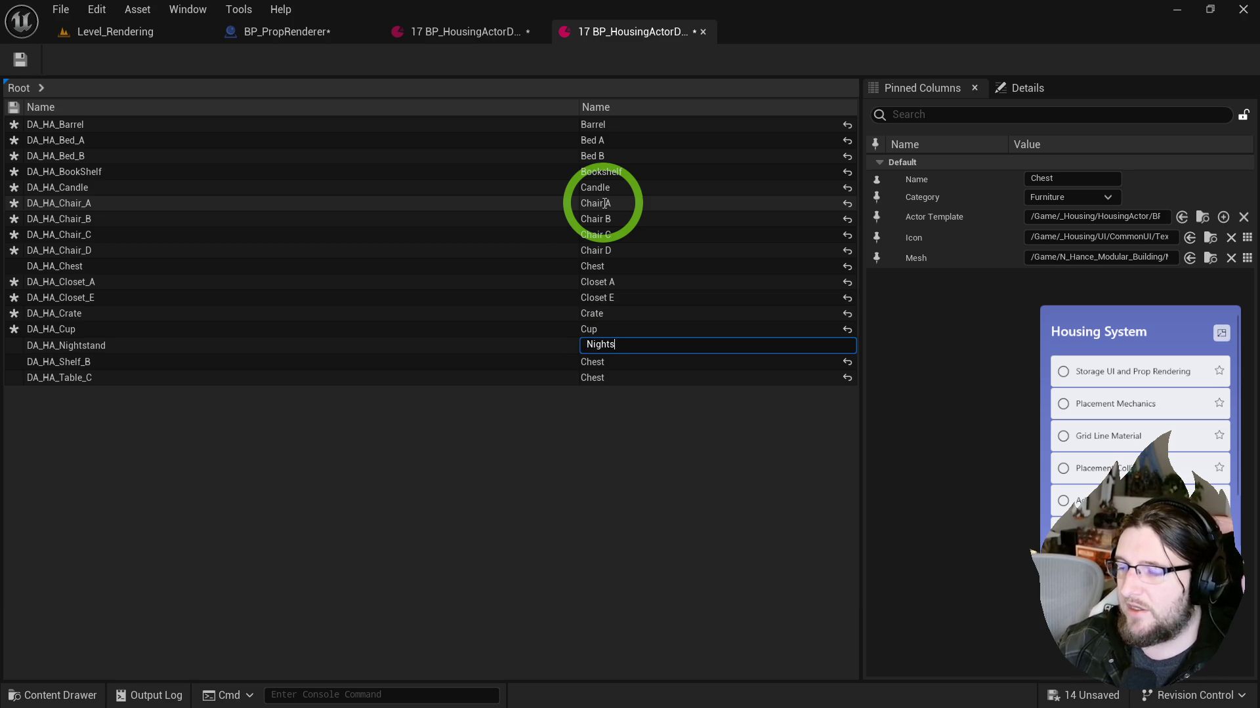
{"action": "type", "text": "d"}
{"action": "key", "text": "Return"}
{"action": "type", "text": "Shelf"}
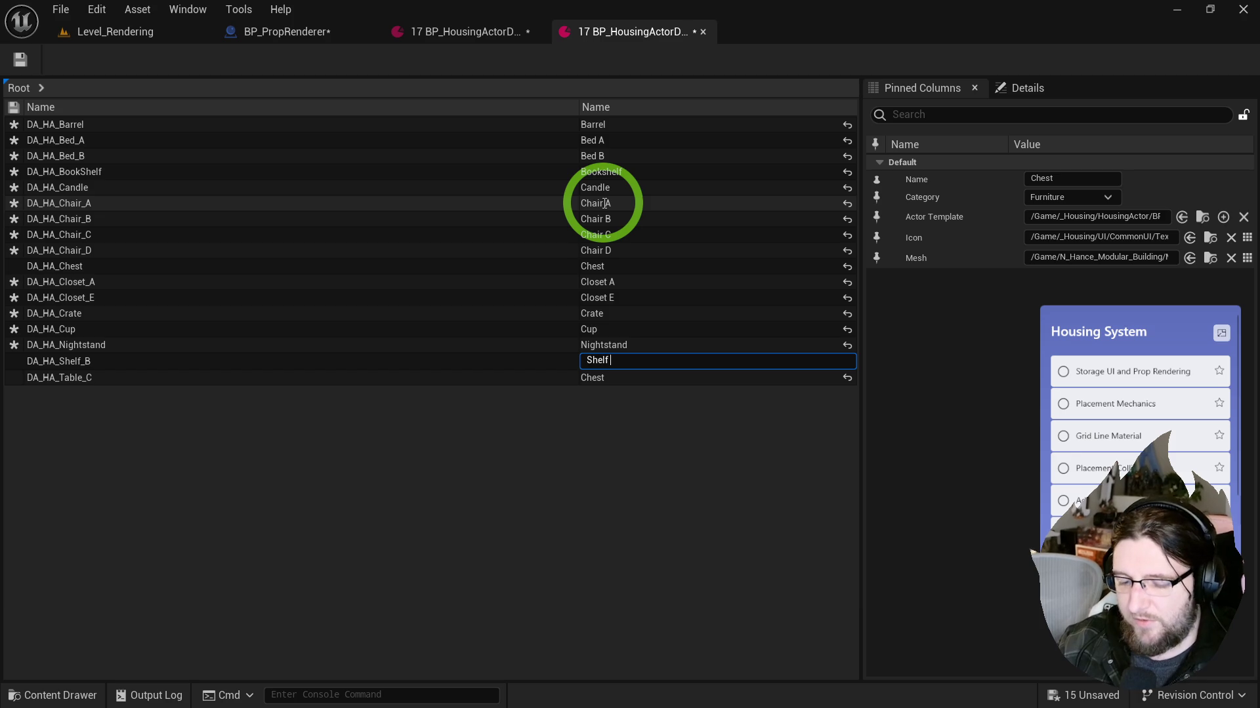
{"action": "type", "text": "B"}
{"action": "key", "text": "Return"}
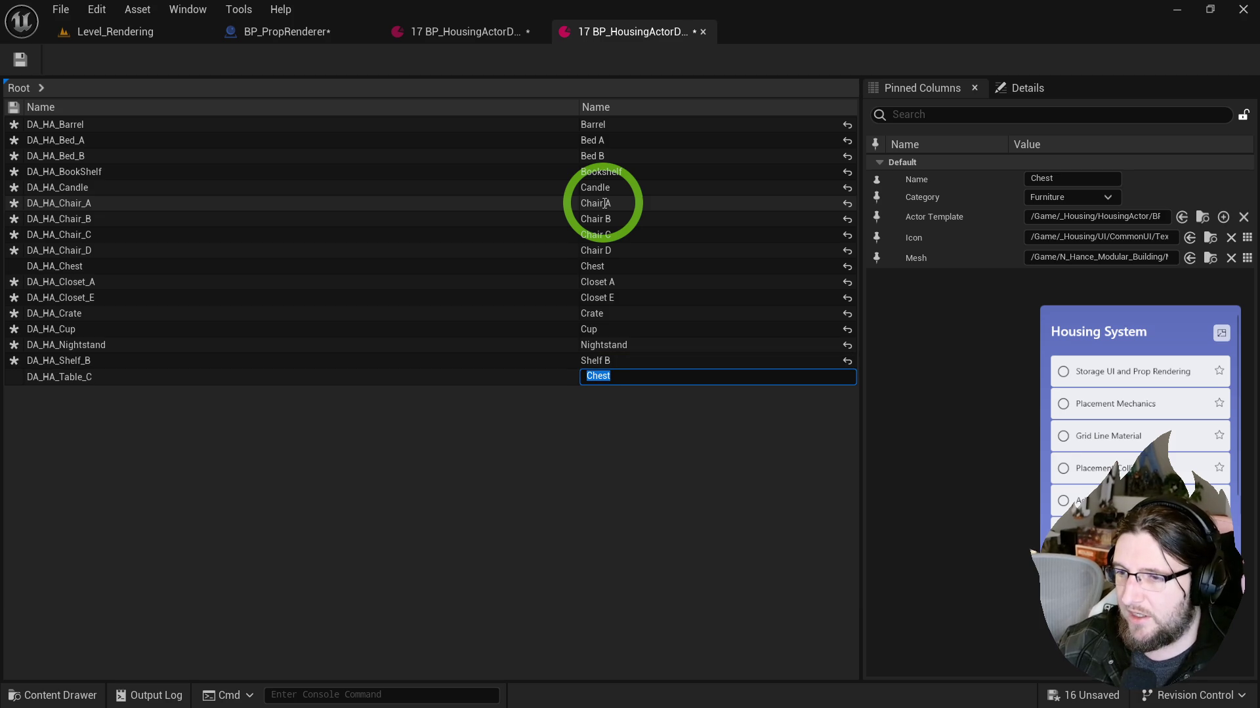
{"action": "type", "text": "Table C"}
{"action": "key", "text": "Return"}
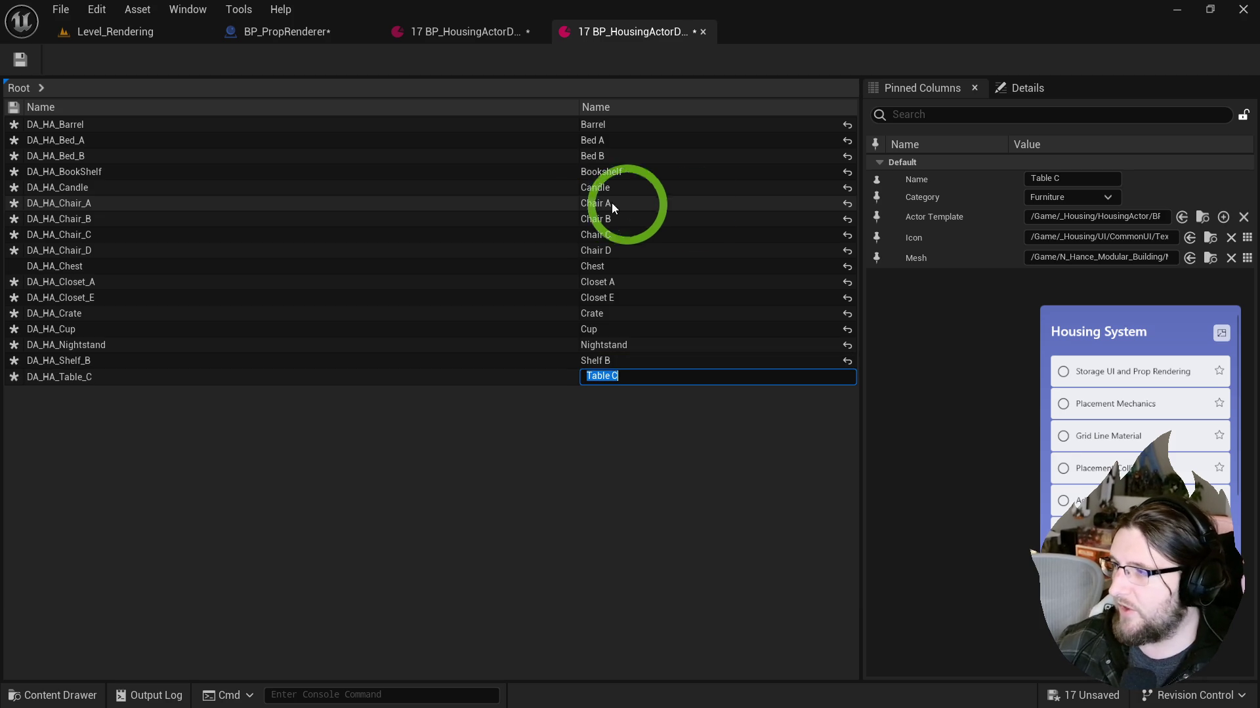
{"action": "left_click", "coordinate": [1023, 317]}
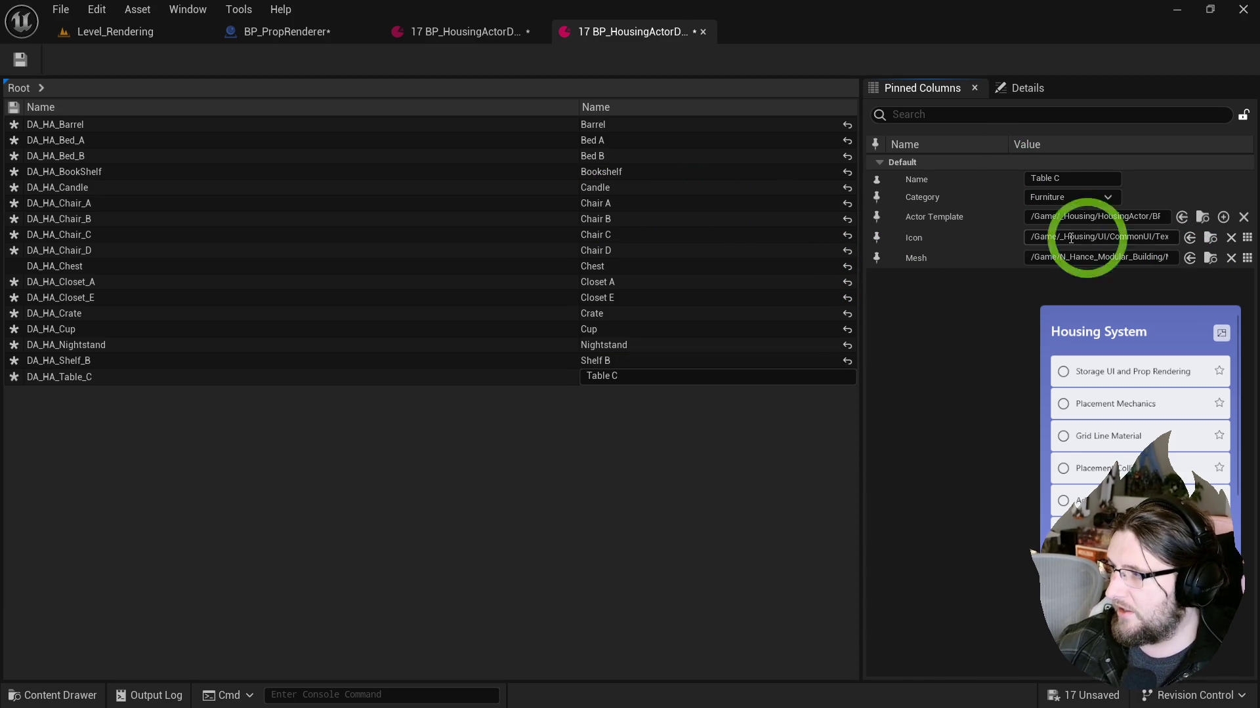
{"action": "left_click", "coordinate": [879, 237]}
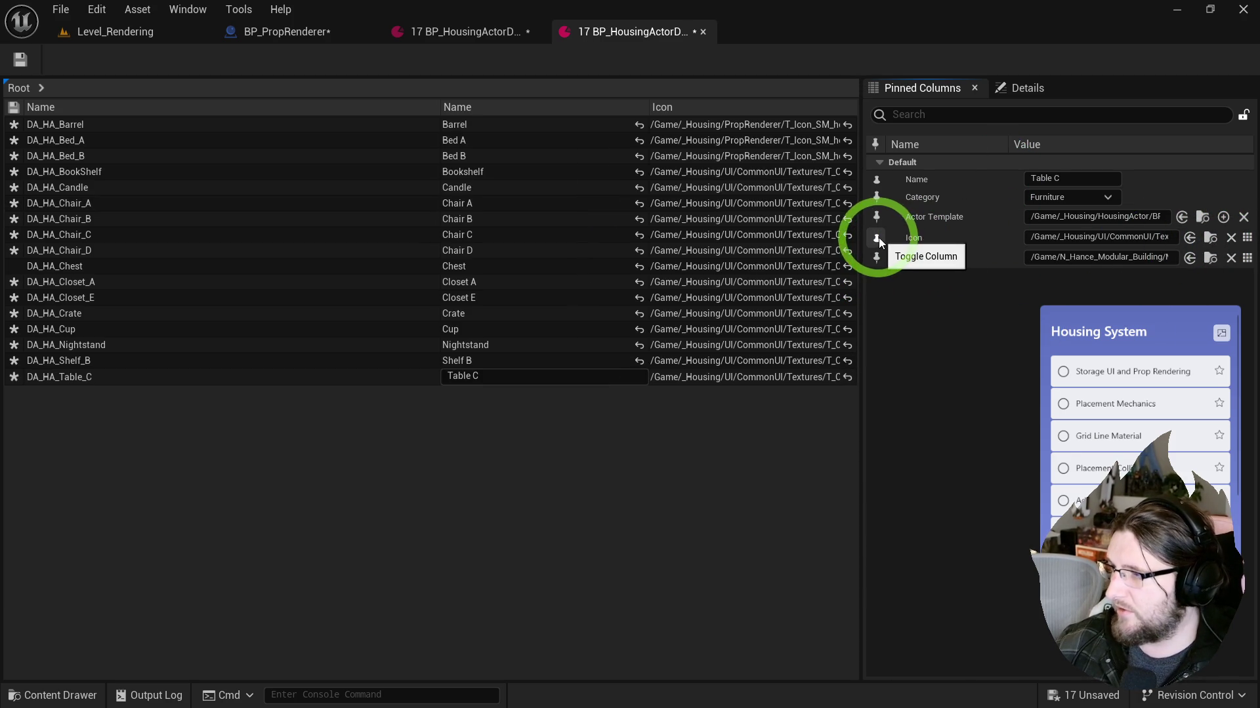
Step: Inspect the barrel's icon against the PropRenderer icon textures and widen the Icon column
{"action": "left_click", "coordinate": [699, 124]}
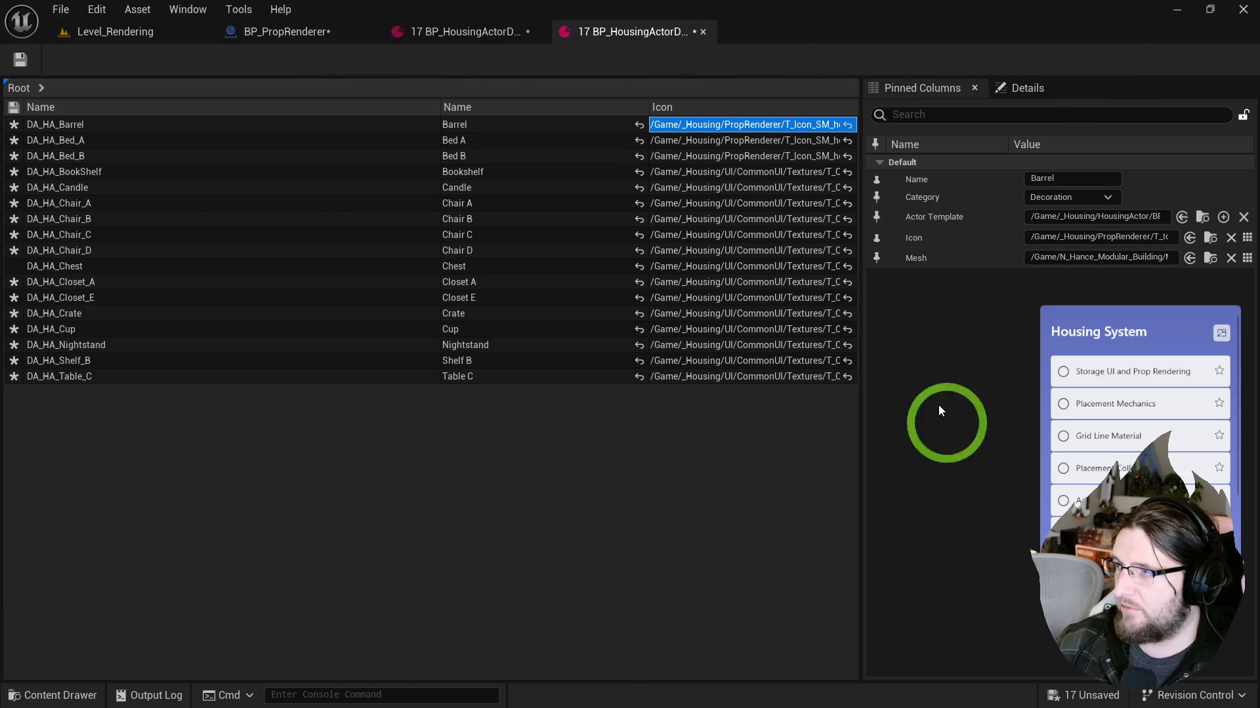
{"action": "key", "text": "ctrl+space"}
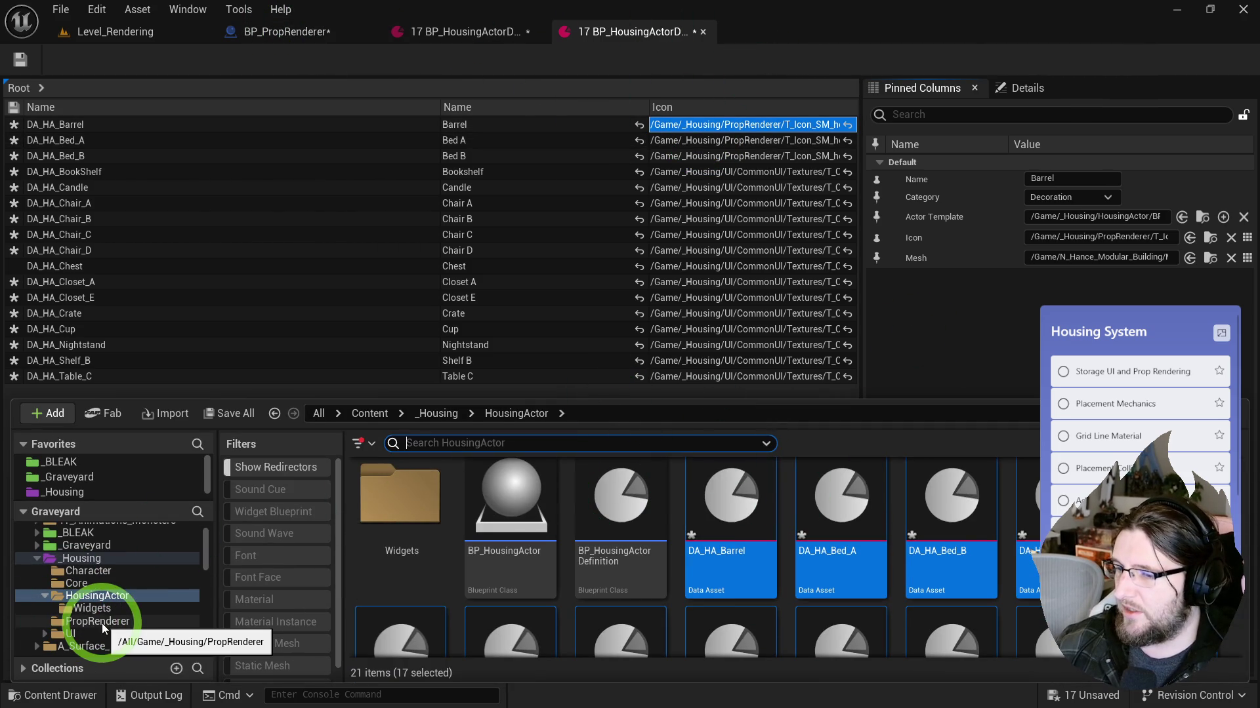
{"action": "left_click", "coordinate": [101, 623]}
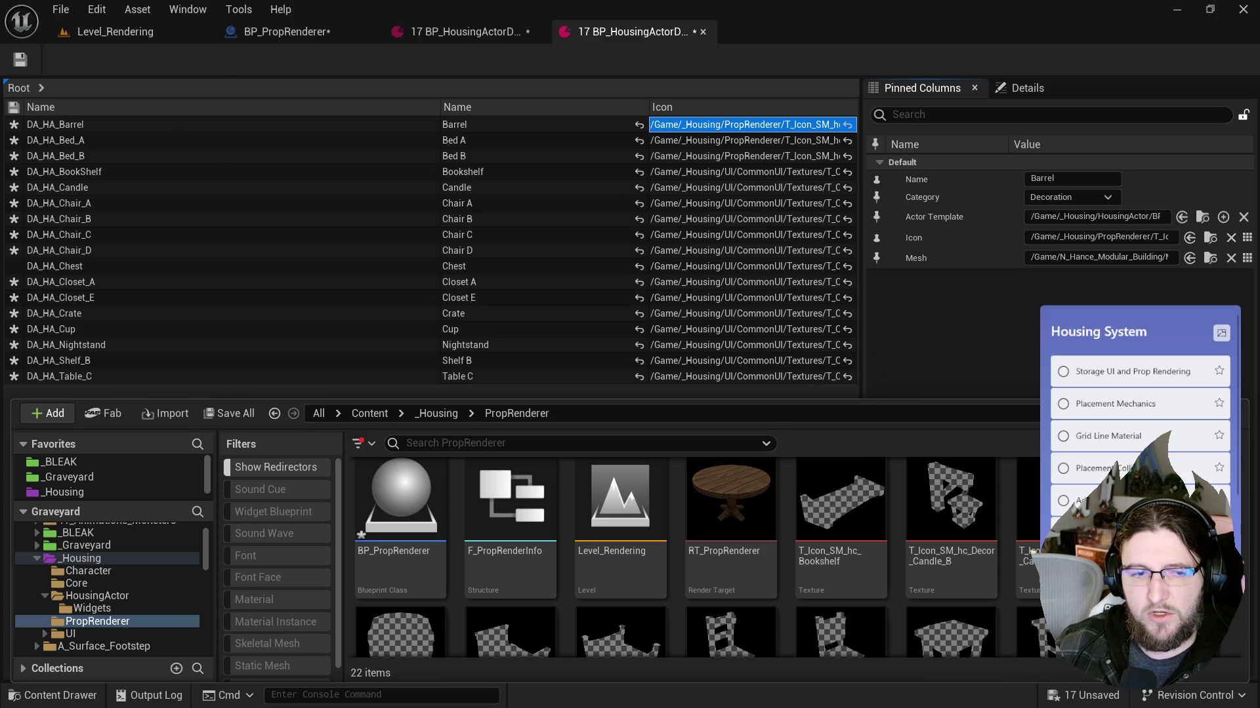
{"action": "key", "text": "ctrl+space"}
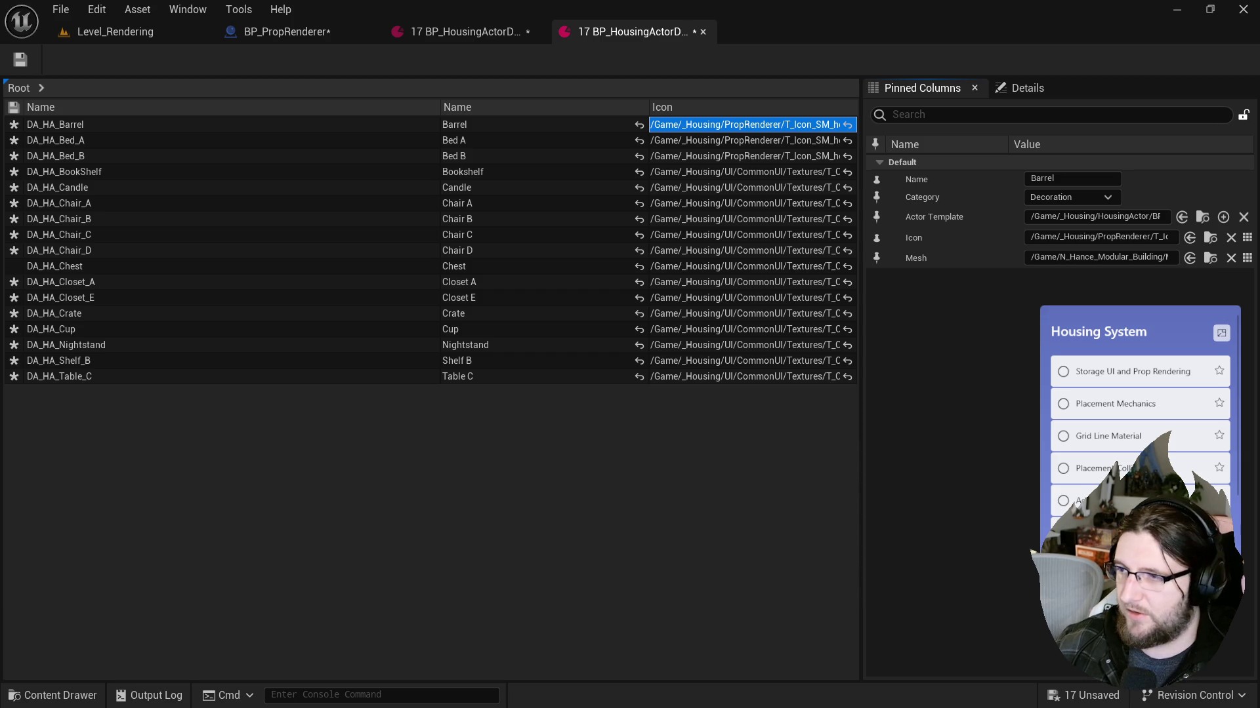
{"action": "left_click_drag", "start_coordinate": [196, 216], "coordinate": [704, 187]}
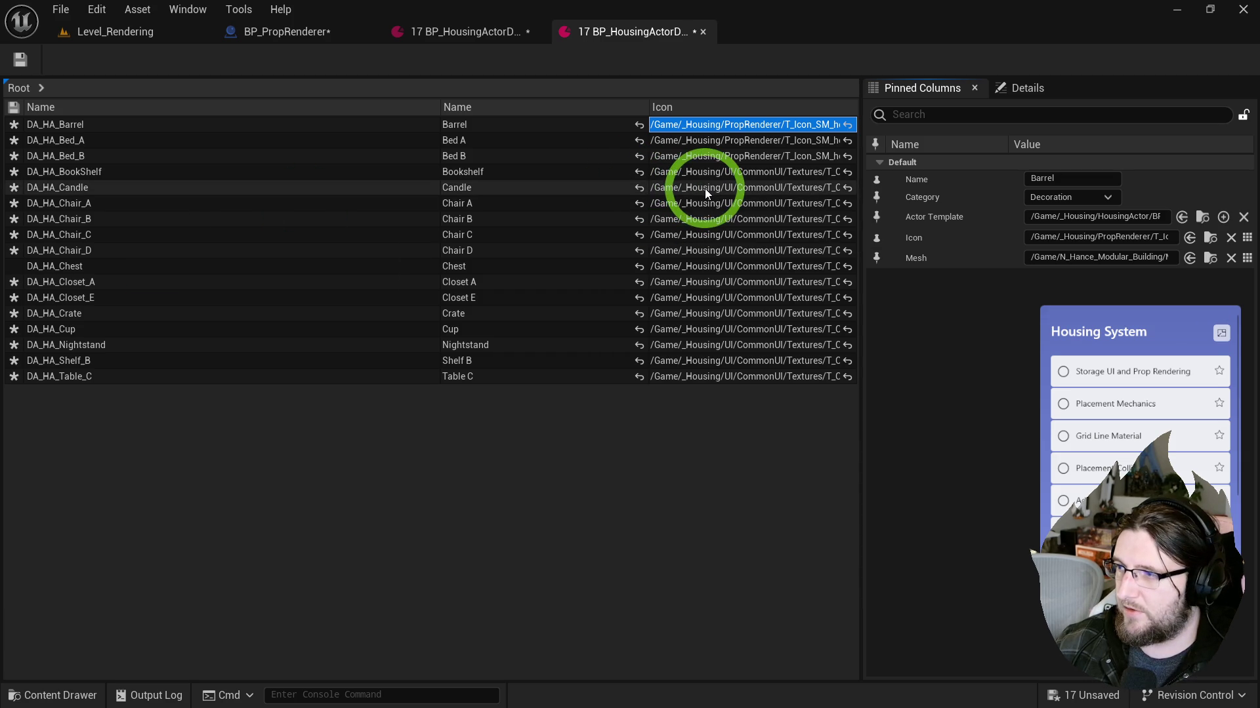
{"action": "mouse_move", "coordinate": [623, 107]}
{"action": "left_mouse_down"}
{"action": "mouse_move", "coordinate": [118, 107]}
{"action": "mouse_move", "coordinate": [164, 108]}
{"action": "left_mouse_up"}
{"action": "left_click_drag", "start_coordinate": [505, 106], "coordinate": [310, 106]}
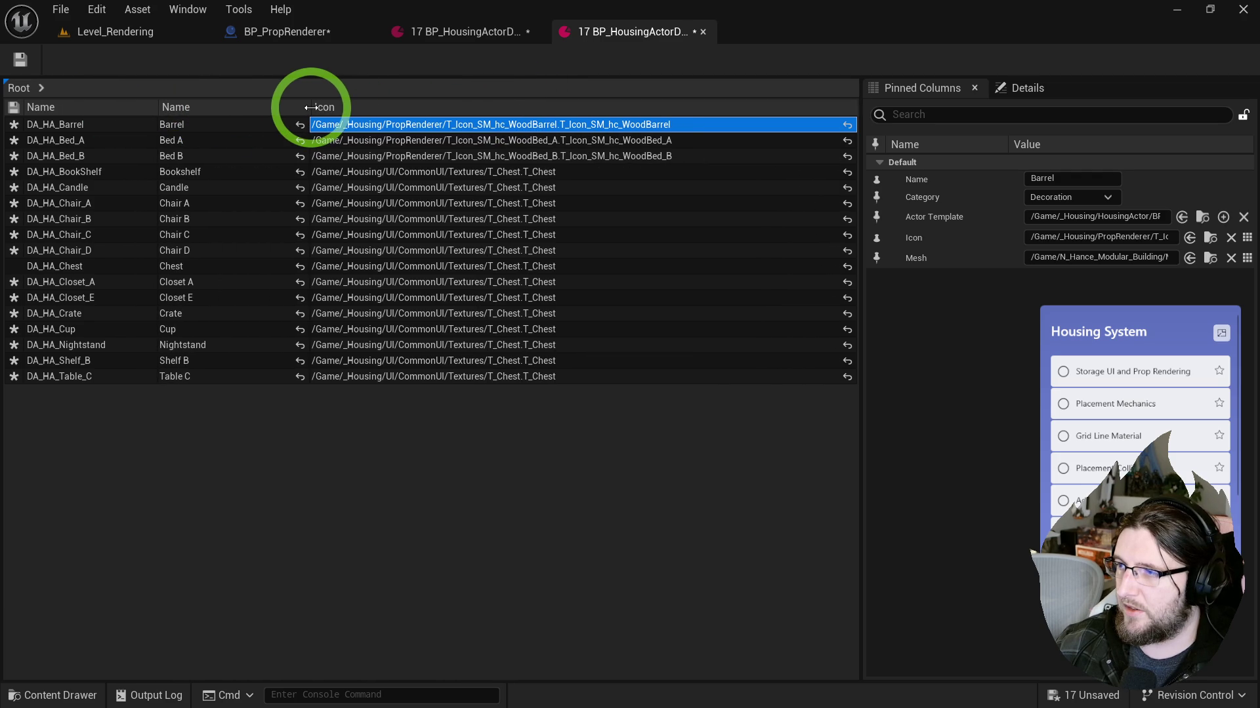
Step: Select the Bookshelf asset and unpin the Icon column from the table
{"action": "left_click", "coordinate": [535, 170]}
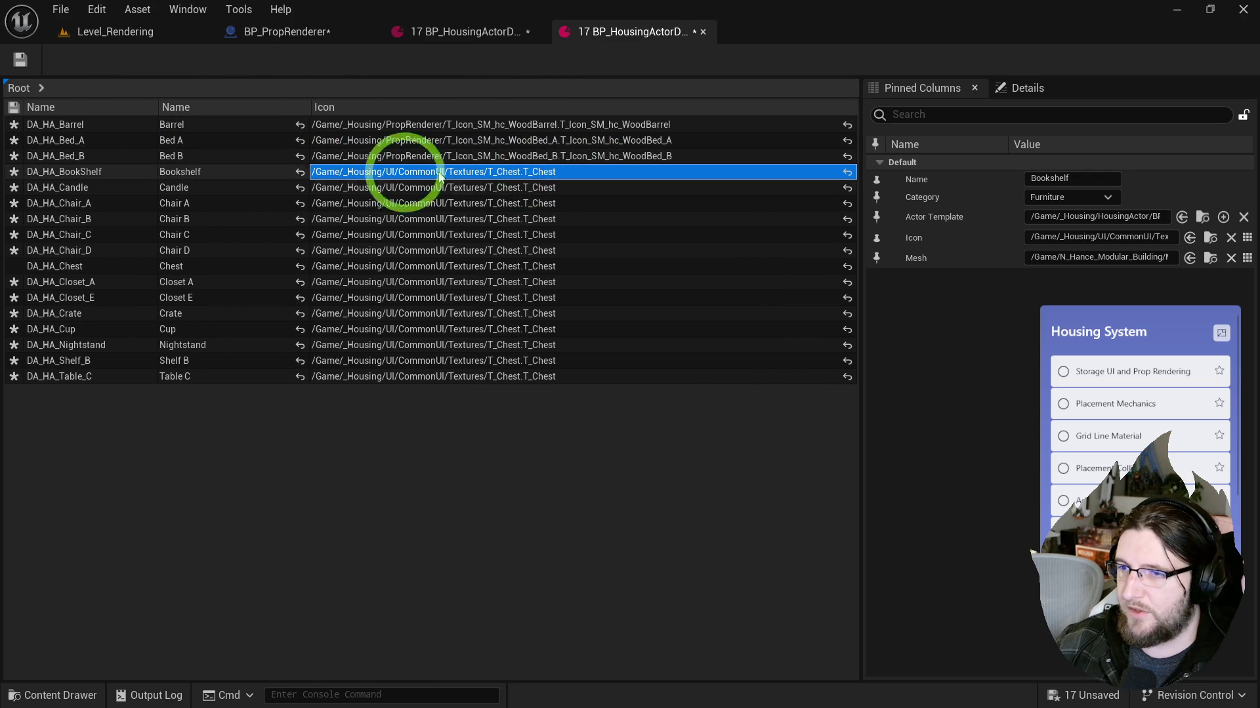
{"action": "left_click", "coordinate": [1085, 216]}
{"action": "left_click", "coordinate": [664, 178]}
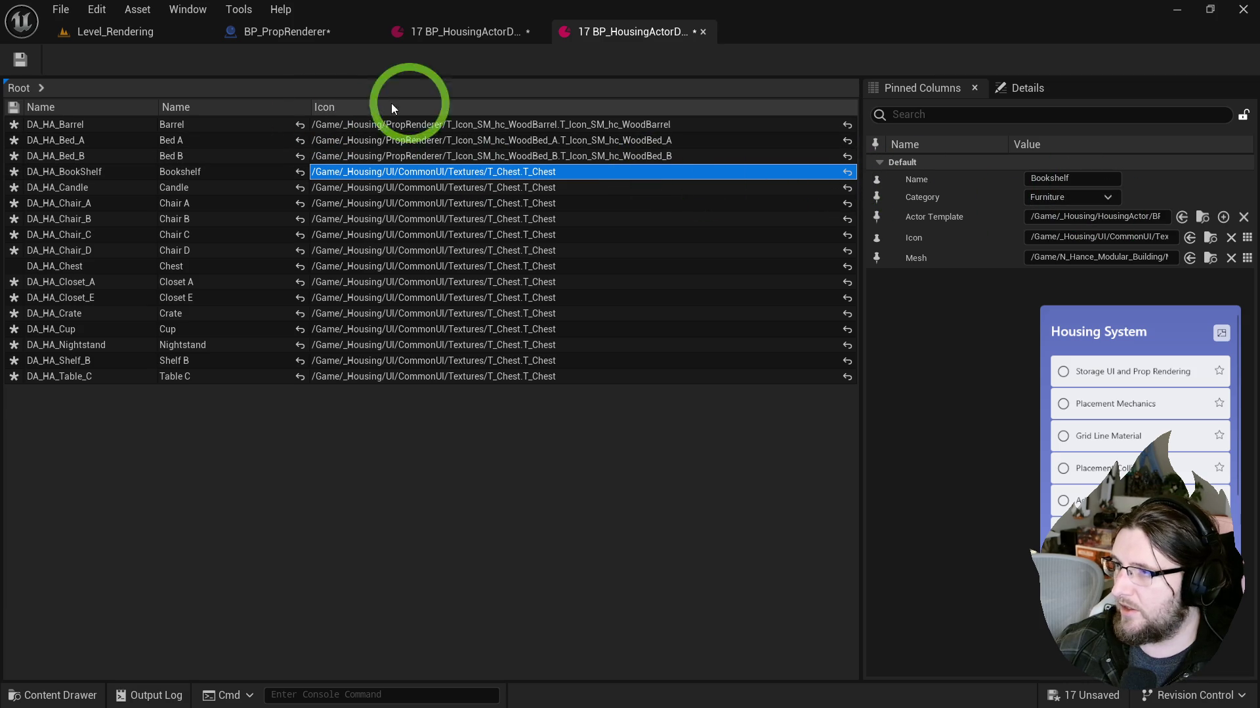
{"action": "left_click", "coordinate": [877, 238]}
{"action": "left_click", "coordinate": [973, 112]}
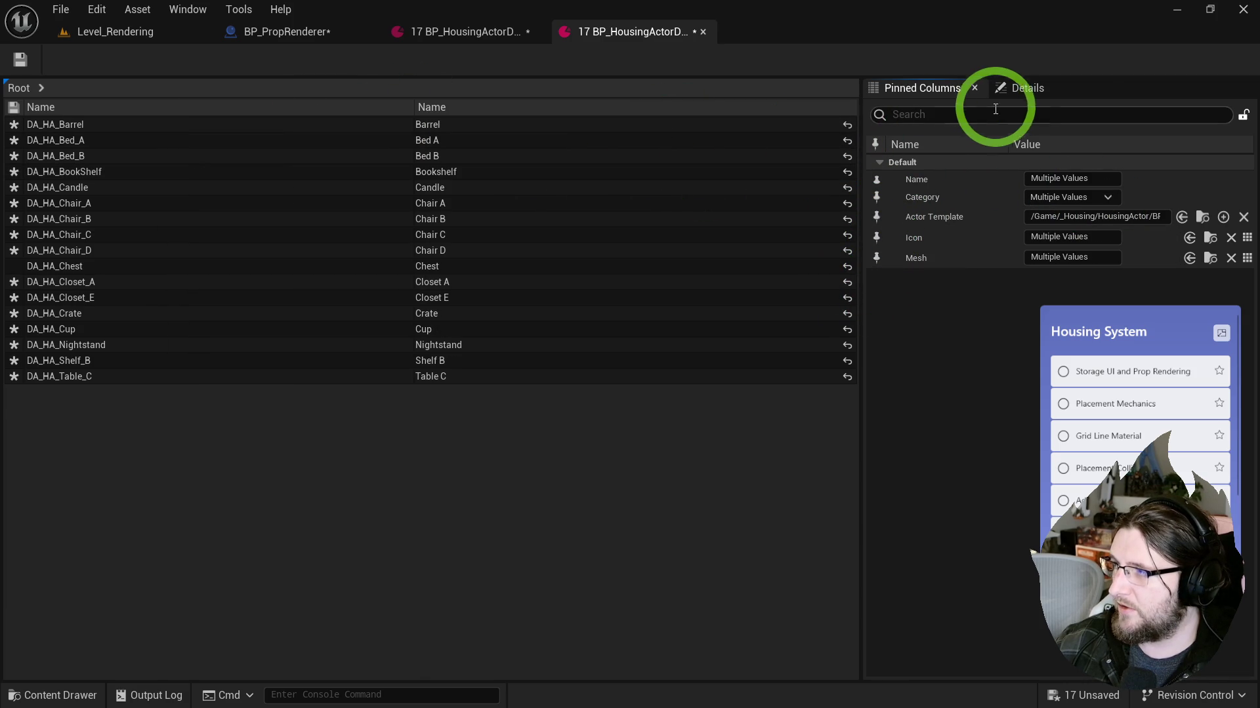
Step: Show the asset details and give Bookshelf its own icon texture
{"action": "left_click", "coordinate": [1010, 89]}
{"action": "left_click", "coordinate": [451, 186]}
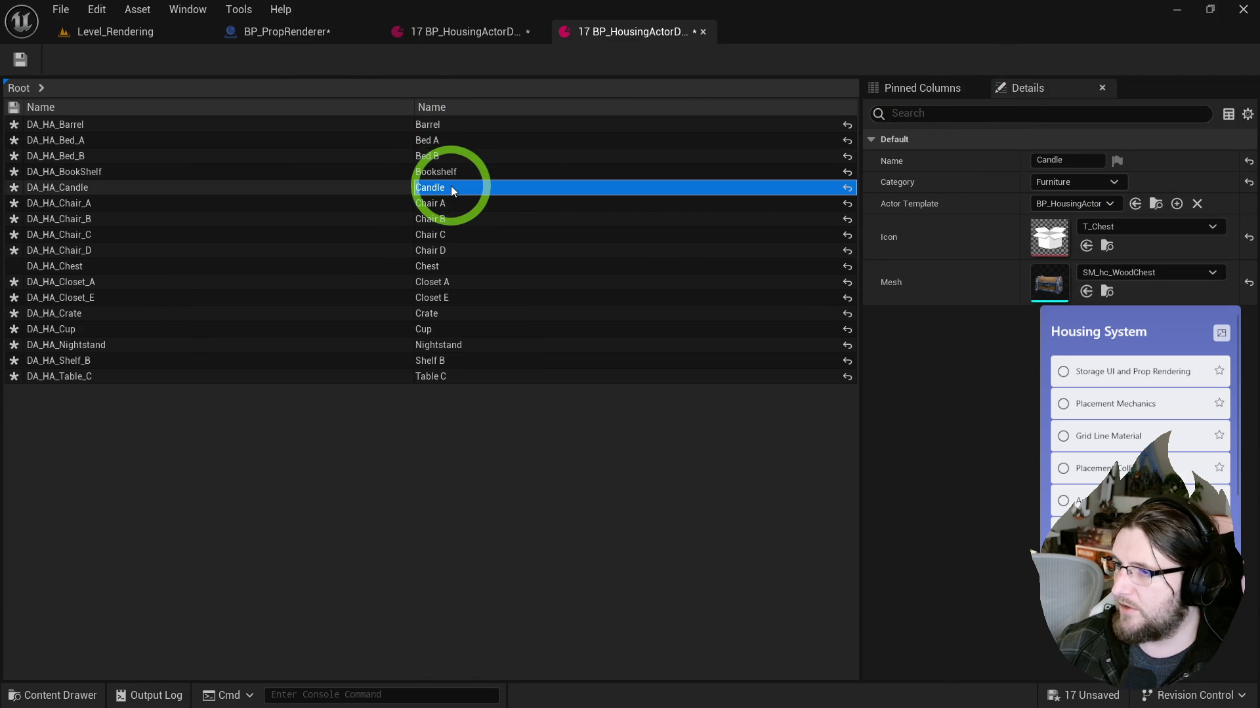
{"action": "key", "text": "Down"}
{"action": "key", "text": "Down"}
{"action": "key", "text": "Down"}
{"action": "key", "text": "Up"}
{"action": "key", "text": "Up"}
{"action": "key", "text": "Up"}
{"action": "key", "text": "Down"}
{"action": "key", "text": "Up"}
{"action": "key", "text": "Up"}
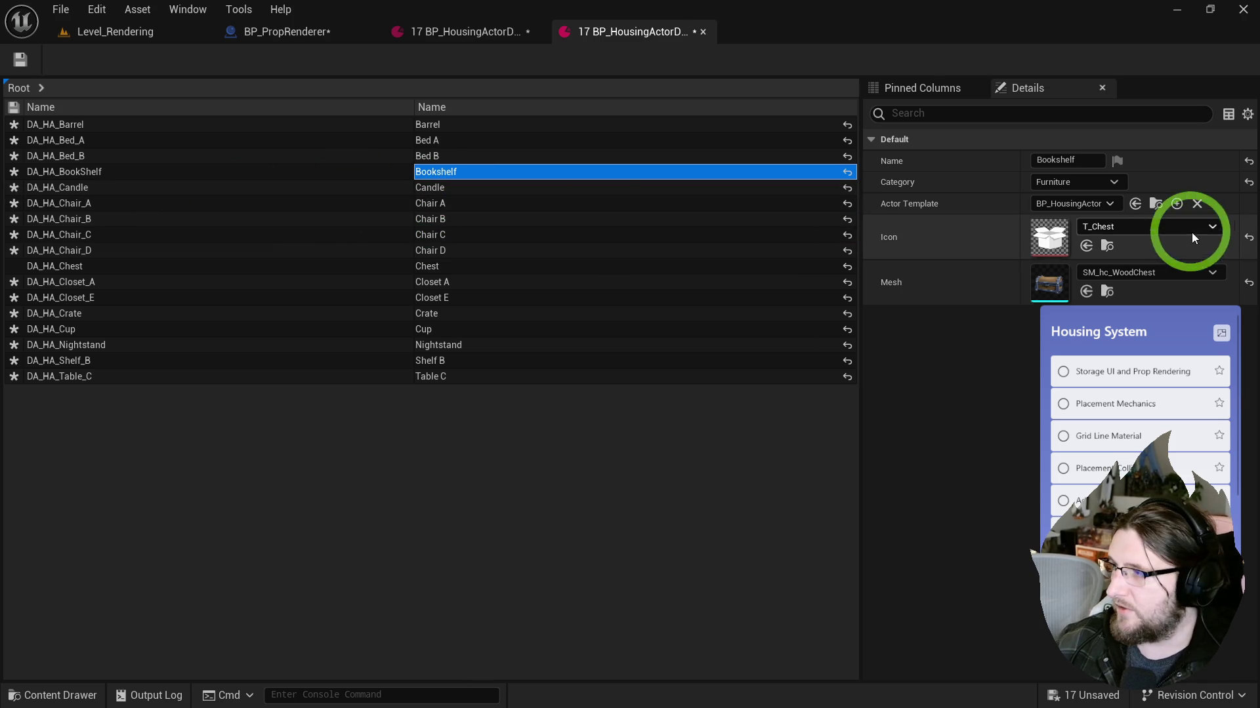
{"action": "left_click", "coordinate": [1086, 245]}
Step: Give Candle and Cup their own icons, and check the Barrel, Bed A, Bed B and Chair A icons
{"action": "left_click", "coordinate": [446, 188]}
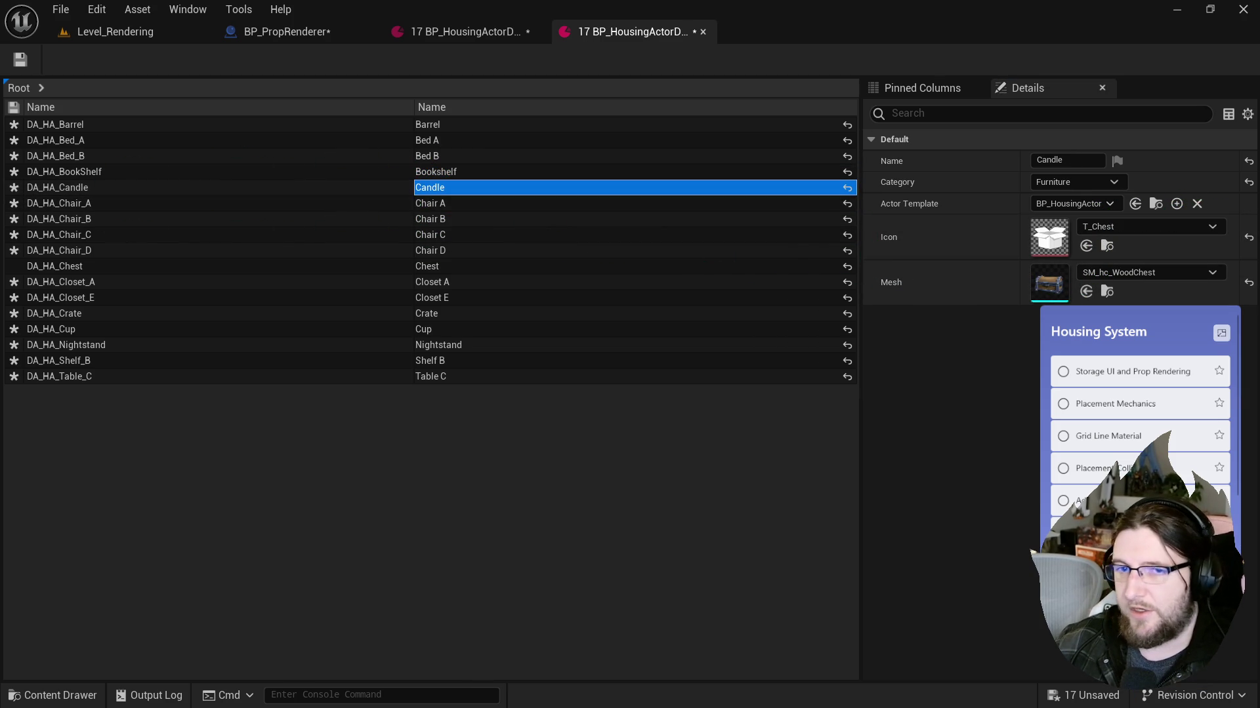
{"action": "left_click", "coordinate": [1087, 246]}
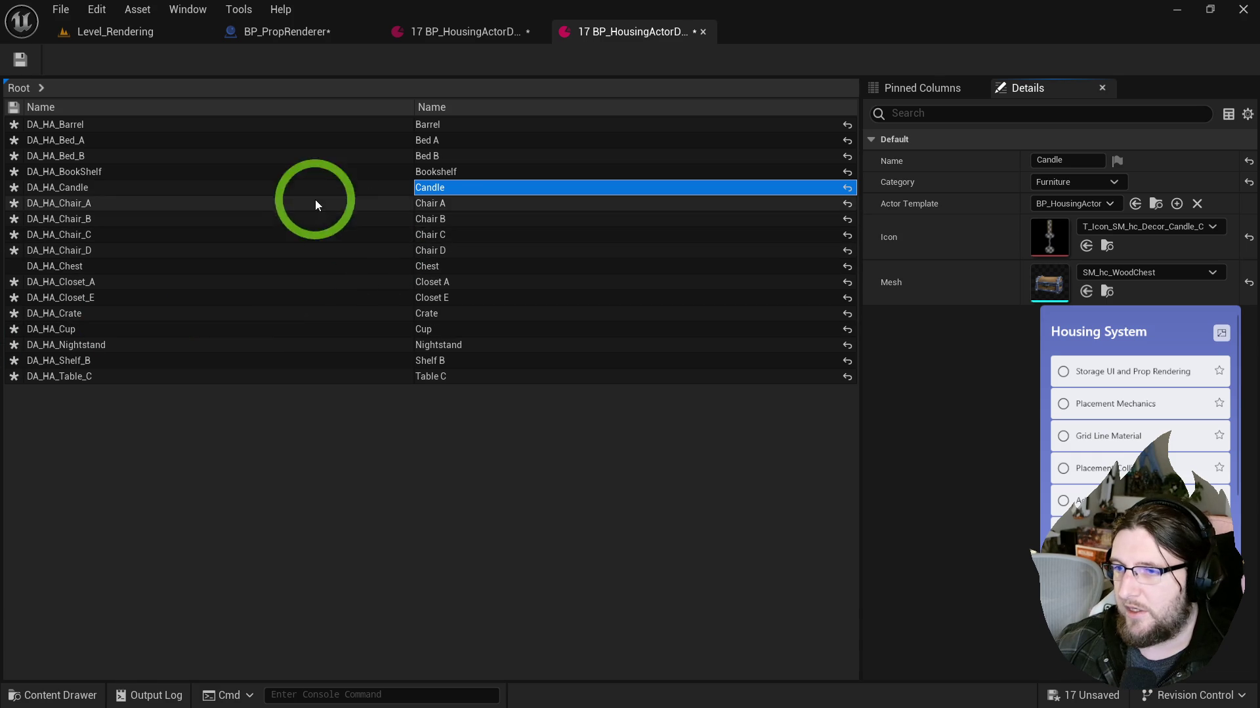
{"action": "left_click", "coordinate": [441, 329]}
{"action": "left_click", "coordinate": [1087, 246]}
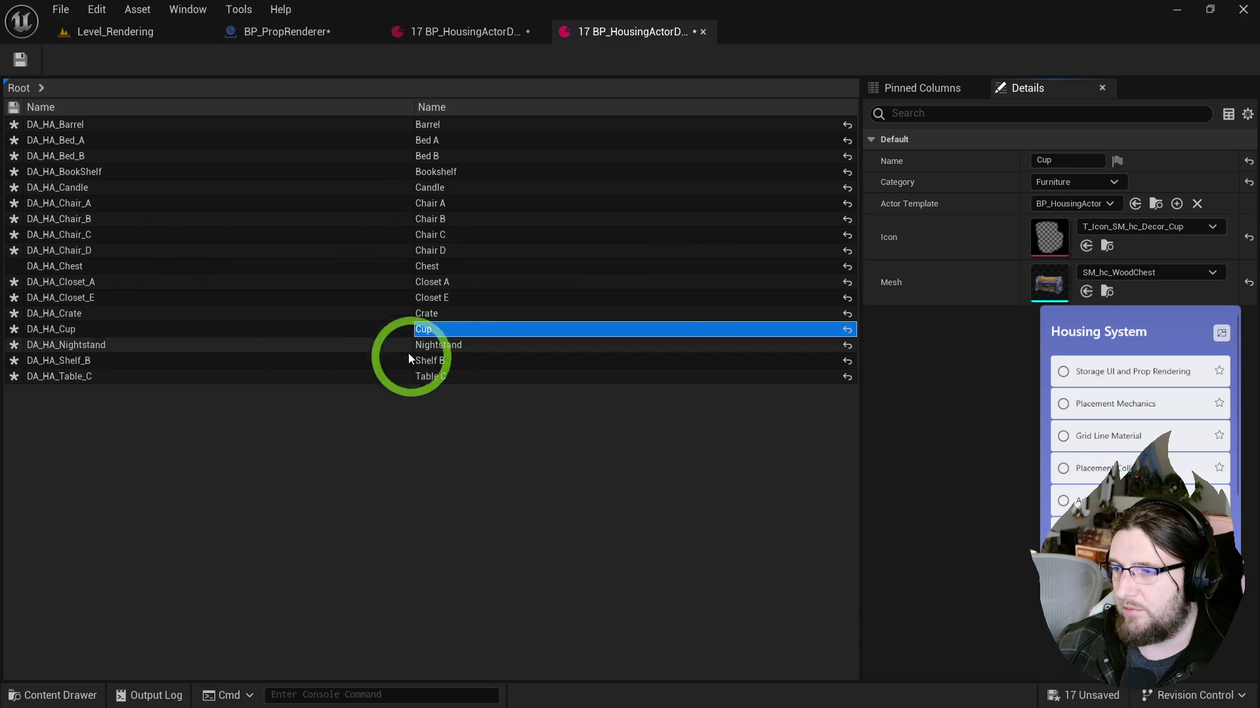
{"action": "left_click", "coordinate": [433, 127]}
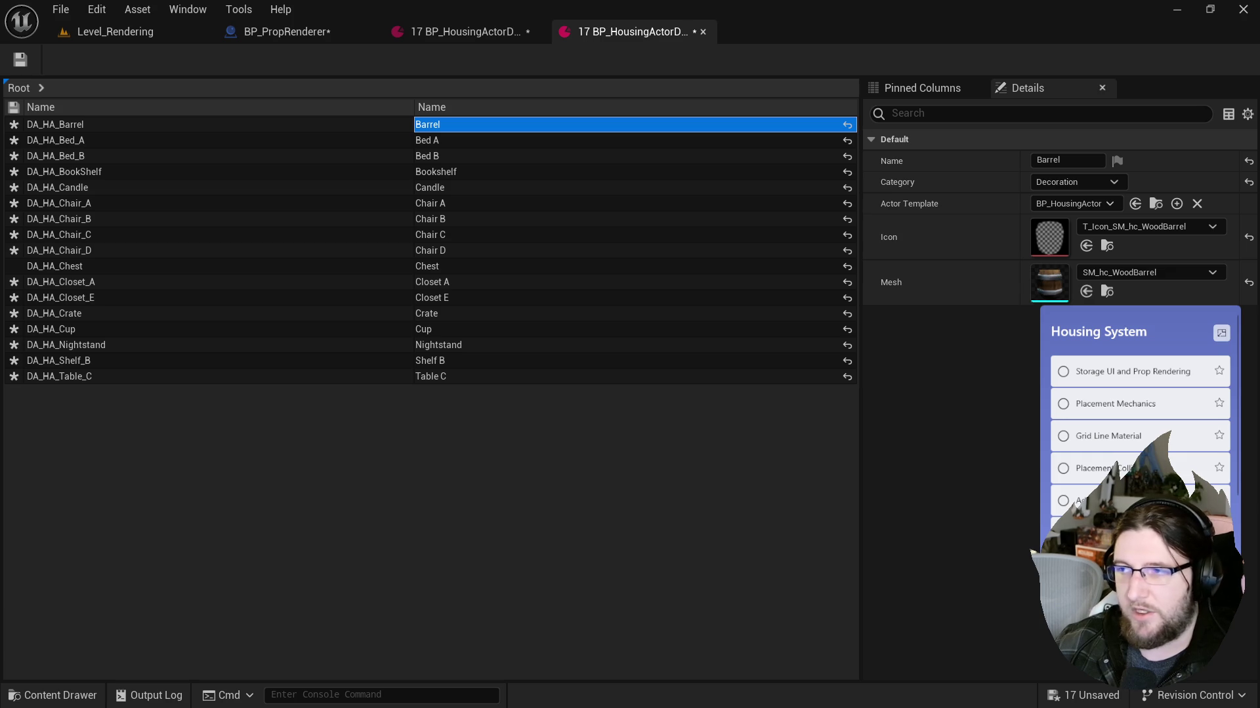
{"action": "left_click", "coordinate": [374, 140]}
{"action": "left_click", "coordinate": [446, 156]}
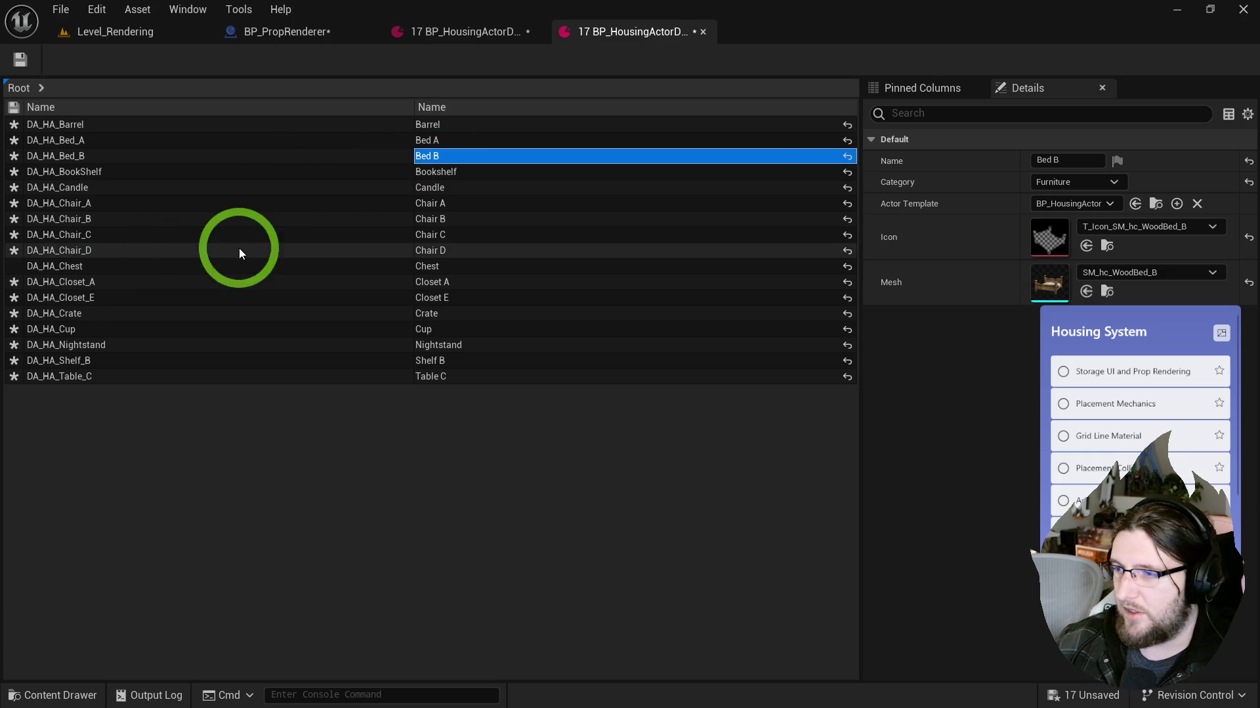
{"action": "left_click", "coordinate": [436, 204]}
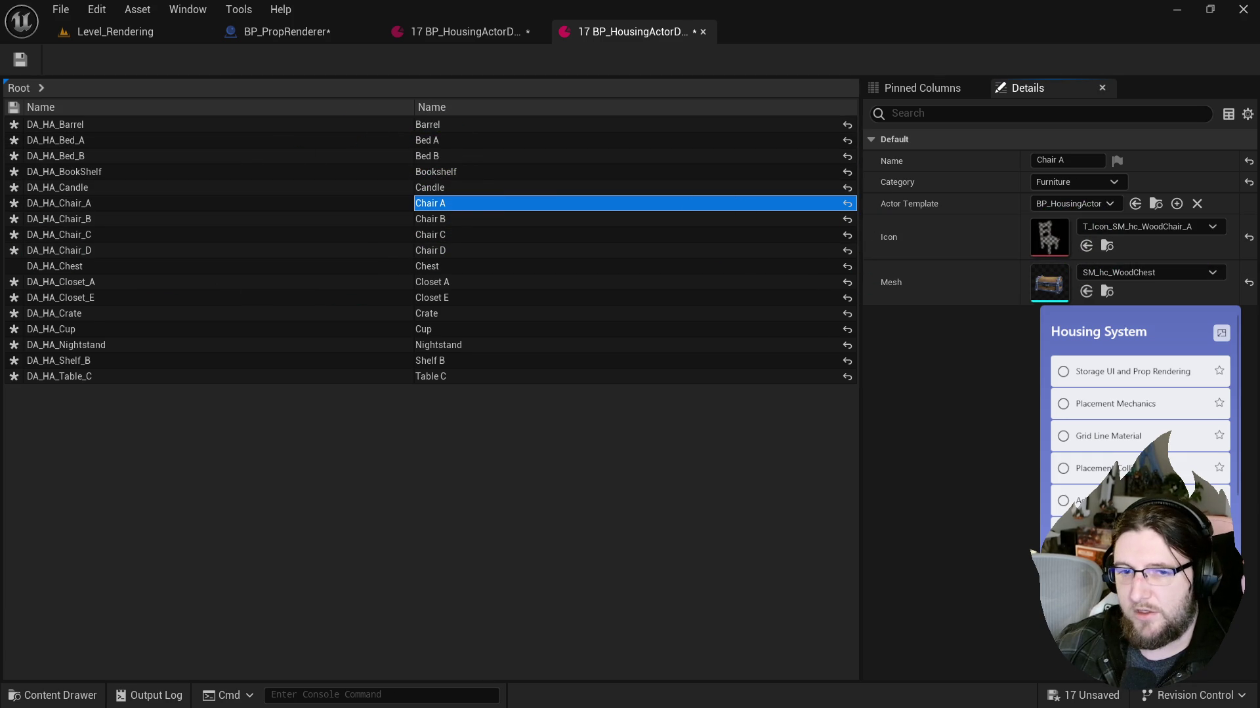
Step: Assign matching chair icons to Chair B, C and D, and the wood chest icon to Chest
{"action": "left_click", "coordinate": [423, 219]}
{"action": "left_click", "coordinate": [1087, 246]}
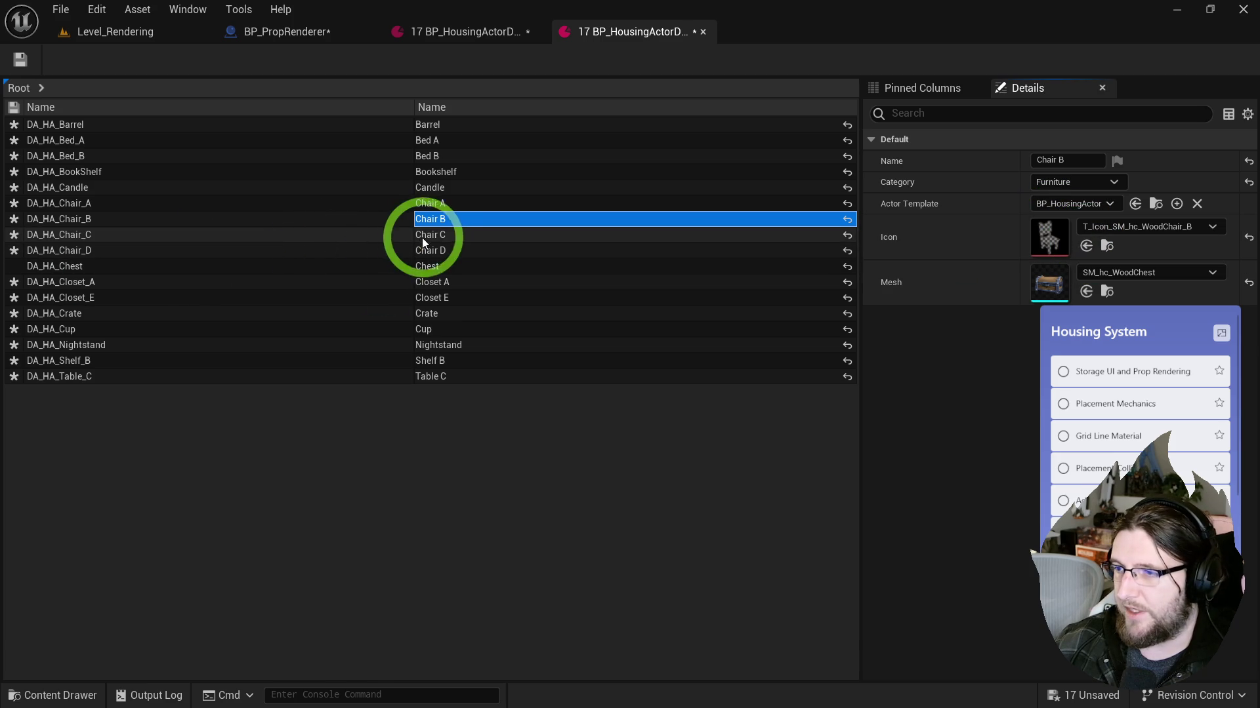
{"action": "left_click", "coordinate": [422, 234]}
{"action": "left_click", "coordinate": [1086, 246]}
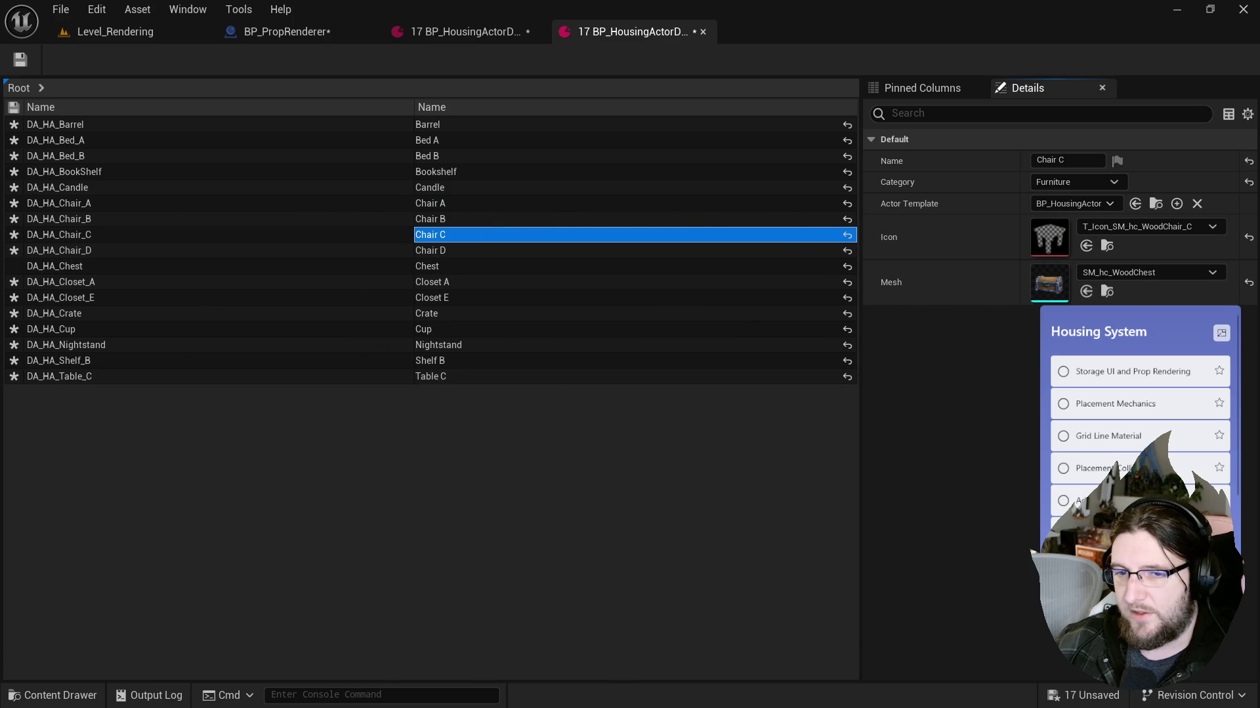
{"action": "left_click", "coordinate": [425, 253]}
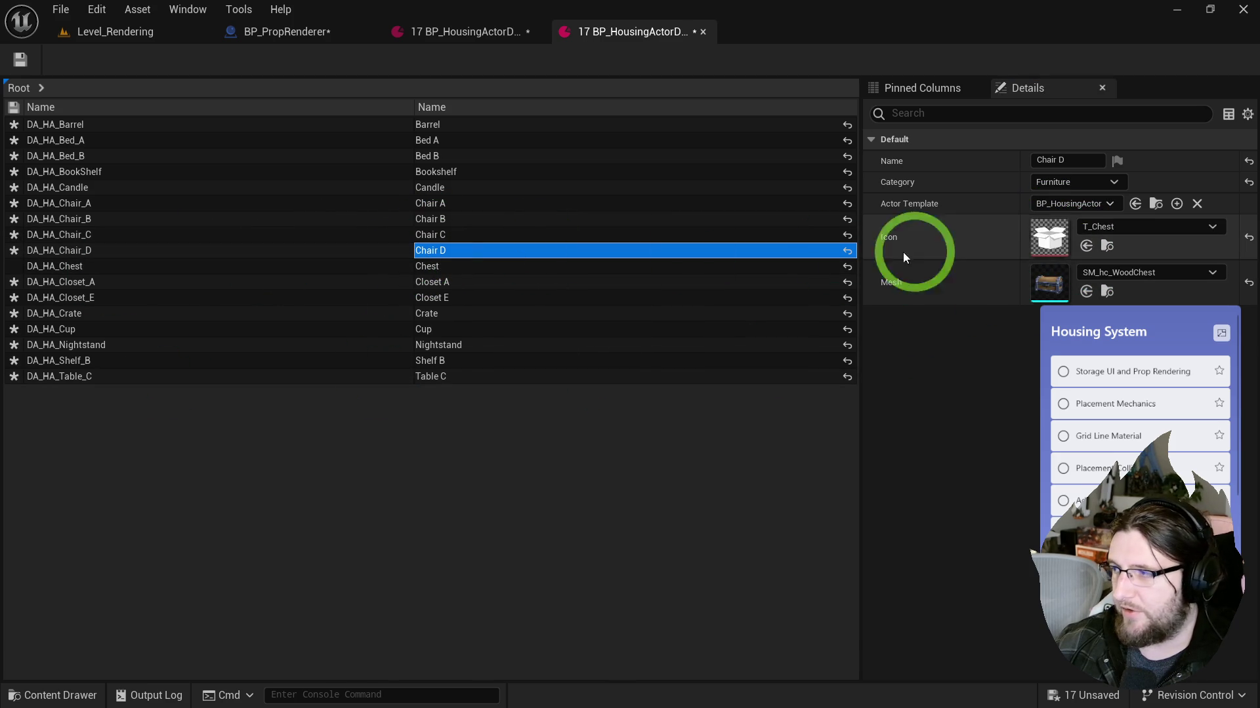
{"action": "left_click", "coordinate": [1086, 246]}
{"action": "left_click", "coordinate": [450, 266]}
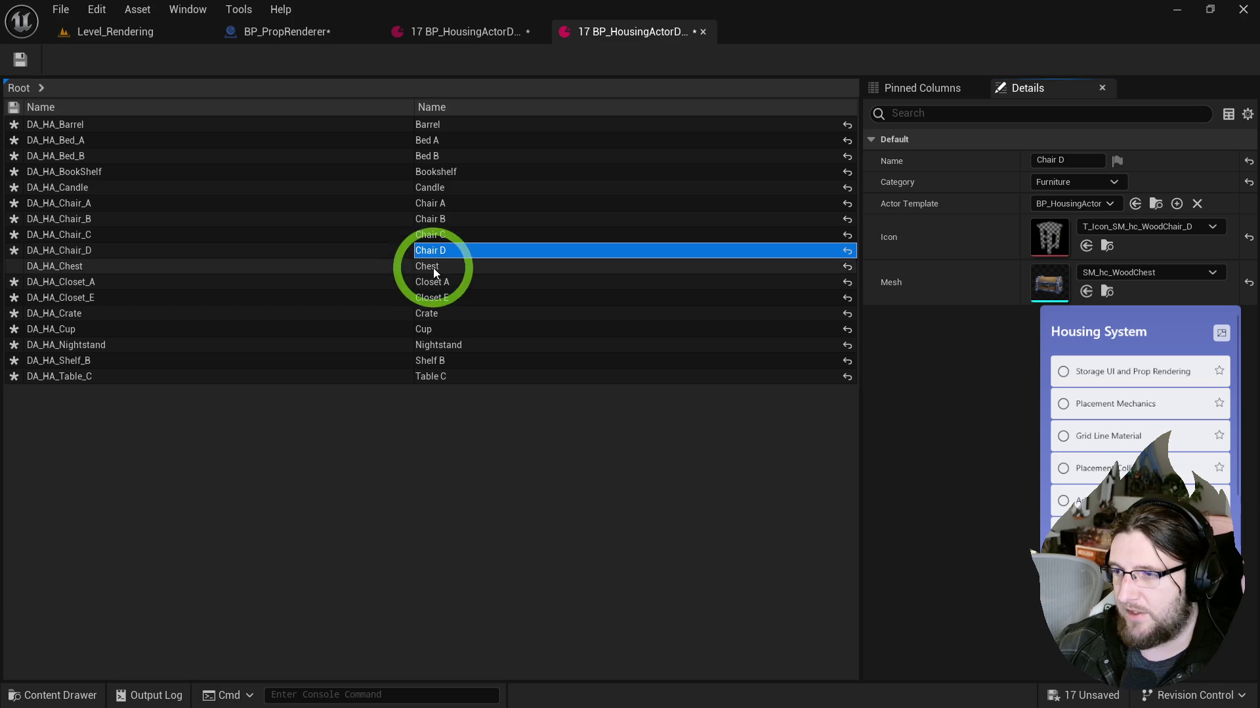
{"action": "left_click", "coordinate": [1032, 247]}
{"action": "left_click", "coordinate": [1088, 246]}
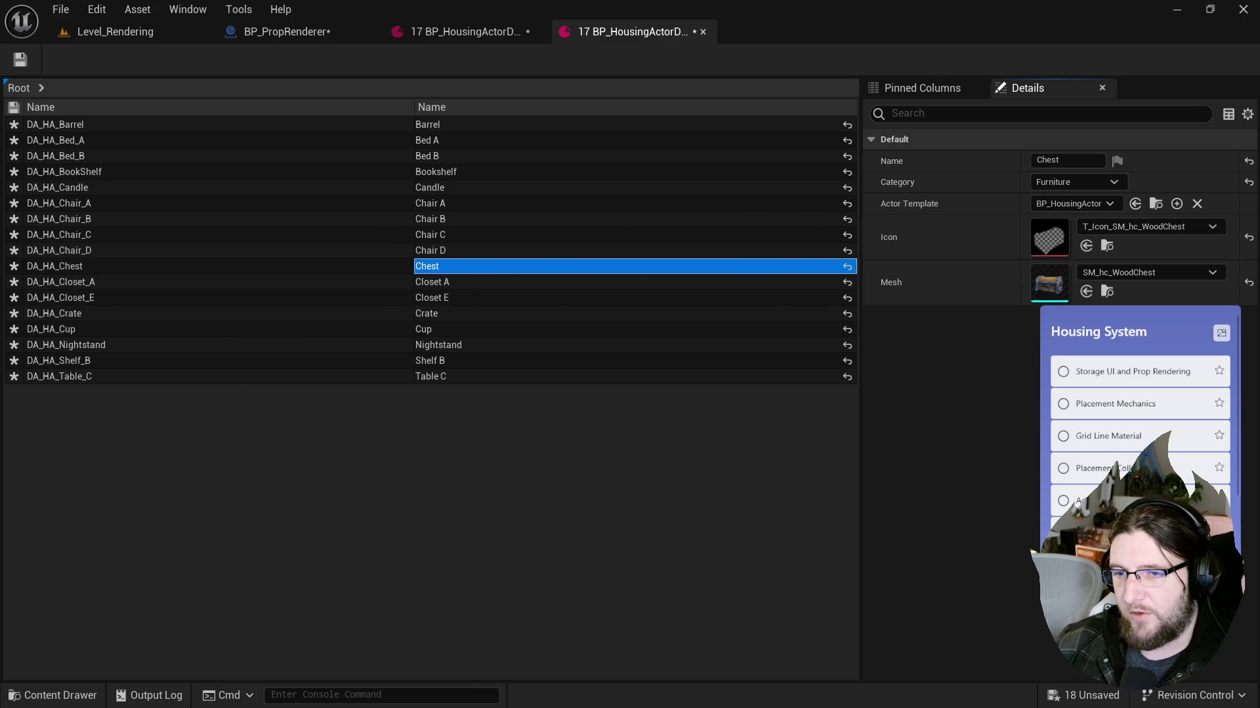
Step: Assign matching icon textures to Closet A, Closet E, Crate, Nightstand and Shelf B
{"action": "left_click", "coordinate": [444, 282]}
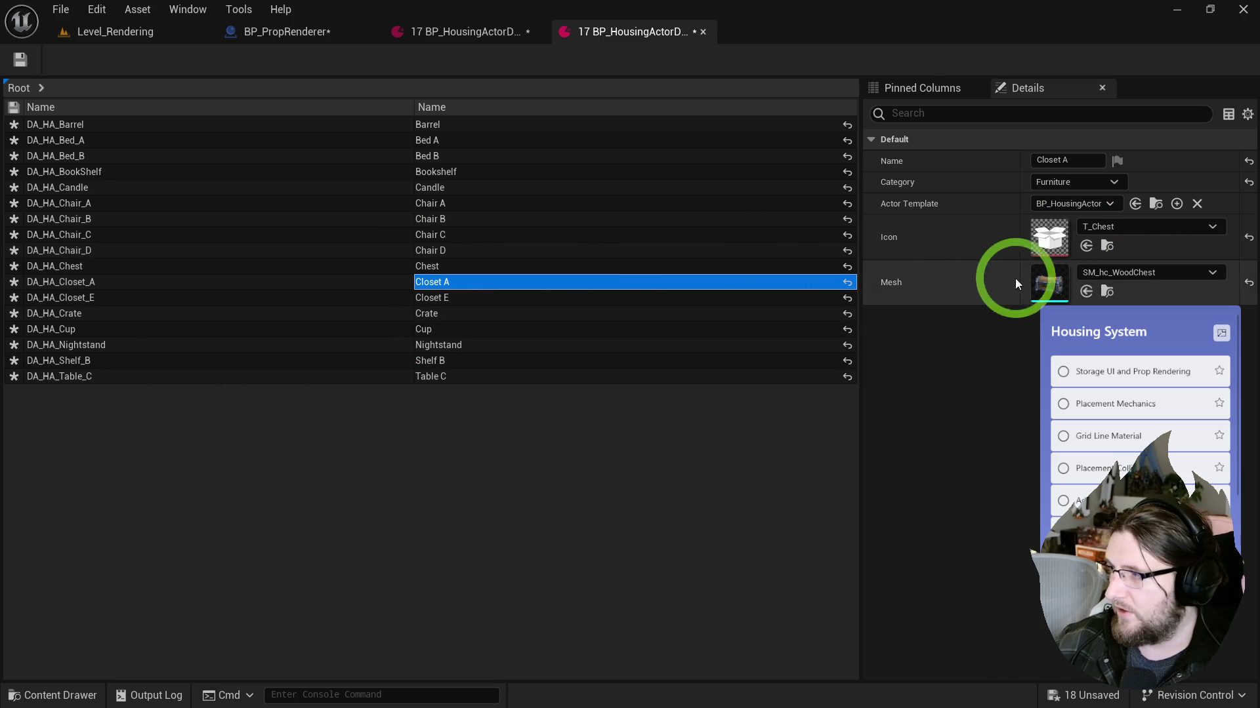
{"action": "left_click", "coordinate": [1086, 247]}
{"action": "left_click", "coordinate": [423, 299]}
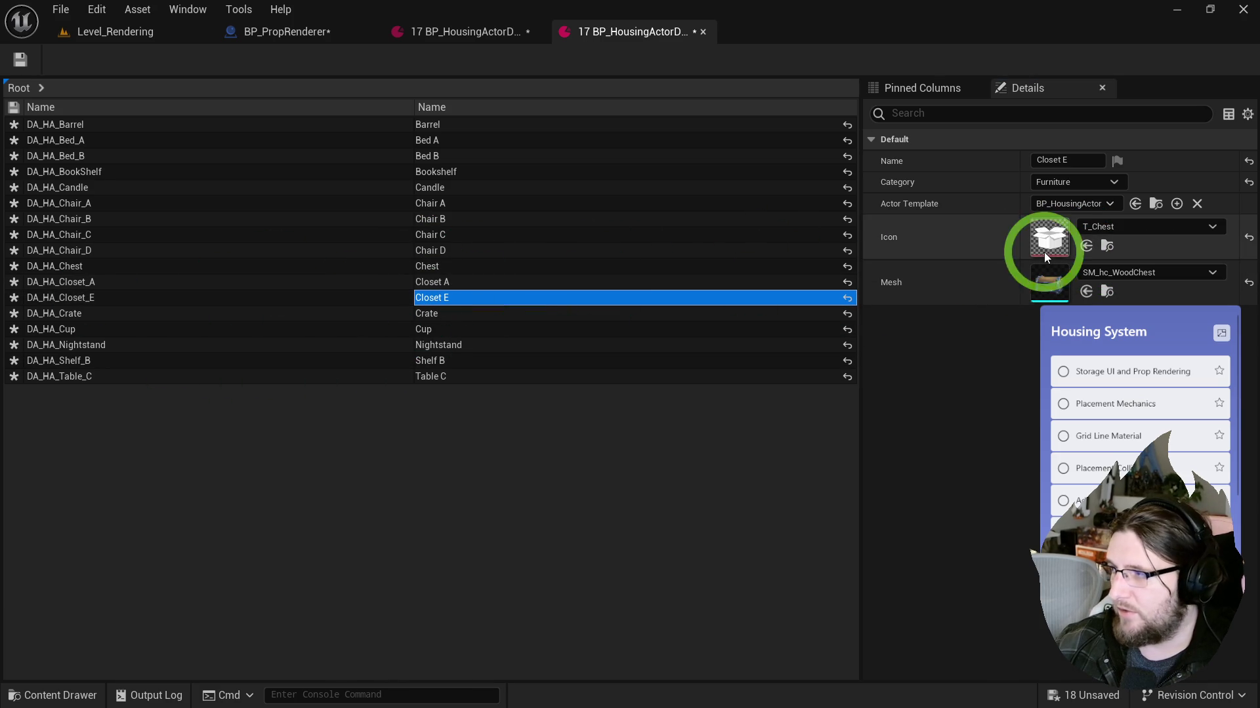
{"action": "left_click", "coordinate": [1086, 247]}
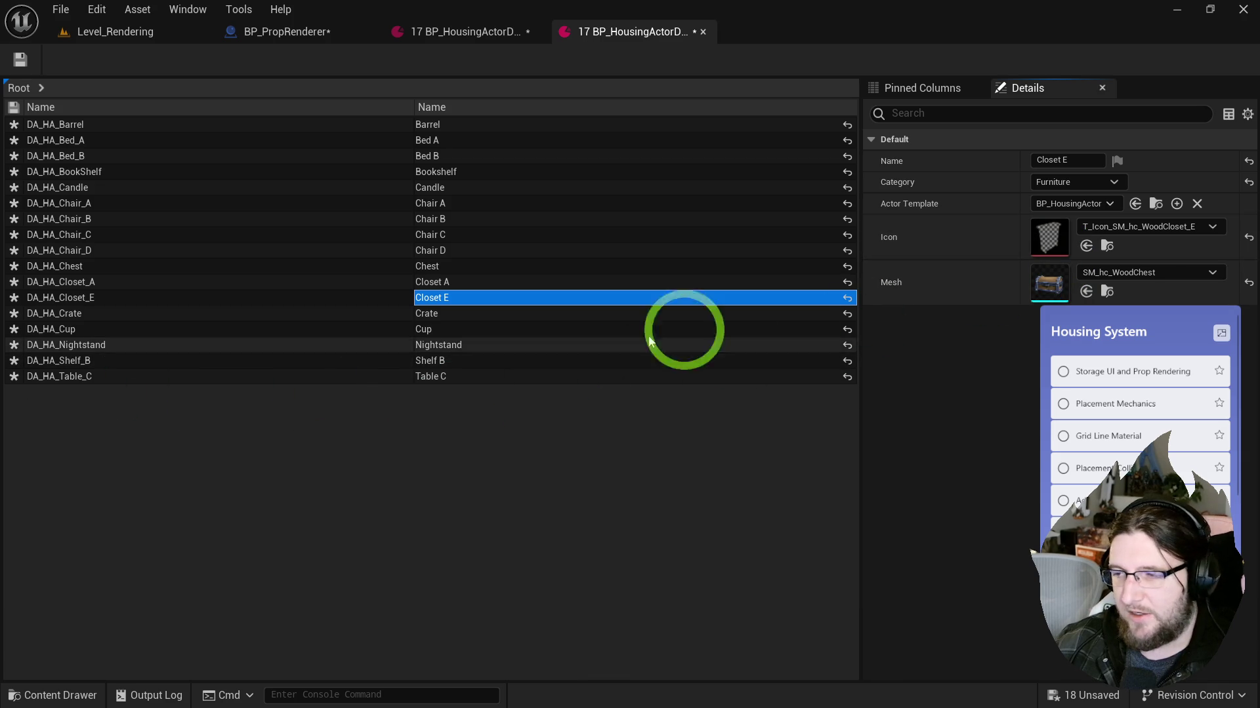
{"action": "left_click", "coordinate": [499, 315]}
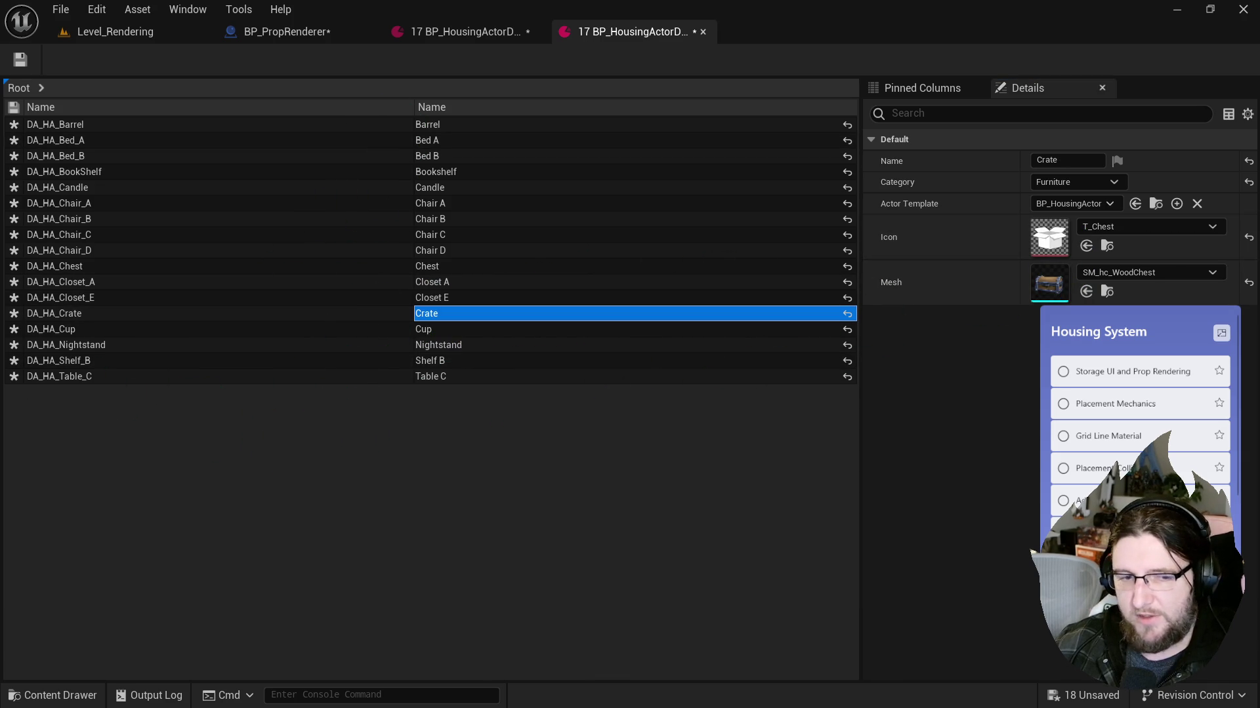
{"action": "left_click", "coordinate": [1084, 247]}
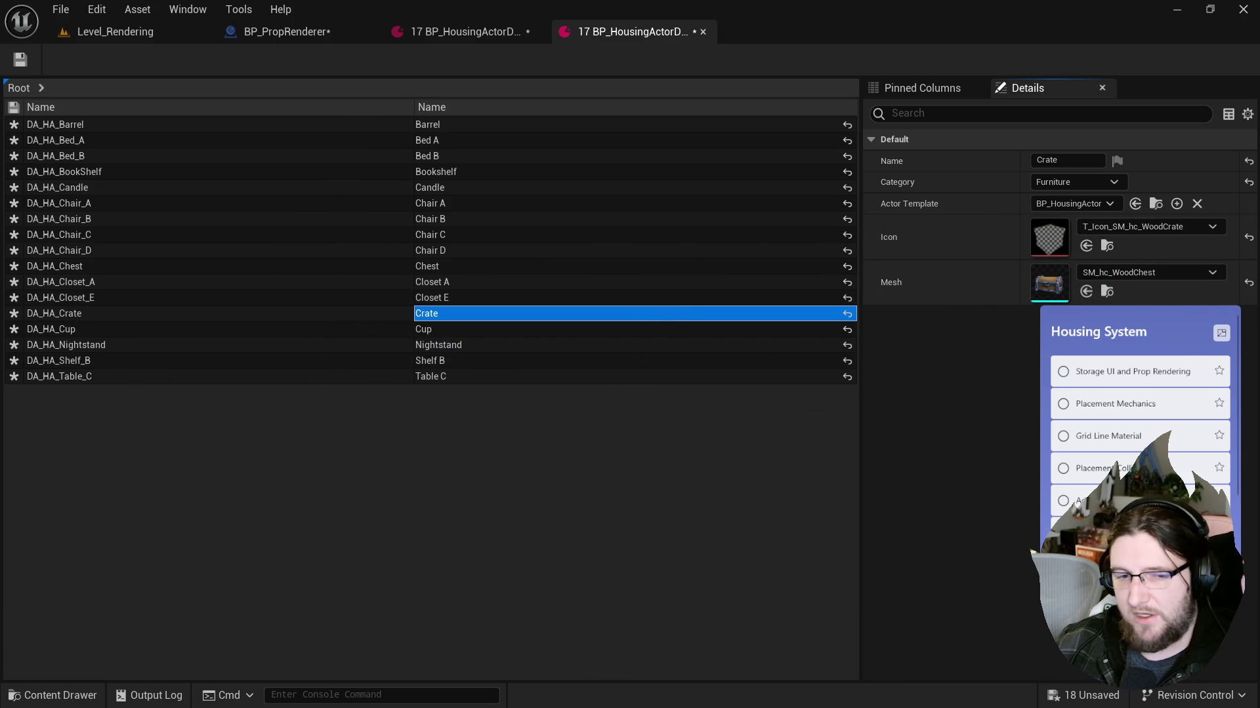
{"action": "left_click", "coordinate": [446, 344]}
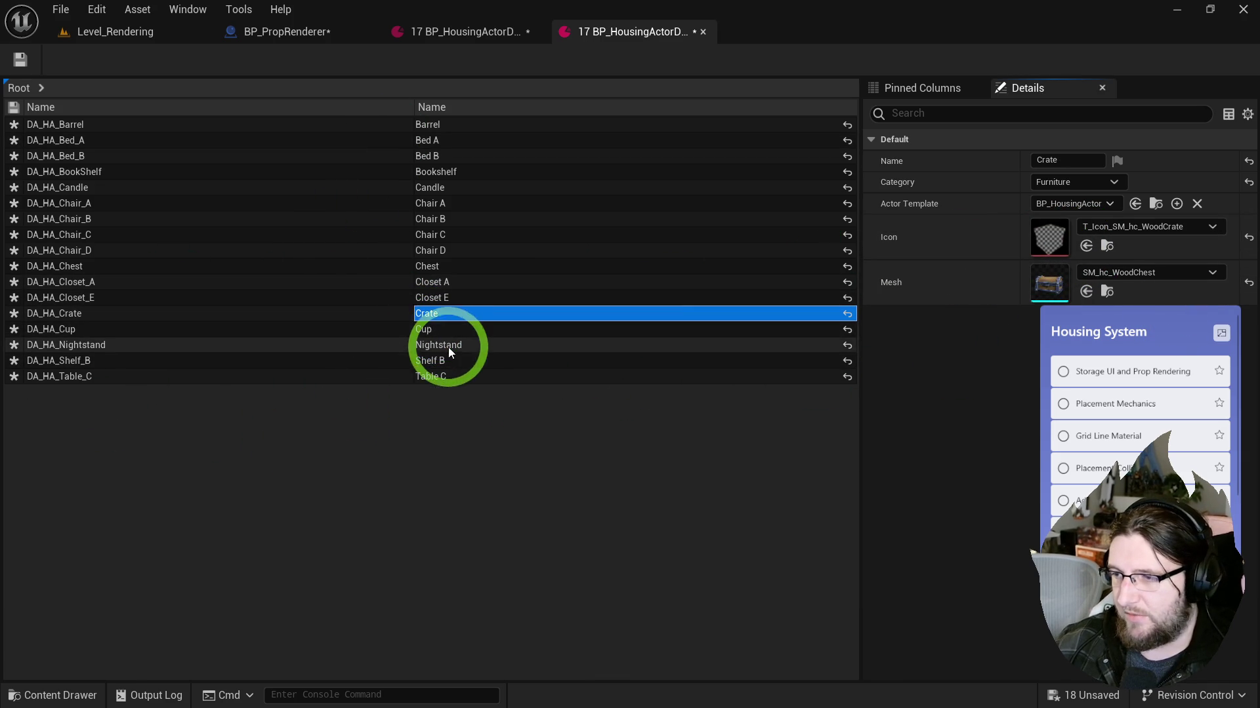
{"action": "left_click", "coordinate": [1086, 246]}
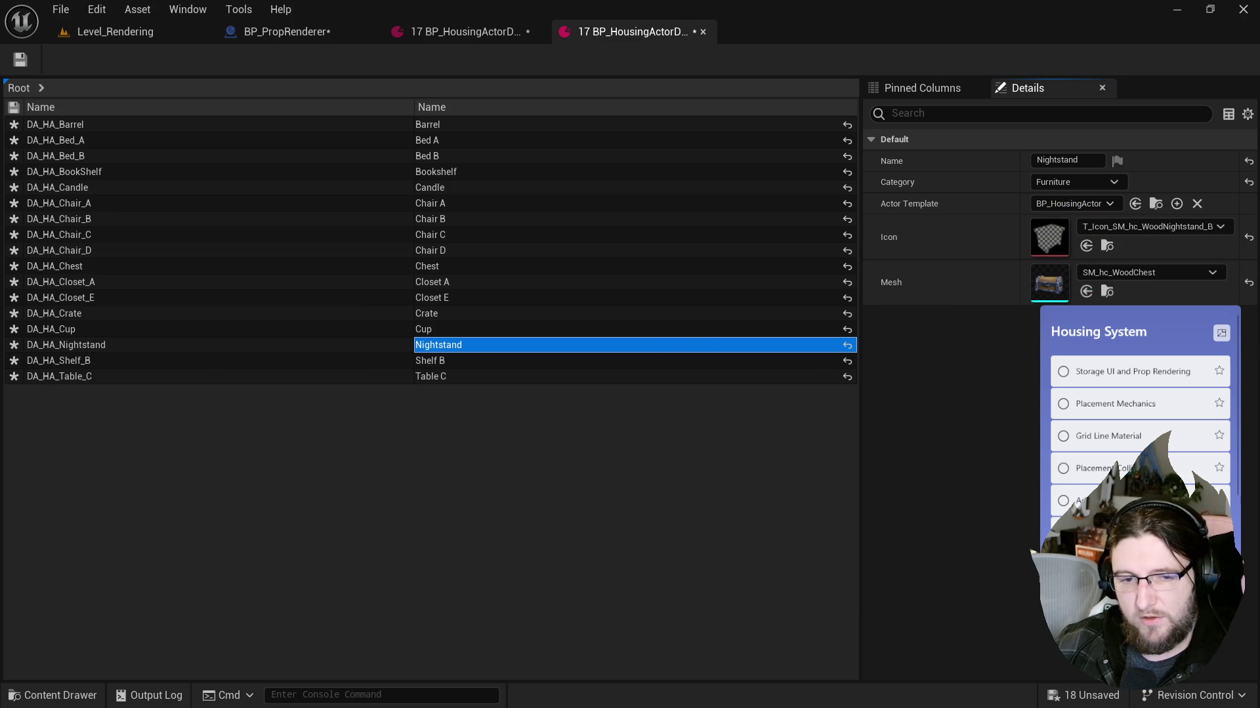
{"action": "left_click", "coordinate": [458, 360]}
{"action": "left_click", "coordinate": [1086, 246]}
Step: Give Table C its own table icon and the WoodTable_C mesh
{"action": "left_click", "coordinate": [431, 378]}
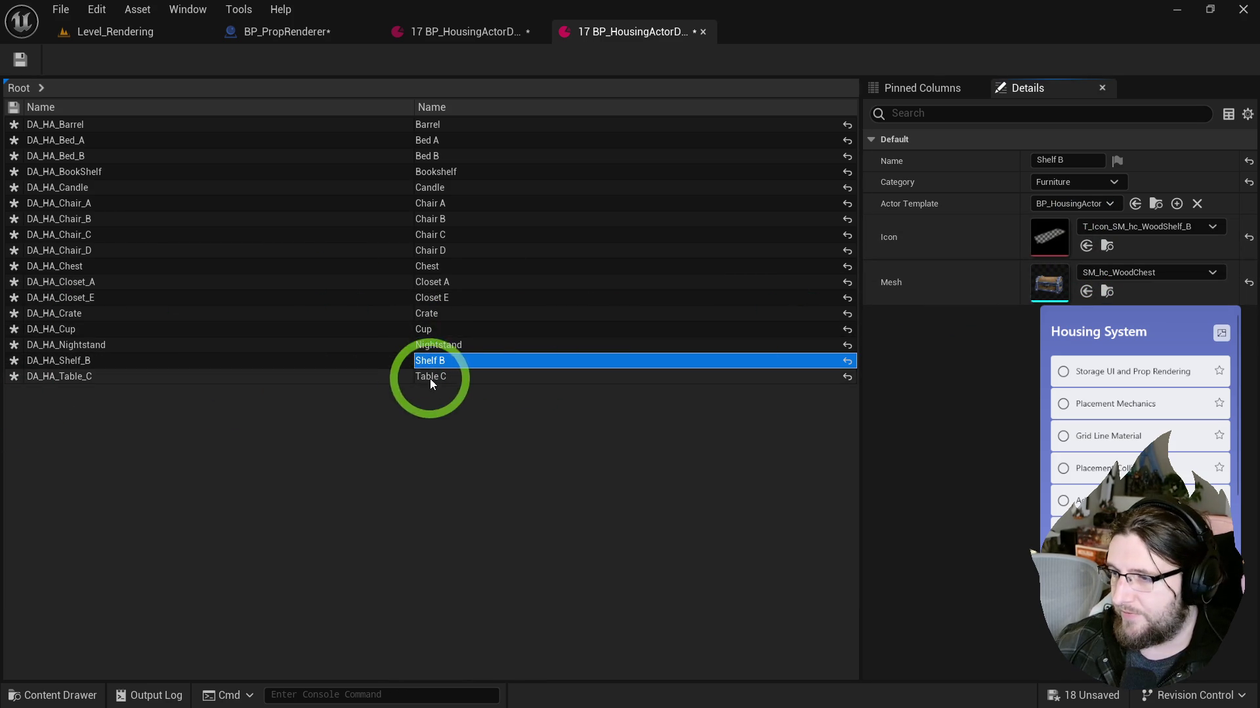
{"action": "left_click", "coordinate": [1085, 245]}
{"action": "left_click", "coordinate": [1103, 275]}
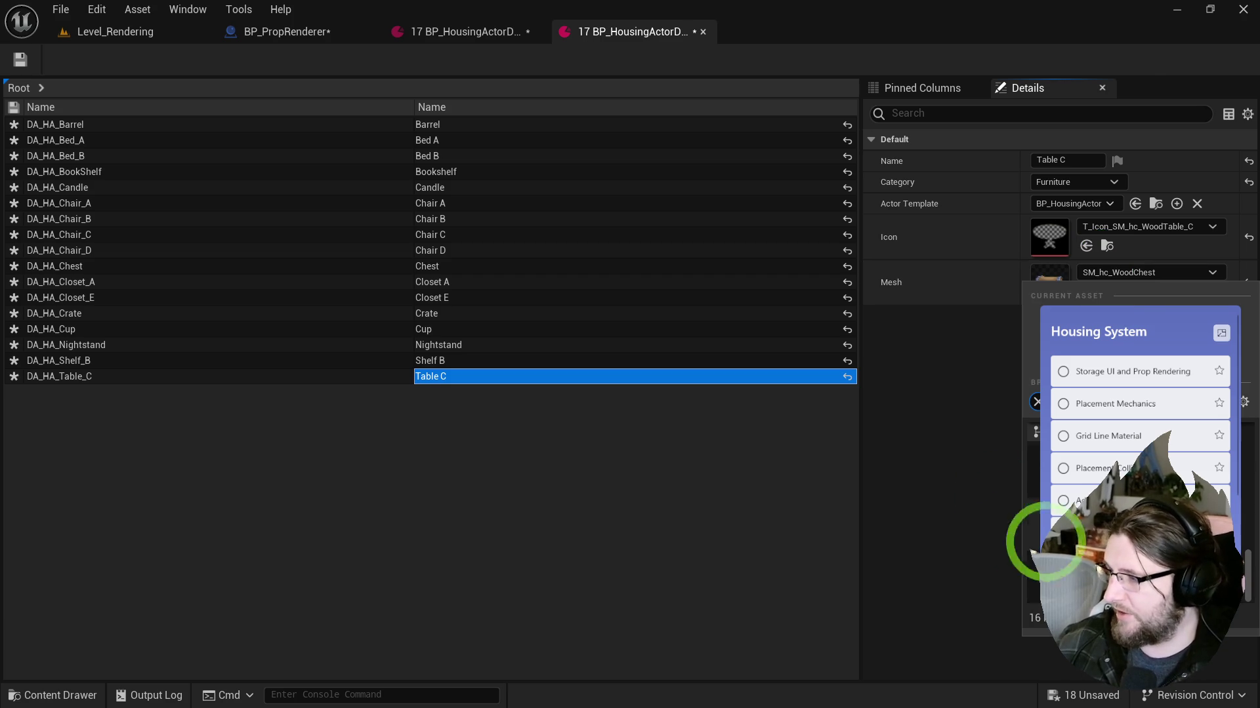
{"action": "left_click", "coordinate": [1076, 522]}
{"action": "left_click", "coordinate": [525, 363]}
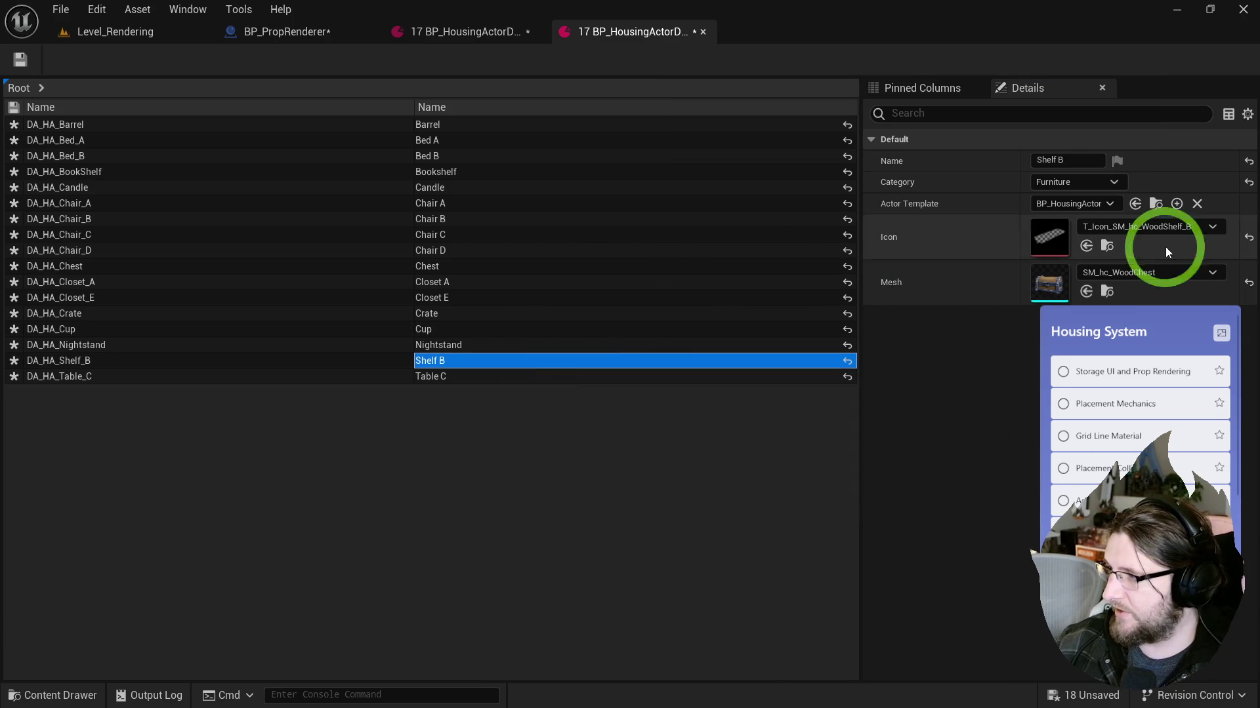
{"action": "left_click", "coordinate": [1144, 270]}
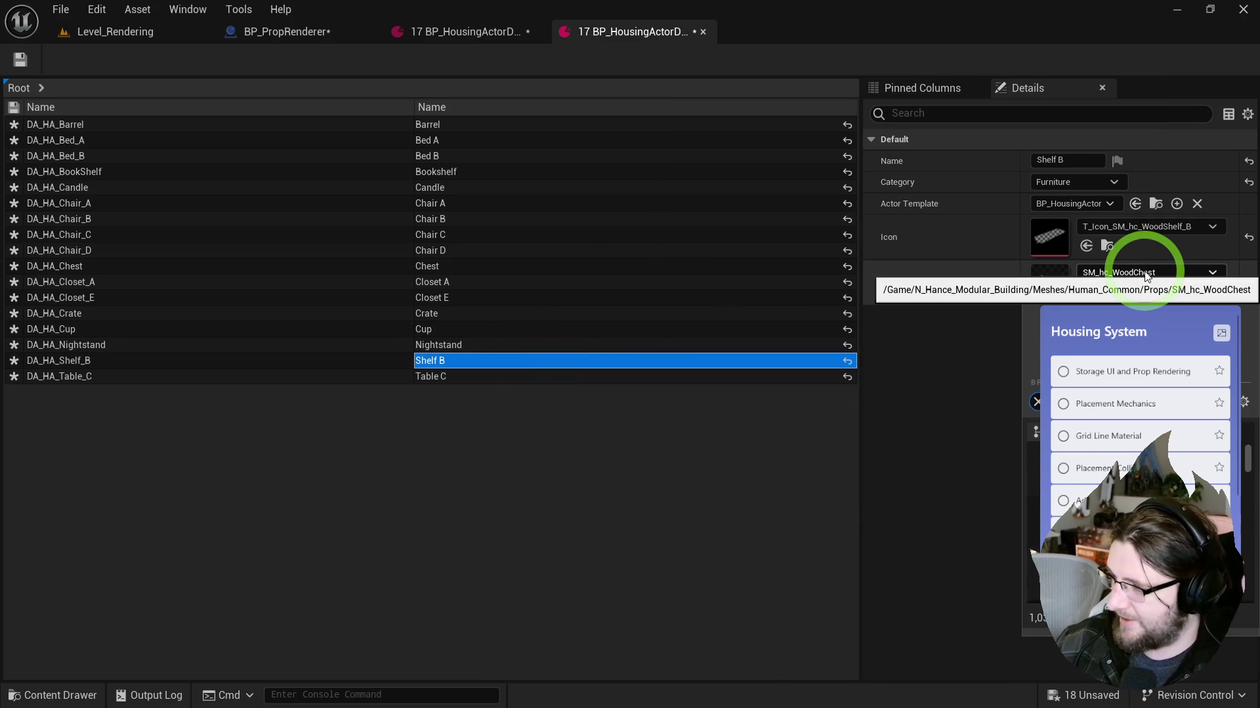
Step: Leave Shelf B's mesh unchanged and give Nightstand the WoodNightstand_B mesh
{"action": "left_click", "coordinate": [1147, 276]}
{"action": "left_click", "coordinate": [461, 344]}
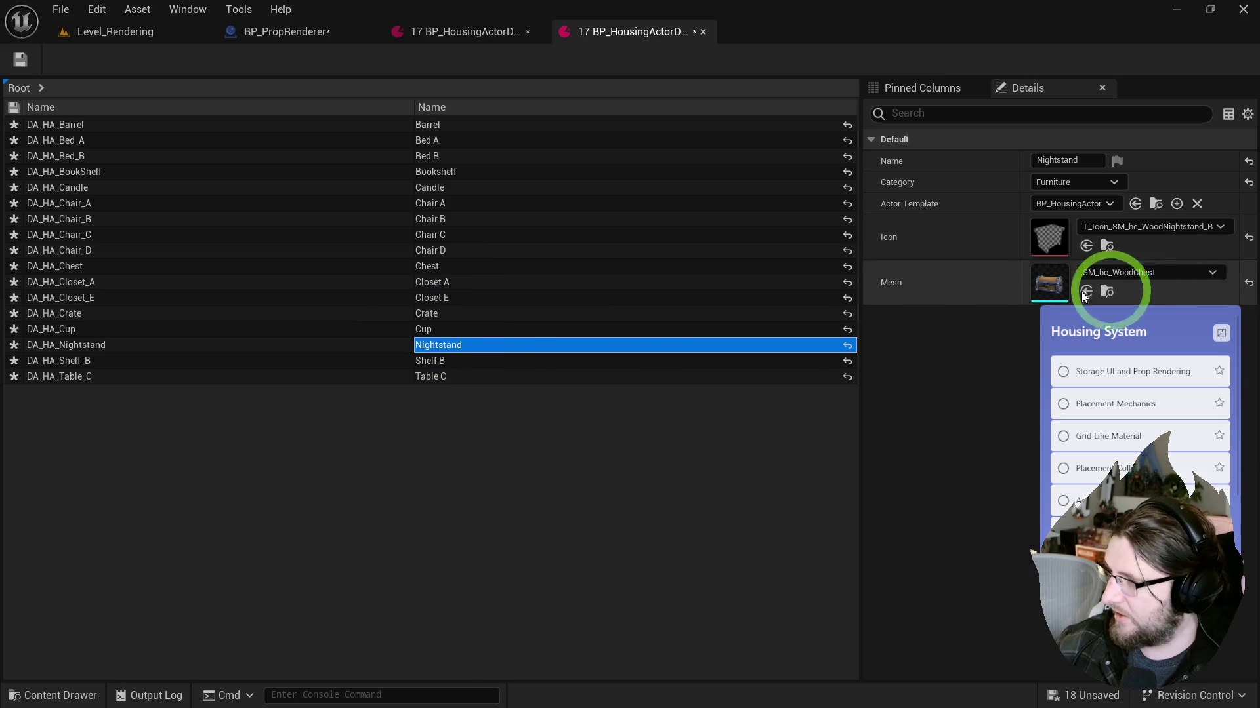
{"action": "left_click", "coordinate": [1164, 273]}
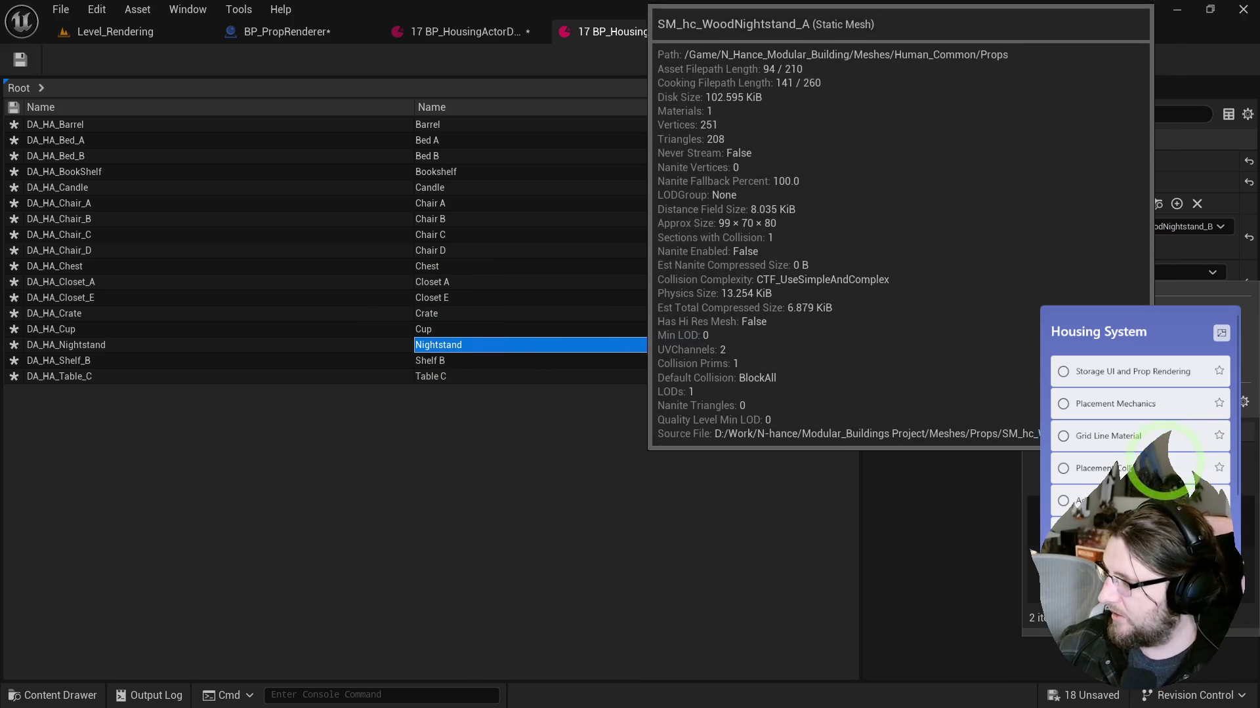
{"action": "left_click", "coordinate": [1077, 514]}
{"action": "left_click", "coordinate": [457, 345]}
Step: Review the Cup and Crate mesh choices without changing them
{"action": "left_click", "coordinate": [453, 328]}
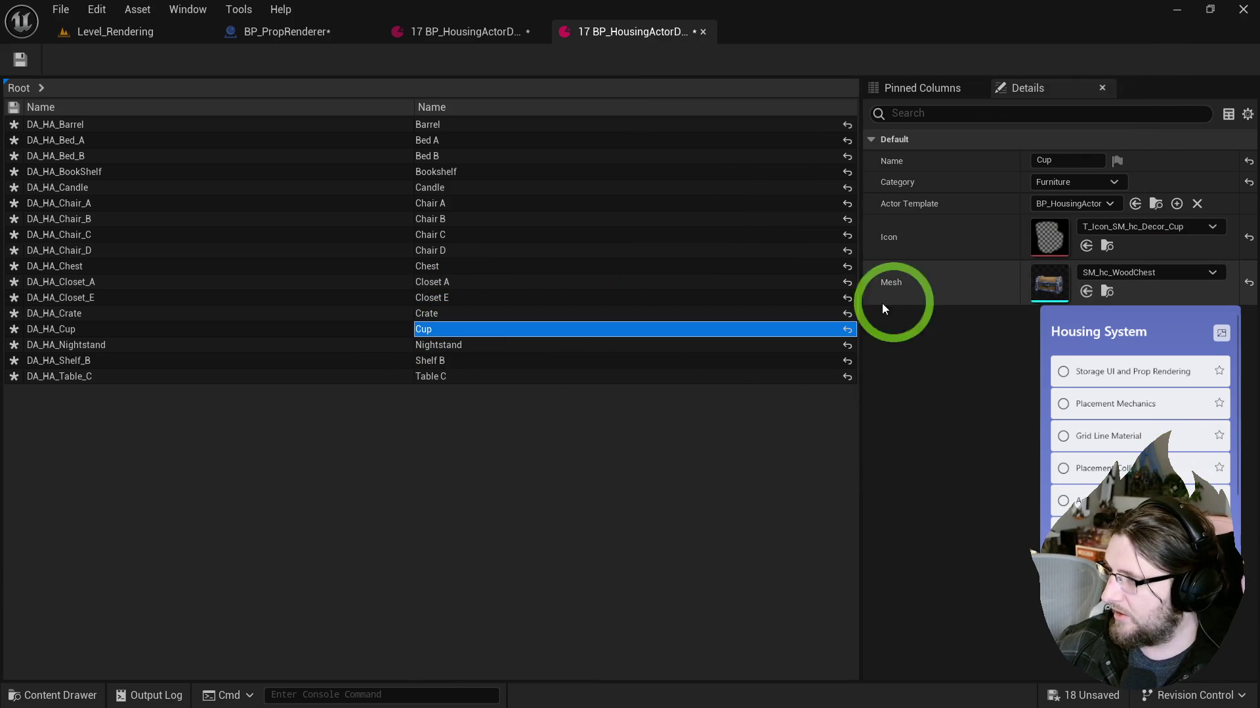
{"action": "left_click", "coordinate": [1081, 273]}
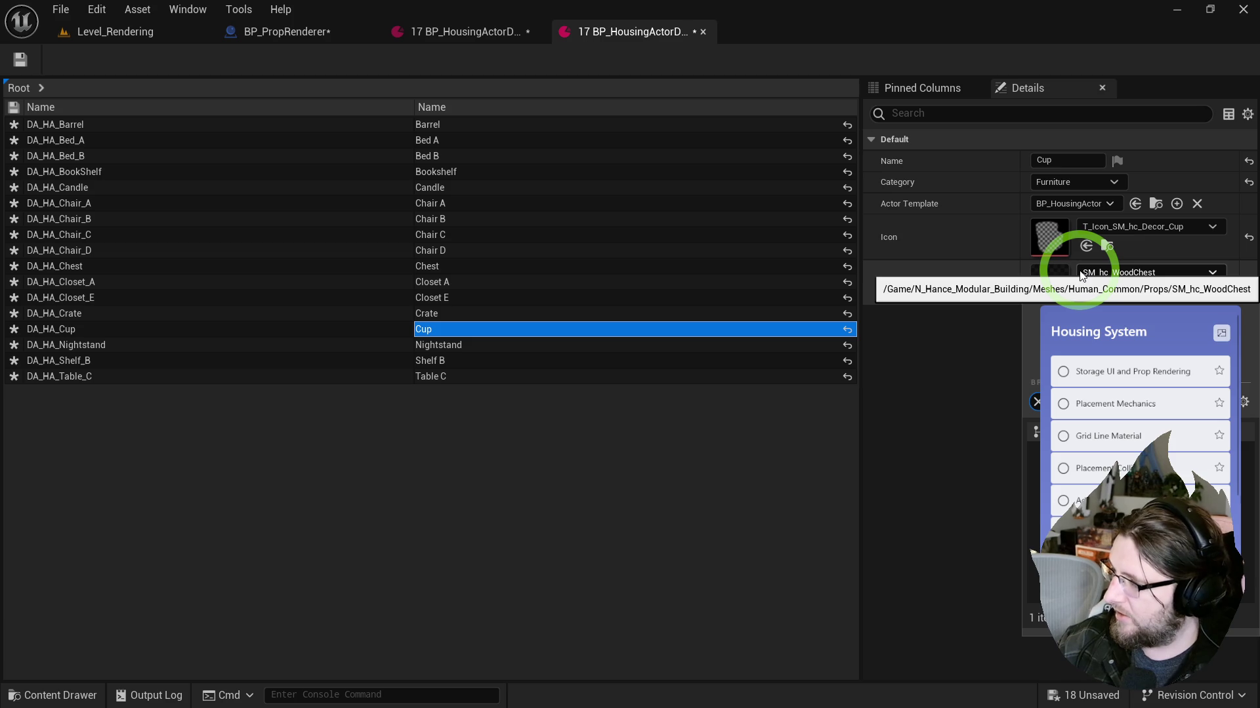
{"action": "left_click", "coordinate": [433, 313]}
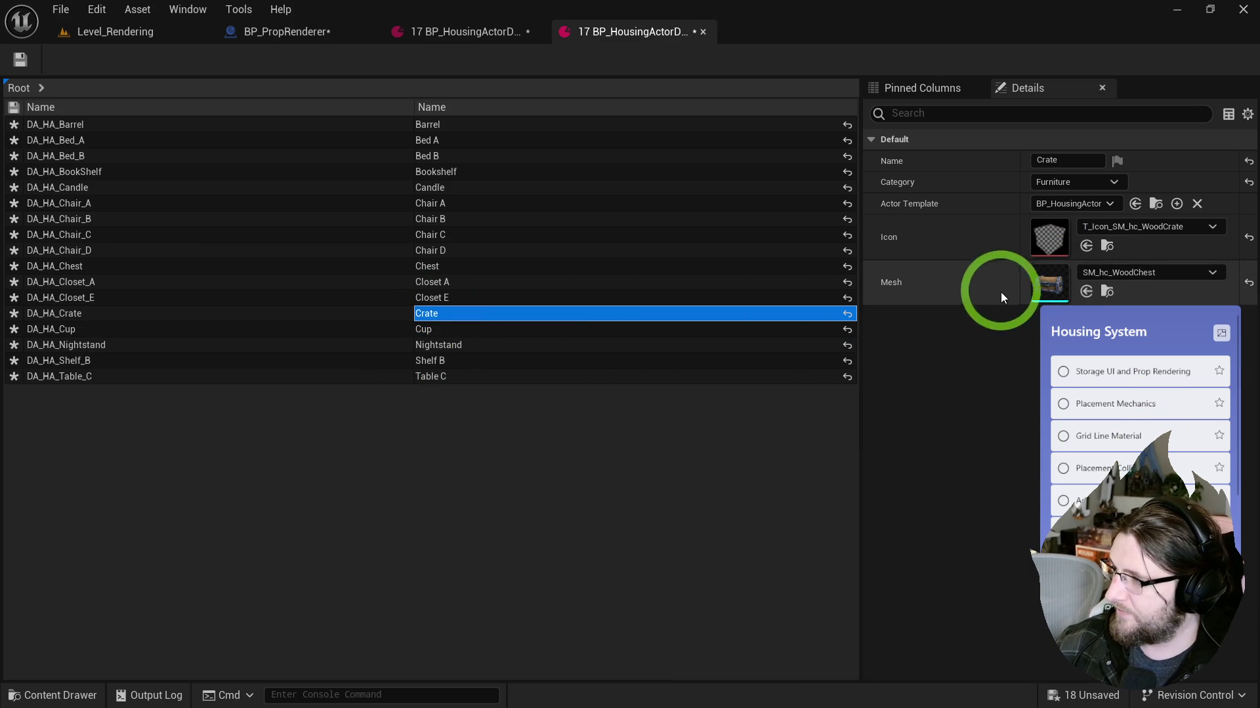
{"action": "left_click", "coordinate": [1088, 272]}
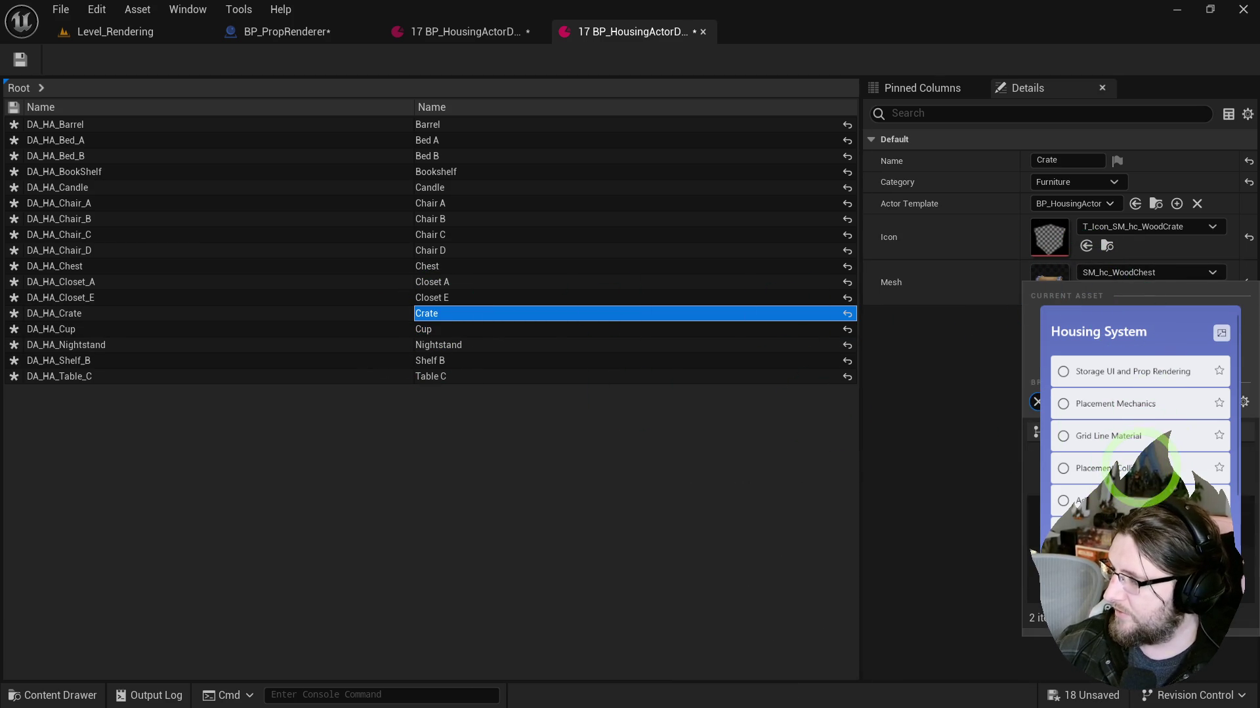
{"action": "key", "text": "Escape"}
Step: Assign SM_hc_WoodCloset_E to Closet E and SM_hc_WoodCloset_A to Closet A
{"action": "left_click", "coordinate": [546, 298]}
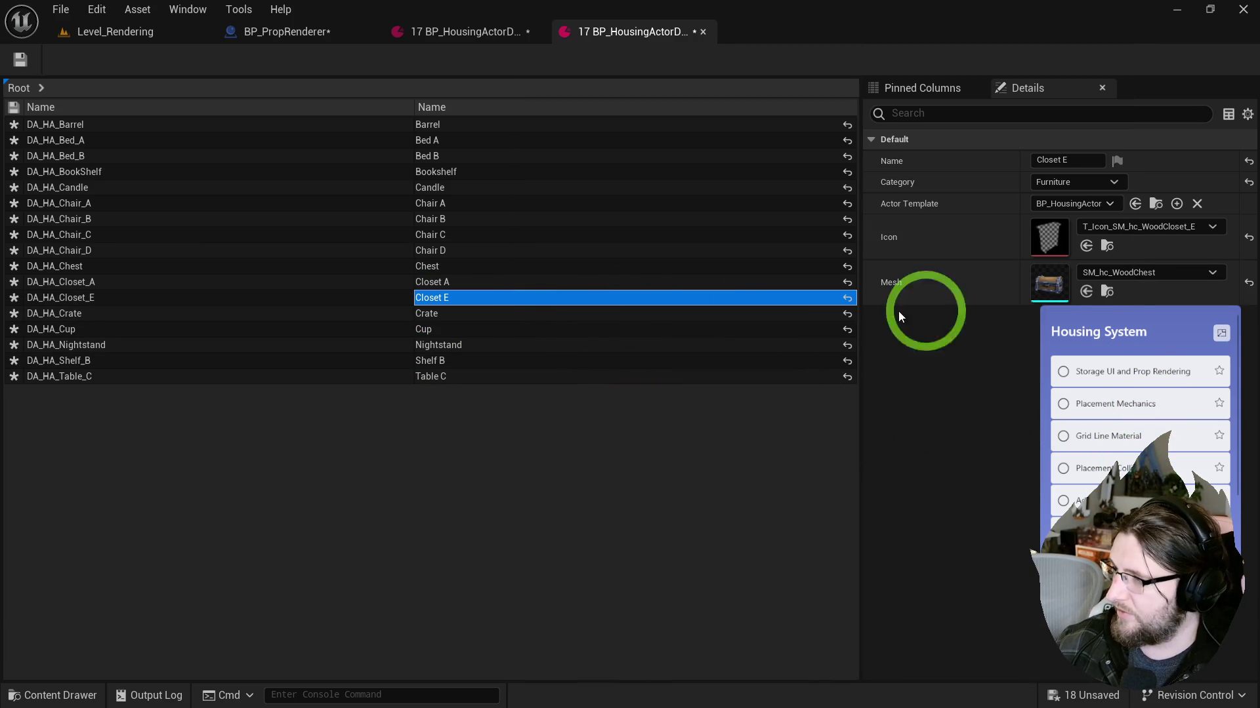
{"action": "left_click", "coordinate": [1106, 271]}
{"action": "left_click", "coordinate": [1128, 439]}
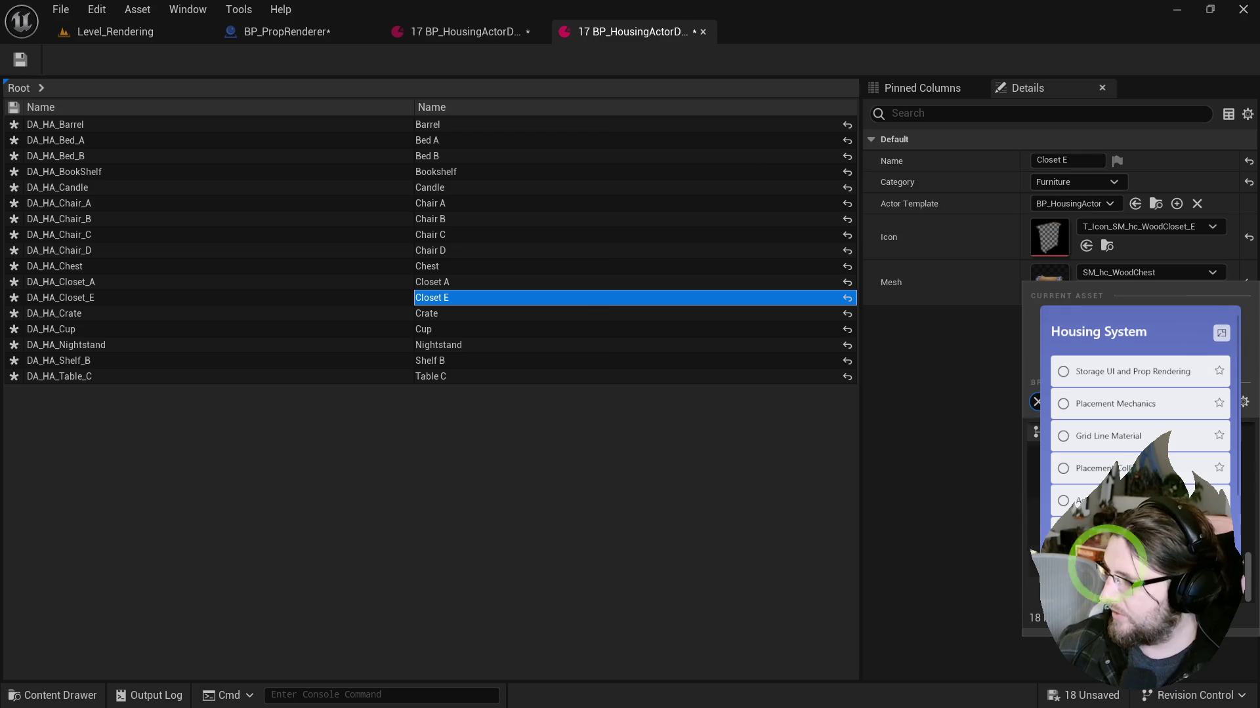
{"action": "left_click", "coordinate": [453, 287]}
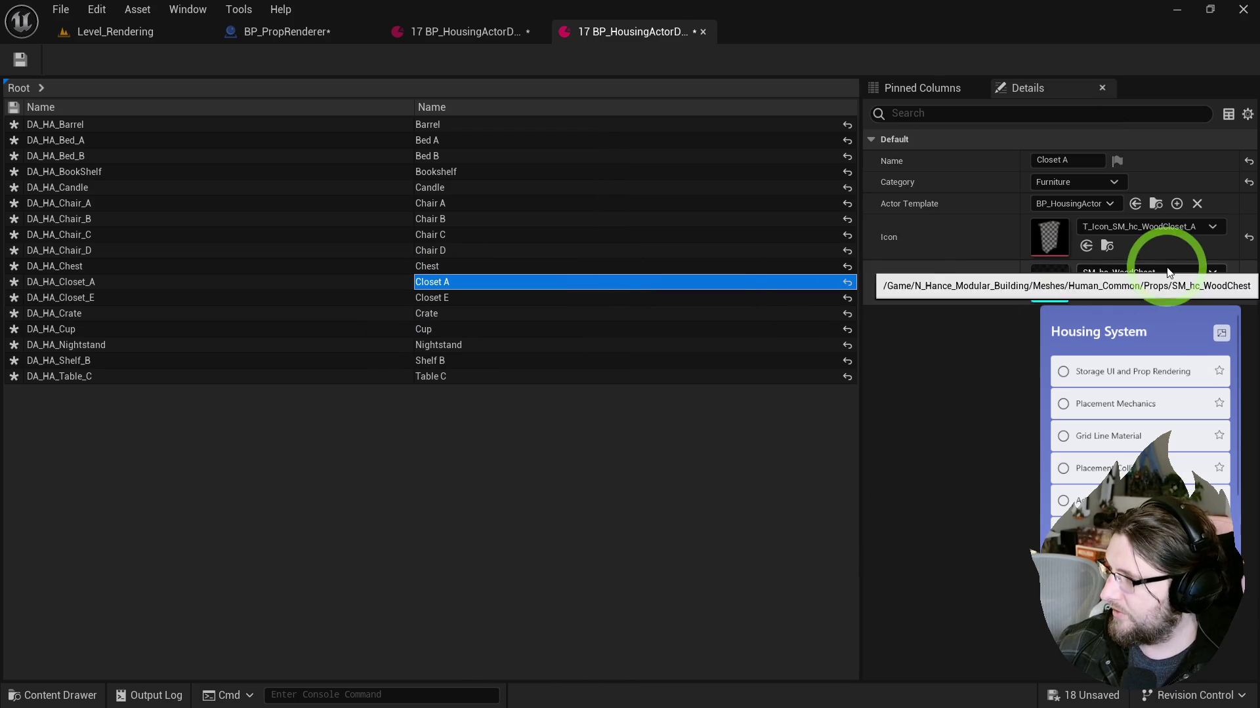
{"action": "left_click", "coordinate": [1167, 269]}
{"action": "left_click", "coordinate": [1128, 446]}
Step: Confirm Chest keeps the wood chest mesh and give Chair D SM_hc_WoodChair_D
{"action": "left_click", "coordinate": [473, 263]}
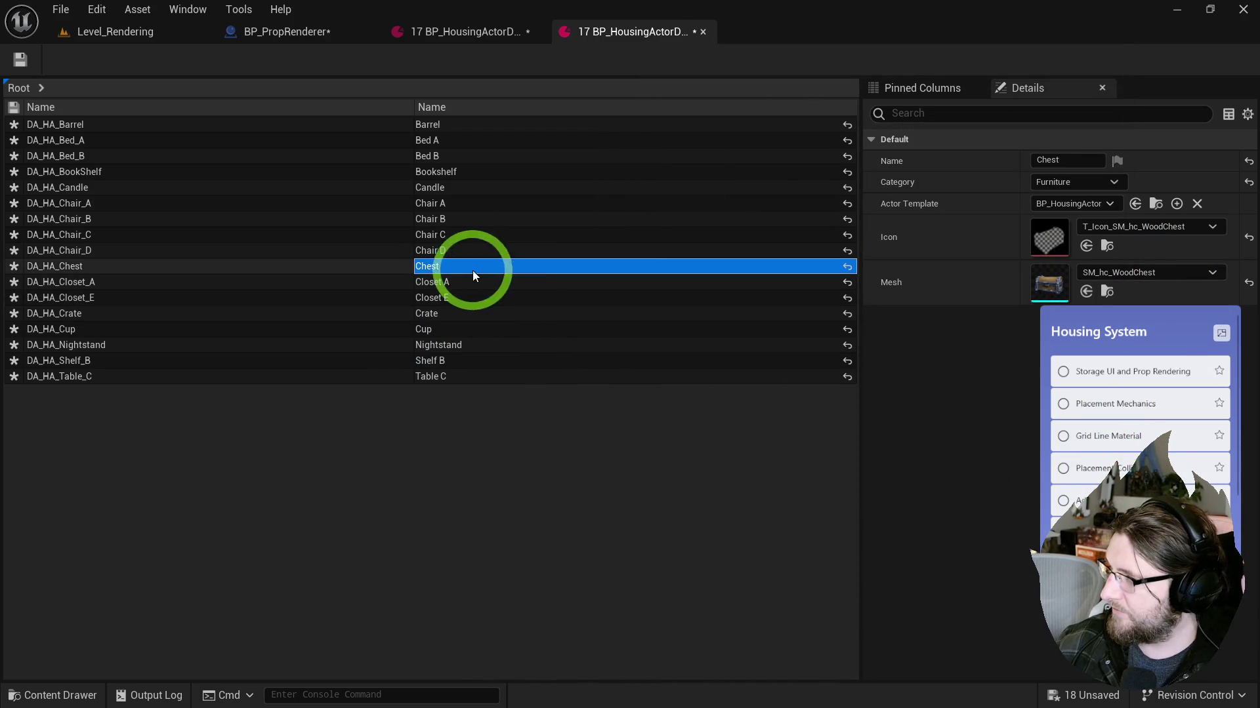
{"action": "left_click", "coordinate": [1112, 273]}
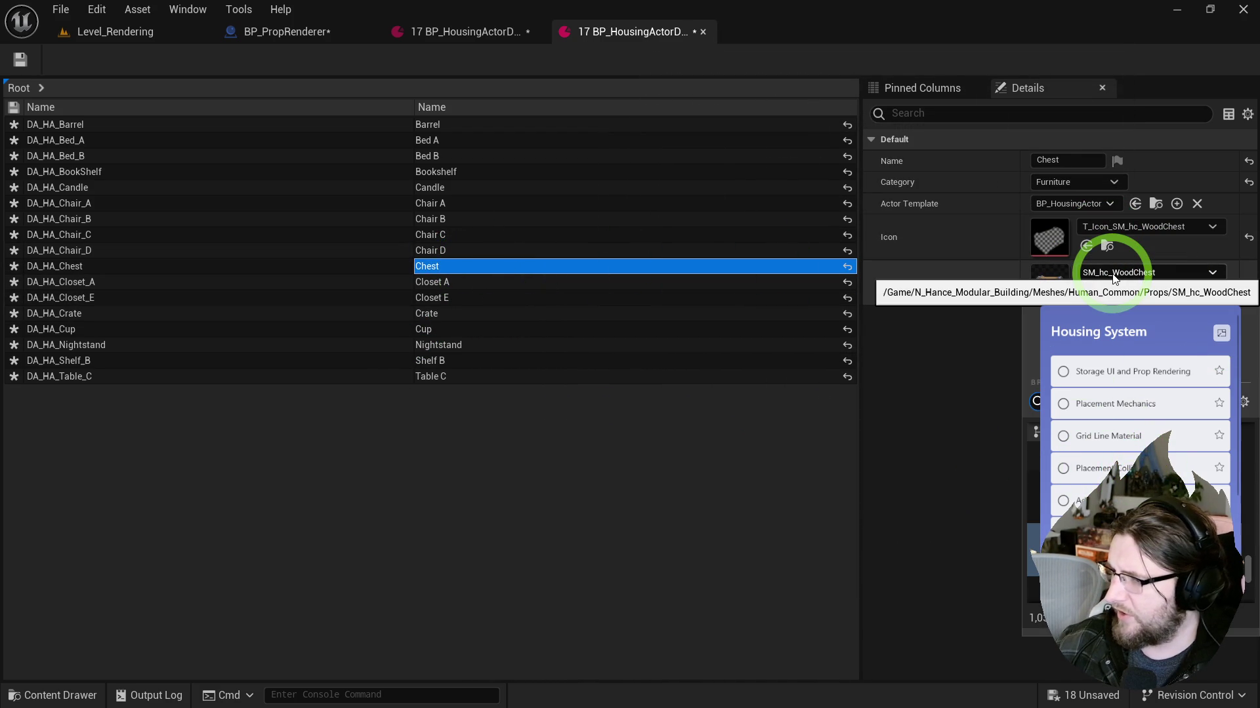
{"action": "left_click", "coordinate": [1243, 489]}
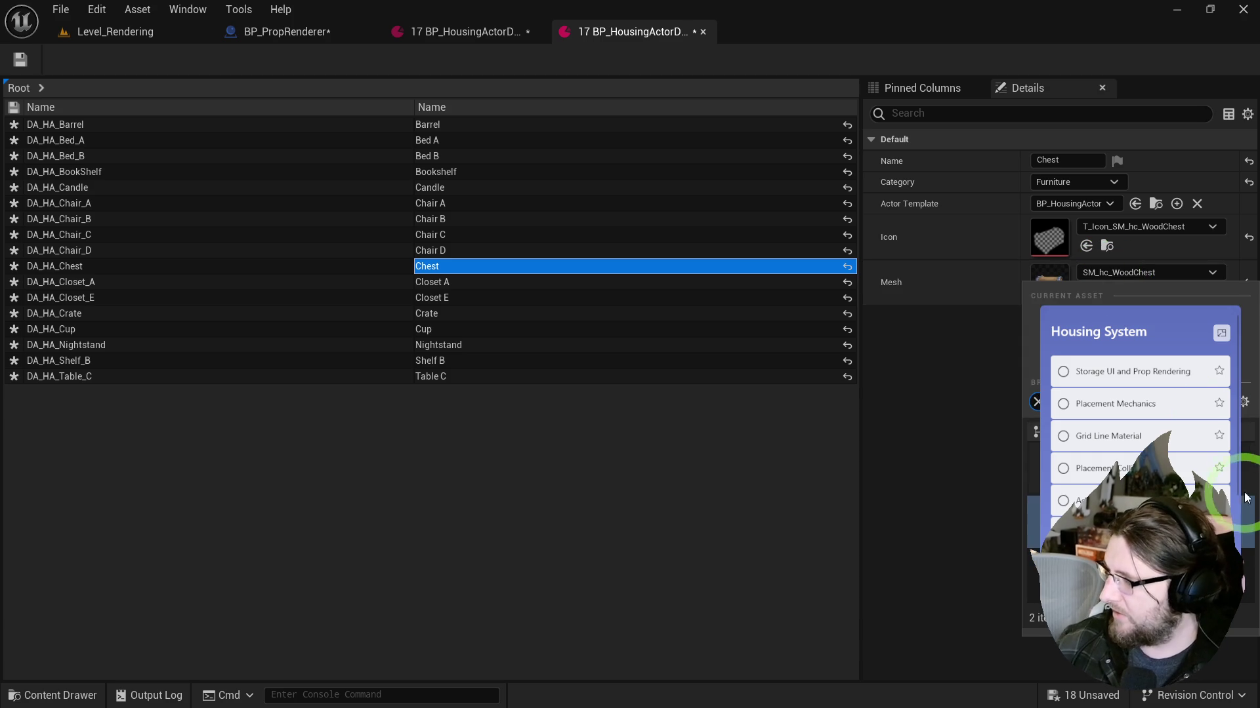
{"action": "left_click", "coordinate": [450, 250]}
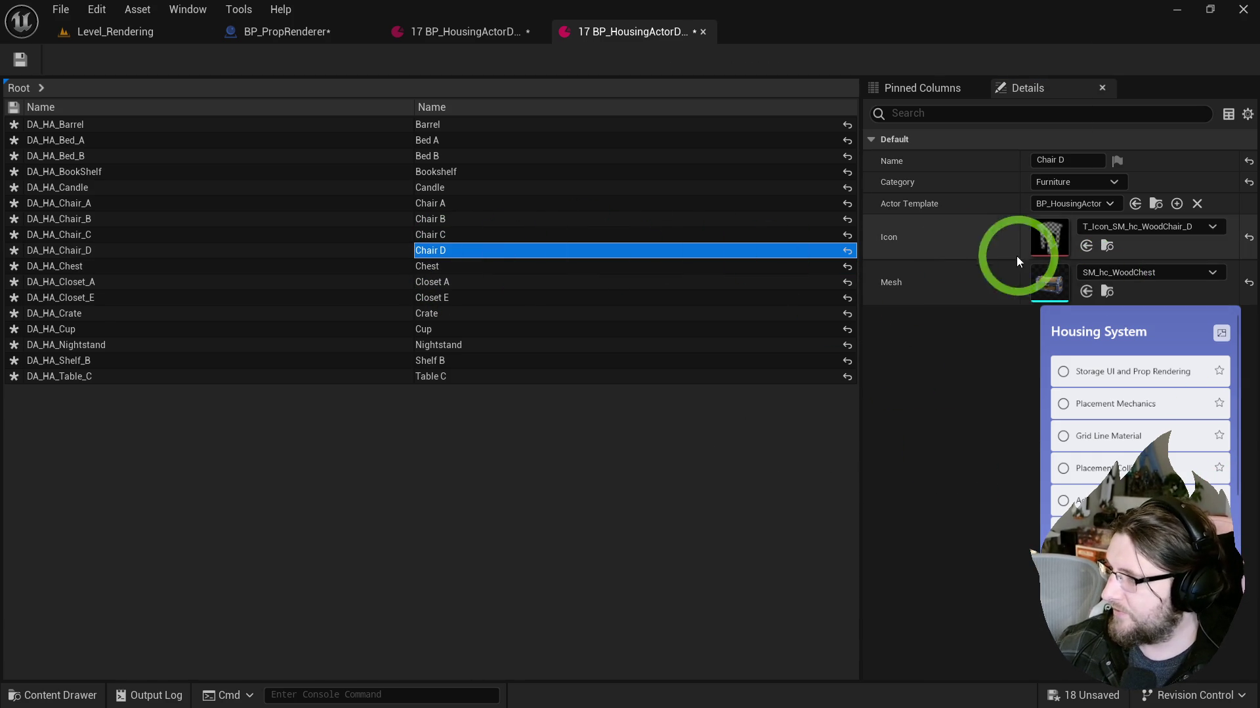
{"action": "left_click", "coordinate": [1062, 278]}
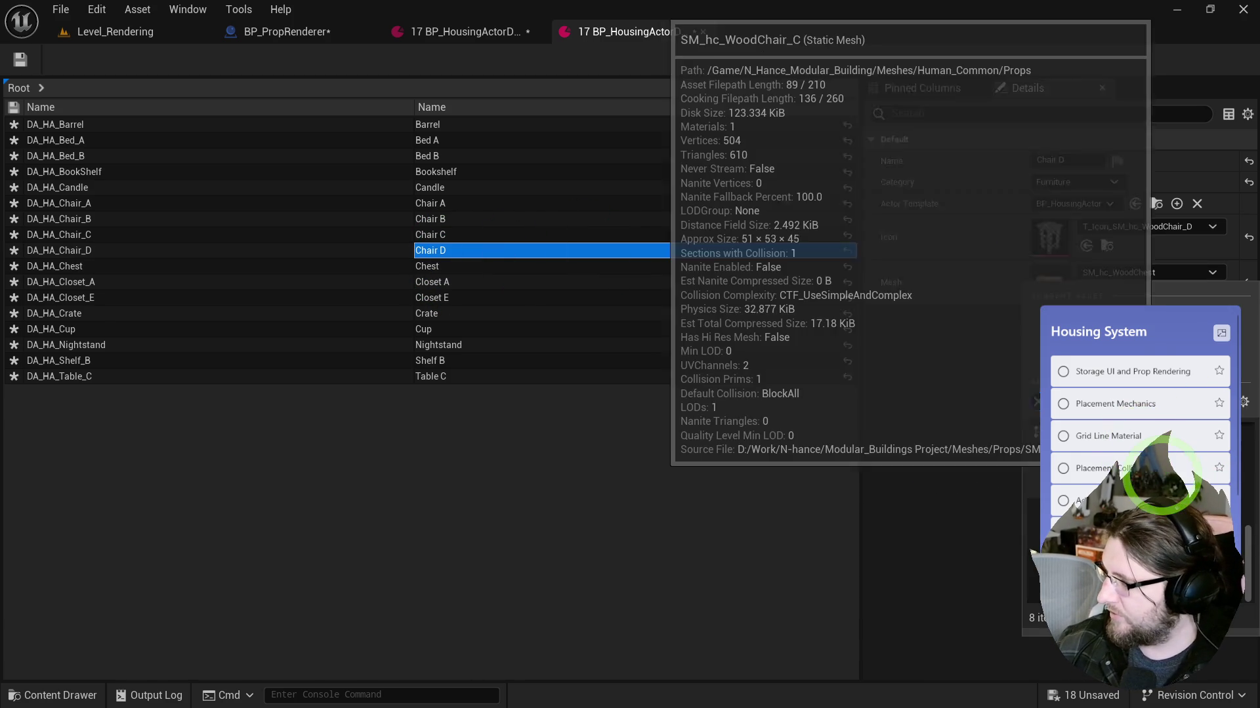
{"action": "left_click", "coordinate": [1128, 460]}
{"action": "left_click", "coordinate": [620, 333]}
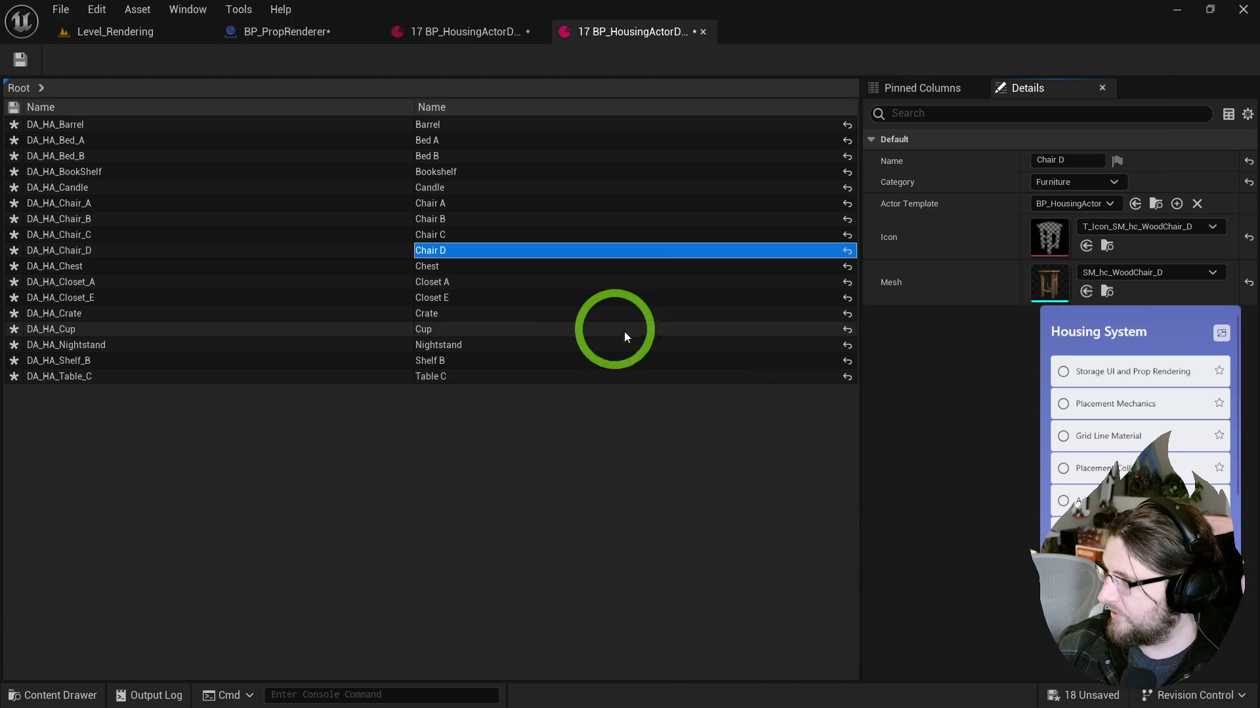
Step: Give Chair C the SM_hc_WoodChair_C mesh and Candle the SM_hc_Decor_Candle_C mesh
{"action": "left_click", "coordinate": [454, 236]}
{"action": "left_click", "coordinate": [1096, 271]}
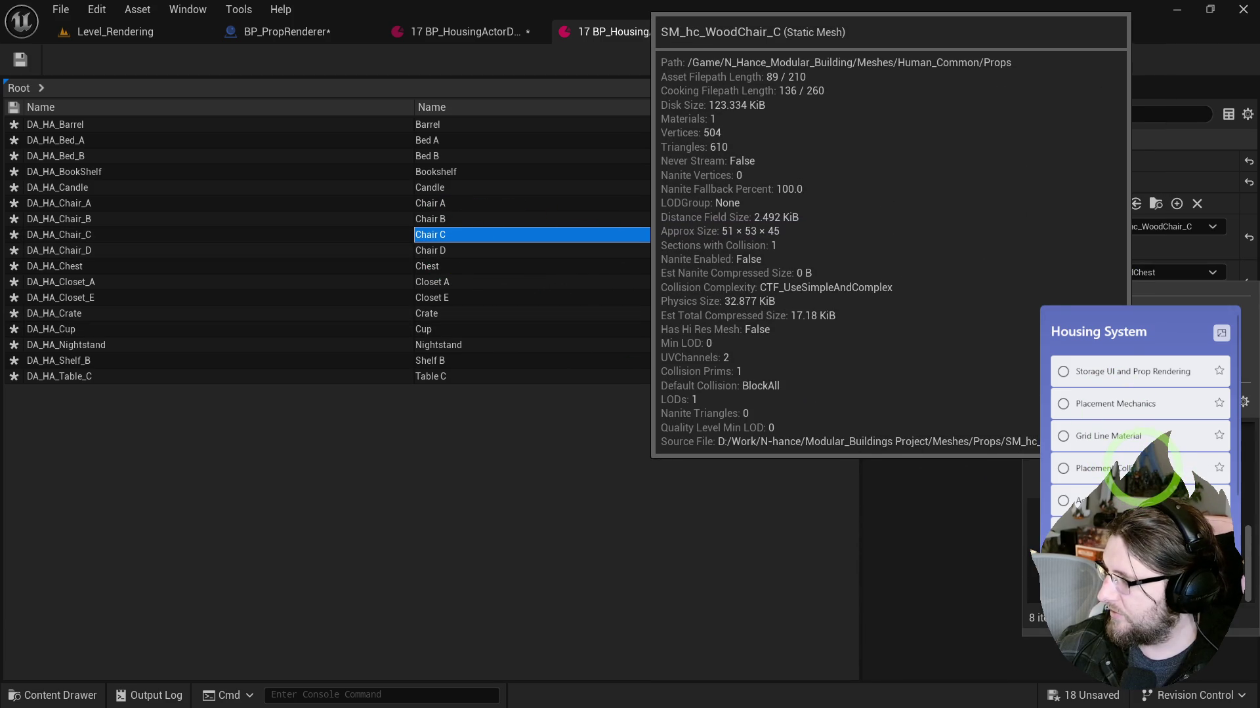
{"action": "left_click", "coordinate": [1129, 459]}
{"action": "left_click", "coordinate": [479, 234]}
{"action": "left_click", "coordinate": [482, 219]}
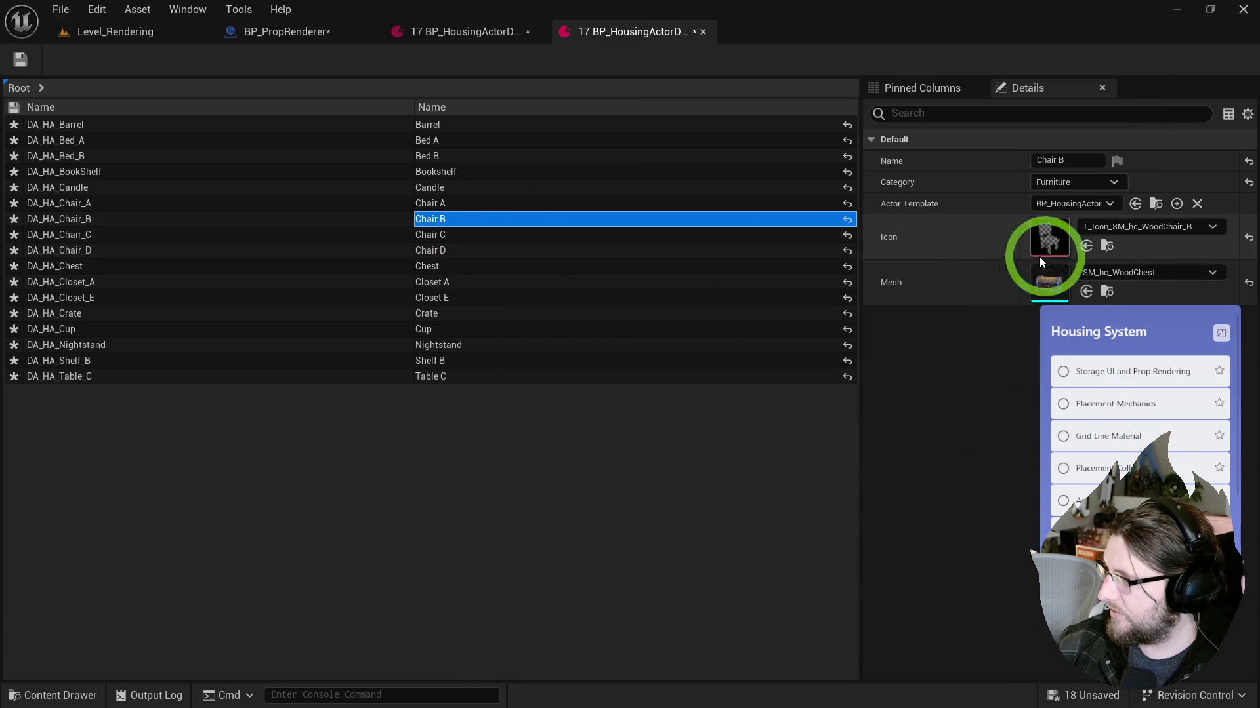
{"action": "left_click", "coordinate": [1104, 274]}
{"action": "left_click", "coordinate": [459, 188]}
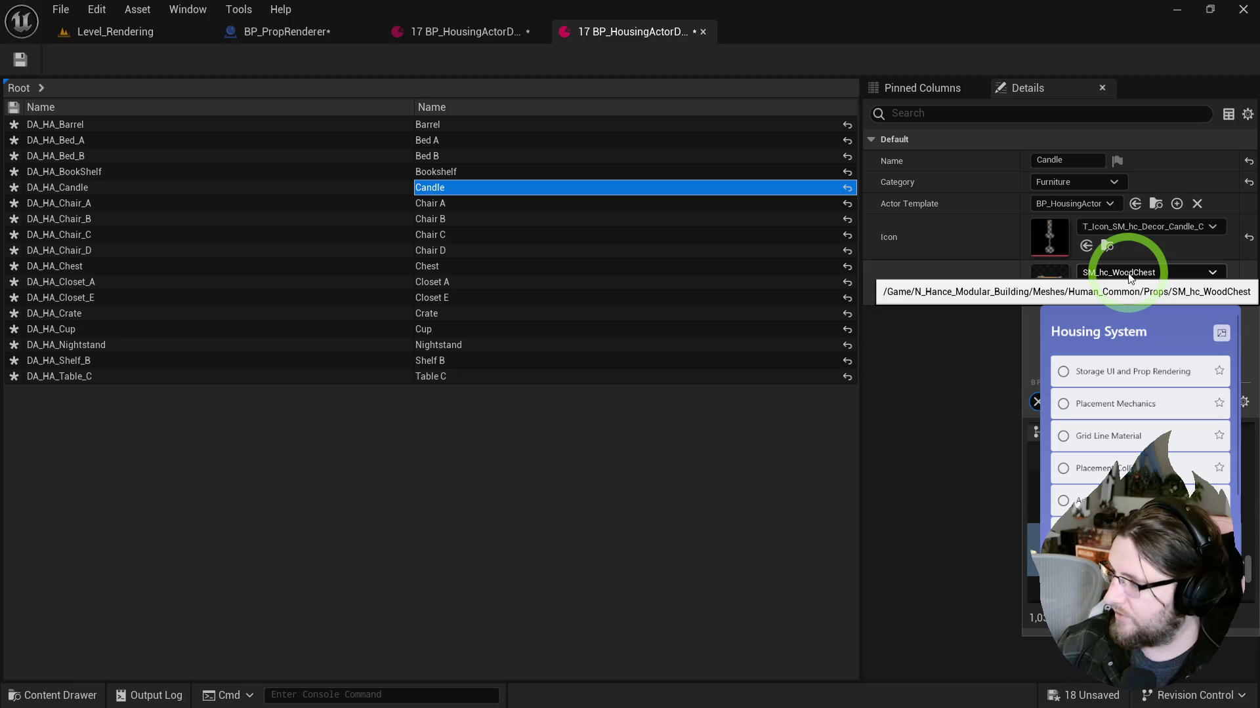
{"action": "left_click", "coordinate": [596, 290]}
Step: Review the Bookshelf and Bed B meshes, save all edited assets, and close the data table editor
{"action": "left_click", "coordinate": [433, 172]}
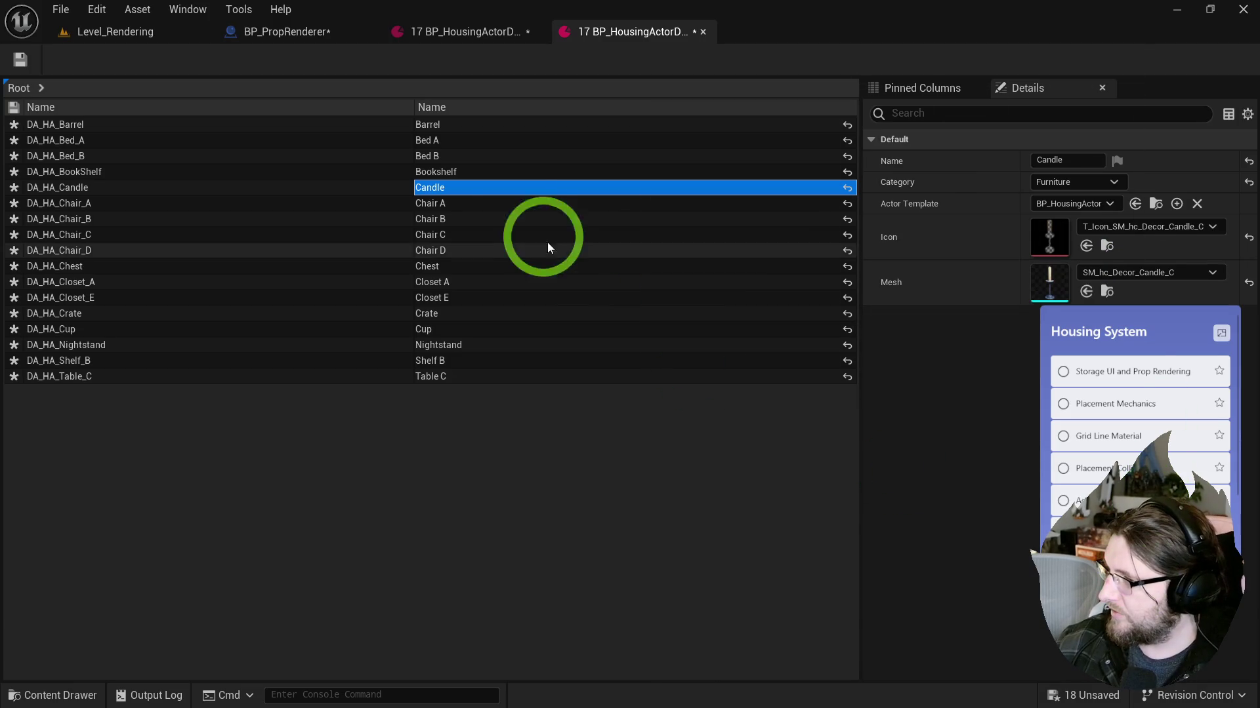
{"action": "left_click", "coordinate": [1035, 262]}
{"action": "left_click", "coordinate": [1089, 272]}
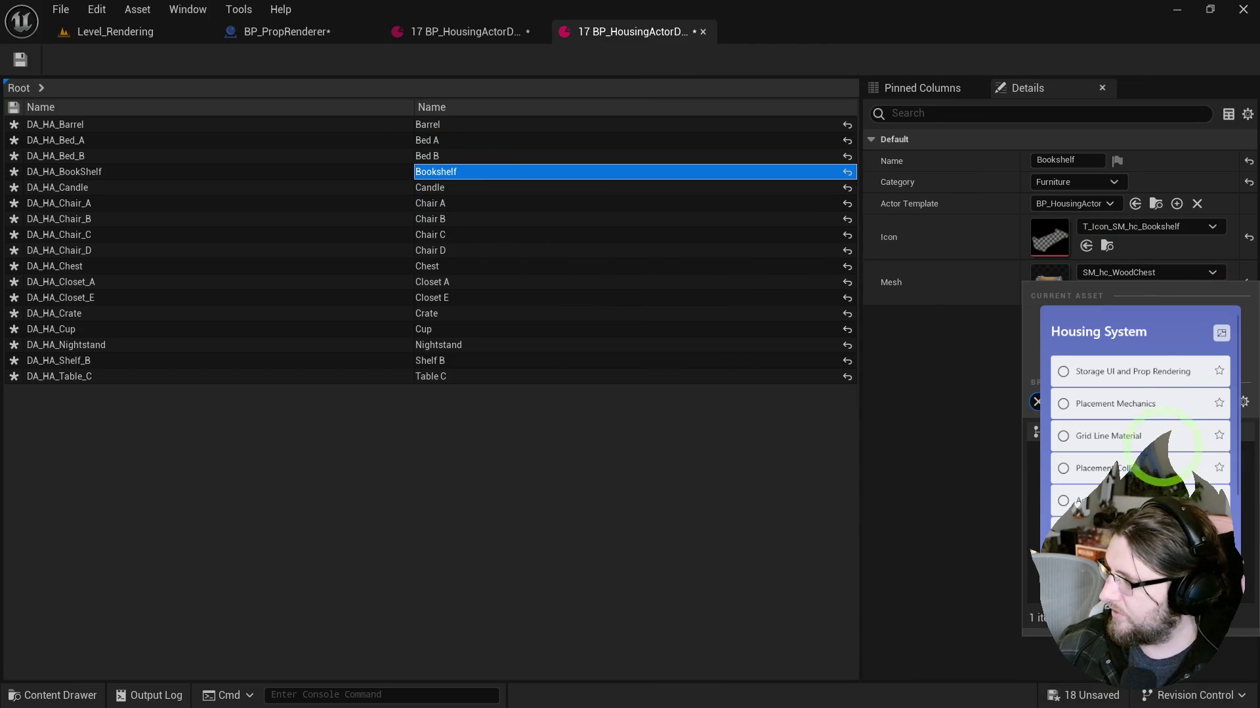
{"action": "left_click", "coordinate": [475, 156]}
{"action": "left_click", "coordinate": [63, 49]}
{"action": "middle_click", "coordinate": [599, 34]}
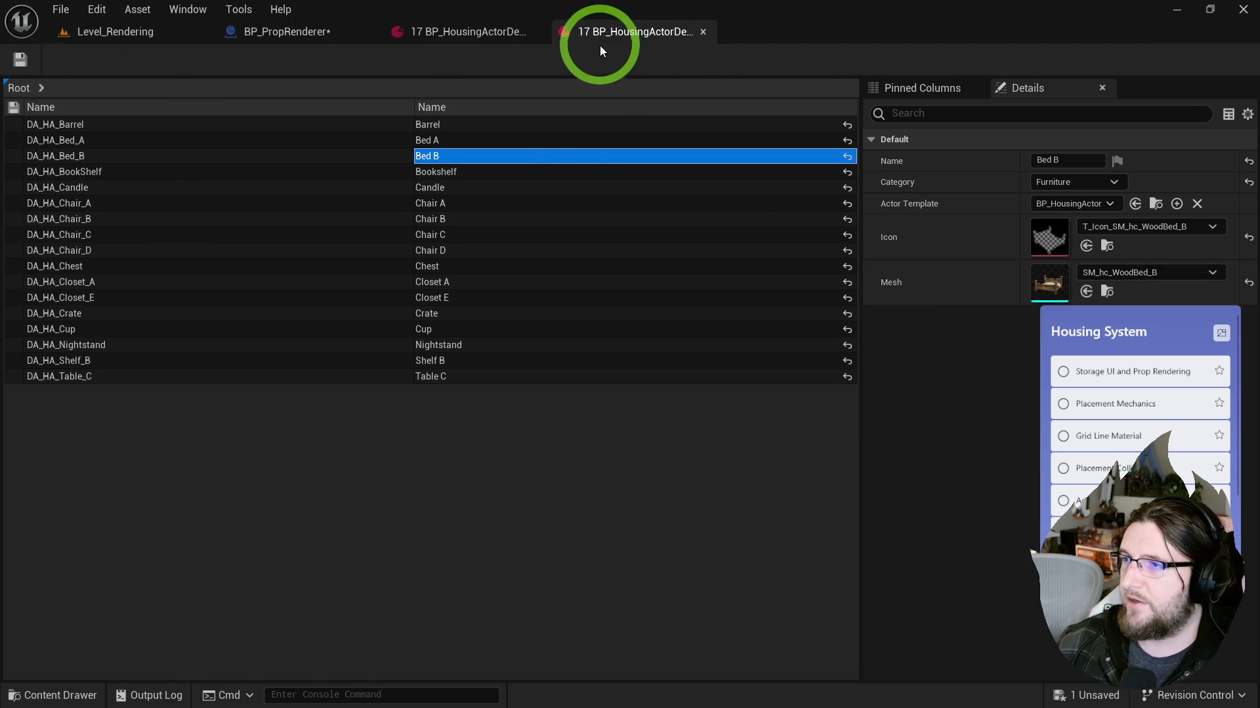
Step: Close the housing definition editor, then compile and close BP_PropRenderer
{"action": "middle_click", "coordinate": [383, 30]}
{"action": "left_click", "coordinate": [121, 61]}
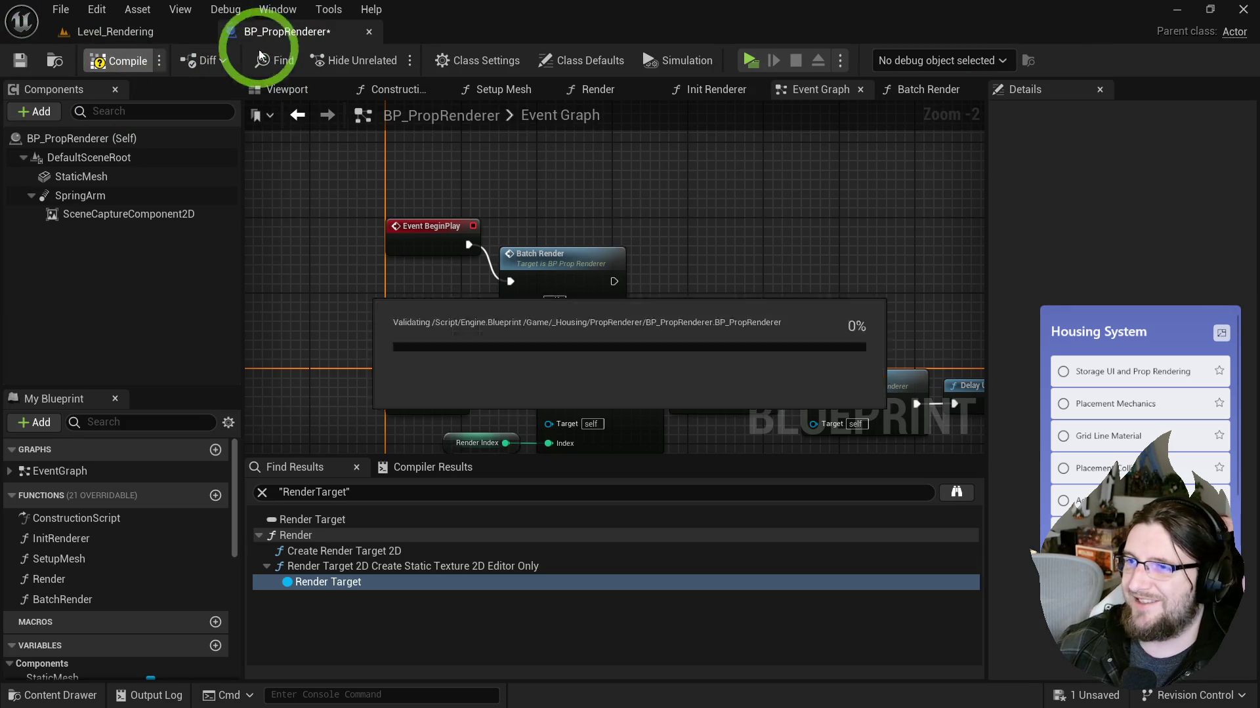
{"action": "middle_click", "coordinate": [289, 32]}
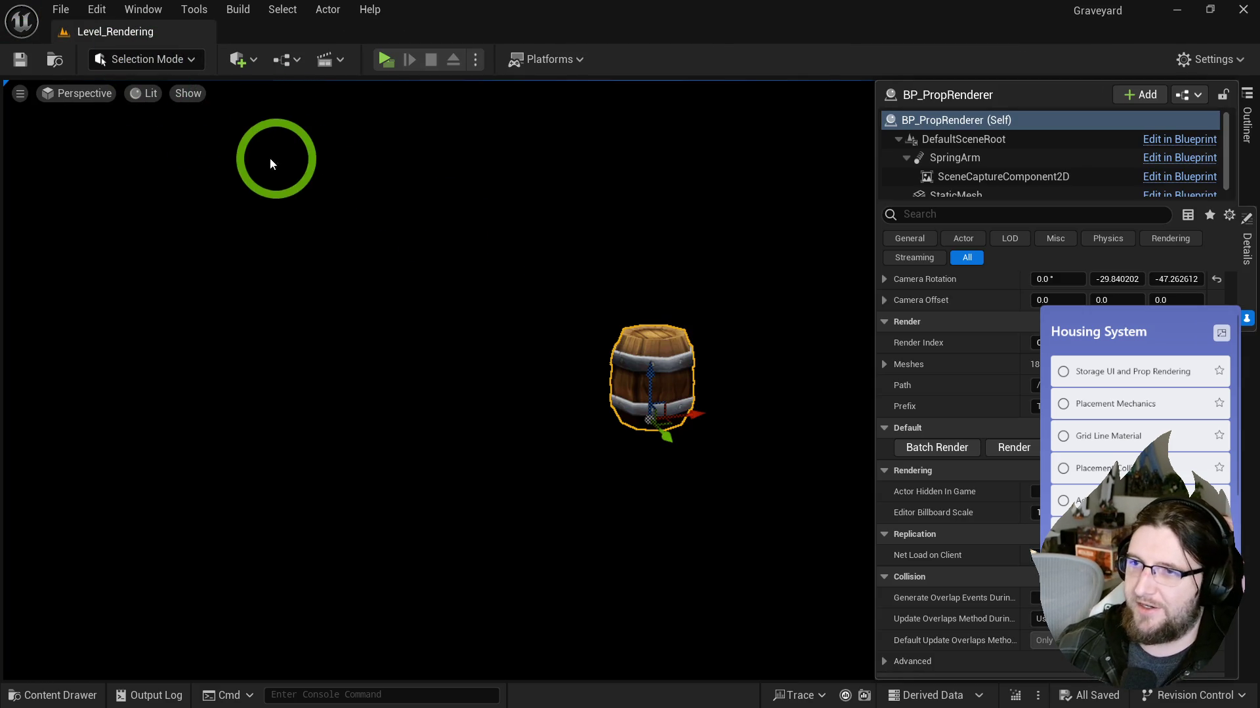
Step: Open the Level_Demo level from the _Housing folder
{"action": "key", "text": "ctrl+space"}
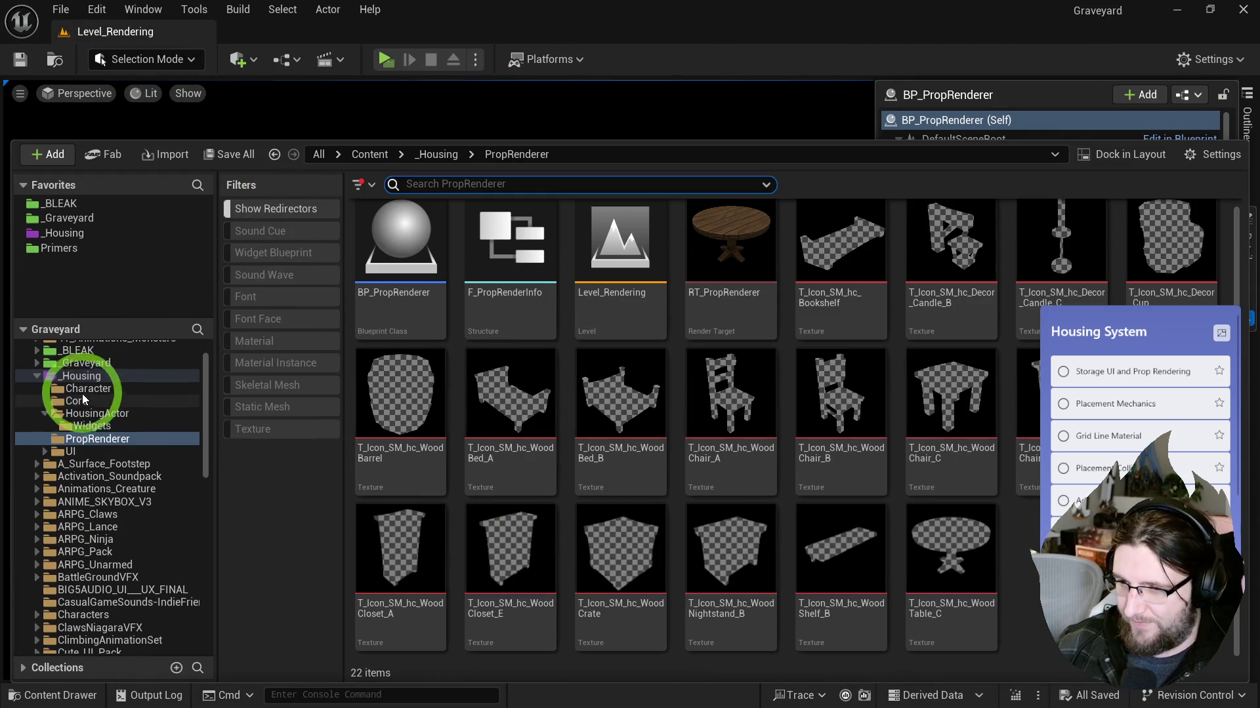
{"action": "left_click", "coordinate": [82, 376]}
{"action": "left_click", "coordinate": [852, 263]}
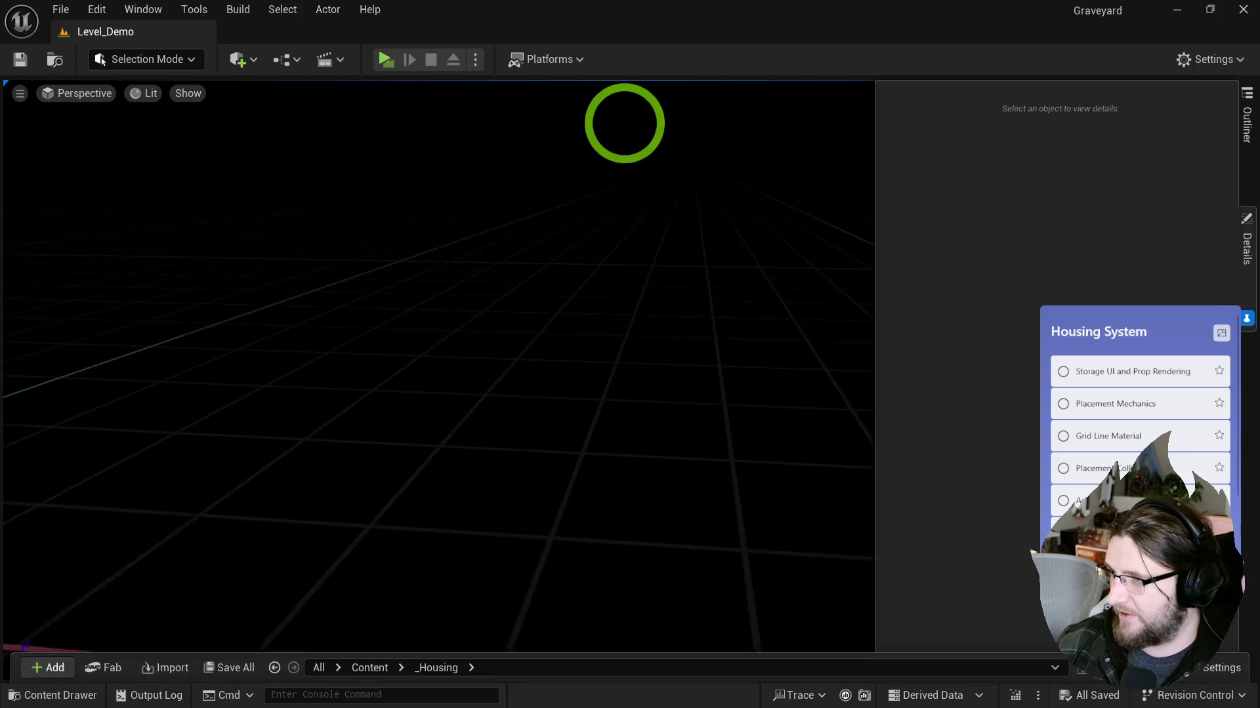
{"action": "mouse_move", "coordinate": [625, 124]}
{"action": "left_mouse_down"}
{"action": "mouse_move", "coordinate": [326, 90]}
{"action": "mouse_move", "coordinate": [549, 113]}
{"action": "mouse_move", "coordinate": [796, 86]}
{"action": "mouse_move", "coordinate": [605, 76]}
{"action": "mouse_move", "coordinate": [681, 118]}
{"action": "mouse_move", "coordinate": [459, 117]}
{"action": "left_mouse_up"}
Step: Select the 17 furniture actors in the Outliner and delete them
{"action": "left_click", "coordinate": [416, 247]}
{"action": "left_click", "coordinate": [1246, 141]}
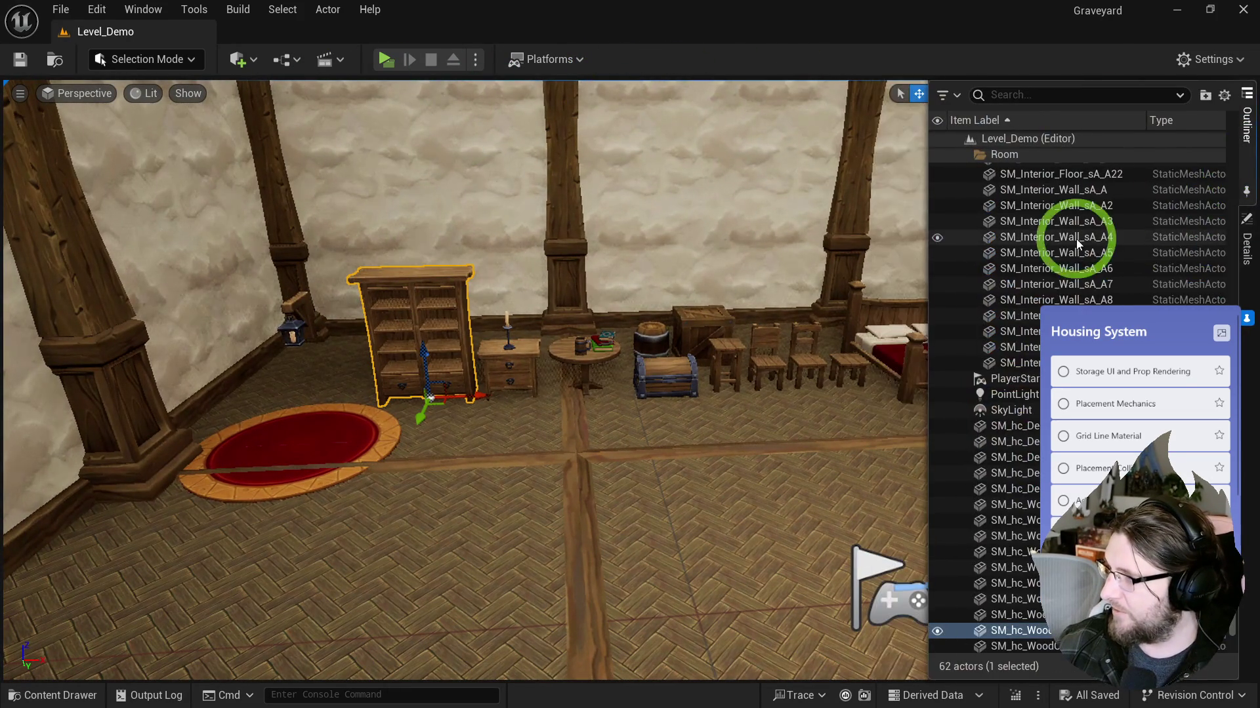
{"action": "scroll", "coordinate": [1043, 434], "scroll_direction": "down", "scroll_amount": 2}
{"action": "left_click", "coordinate": [1043, 648], "text": "shift"}
{"action": "key", "text": "Delete"}
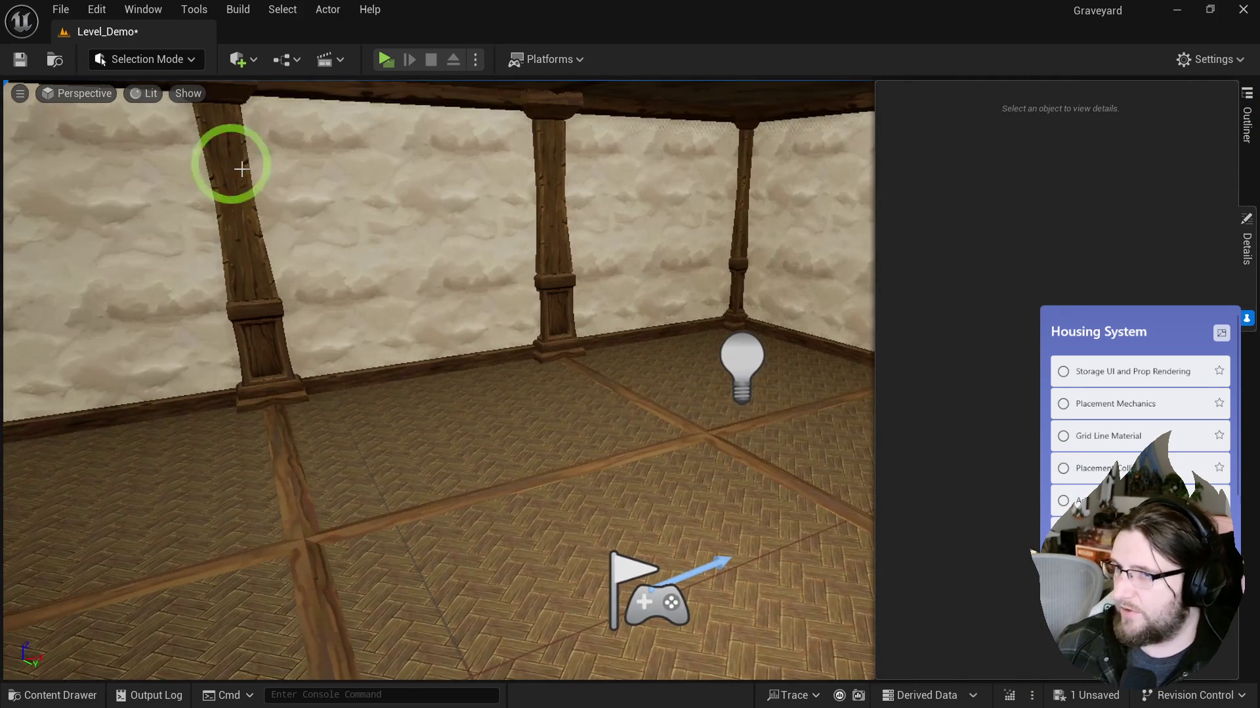
Step: Play-test the empty room by running the knight around, then stop and show the _Housing folder
{"action": "left_click", "coordinate": [386, 60]}
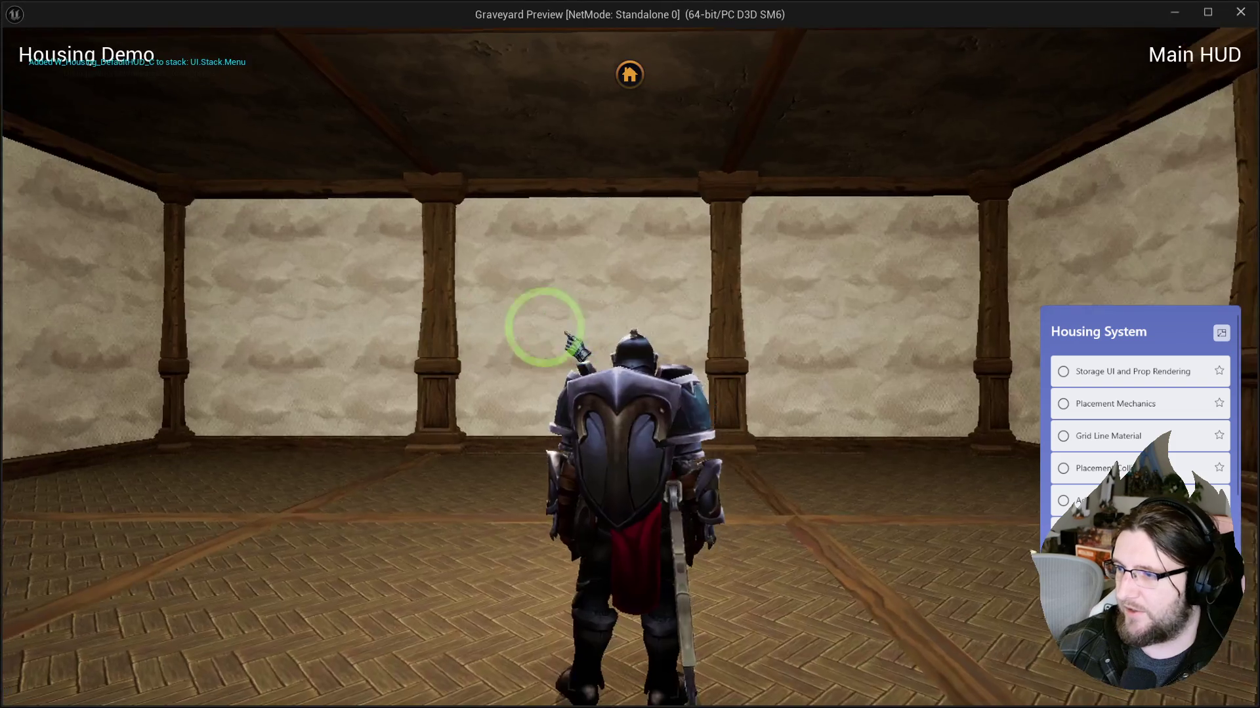
{"action": "key", "text": "w"}
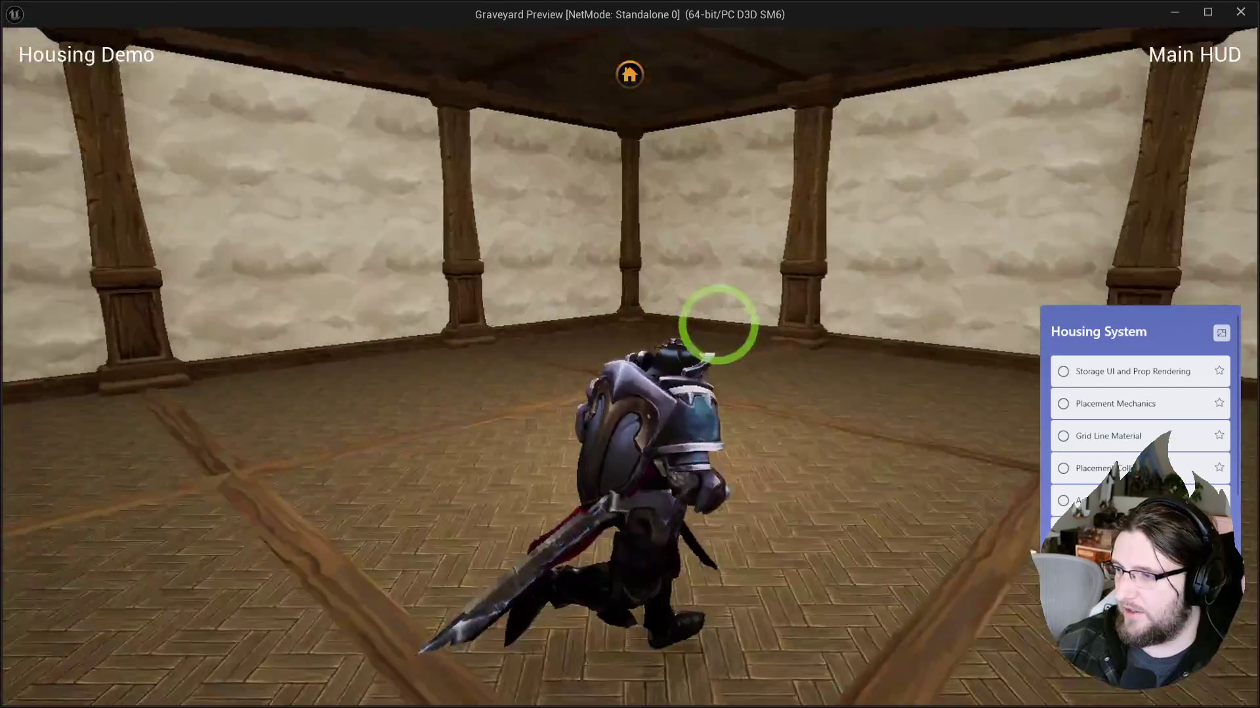
{"action": "key", "text": "a"}
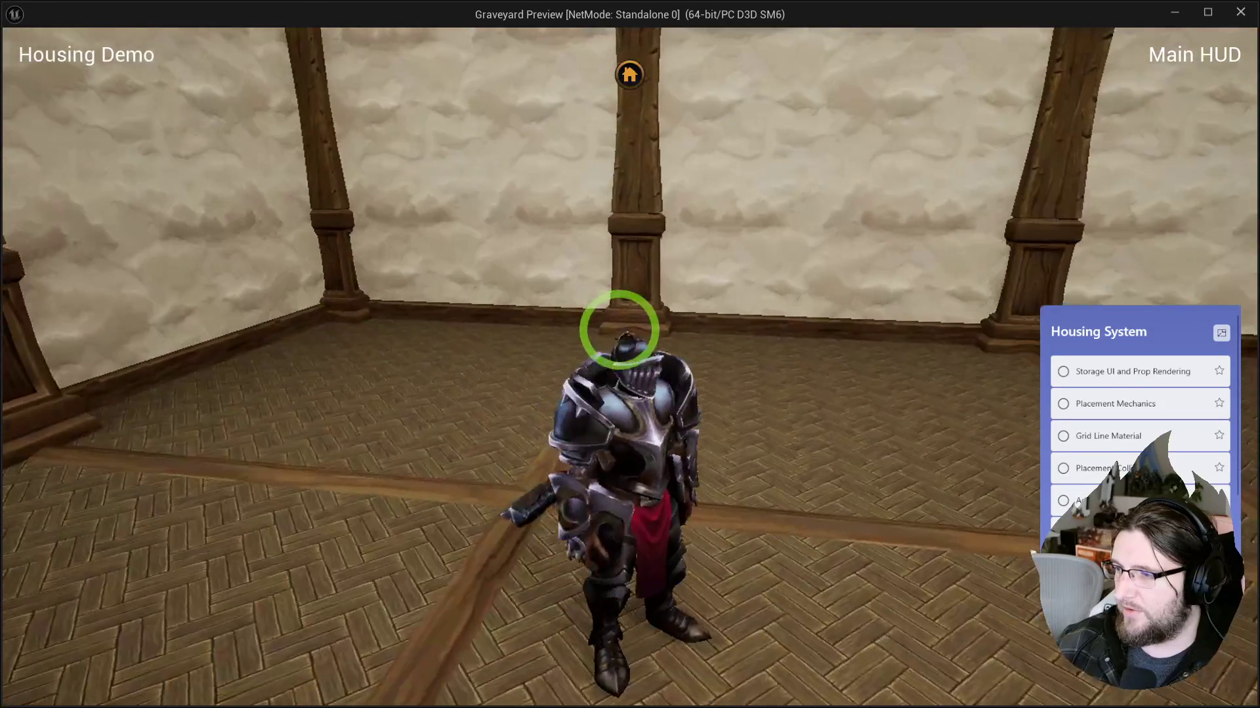
{"action": "key", "text": "w"}
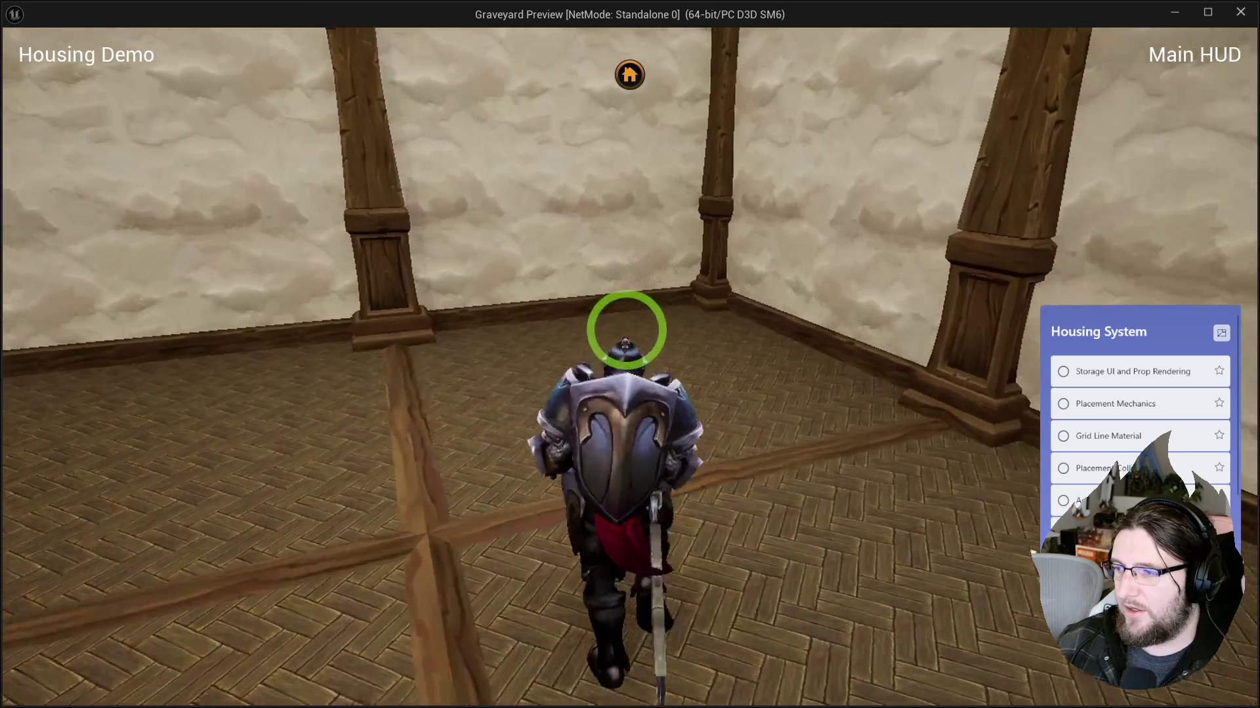
{"action": "key", "text": "Escape"}
{"action": "key", "text": "ctrl+space"}
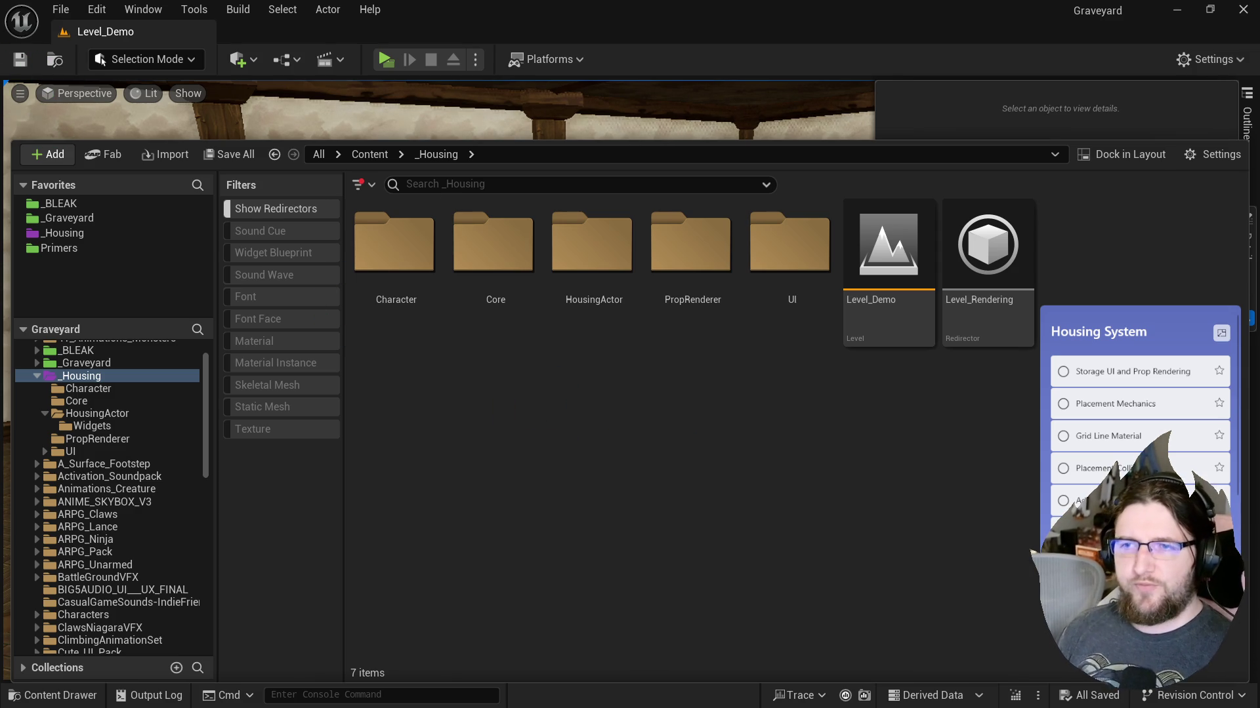
Step: Hide the Content Drawer and start the game preview again
{"action": "key", "text": "ctrl+space"}
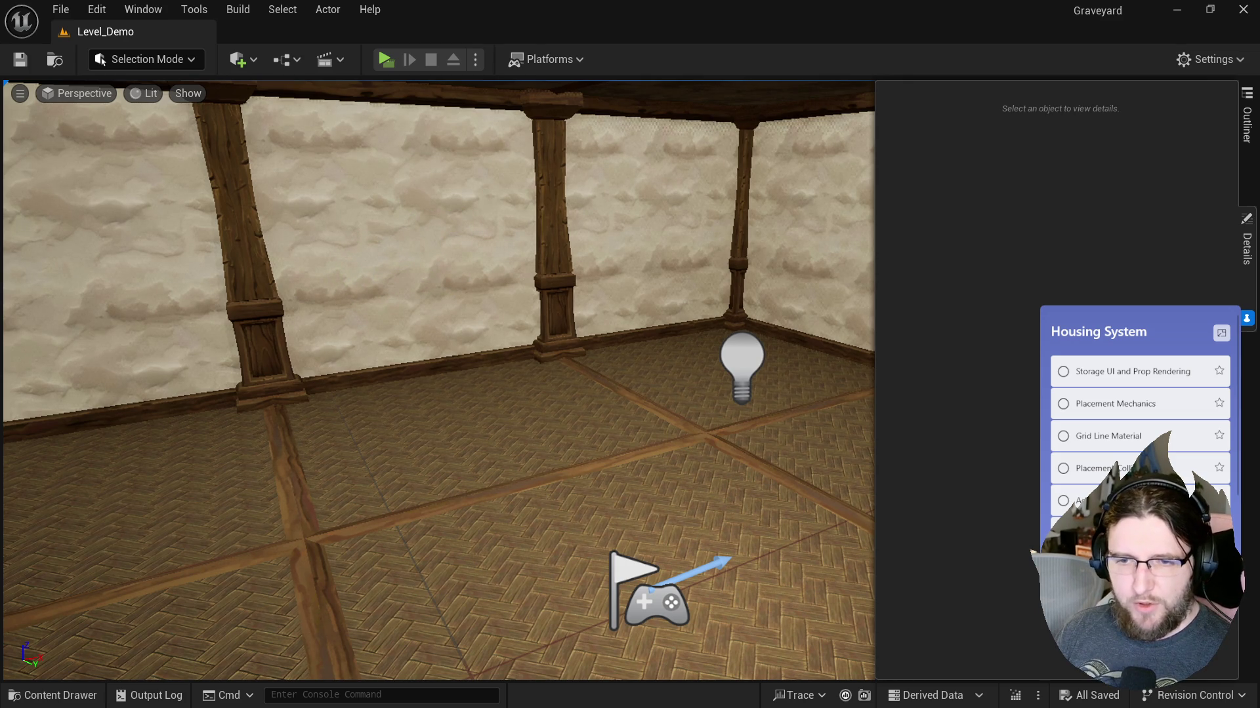
{"action": "left_click", "coordinate": [381, 62]}
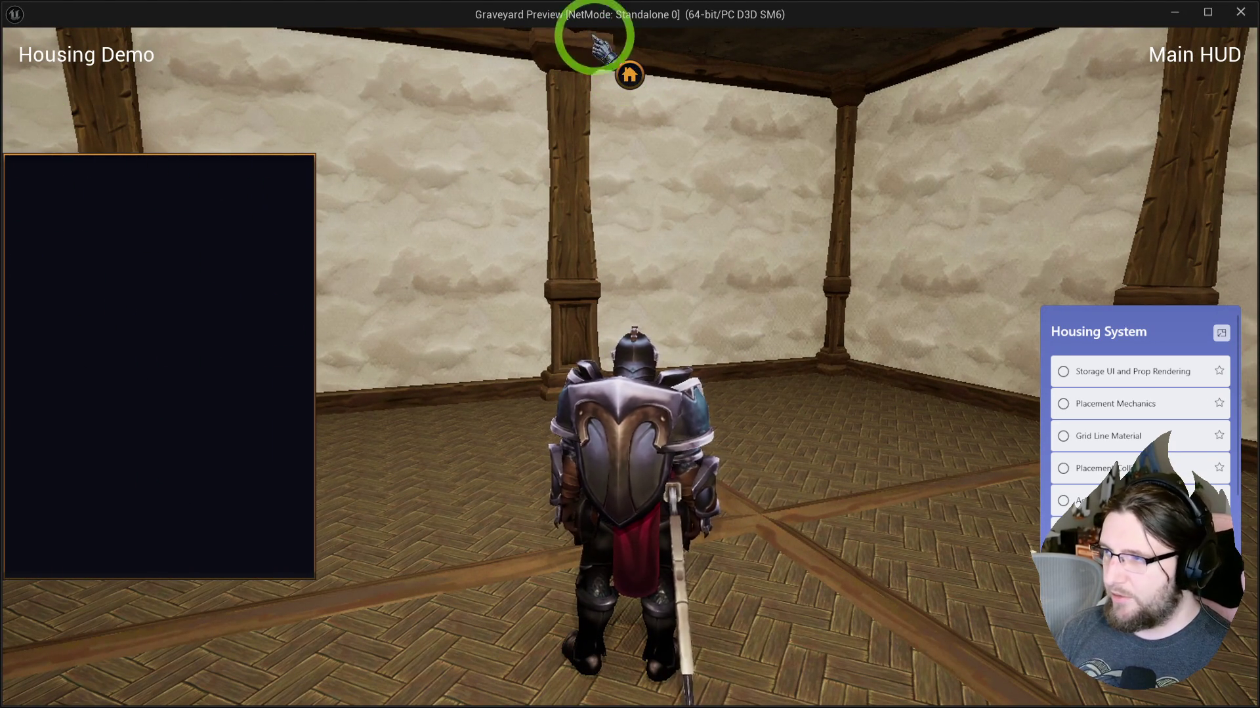
Step: Swing the camera around the knight in the empty room, then stop the preview
{"action": "key", "text": "a"}
{"action": "mouse_move", "coordinate": [640, 223]}
{"action": "left_mouse_down"}
{"action": "mouse_move", "coordinate": [628, 208]}
{"action": "mouse_move", "coordinate": [641, 219]}
{"action": "left_mouse_up"}
{"action": "key", "text": "Escape"}
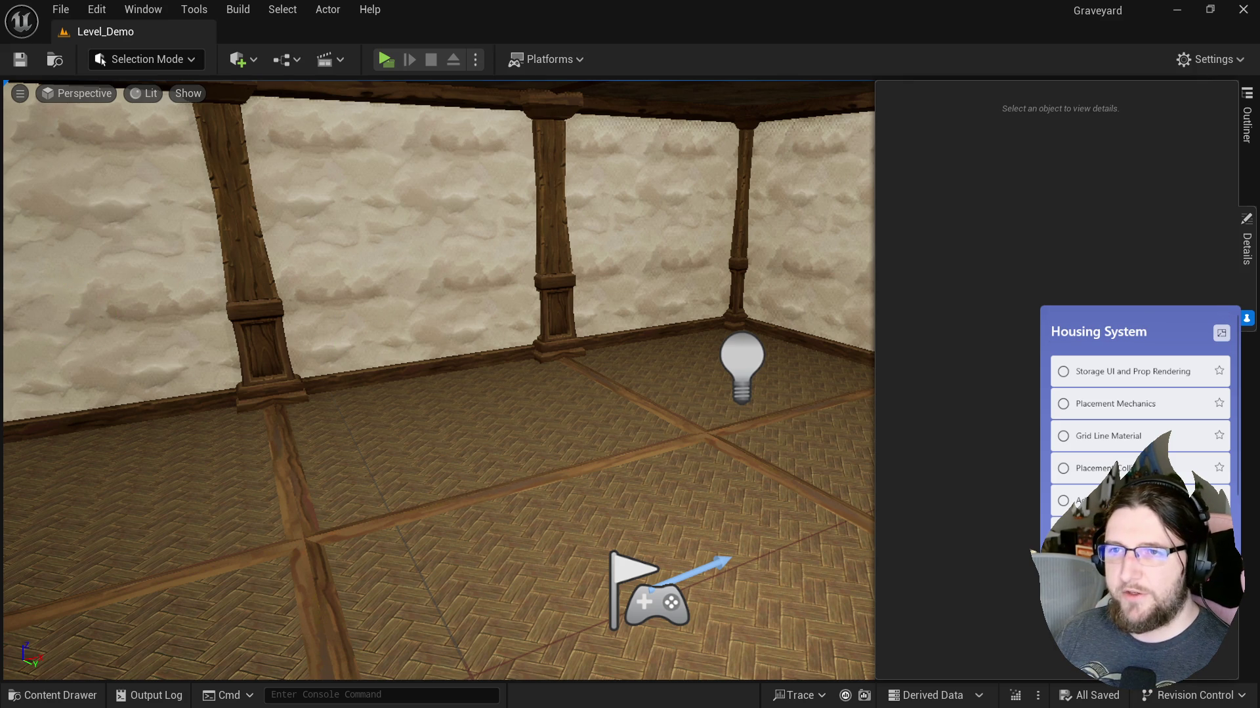
Step: Fly the viewport around the empty room to face the corner light and player start
{"action": "mouse_move", "coordinate": [616, 357]}
{"action": "left_mouse_down"}
{"action": "mouse_move", "coordinate": [636, 366]}
{"action": "mouse_move", "coordinate": [610, 355]}
{"action": "left_mouse_up"}
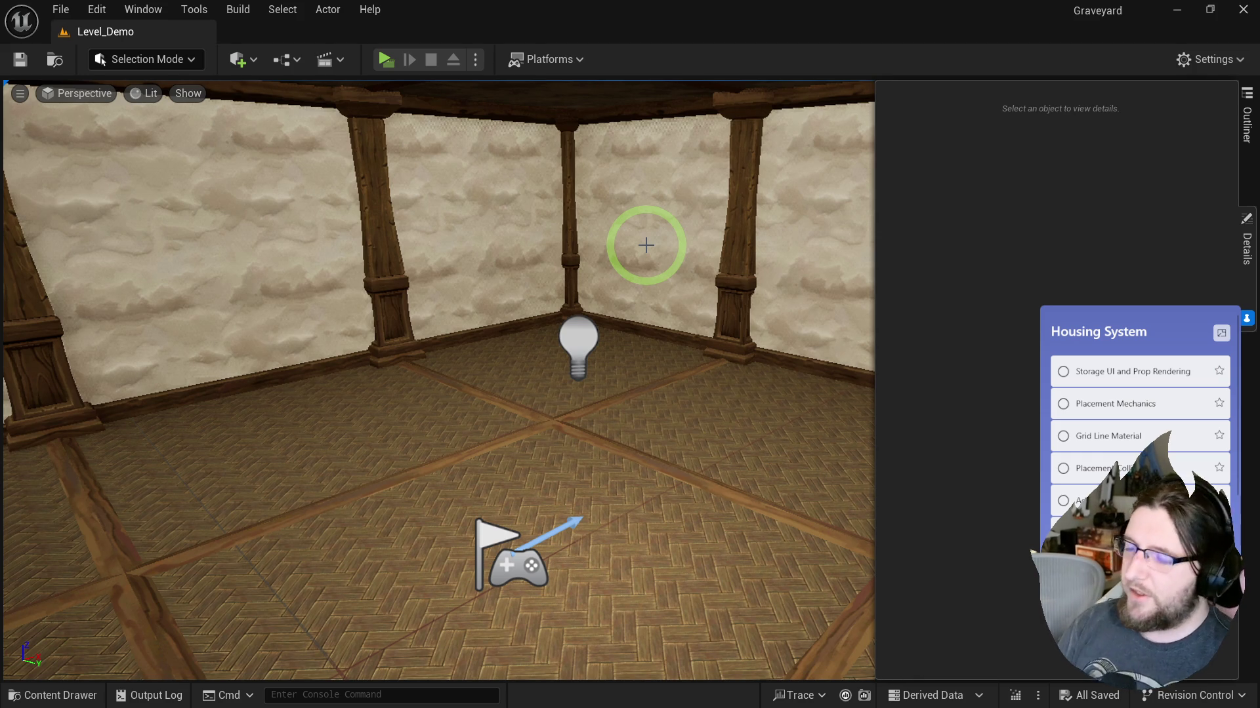
{"action": "mouse_move", "coordinate": [535, 267]}
{"action": "left_mouse_down"}
{"action": "mouse_move", "coordinate": [535, 367]}
{"action": "mouse_move", "coordinate": [584, 402]}
{"action": "mouse_move", "coordinate": [570, 441]}
{"action": "mouse_move", "coordinate": [558, 427]}
{"action": "left_mouse_up"}
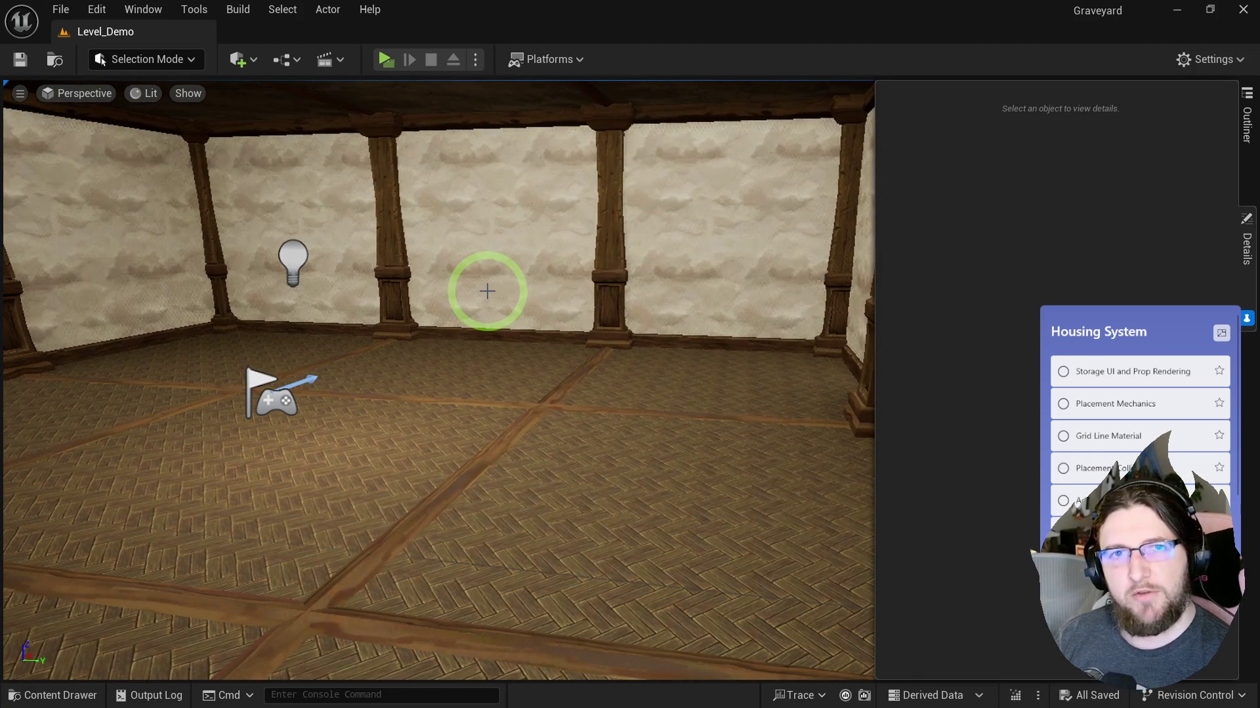
{"action": "mouse_move", "coordinate": [464, 304]}
{"action": "left_mouse_down"}
{"action": "mouse_move", "coordinate": [601, 300]}
{"action": "mouse_move", "coordinate": [582, 298]}
{"action": "left_mouse_up"}
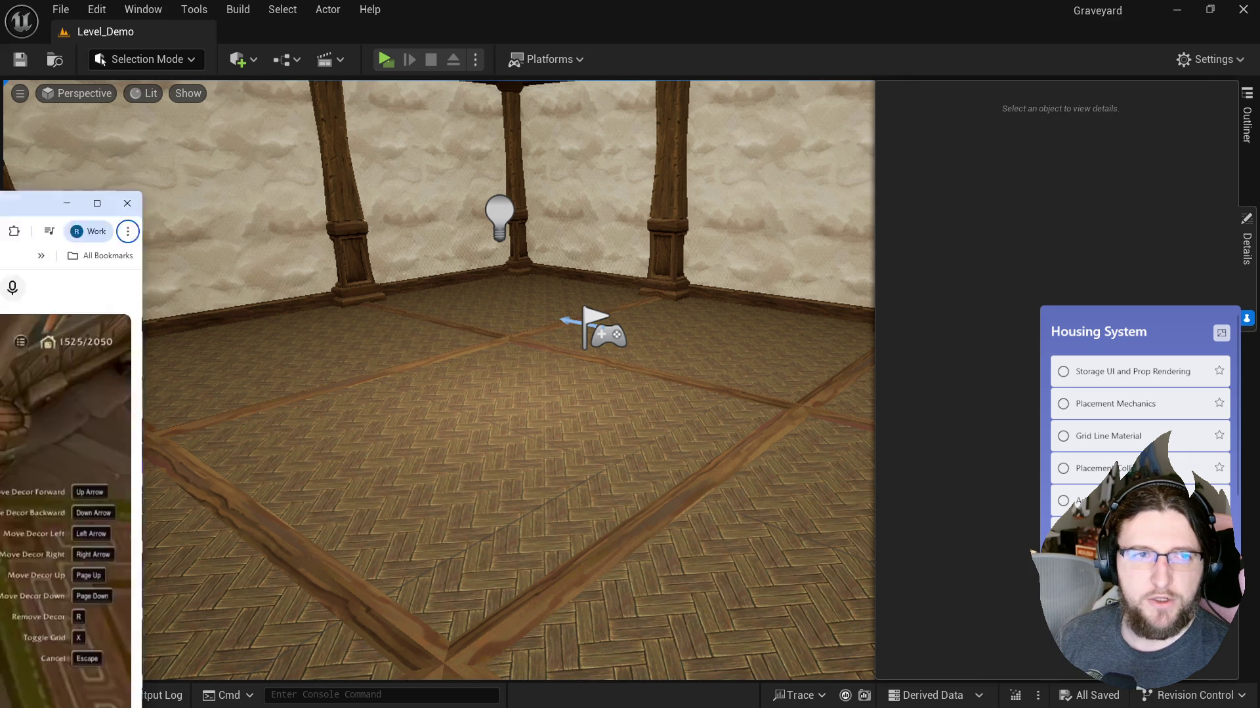
{"action": "key", "text": "alt+Tab"}
{"action": "left_click", "coordinate": [415, 321]}
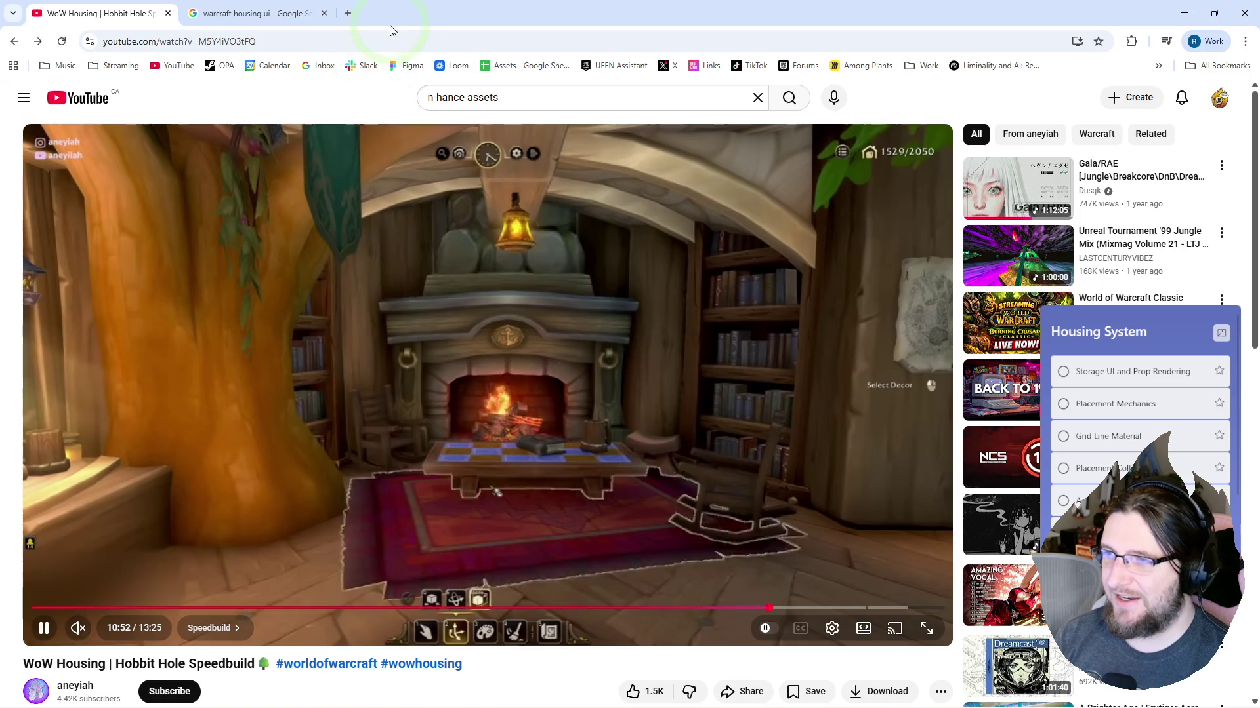
{"action": "double_click", "coordinate": [368, 15]}
{"action": "key", "text": "super+Down"}
{"action": "left_click", "coordinate": [313, 200]}
{"action": "mouse_move", "coordinate": [558, 323]}
{"action": "left_mouse_down"}
{"action": "mouse_move", "coordinate": [545, 289]}
{"action": "mouse_move", "coordinate": [564, 334]}
{"action": "left_mouse_up"}
{"action": "left_click", "coordinate": [387, 60]}
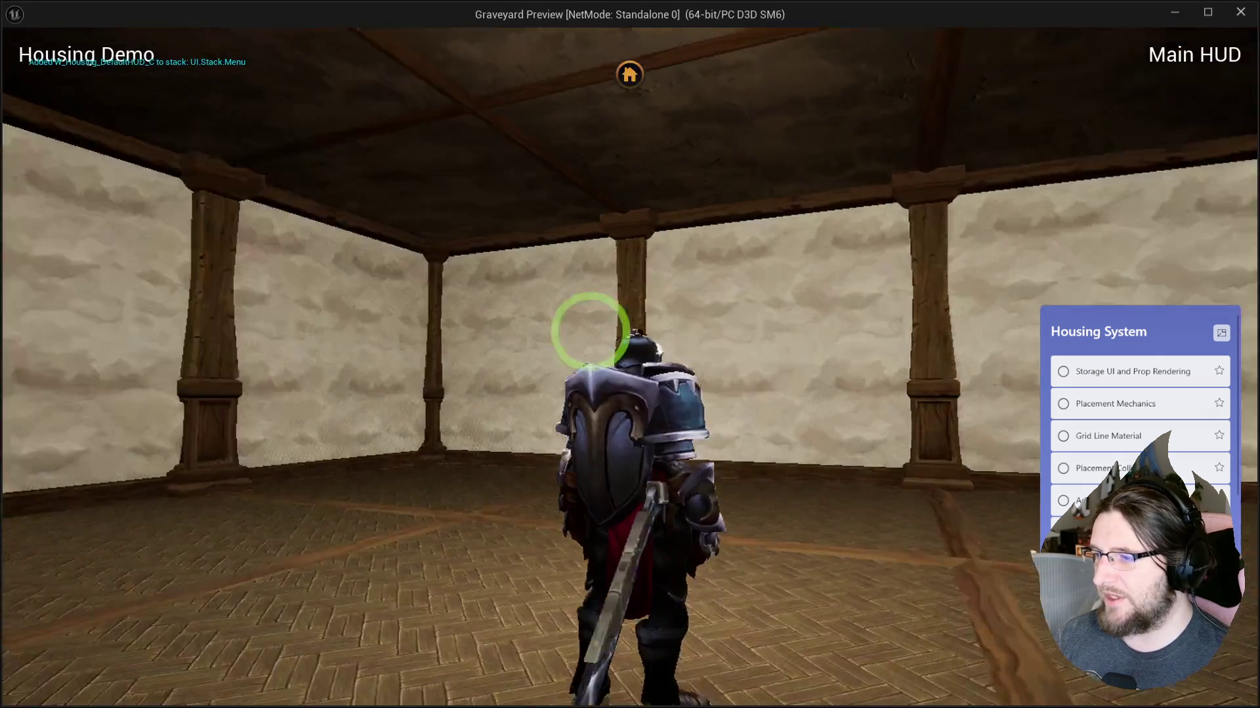
{"action": "left_click", "coordinate": [631, 73]}
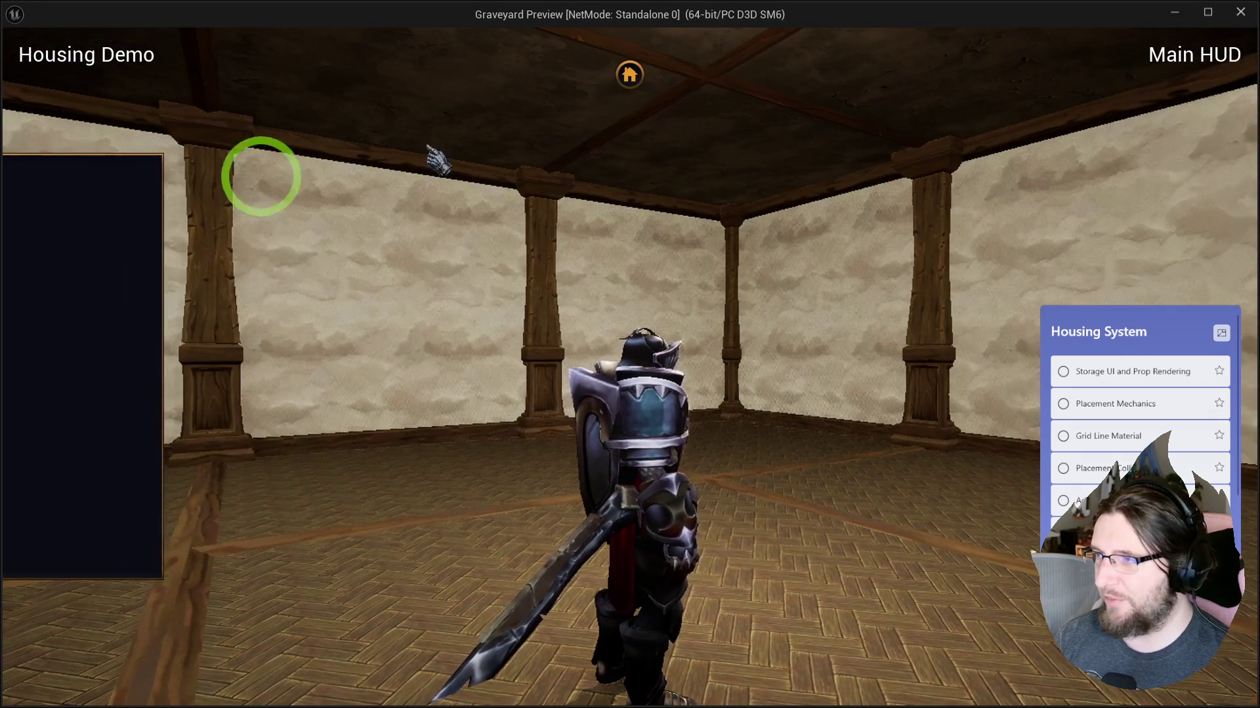
{"action": "key", "text": "Escape"}
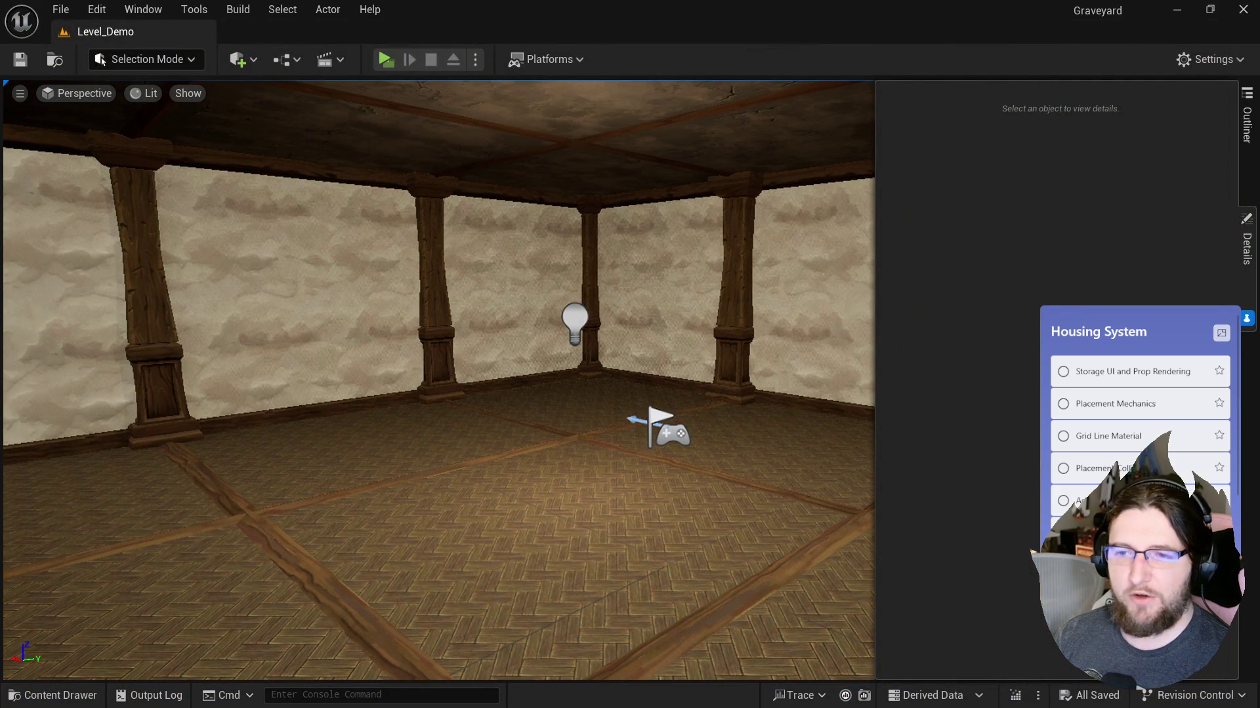
{"action": "left_click_drag", "start_coordinate": [553, 258], "coordinate": [575, 275]}
{"action": "mouse_move", "coordinate": [837, 458]}
{"action": "left_mouse_down"}
{"action": "mouse_move", "coordinate": [604, 441]}
{"action": "mouse_move", "coordinate": [533, 380]}
{"action": "left_mouse_up"}
{"action": "mouse_move", "coordinate": [562, 315]}
{"action": "left_mouse_down"}
{"action": "mouse_move", "coordinate": [618, 506]}
{"action": "mouse_move", "coordinate": [551, 444]}
{"action": "mouse_move", "coordinate": [318, 452]}
{"action": "mouse_move", "coordinate": [301, 481]}
{"action": "mouse_move", "coordinate": [528, 450]}
{"action": "left_mouse_up"}
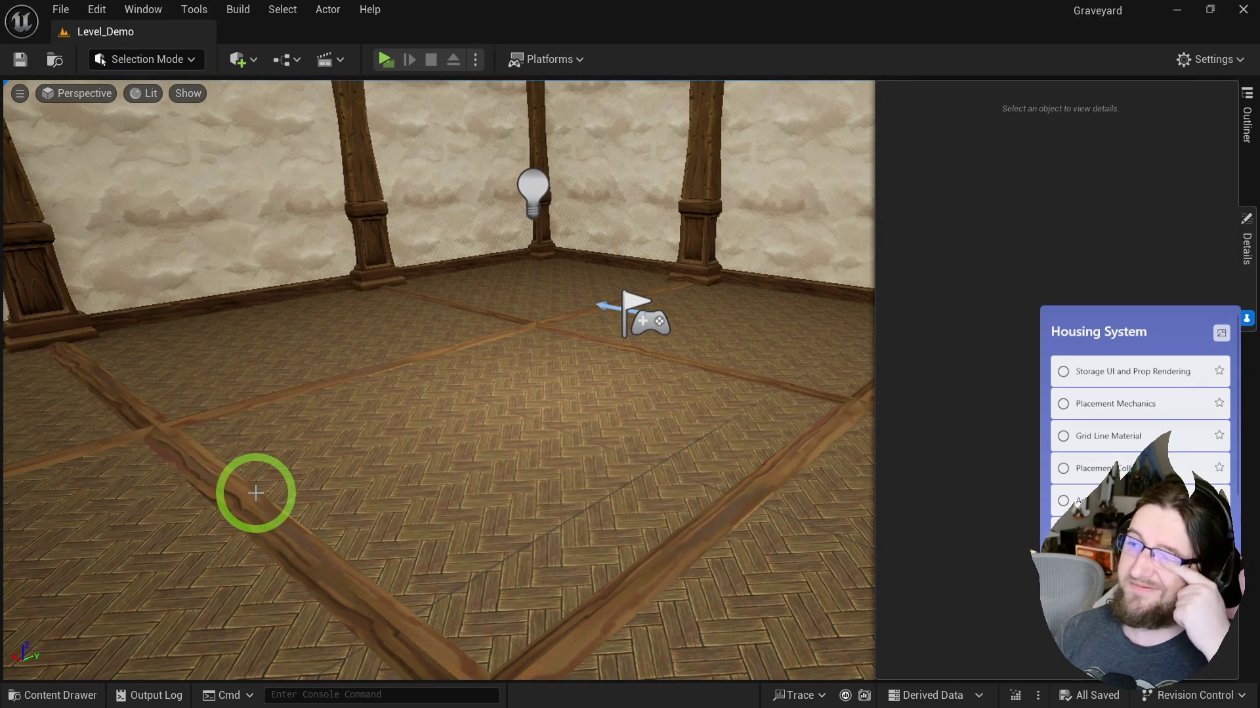
{"action": "mouse_move", "coordinate": [365, 478]}
{"action": "left_mouse_down"}
{"action": "mouse_move", "coordinate": [500, 444]}
{"action": "mouse_move", "coordinate": [487, 446]}
{"action": "left_mouse_up"}
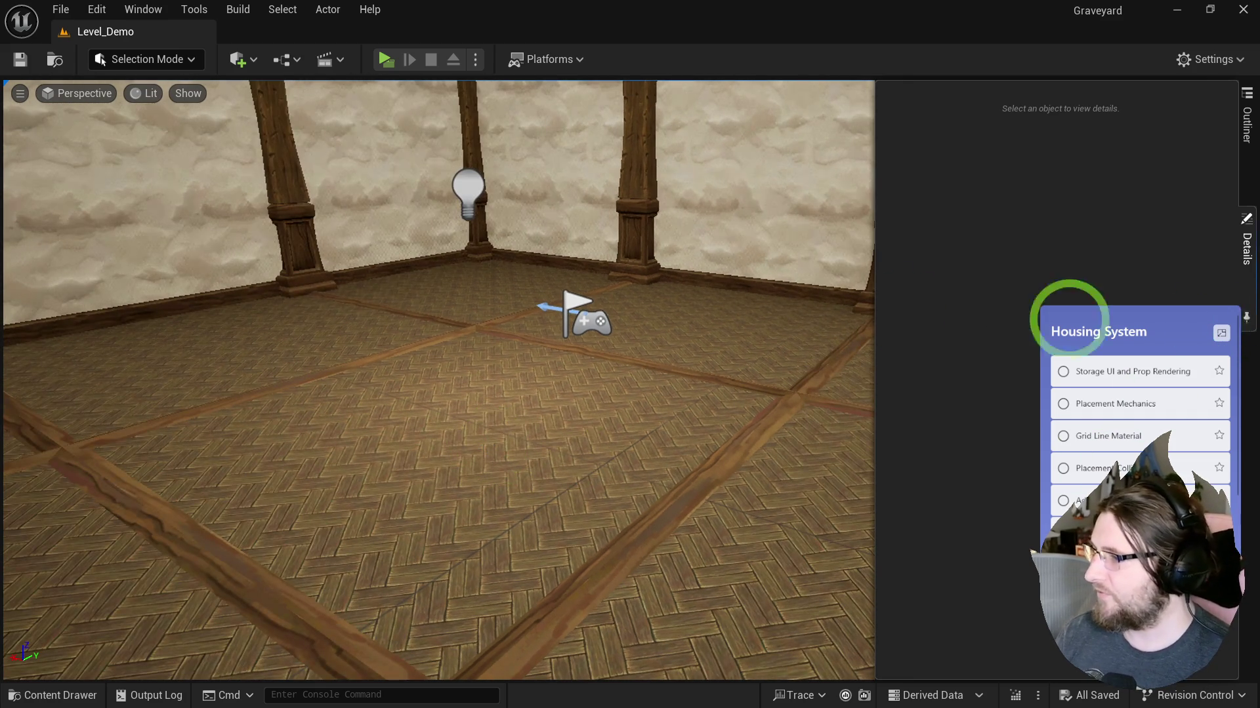
{"action": "left_click", "coordinate": [1246, 248]}
{"action": "key", "text": "ctrl+space"}
Step: Browse to the HousingActor Widgets folder and open the W_Storage widget blueprint
{"action": "double_click", "coordinate": [780, 244]}
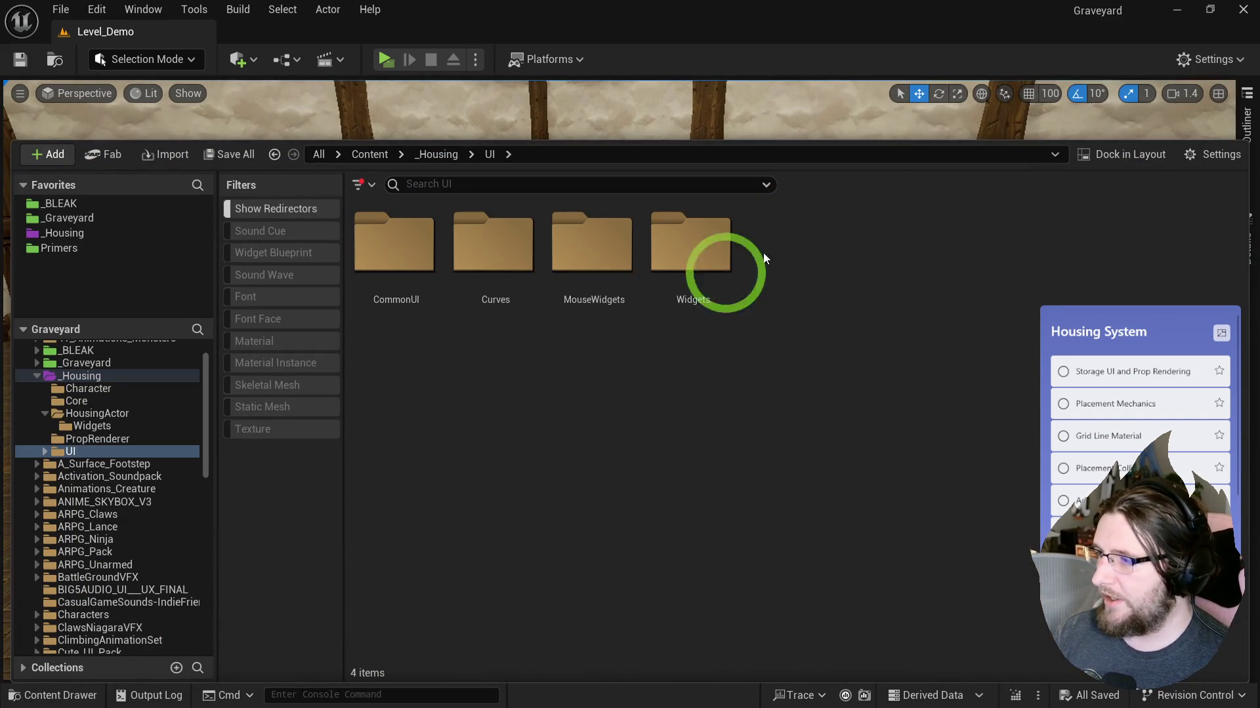
{"action": "double_click", "coordinate": [722, 251]}
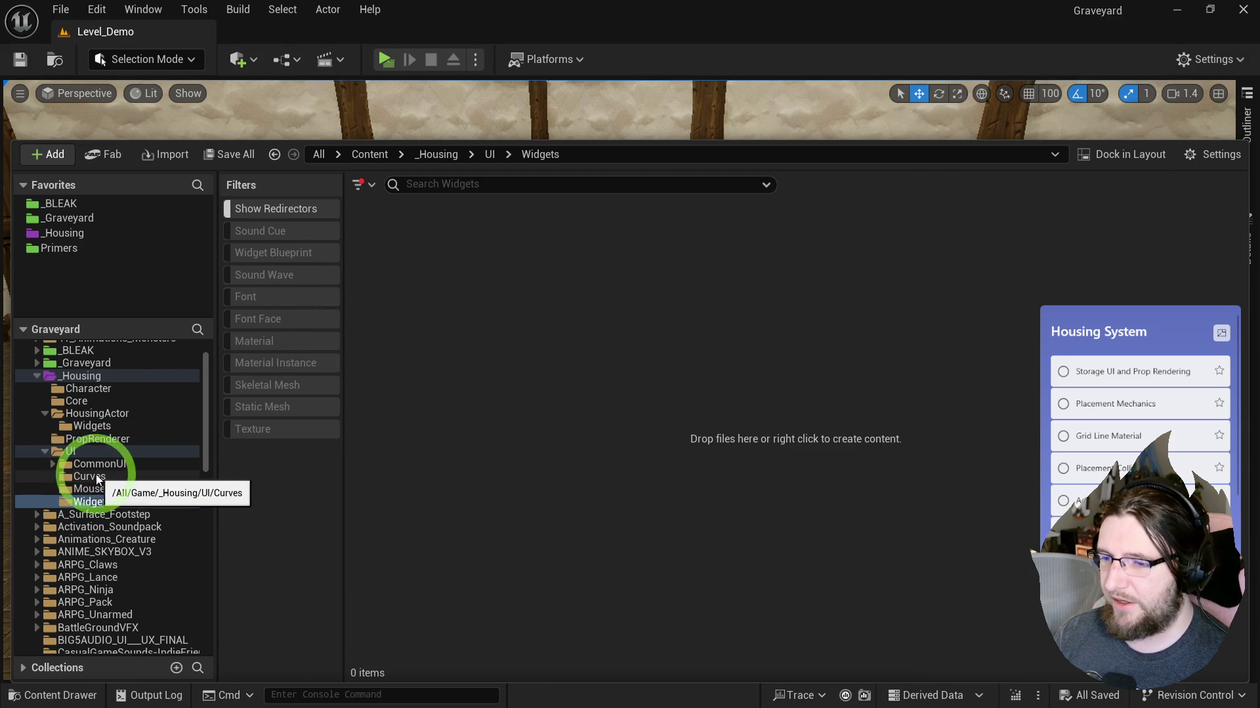
{"action": "left_click", "coordinate": [88, 426]}
{"action": "left_click", "coordinate": [895, 334]}
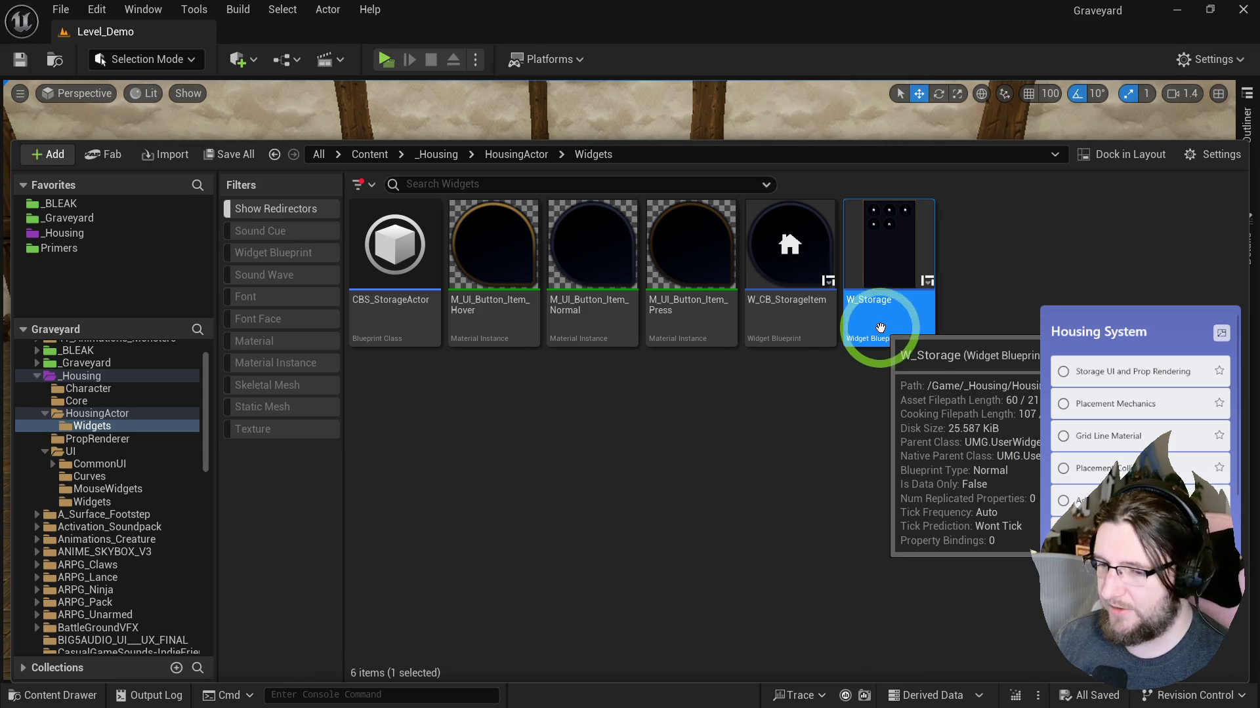
{"action": "key", "text": "ctrl+space"}
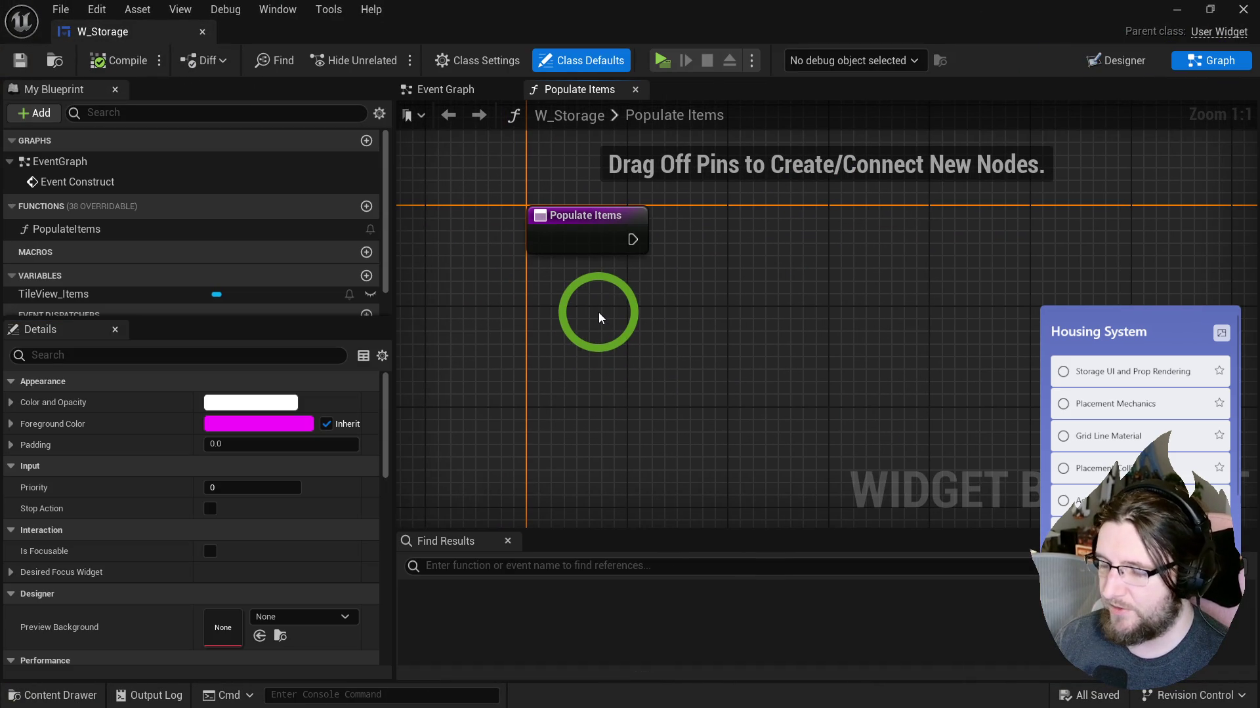
Step: Add a Get Asset Registry node wired into a Get Assets by Path node
{"action": "key", "text": "ctrl+space"}
{"action": "key", "text": "ctrl+space"}
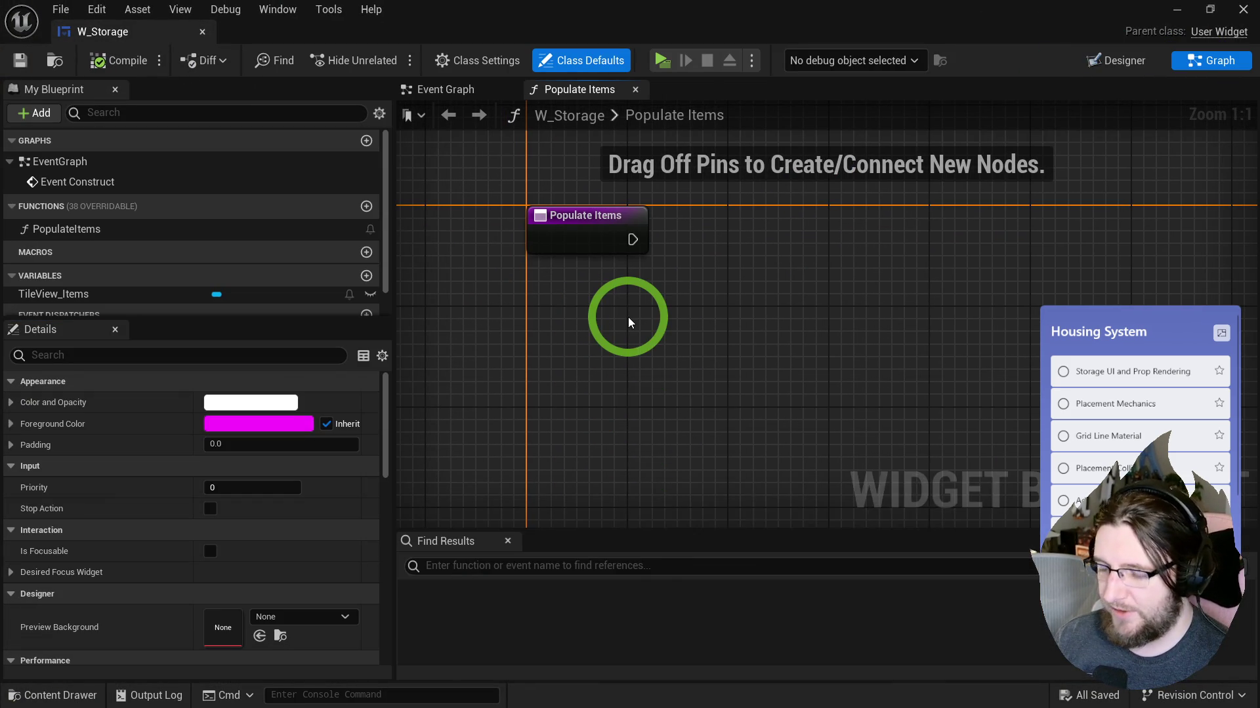
{"action": "right_click", "coordinate": [628, 317]}
{"action": "type", "text": "get asset reg"}
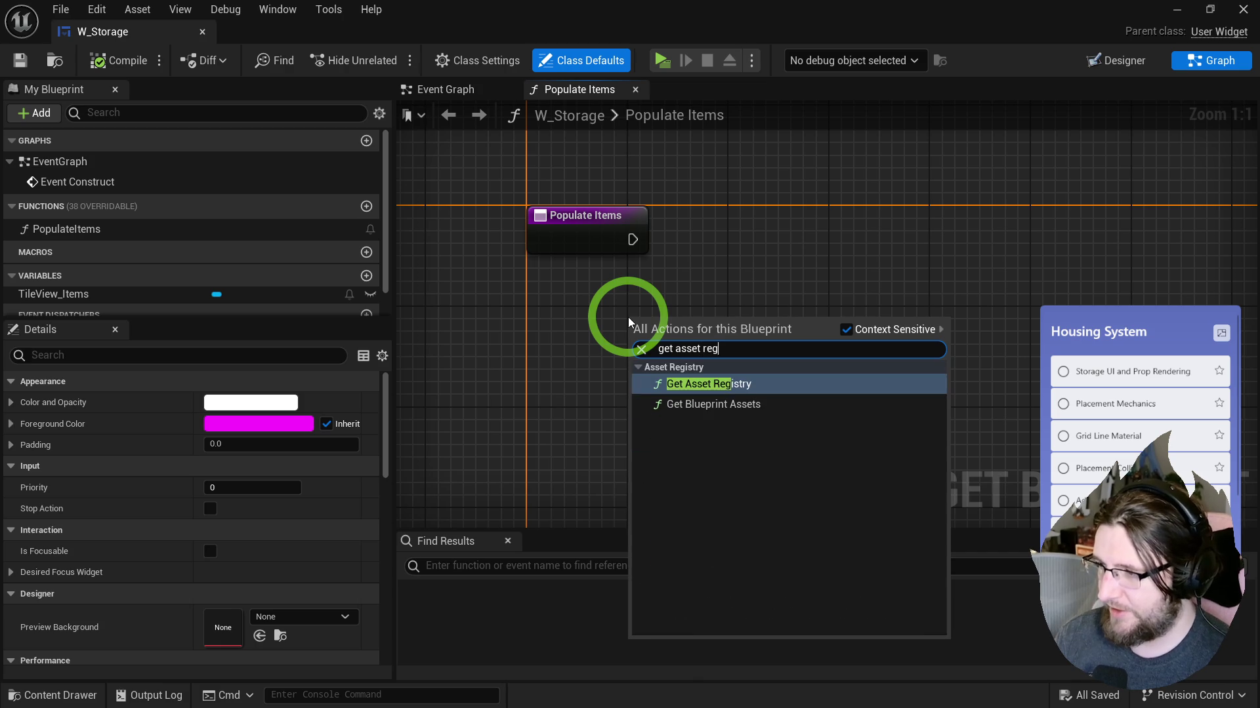
{"action": "key", "text": "Return"}
{"action": "left_click_drag", "start_coordinate": [747, 339], "coordinate": [814, 316]}
{"action": "type", "text": "get ass path"}
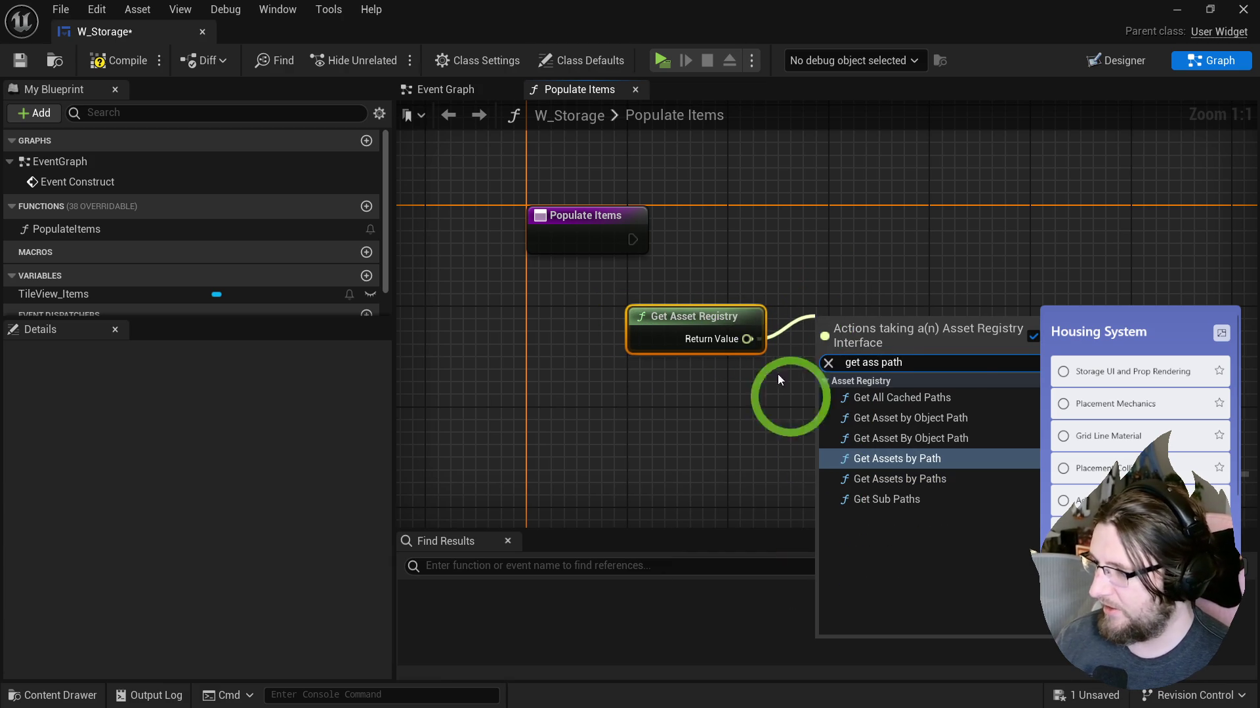
{"action": "left_click", "coordinate": [889, 471]}
{"action": "left_click_drag", "start_coordinate": [872, 320], "coordinate": [872, 295]}
Step: Set the Package Path to /Game/_Housing/HousingActor/, checking the folder name in the asset browser
{"action": "type", "text": "q"}
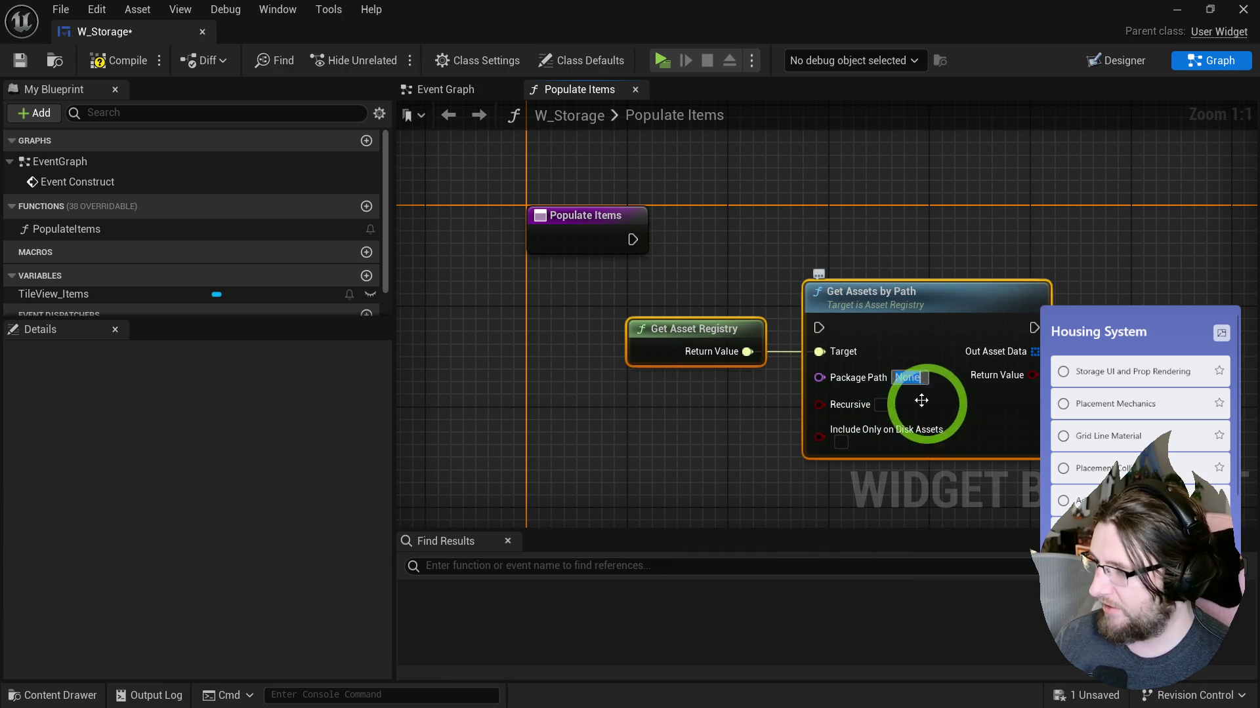
{"action": "type", "text": "/Game/"}
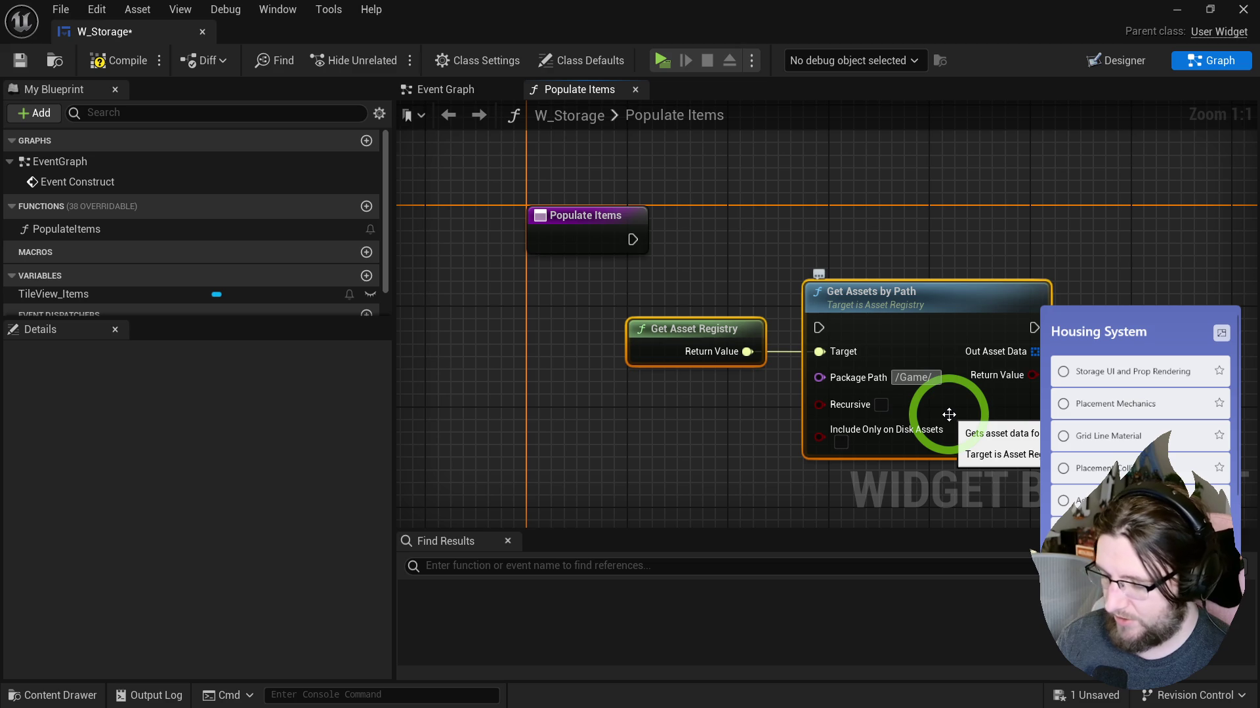
{"action": "type", "text": "_Housing/"}
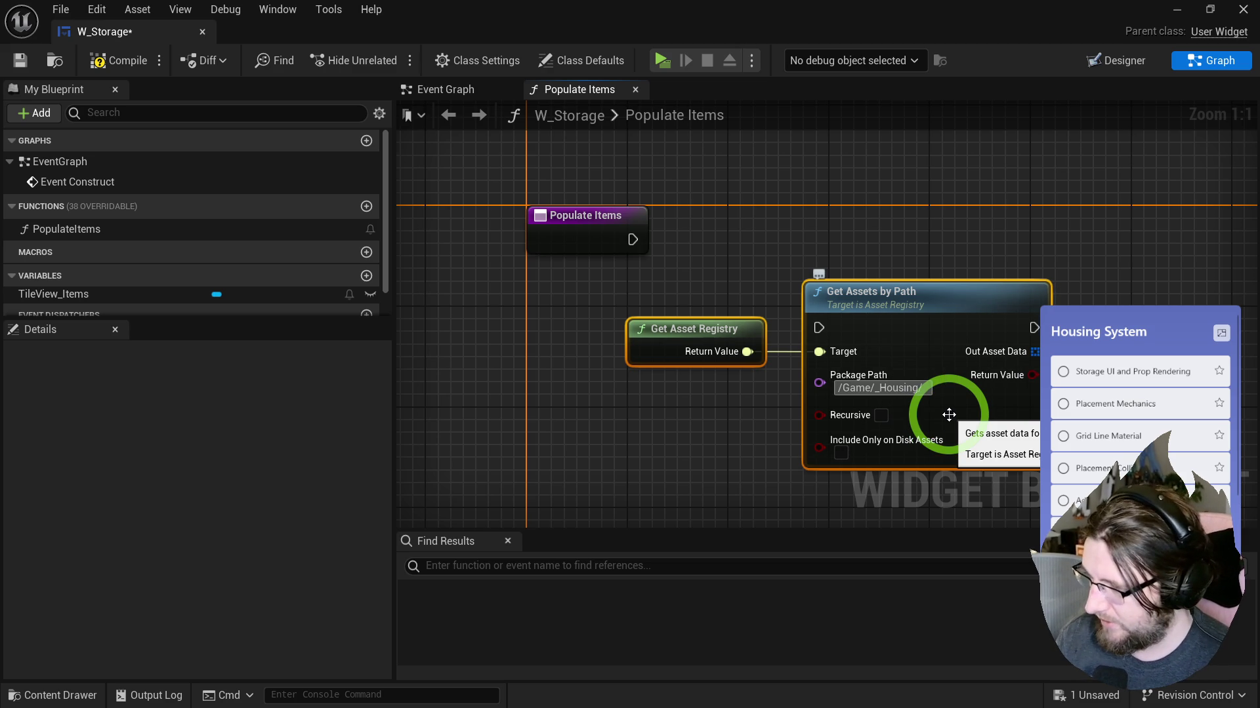
{"action": "type", "text": "HousingActors/"}
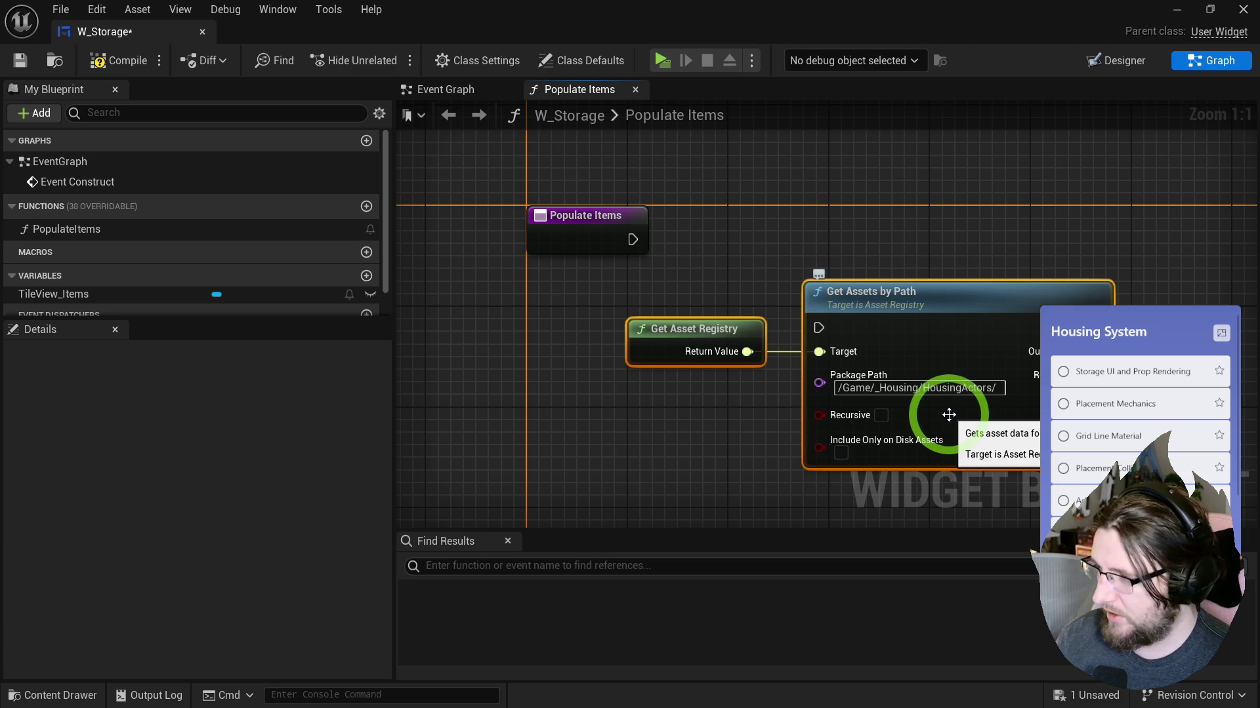
{"action": "key", "text": "ctrl+space"}
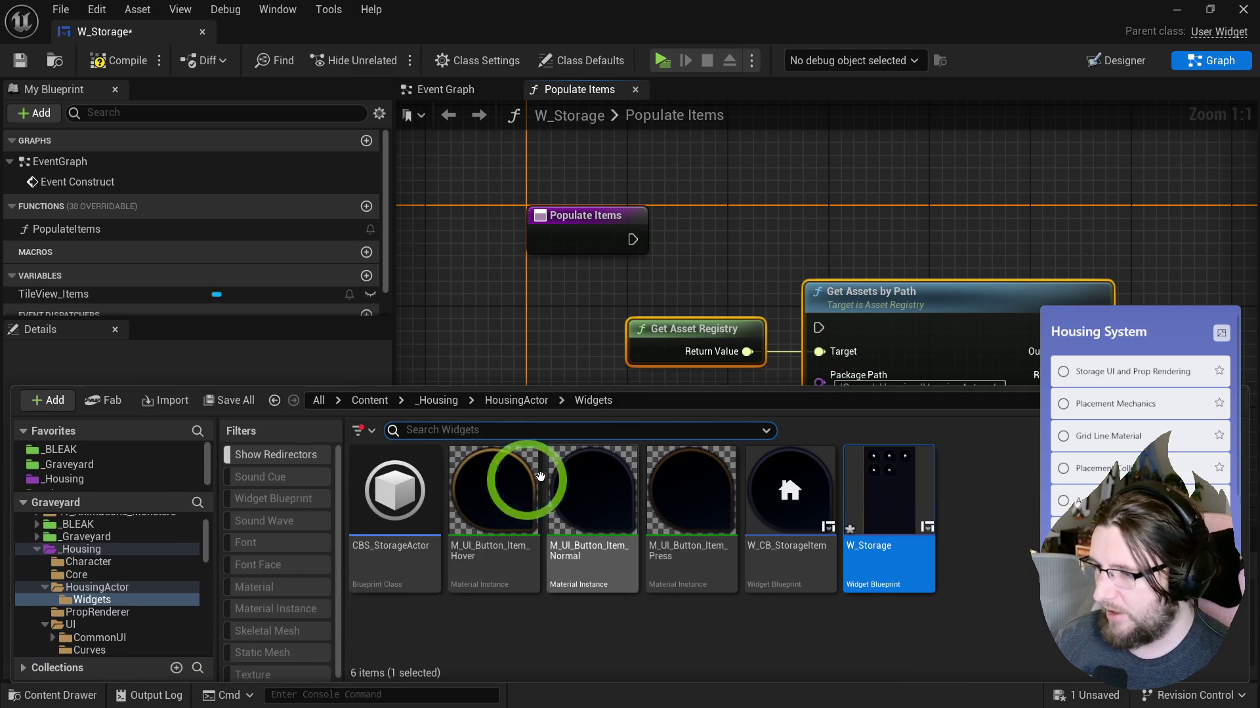
{"action": "left_click", "coordinate": [119, 590]}
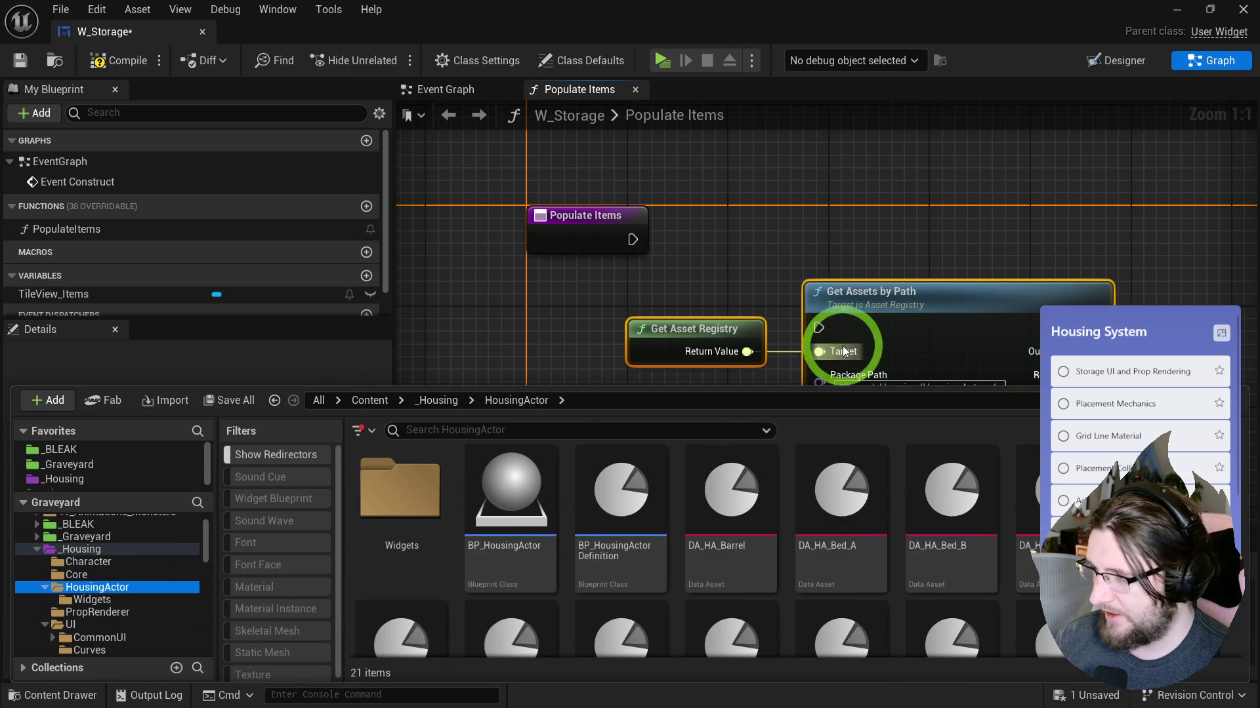
{"action": "left_click", "coordinate": [843, 343]}
{"action": "left_click", "coordinate": [964, 335]}
{"action": "type", "text": "/Game/_Housing/HousingActor/"}
{"action": "key", "text": "Return"}
{"action": "key", "text": "ctrl+space"}
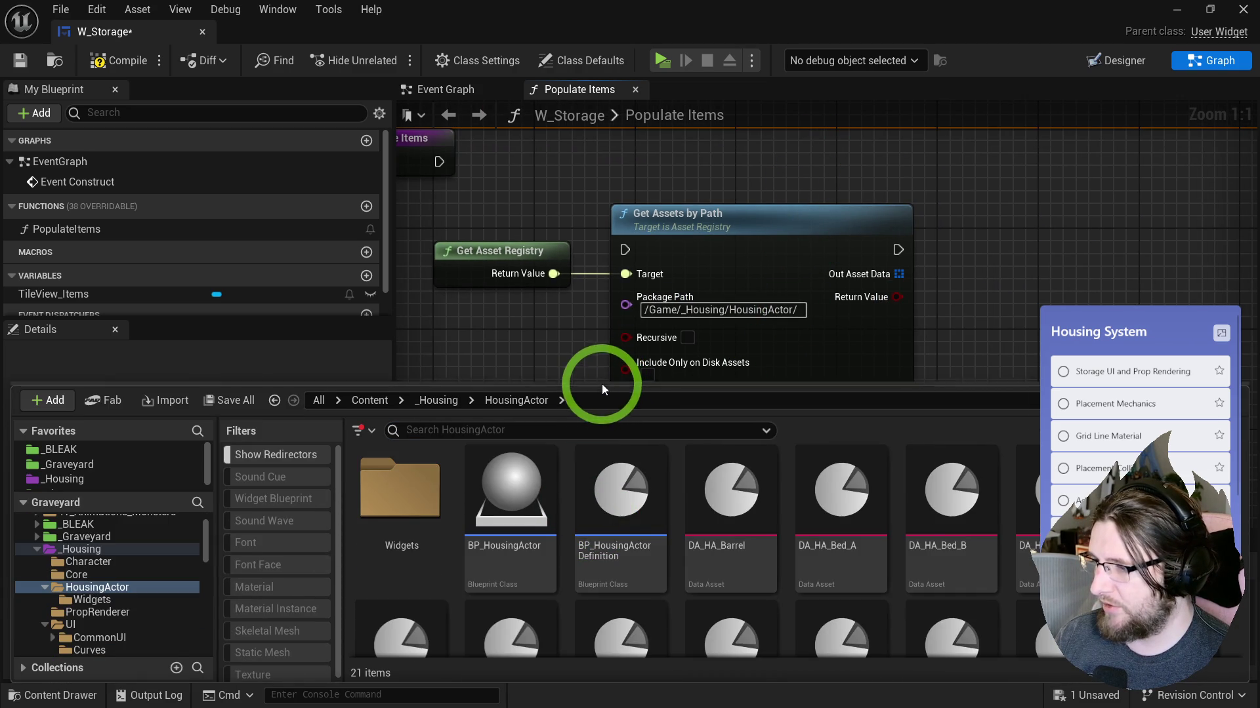
Step: Create a new folder named Data inside HousingActor
{"action": "left_click_drag", "start_coordinate": [593, 385], "coordinate": [656, 212]}
{"action": "right_click", "coordinate": [896, 499]}
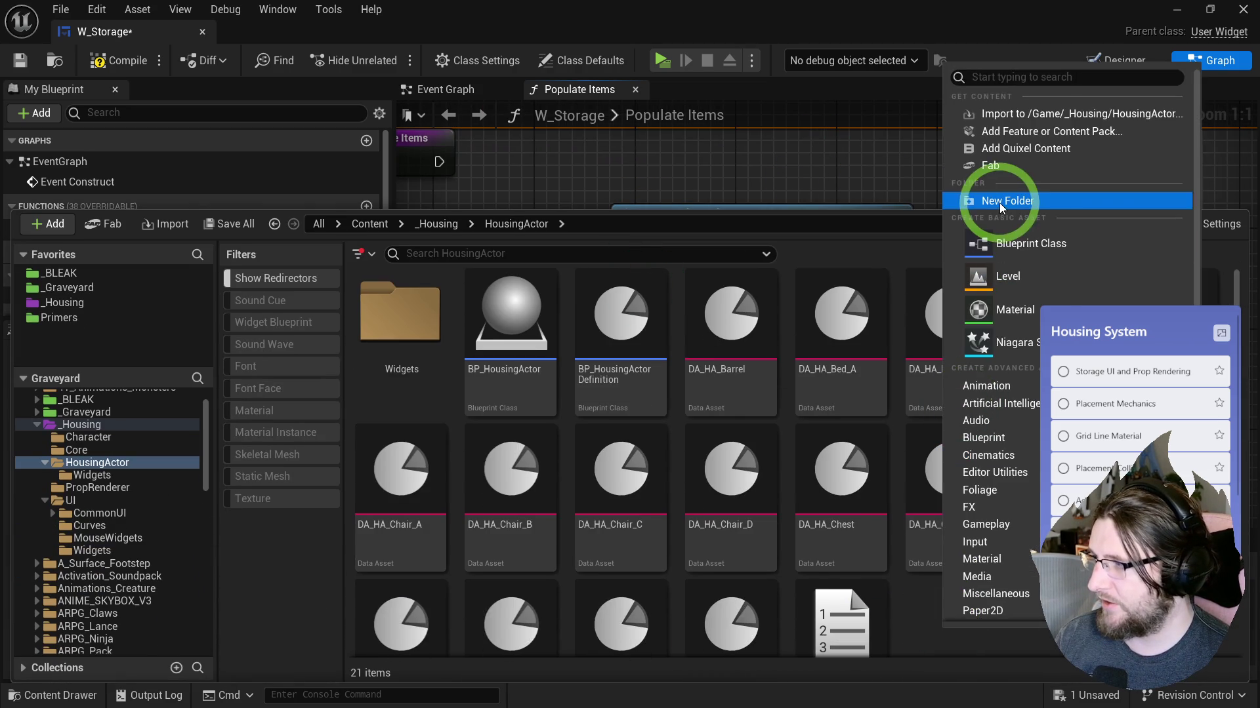
{"action": "left_click", "coordinate": [999, 202]}
{"action": "type", "text": "Data"}
{"action": "left_click", "coordinate": [645, 171]}
Step: Move the 17 furniture data assets, from DA_HA_Barrel onward, into the Data folder
{"action": "key", "text": "ctrl+space"}
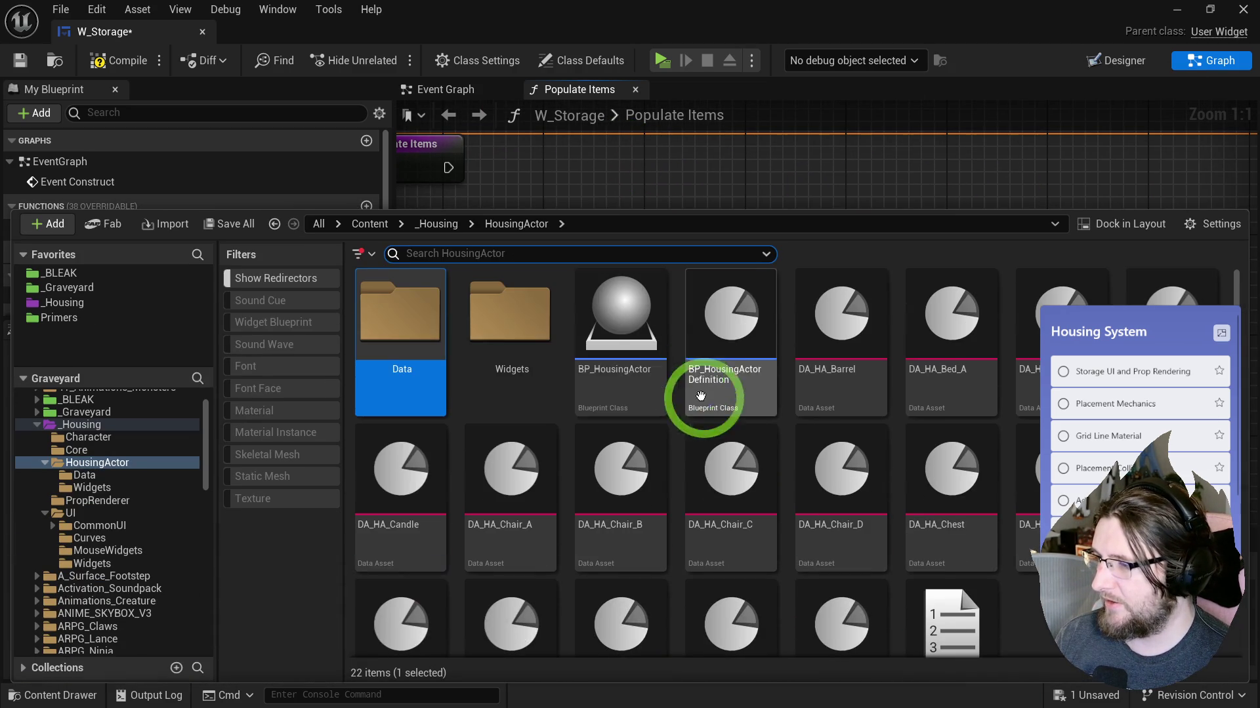
{"action": "left_click", "coordinate": [813, 321]}
{"action": "left_click", "coordinate": [837, 656], "text": "shift"}
{"action": "scroll", "coordinate": [849, 525], "scroll_direction": "down", "scroll_amount": 1}
{"action": "scroll", "coordinate": [849, 526], "scroll_direction": "up", "scroll_amount": 1}
{"action": "left_click_drag", "start_coordinate": [843, 352], "coordinate": [453, 341]}
{"action": "left_click", "coordinate": [459, 351]}
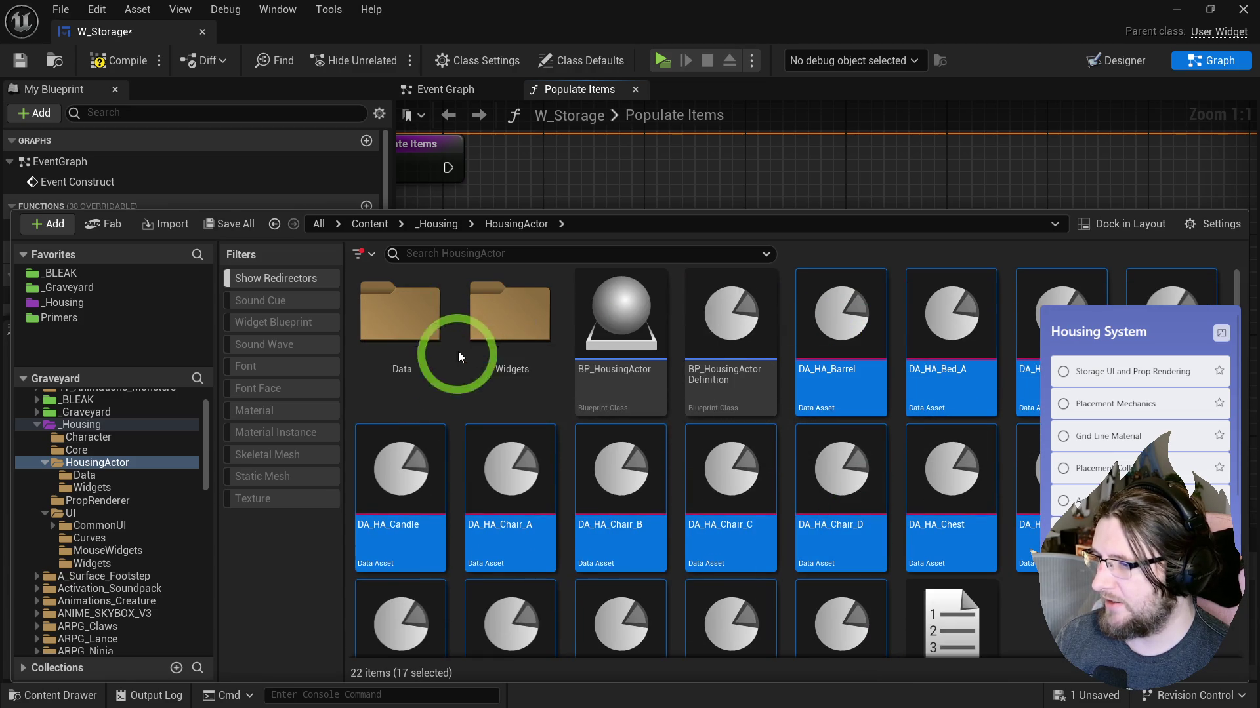
{"action": "left_click", "coordinate": [633, 186]}
Step: Extend the Package Path to /Game/_Housing/HousingActor/Data
{"action": "left_click", "coordinate": [765, 319]}
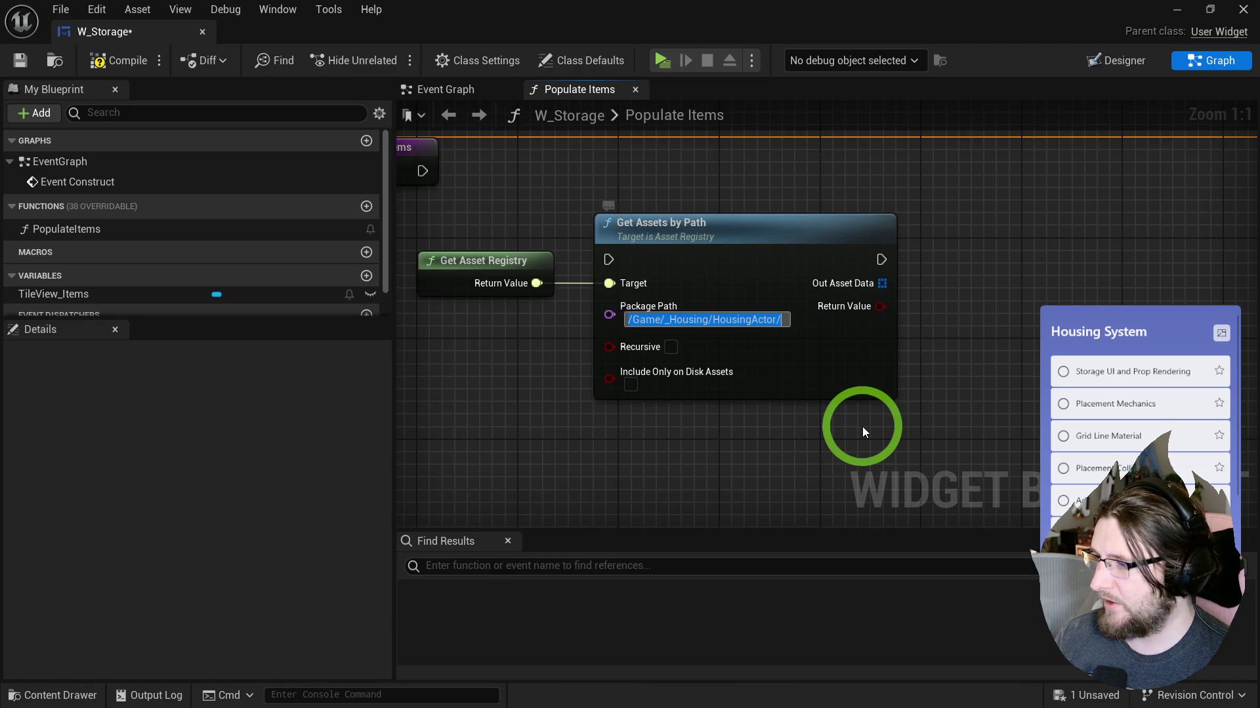
{"action": "key", "text": "End"}
{"action": "type", "text": "Data"}
{"action": "key", "text": "ctrl+space"}
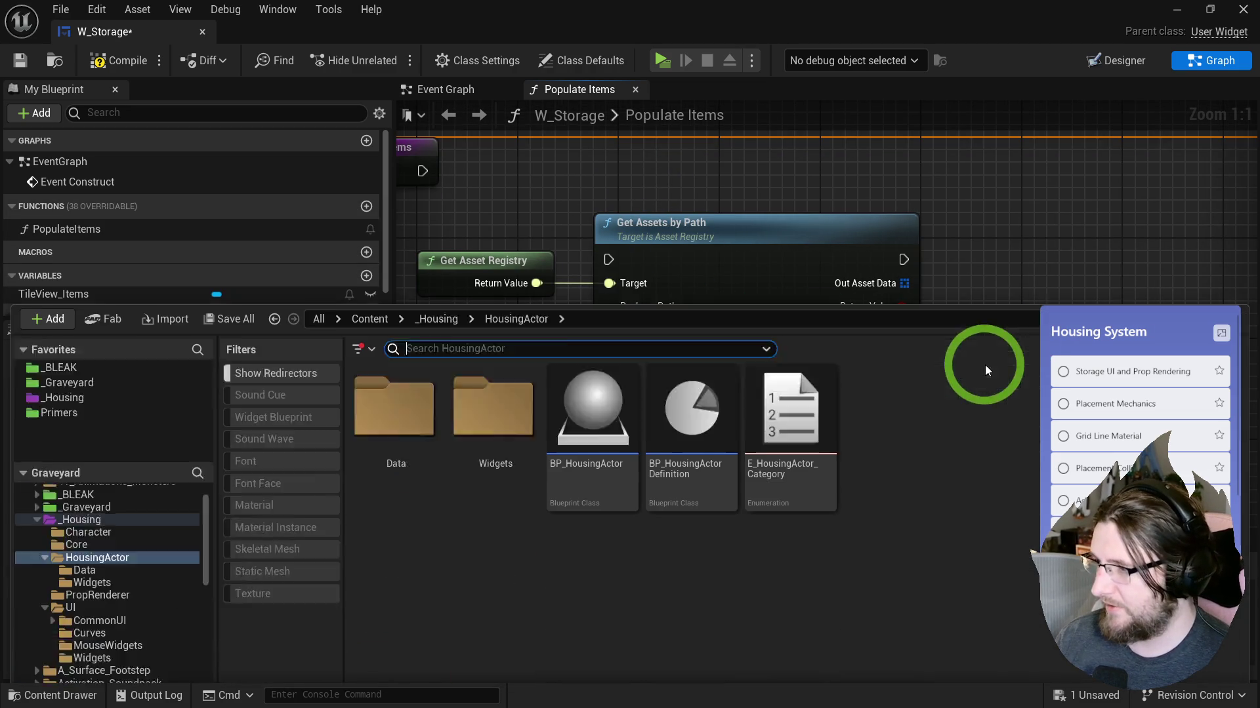
Step: Delete the unreferenced redirectors in the _Housing folder and return to the graph
{"action": "right_click", "coordinate": [92, 425]}
{"action": "left_click", "coordinate": [172, 279]}
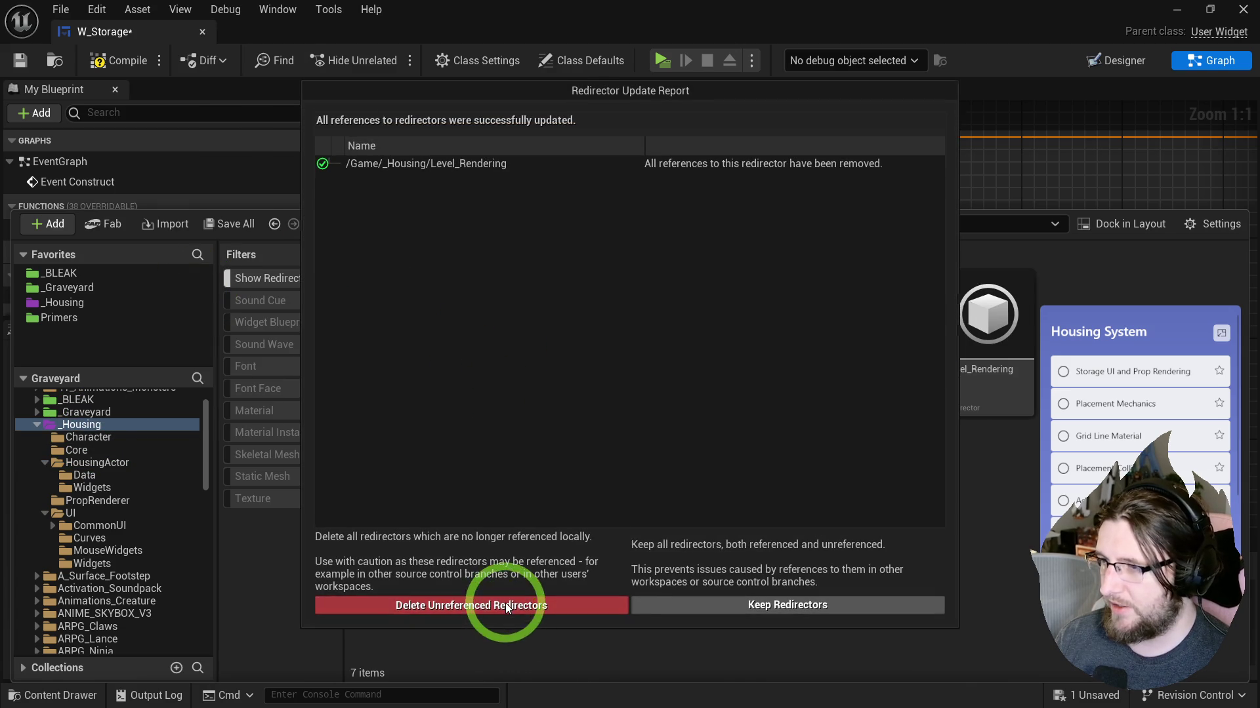
{"action": "left_click", "coordinate": [499, 604]}
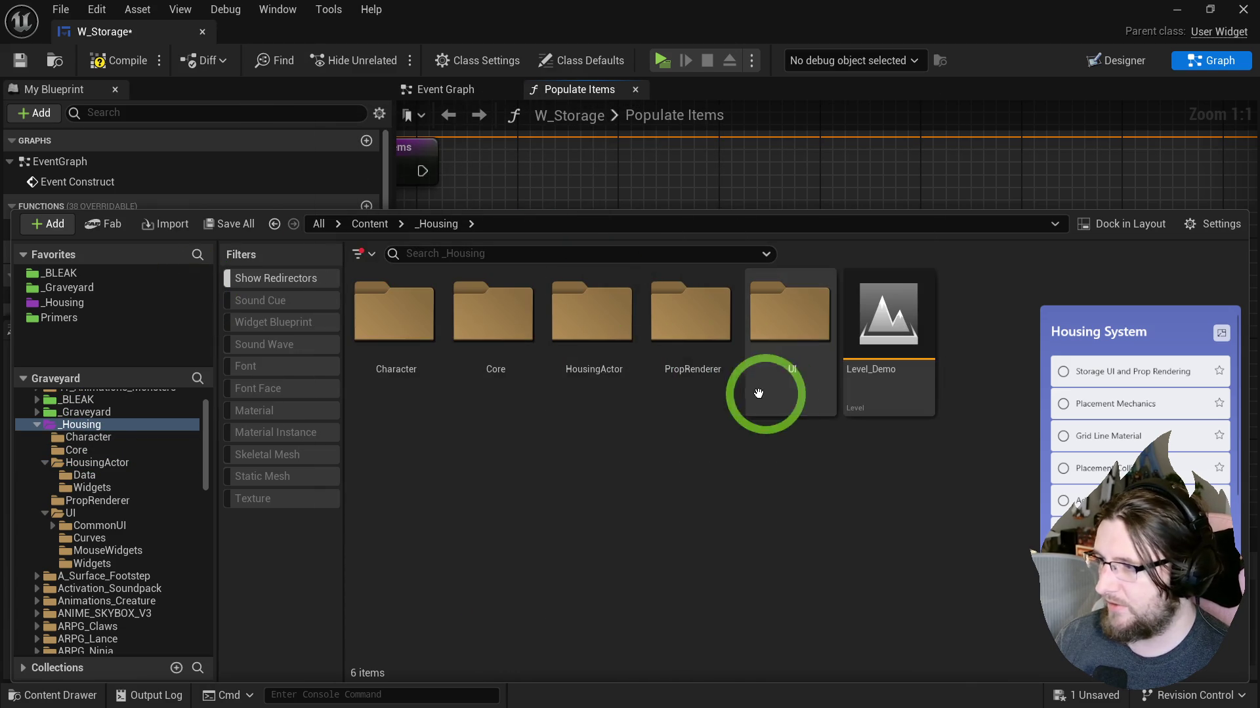
{"action": "left_click", "coordinate": [616, 172]}
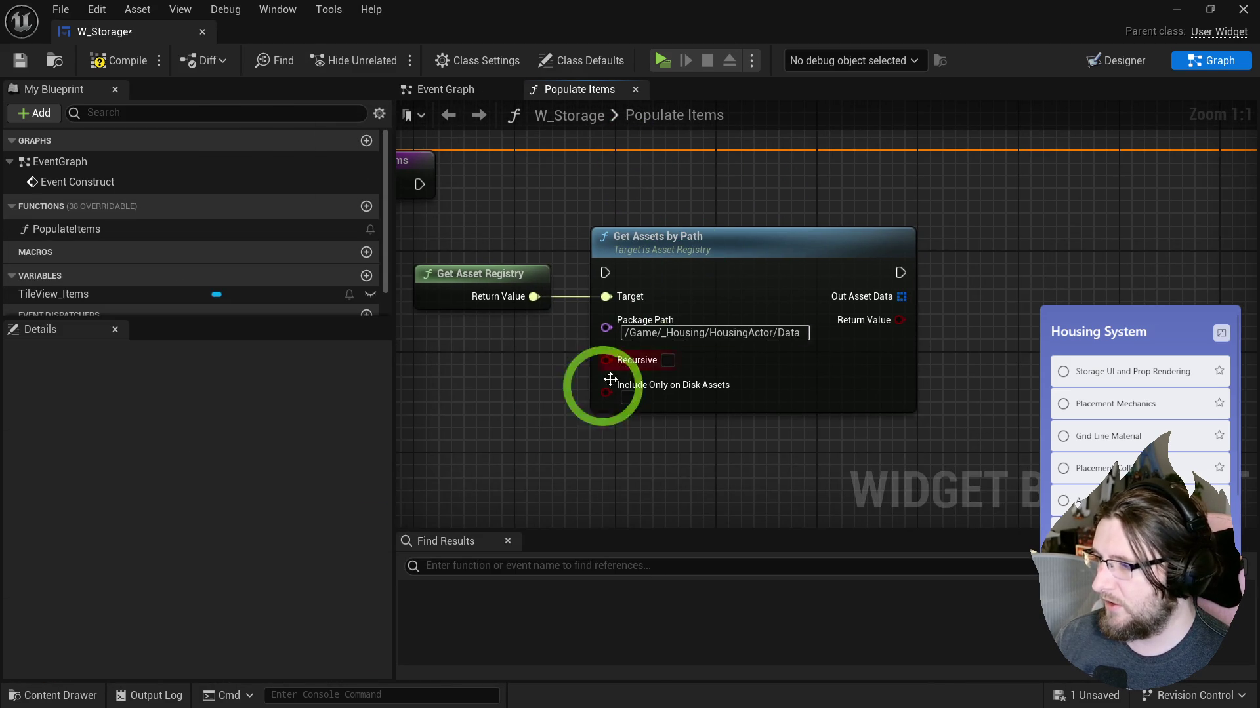
Step: Add a For Each Loop over Out Asset Data with Get Asset on each element
{"action": "left_click_drag", "start_coordinate": [656, 351], "coordinate": [732, 360]}
{"action": "mouse_move", "coordinate": [828, 312]}
{"action": "left_mouse_down"}
{"action": "mouse_move", "coordinate": [942, 331]}
{"action": "mouse_move", "coordinate": [936, 260]}
{"action": "mouse_move", "coordinate": [699, 284]}
{"action": "left_mouse_up"}
{"action": "type", "text": "each"}
{"action": "key", "text": "Return"}
{"action": "left_click_drag", "start_coordinate": [781, 335], "coordinate": [829, 351]}
{"action": "type", "text": "get asset"}
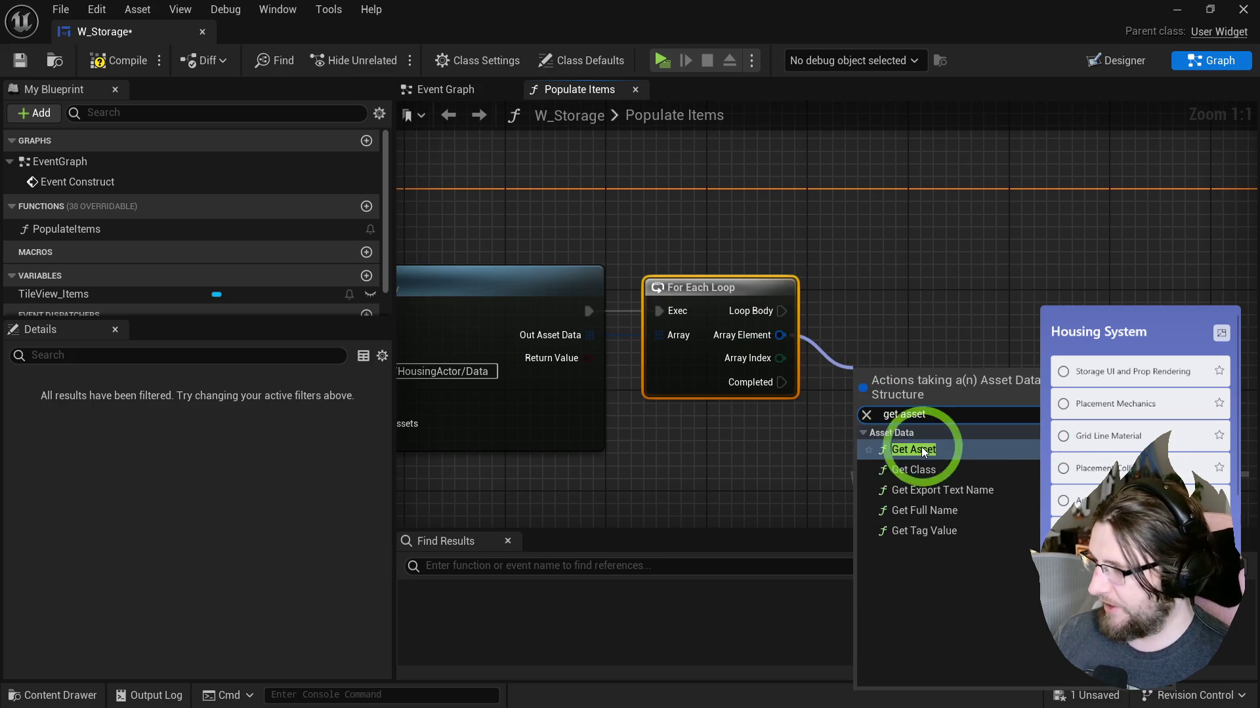
{"action": "left_click", "coordinate": [928, 460]}
Step: Cast each asset to BP_HousingActorDefinition, running the cast on every loop pass
{"action": "left_click_drag", "start_coordinate": [928, 329], "coordinate": [928, 328]}
{"action": "type", "text": "cast datade"}
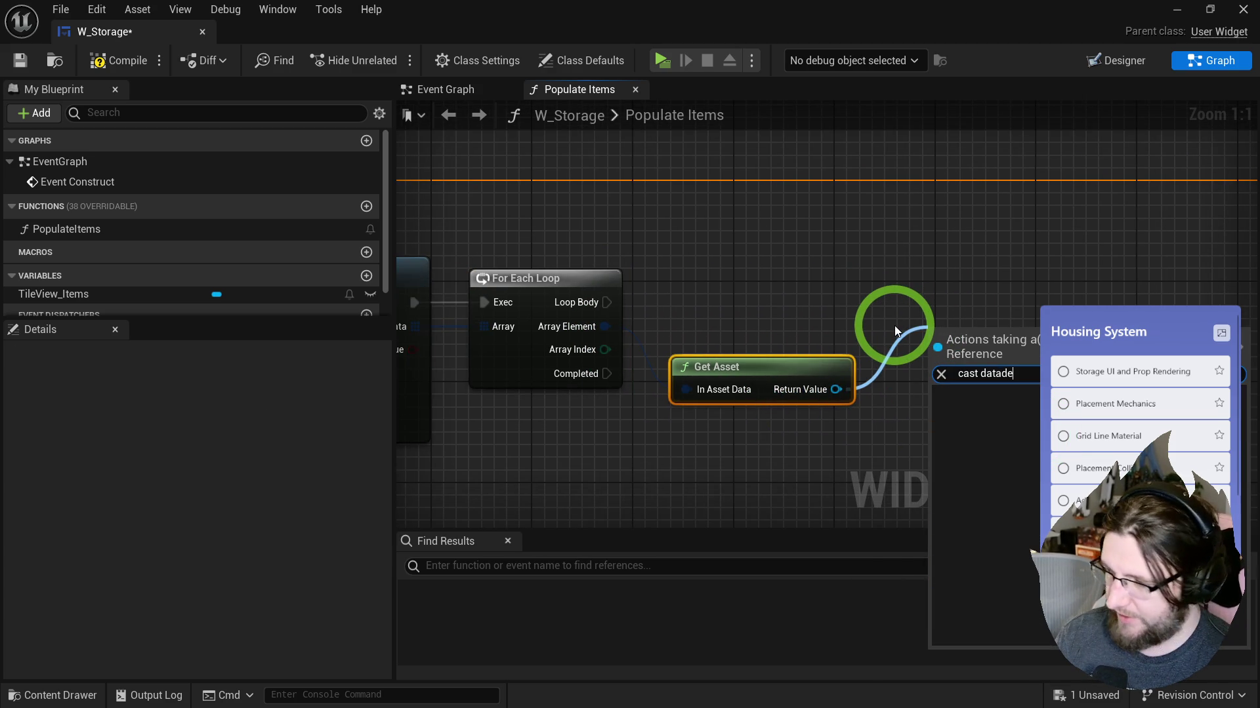
{"action": "key", "text": "ctrl+a"}
{"action": "type", "text": "cast definition"}
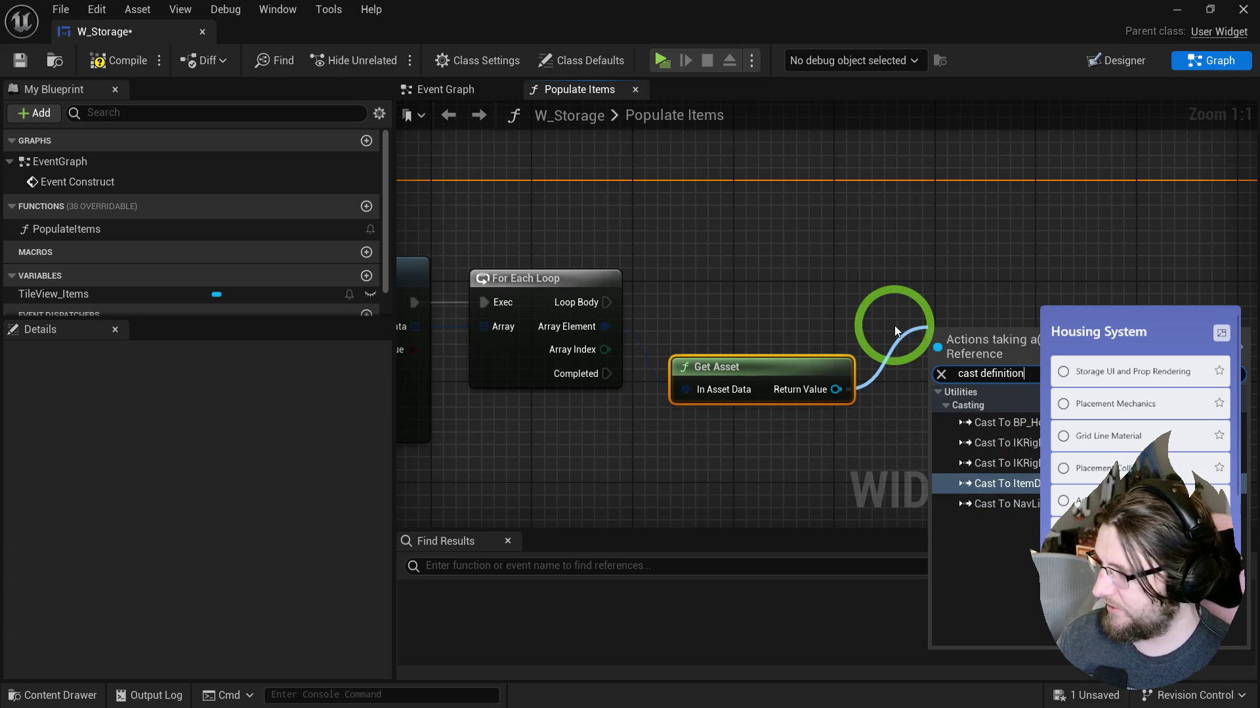
{"action": "left_click", "coordinate": [1024, 513]}
{"action": "left_click", "coordinate": [1004, 423]}
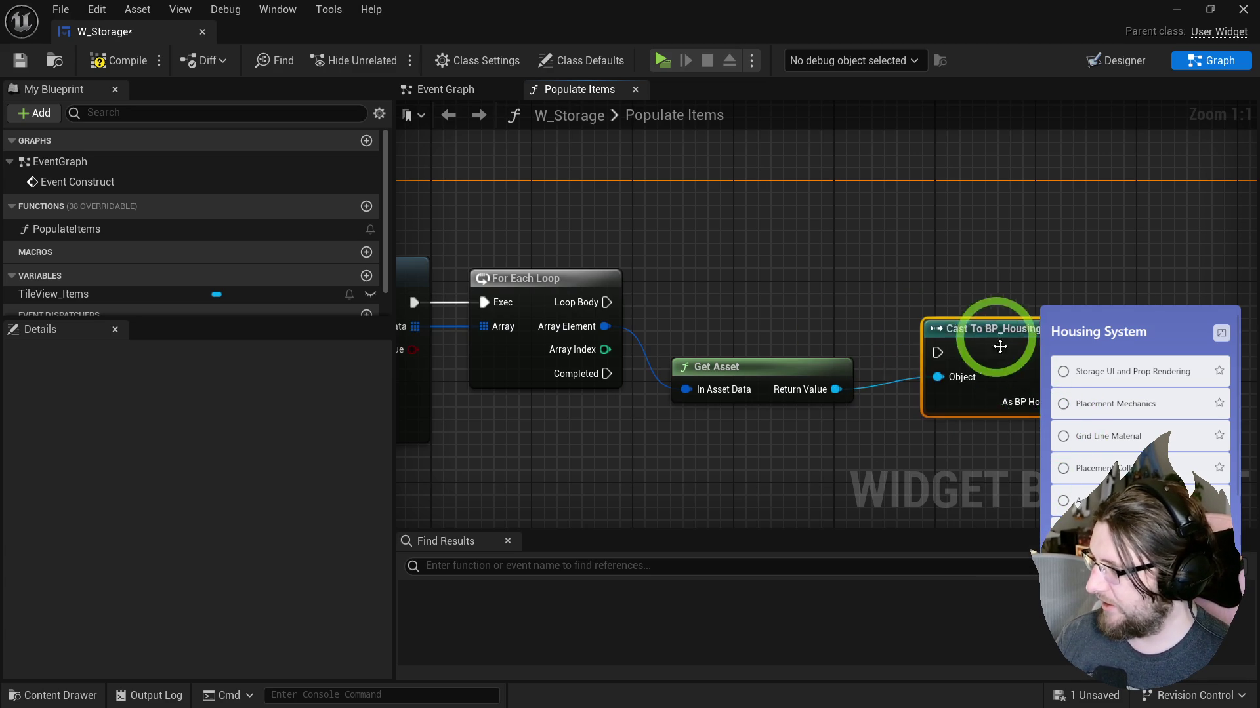
{"action": "left_click_drag", "start_coordinate": [925, 328], "coordinate": [606, 303]}
{"action": "mouse_move", "coordinate": [925, 443]}
{"action": "left_mouse_down"}
{"action": "mouse_move", "coordinate": [928, 325]}
{"action": "mouse_move", "coordinate": [402, 281]}
{"action": "mouse_move", "coordinate": [520, 290]}
{"action": "mouse_move", "coordinate": [446, 280]}
{"action": "mouse_move", "coordinate": [554, 265]}
{"action": "mouse_move", "coordinate": [804, 285]}
{"action": "mouse_move", "coordinate": [765, 269]}
{"action": "mouse_move", "coordinate": [816, 175]}
{"action": "mouse_move", "coordinate": [596, 318]}
{"action": "mouse_move", "coordinate": [792, 379]}
{"action": "mouse_move", "coordinate": [483, 351]}
{"action": "mouse_move", "coordinate": [517, 374]}
{"action": "left_mouse_up"}
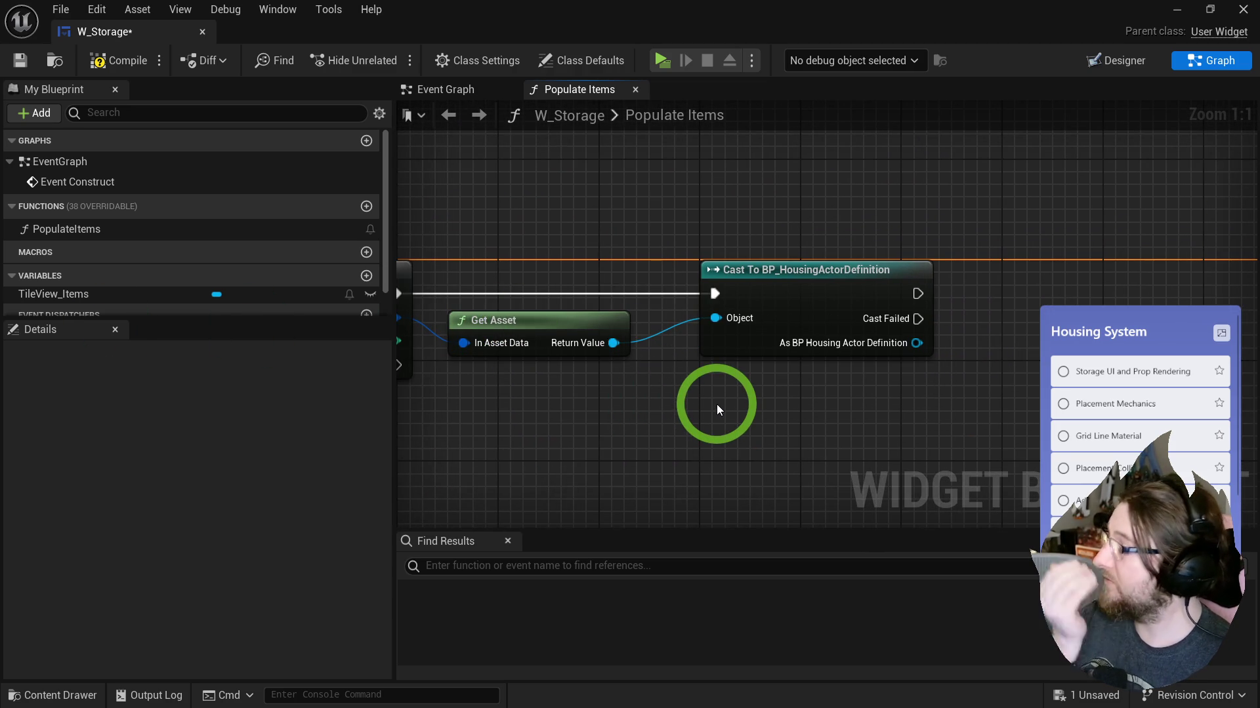
{"action": "mouse_move", "coordinate": [717, 404]}
{"action": "left_mouse_down"}
{"action": "mouse_move", "coordinate": [548, 393]}
{"action": "mouse_move", "coordinate": [659, 395]}
{"action": "left_mouse_up"}
{"action": "scroll", "coordinate": [167, 280], "scroll_direction": "down", "scroll_amount": 1}
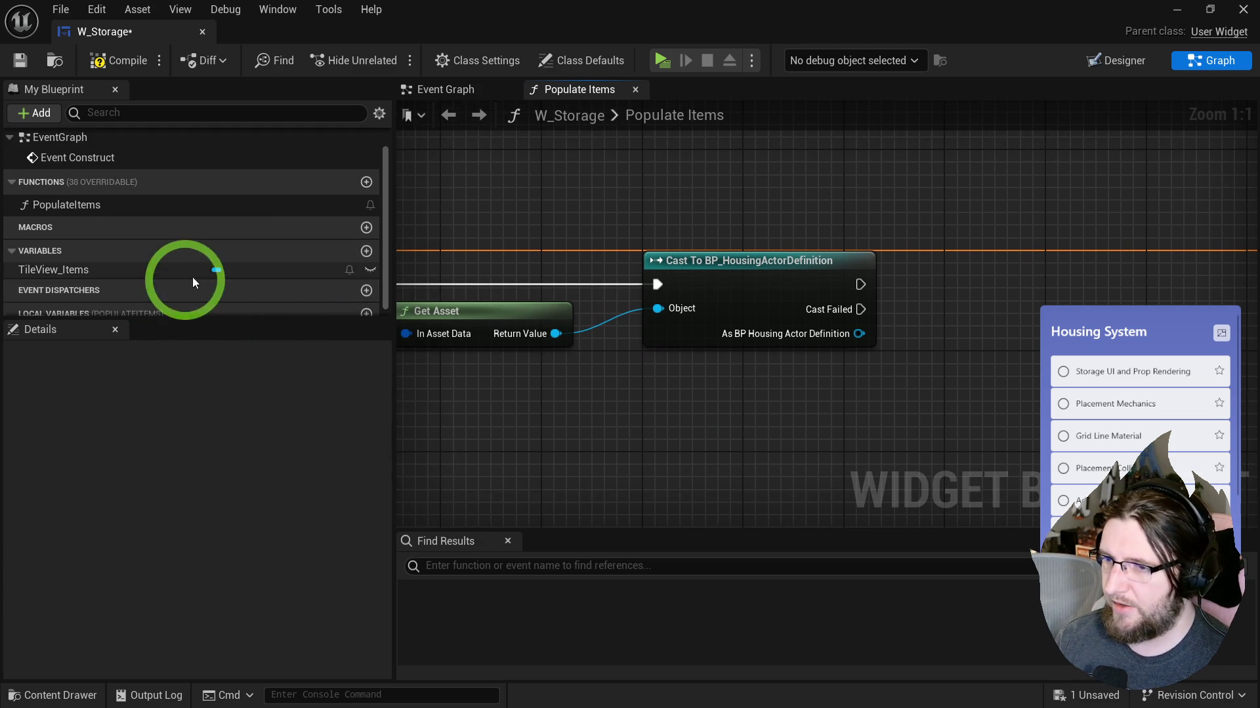
Step: Create local variable Actor | Category as a housing definition to E Housing Actor Category map
{"action": "left_click", "coordinate": [364, 306]}
{"action": "type", "text": "Actor | Category"}
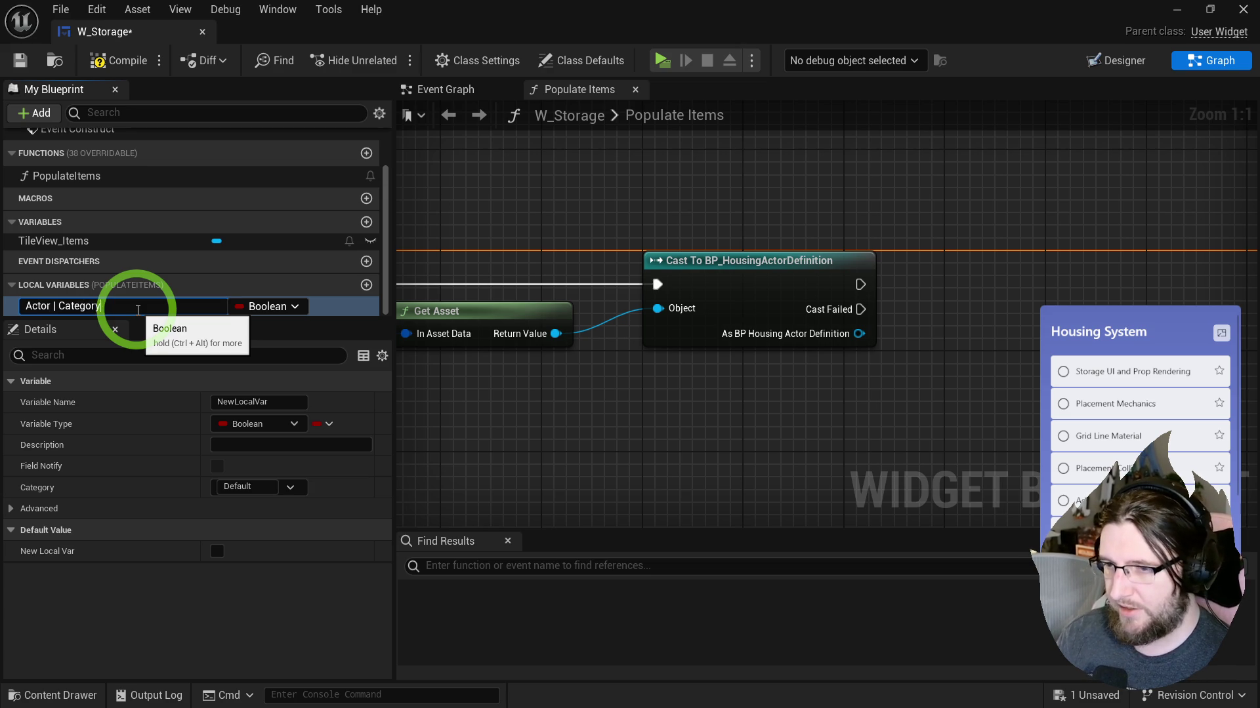
{"action": "key", "text": "Return"}
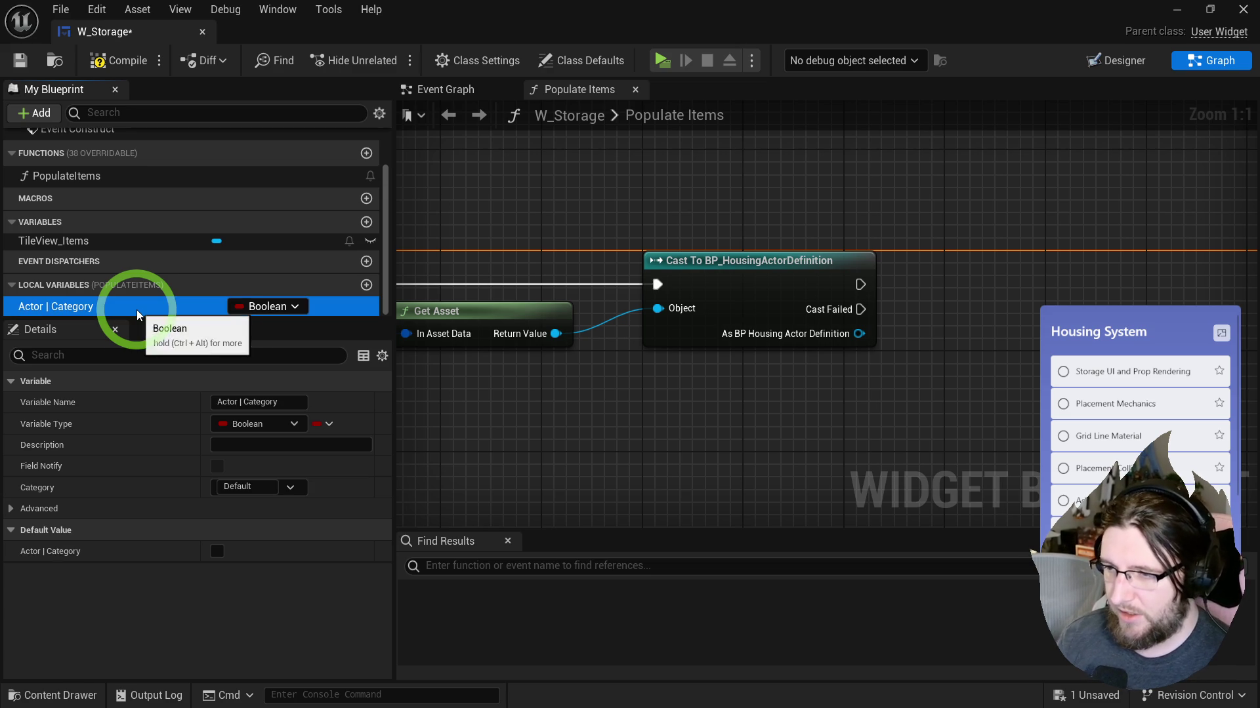
{"action": "left_click", "coordinate": [252, 308]}
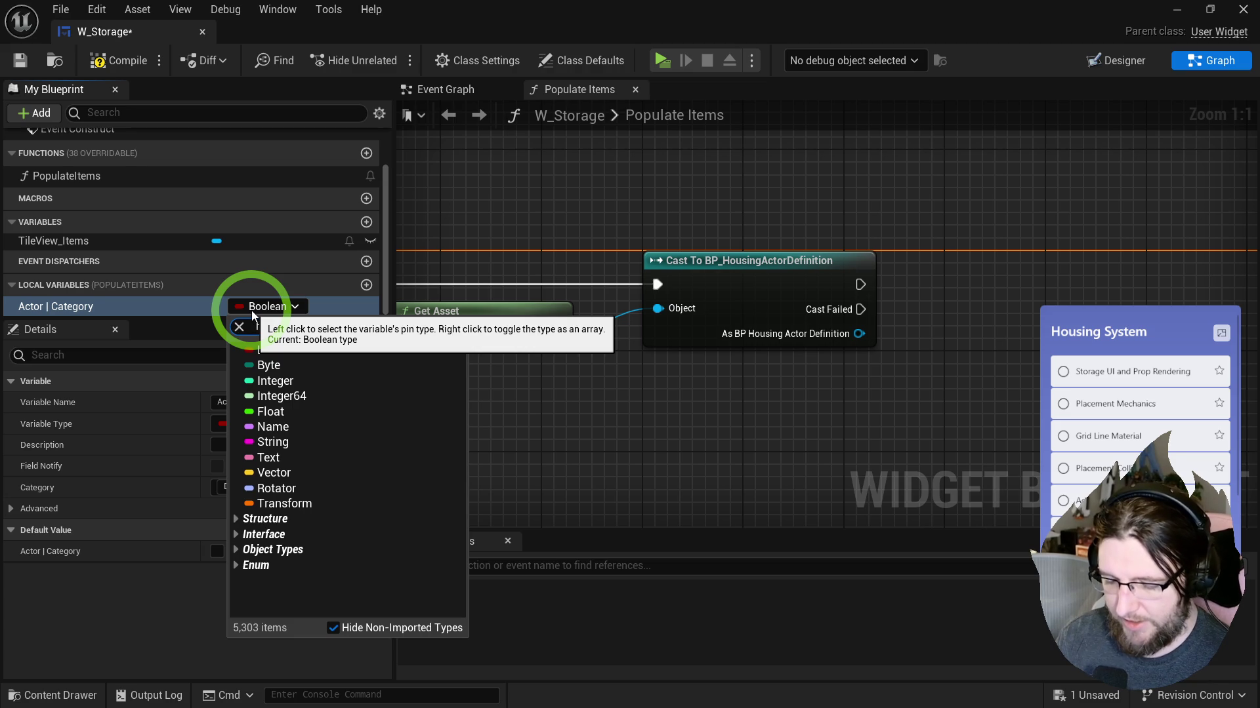
{"action": "type", "text": "housing"}
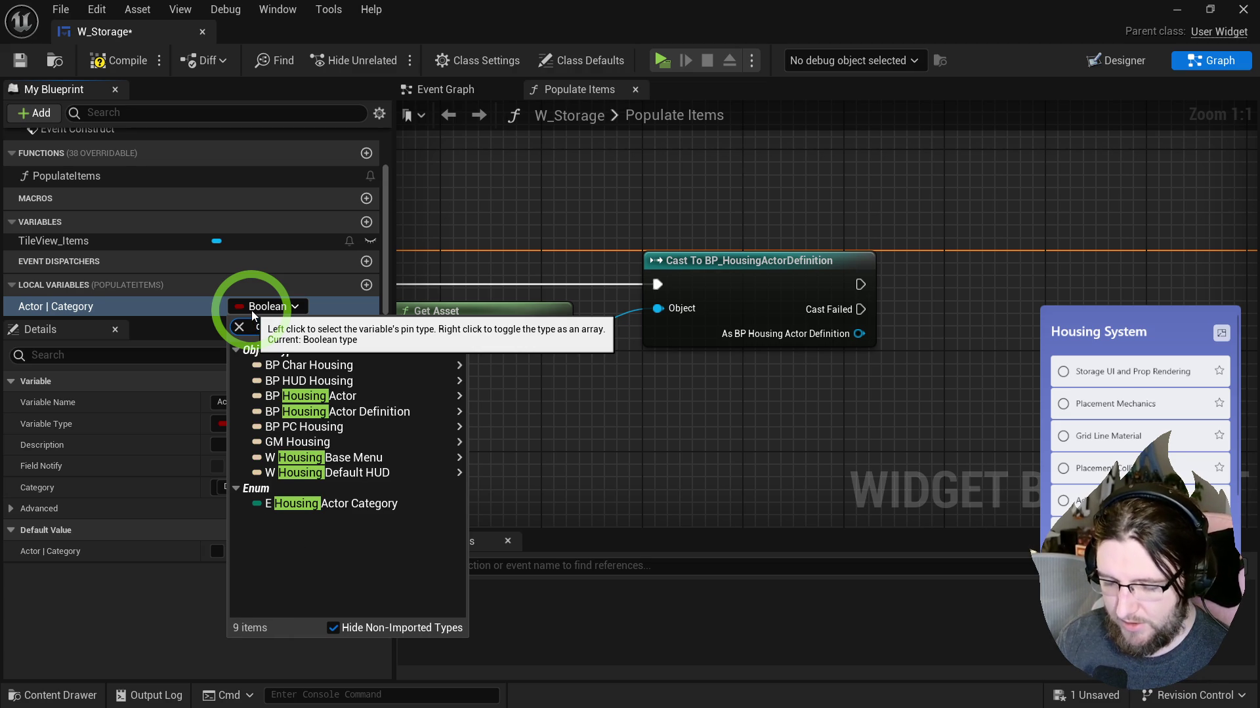
{"action": "type", "text": "definition"}
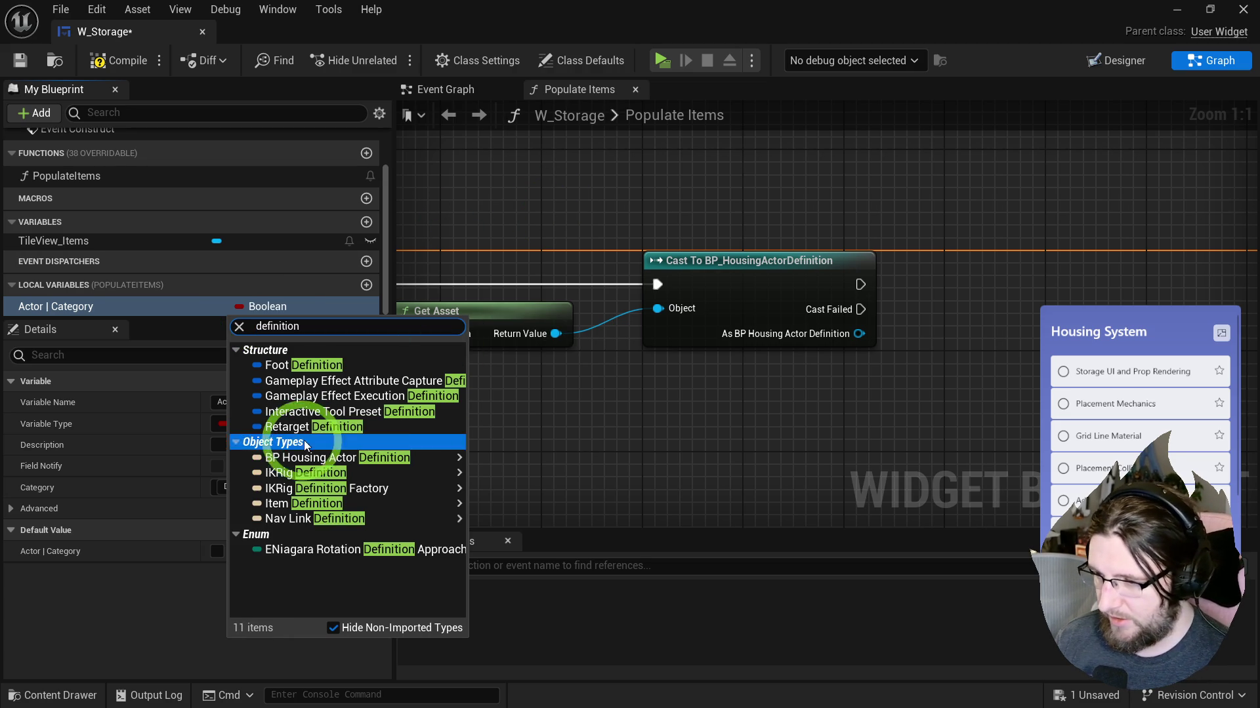
{"action": "mouse_move", "coordinate": [306, 459]}
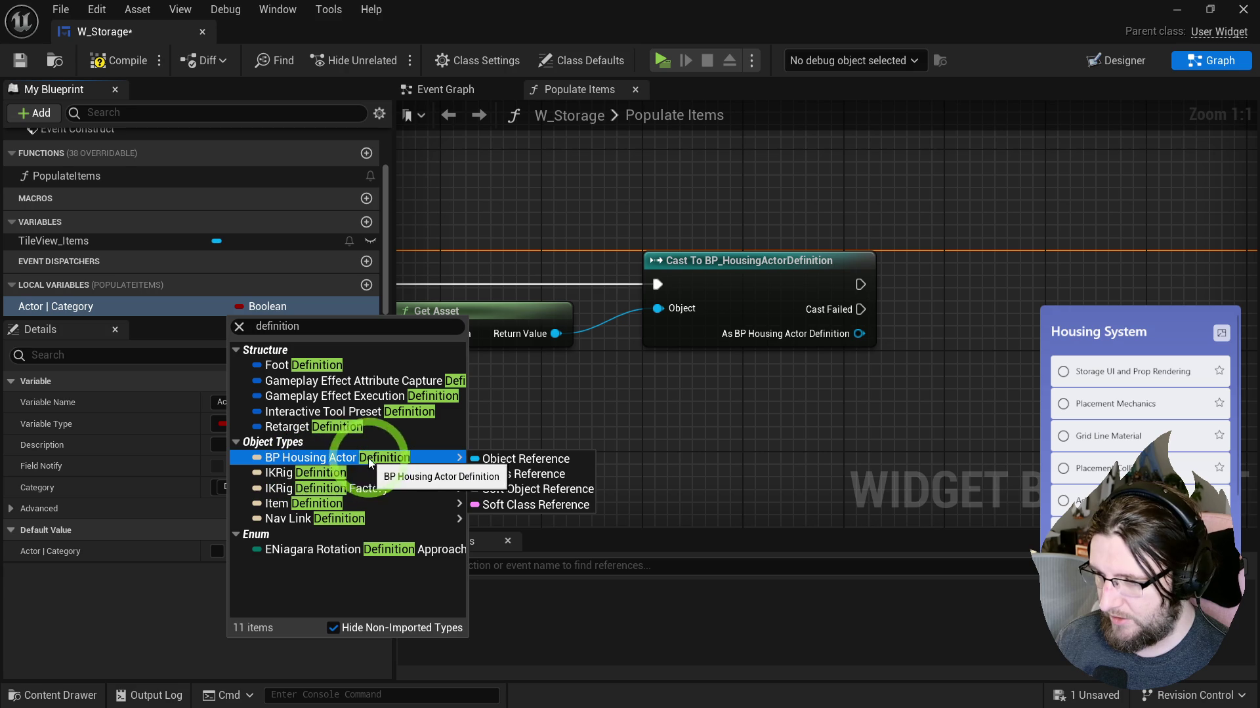
{"action": "left_click", "coordinate": [488, 460]}
{"action": "left_click", "coordinate": [322, 424]}
{"action": "left_click", "coordinate": [296, 434]}
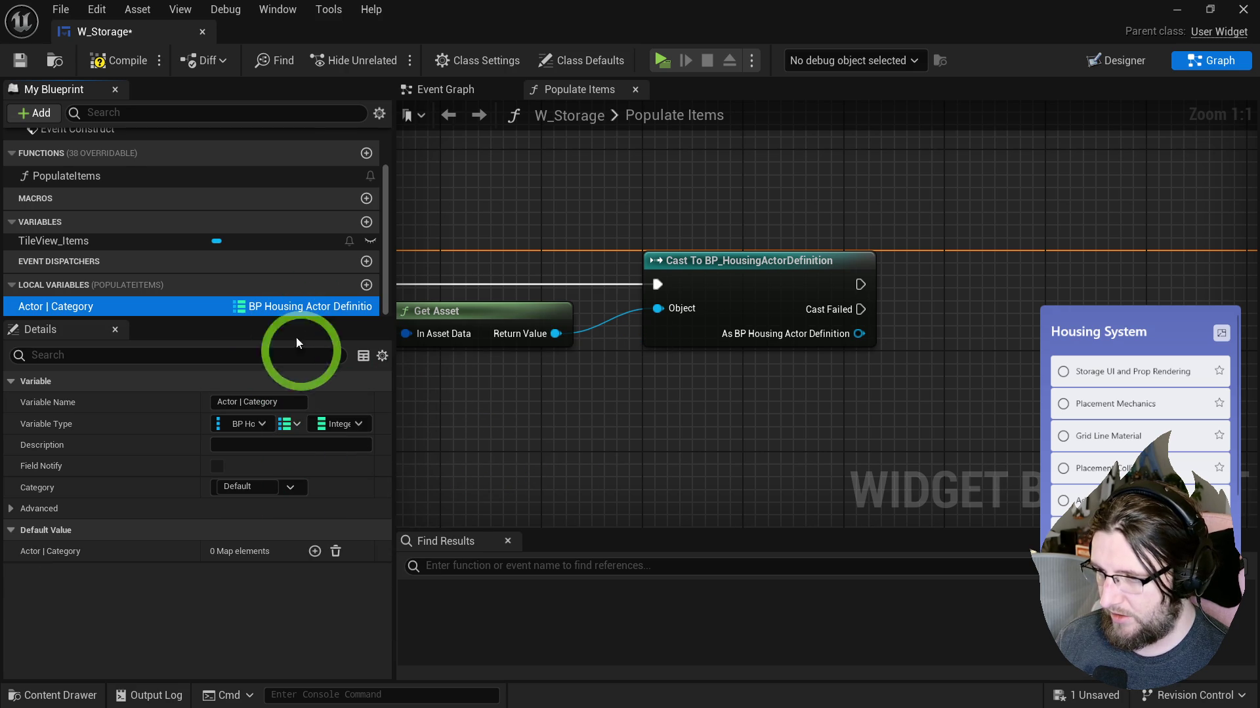
{"action": "left_click", "coordinate": [332, 424]}
{"action": "type", "text": "categ"}
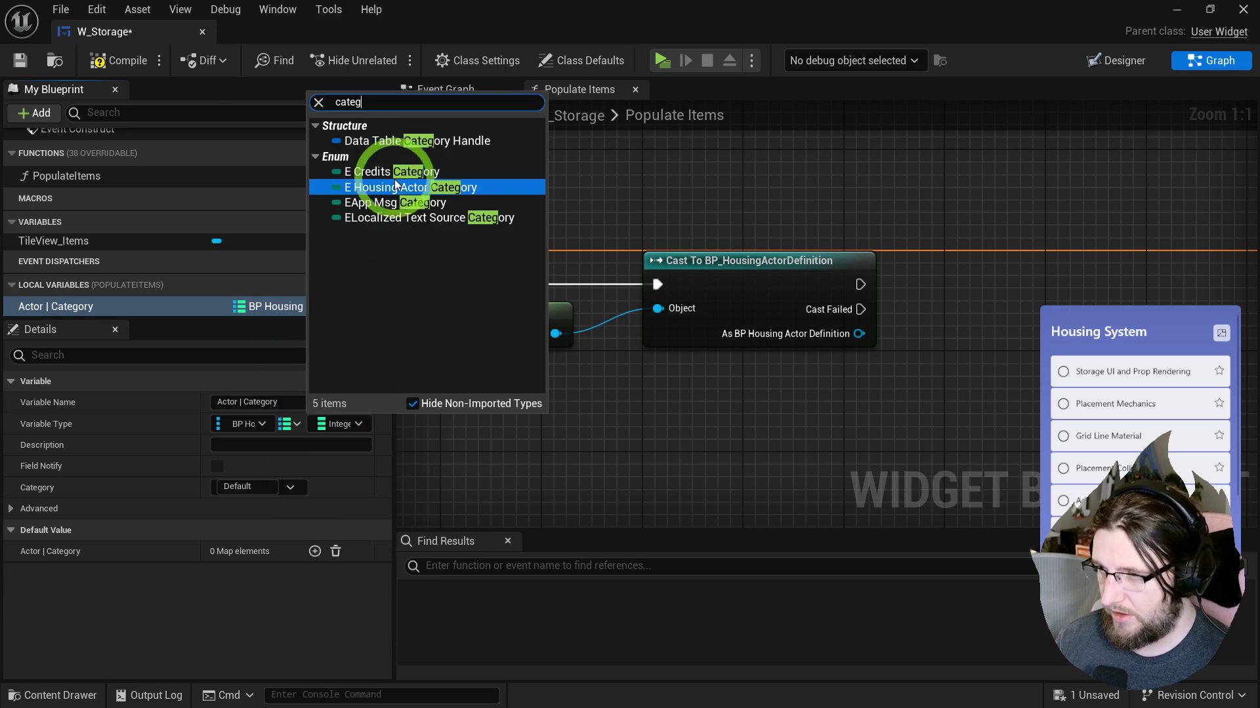
{"action": "left_click", "coordinate": [407, 187]}
Step: Add a map Add node after the cast, keyed by the definition with its Category as value
{"action": "mouse_move", "coordinate": [127, 319]}
{"action": "left_mouse_down"}
{"action": "mouse_move", "coordinate": [643, 392]}
{"action": "mouse_move", "coordinate": [742, 382]}
{"action": "mouse_move", "coordinate": [876, 298]}
{"action": "left_mouse_up"}
{"action": "left_click", "coordinate": [788, 493]}
{"action": "mouse_move", "coordinate": [598, 312]}
{"action": "left_mouse_down"}
{"action": "mouse_move", "coordinate": [838, 343]}
{"action": "mouse_move", "coordinate": [597, 294]}
{"action": "mouse_move", "coordinate": [632, 349]}
{"action": "left_mouse_up"}
{"action": "type", "text": "category"}
{"action": "left_click", "coordinate": [710, 499]}
{"action": "left_click_drag", "start_coordinate": [750, 358], "coordinate": [812, 364]}
{"action": "mouse_move", "coordinate": [674, 402]}
{"action": "left_mouse_down"}
{"action": "mouse_move", "coordinate": [820, 284]}
{"action": "mouse_move", "coordinate": [622, 268]}
{"action": "left_mouse_up"}
{"action": "left_click_drag", "start_coordinate": [892, 281], "coordinate": [930, 255]}
{"action": "left_click", "coordinate": [790, 380]}
{"action": "left_click_drag", "start_coordinate": [789, 380], "coordinate": [818, 395]}
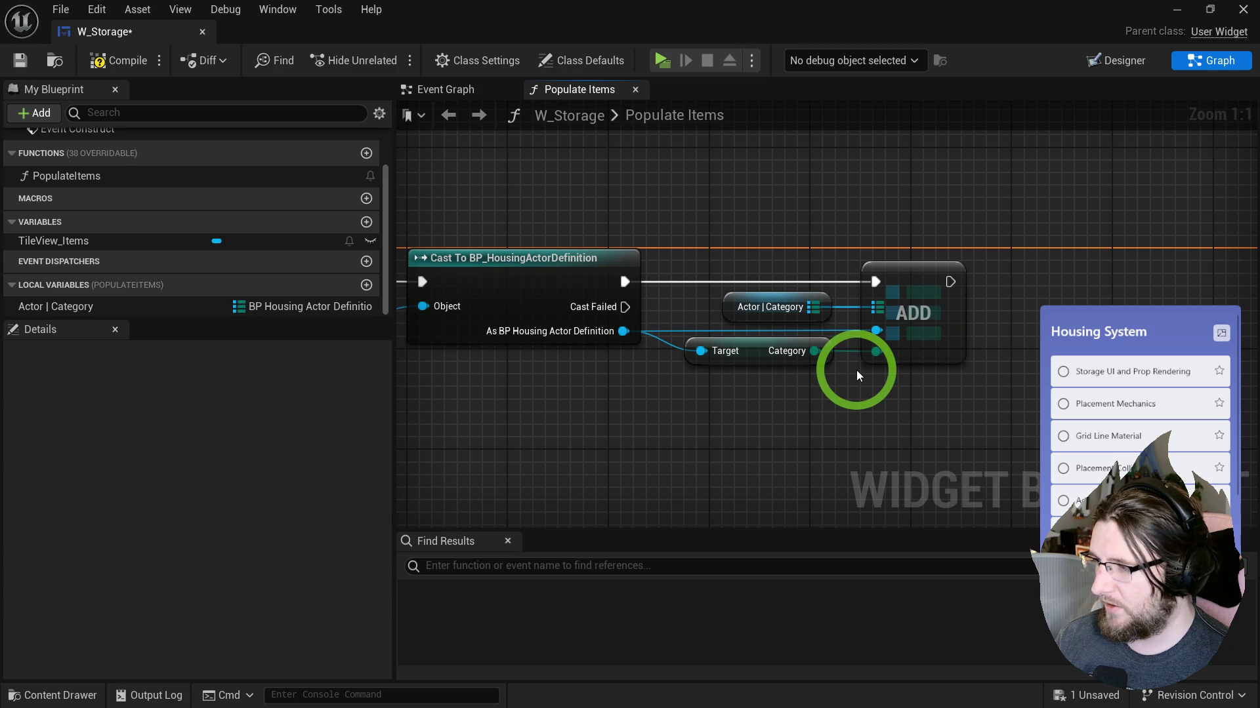
Step: Change the Actor | Category variable to an array and delete the broken Add node
{"action": "left_click", "coordinate": [56, 307]}
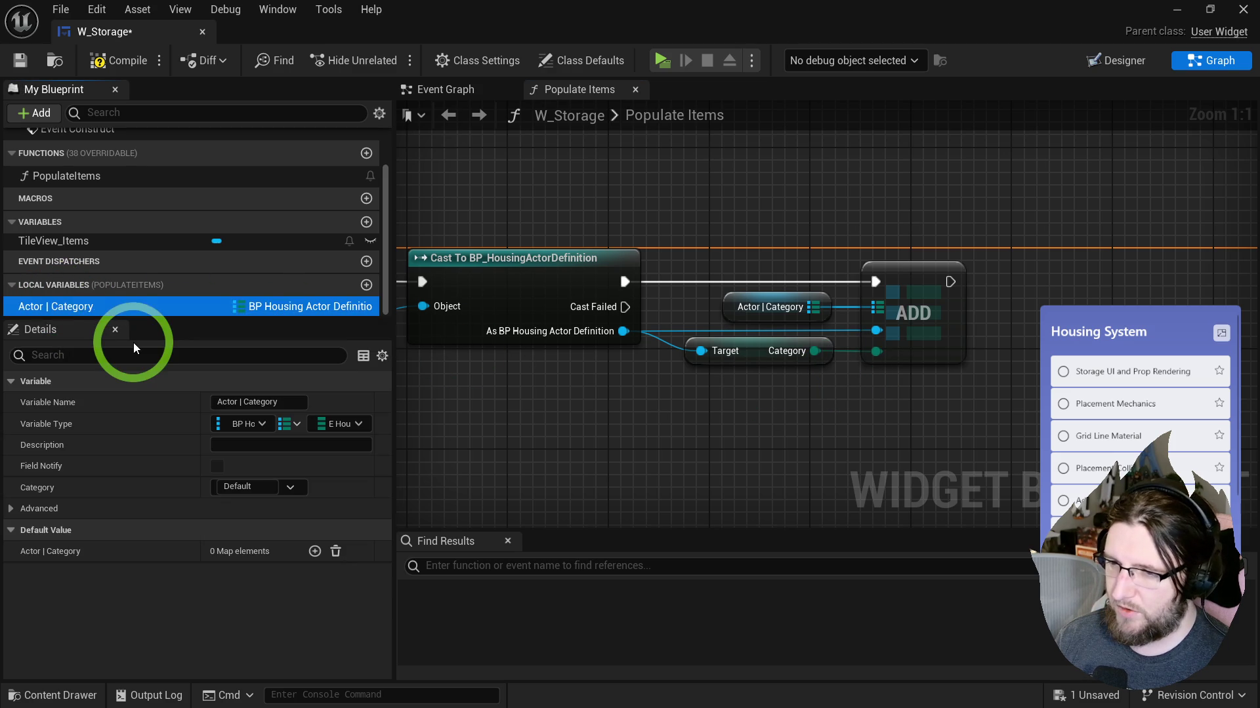
{"action": "left_click", "coordinate": [260, 305]}
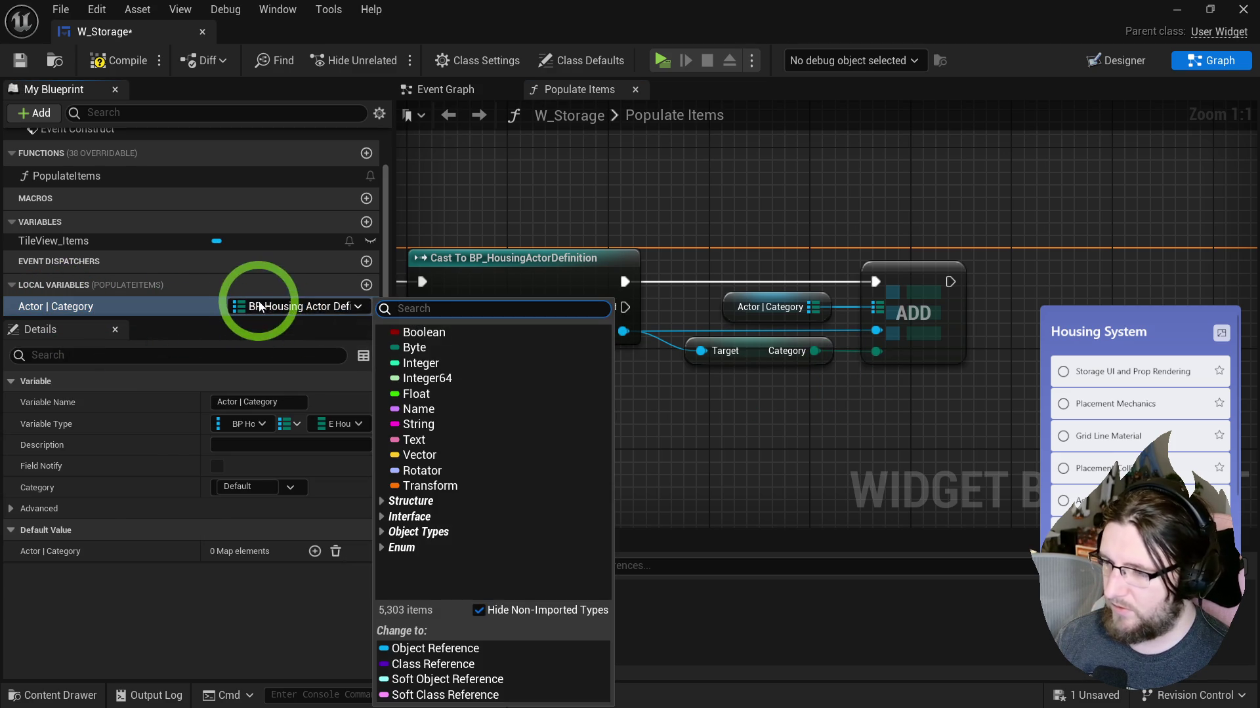
{"action": "left_click", "coordinate": [291, 349]}
{"action": "left_click", "coordinate": [328, 423]}
{"action": "left_click", "coordinate": [289, 424]}
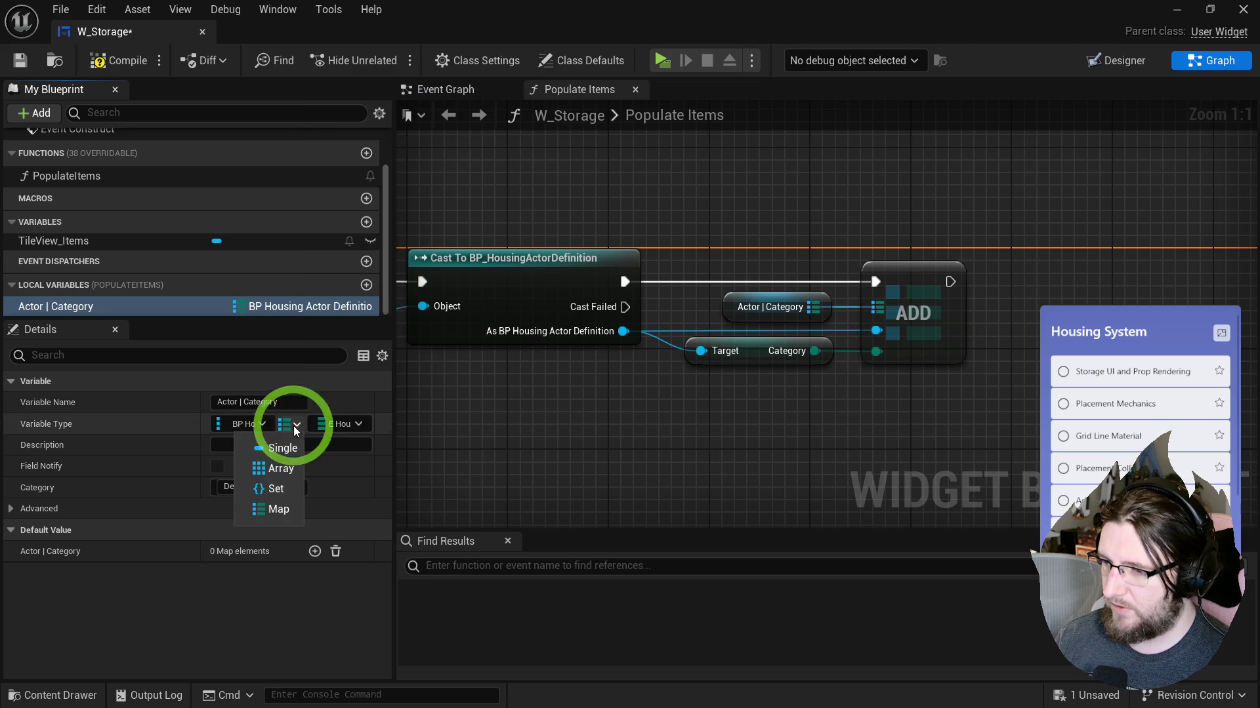
{"action": "left_click", "coordinate": [276, 470]}
{"action": "left_click", "coordinate": [737, 391]}
{"action": "key", "text": "Delete"}
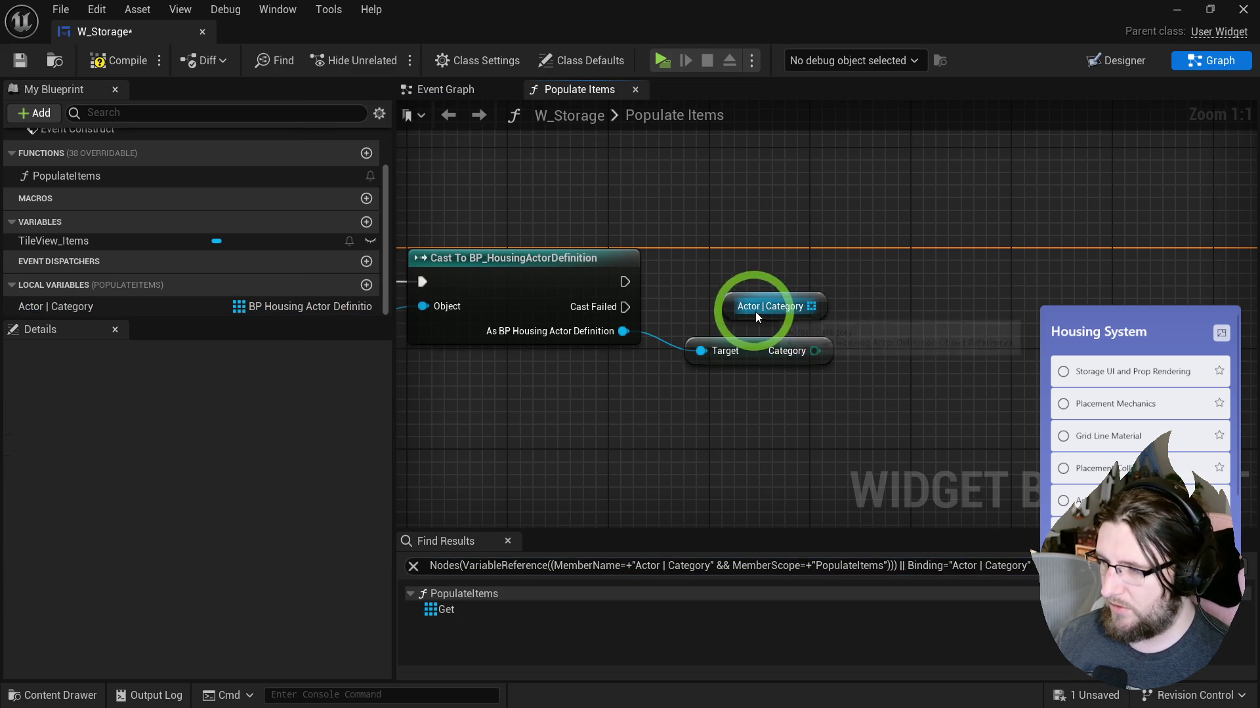
Step: Rename the array variable Misc and duplicate it as Furniture
{"action": "left_click", "coordinate": [59, 305]}
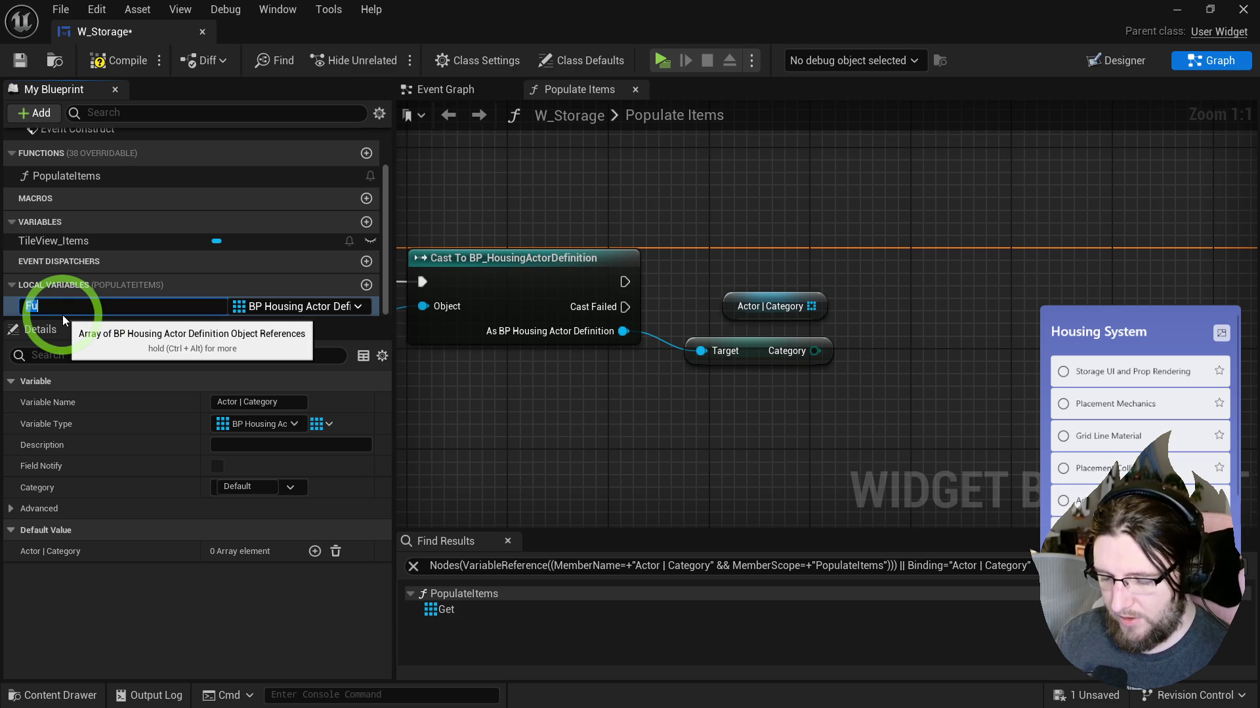
{"action": "type", "text": "c"}
{"action": "key", "text": "Return"}
{"action": "key", "text": "ctrl+d"}
{"action": "type", "text": "Furni"}
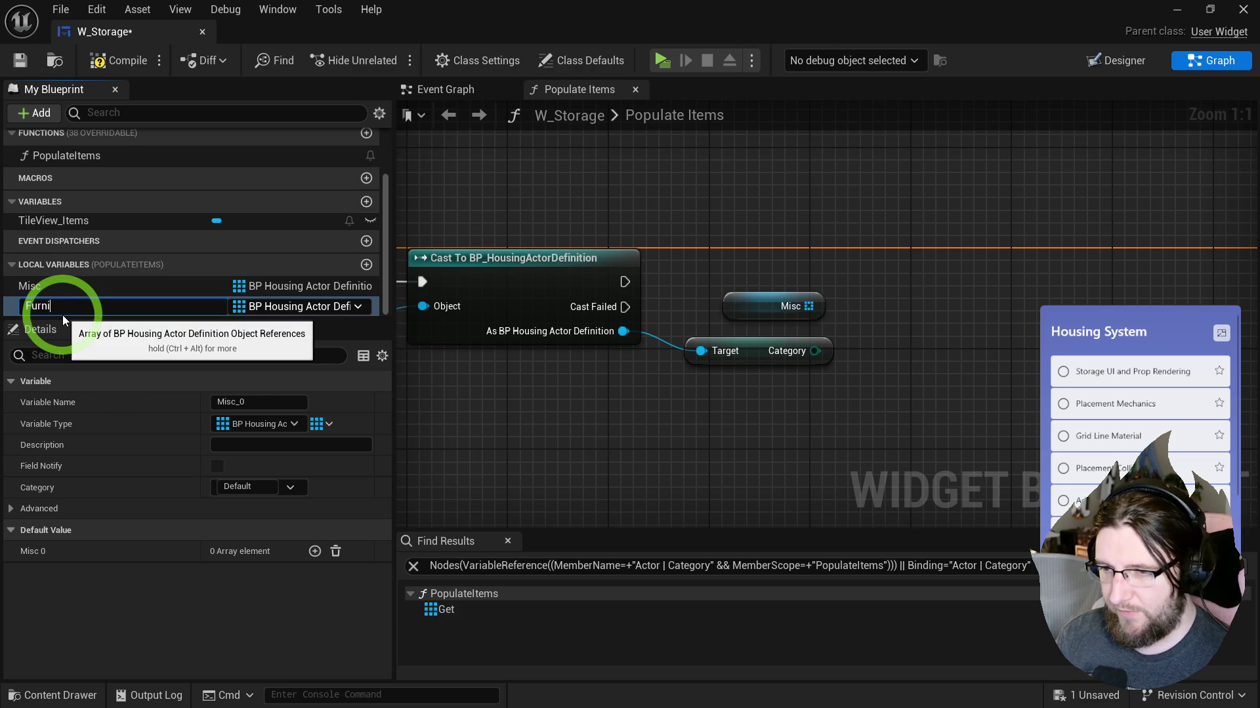
{"action": "type", "text": "ture"}
{"action": "key", "text": "Return"}
Step: Duplicate it twice more as Decoration and Nature
{"action": "key", "text": "ctrl+d"}
{"action": "type", "text": "Decoration"}
{"action": "key", "text": "Return"}
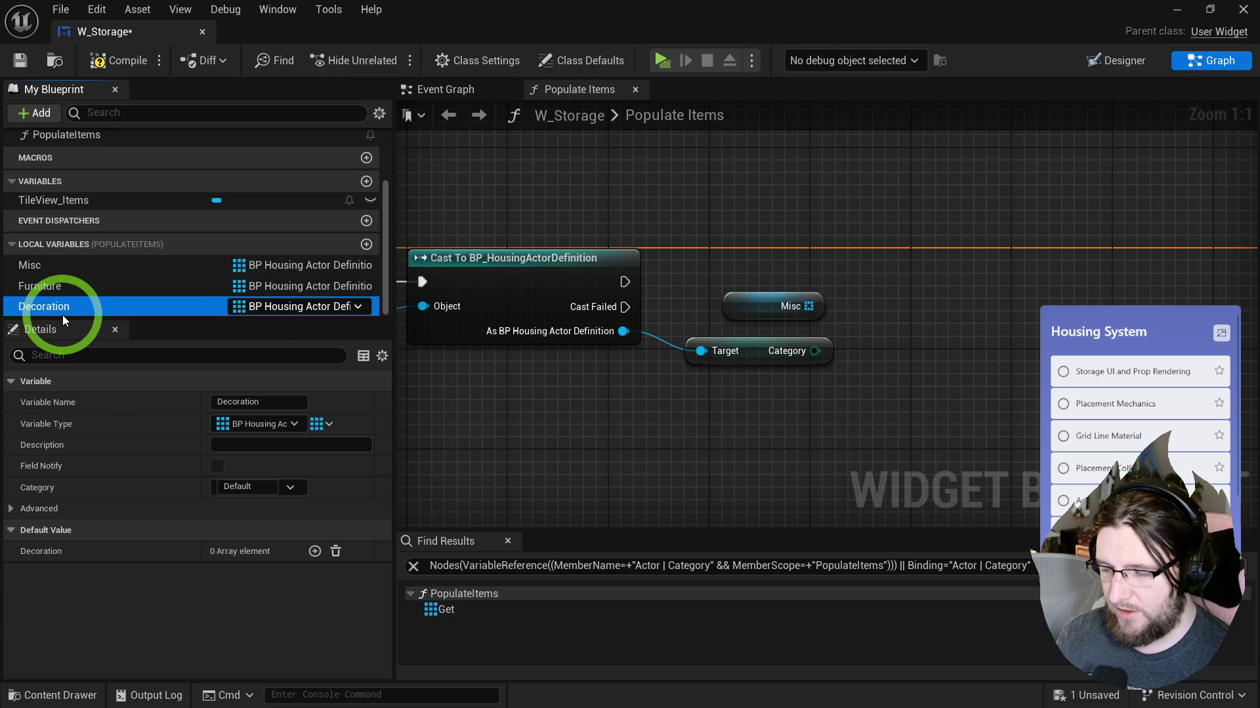
{"action": "key", "text": "ctrl+d"}
{"action": "type", "text": "Nature"}
{"action": "key", "text": "Return"}
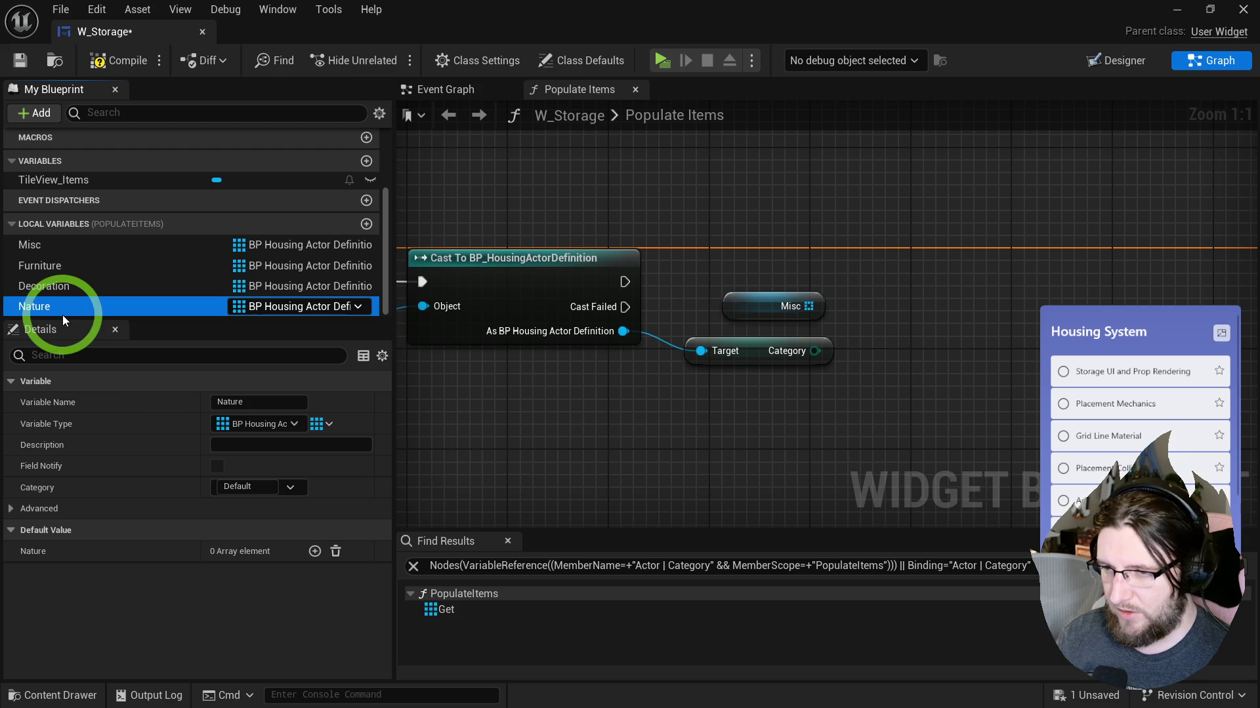
{"action": "left_click", "coordinate": [758, 382]}
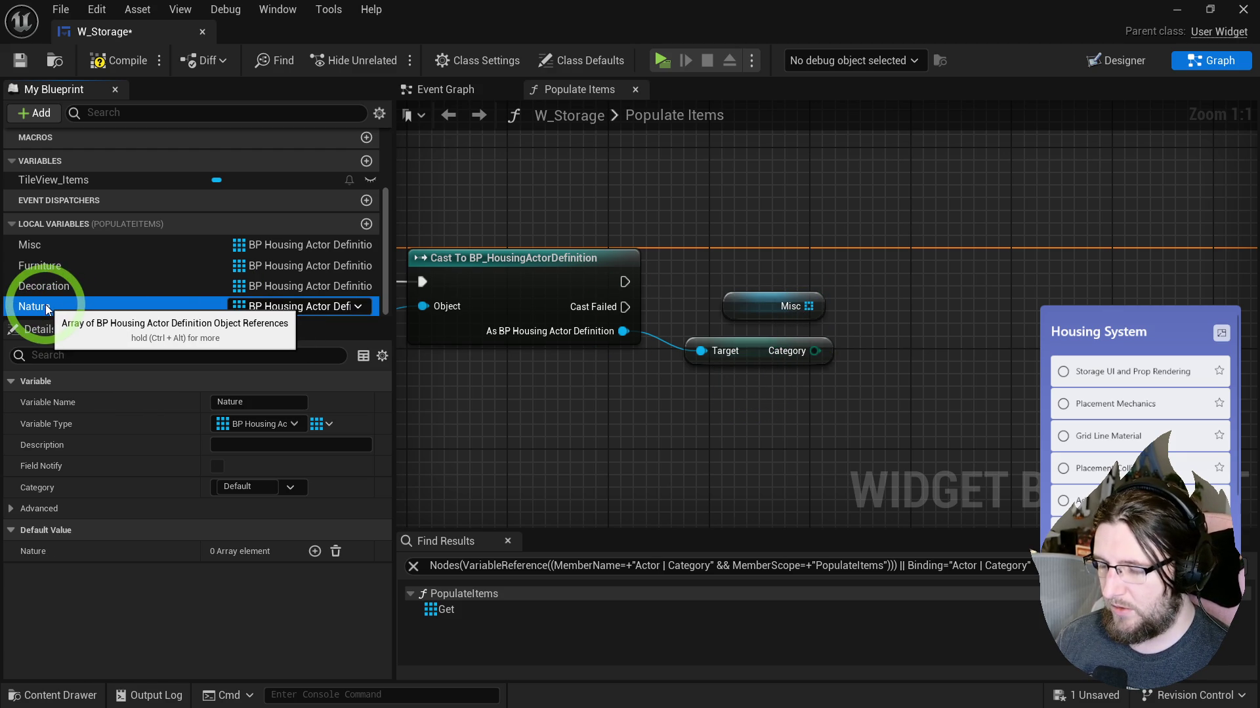
{"action": "left_click", "coordinate": [738, 435]}
{"action": "mouse_move", "coordinate": [816, 343]}
{"action": "left_mouse_down"}
{"action": "mouse_move", "coordinate": [747, 353]}
{"action": "mouse_move", "coordinate": [756, 324]}
{"action": "mouse_move", "coordinate": [904, 289]}
{"action": "mouse_move", "coordinate": [817, 365]}
{"action": "left_mouse_up"}
Step: Add an array Add node and a Select node indexed by Category, then straighten the wires
{"action": "right_click", "coordinate": [848, 318]}
{"action": "type", "text": "add"}
{"action": "left_click", "coordinate": [983, 392]}
{"action": "type", "text": "sel"}
{"action": "key", "text": "Return"}
{"action": "mouse_move", "coordinate": [718, 368]}
{"action": "left_mouse_down"}
{"action": "mouse_move", "coordinate": [849, 467]}
{"action": "mouse_move", "coordinate": [833, 484]}
{"action": "left_mouse_up"}
{"action": "left_click_drag", "start_coordinate": [854, 365], "coordinate": [846, 377]}
{"action": "key", "text": "q"}
{"action": "left_click_drag", "start_coordinate": [919, 296], "coordinate": [1020, 295]}
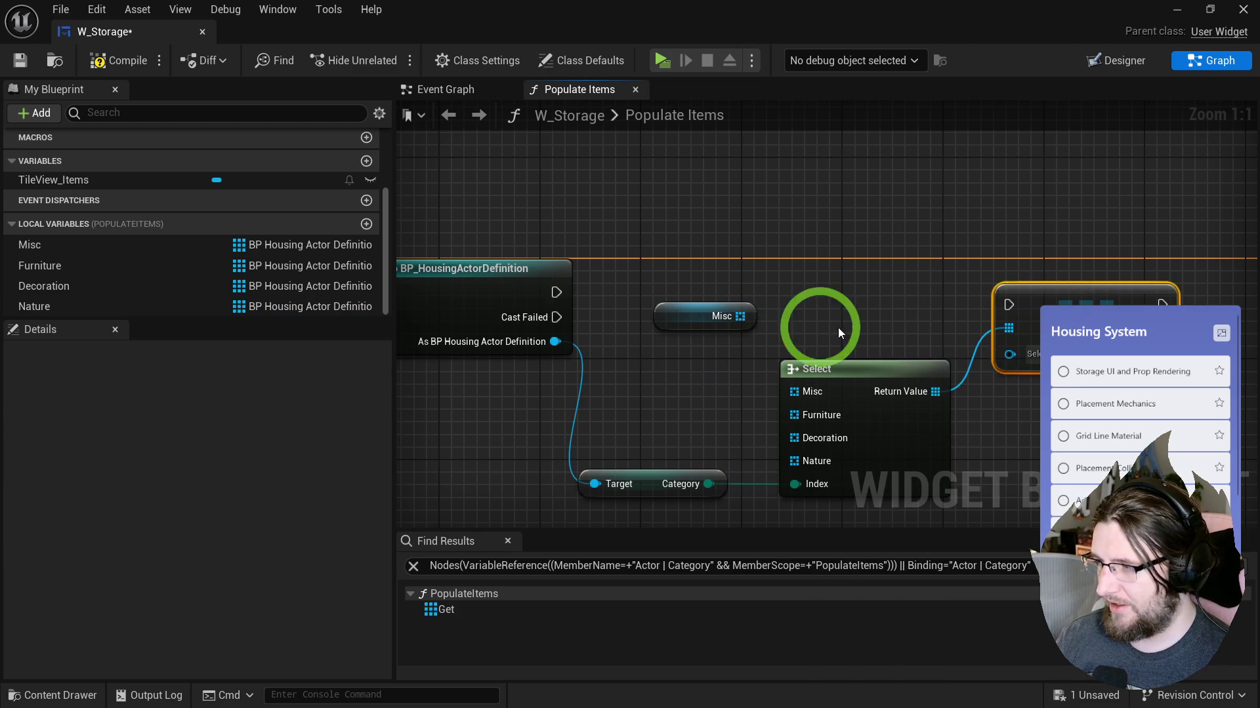
Step: Wire Misc, Furniture, Decoration and Nature getters into Select and run the Add after the cast
{"action": "left_click_drag", "start_coordinate": [675, 319], "coordinate": [708, 376]}
{"action": "left_click_drag", "start_coordinate": [84, 271], "coordinate": [706, 430]}
{"action": "left_click_drag", "start_coordinate": [793, 417], "coordinate": [792, 417]}
{"action": "mouse_move", "coordinate": [65, 286]}
{"action": "left_mouse_down"}
{"action": "mouse_move", "coordinate": [672, 426]}
{"action": "mouse_move", "coordinate": [795, 439]}
{"action": "left_mouse_up"}
{"action": "mouse_move", "coordinate": [57, 302]}
{"action": "left_mouse_down"}
{"action": "mouse_move", "coordinate": [799, 477]}
{"action": "mouse_move", "coordinate": [793, 461]}
{"action": "left_mouse_up"}
{"action": "left_click_drag", "start_coordinate": [605, 340], "coordinate": [844, 450]}
{"action": "key", "text": "q"}
{"action": "left_click_drag", "start_coordinate": [557, 292], "coordinate": [1031, 318]}
Step: Prefix the four arrays with L: LMisc, LFurniture, LDecoration, LNature
{"action": "left_click", "coordinate": [84, 248]}
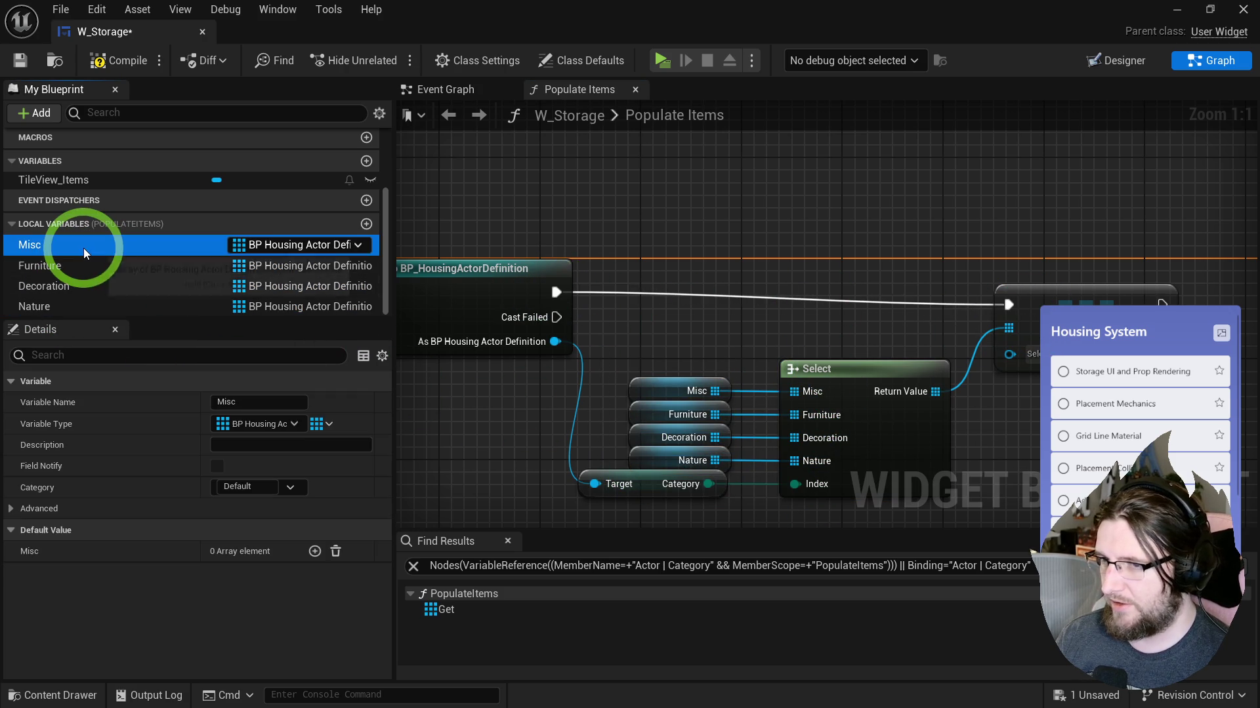
{"action": "type", "text": "L"}
{"action": "key", "text": "Return"}
{"action": "key", "text": "Down"}
{"action": "key", "text": "F2"}
{"action": "key", "text": "Home"}
{"action": "type", "text": "L"}
{"action": "key", "text": "Return"}
{"action": "key", "text": "Down"}
{"action": "key", "text": "F2"}
{"action": "key", "text": "Home"}
{"action": "type", "text": "L"}
{"action": "key", "text": "Return"}
{"action": "key", "text": "Down"}
{"action": "key", "text": "F2"}
{"action": "key", "text": "Home"}
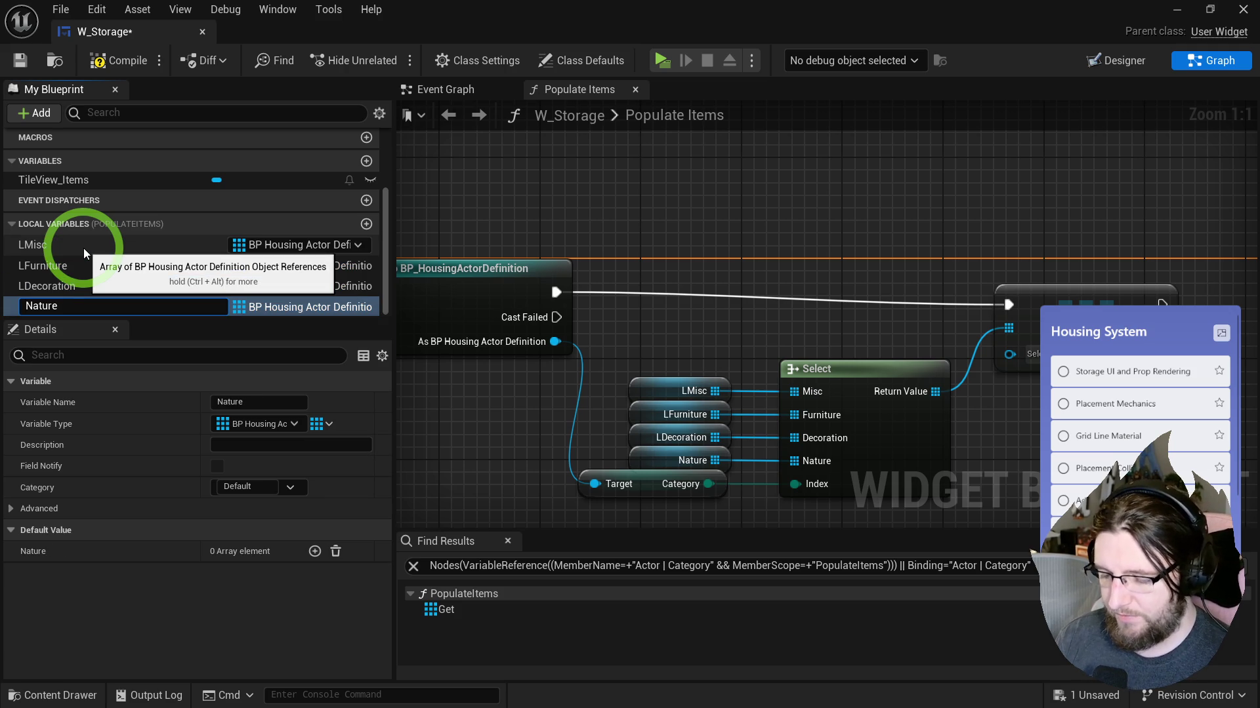
{"action": "type", "text": "L"}
{"action": "key", "text": "Return"}
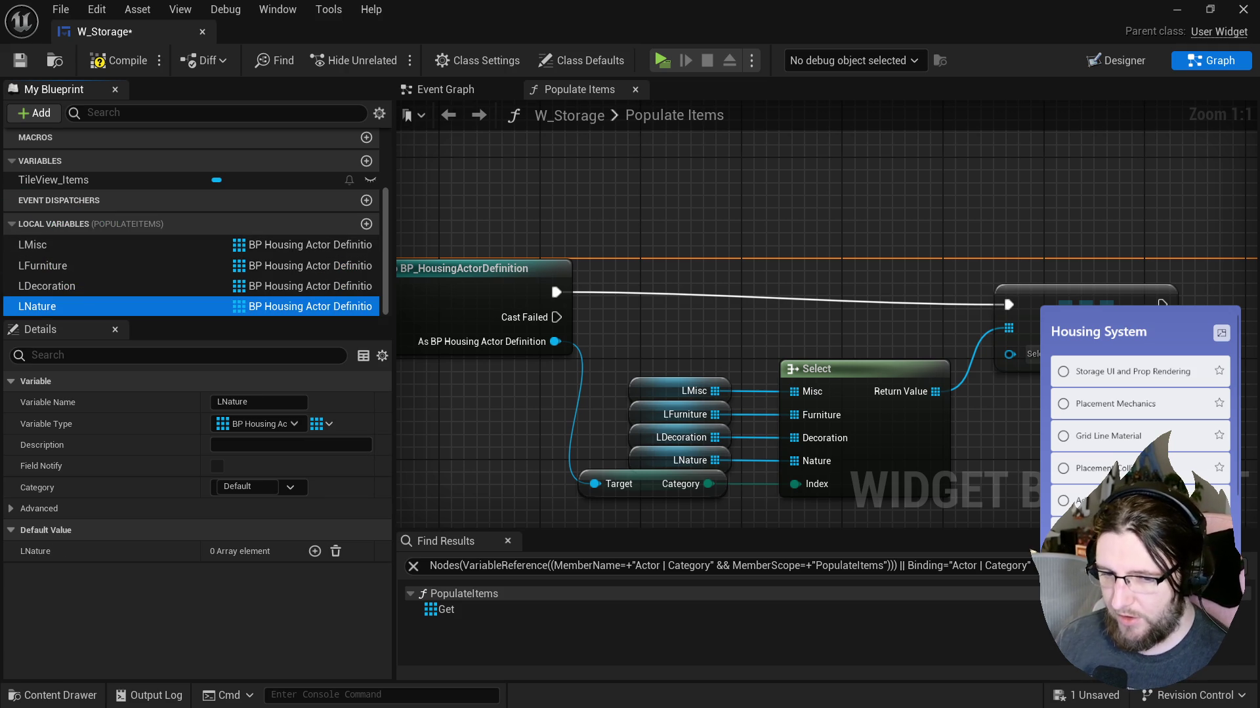
Step: Tidy the nodes and feed the cast definition into the Add node
{"action": "mouse_move", "coordinate": [652, 332]}
{"action": "left_mouse_down"}
{"action": "mouse_move", "coordinate": [905, 445]}
{"action": "mouse_move", "coordinate": [893, 431]}
{"action": "left_mouse_up"}
{"action": "left_click_drag", "start_coordinate": [1070, 321], "coordinate": [1069, 309]}
{"action": "left_click_drag", "start_coordinate": [1008, 336], "coordinate": [555, 341]}
{"action": "mouse_move", "coordinate": [509, 137]}
{"action": "left_mouse_down"}
{"action": "mouse_move", "coordinate": [1230, 197]}
{"action": "mouse_move", "coordinate": [1021, 281]}
{"action": "mouse_move", "coordinate": [745, 192]}
{"action": "left_mouse_up"}
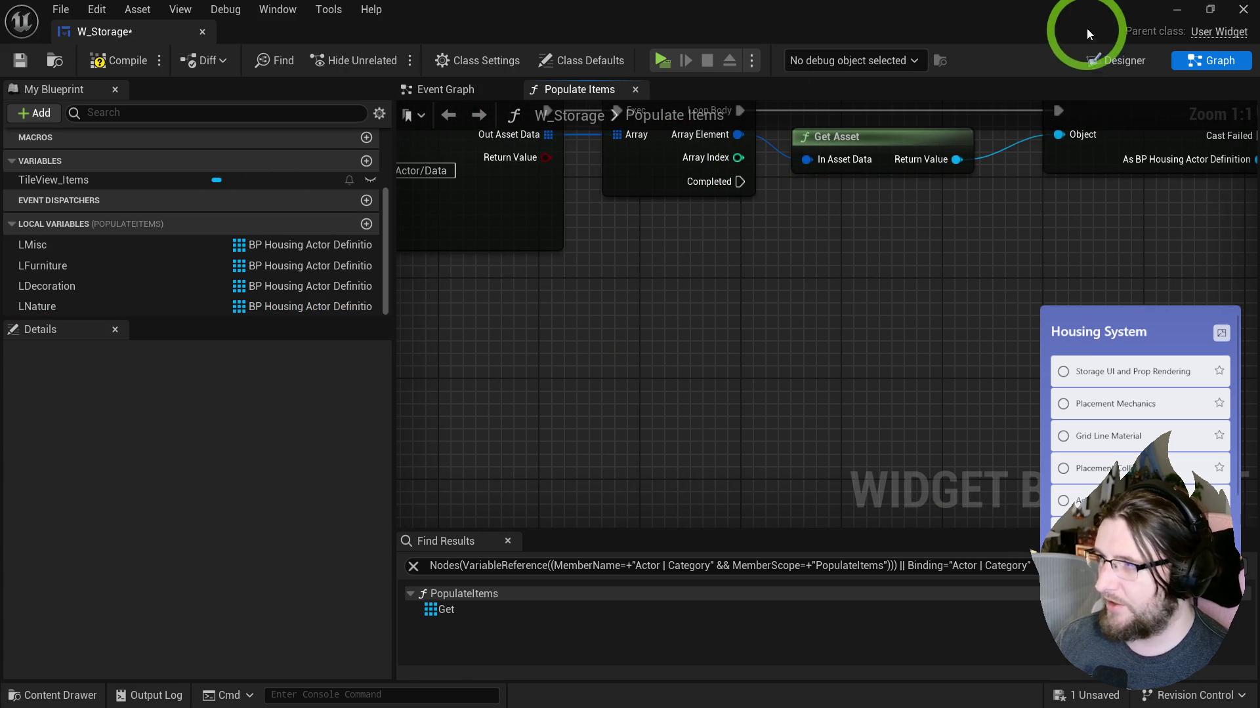
{"action": "left_click", "coordinate": [1115, 60]}
Step: Wrap TileView_Items in a Common Activatable Widget Switcher and rename it TileView_All
{"action": "right_click", "coordinate": [67, 482]}
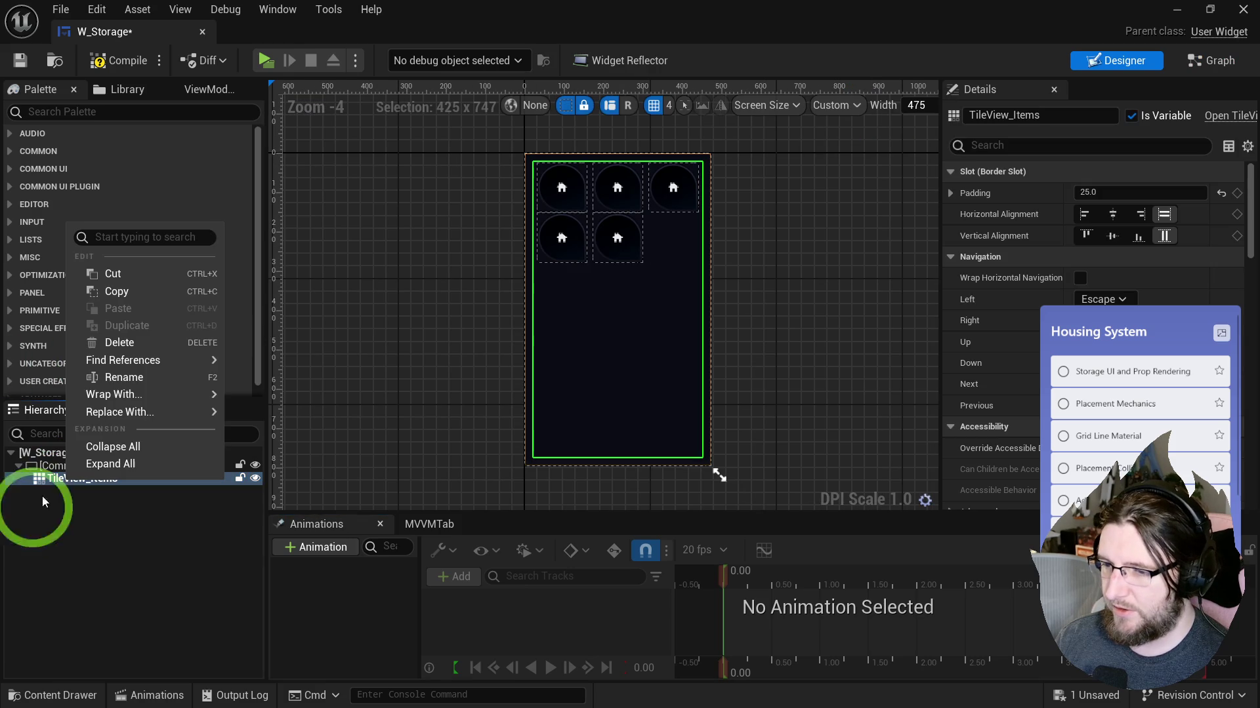
{"action": "mouse_move", "coordinate": [140, 392]}
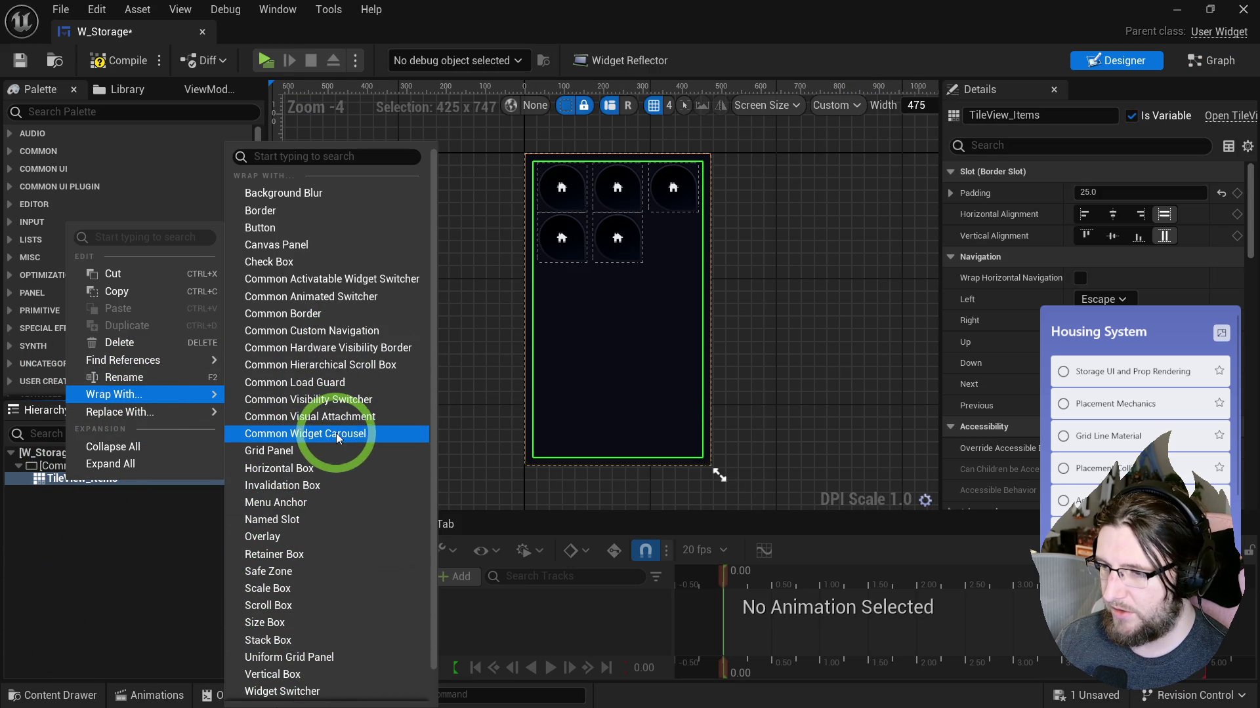
{"action": "left_click", "coordinate": [333, 281]}
{"action": "left_click", "coordinate": [146, 459]}
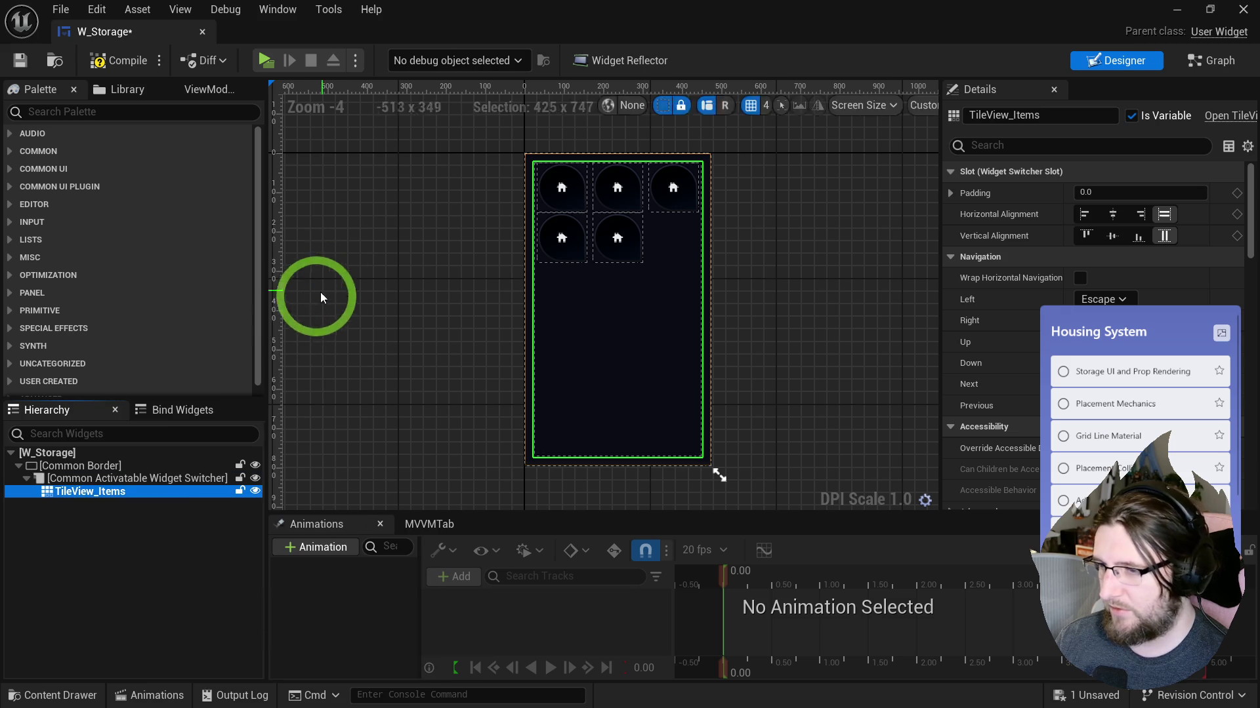
{"action": "left_click", "coordinate": [85, 492]}
{"action": "key", "text": "F2"}
{"action": "key", "text": "End"}
{"action": "key", "text": "shift+Left"}
{"action": "key", "text": "shift+Left"}
{"action": "key", "text": "shift+Left"}
{"action": "type", "text": "Furt"}
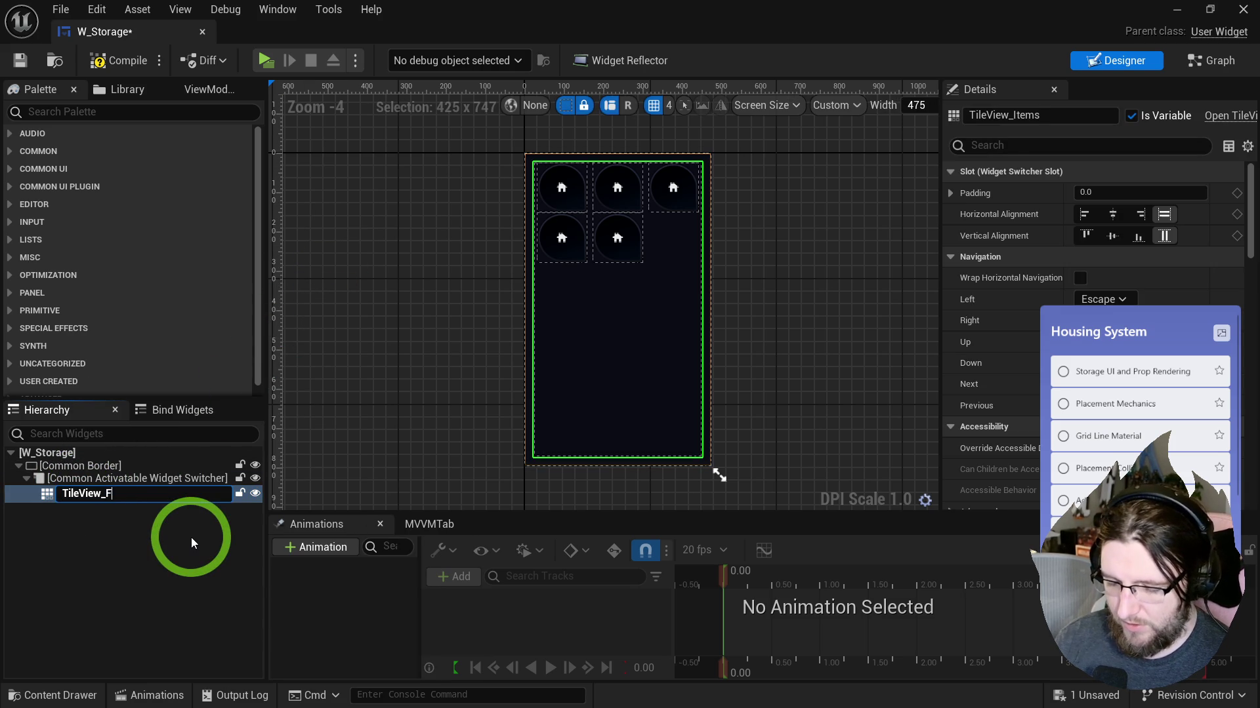
{"action": "key", "text": "BackSpace"}
{"action": "key", "text": "BackSpace"}
{"action": "key", "text": "BackSpace"}
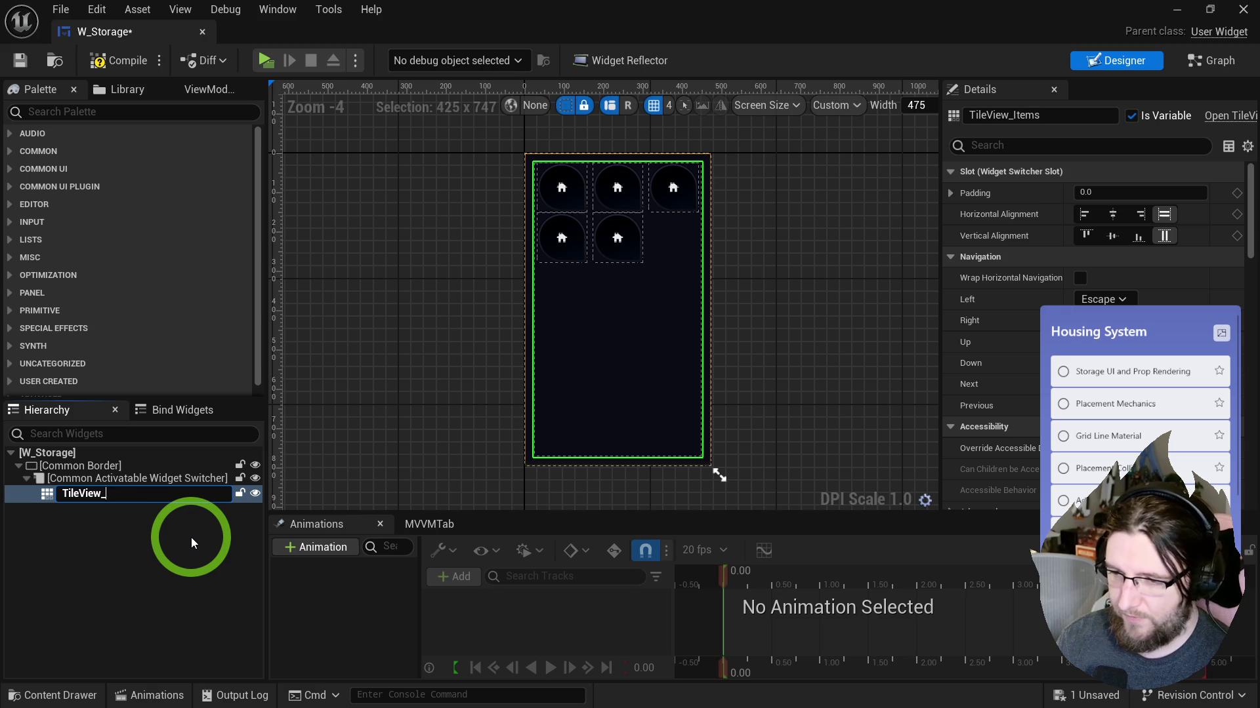
{"action": "type", "text": "All"}
{"action": "key", "text": "Return"}
Step: Duplicate the tile view as TileView_Furniture, TileView_Decoration and TileView_Nature
{"action": "key", "text": "ctrl+d"}
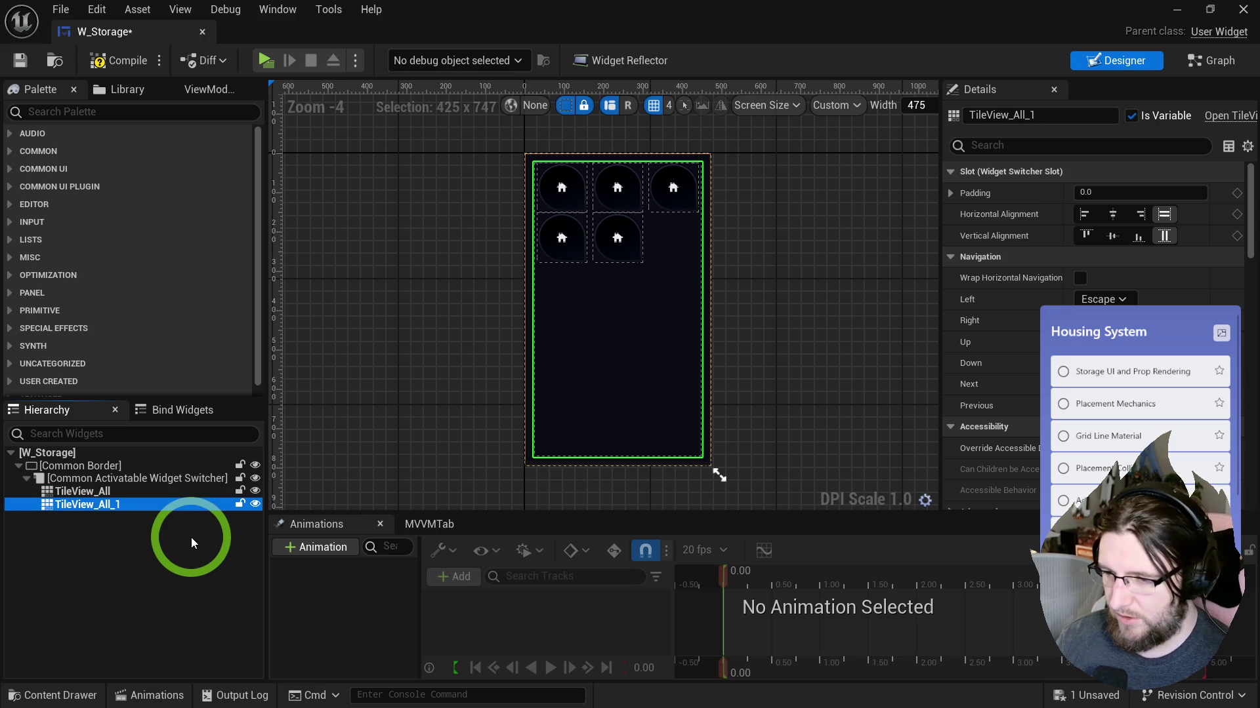
{"action": "left_click", "coordinate": [129, 506]}
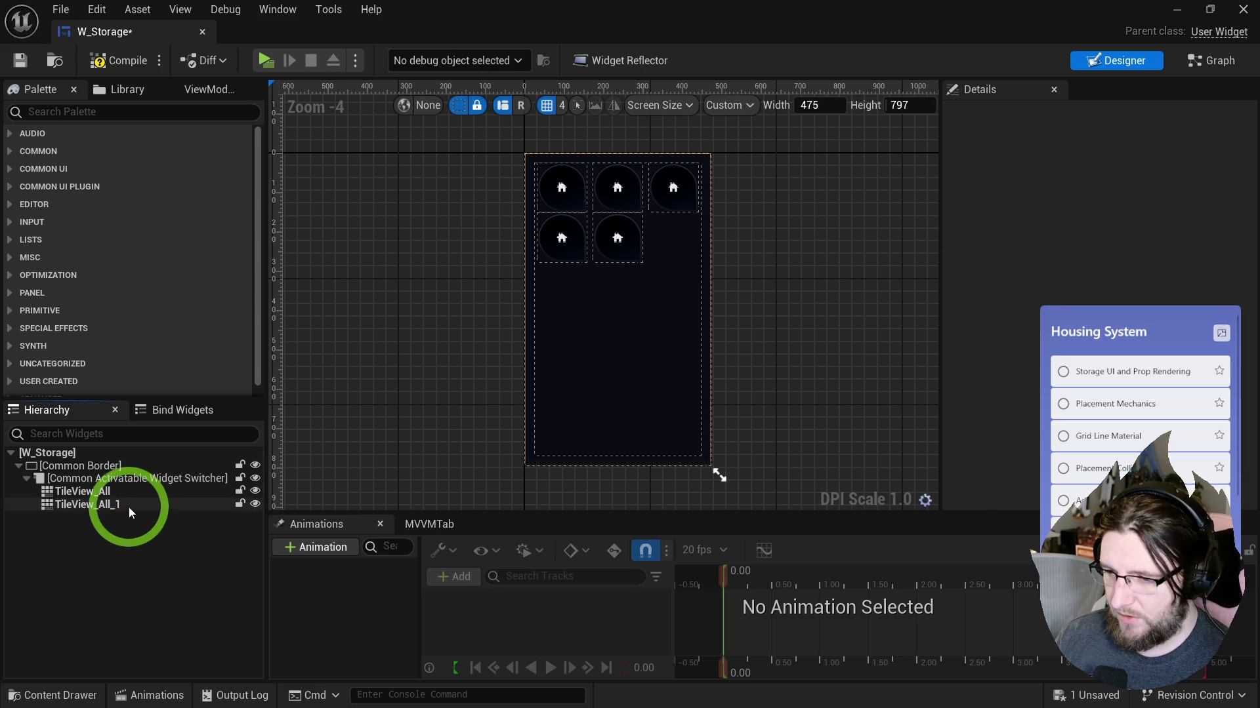
{"action": "key", "text": "F2"}
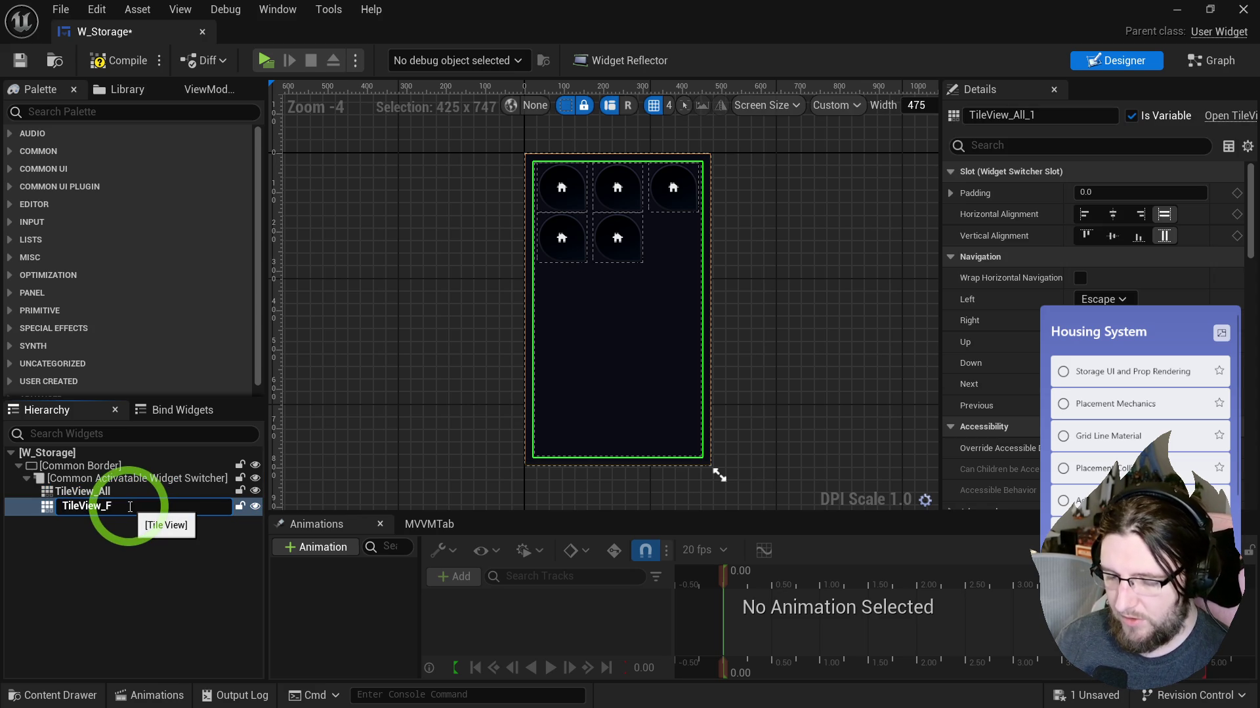
{"action": "key", "text": "Return"}
{"action": "key", "text": "ctrl+d"}
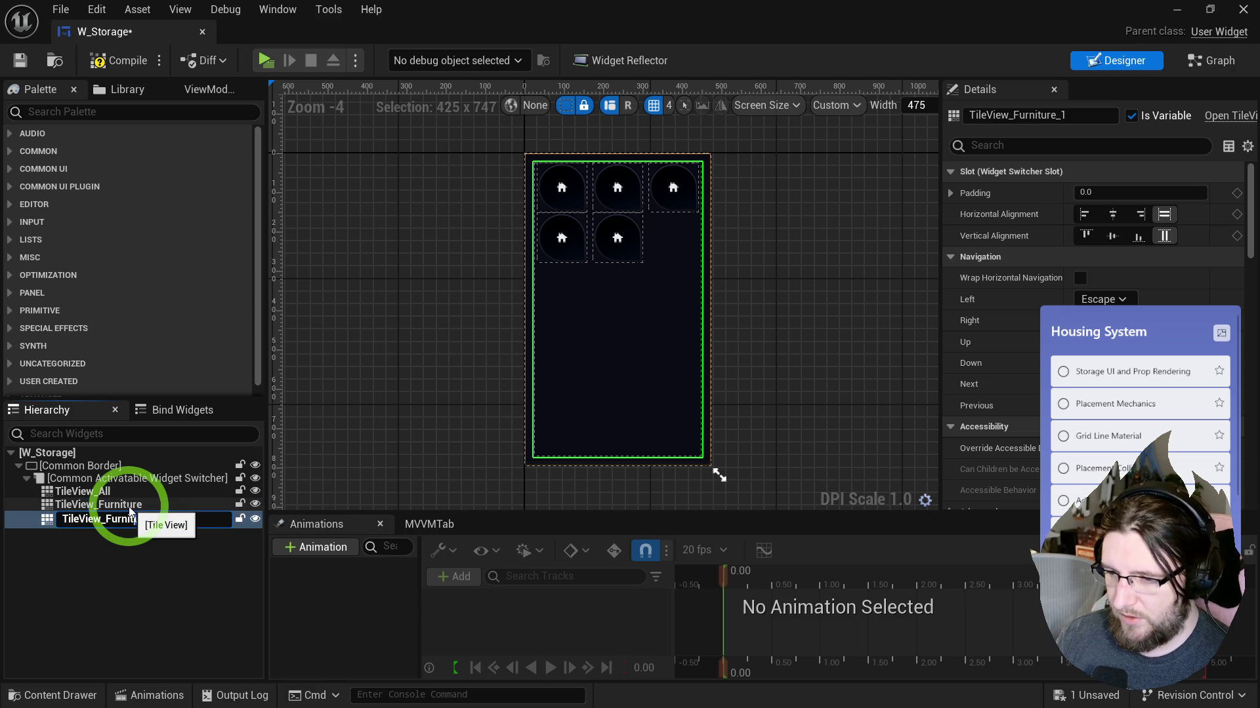
{"action": "key", "text": "Return"}
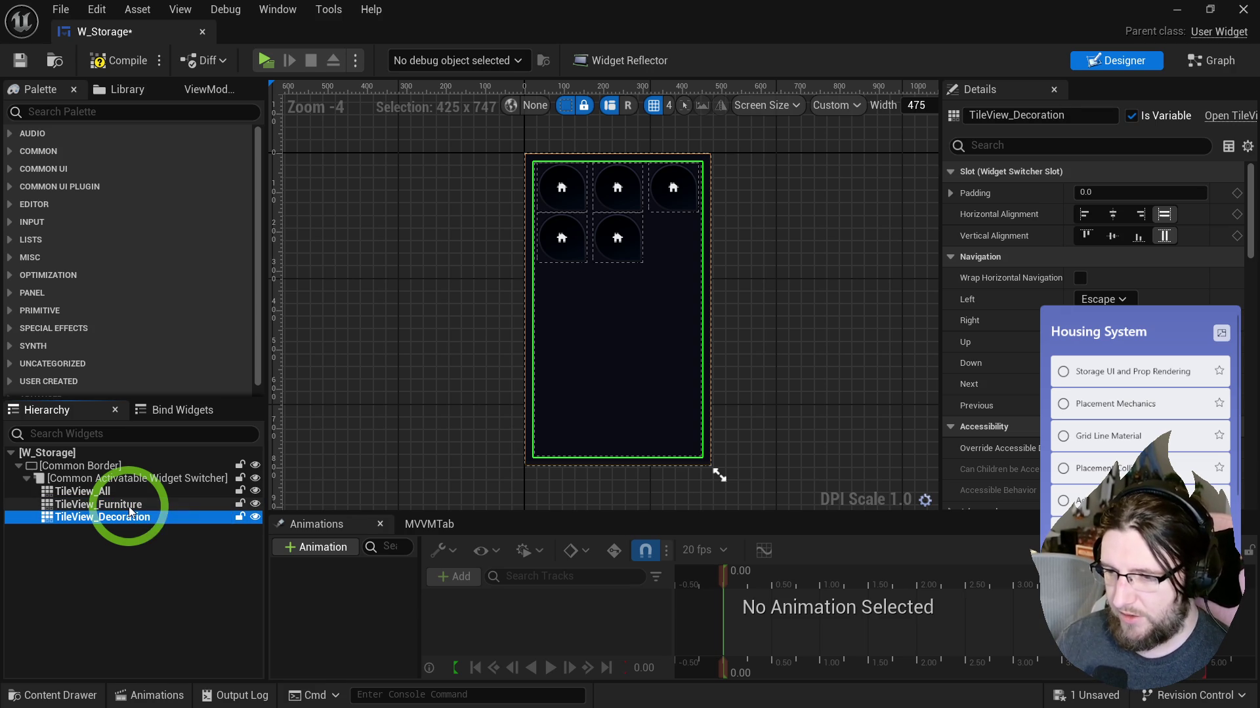
{"action": "key", "text": "ctrl+d"}
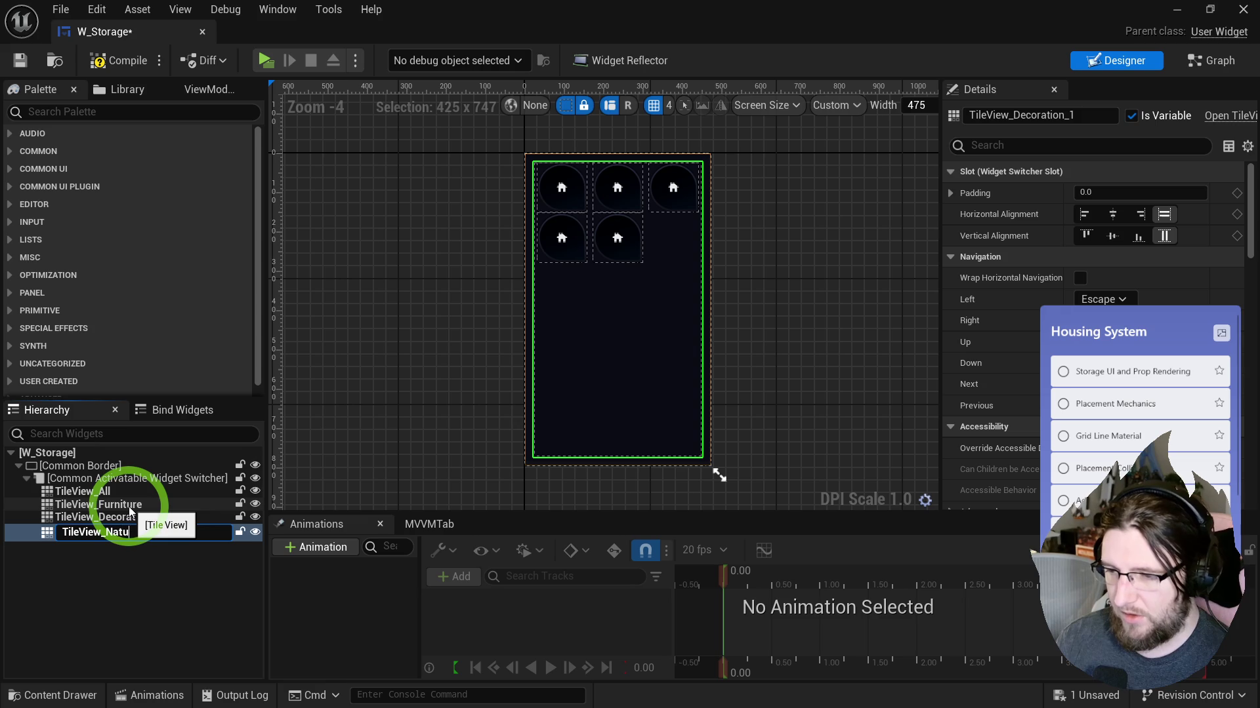
{"action": "type", "text": "re"}
{"action": "key", "text": "Return"}
Step: Add a fifth copy named TileView_Misc, then return to the Populate Items graph
{"action": "key", "text": "ctrl+d"}
{"action": "key", "text": "F2"}
{"action": "key", "text": "End"}
{"action": "key", "text": "shift+Left"}
{"action": "key", "text": "ctrl+shift+Left"}
{"action": "type", "text": "Misc"}
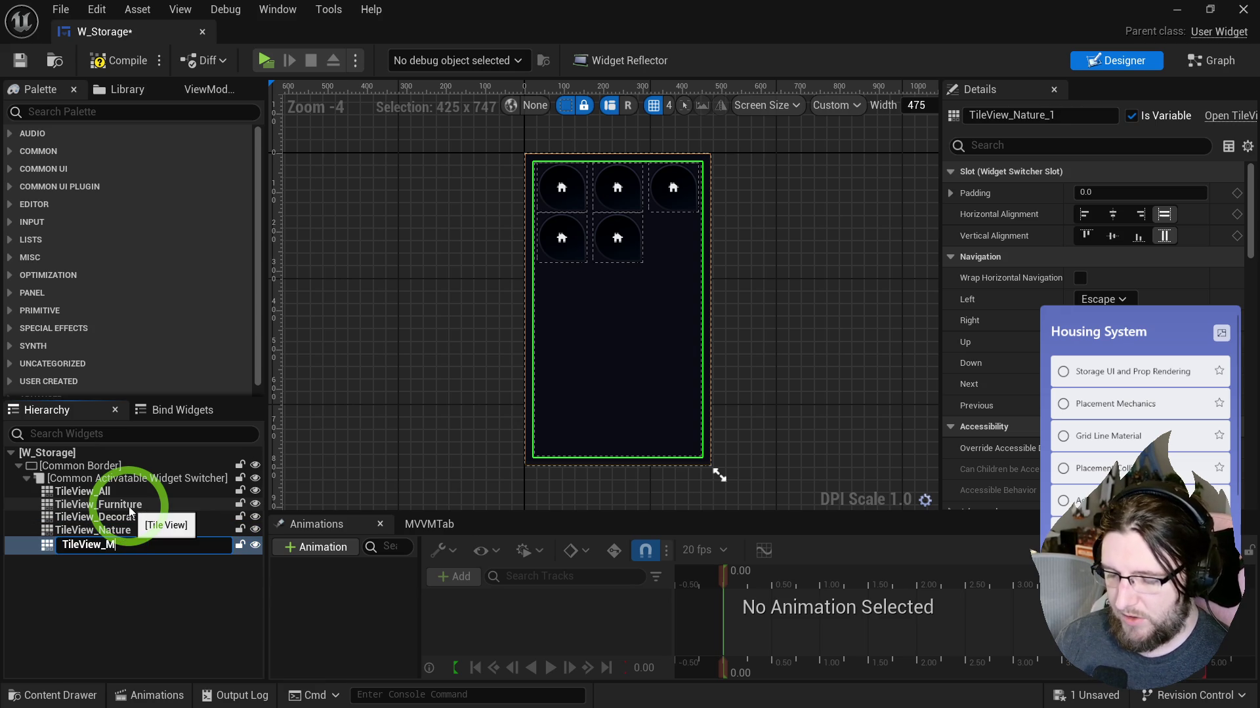
{"action": "key", "text": "Return"}
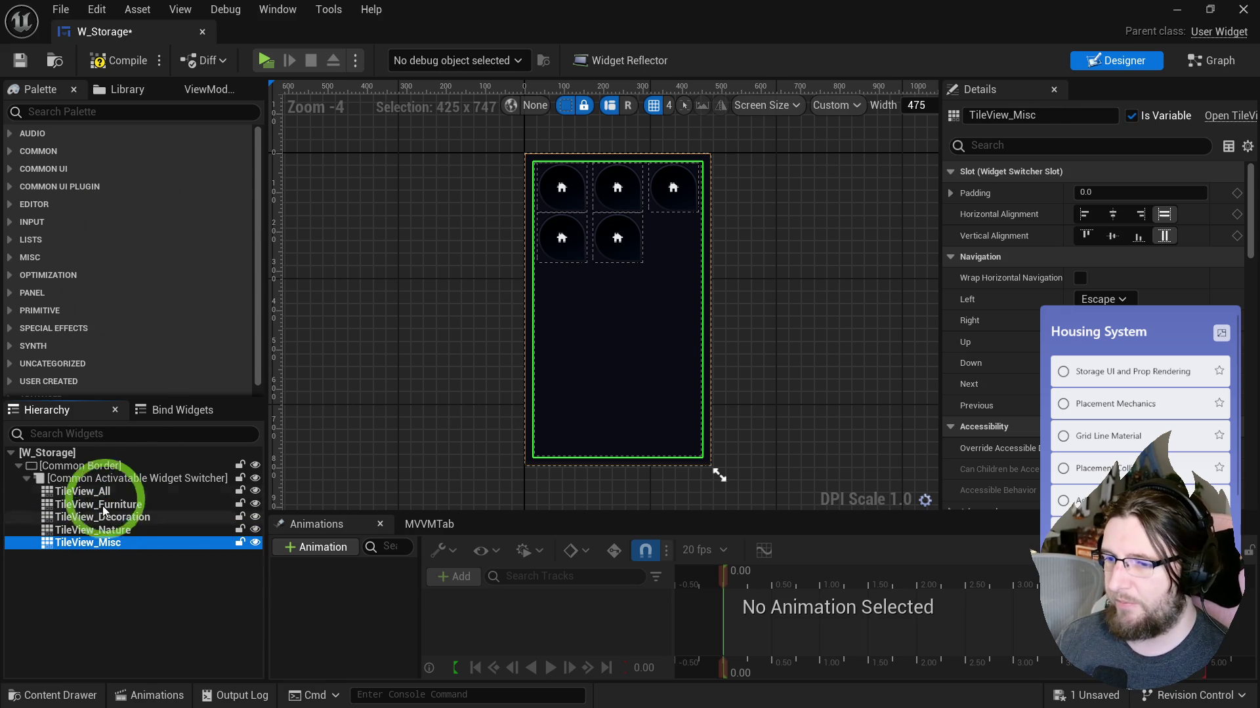
{"action": "left_click", "coordinate": [1133, 118]}
{"action": "left_click", "coordinate": [1211, 64]}
{"action": "mouse_move", "coordinate": [888, 253]}
{"action": "left_mouse_down"}
{"action": "mouse_move", "coordinate": [696, 341]}
{"action": "mouse_move", "coordinate": [706, 290]}
{"action": "mouse_move", "coordinate": [914, 306]}
{"action": "mouse_move", "coordinate": [745, 317]}
{"action": "mouse_move", "coordinate": [761, 304]}
{"action": "left_mouse_up"}
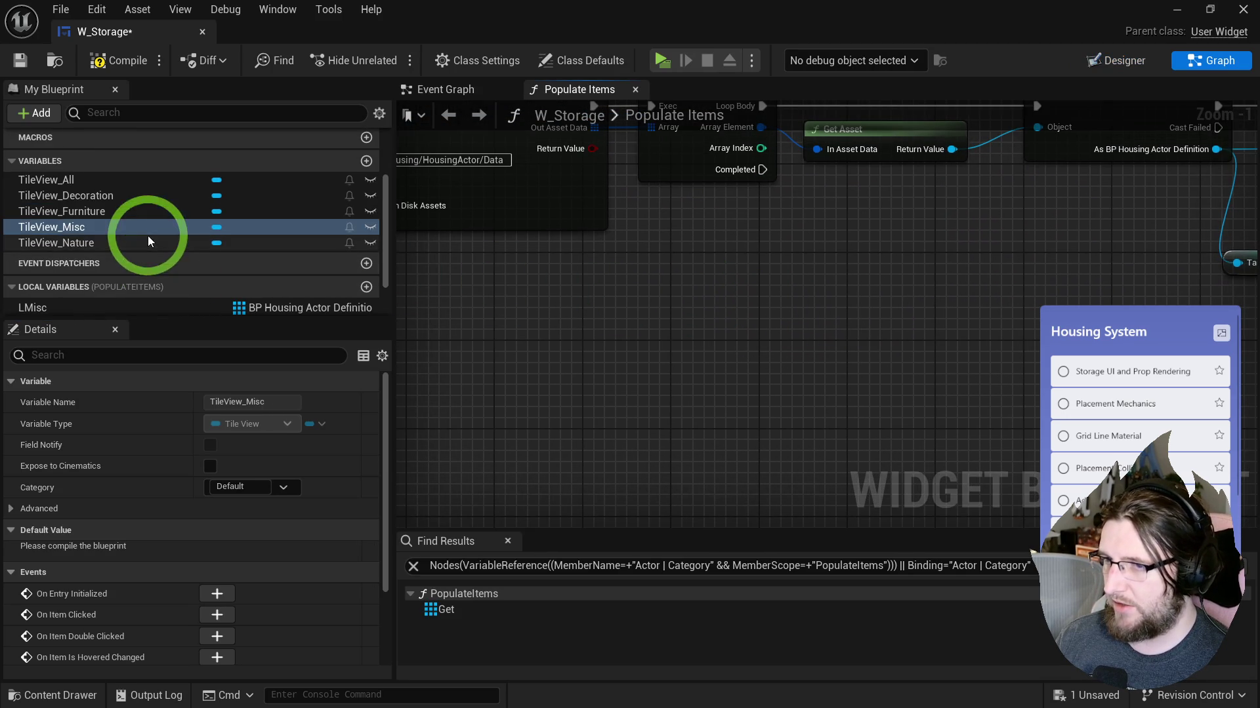
Step: Place a Tile View All getter with an Add Item call, discarding a temporary LAll variable
{"action": "left_click", "coordinate": [40, 184]}
{"action": "left_click_drag", "start_coordinate": [39, 187], "coordinate": [591, 321]}
{"action": "scroll", "coordinate": [101, 285], "scroll_direction": "down", "scroll_amount": 2}
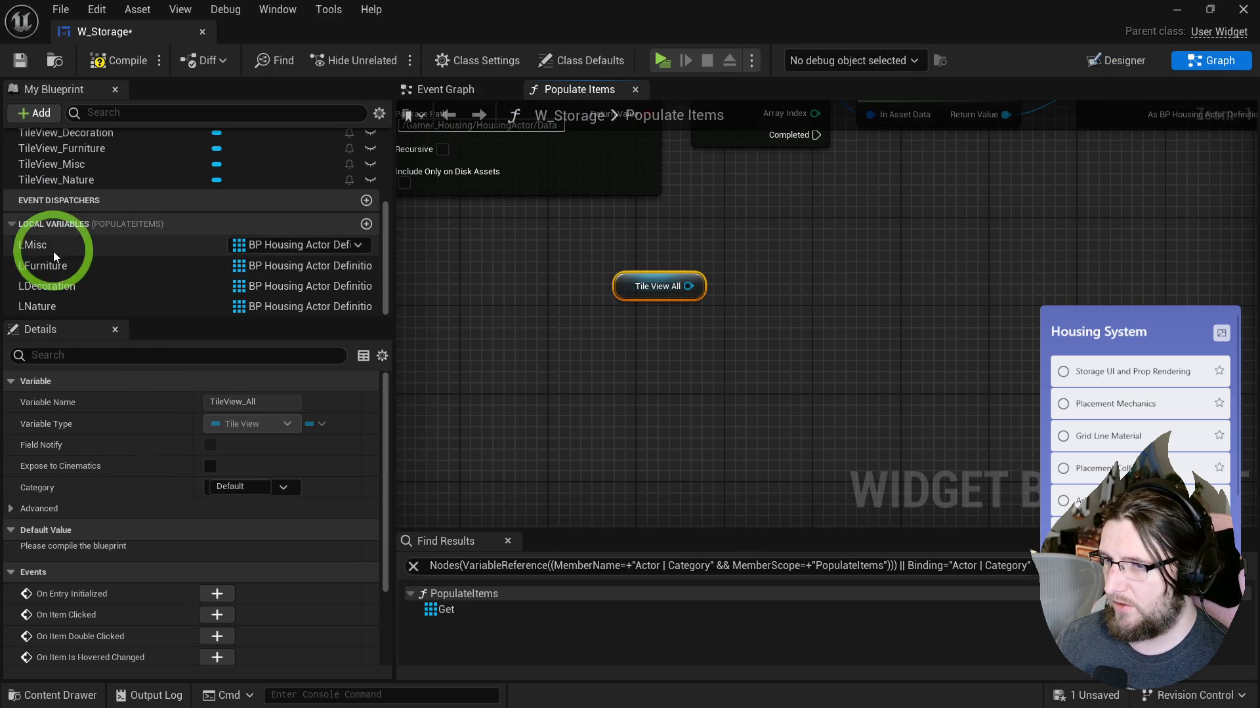
{"action": "left_click", "coordinate": [53, 253]}
{"action": "key", "text": "ctrl+w"}
{"action": "type", "text": "LAll"}
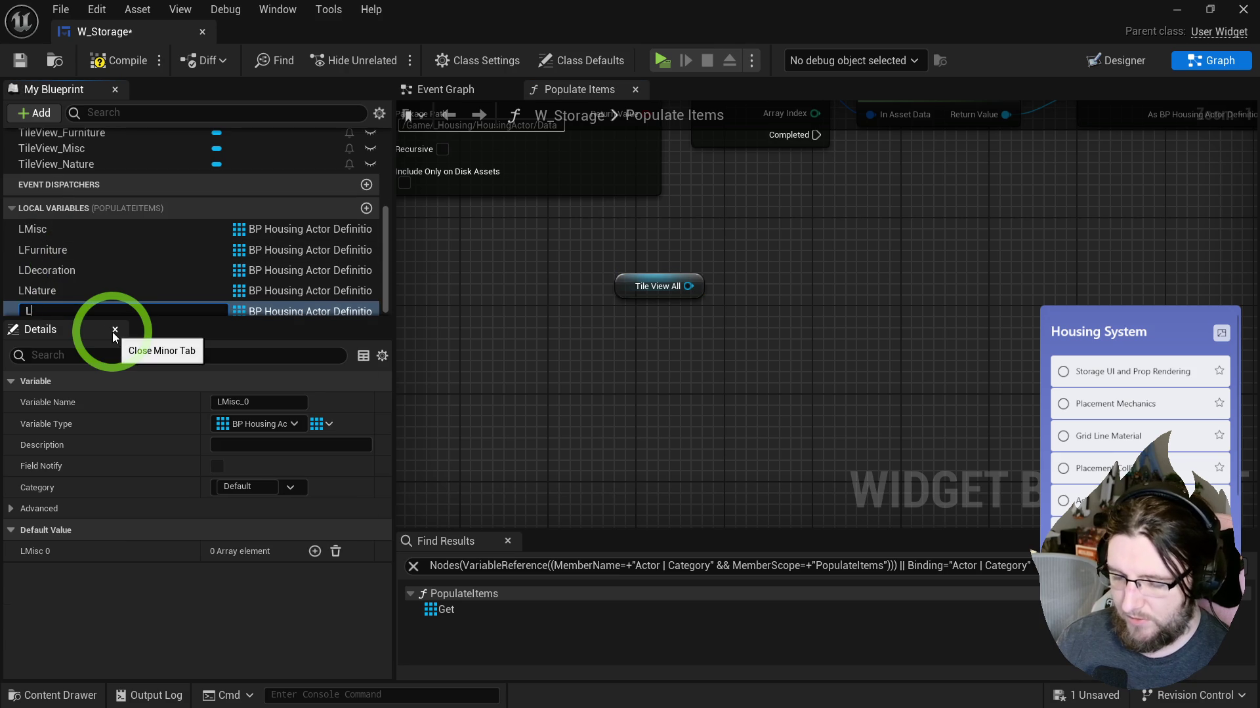
{"action": "key", "text": "Return"}
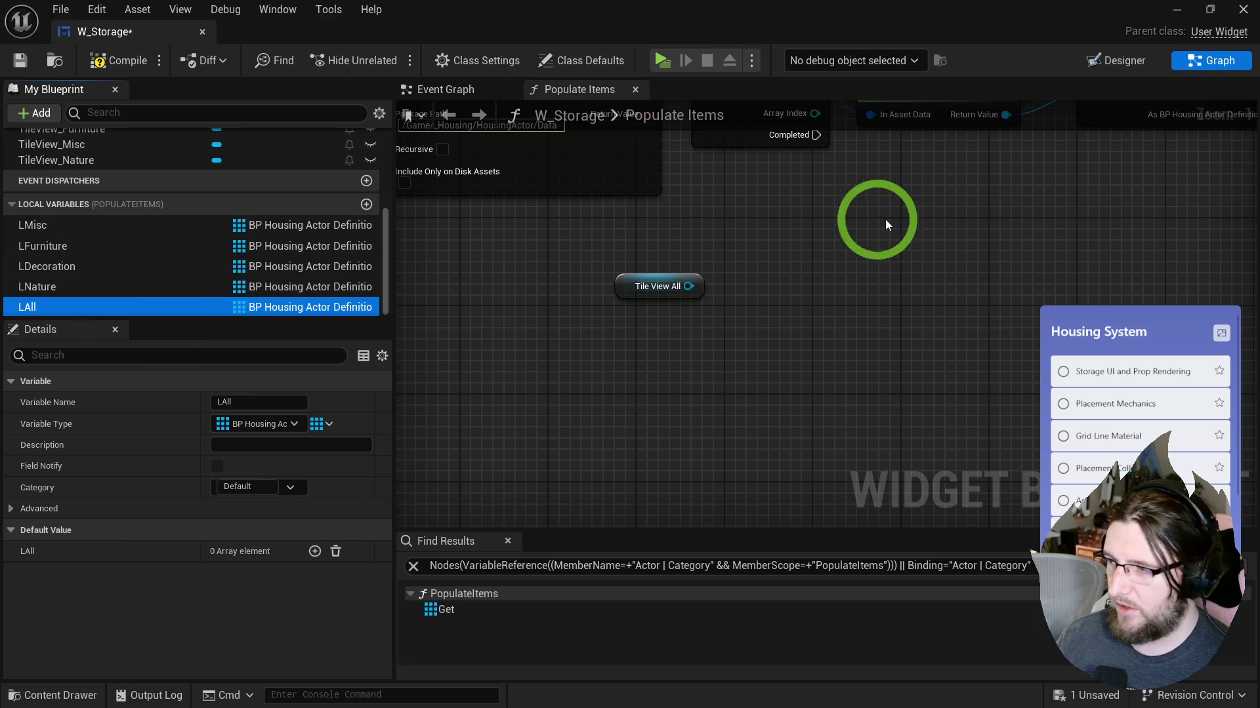
{"action": "left_click_drag", "start_coordinate": [676, 296], "coordinate": [741, 294]}
{"action": "type", "text": "add item"}
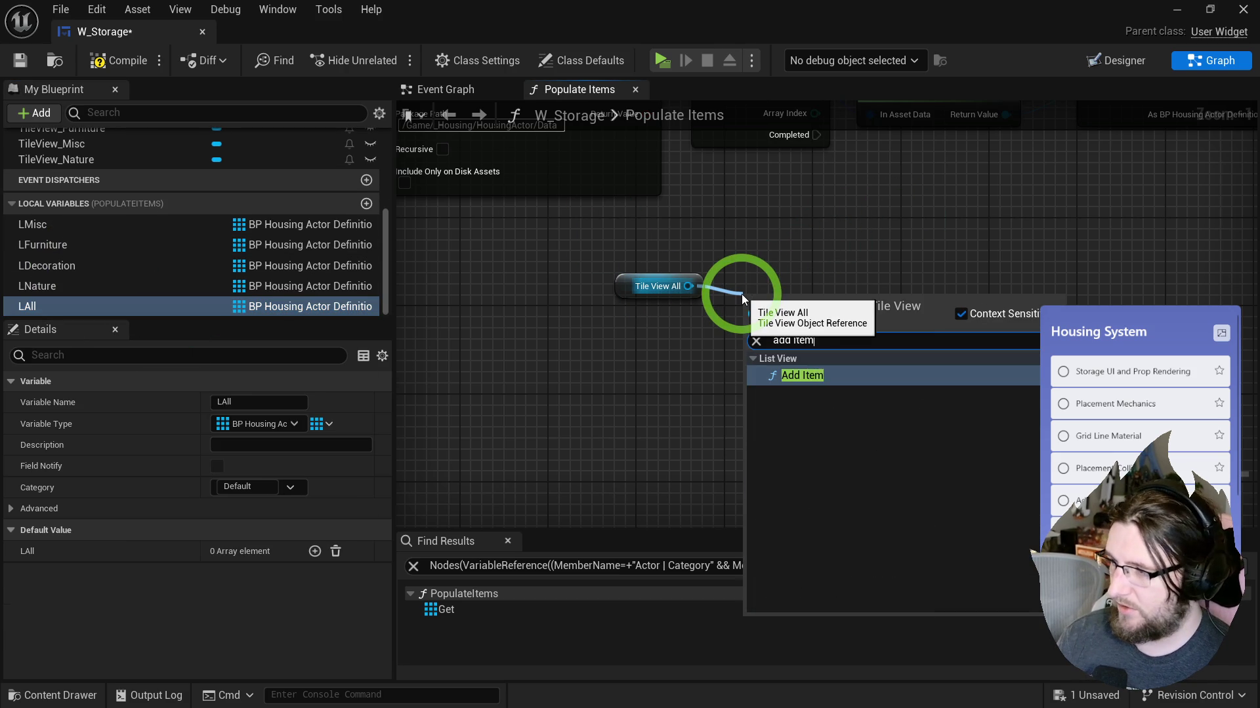
{"action": "key", "text": "Return"}
{"action": "left_click", "coordinate": [565, 365]}
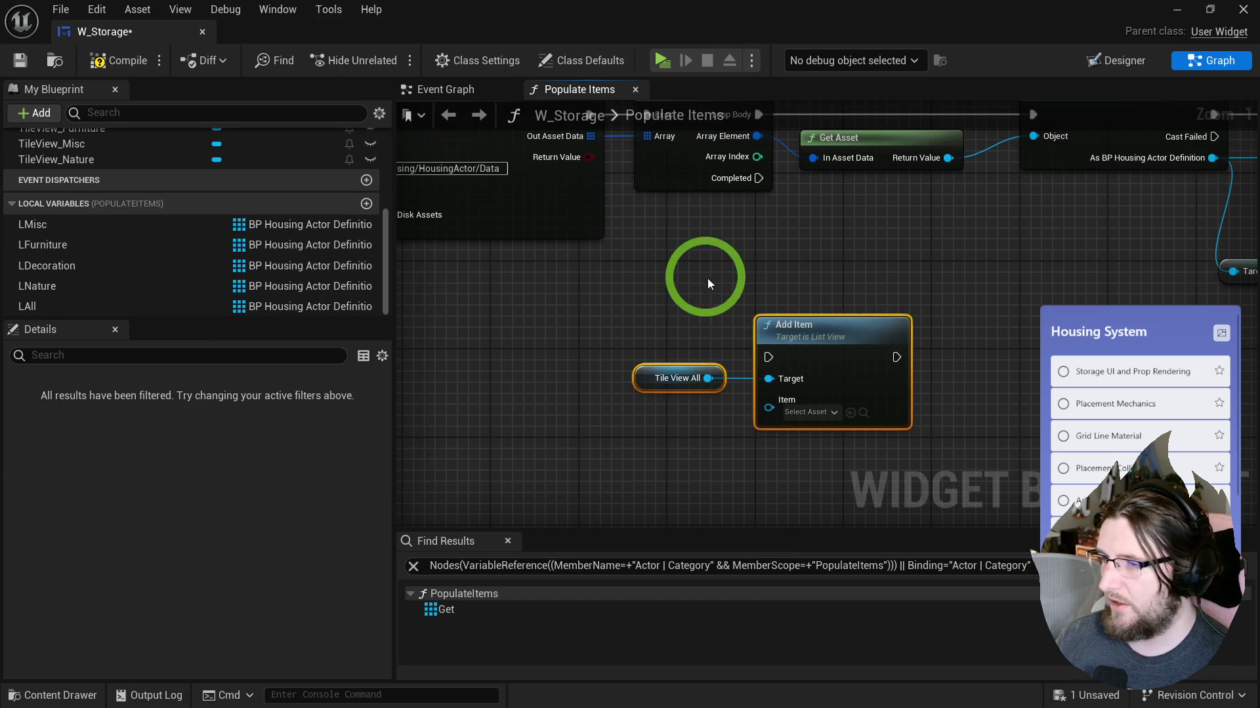
{"action": "left_click", "coordinate": [58, 307]}
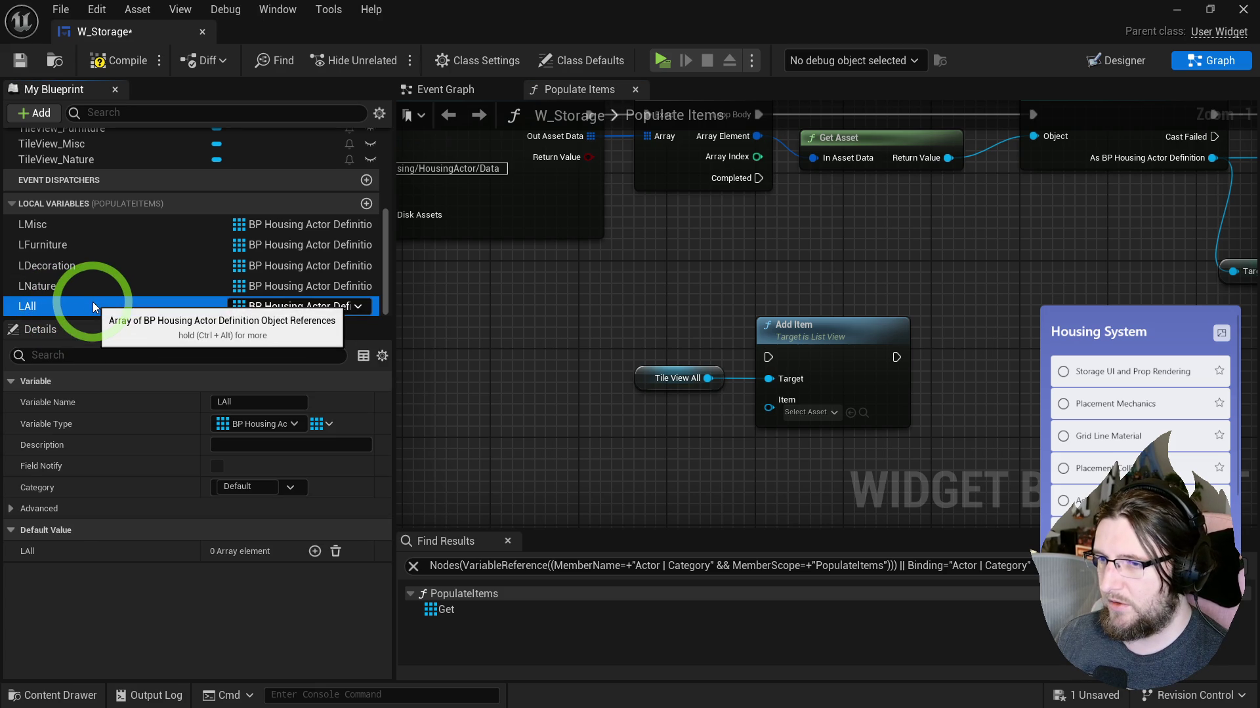
{"action": "key", "text": "Delete"}
Step: Add a Sequence node and a For Each Loop over LMisc
{"action": "scroll", "coordinate": [647, 329], "scroll_direction": "down", "scroll_amount": 2}
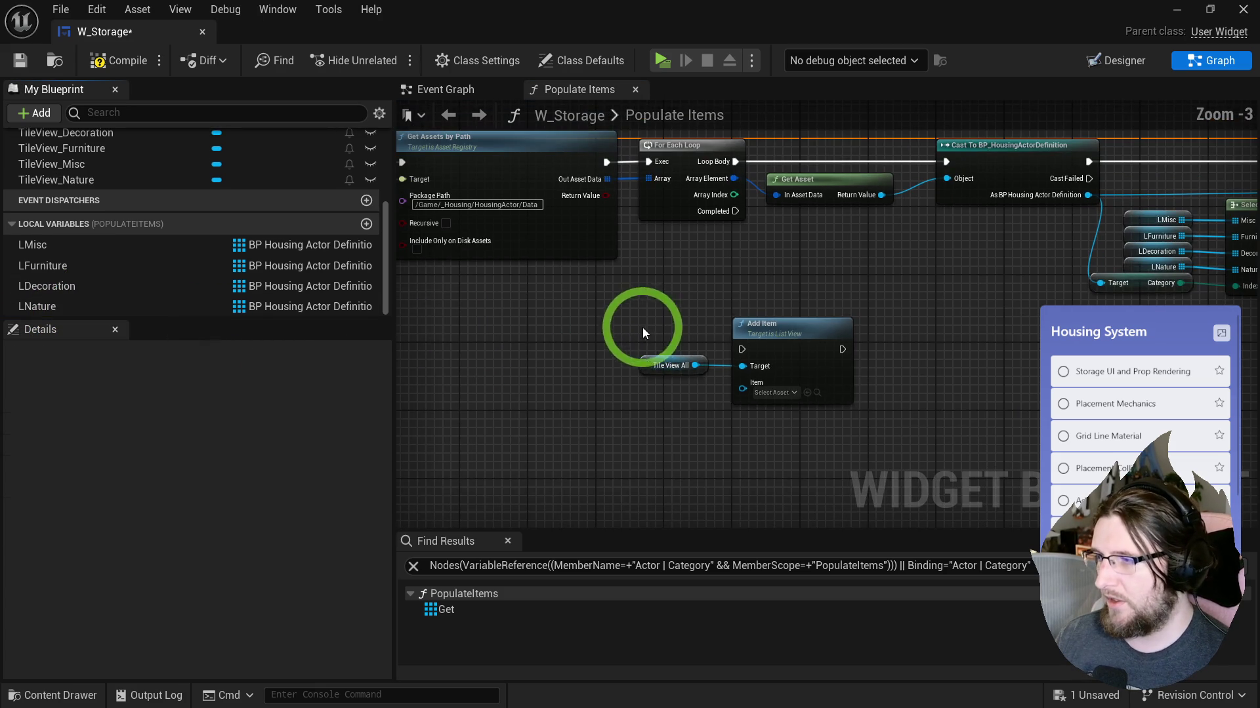
{"action": "left_click_drag", "start_coordinate": [798, 348], "coordinate": [595, 408]}
{"action": "left_click", "coordinate": [767, 348]}
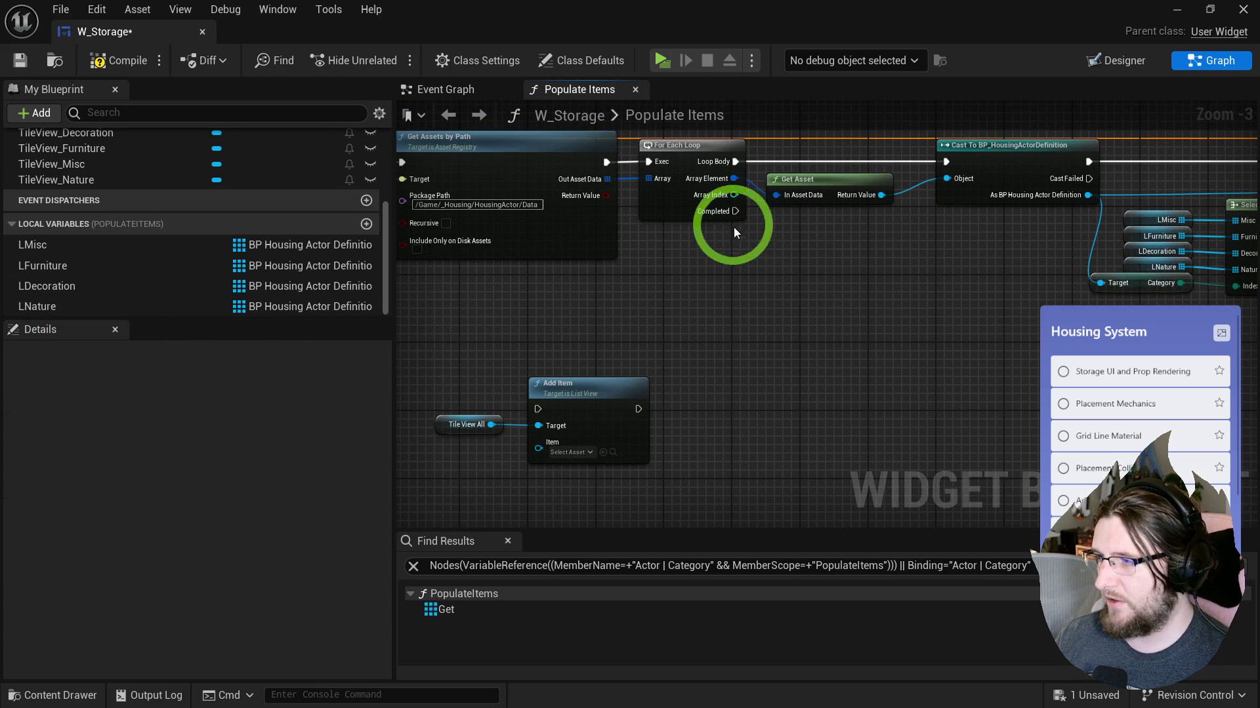
{"action": "left_click", "coordinate": [736, 212]}
{"action": "mouse_move", "coordinate": [740, 234]}
{"action": "left_mouse_down"}
{"action": "mouse_move", "coordinate": [836, 364]}
{"action": "mouse_move", "coordinate": [790, 302]}
{"action": "mouse_move", "coordinate": [659, 323]}
{"action": "left_mouse_up"}
{"action": "mouse_move", "coordinate": [128, 243]}
{"action": "left_mouse_down"}
{"action": "mouse_move", "coordinate": [738, 320]}
{"action": "mouse_move", "coordinate": [796, 301]}
{"action": "mouse_move", "coordinate": [669, 319]}
{"action": "mouse_move", "coordinate": [852, 292]}
{"action": "left_mouse_up"}
{"action": "type", "text": "for each"}
{"action": "left_click", "coordinate": [754, 402]}
{"action": "left_click", "coordinate": [778, 356]}
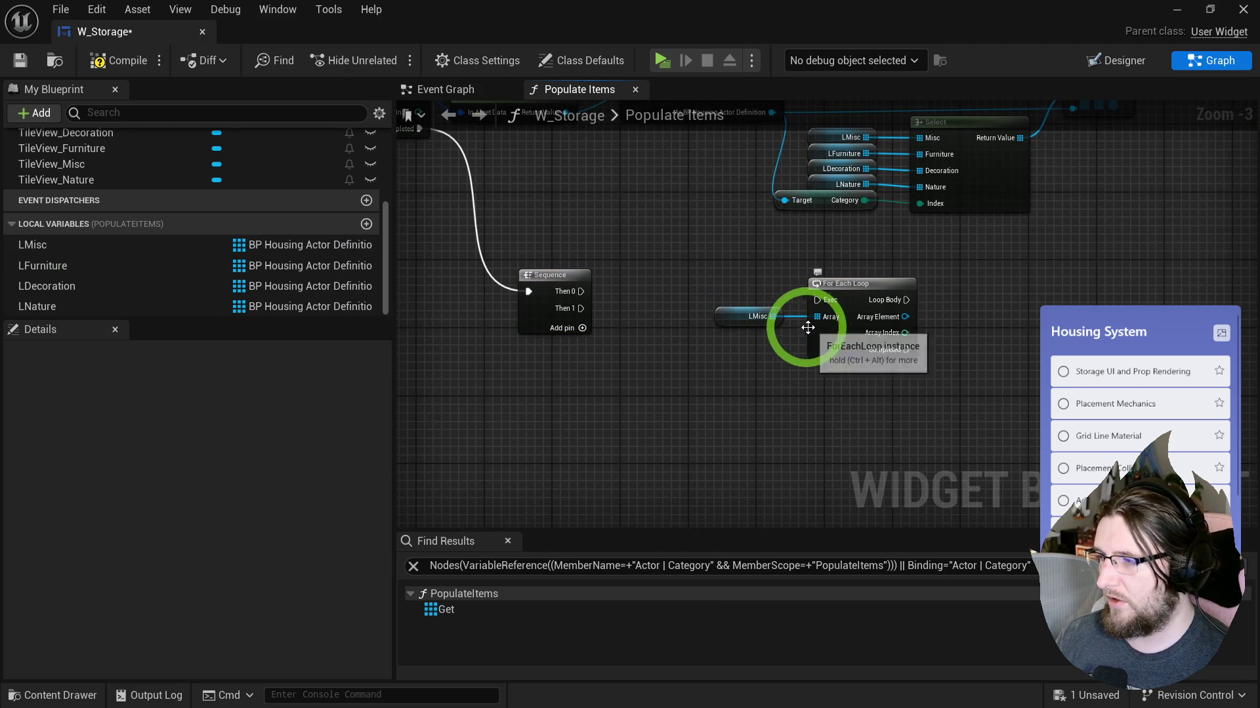
Step: Drop LFurniture, LDecoration and LNature getters into the graph, removing a stray Make Array node
{"action": "mouse_move", "coordinate": [65, 266]}
{"action": "left_mouse_down"}
{"action": "mouse_move", "coordinate": [723, 363]}
{"action": "mouse_move", "coordinate": [724, 396]}
{"action": "left_mouse_up"}
{"action": "mouse_move", "coordinate": [125, 286]}
{"action": "left_mouse_down"}
{"action": "mouse_move", "coordinate": [147, 335]}
{"action": "mouse_move", "coordinate": [699, 482]}
{"action": "left_mouse_up"}
{"action": "left_click", "coordinate": [725, 491]}
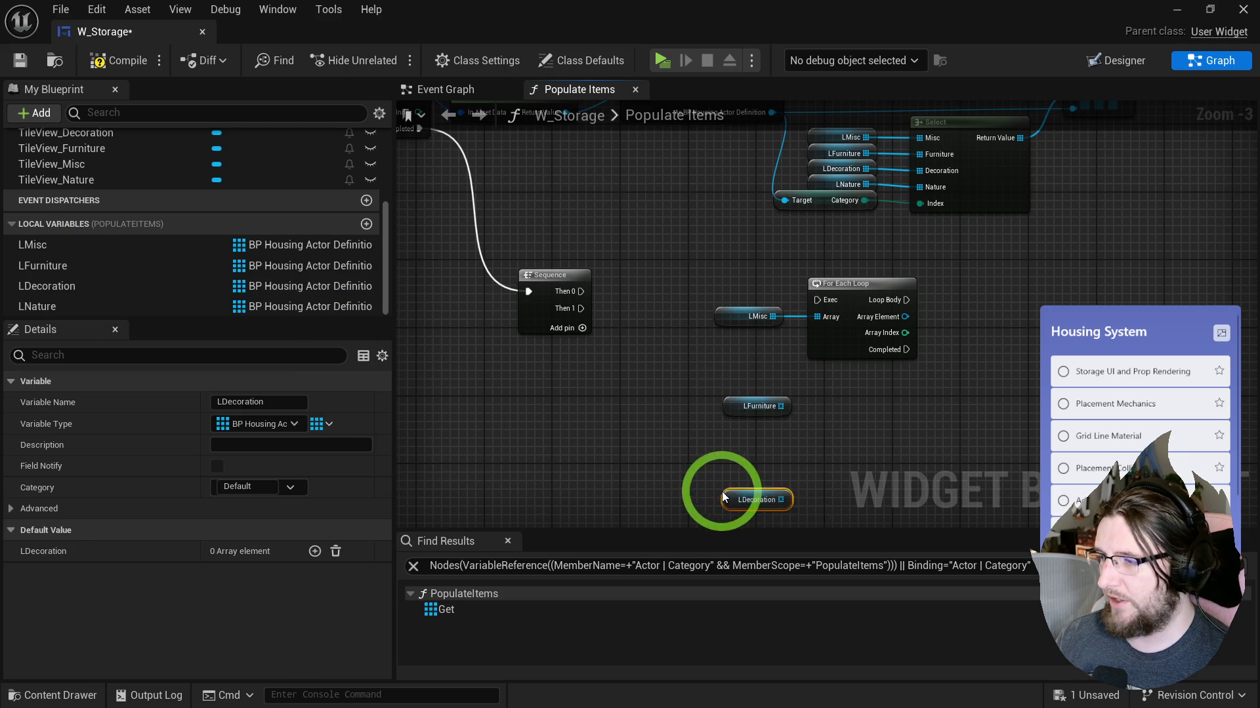
{"action": "left_click_drag", "start_coordinate": [88, 307], "coordinate": [157, 335]}
{"action": "left_click_drag", "start_coordinate": [686, 402], "coordinate": [686, 401]}
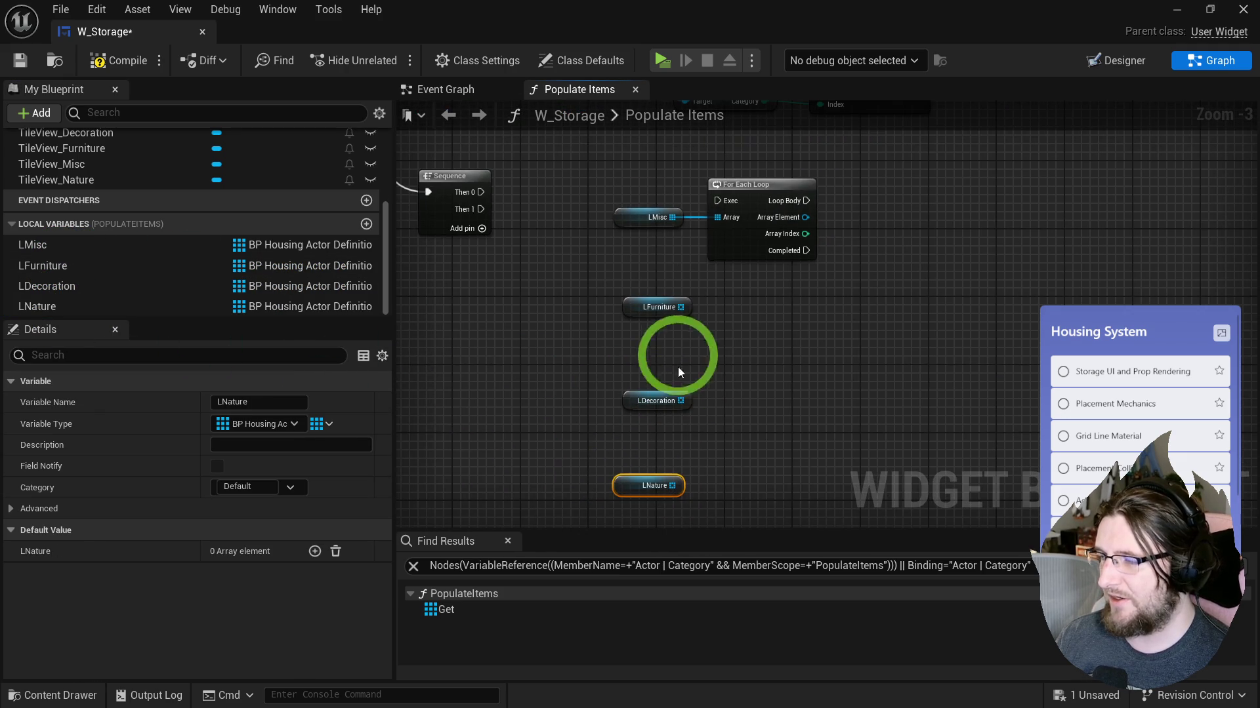
{"action": "mouse_move", "coordinate": [685, 240]}
{"action": "left_mouse_down"}
{"action": "mouse_move", "coordinate": [608, 233]}
{"action": "mouse_move", "coordinate": [635, 226]}
{"action": "left_mouse_up"}
{"action": "type", "text": "make a"}
{"action": "key", "text": "Return"}
{"action": "left_click", "coordinate": [695, 256]}
{"action": "key", "text": "Delete"}
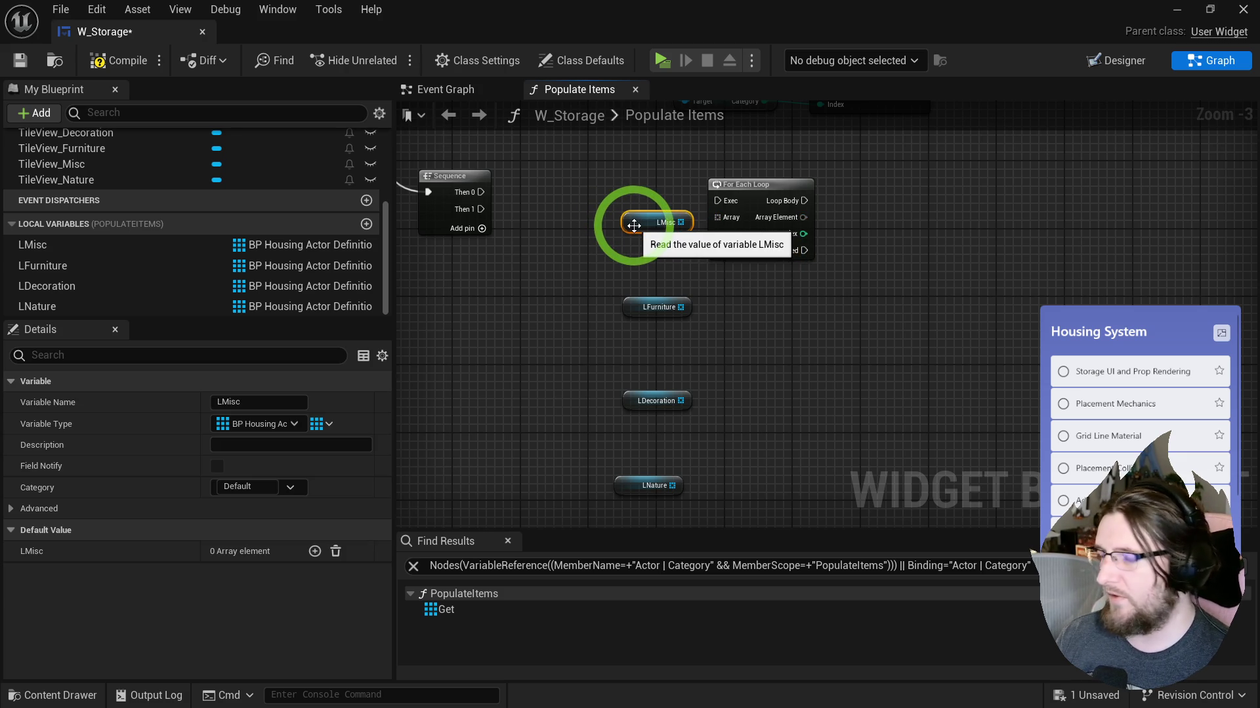
Step: Create a new function in W_Storage and start naming it
{"action": "left_click_drag", "start_coordinate": [609, 229], "coordinate": [643, 254]}
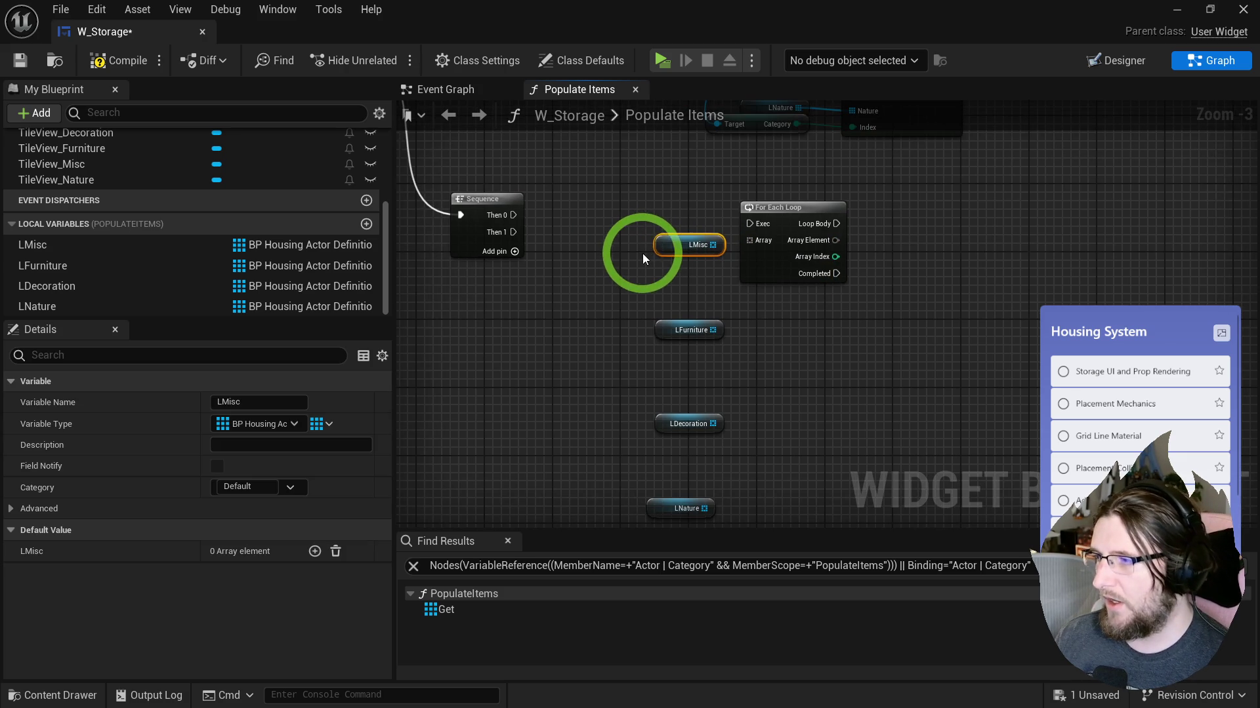
{"action": "scroll", "coordinate": [243, 196], "scroll_direction": "up", "scroll_amount": 5}
{"action": "left_click", "coordinate": [367, 206]}
{"action": "type", "text": "Fil"}
{"action": "type", "text": "AddArrayToList"}
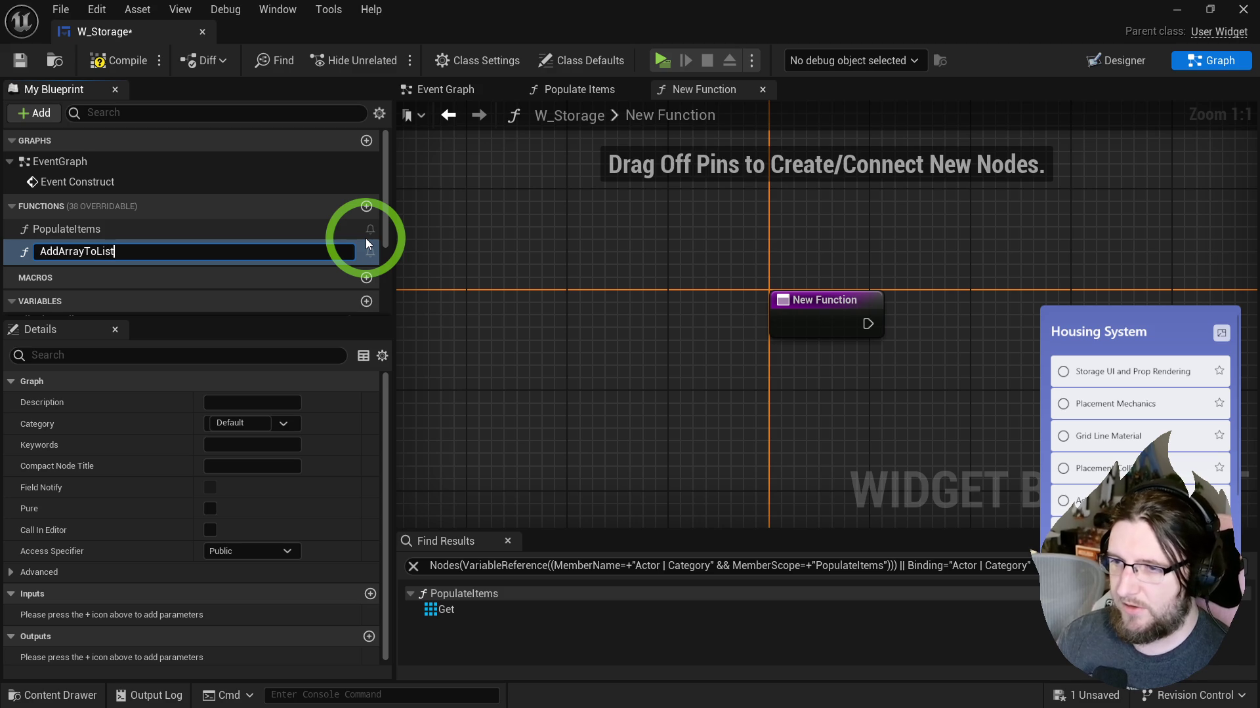
Step: Name the function AddArrayToListView and paste the copied LMisc and For Each Loop nodes into it
{"action": "type", "text": "View"}
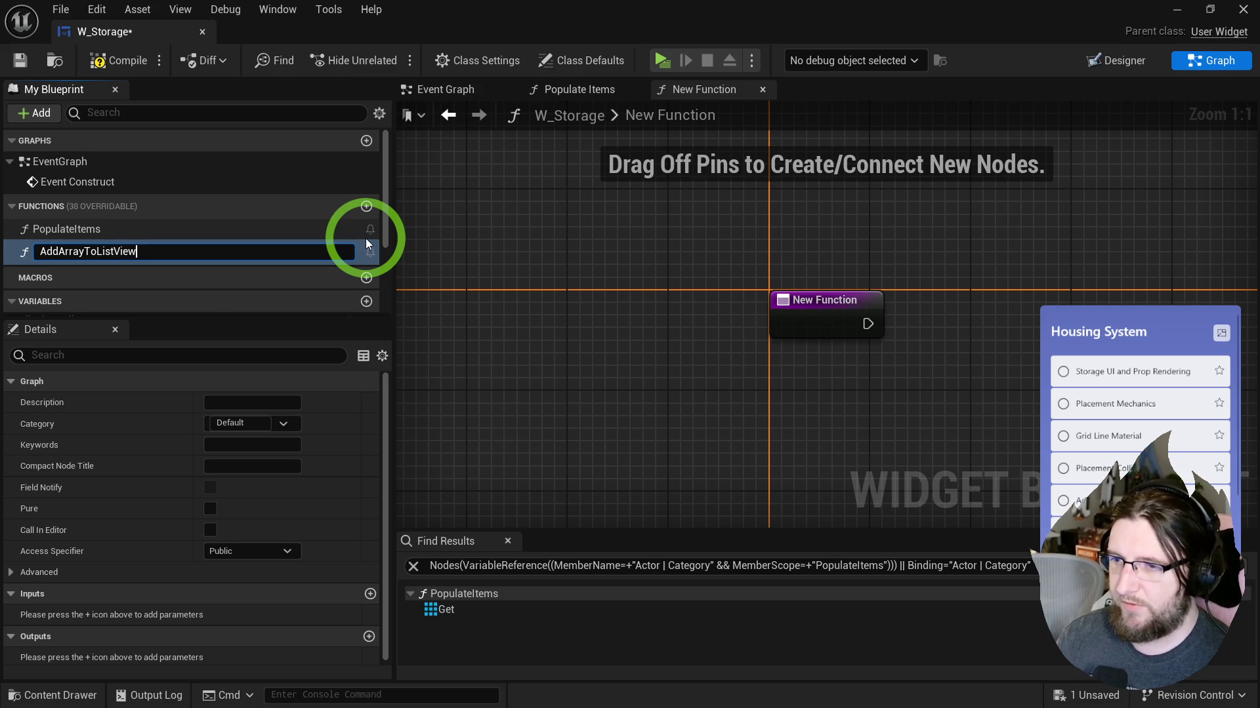
{"action": "key", "text": "Return"}
{"action": "left_click", "coordinate": [571, 89]}
{"action": "left_click_drag", "start_coordinate": [803, 295], "coordinate": [710, 262]}
{"action": "key", "text": "ctrl+c"}
{"action": "left_click", "coordinate": [708, 89]}
{"action": "key", "text": "ctrl+v"}
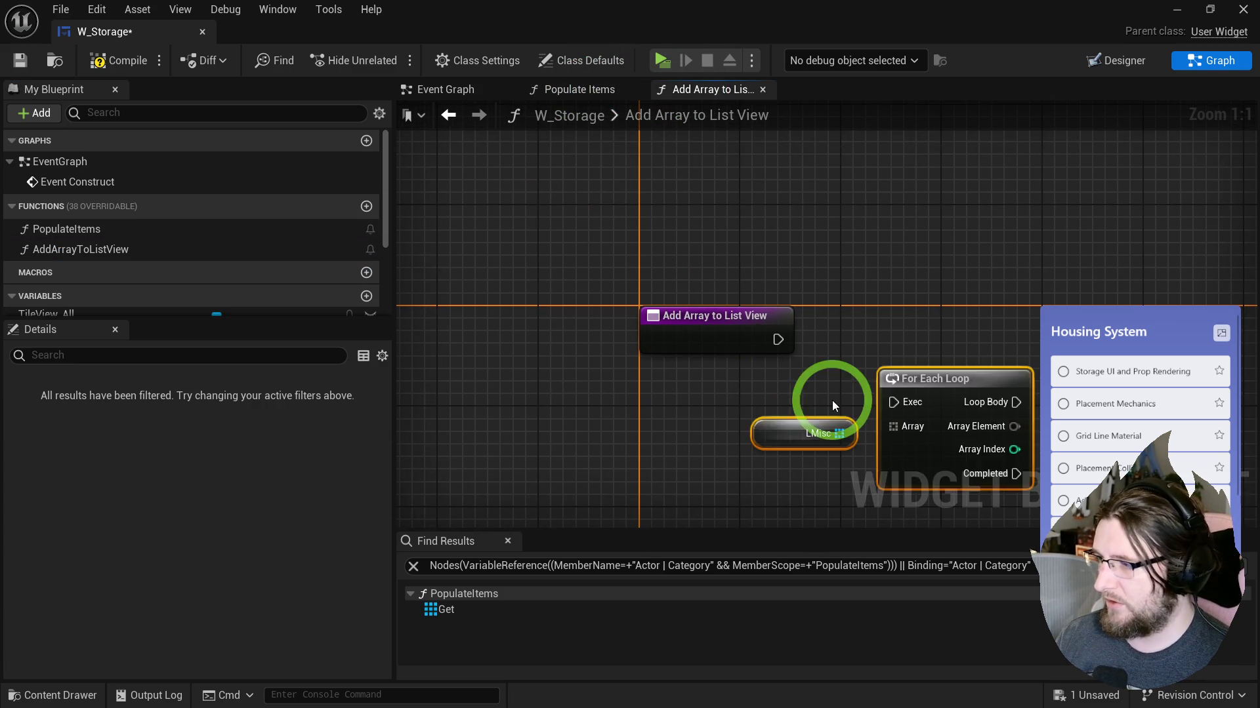
{"action": "scroll", "coordinate": [787, 394], "scroll_direction": "up", "scroll_amount": 2}
{"action": "left_click_drag", "start_coordinate": [753, 392], "coordinate": [704, 415]}
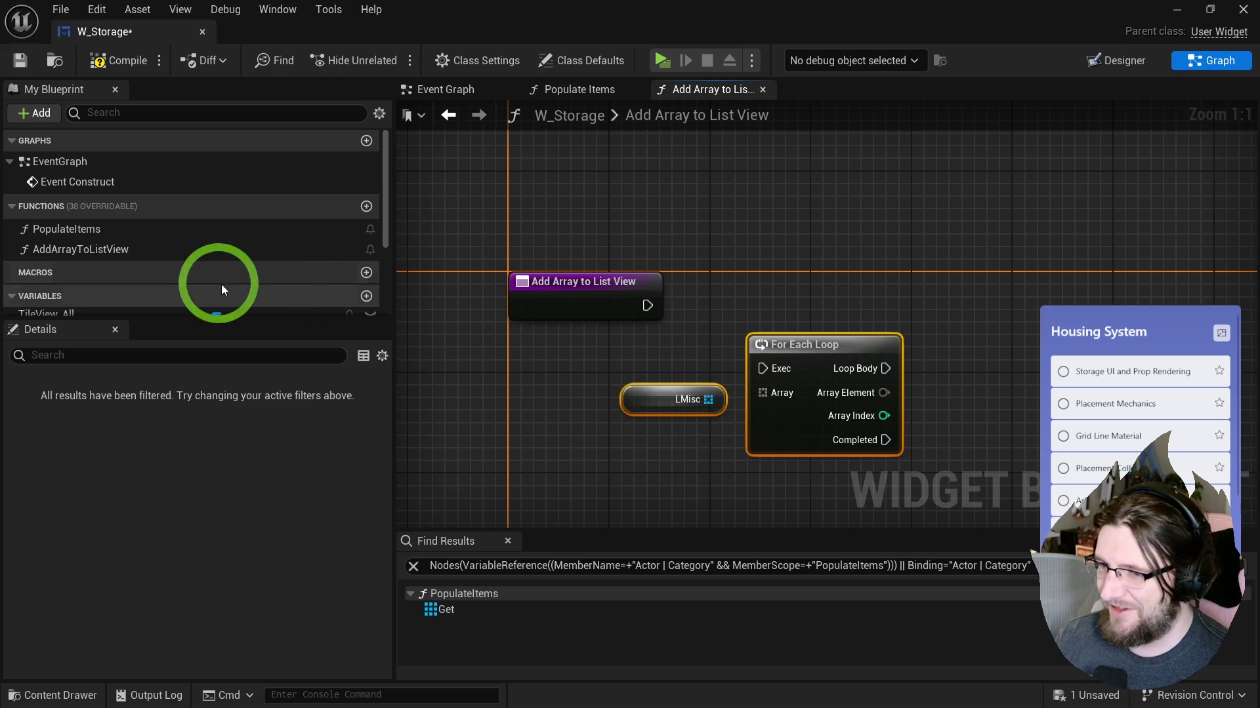
{"action": "scroll", "coordinate": [223, 286], "scroll_direction": "down", "scroll_amount": 3}
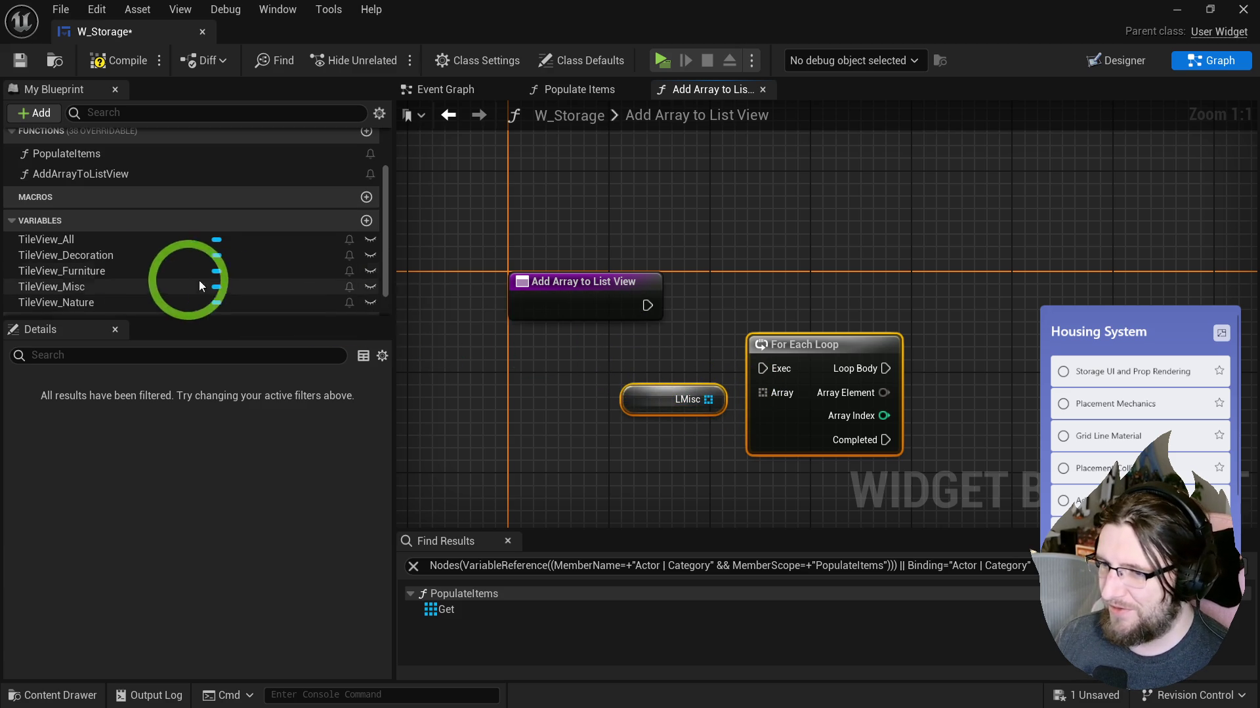
Step: Make LMisc a local variable and expose the loop's array as a Definitions input
{"action": "right_click", "coordinate": [660, 399]}
{"action": "left_click", "coordinate": [722, 450]}
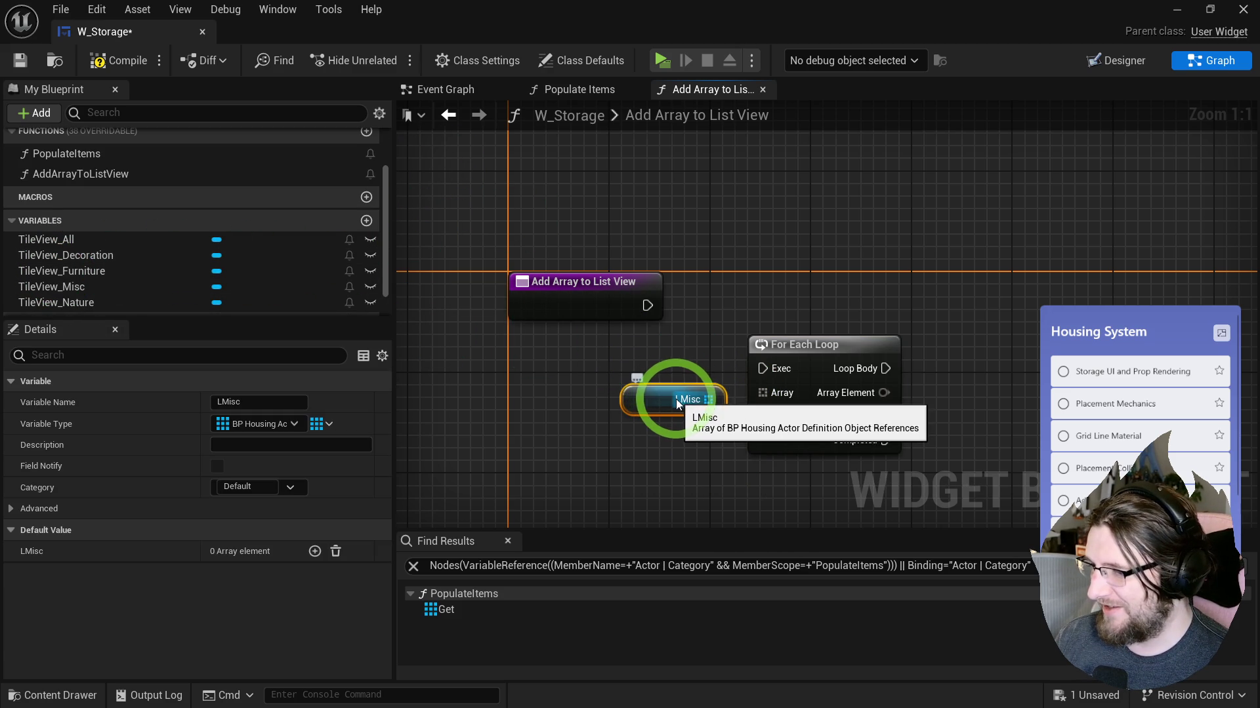
{"action": "mouse_move", "coordinate": [762, 393]}
{"action": "left_mouse_down"}
{"action": "mouse_move", "coordinate": [591, 302]}
{"action": "mouse_move", "coordinate": [601, 328]}
{"action": "left_mouse_up"}
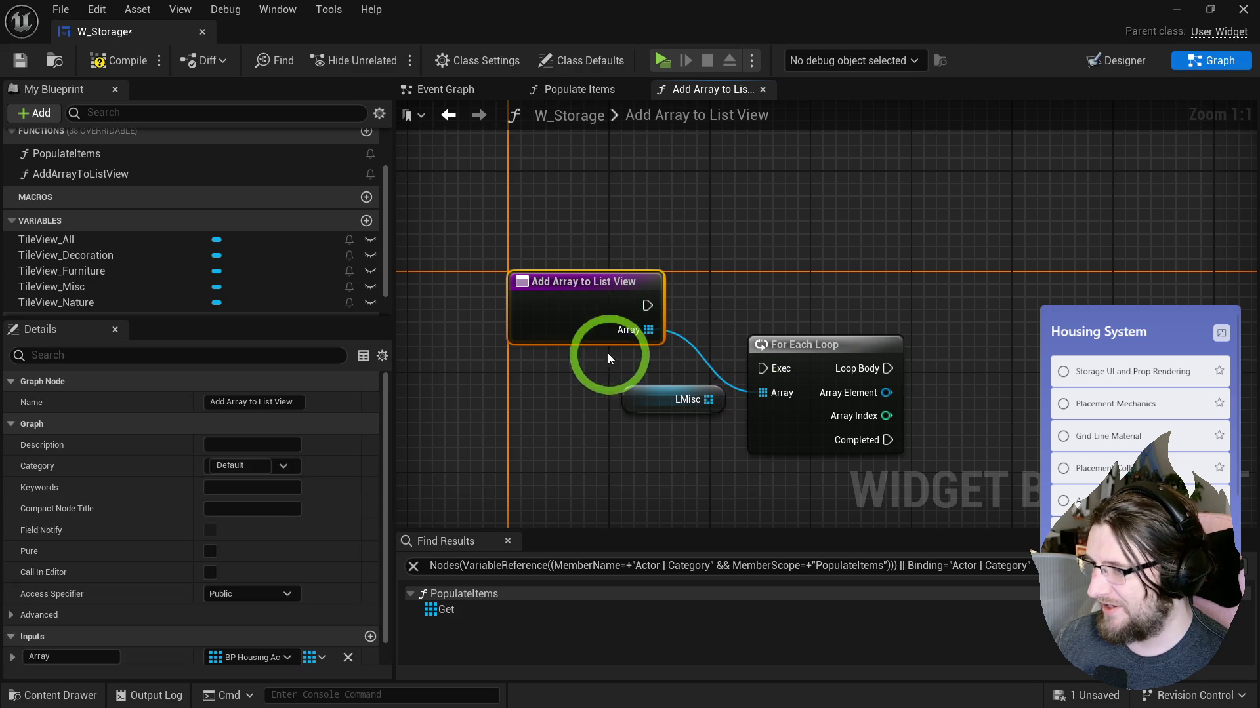
{"action": "scroll", "coordinate": [203, 534], "scroll_direction": "down", "scroll_amount": 1}
{"action": "left_click", "coordinate": [72, 632]}
{"action": "type", "text": "Definitions"}
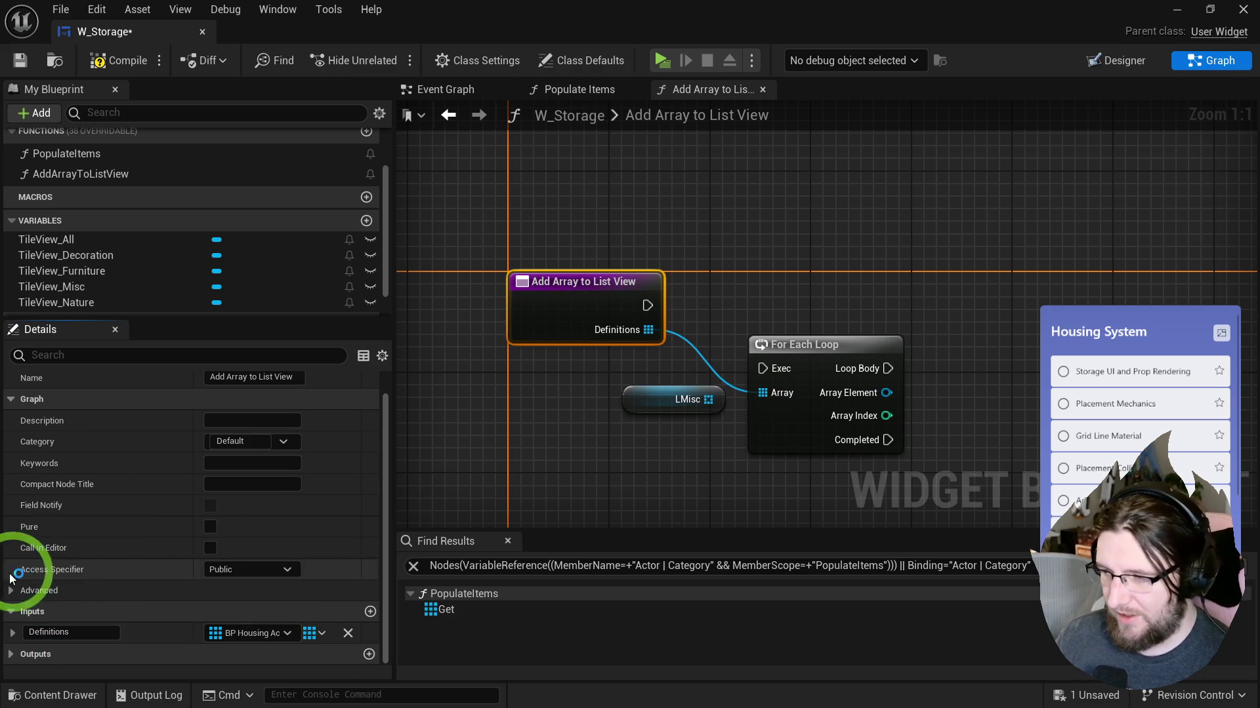
{"action": "left_click", "coordinate": [346, 404]}
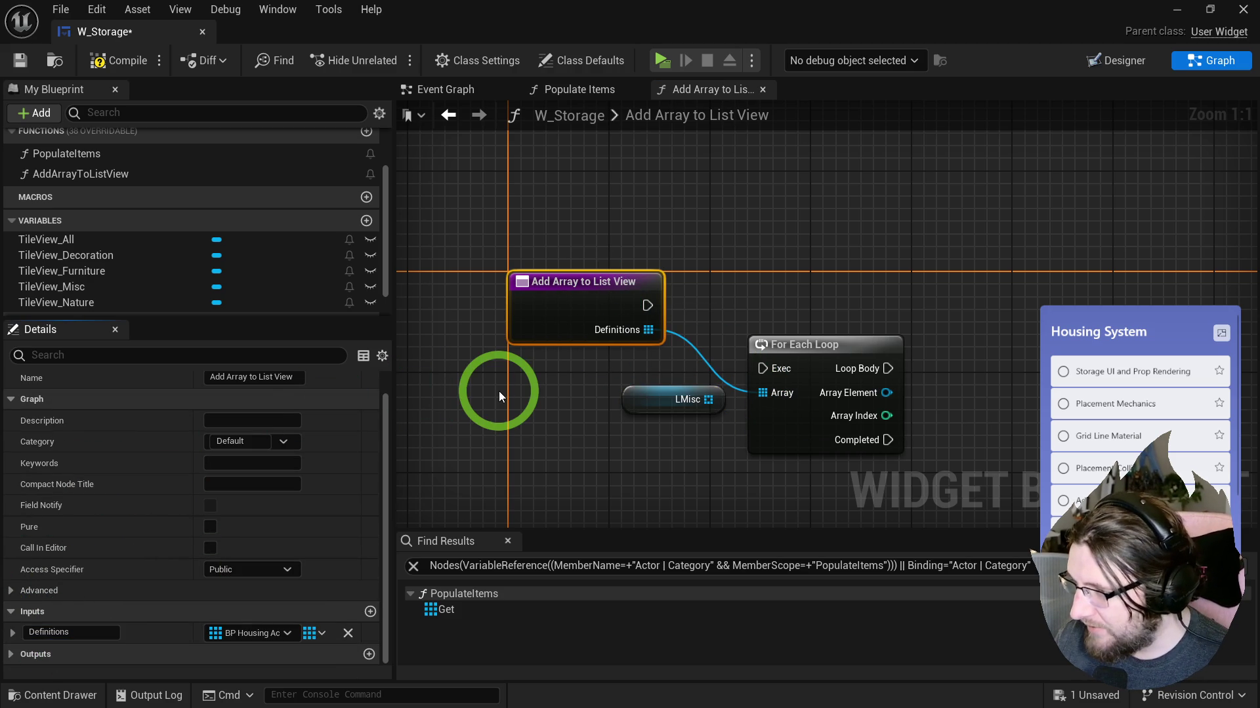
Step: Add an Add Item node whose target comes from a new List View function input
{"action": "left_click_drag", "start_coordinate": [513, 412], "coordinate": [438, 420]}
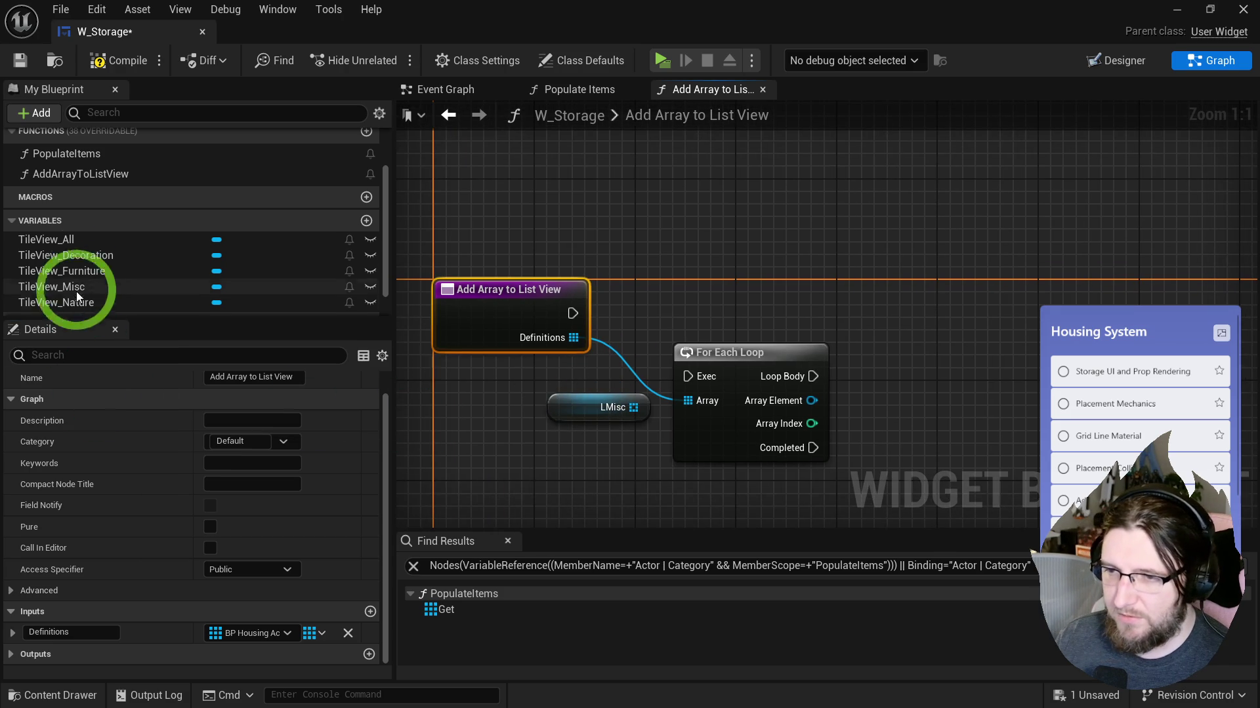
{"action": "left_click_drag", "start_coordinate": [73, 257], "coordinate": [708, 292]}
{"action": "left_click_drag", "start_coordinate": [793, 294], "coordinate": [938, 264]}
{"action": "type", "text": "add"}
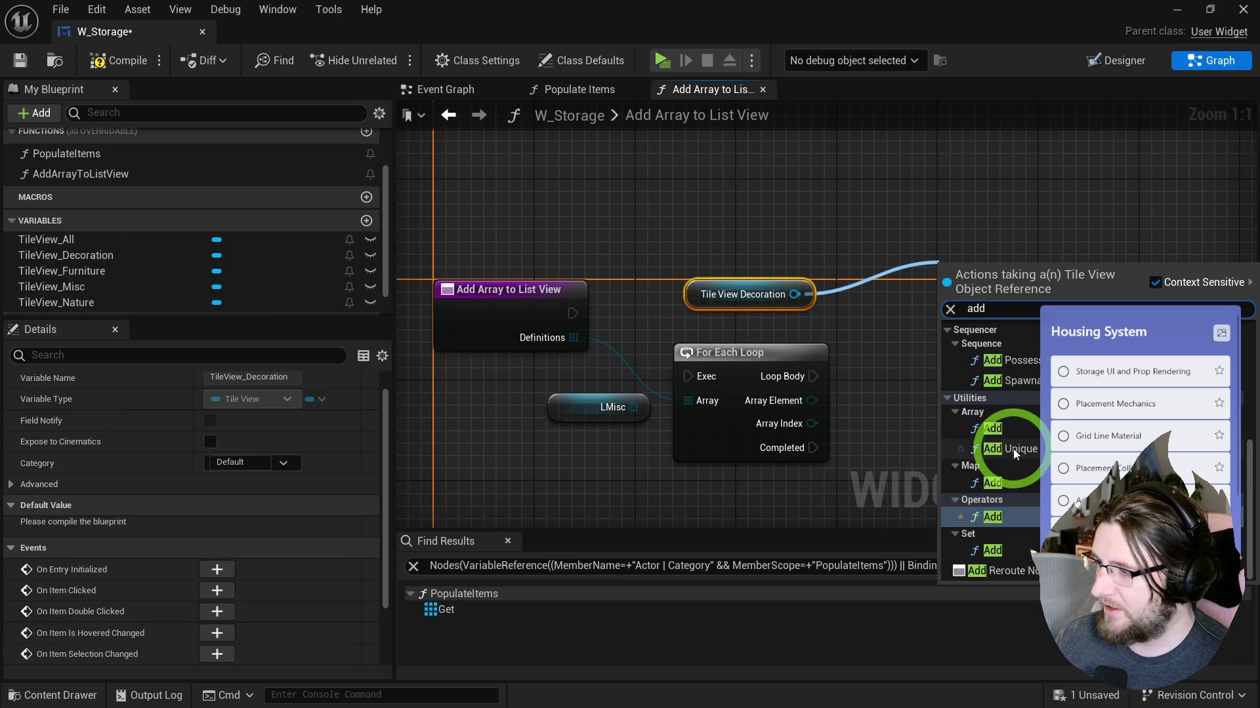
{"action": "type", "text": " item"}
{"action": "key", "text": "Return"}
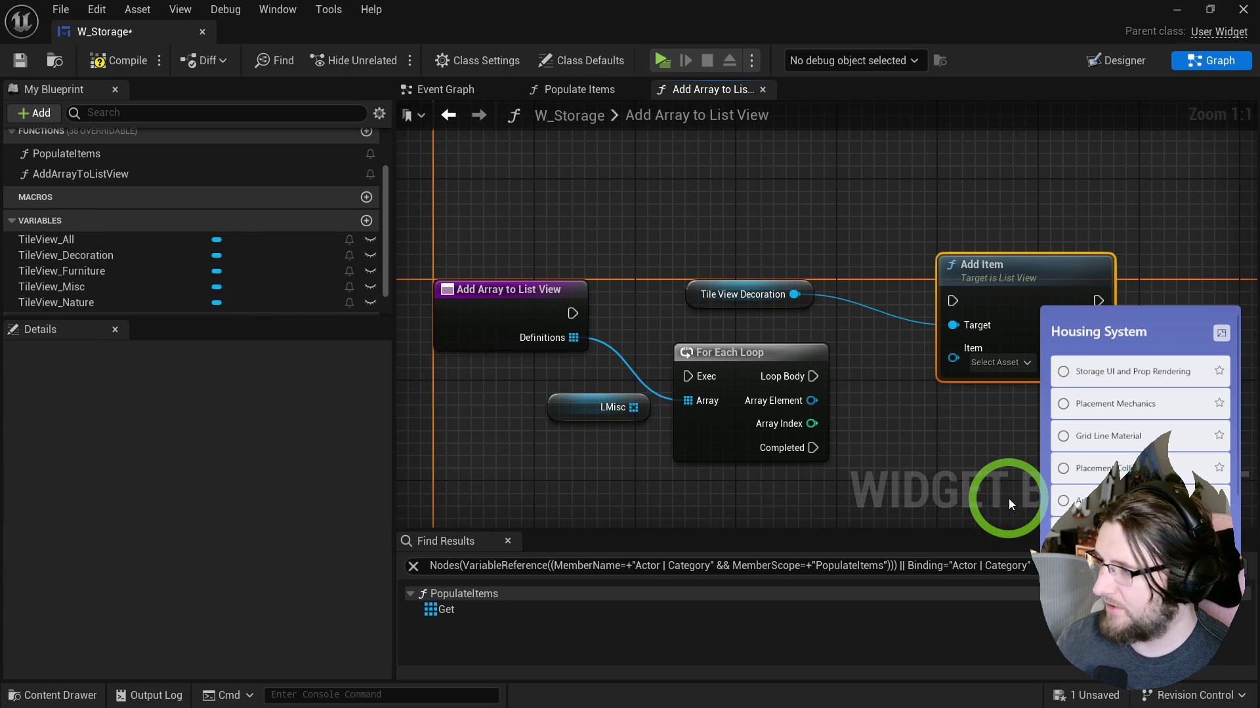
{"action": "left_click", "coordinate": [1009, 498]}
{"action": "left_click_drag", "start_coordinate": [953, 325], "coordinate": [499, 312]}
{"action": "left_click", "coordinate": [492, 372]}
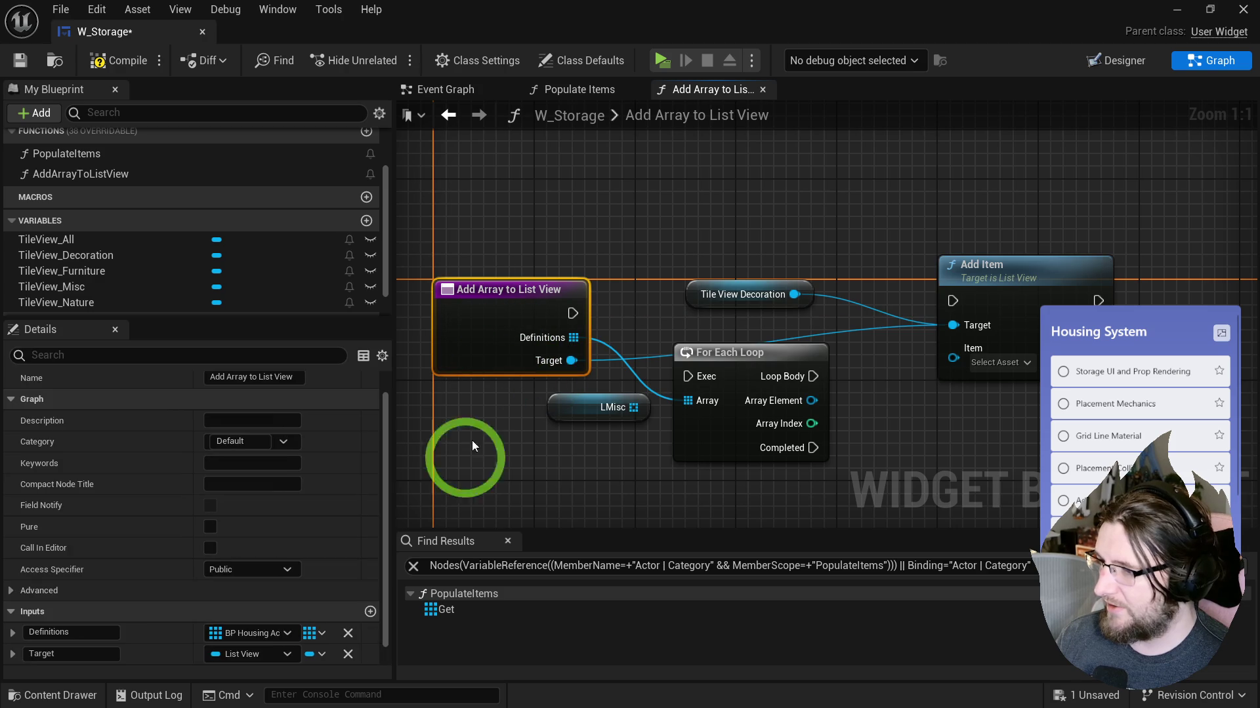
{"action": "double_click", "coordinate": [44, 654]}
{"action": "type", "text": "ListView"}
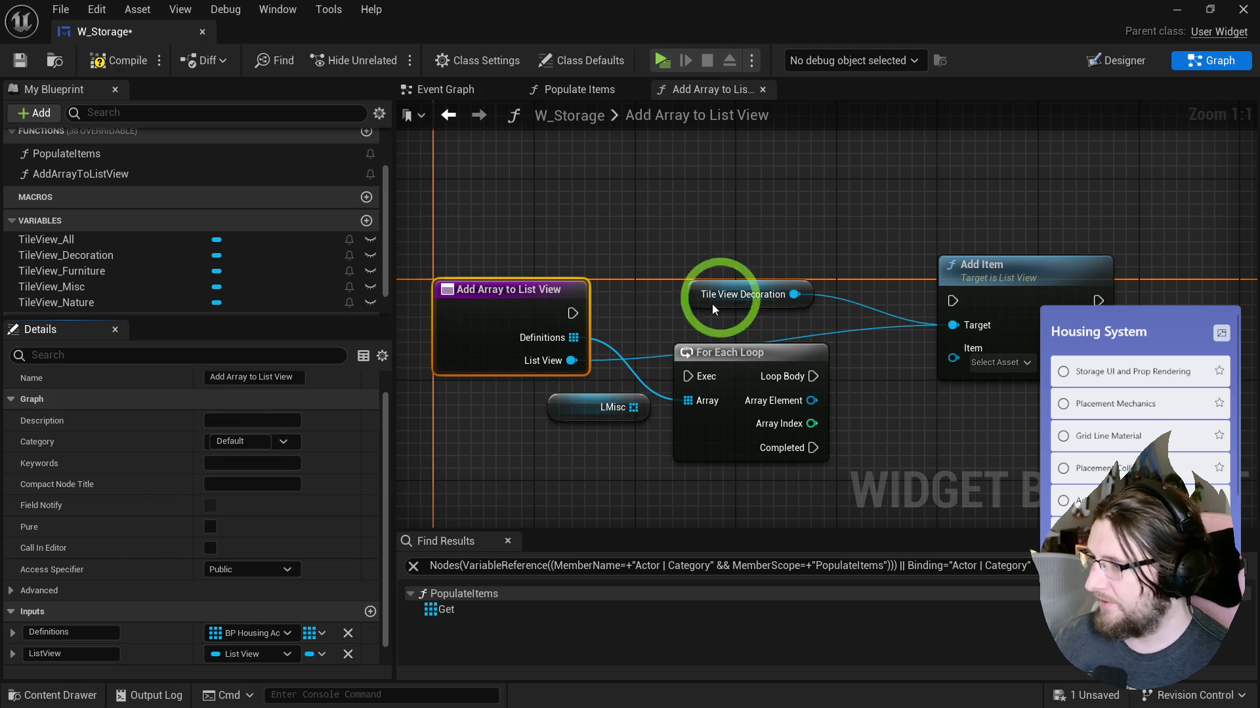
{"action": "left_click", "coordinate": [728, 295]}
{"action": "key", "text": "Delete"}
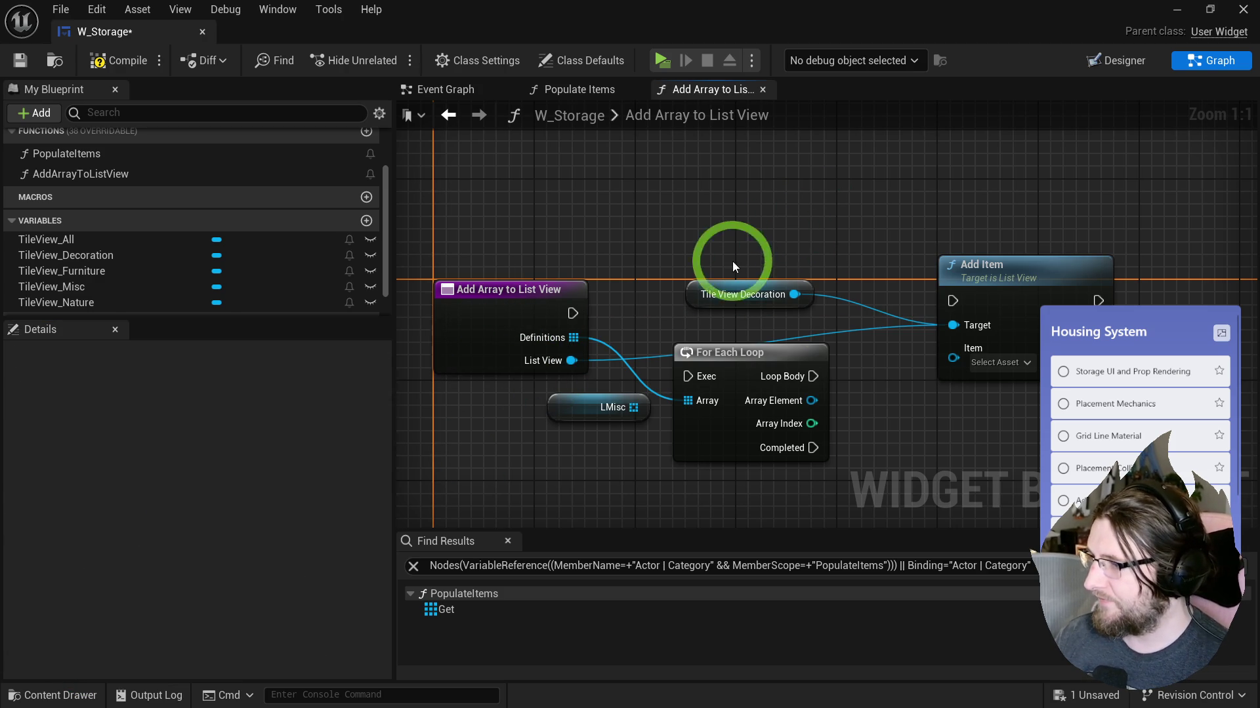
{"action": "left_click_drag", "start_coordinate": [953, 358], "coordinate": [929, 376]}
{"action": "left_click_drag", "start_coordinate": [848, 325], "coordinate": [848, 326]}
{"action": "type", "text": "list"}
{"action": "key", "text": "Return"}
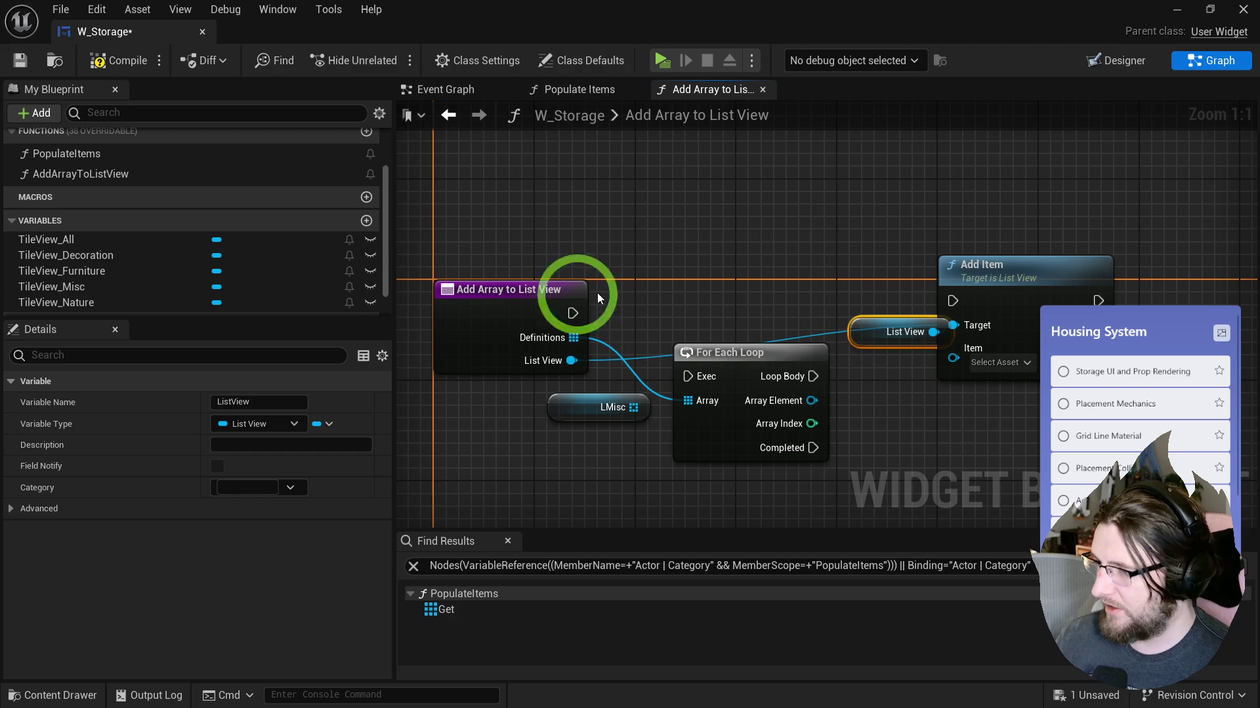
Step: Wire the function entry to the loop, and feed each element into Add Item on Loop Body
{"action": "mouse_move", "coordinate": [581, 313]}
{"action": "left_mouse_down"}
{"action": "mouse_move", "coordinate": [687, 375]}
{"action": "mouse_move", "coordinate": [703, 290]}
{"action": "left_mouse_up"}
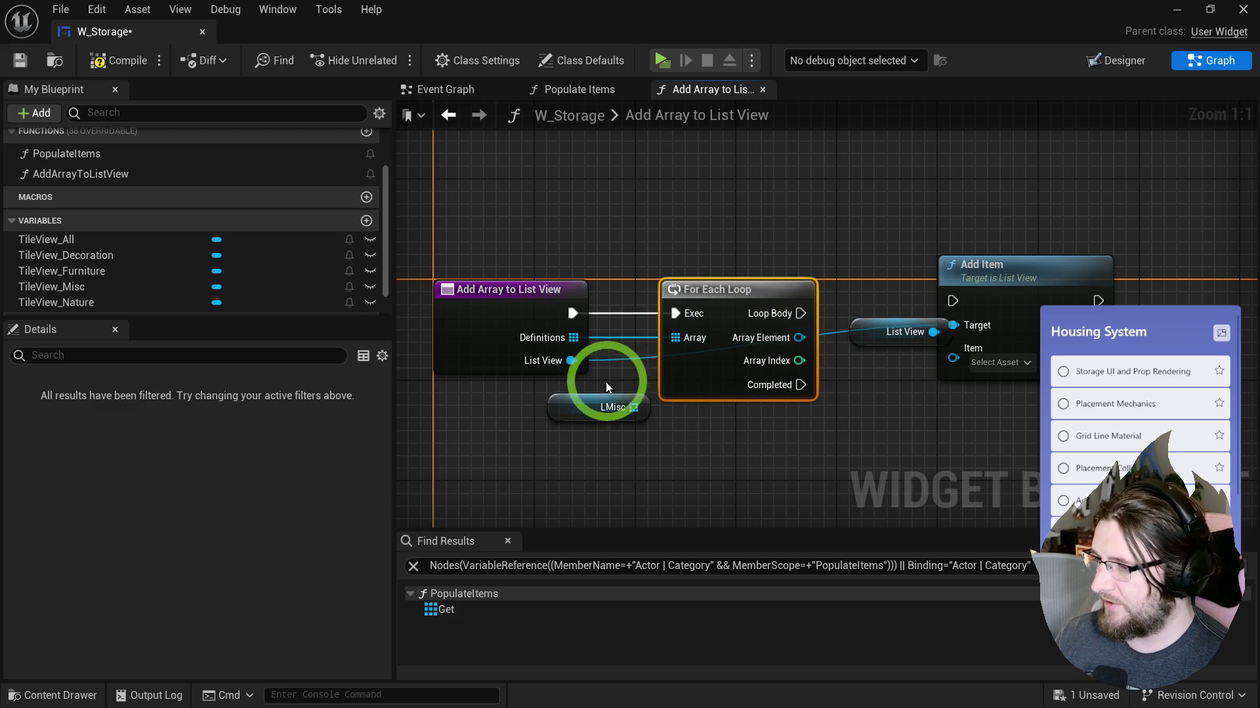
{"action": "left_click_drag", "start_coordinate": [676, 343], "coordinate": [831, 364]}
{"action": "mouse_move", "coordinate": [829, 307]}
{"action": "left_mouse_down"}
{"action": "mouse_move", "coordinate": [679, 326]}
{"action": "mouse_move", "coordinate": [844, 304]}
{"action": "left_mouse_up"}
{"action": "left_click_drag", "start_coordinate": [720, 225], "coordinate": [908, 385]}
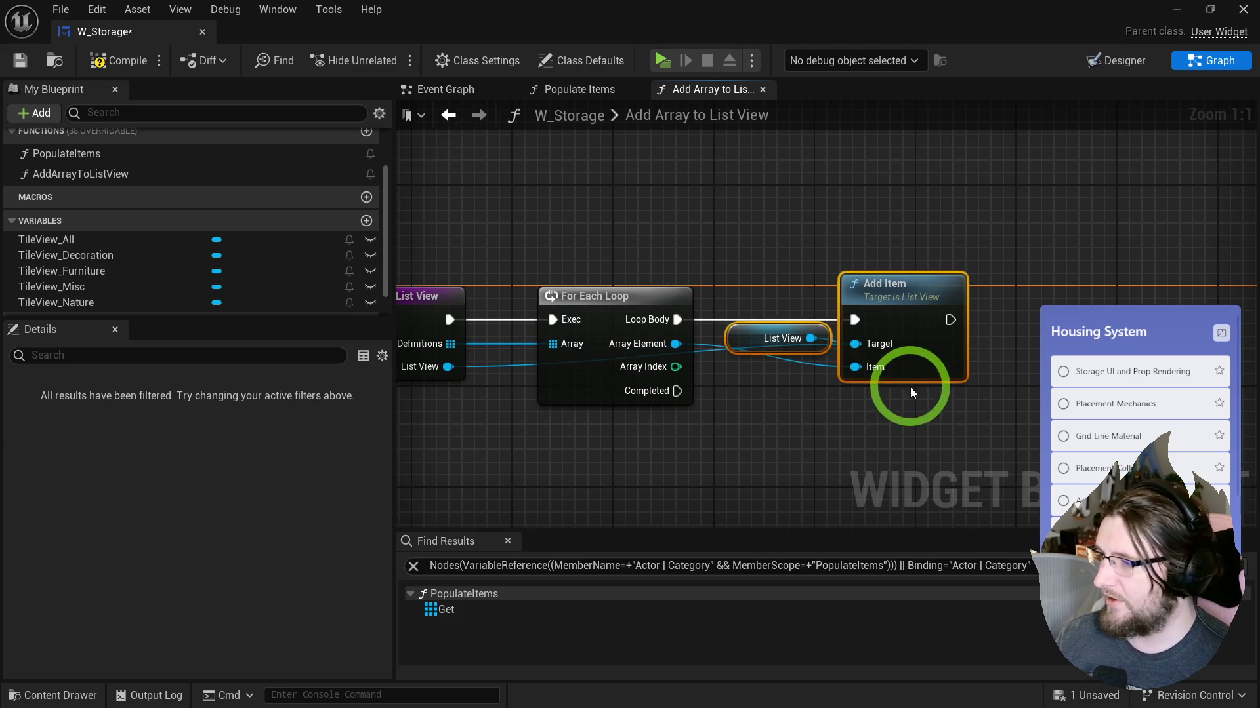
{"action": "left_click_drag", "start_coordinate": [889, 303], "coordinate": [889, 308]}
{"action": "left_click", "coordinate": [815, 394]}
{"action": "left_click", "coordinate": [853, 347], "text": "alt"}
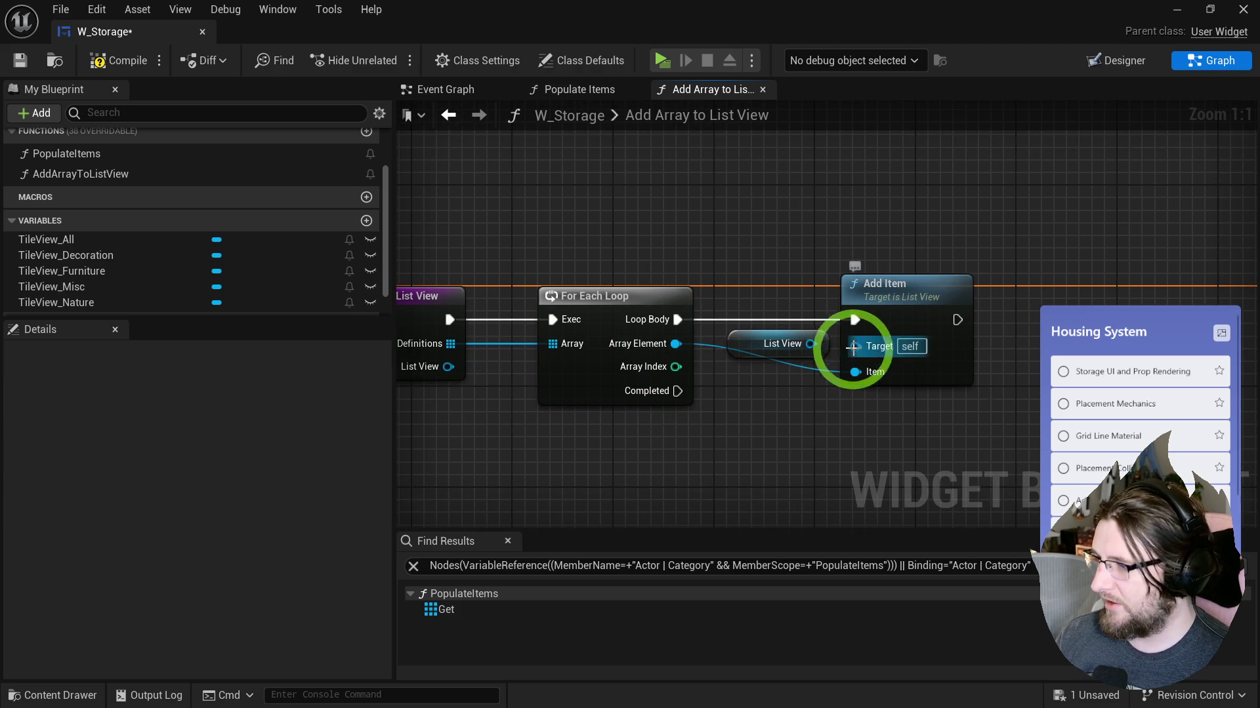
{"action": "left_click_drag", "start_coordinate": [811, 344], "coordinate": [855, 345]}
{"action": "left_click", "coordinate": [942, 295]}
{"action": "left_click", "coordinate": [801, 428]}
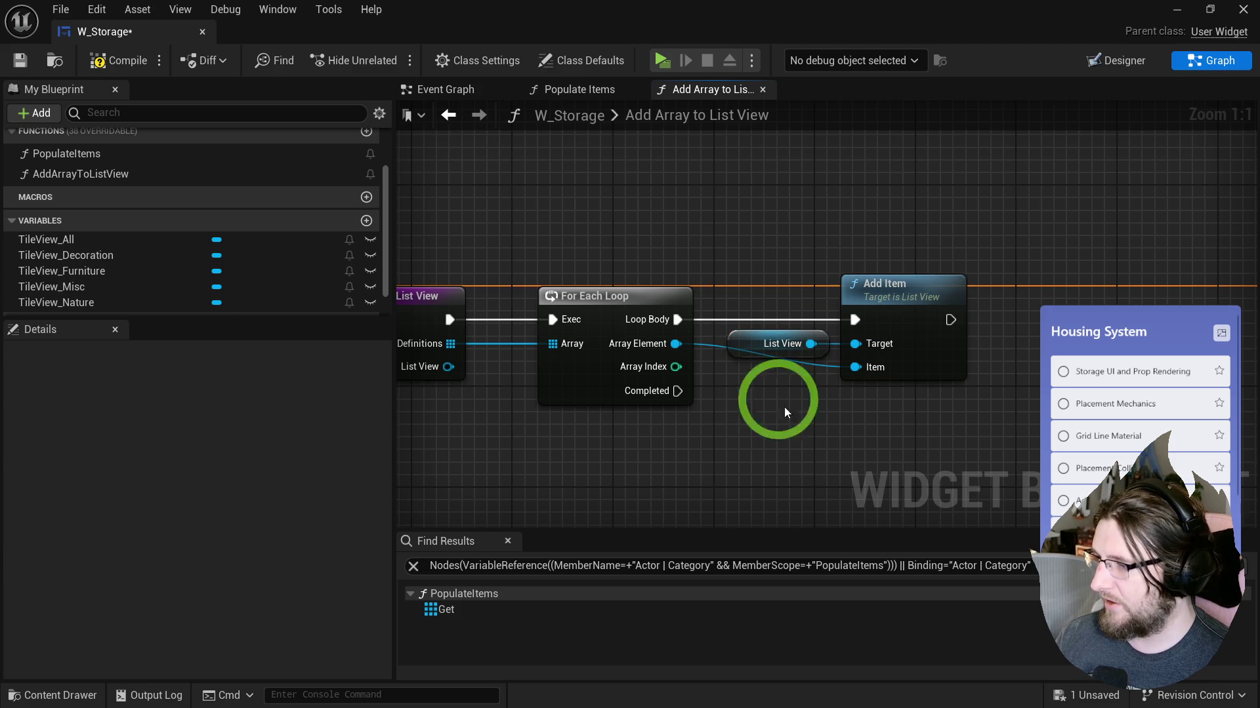
{"action": "left_click", "coordinate": [623, 85]}
{"action": "scroll", "coordinate": [683, 304], "scroll_direction": "down", "scroll_amount": 3}
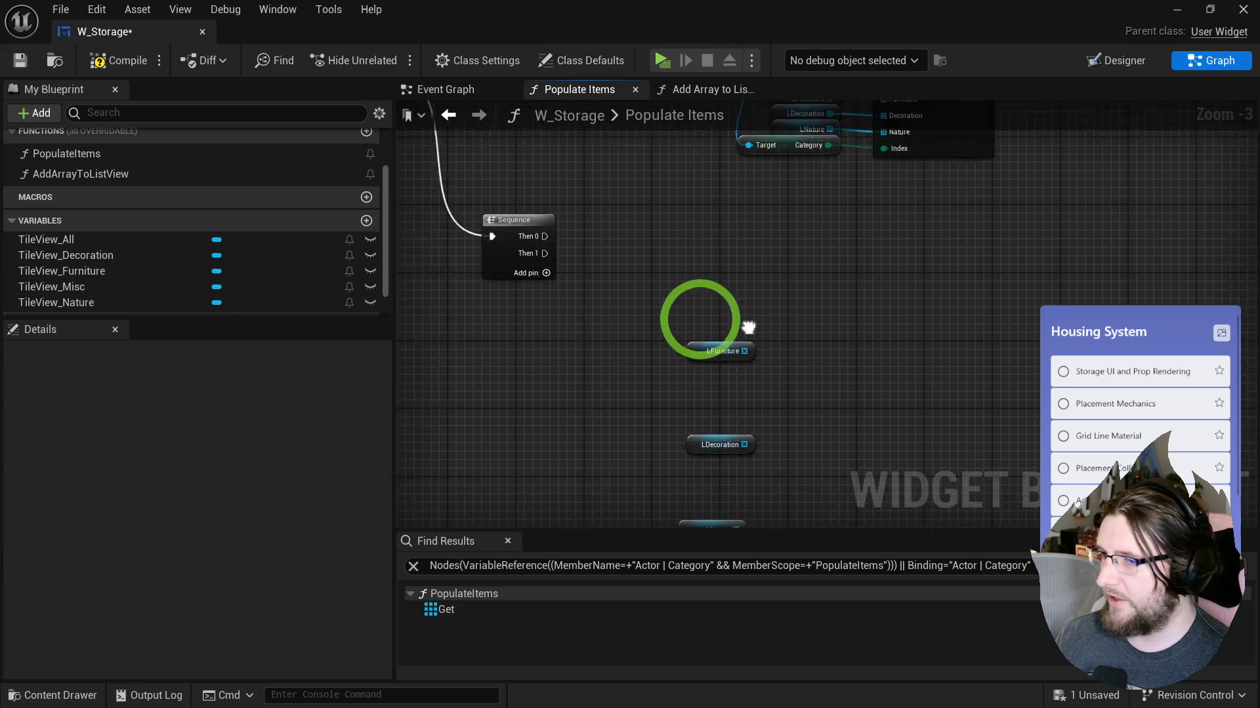
Step: Replace the Sequence node with an Add Array to List View call from Completed
{"action": "left_click_drag", "start_coordinate": [556, 291], "coordinate": [656, 323]}
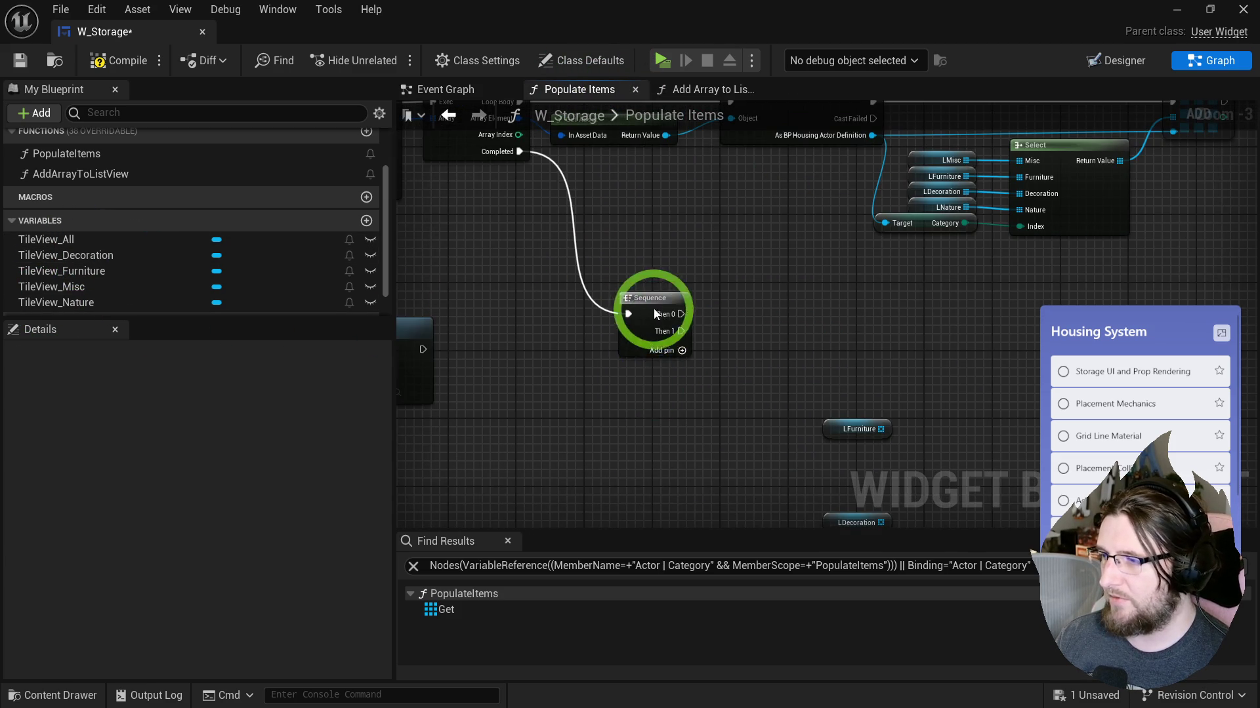
{"action": "key", "text": "Delete"}
{"action": "mouse_move", "coordinate": [523, 204]}
{"action": "left_mouse_down"}
{"action": "mouse_move", "coordinate": [649, 403]}
{"action": "mouse_move", "coordinate": [622, 459]}
{"action": "mouse_move", "coordinate": [124, 273]}
{"action": "mouse_move", "coordinate": [83, 178]}
{"action": "mouse_move", "coordinate": [774, 338]}
{"action": "mouse_move", "coordinate": [718, 365]}
{"action": "left_mouse_up"}
{"action": "left_click_drag", "start_coordinate": [982, 390], "coordinate": [717, 422]}
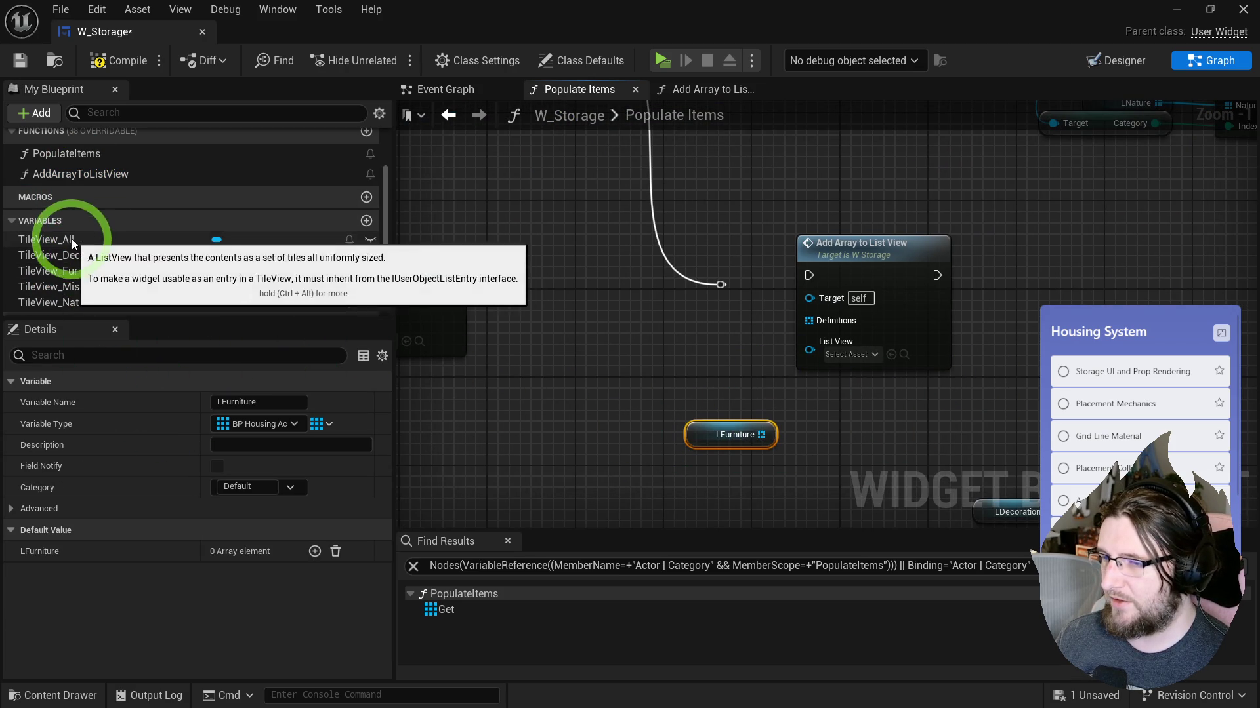
{"action": "scroll", "coordinate": [72, 216], "scroll_direction": "down", "scroll_amount": 2}
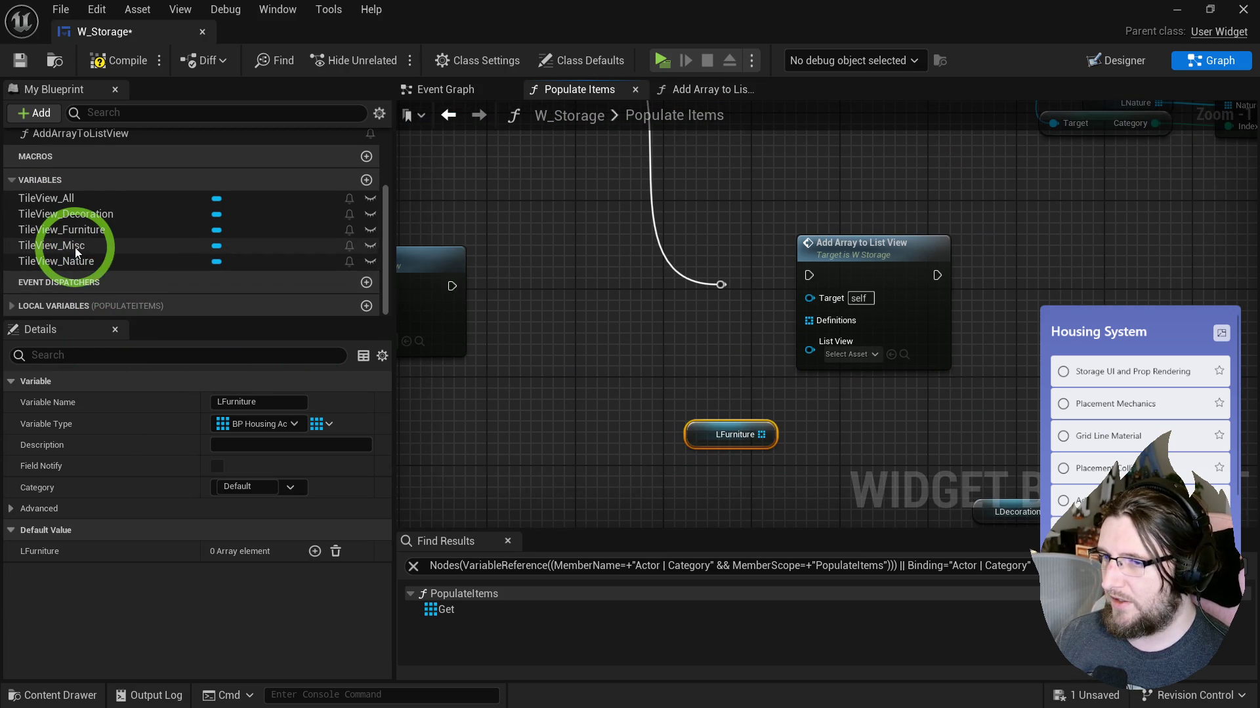
Step: Add getters for TileView_All, Decoration, Furniture, Misc and Nature, and arrange them
{"action": "mouse_move", "coordinate": [75, 246]}
{"action": "left_mouse_down"}
{"action": "mouse_move", "coordinate": [477, 309]}
{"action": "mouse_move", "coordinate": [708, 326]}
{"action": "left_mouse_up"}
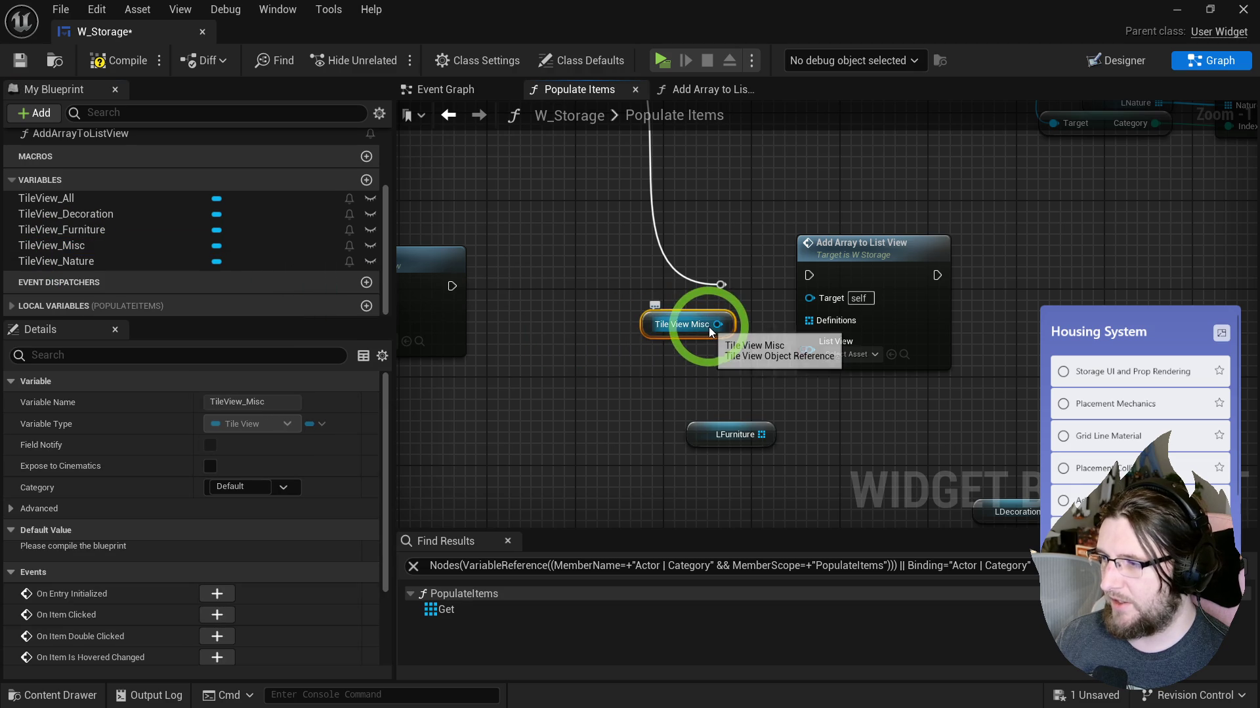
{"action": "left_click", "coordinate": [682, 330]}
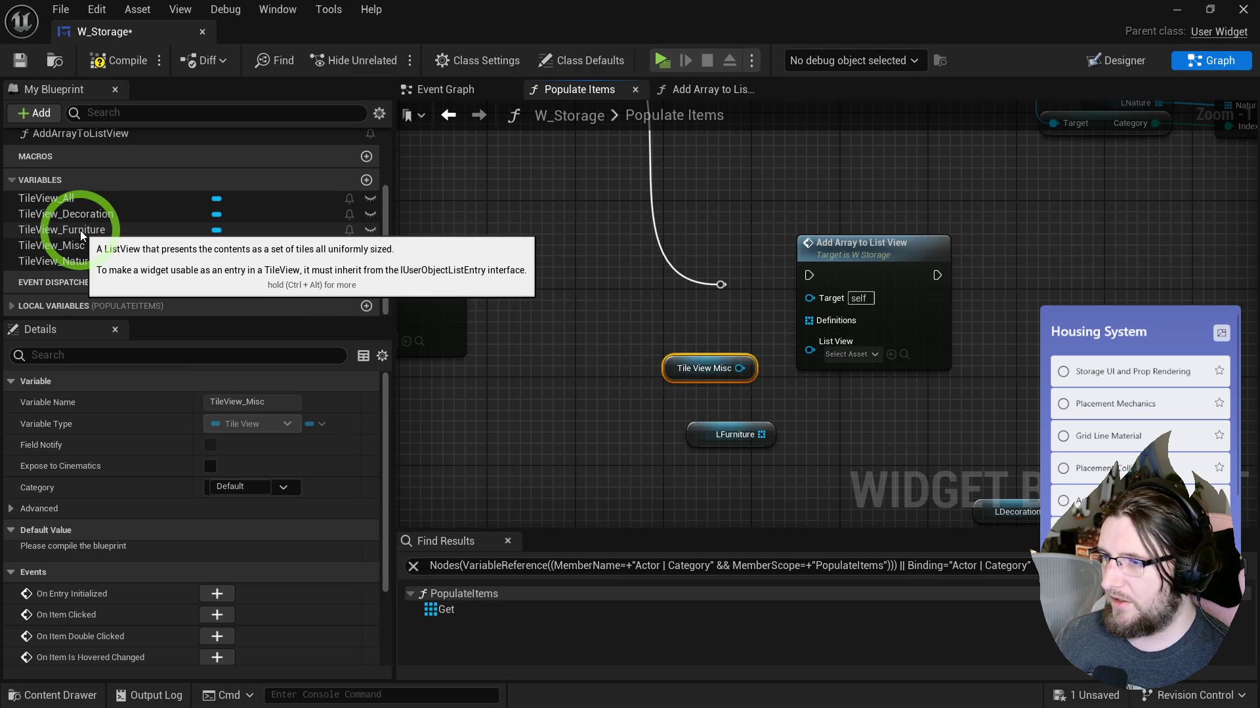
{"action": "mouse_move", "coordinate": [74, 202]}
{"action": "left_mouse_down"}
{"action": "mouse_move", "coordinate": [542, 289]}
{"action": "mouse_move", "coordinate": [533, 339]}
{"action": "left_mouse_up"}
{"action": "mouse_move", "coordinate": [115, 231]}
{"action": "left_mouse_down"}
{"action": "mouse_move", "coordinate": [119, 250]}
{"action": "mouse_move", "coordinate": [499, 380]}
{"action": "left_mouse_up"}
{"action": "mouse_move", "coordinate": [53, 246]}
{"action": "left_mouse_down"}
{"action": "mouse_move", "coordinate": [486, 385]}
{"action": "mouse_move", "coordinate": [483, 403]}
{"action": "mouse_move", "coordinate": [53, 261]}
{"action": "mouse_move", "coordinate": [471, 442]}
{"action": "mouse_move", "coordinate": [498, 438]}
{"action": "left_mouse_up"}
{"action": "mouse_move", "coordinate": [518, 392]}
{"action": "left_mouse_down"}
{"action": "mouse_move", "coordinate": [537, 350]}
{"action": "mouse_move", "coordinate": [507, 388]}
{"action": "left_mouse_up"}
{"action": "mouse_move", "coordinate": [538, 296]}
{"action": "left_mouse_down"}
{"action": "mouse_move", "coordinate": [501, 362]}
{"action": "mouse_move", "coordinate": [505, 292]}
{"action": "left_mouse_up"}
{"action": "left_click", "coordinate": [677, 396]}
{"action": "left_click", "coordinate": [635, 317], "text": "ctrl"}
{"action": "left_click_drag", "start_coordinate": [635, 317], "coordinate": [690, 439]}
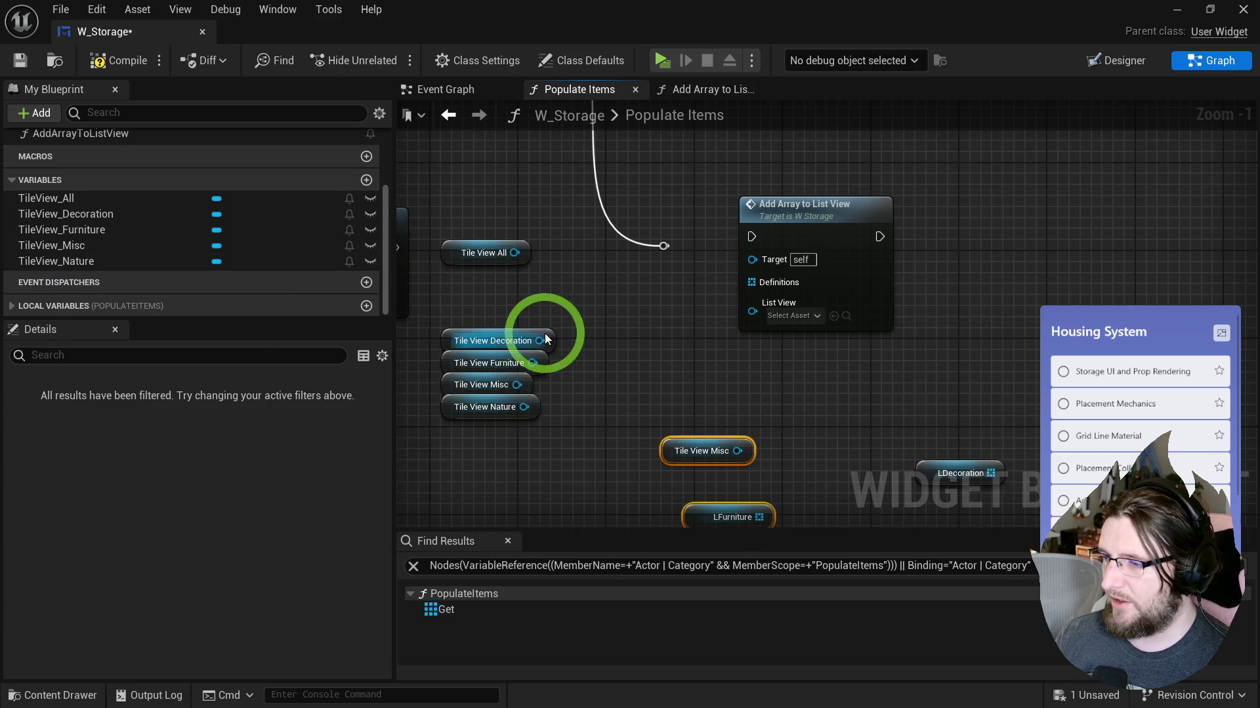
{"action": "left_click_drag", "start_coordinate": [585, 344], "coordinate": [584, 346]}
Step: Build a Make Array of the Decoration, Furniture, Misc and Nature tile views
{"action": "type", "text": "make array"}
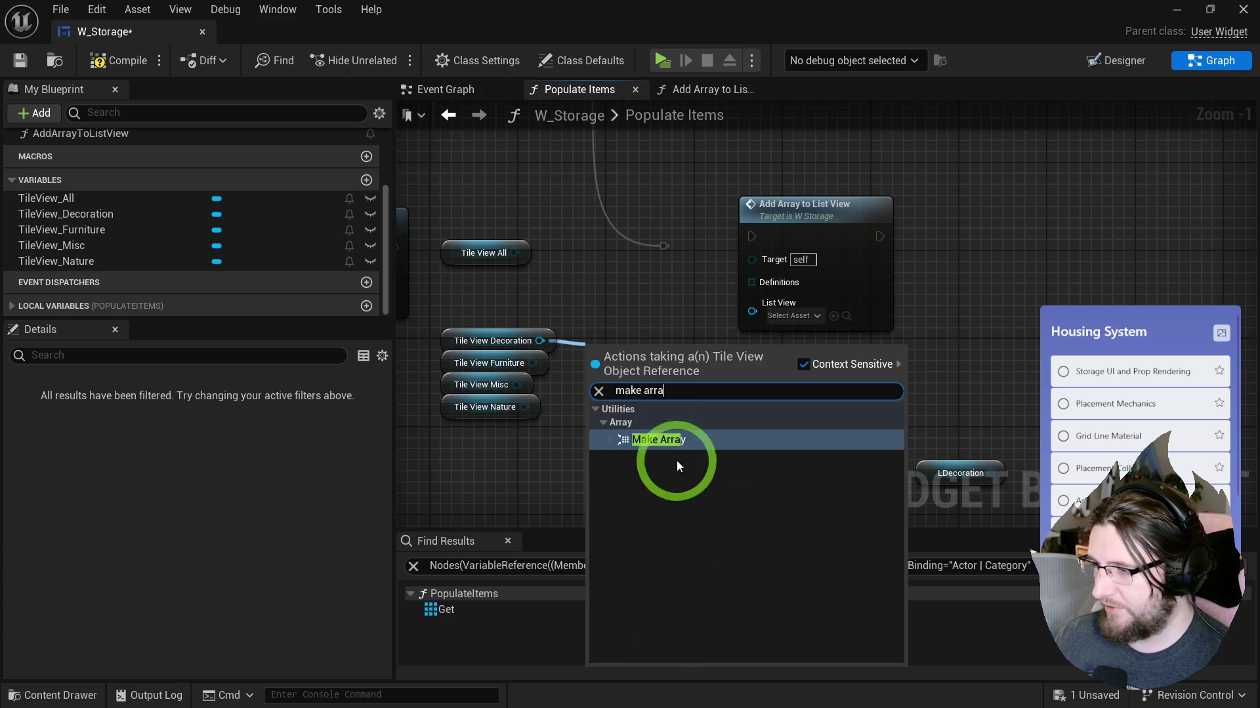
{"action": "left_click", "coordinate": [673, 454]}
{"action": "left_click", "coordinate": [679, 390]}
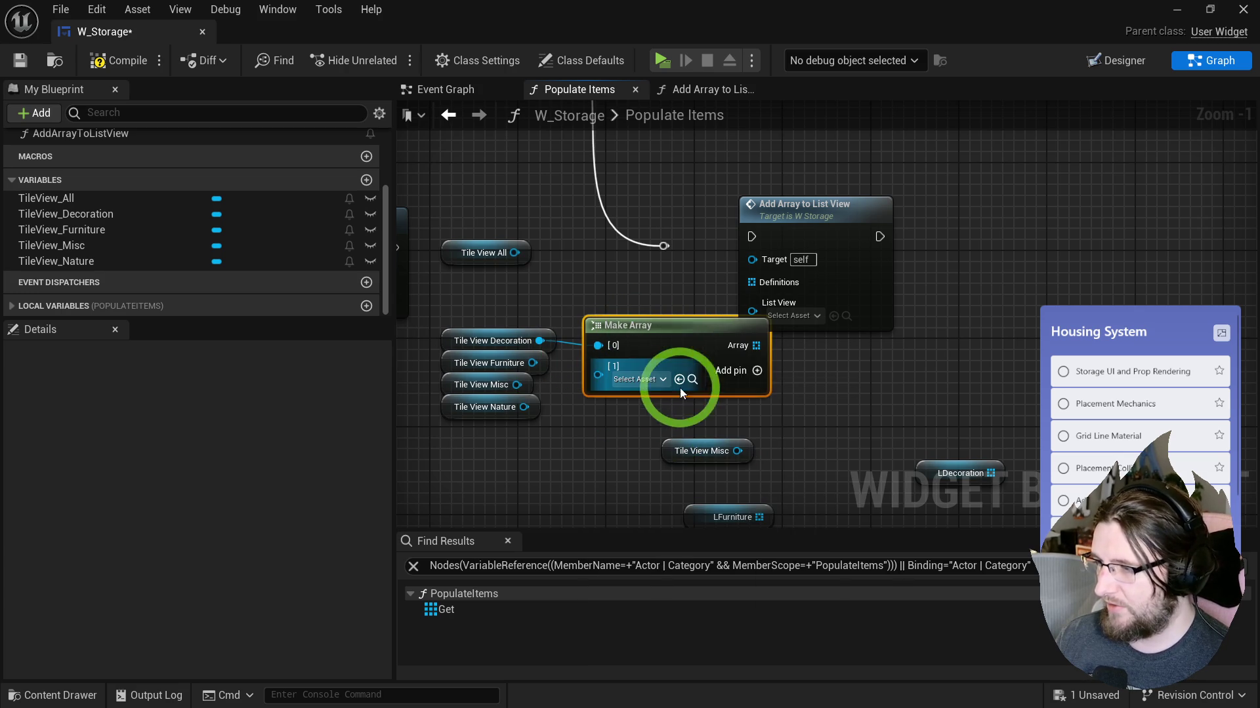
{"action": "left_click", "coordinate": [729, 375]}
{"action": "left_click", "coordinate": [761, 373]}
{"action": "left_click_drag", "start_coordinate": [573, 380], "coordinate": [597, 374]}
{"action": "left_click_drag", "start_coordinate": [516, 384], "coordinate": [598, 412]}
{"action": "left_click_drag", "start_coordinate": [524, 407], "coordinate": [598, 450]}
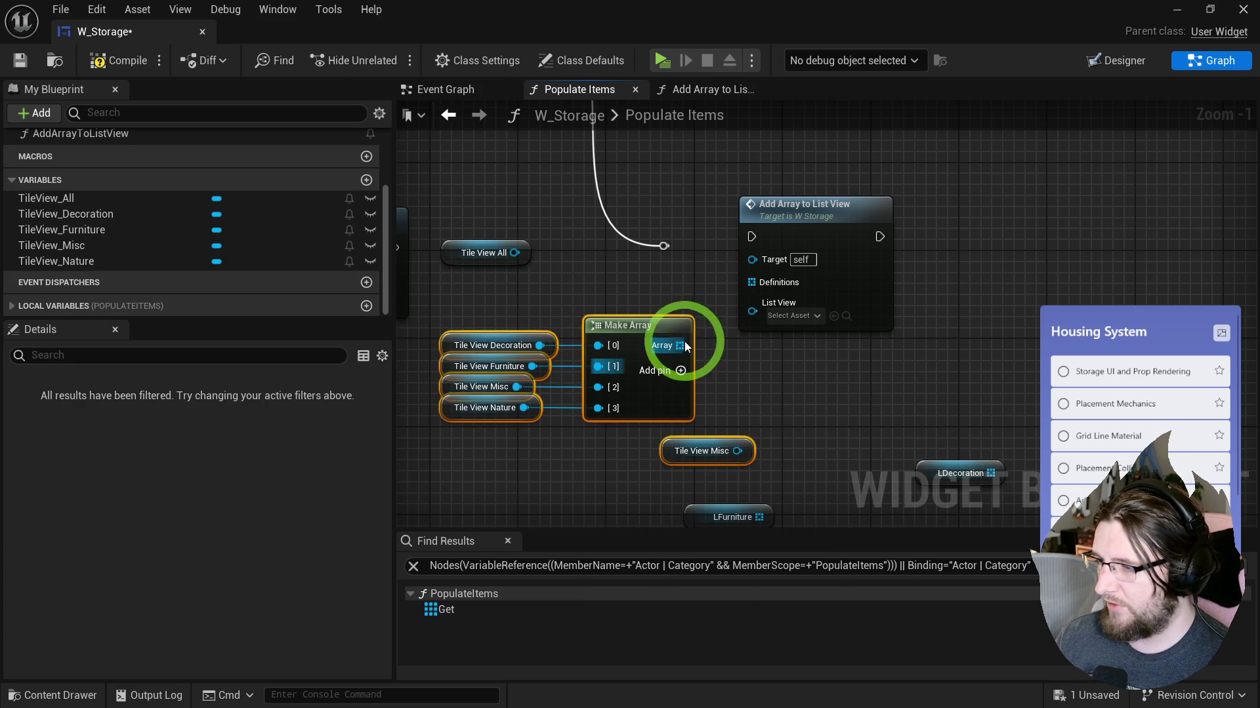
Step: Loop over the tile view array after loading completes, feeding each into List View
{"action": "left_click_drag", "start_coordinate": [781, 309], "coordinate": [1024, 320]}
{"action": "left_click", "coordinate": [807, 290]}
{"action": "left_click", "coordinate": [670, 342]}
{"action": "left_click_drag", "start_coordinate": [669, 342], "coordinate": [776, 235]}
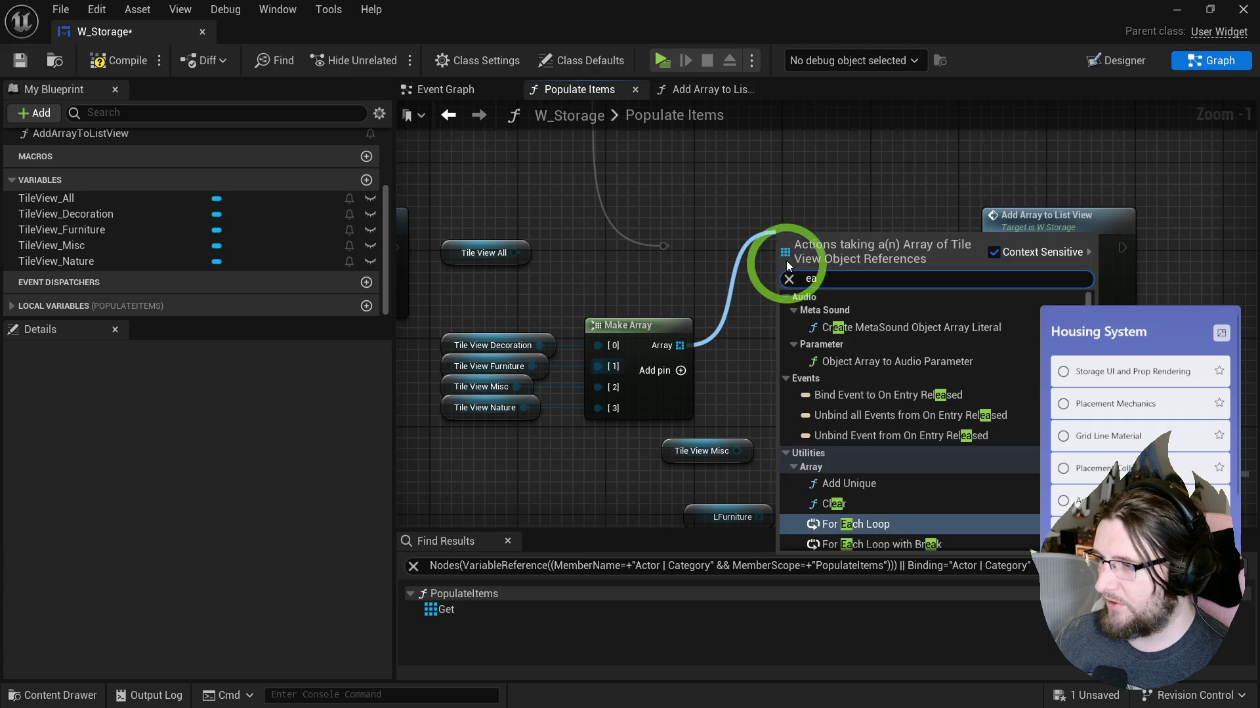
{"action": "type", "text": "eac"}
{"action": "left_click", "coordinate": [848, 327]}
{"action": "mouse_move", "coordinate": [663, 246]}
{"action": "left_mouse_down"}
{"action": "mouse_move", "coordinate": [772, 262]}
{"action": "mouse_move", "coordinate": [790, 231]}
{"action": "left_mouse_up"}
{"action": "left_click_drag", "start_coordinate": [748, 286], "coordinate": [872, 336]}
Step: Add a four-option Select for Definitions, indexed by the loop's Array Index
{"action": "left_click_drag", "start_coordinate": [899, 259], "coordinate": [1032, 258]}
{"action": "left_click_drag", "start_coordinate": [999, 310], "coordinate": [925, 337]}
{"action": "type", "text": "sele"}
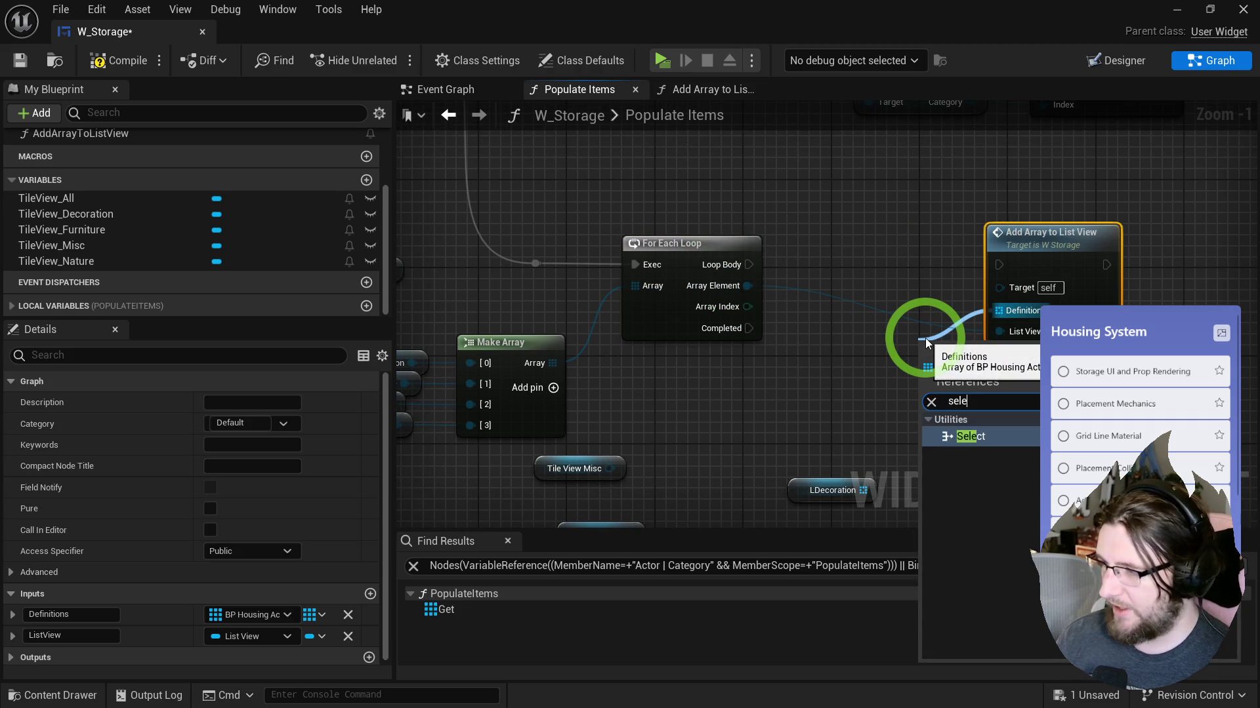
{"action": "key", "text": "Return"}
{"action": "mouse_move", "coordinate": [747, 306]}
{"action": "left_mouse_down"}
{"action": "mouse_move", "coordinate": [791, 317]}
{"action": "mouse_move", "coordinate": [833, 360]}
{"action": "left_mouse_up"}
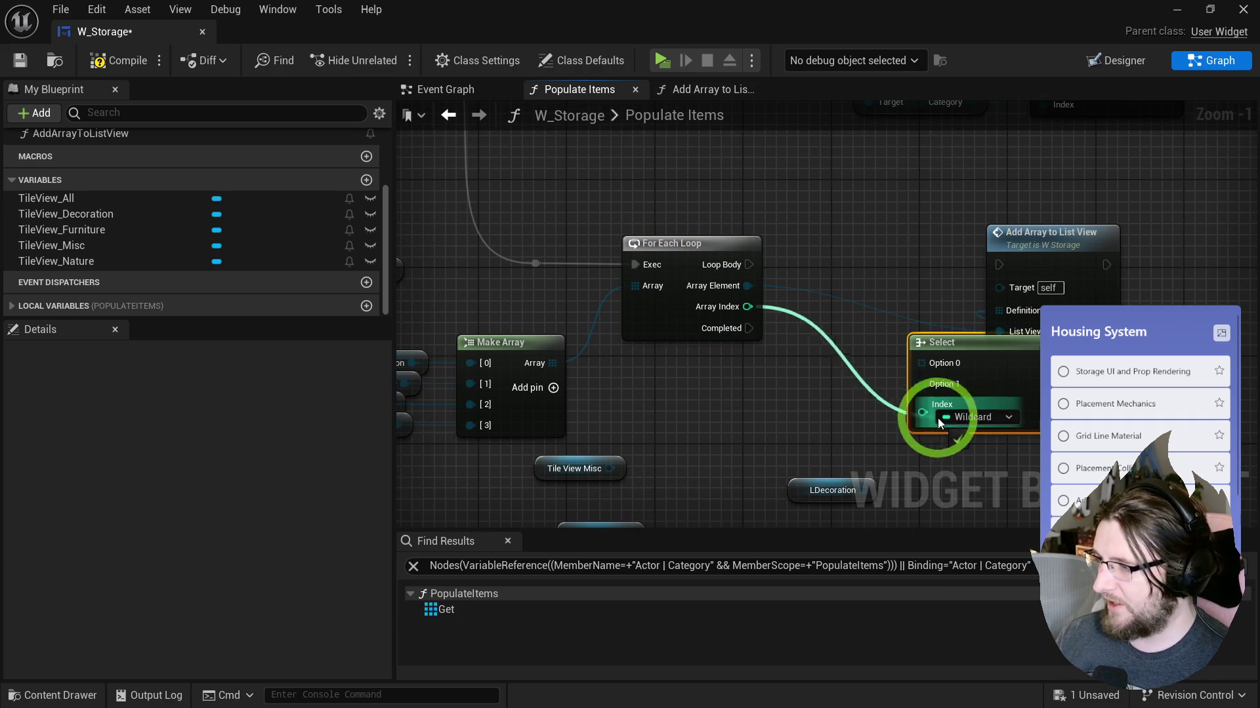
{"action": "left_click_drag", "start_coordinate": [935, 417], "coordinate": [937, 415]}
{"action": "left_click_drag", "start_coordinate": [940, 341], "coordinate": [863, 341]}
{"action": "left_click", "coordinate": [961, 387]}
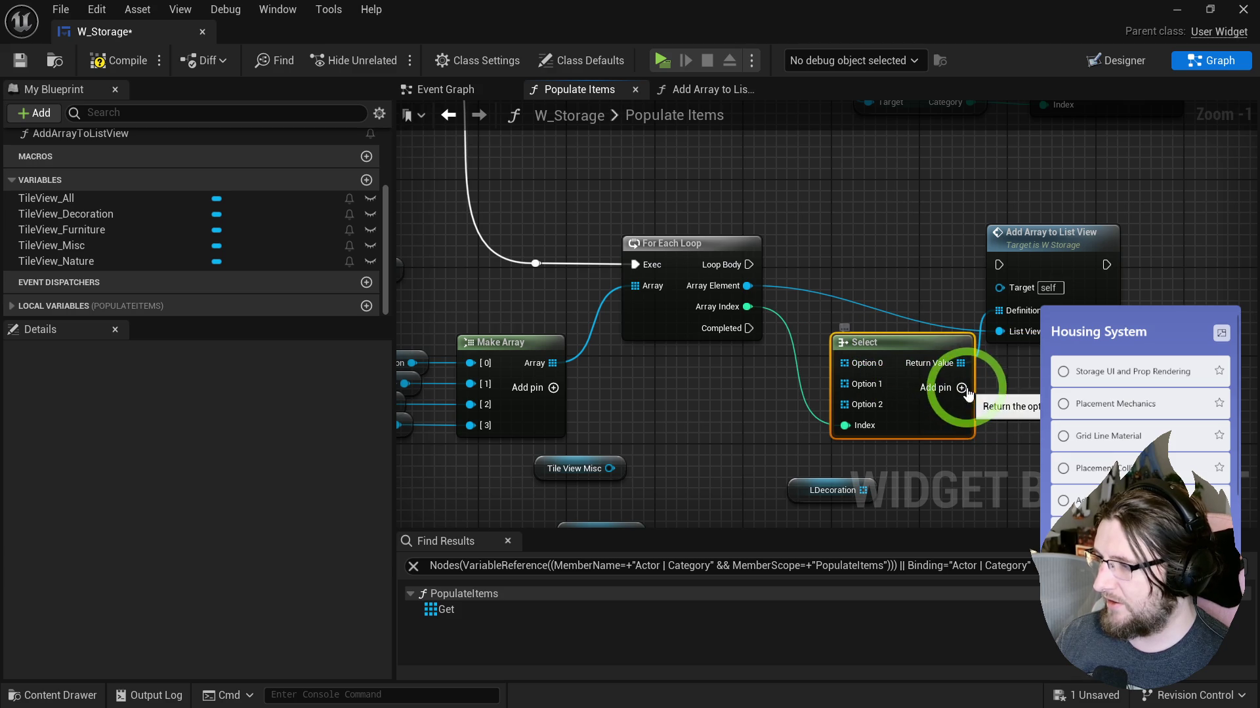
{"action": "left_click", "coordinate": [962, 388]}
Step: Wire LDecoration into Option 0 and LFurniture into Option 1, straightening the connections
{"action": "mouse_move", "coordinate": [842, 383]}
{"action": "left_mouse_down"}
{"action": "mouse_move", "coordinate": [732, 261]}
{"action": "mouse_move", "coordinate": [853, 255]}
{"action": "left_mouse_up"}
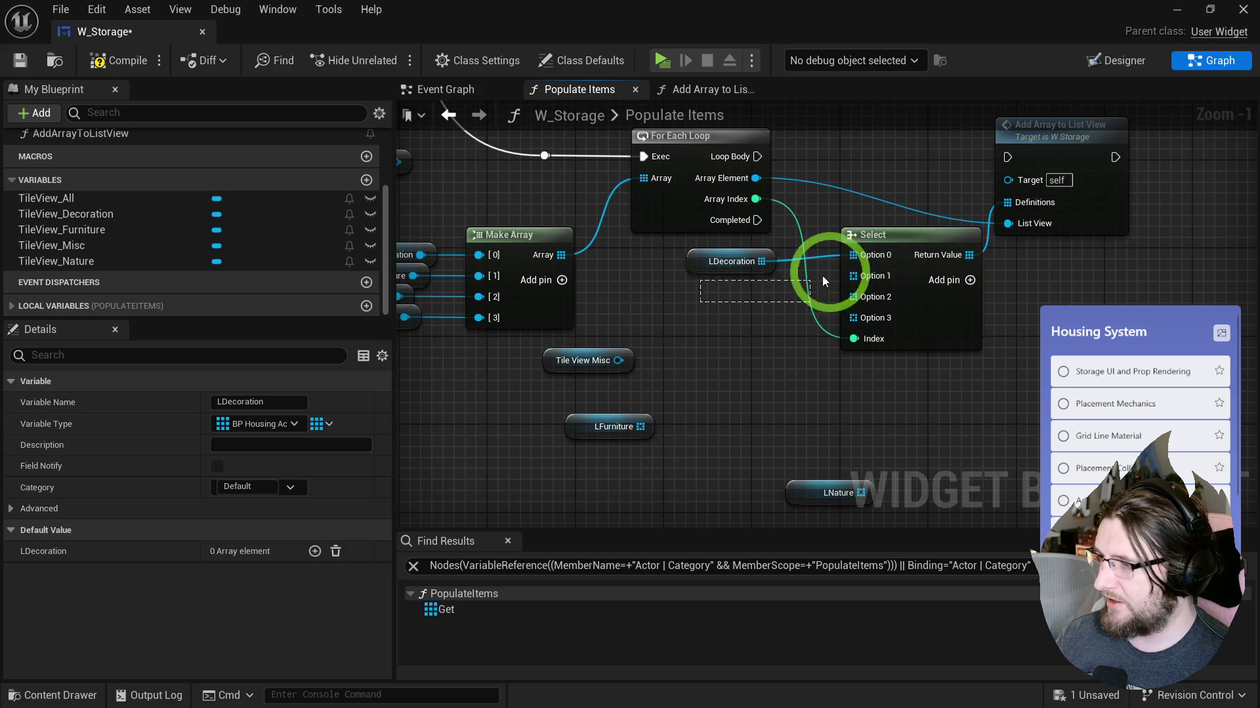
{"action": "left_click_drag", "start_coordinate": [763, 298], "coordinate": [859, 236]}
{"action": "key", "text": "q"}
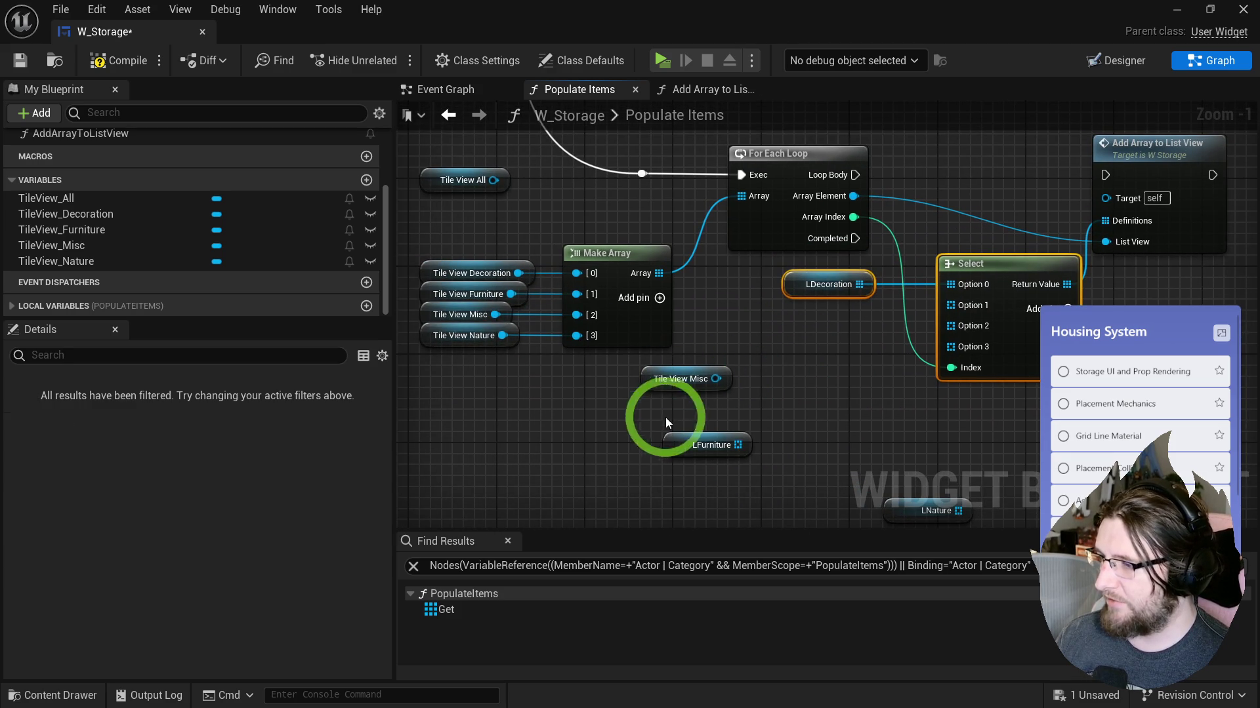
{"action": "mouse_move", "coordinate": [706, 446]}
{"action": "left_mouse_down"}
{"action": "mouse_move", "coordinate": [823, 303]}
{"action": "mouse_move", "coordinate": [940, 320]}
{"action": "mouse_move", "coordinate": [948, 305]}
{"action": "left_mouse_up"}
{"action": "left_click_drag", "start_coordinate": [796, 335], "coordinate": [882, 279]}
{"action": "key", "text": "q"}
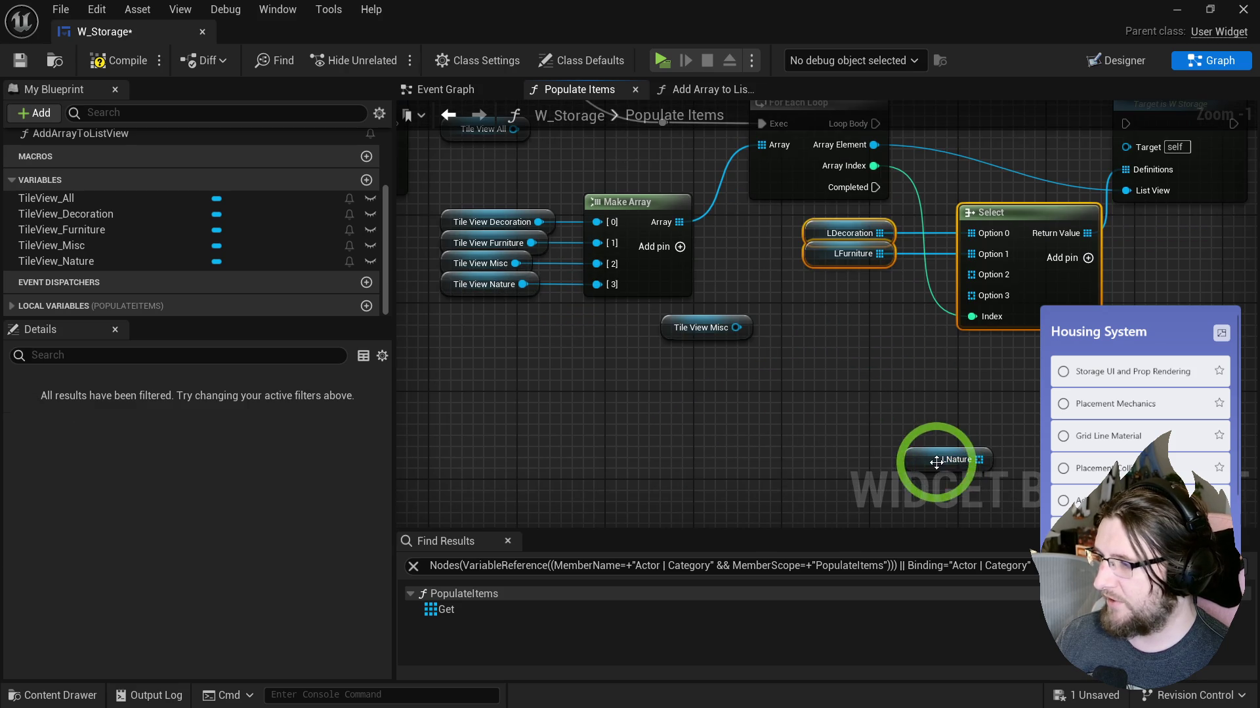
{"action": "scroll", "coordinate": [731, 281], "scroll_direction": "down", "scroll_amount": 1}
{"action": "scroll", "coordinate": [816, 387], "scroll_direction": "up", "scroll_amount": 2}
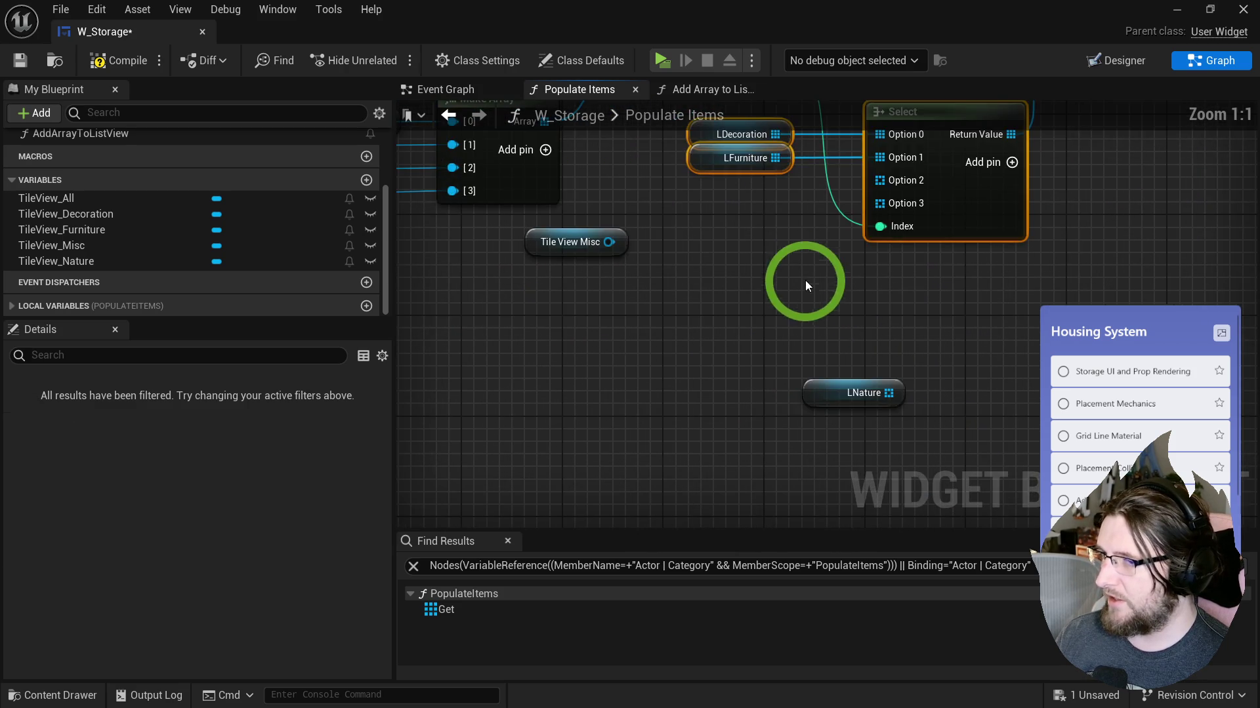
Step: Make the loop's Loop Body execute the Add Array to List View call
{"action": "left_click_drag", "start_coordinate": [886, 478], "coordinate": [795, 402]}
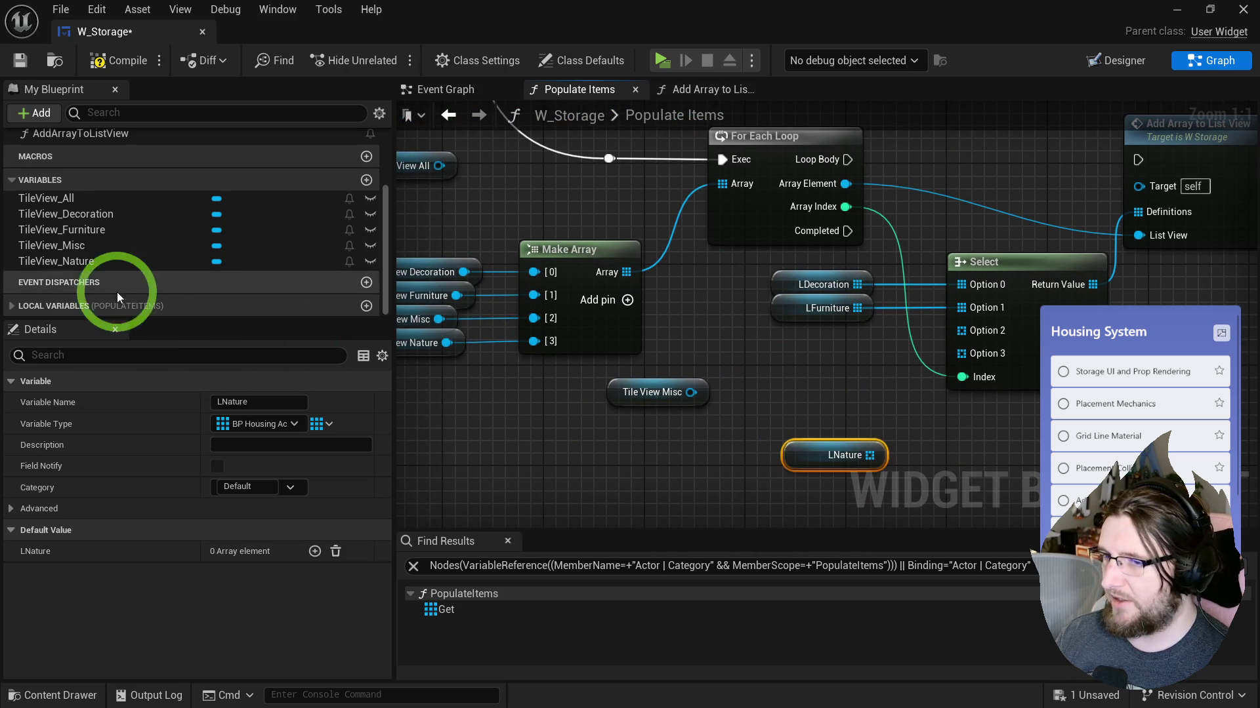
{"action": "mouse_move", "coordinate": [72, 262]}
{"action": "left_mouse_down"}
{"action": "mouse_move", "coordinate": [446, 350]}
{"action": "mouse_move", "coordinate": [750, 371]}
{"action": "mouse_move", "coordinate": [79, 257]}
{"action": "mouse_move", "coordinate": [117, 246]}
{"action": "mouse_move", "coordinate": [22, 300]}
{"action": "mouse_move", "coordinate": [69, 300]}
{"action": "mouse_move", "coordinate": [53, 264]}
{"action": "mouse_move", "coordinate": [178, 301]}
{"action": "left_mouse_up"}
{"action": "left_click", "coordinate": [72, 247]}
{"action": "scroll", "coordinate": [635, 222], "scroll_direction": "down", "scroll_amount": 3}
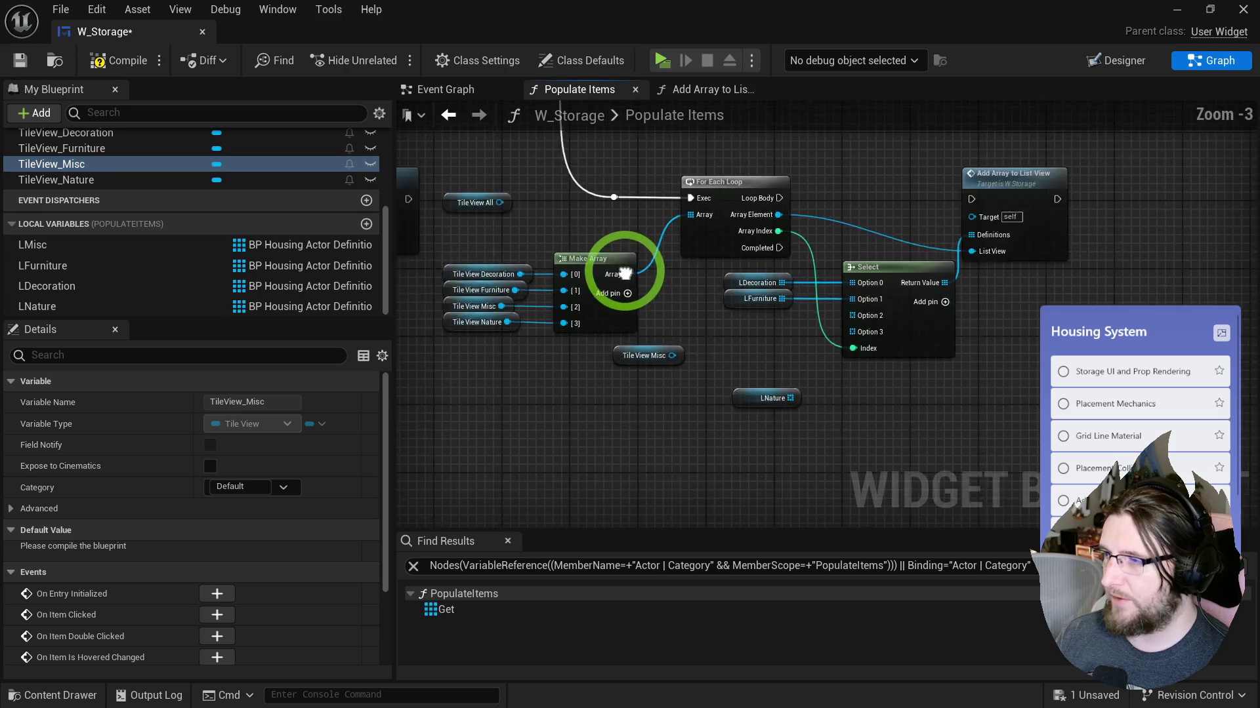
{"action": "scroll", "coordinate": [634, 190], "scroll_direction": "up", "scroll_amount": 1}
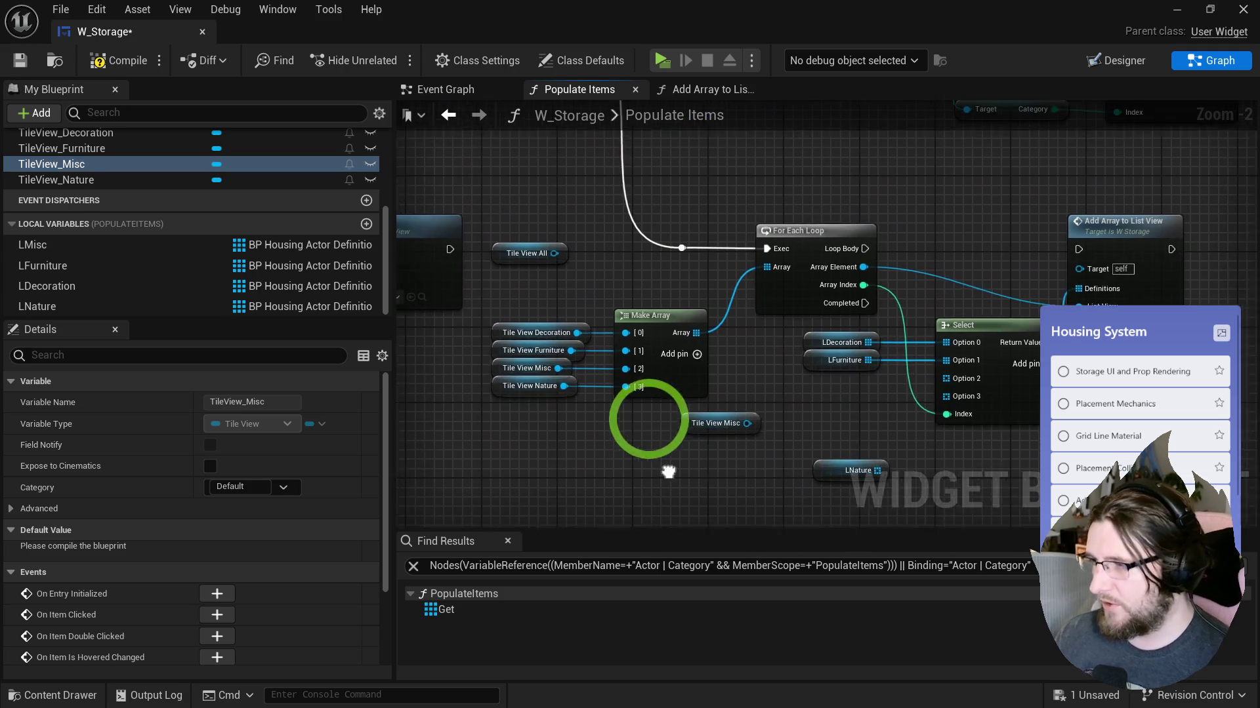
{"action": "scroll", "coordinate": [845, 382], "scroll_direction": "up", "scroll_amount": 1}
{"action": "left_click_drag", "start_coordinate": [861, 223], "coordinate": [1111, 223]}
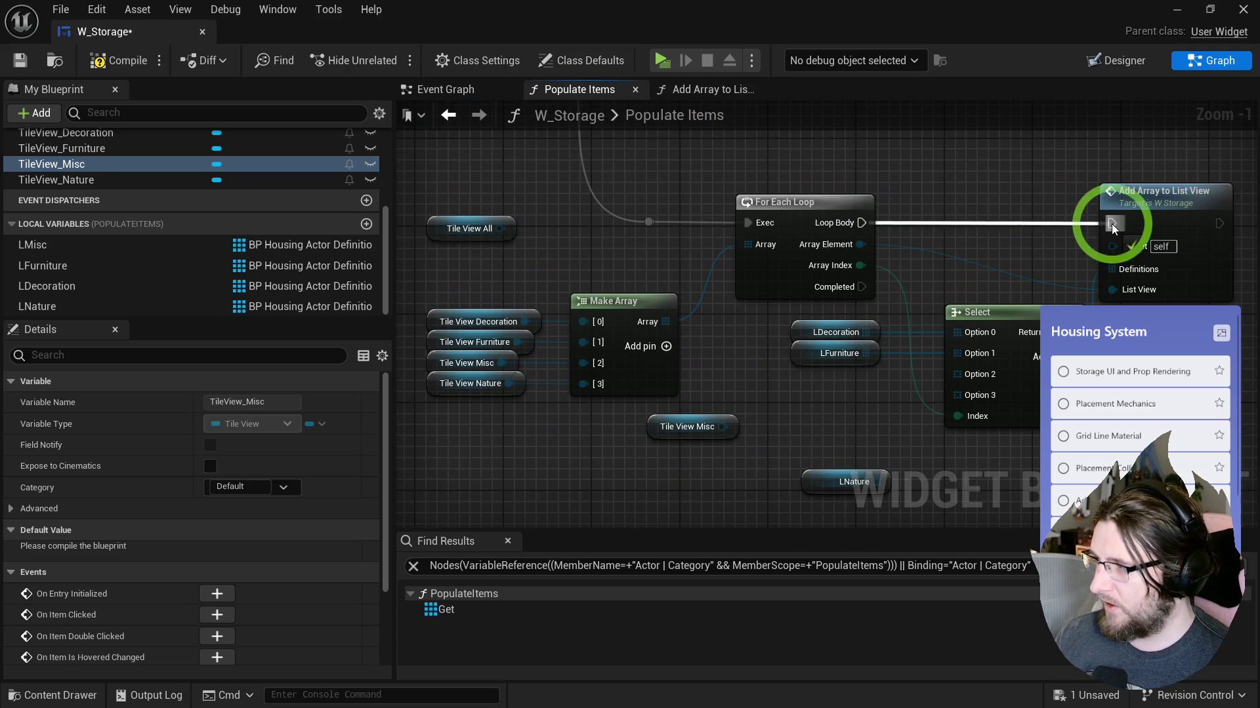
{"action": "left_click_drag", "start_coordinate": [981, 225], "coordinate": [979, 225]}
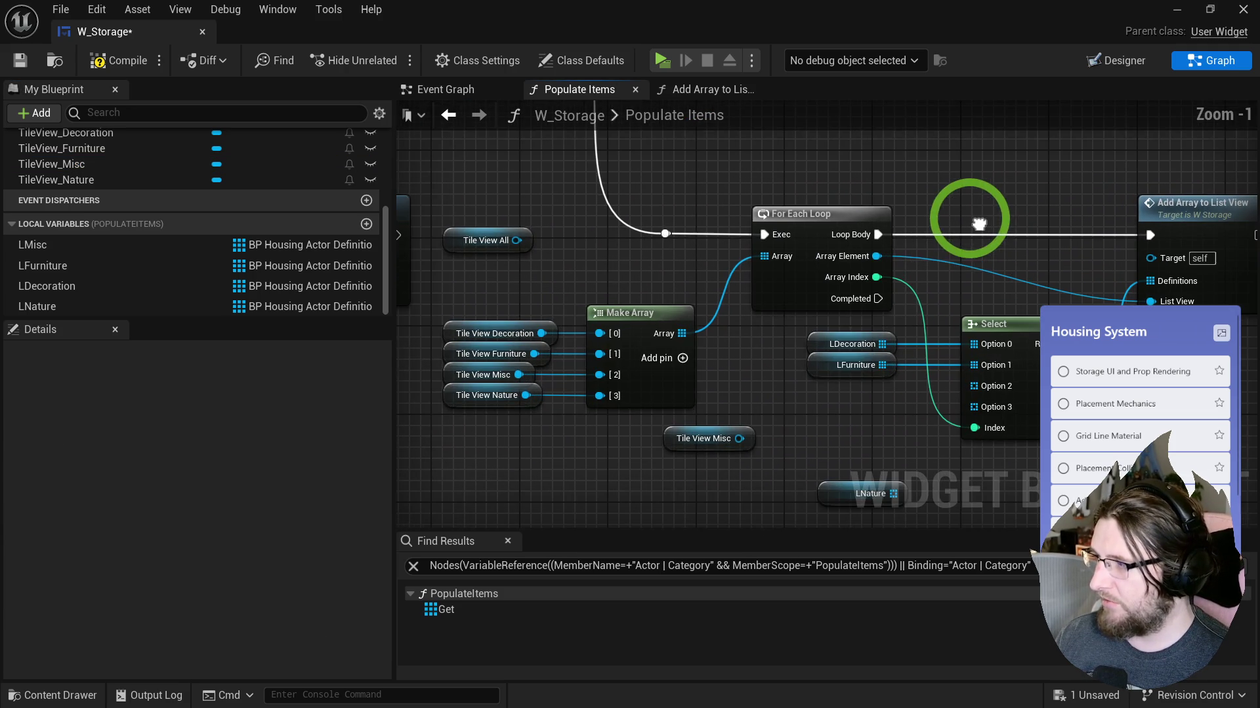
Step: Wire LMisc into Option 2 and LNature into Option 3, and line up the getters
{"action": "left_click", "coordinate": [274, 265]}
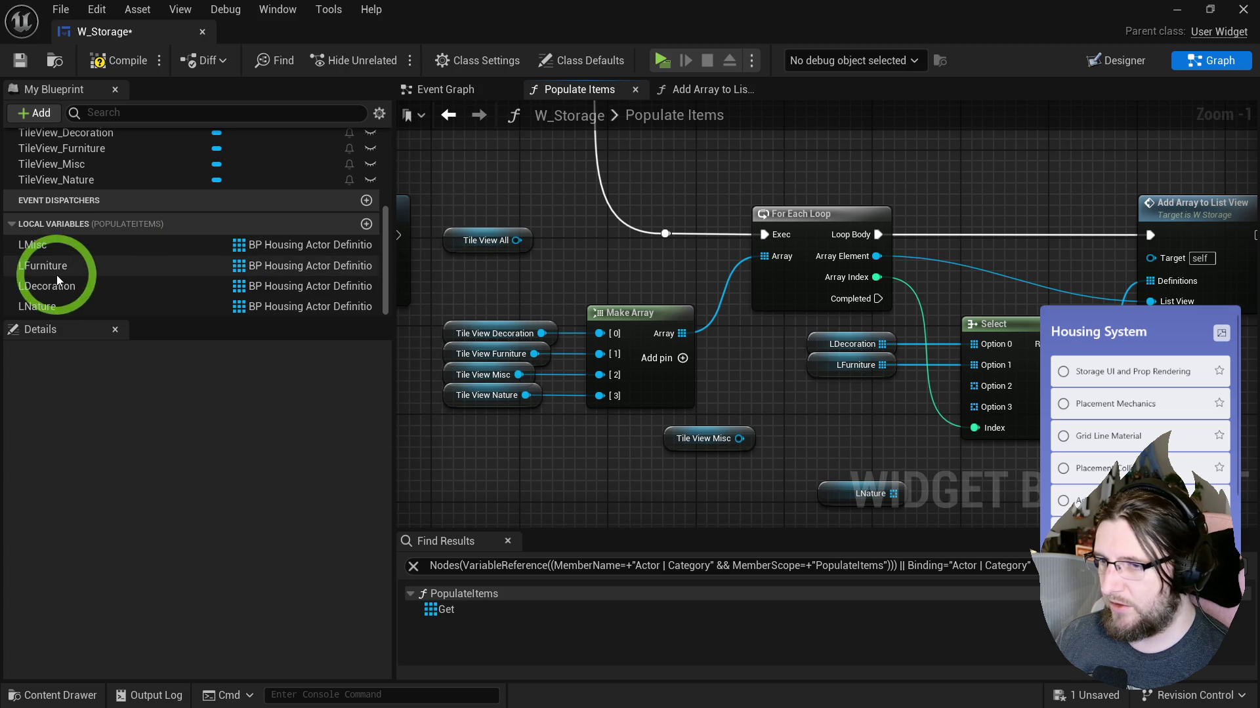
{"action": "left_click", "coordinate": [50, 306]}
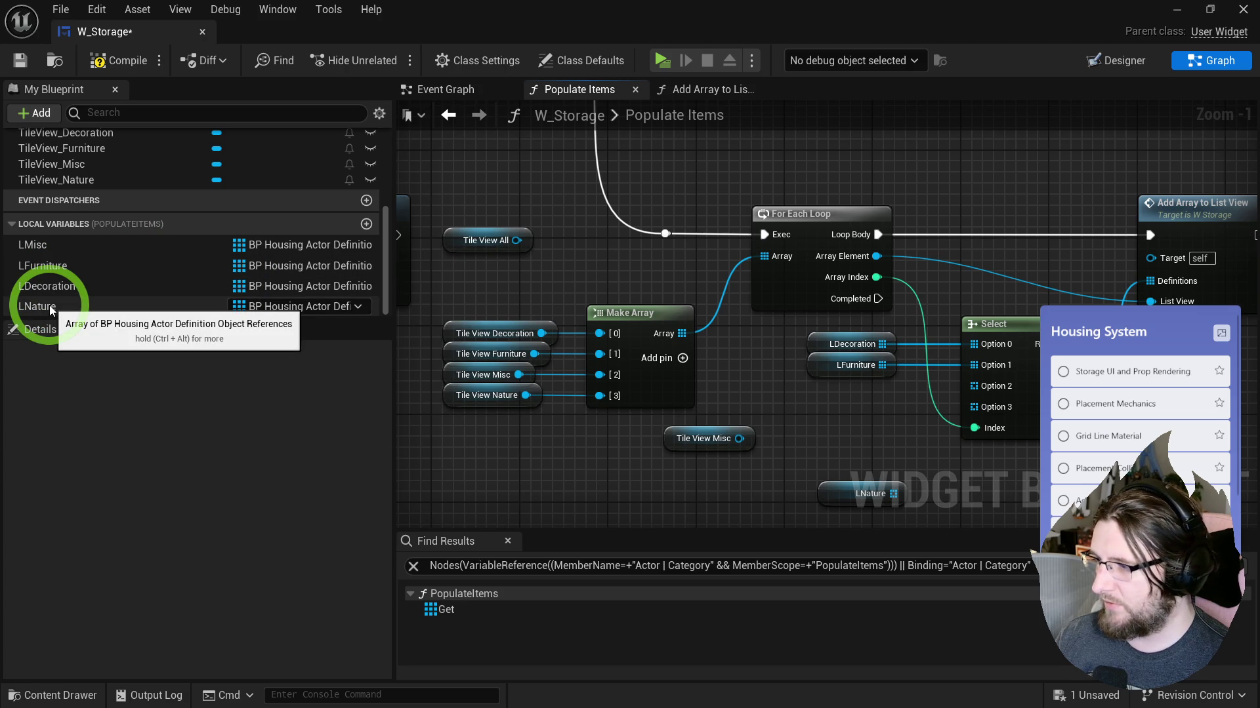
{"action": "mouse_move", "coordinate": [40, 246]}
{"action": "left_mouse_down"}
{"action": "mouse_move", "coordinate": [806, 386]}
{"action": "mouse_move", "coordinate": [975, 391]}
{"action": "mouse_move", "coordinate": [827, 386]}
{"action": "mouse_move", "coordinate": [1021, 336]}
{"action": "left_mouse_up"}
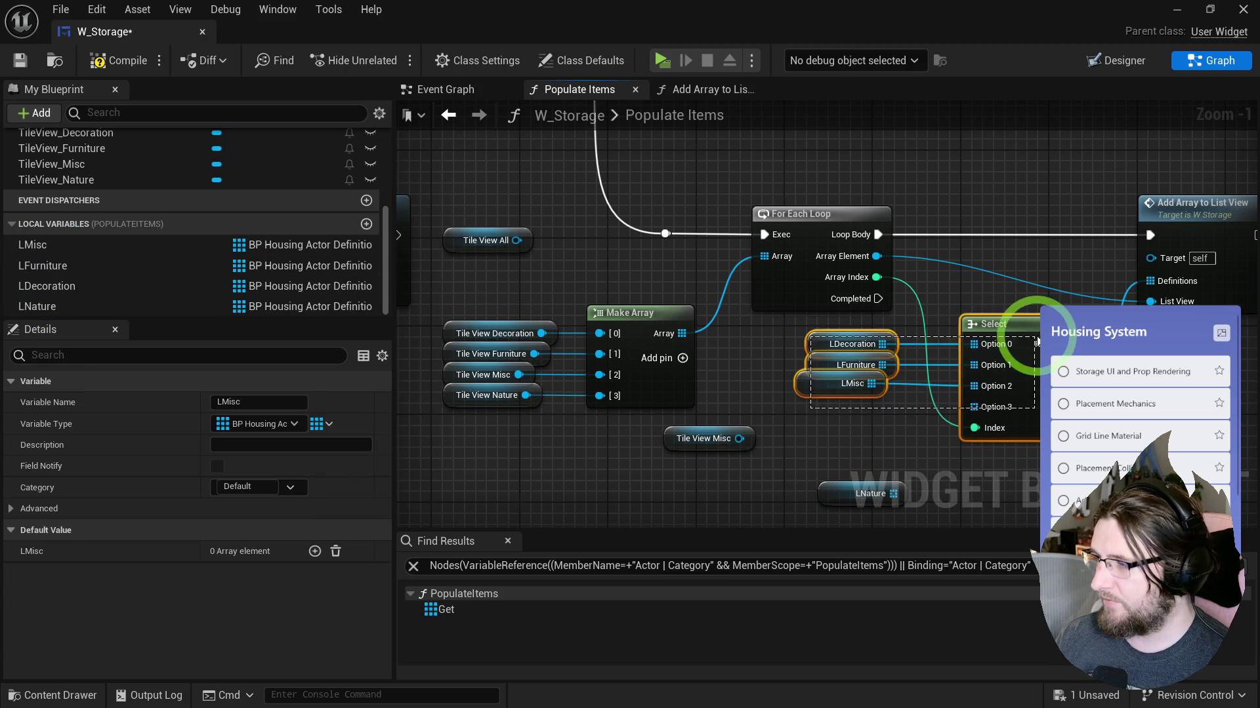
{"action": "left_click", "coordinate": [820, 397]}
{"action": "left_click", "coordinate": [1034, 328]}
{"action": "left_click", "coordinate": [690, 356]}
{"action": "left_click", "coordinate": [45, 287]}
{"action": "mouse_move", "coordinate": [837, 487]}
{"action": "left_mouse_down"}
{"action": "mouse_move", "coordinate": [828, 404]}
{"action": "mouse_move", "coordinate": [896, 416]}
{"action": "mouse_move", "coordinate": [973, 406]}
{"action": "left_mouse_up"}
{"action": "mouse_move", "coordinate": [1024, 312]}
{"action": "left_mouse_down"}
{"action": "mouse_move", "coordinate": [913, 337]}
{"action": "mouse_move", "coordinate": [799, 458]}
{"action": "left_mouse_up"}
{"action": "left_click", "coordinate": [721, 436]}
{"action": "scroll", "coordinate": [599, 223], "scroll_direction": "down", "scroll_amount": 1}
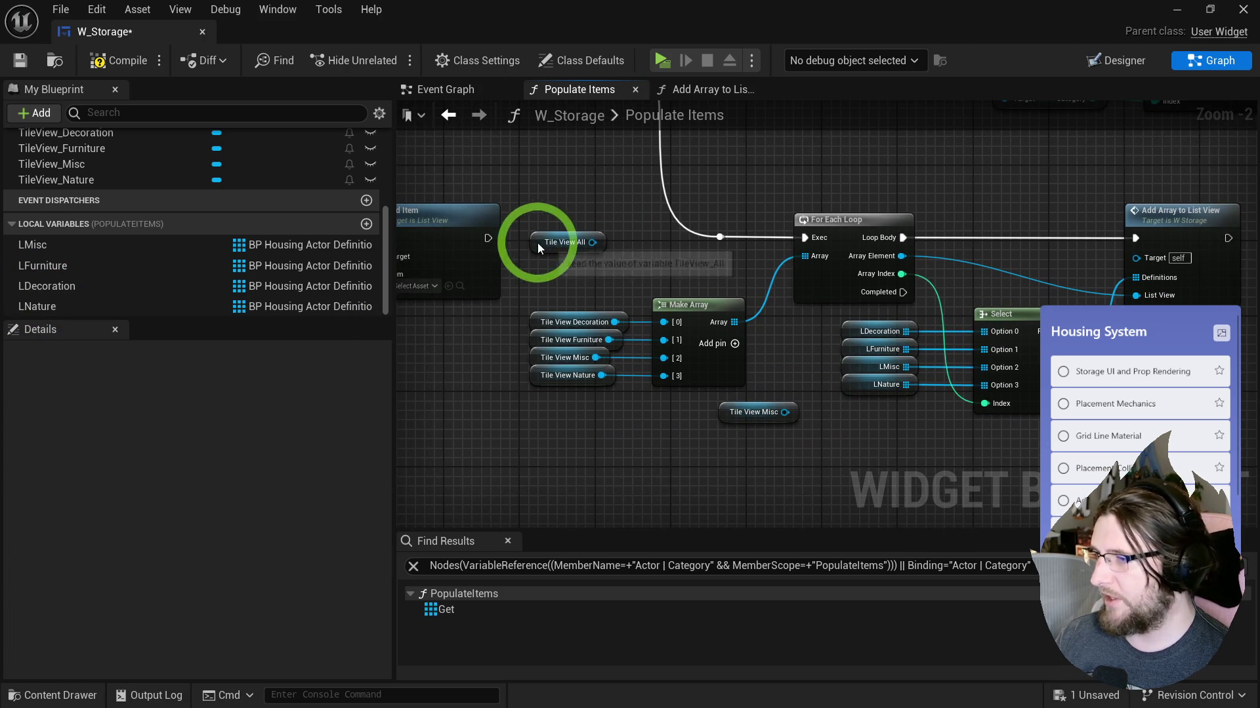
{"action": "left_click_drag", "start_coordinate": [537, 242], "coordinate": [733, 403]}
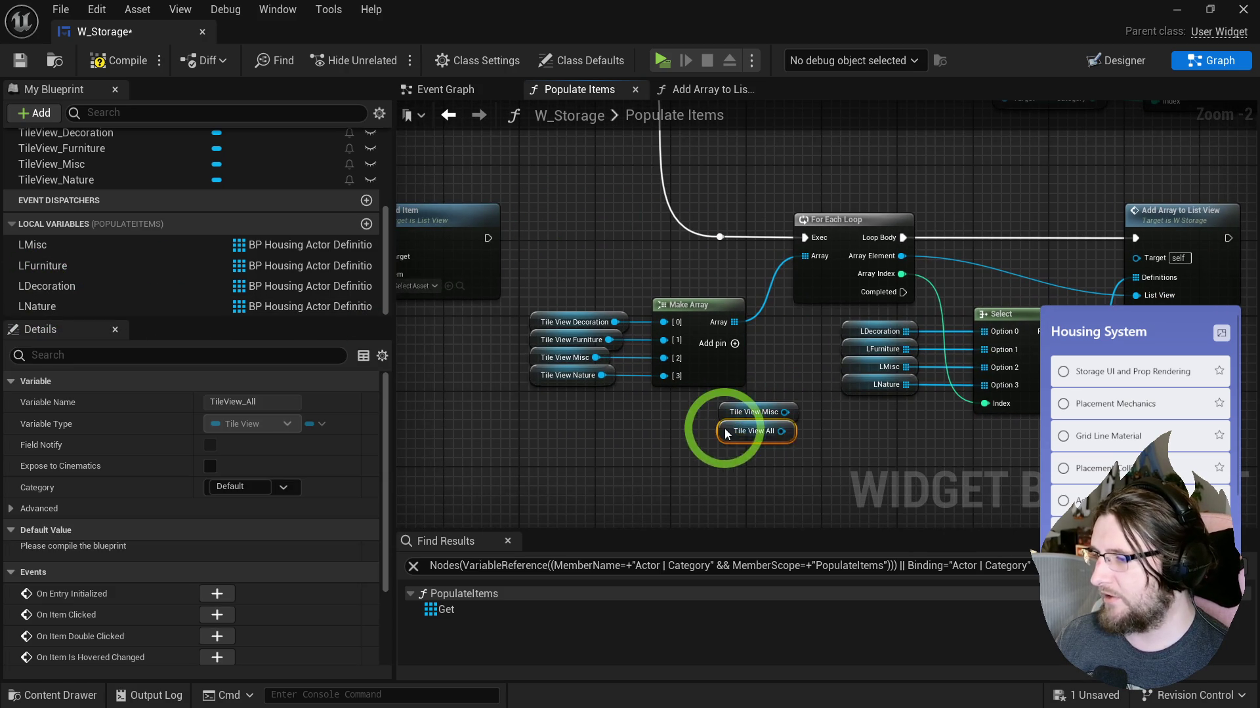
Step: Move the Tile View All and Tile View Misc getters together below Make Array
{"action": "left_click", "coordinate": [752, 412], "text": "ctrl"}
{"action": "scroll", "coordinate": [736, 416], "scroll_direction": "down", "scroll_amount": 2}
{"action": "left_click_drag", "start_coordinate": [736, 416], "coordinate": [633, 452]}
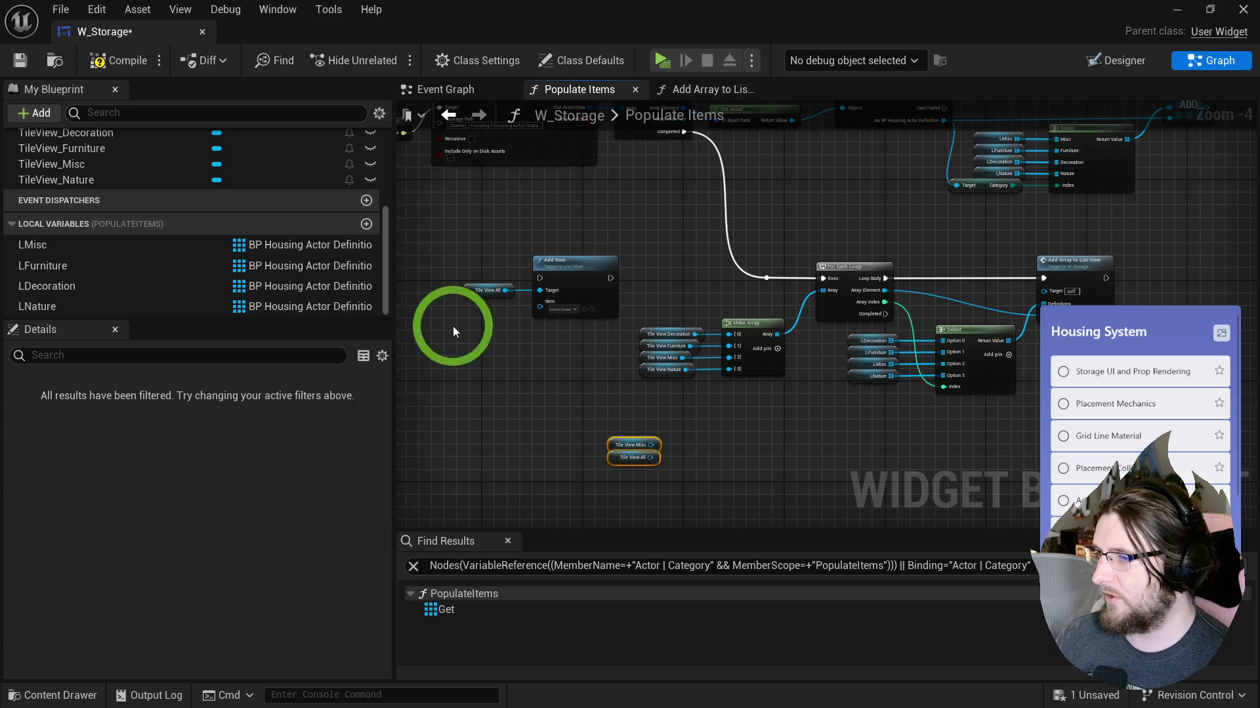
{"action": "scroll", "coordinate": [740, 343], "scroll_direction": "up", "scroll_amount": 2}
{"action": "mouse_move", "coordinate": [904, 392]}
{"action": "left_mouse_down"}
{"action": "mouse_move", "coordinate": [581, 380]}
{"action": "mouse_move", "coordinate": [740, 373]}
{"action": "mouse_move", "coordinate": [509, 385]}
{"action": "mouse_move", "coordinate": [802, 363]}
{"action": "left_mouse_up"}
{"action": "scroll", "coordinate": [618, 374], "scroll_direction": "down", "scroll_amount": 1}
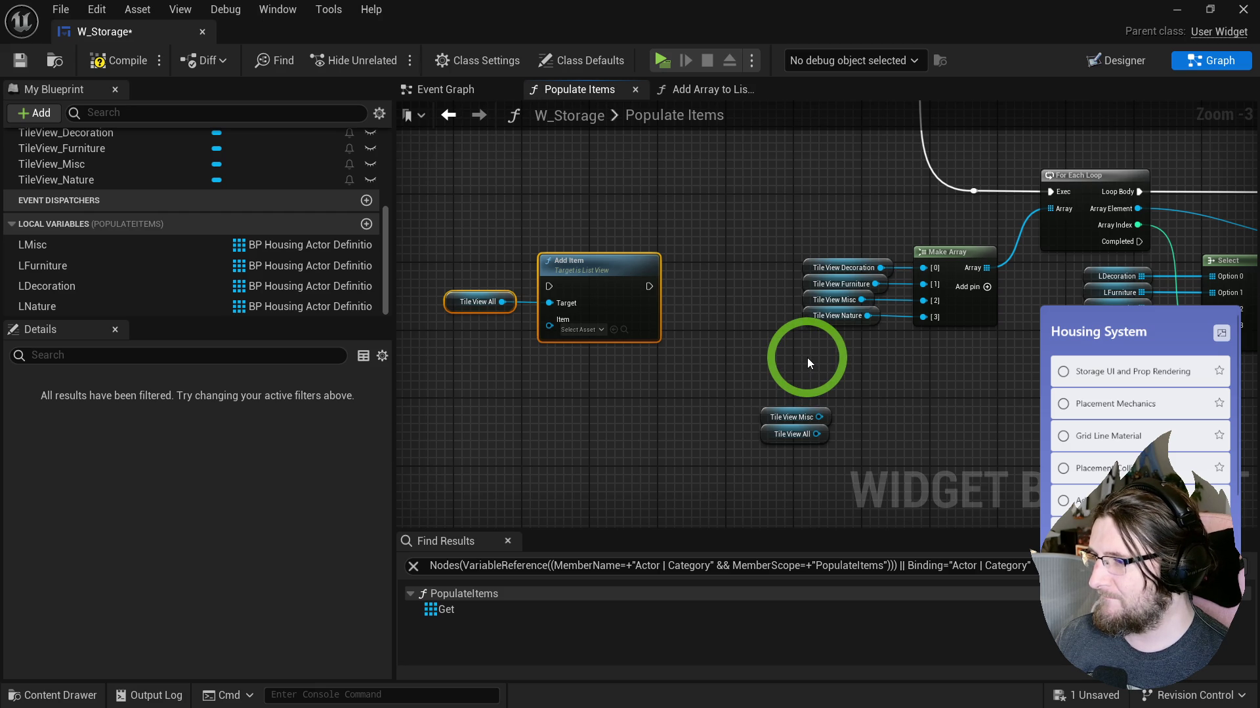
Step: Review the graph and select the Add Item node targeting the List View input
{"action": "mouse_move", "coordinate": [807, 357]}
{"action": "left_mouse_down"}
{"action": "mouse_move", "coordinate": [652, 363]}
{"action": "mouse_move", "coordinate": [884, 304]}
{"action": "mouse_move", "coordinate": [1007, 326]}
{"action": "left_mouse_up"}
{"action": "left_click", "coordinate": [538, 329]}
{"action": "mouse_move", "coordinate": [607, 377]}
{"action": "left_mouse_down"}
{"action": "mouse_move", "coordinate": [718, 365]}
{"action": "mouse_move", "coordinate": [589, 365]}
{"action": "left_mouse_up"}
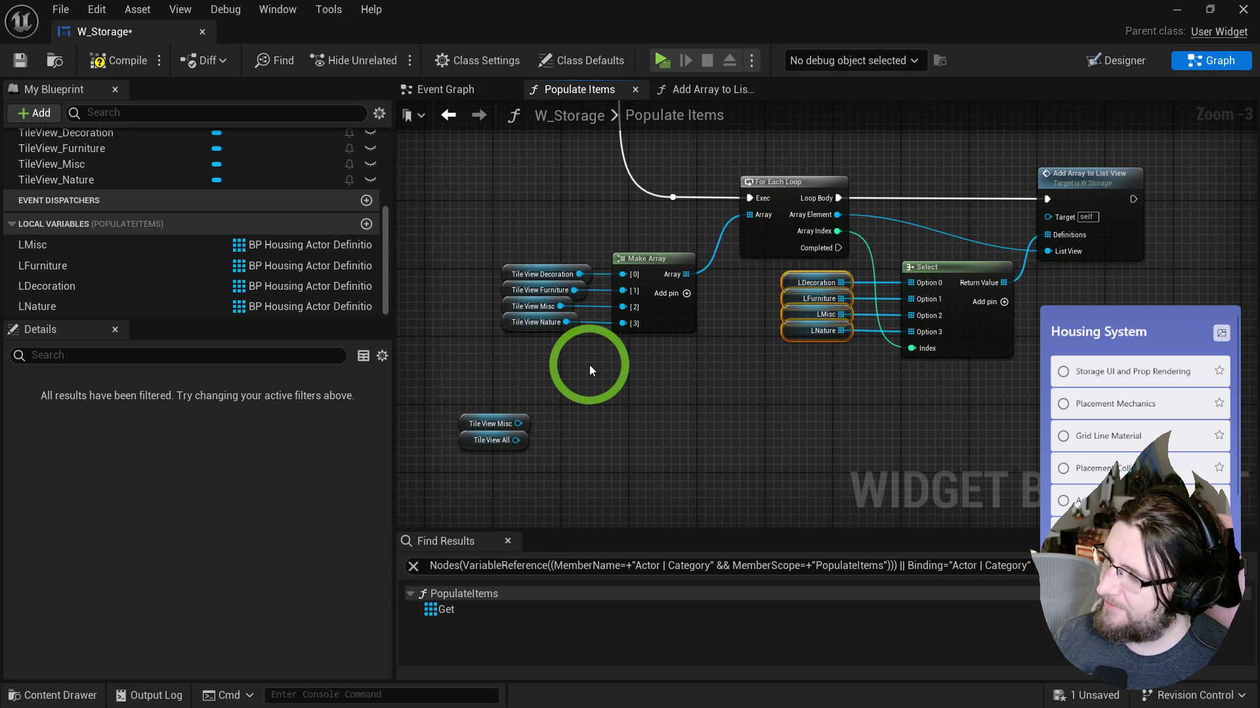
{"action": "mouse_move", "coordinate": [589, 365]}
{"action": "left_mouse_down"}
{"action": "mouse_move", "coordinate": [687, 342]}
{"action": "mouse_move", "coordinate": [984, 339]}
{"action": "left_mouse_up"}
{"action": "mouse_move", "coordinate": [620, 316]}
{"action": "left_mouse_down"}
{"action": "mouse_move", "coordinate": [675, 464]}
{"action": "mouse_move", "coordinate": [549, 258]}
{"action": "left_mouse_up"}
{"action": "left_click_drag", "start_coordinate": [439, 147], "coordinate": [526, 267]}
{"action": "left_click", "coordinate": [610, 328]}
{"action": "mouse_move", "coordinate": [632, 402]}
{"action": "left_mouse_down"}
{"action": "mouse_move", "coordinate": [562, 295]}
{"action": "mouse_move", "coordinate": [596, 431]}
{"action": "left_mouse_up"}
Step: In Add Array to List View, paste a second Add Item for Tile View All, chained and fed the Array Element
{"action": "double_click", "coordinate": [934, 222]}
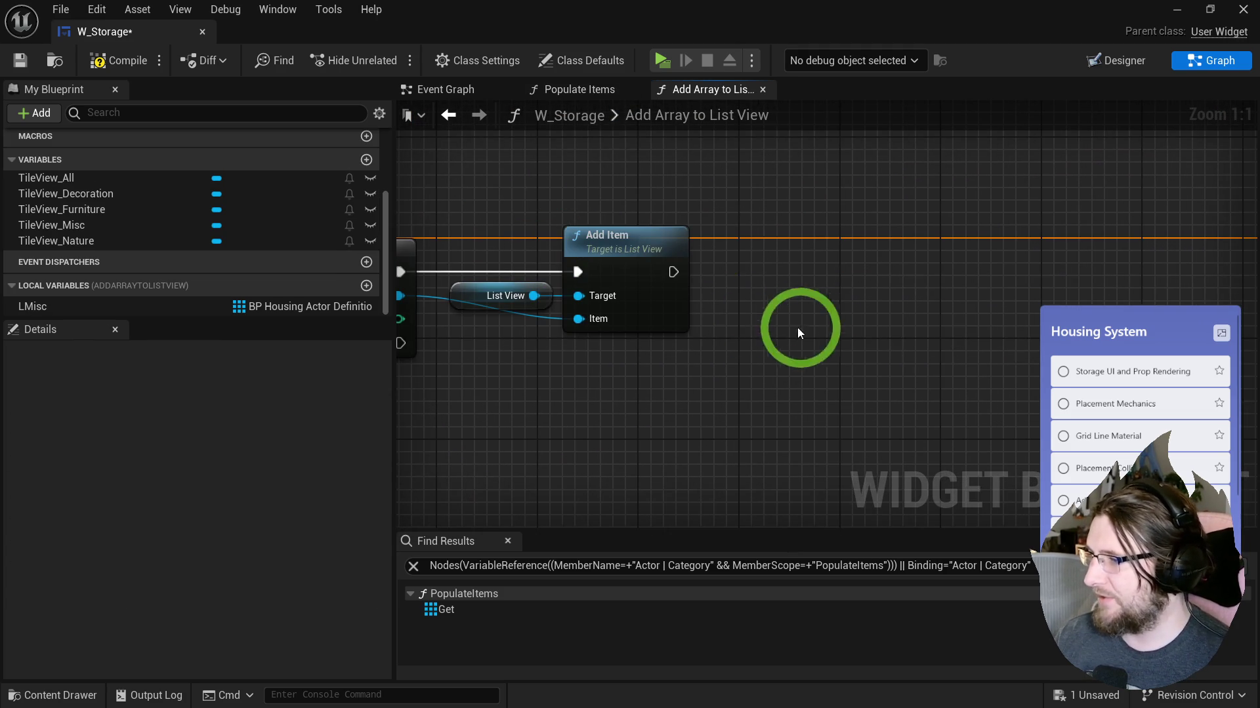
{"action": "key", "text": "ctrl+v"}
{"action": "left_click_drag", "start_coordinate": [813, 327], "coordinate": [788, 300]}
{"action": "left_click_drag", "start_coordinate": [673, 271], "coordinate": [828, 276]}
{"action": "mouse_move", "coordinate": [576, 289]}
{"action": "left_mouse_down"}
{"action": "mouse_move", "coordinate": [605, 343]}
{"action": "mouse_move", "coordinate": [936, 345]}
{"action": "mouse_move", "coordinate": [934, 357]}
{"action": "mouse_move", "coordinate": [1030, 322]}
{"action": "left_mouse_up"}
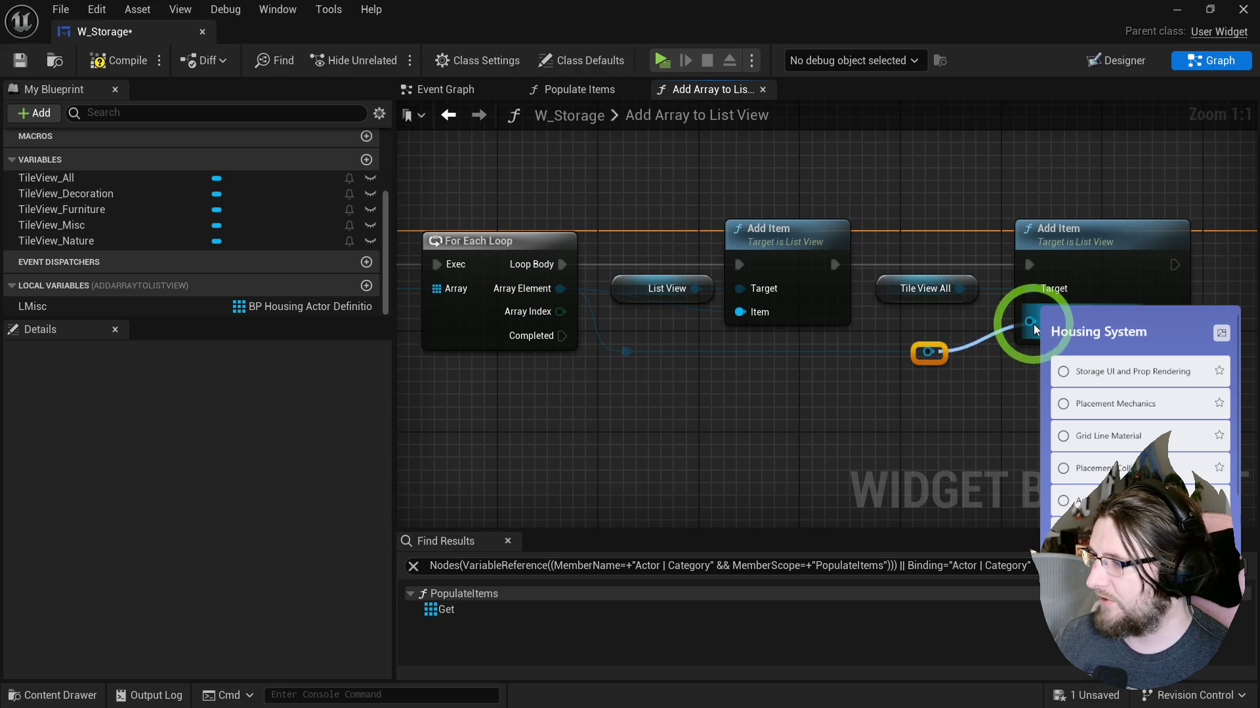
{"action": "double_click", "coordinate": [928, 352]}
{"action": "double_click", "coordinate": [659, 352]}
{"action": "left_click_drag", "start_coordinate": [660, 353], "coordinate": [739, 312]}
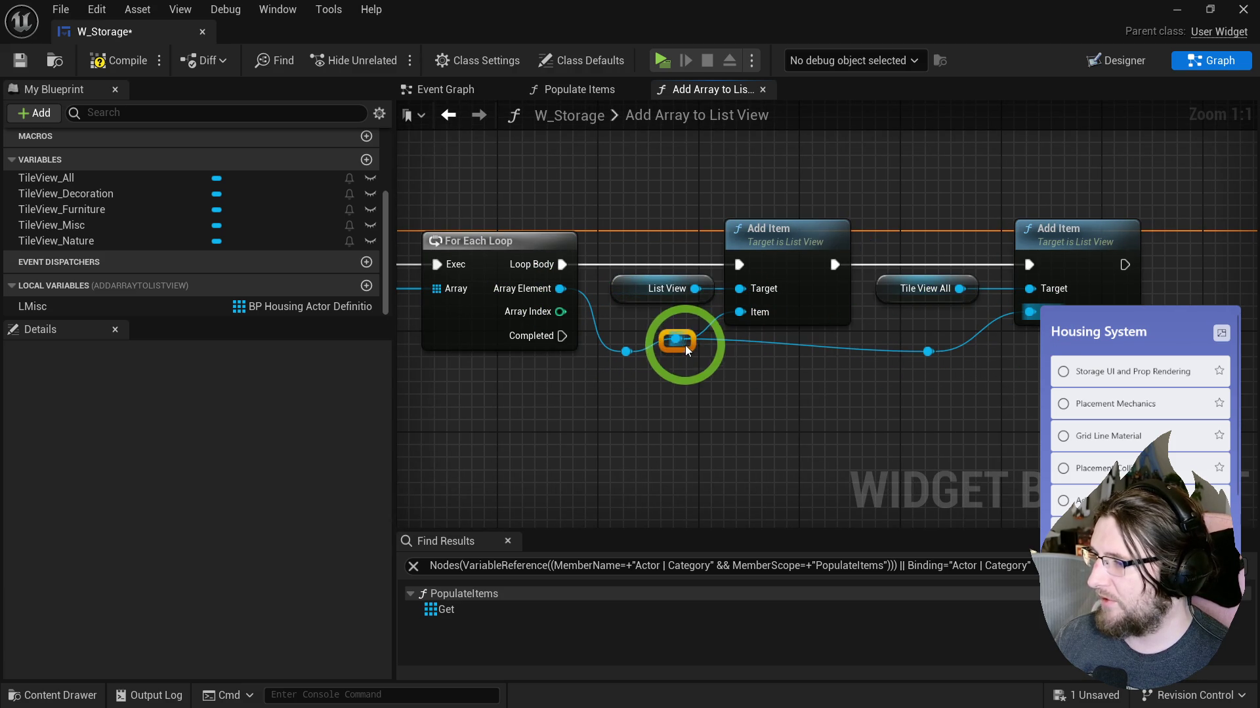
Step: Compile and save the widget blueprint
{"action": "mouse_move", "coordinate": [1025, 373]}
{"action": "left_mouse_down"}
{"action": "mouse_move", "coordinate": [745, 318]}
{"action": "mouse_move", "coordinate": [1218, 301]}
{"action": "mouse_move", "coordinate": [690, 290]}
{"action": "mouse_move", "coordinate": [1047, 288]}
{"action": "mouse_move", "coordinate": [678, 236]}
{"action": "left_mouse_up"}
{"action": "left_click", "coordinate": [879, 318]}
{"action": "left_click", "coordinate": [750, 204]}
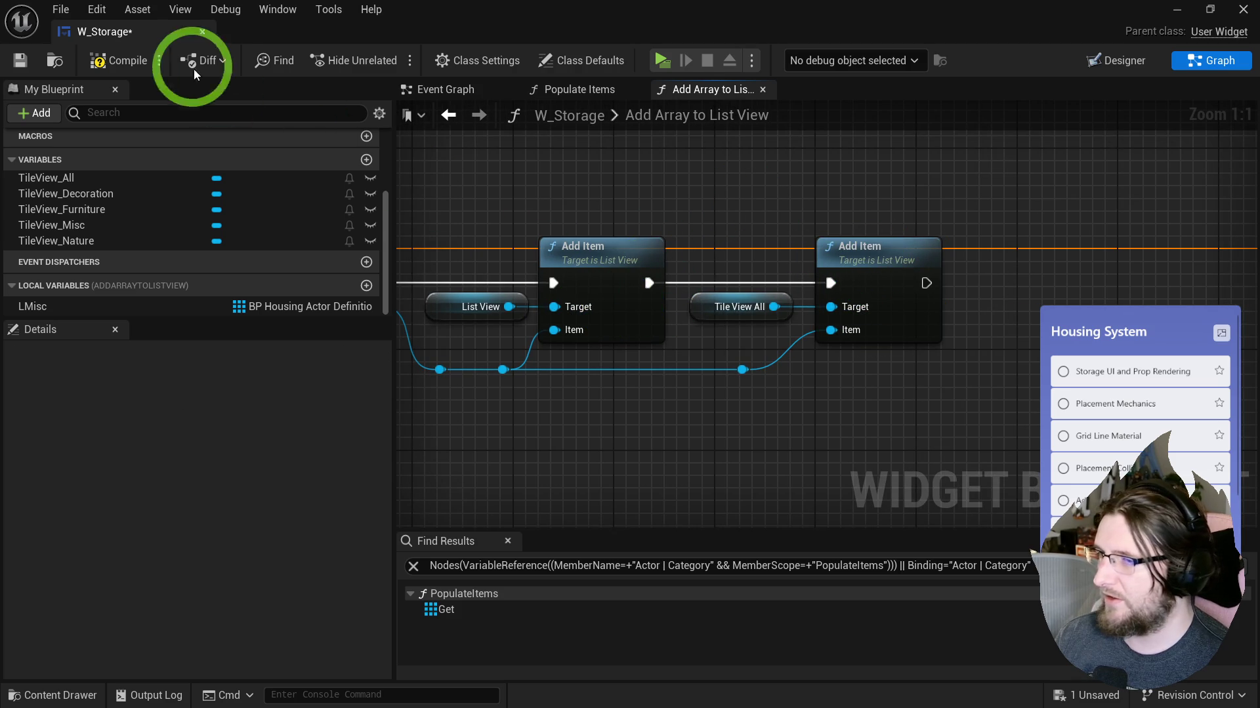
{"action": "left_click", "coordinate": [122, 59]}
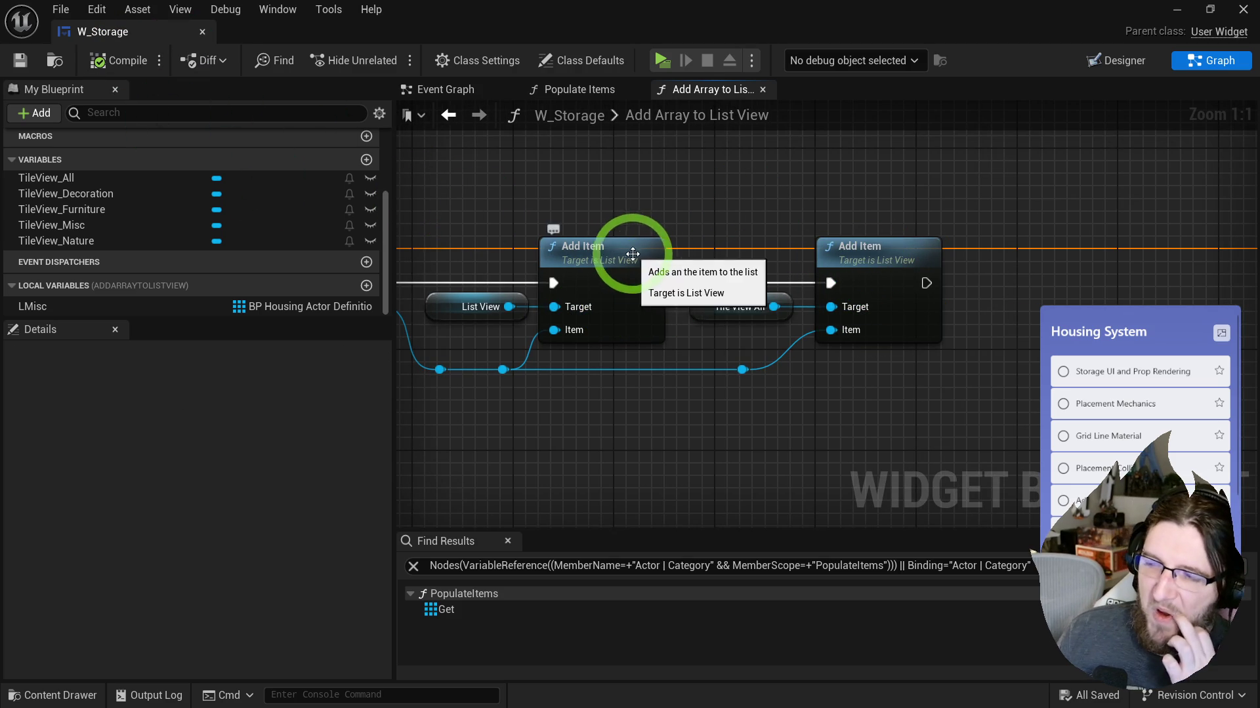
Step: Add a != comparing List View with Tile View All, feeding a Branch after the first Add Item
{"action": "mouse_move", "coordinate": [787, 354]}
{"action": "left_mouse_down"}
{"action": "mouse_move", "coordinate": [807, 289]}
{"action": "mouse_move", "coordinate": [741, 261]}
{"action": "mouse_move", "coordinate": [1125, 269]}
{"action": "left_mouse_up"}
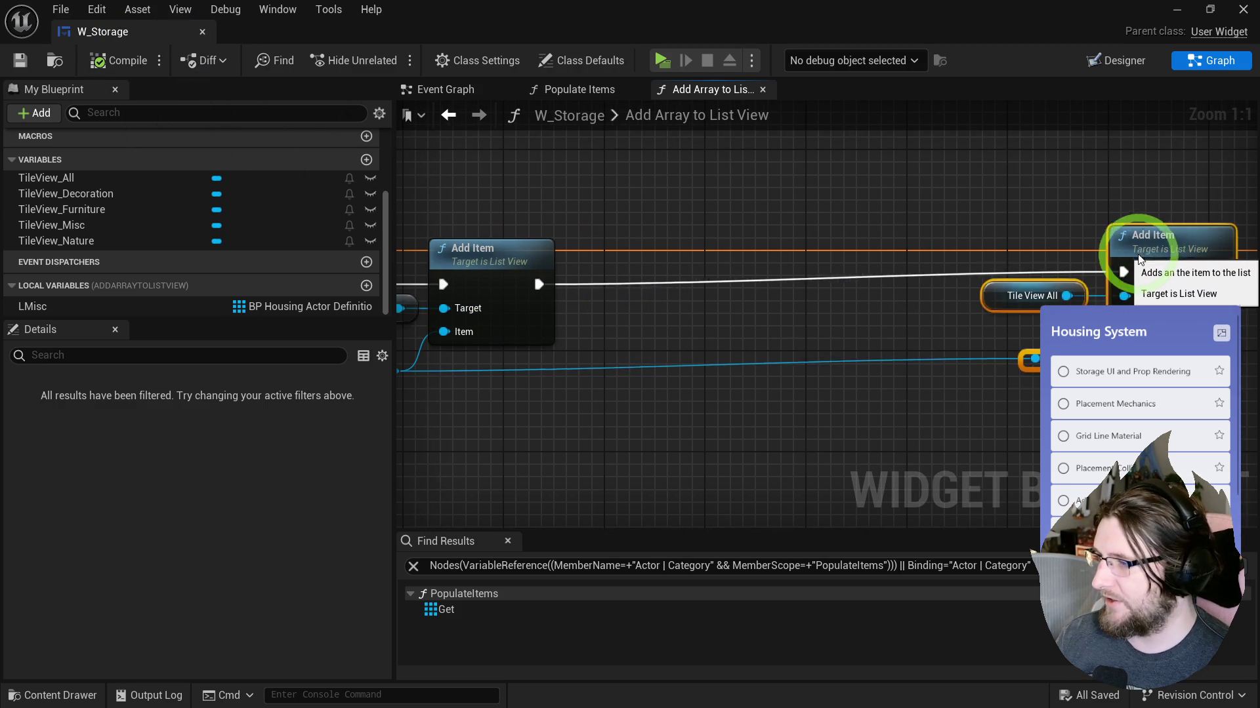
{"action": "mouse_move", "coordinate": [881, 330]}
{"action": "left_mouse_down"}
{"action": "mouse_move", "coordinate": [656, 310]}
{"action": "mouse_move", "coordinate": [753, 317]}
{"action": "left_mouse_up"}
{"action": "left_click", "coordinate": [779, 422]}
{"action": "mouse_move", "coordinate": [820, 348]}
{"action": "left_mouse_down"}
{"action": "mouse_move", "coordinate": [828, 324]}
{"action": "mouse_move", "coordinate": [844, 332]}
{"action": "left_mouse_up"}
{"action": "left_click", "coordinate": [518, 289]}
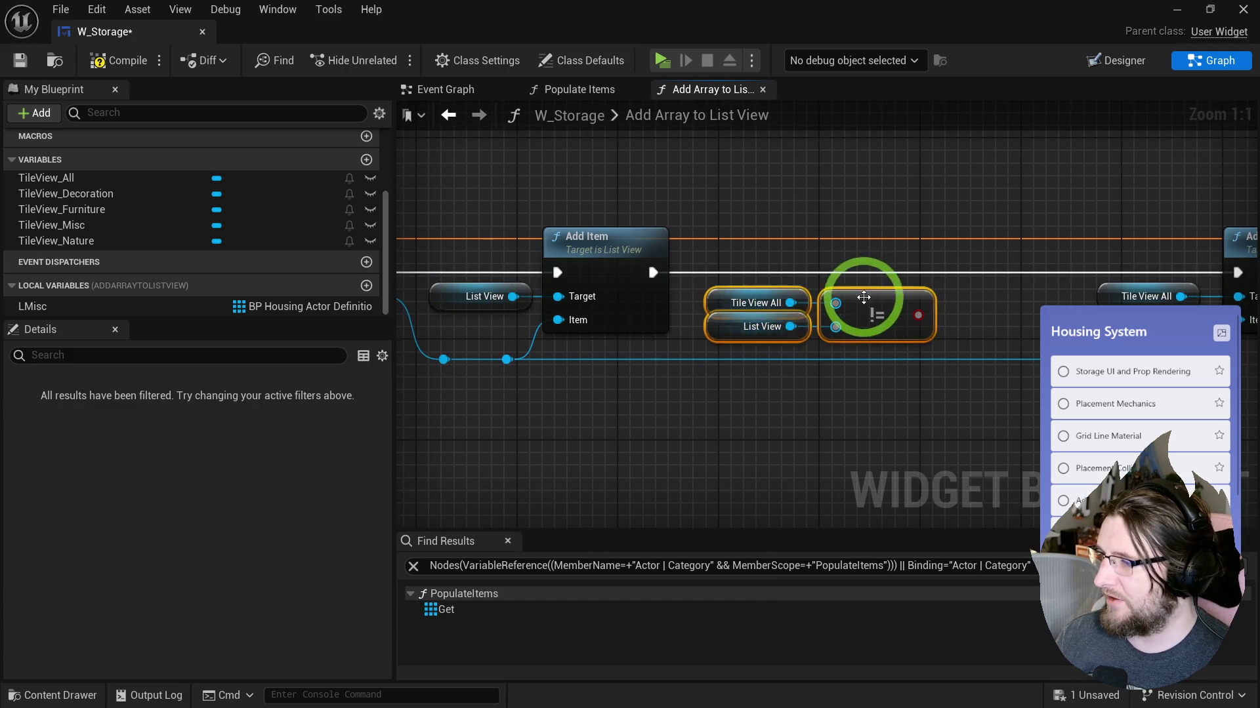
{"action": "left_click", "coordinate": [733, 321]}
{"action": "left_click_drag", "start_coordinate": [758, 302], "coordinate": [462, 286]}
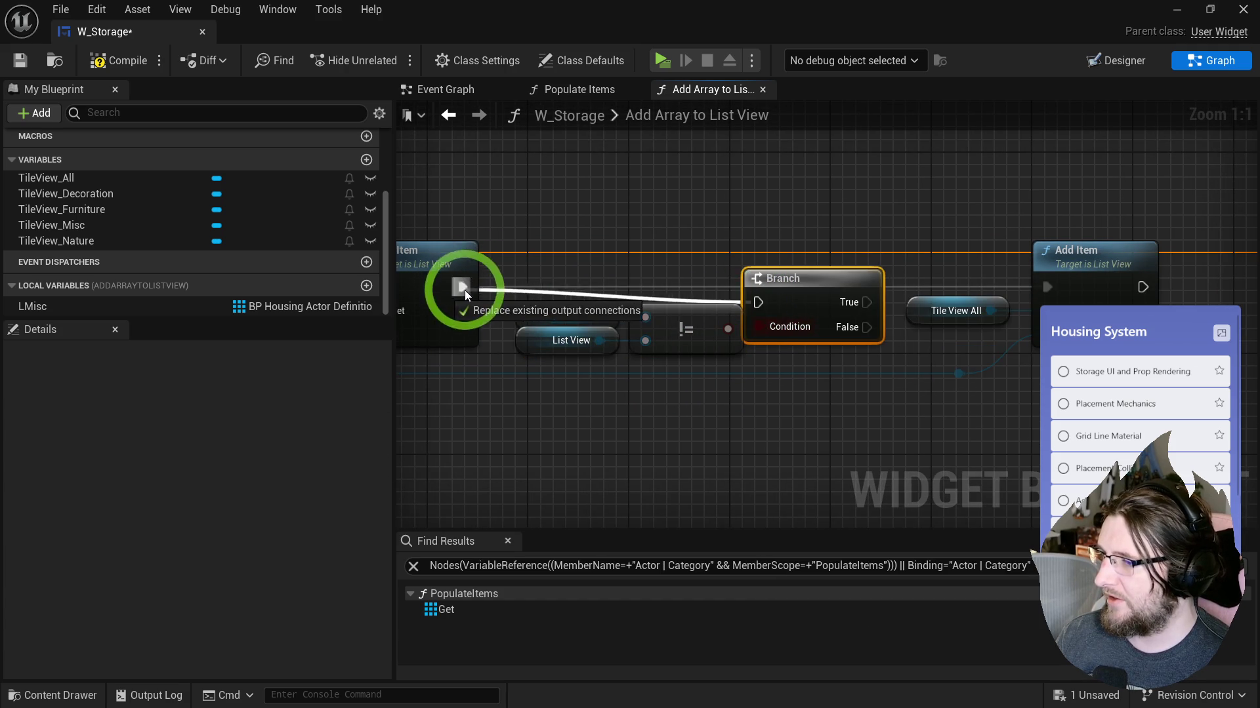
{"action": "mouse_move", "coordinate": [785, 284]}
{"action": "left_mouse_down"}
{"action": "mouse_move", "coordinate": [796, 268]}
{"action": "mouse_move", "coordinate": [1044, 287]}
{"action": "mouse_move", "coordinate": [691, 279]}
{"action": "mouse_move", "coordinate": [696, 301]}
{"action": "left_mouse_up"}
{"action": "left_click", "coordinate": [695, 300]}
{"action": "scroll", "coordinate": [104, 572], "scroll_direction": "down", "scroll_amount": 2}
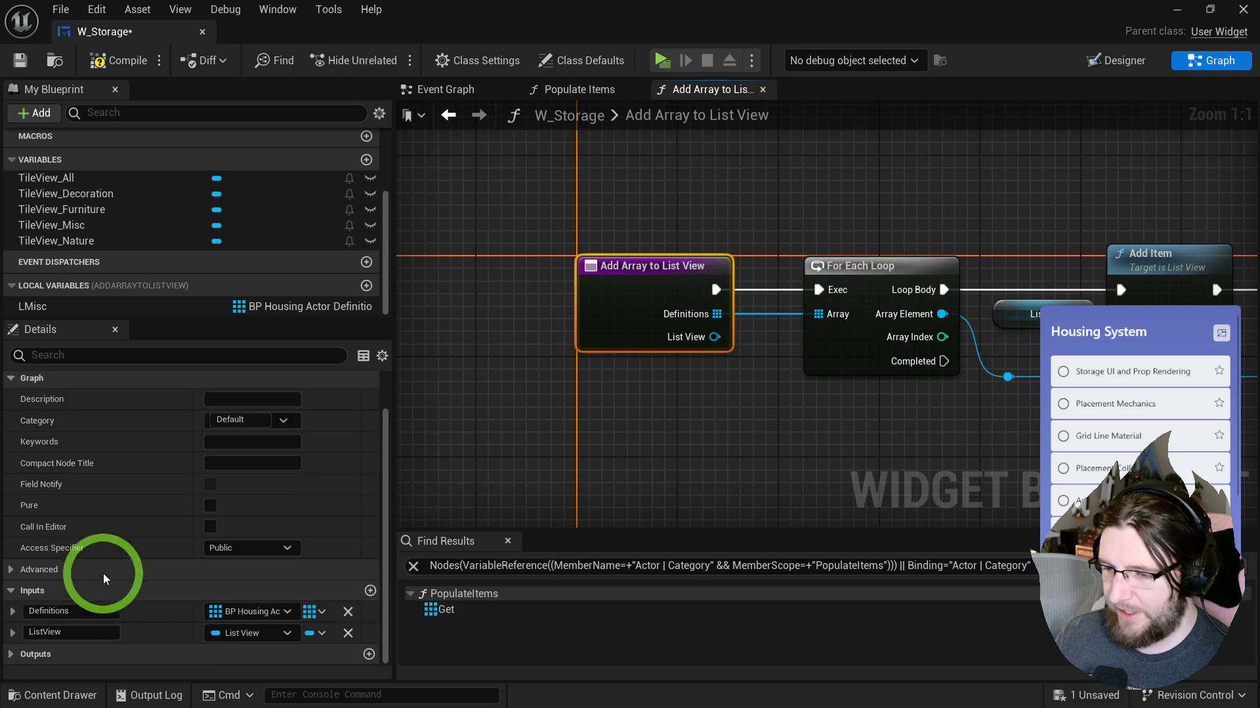
Step: Rename the function inputs to InListView and InDefinitions
{"action": "left_click", "coordinate": [36, 658]}
{"action": "type", "text": "In"}
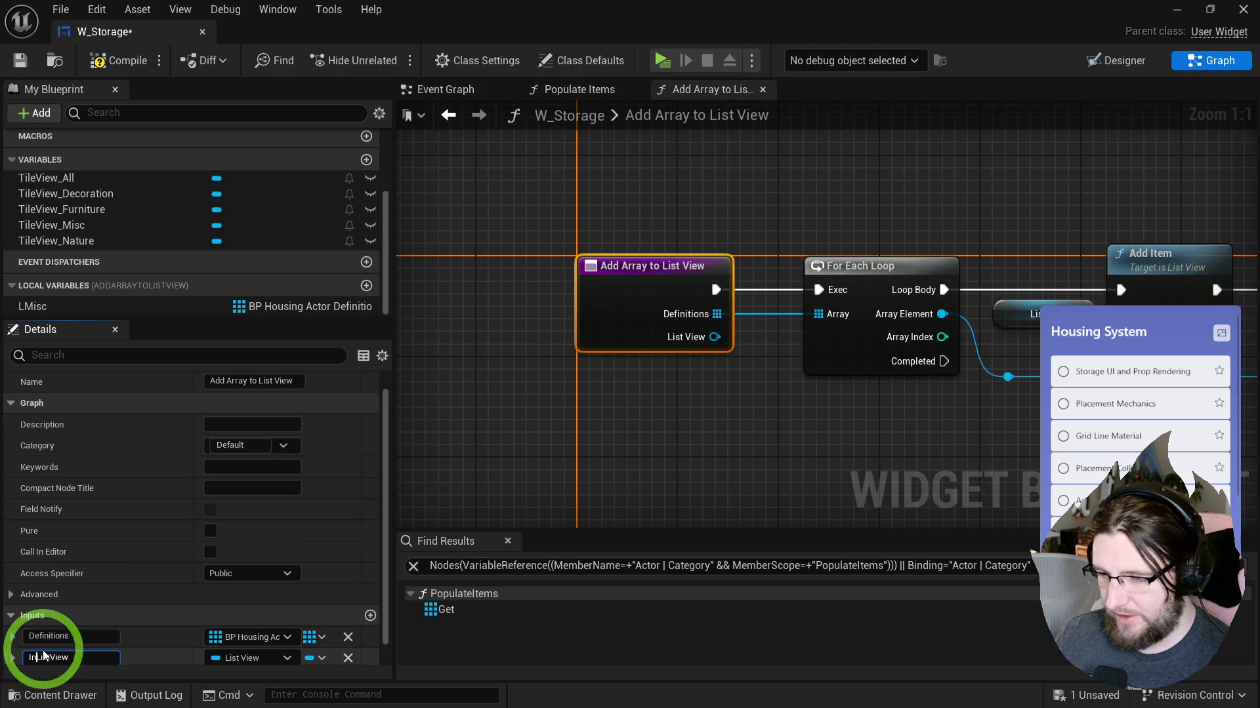
{"action": "left_click", "coordinate": [230, 610]}
{"action": "left_click", "coordinate": [43, 634]}
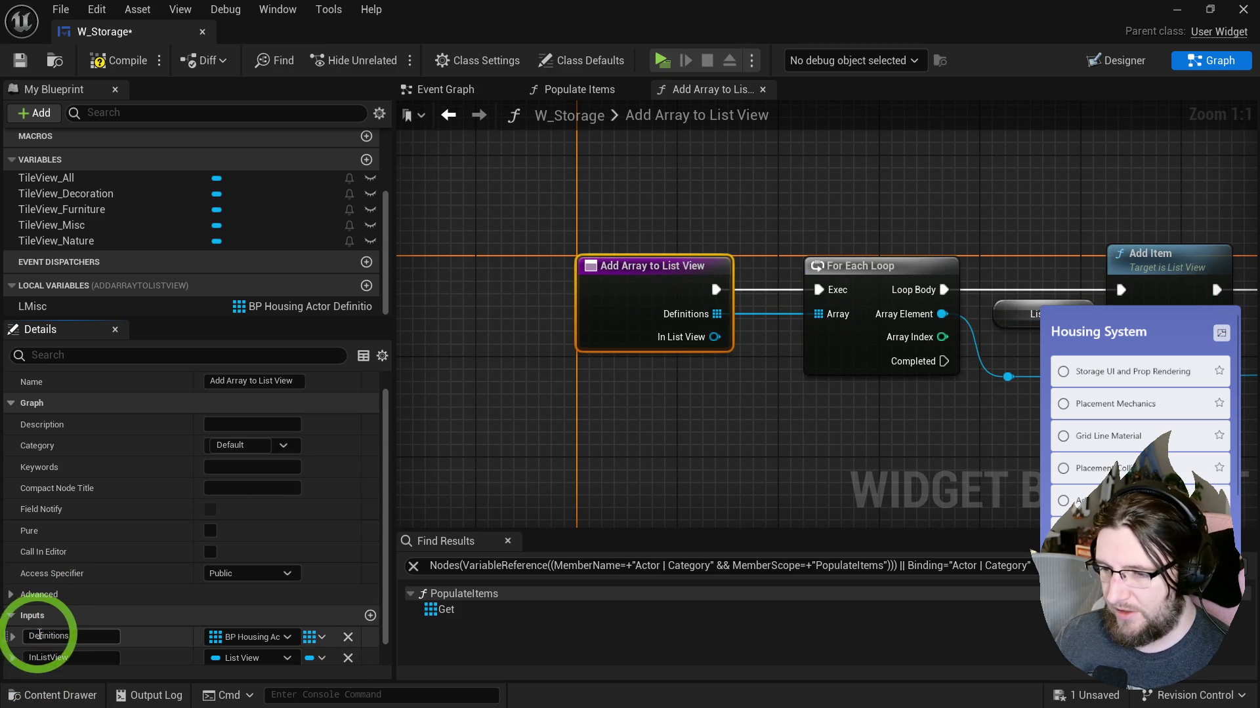
{"action": "left_click", "coordinate": [62, 637]}
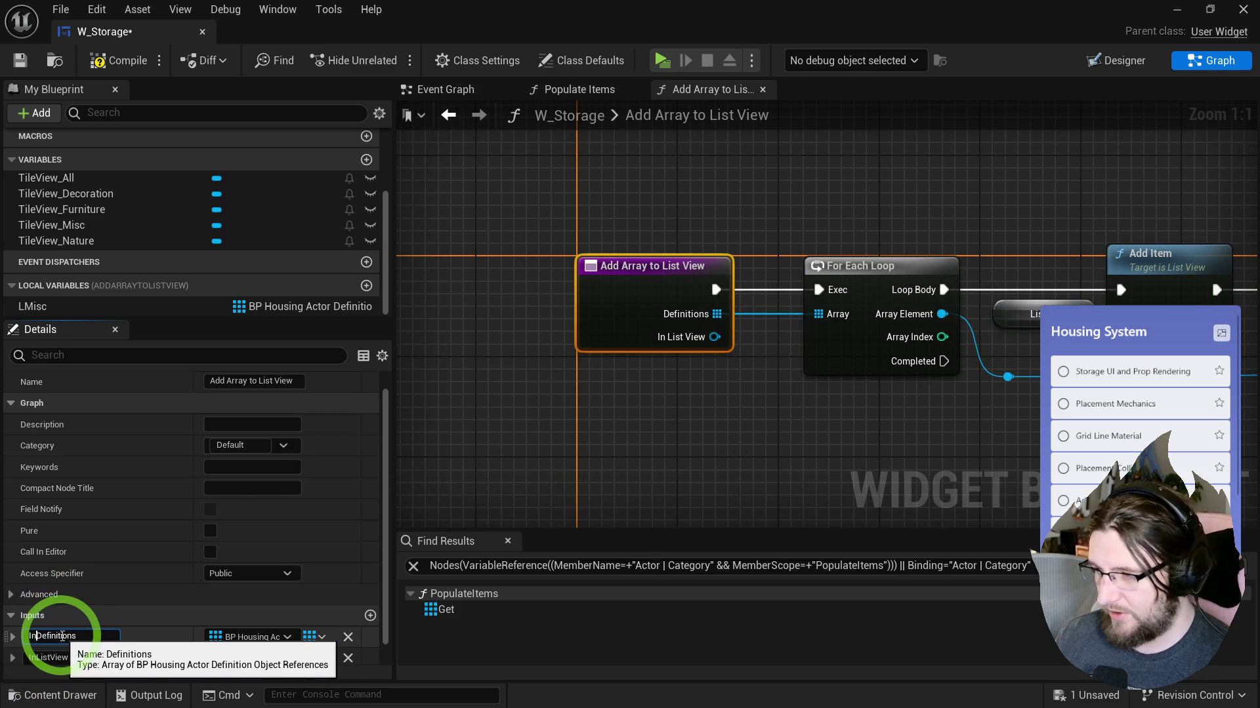
{"action": "left_click", "coordinate": [660, 451]}
Step: Compile W_Storage and jump to the node causing the ListView error
{"action": "left_click", "coordinate": [579, 89]}
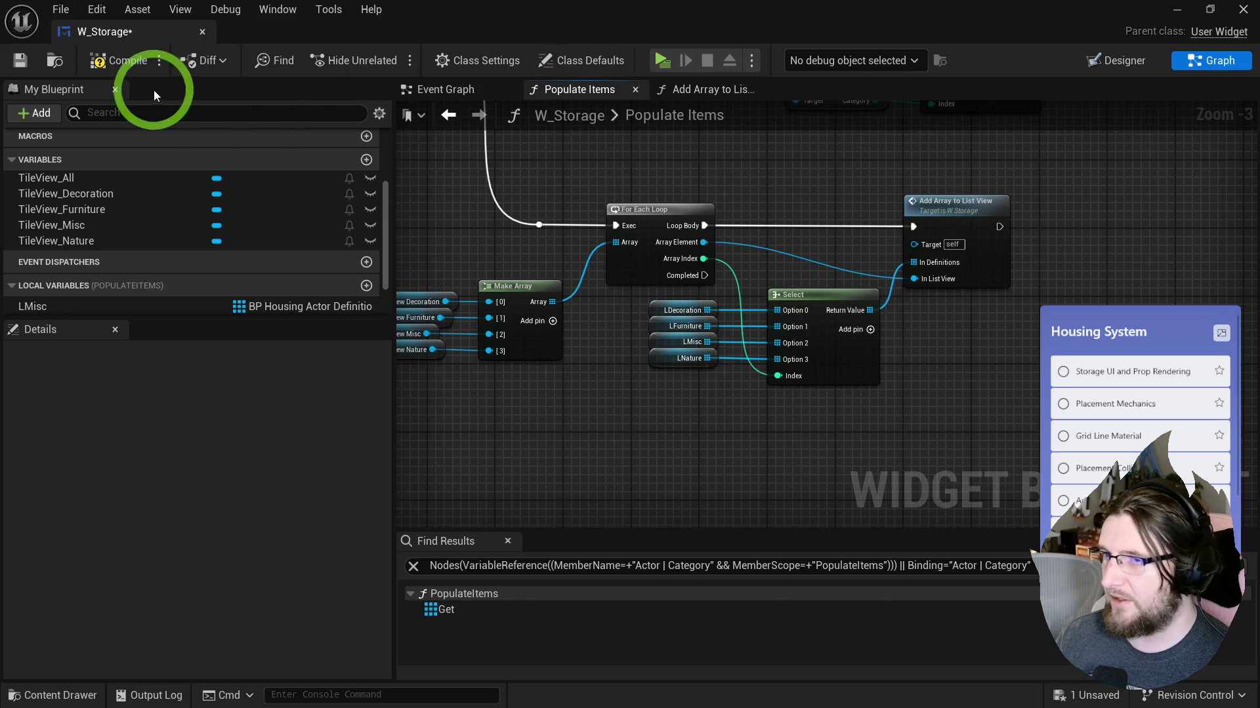
{"action": "key", "text": "F7"}
{"action": "left_click", "coordinate": [707, 581]}
{"action": "left_click", "coordinate": [751, 577]}
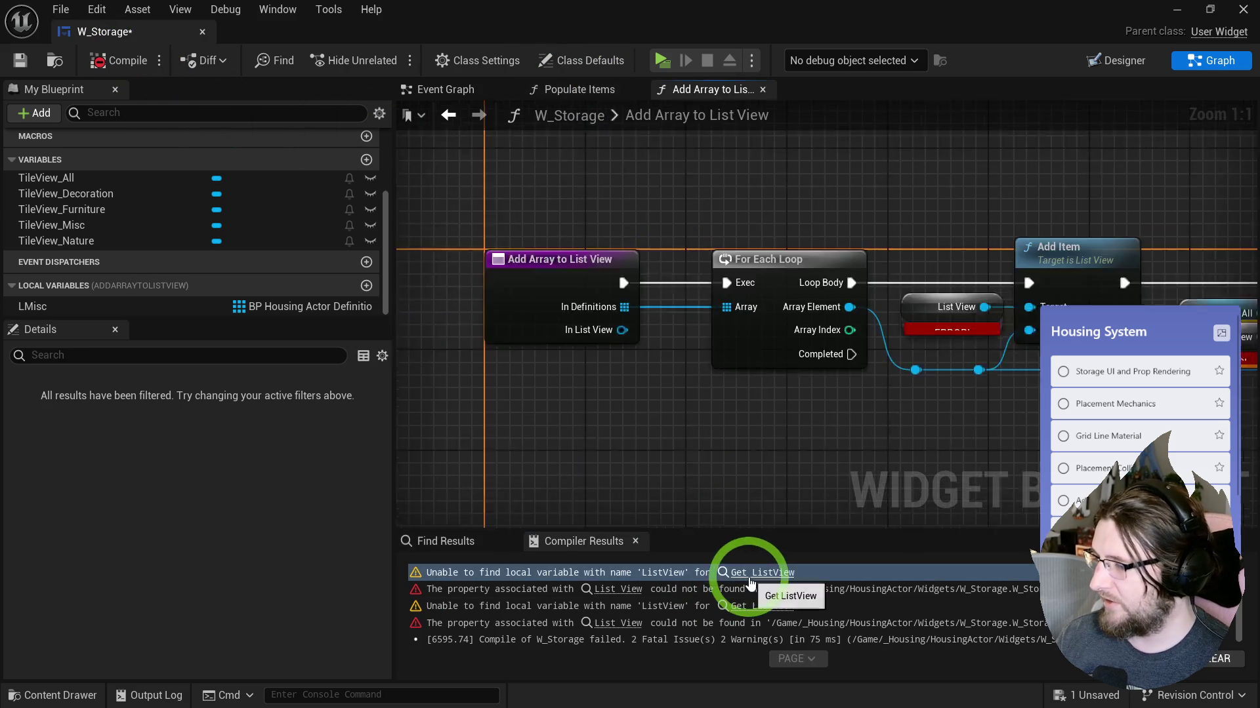
Step: Replace the broken List View getters with In List View getters in the comparison and Add Item
{"action": "left_click_drag", "start_coordinate": [848, 292], "coordinate": [764, 359]}
{"action": "type", "text": "in lis"}
{"action": "left_click", "coordinate": [854, 443]}
{"action": "key", "text": "Delete"}
{"action": "left_click_drag", "start_coordinate": [784, 377], "coordinate": [731, 309]}
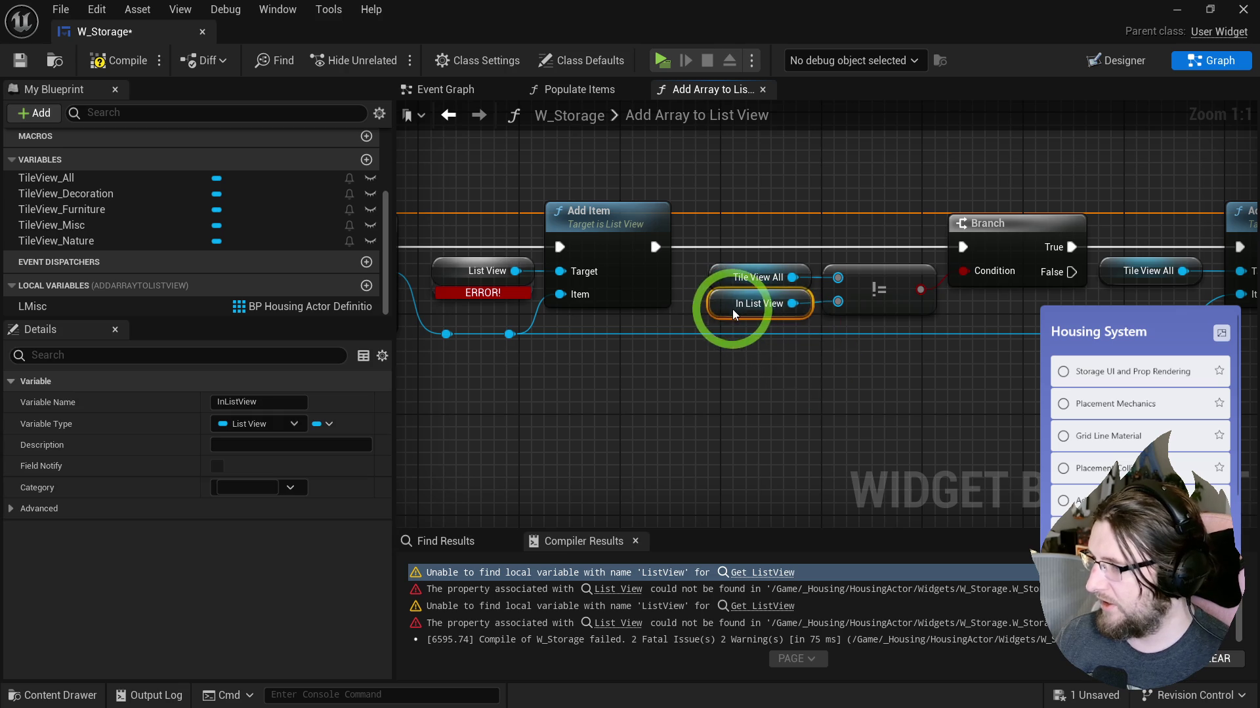
{"action": "left_click", "coordinate": [863, 242]}
{"action": "left_click", "coordinate": [734, 307]}
{"action": "left_click_drag", "start_coordinate": [549, 326], "coordinate": [618, 338]}
{"action": "key", "text": "ctrl+c"}
{"action": "key", "text": "ctrl+v"}
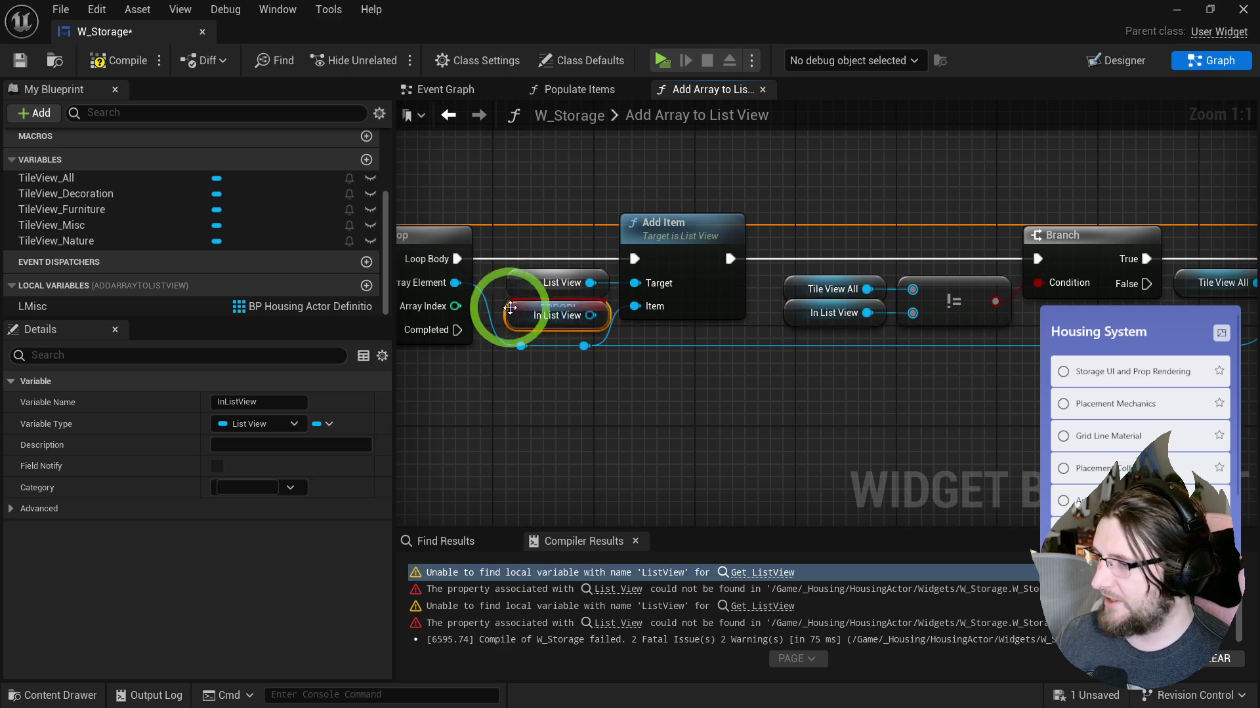
{"action": "left_click", "coordinate": [553, 287]}
{"action": "key", "text": "Delete"}
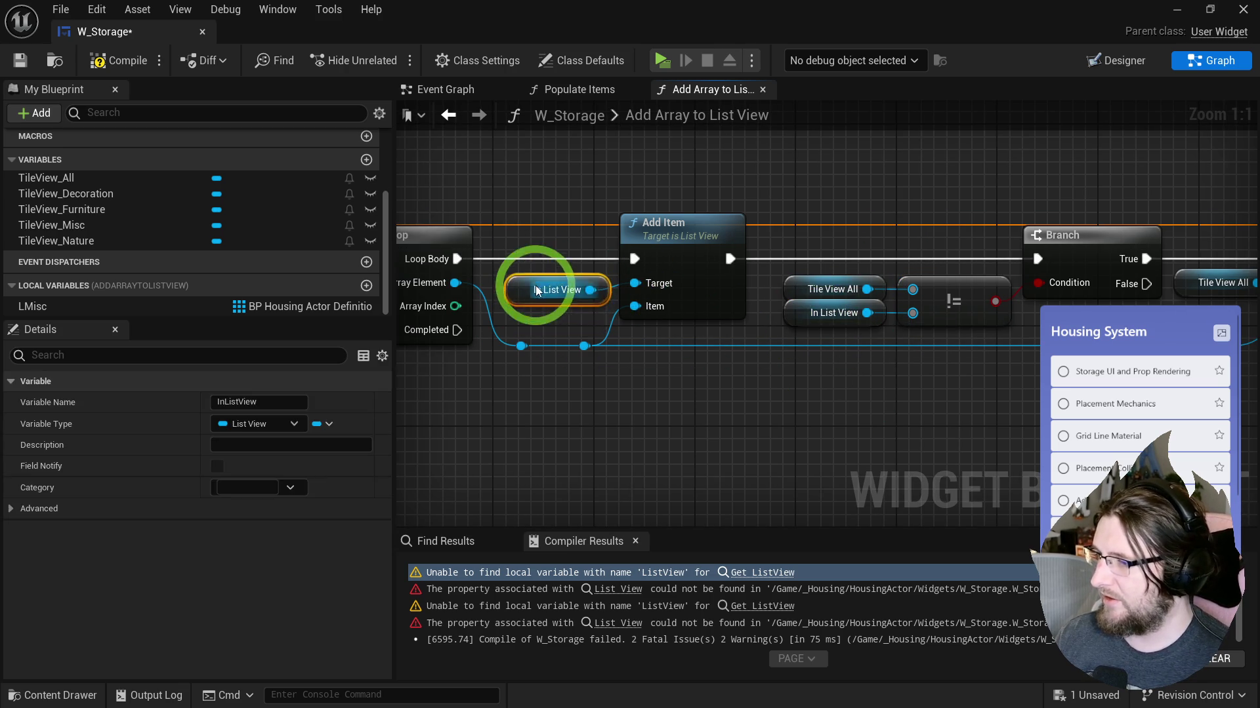
{"action": "left_click", "coordinate": [717, 304]}
Step: Compile and save W_Storage, then review the repaired function graph
{"action": "mouse_move", "coordinate": [583, 273]}
{"action": "left_mouse_down"}
{"action": "mouse_move", "coordinate": [762, 375]}
{"action": "mouse_move", "coordinate": [680, 386]}
{"action": "left_mouse_up"}
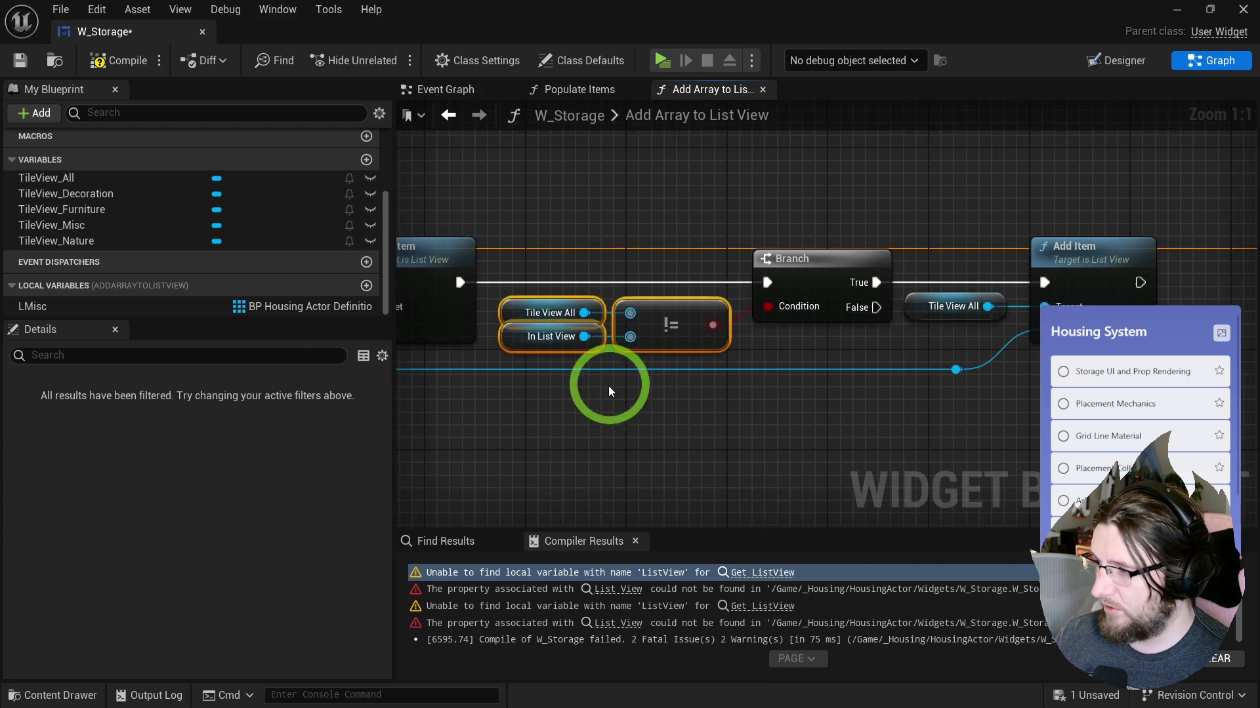
{"action": "left_click_drag", "start_coordinate": [833, 207], "coordinate": [979, 411]}
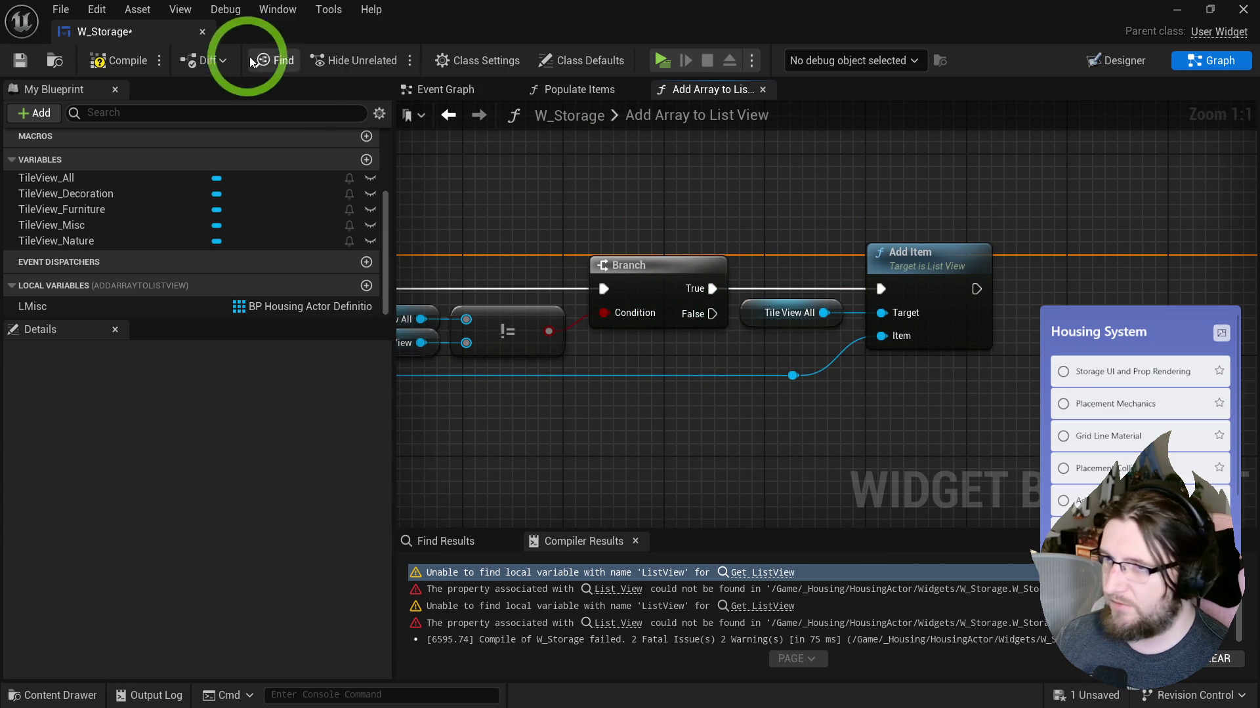
{"action": "left_click", "coordinate": [119, 61]}
{"action": "left_click_drag", "start_coordinate": [391, 364], "coordinate": [573, 368]}
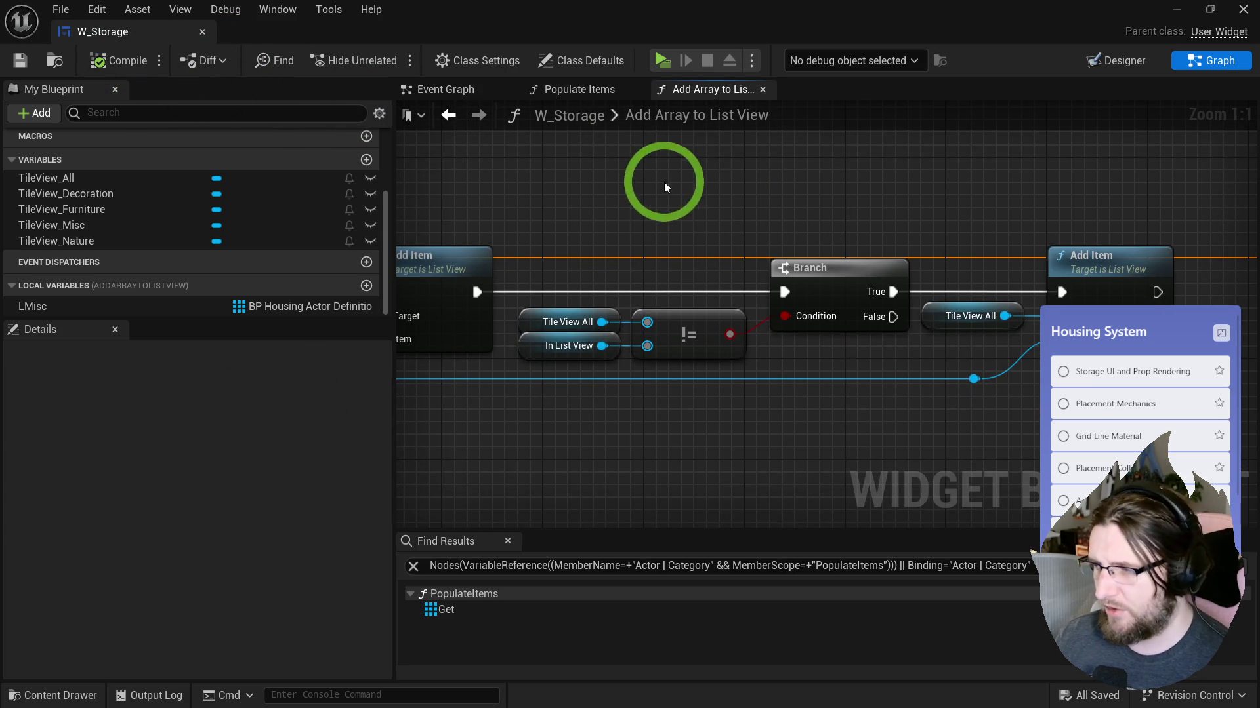
Step: Review W_Storage's Populate Items and Event Graph tabs
{"action": "left_click", "coordinate": [565, 93]}
{"action": "scroll", "coordinate": [630, 163], "scroll_direction": "down", "scroll_amount": 5}
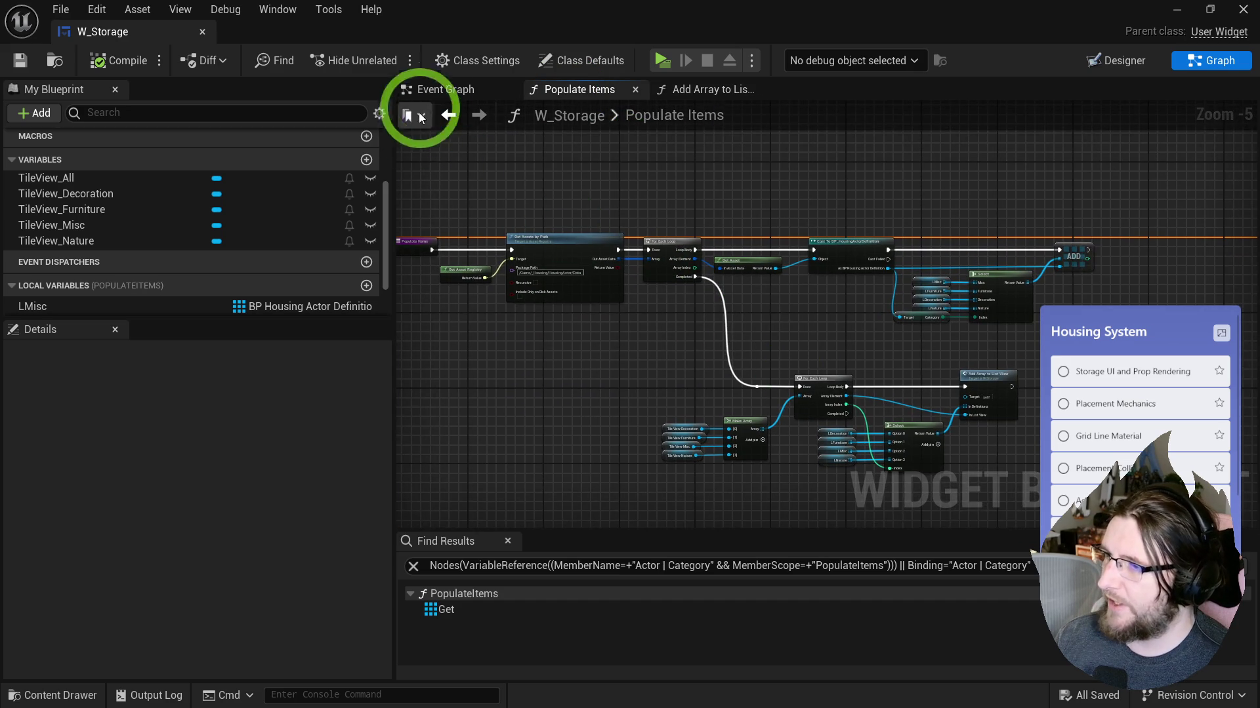
{"action": "left_click", "coordinate": [446, 89]}
{"action": "left_click", "coordinate": [689, 253]}
{"action": "left_click", "coordinate": [364, 61]}
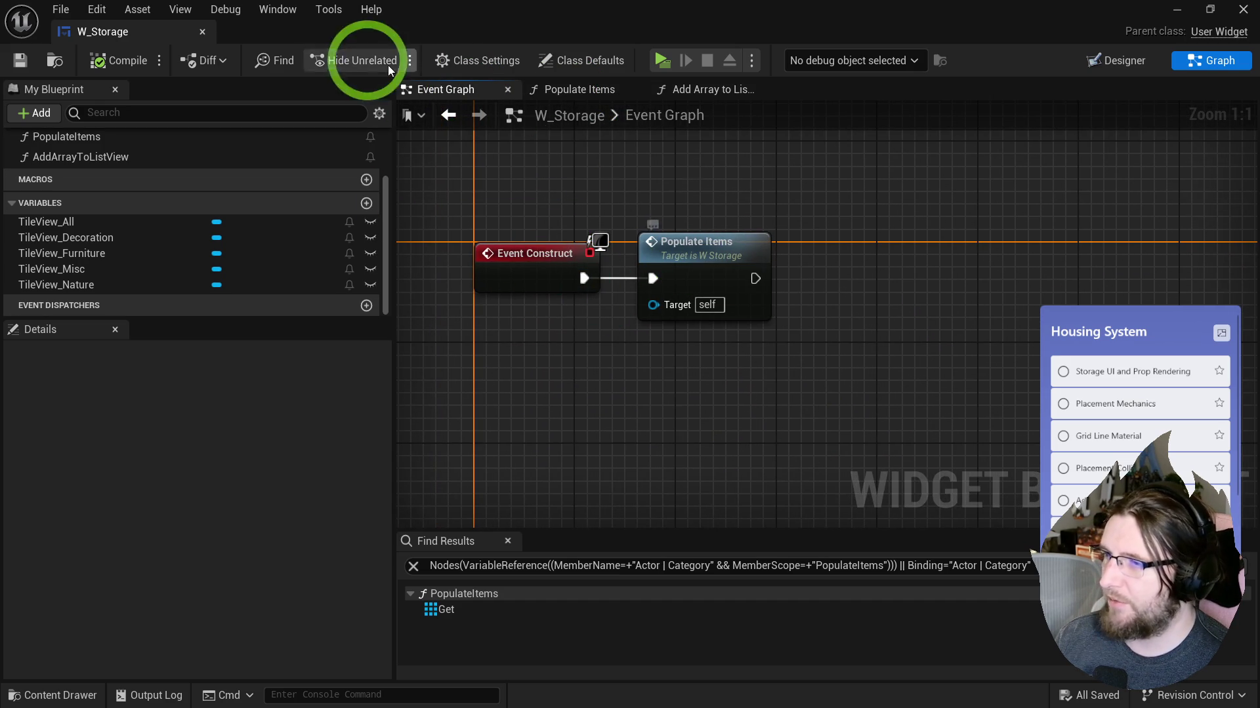
Step: Play-test, confirm the storage panel fills with house tiles, then dock W_Storage beside Level_Demo
{"action": "left_click", "coordinate": [668, 60]}
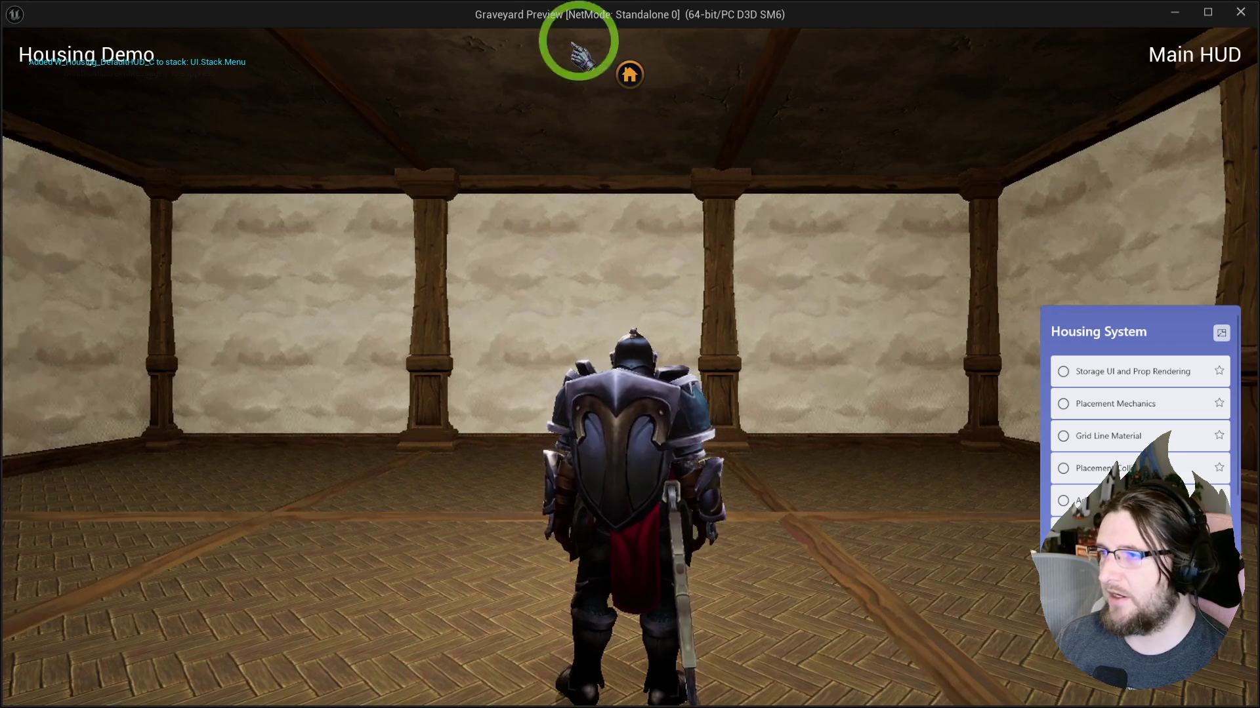
{"action": "left_click", "coordinate": [630, 74]}
{"action": "scroll", "coordinate": [181, 315], "scroll_direction": "down", "scroll_amount": 5}
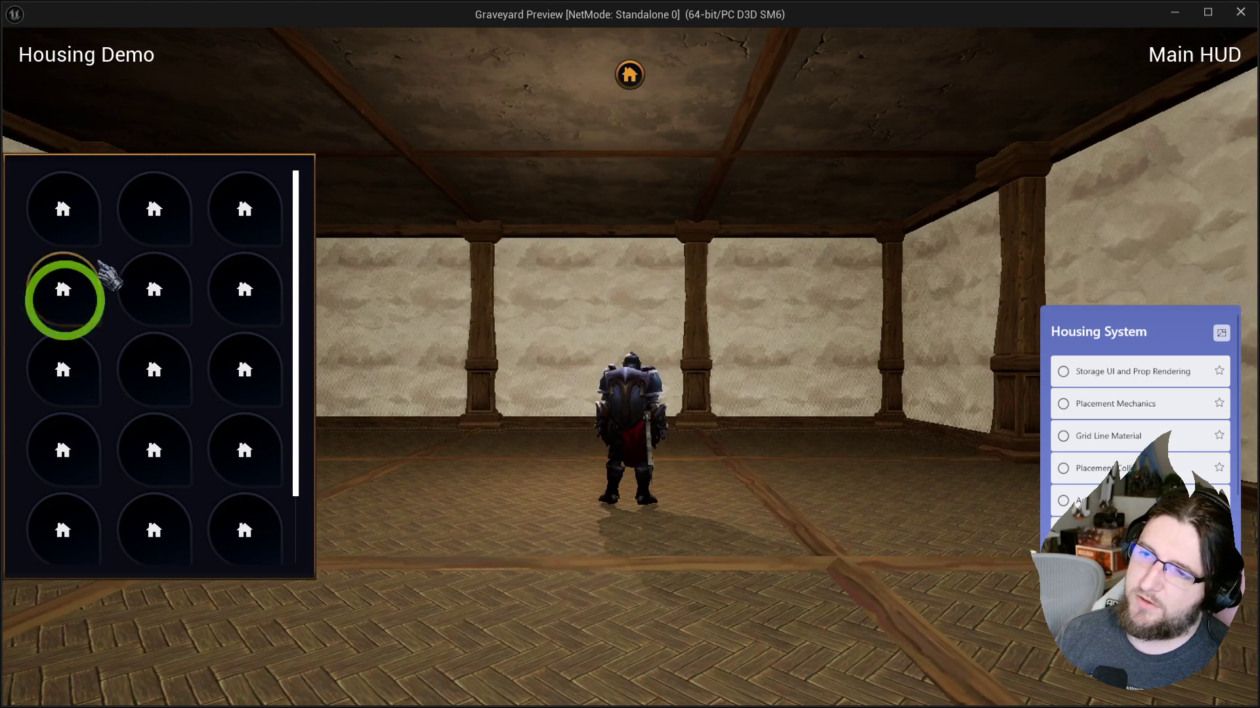
{"action": "key", "text": "Escape"}
{"action": "mouse_move", "coordinate": [159, 34]}
{"action": "left_mouse_down"}
{"action": "mouse_move", "coordinate": [462, 167]}
{"action": "mouse_move", "coordinate": [333, 41]}
{"action": "left_mouse_up"}
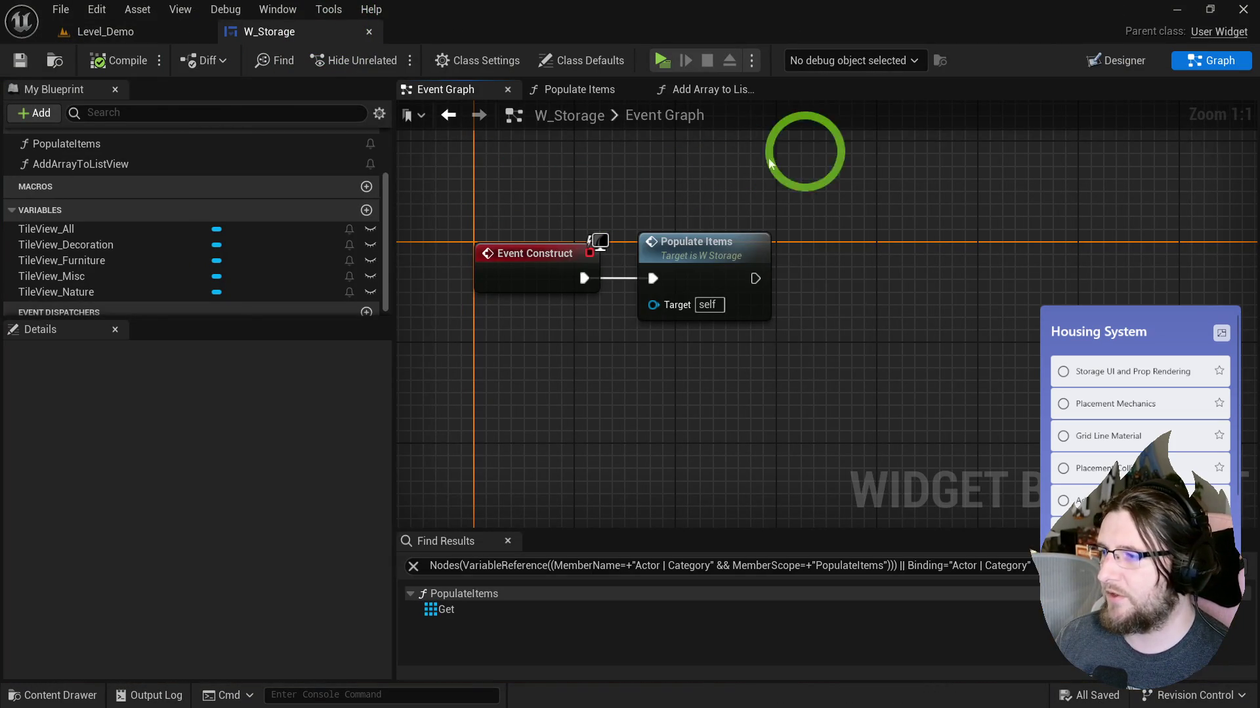
{"action": "left_click", "coordinate": [1115, 60]}
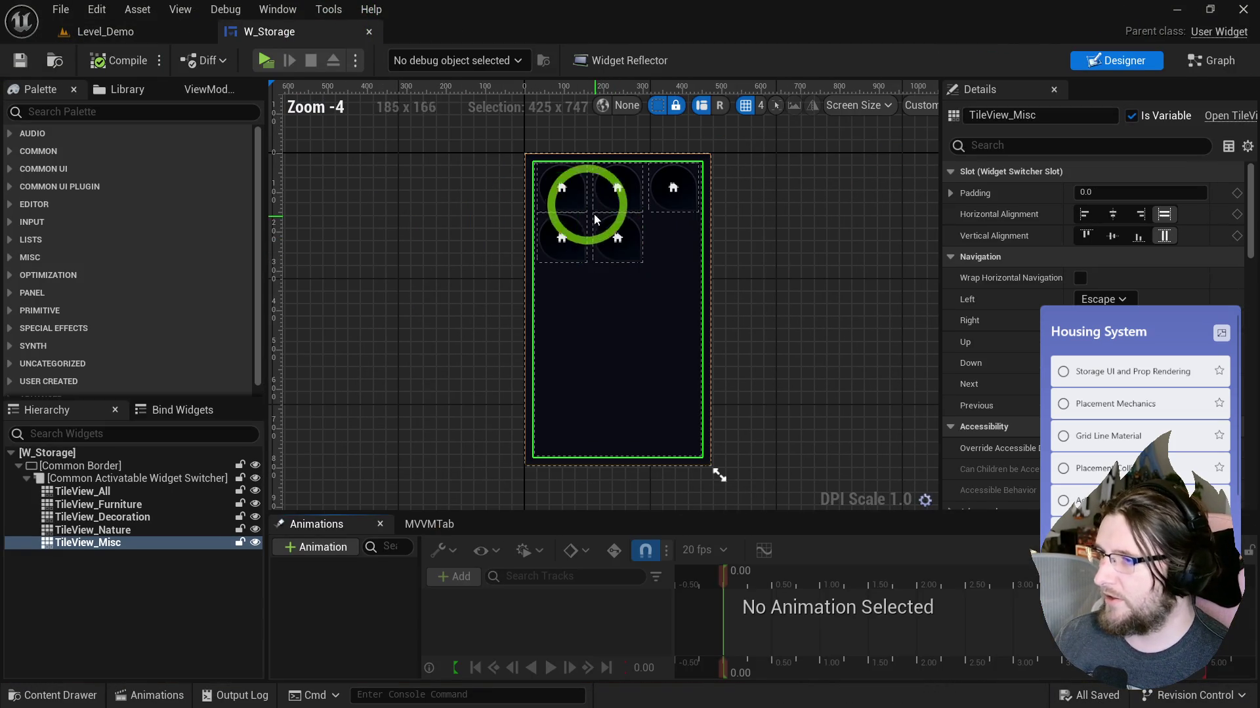
Step: Open W_CB_StorageItem from the content drawer and go to its Graph
{"action": "scroll", "coordinate": [1092, 335], "scroll_direction": "down", "scroll_amount": 10}
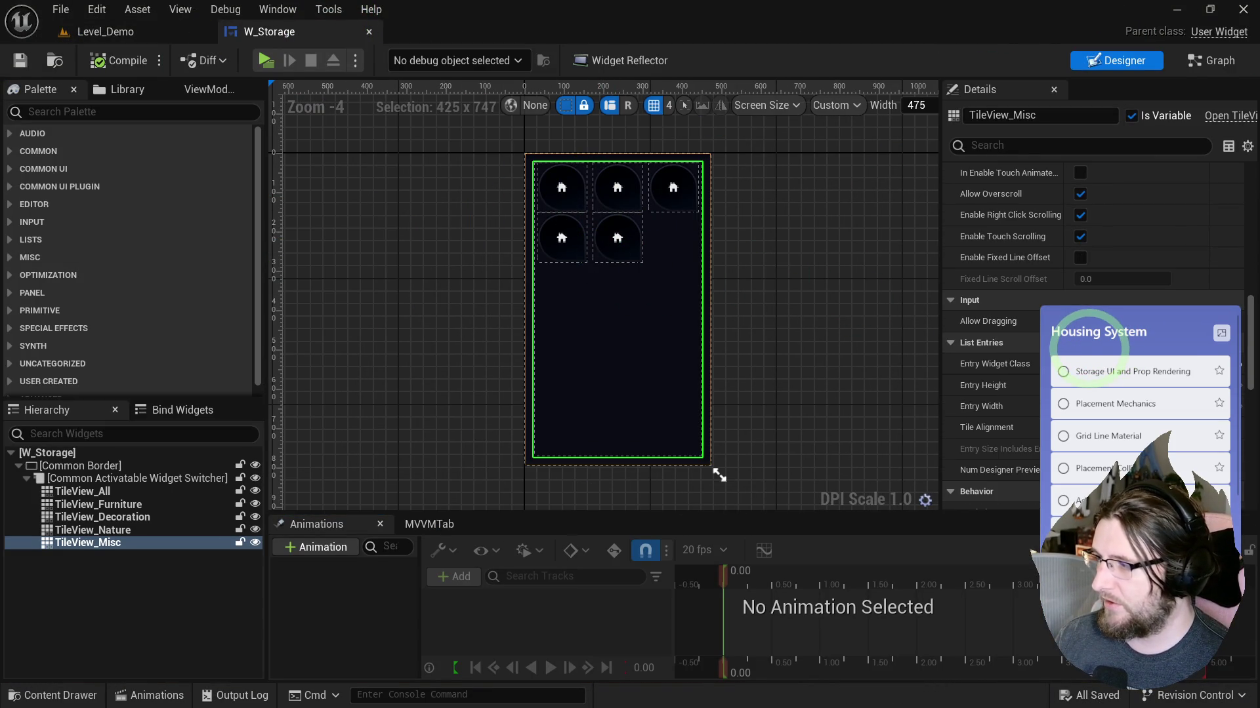
{"action": "key", "text": "ctrl+space"}
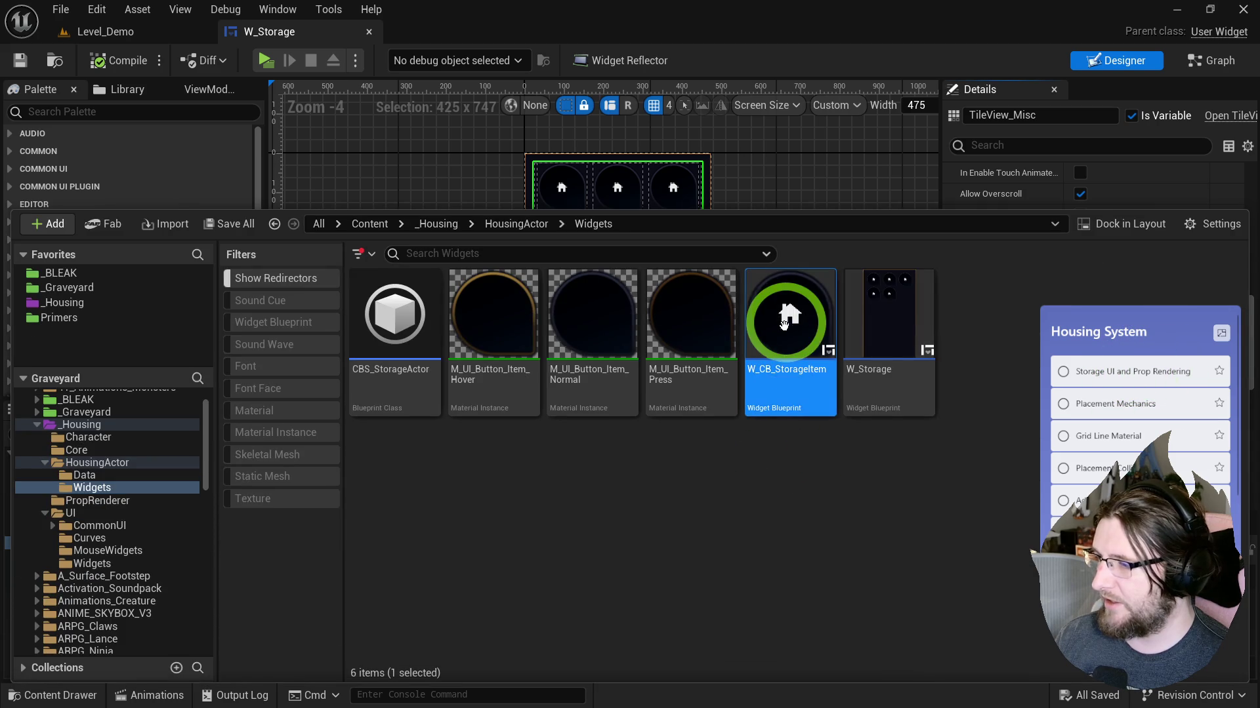
{"action": "double_click", "coordinate": [806, 326]}
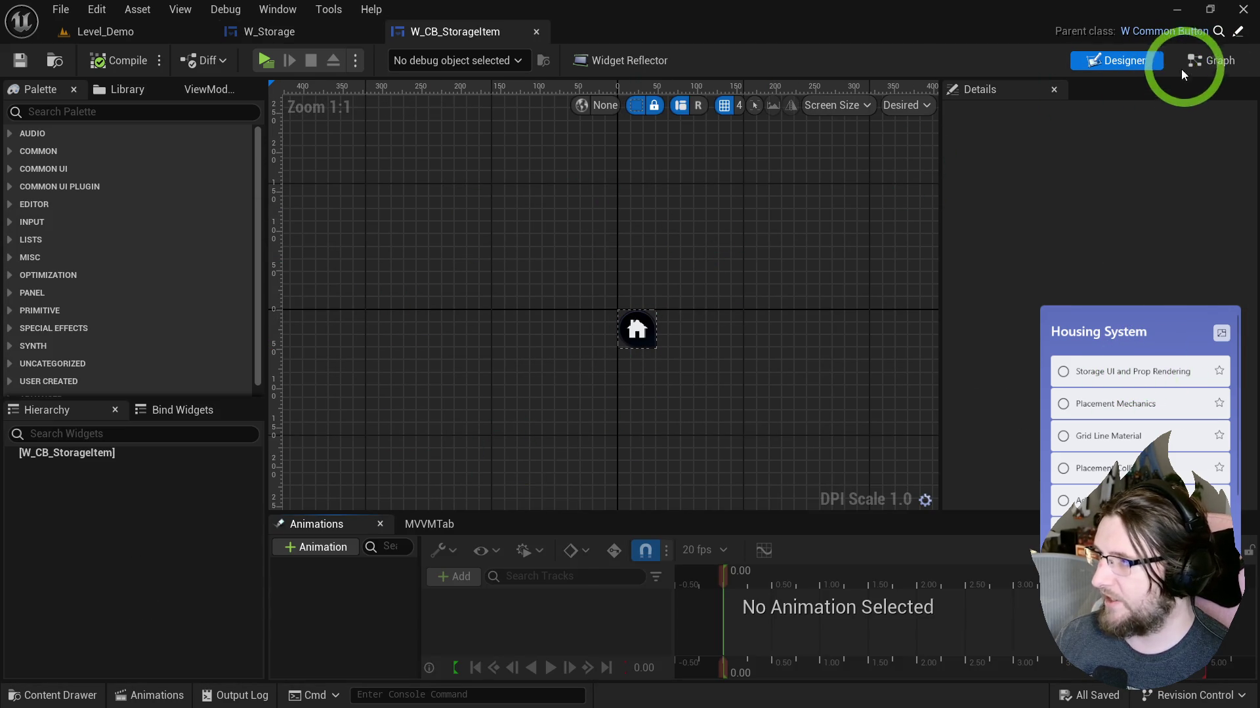
{"action": "left_click", "coordinate": [1178, 73]}
Step: Add Event On List Item Object Set, cast to BP_HousingActorDefinition, and get its Icon
{"action": "right_click", "coordinate": [616, 343]}
{"action": "type", "text": "even"}
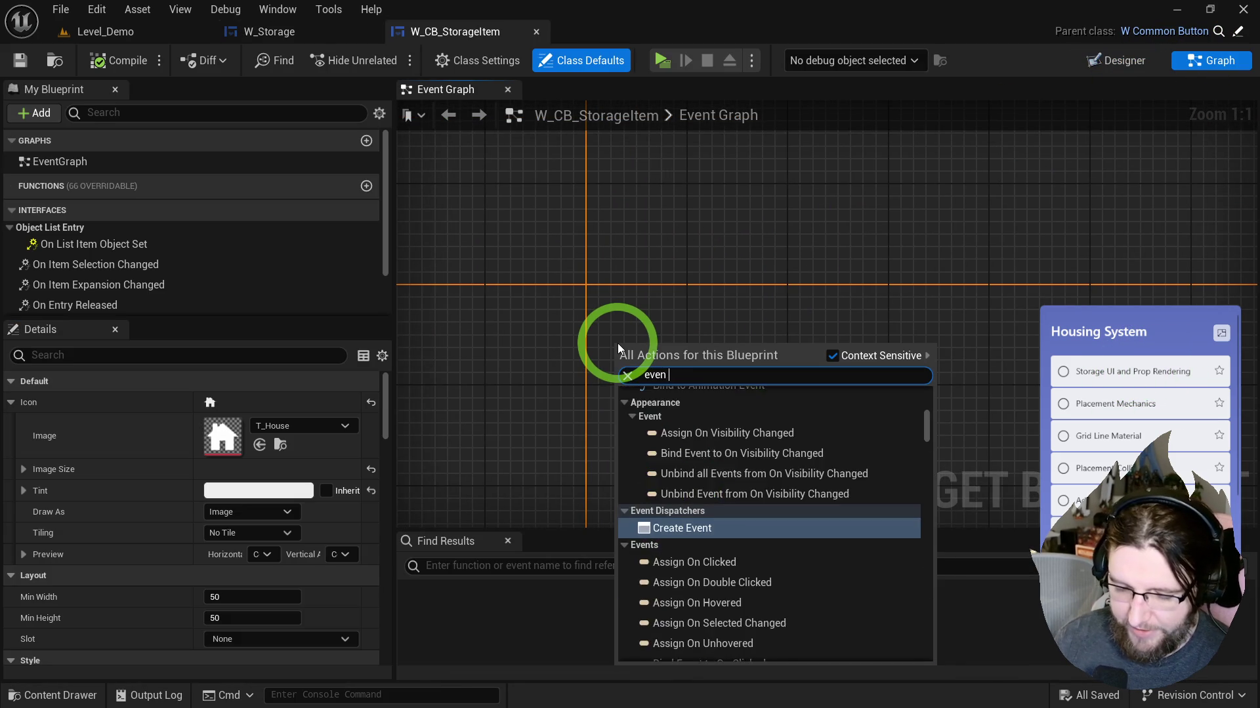
{"action": "type", "text": " set"}
{"action": "key", "text": "Return"}
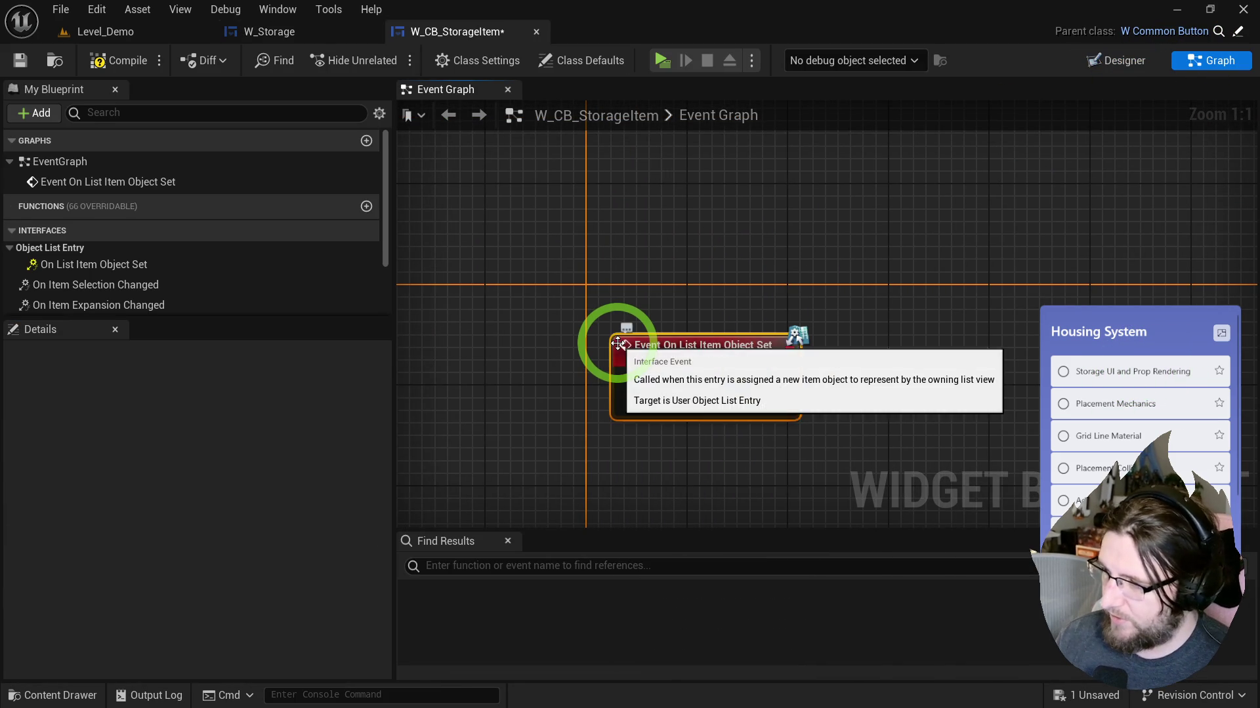
{"action": "left_click_drag", "start_coordinate": [617, 344], "coordinate": [597, 301]}
{"action": "mouse_move", "coordinate": [697, 338]}
{"action": "left_mouse_down"}
{"action": "mouse_move", "coordinate": [575, 322]}
{"action": "mouse_move", "coordinate": [680, 357]}
{"action": "left_mouse_up"}
{"action": "type", "text": "cast "}
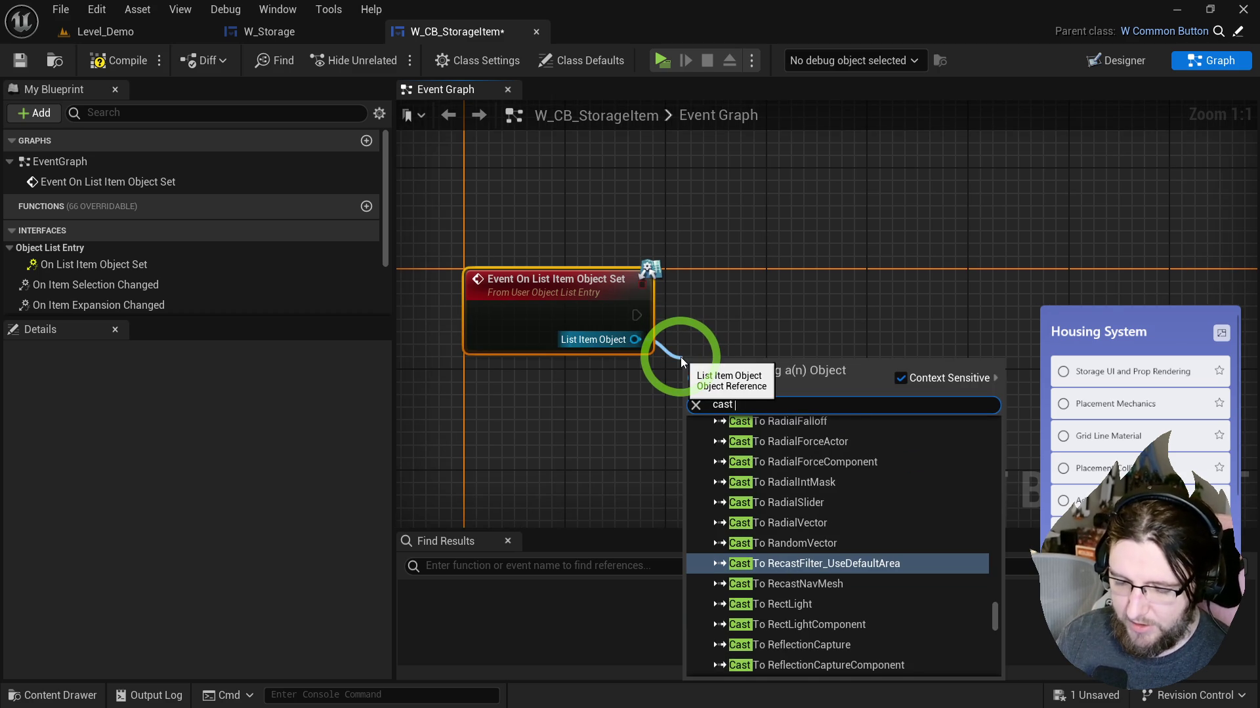
{"action": "type", "text": "definition"}
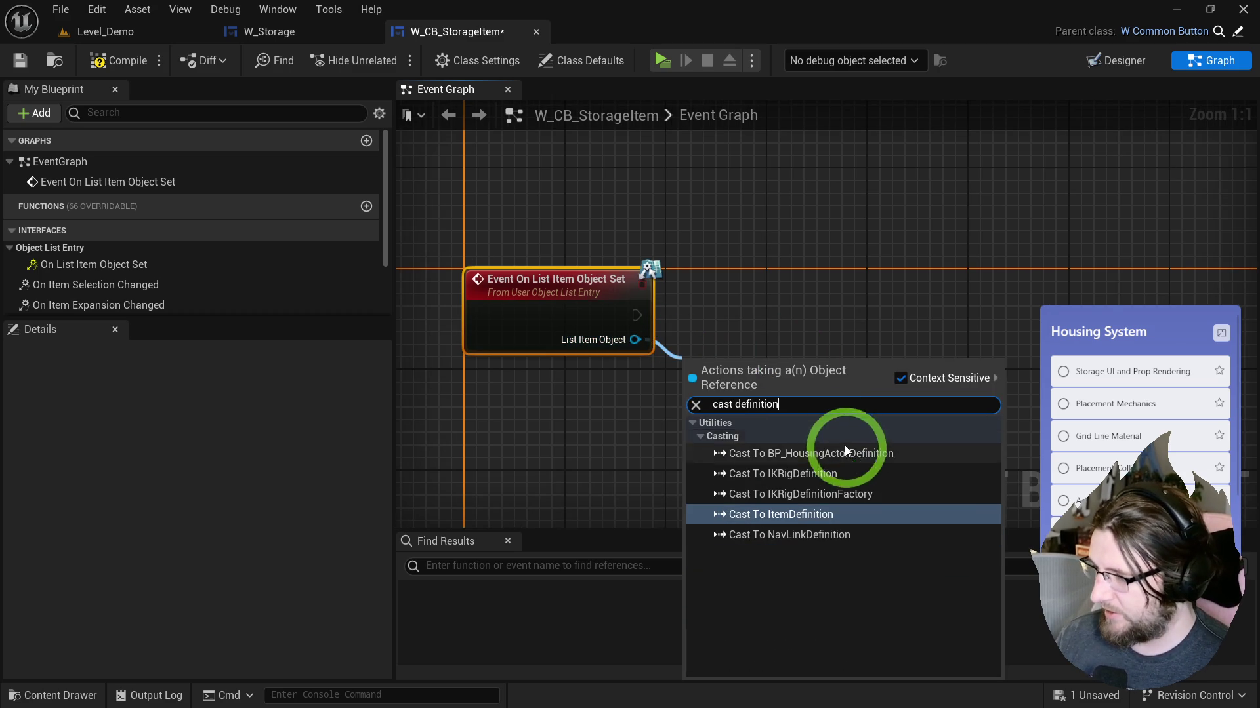
{"action": "left_click", "coordinate": [841, 452]}
{"action": "mouse_move", "coordinate": [759, 433]}
{"action": "left_mouse_down"}
{"action": "mouse_move", "coordinate": [747, 355]}
{"action": "mouse_move", "coordinate": [770, 387]}
{"action": "mouse_move", "coordinate": [660, 370]}
{"action": "left_mouse_up"}
{"action": "type", "text": "get icon"}
{"action": "key", "text": "Return"}
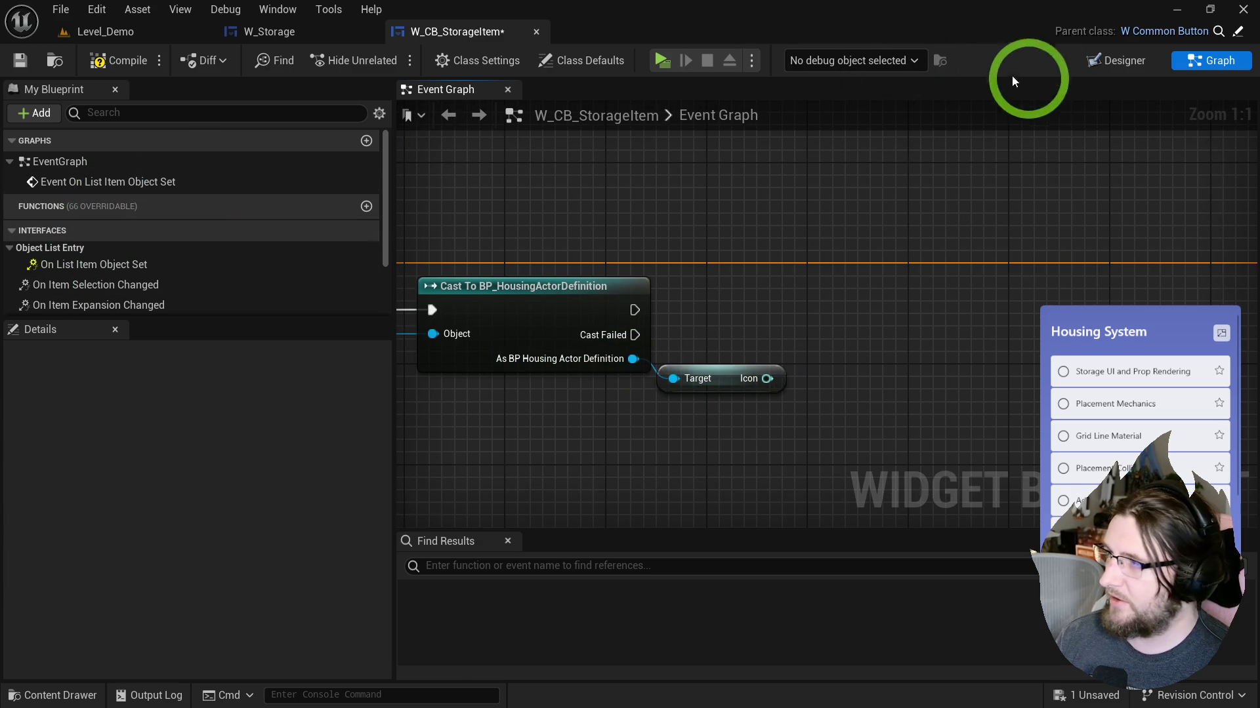
Step: Set Image Icon's brush from the soft texture Icon, then play-test and open the storage panel
{"action": "left_click", "coordinate": [1124, 60]}
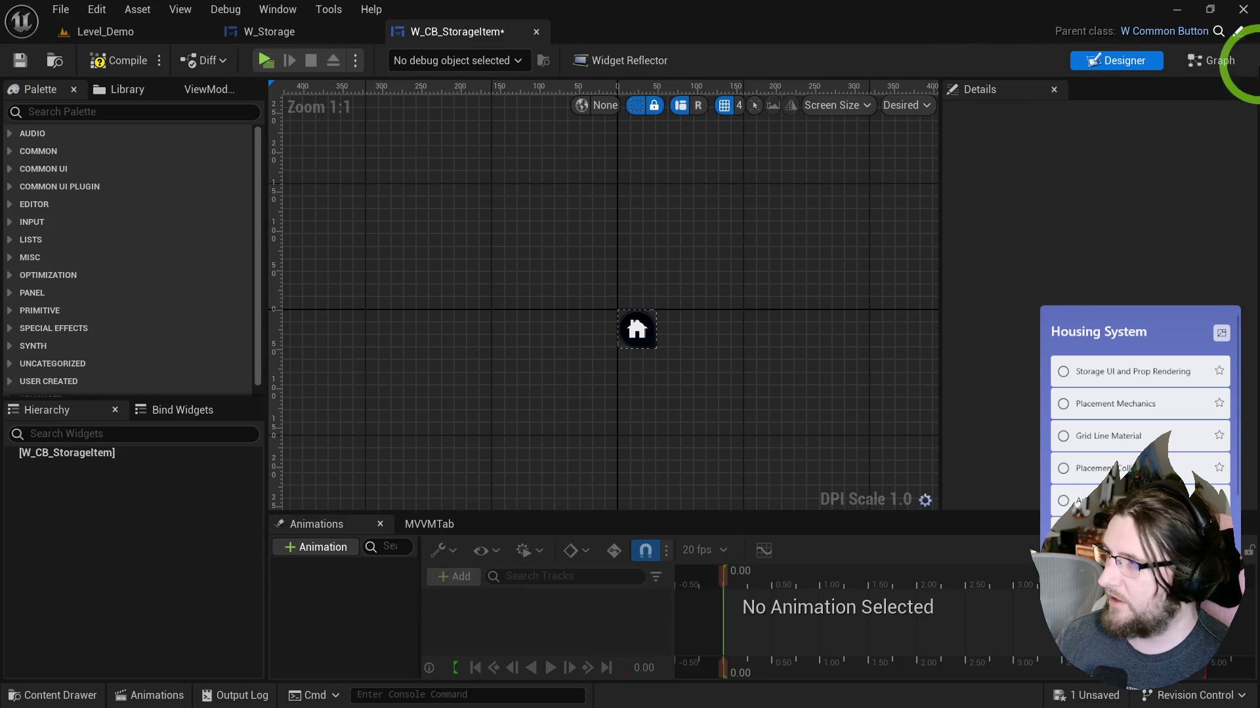
{"action": "left_click", "coordinate": [1215, 72]}
{"action": "right_click", "coordinate": [818, 420]}
{"action": "type", "text": "get icon"}
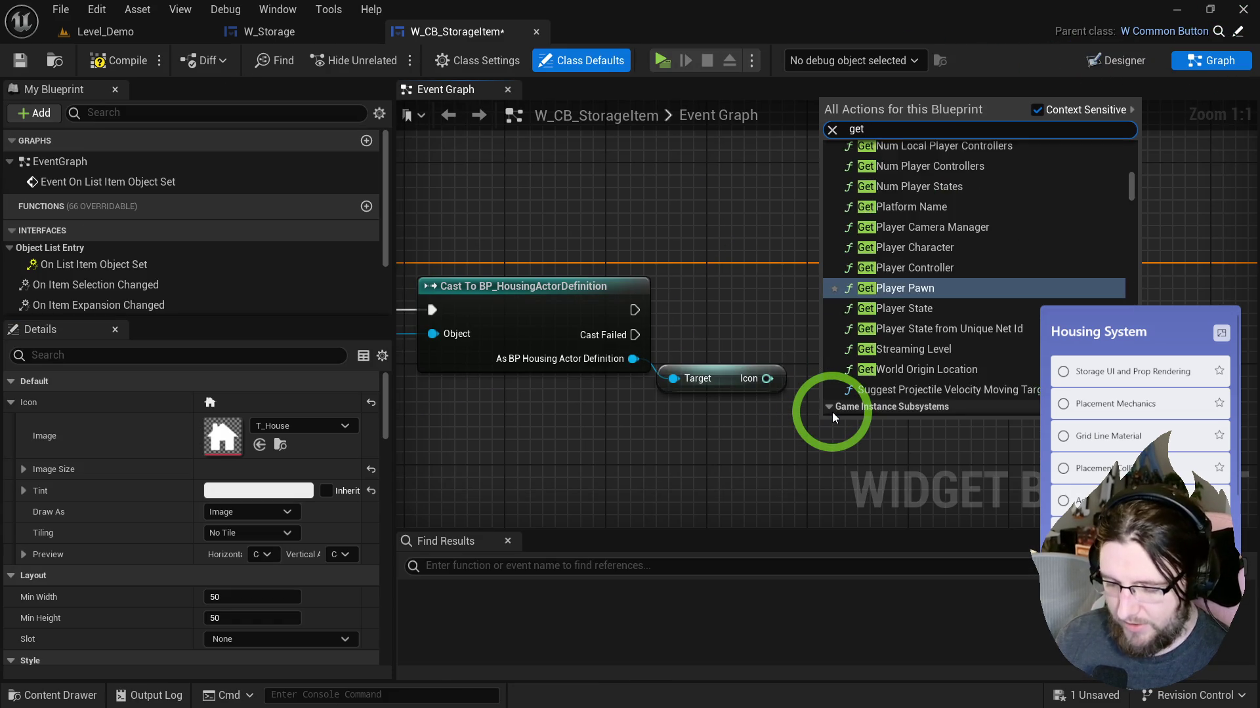
{"action": "left_click", "coordinate": [918, 293]}
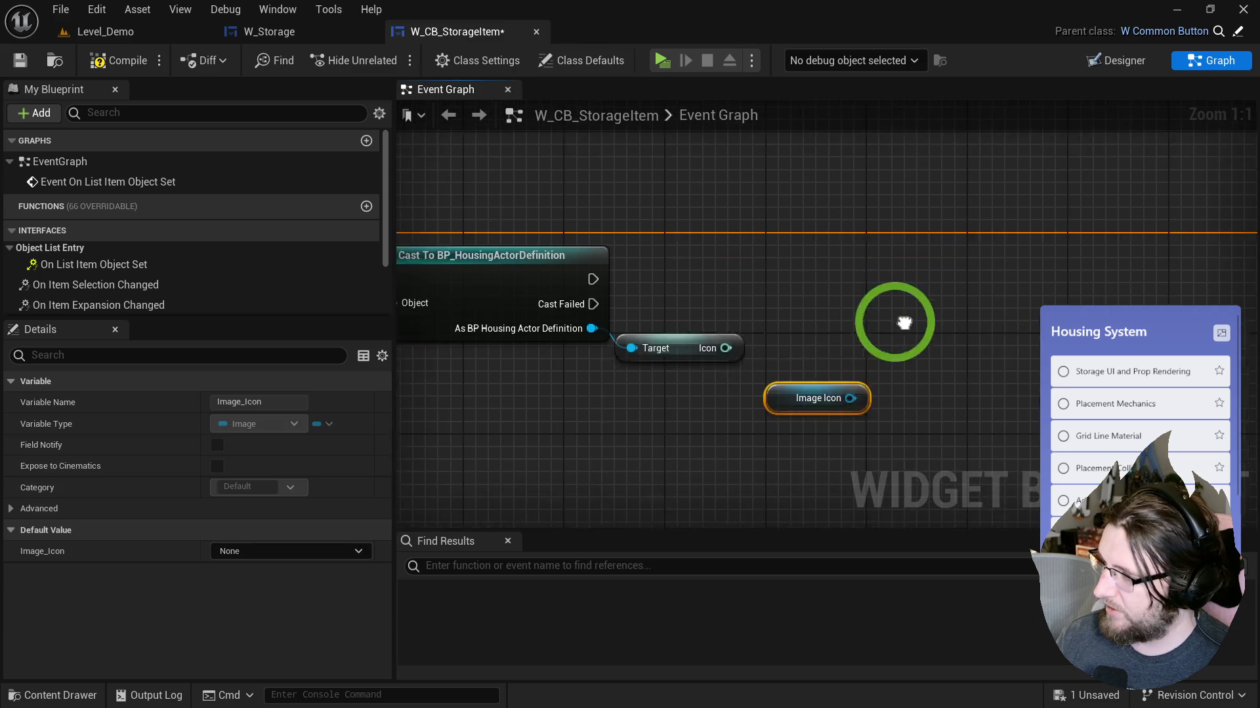
{"action": "left_click_drag", "start_coordinate": [793, 373], "coordinate": [848, 355]}
{"action": "type", "text": "set texture"}
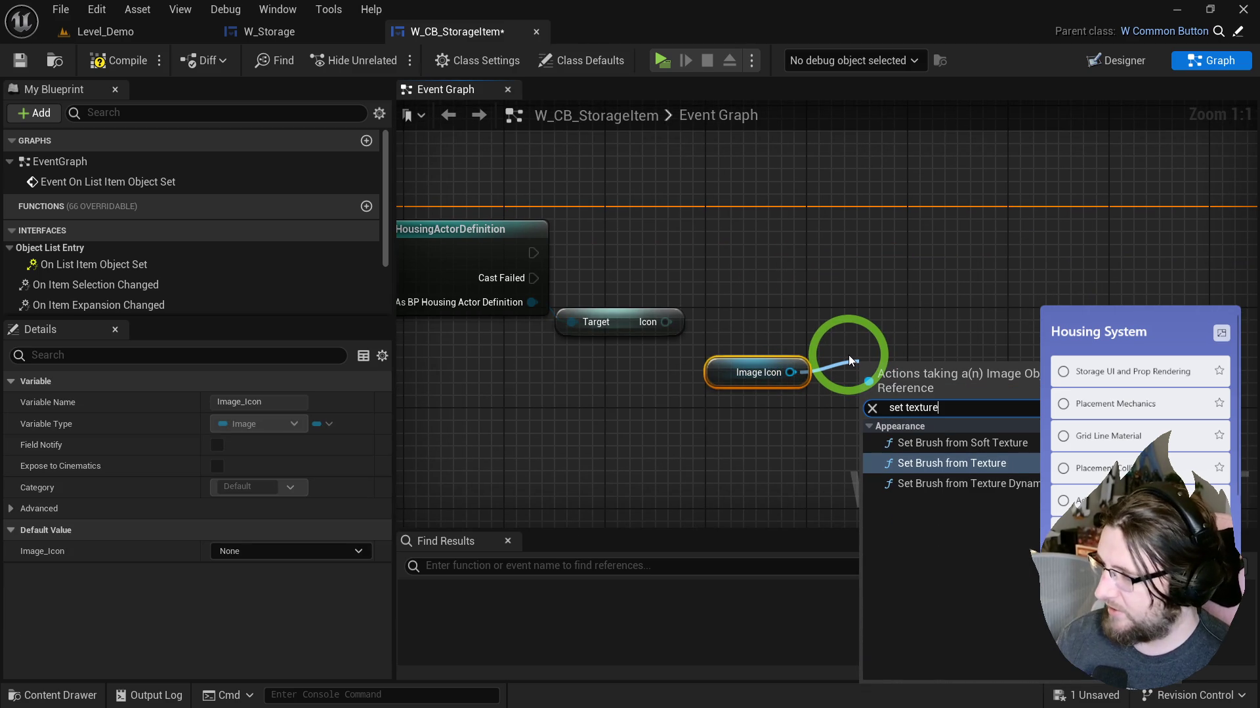
{"action": "left_click", "coordinate": [974, 442]}
{"action": "mouse_move", "coordinate": [806, 353]}
{"action": "left_mouse_down"}
{"action": "mouse_move", "coordinate": [774, 231]}
{"action": "mouse_move", "coordinate": [749, 243]}
{"action": "left_mouse_up"}
{"action": "left_click_drag", "start_coordinate": [666, 321], "coordinate": [667, 322]}
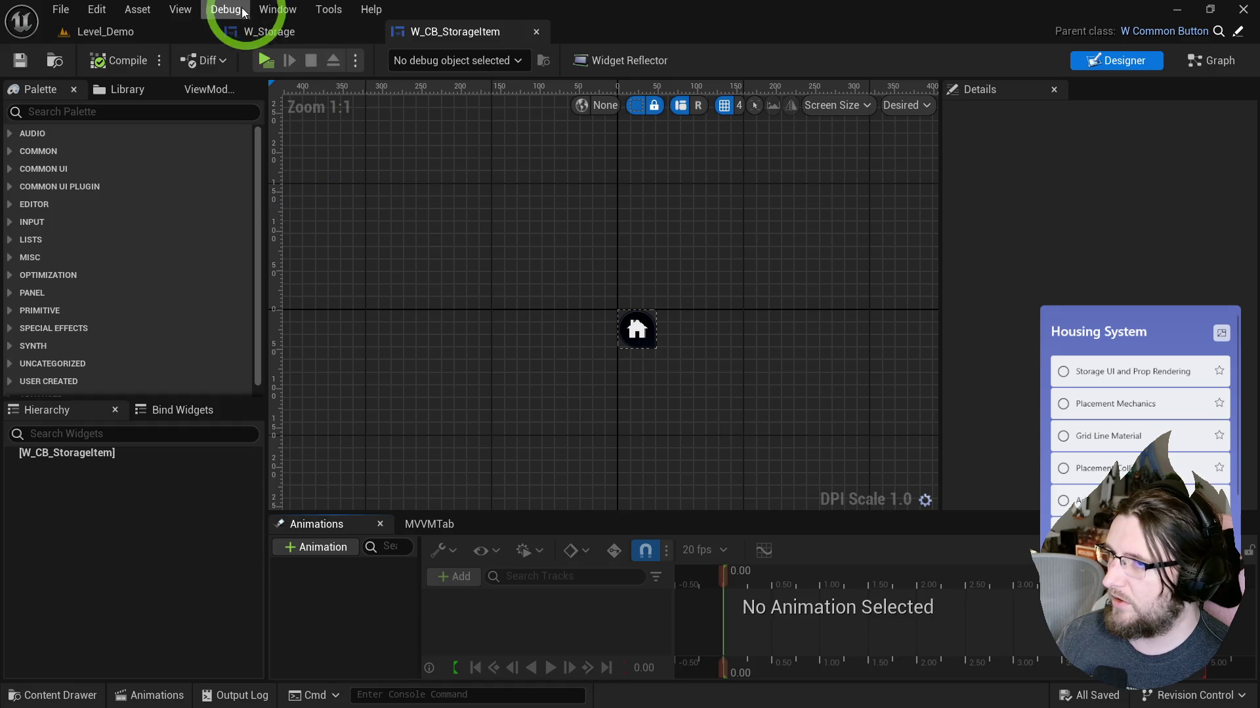
{"action": "left_click", "coordinate": [265, 60]}
{"action": "left_click", "coordinate": [630, 74]}
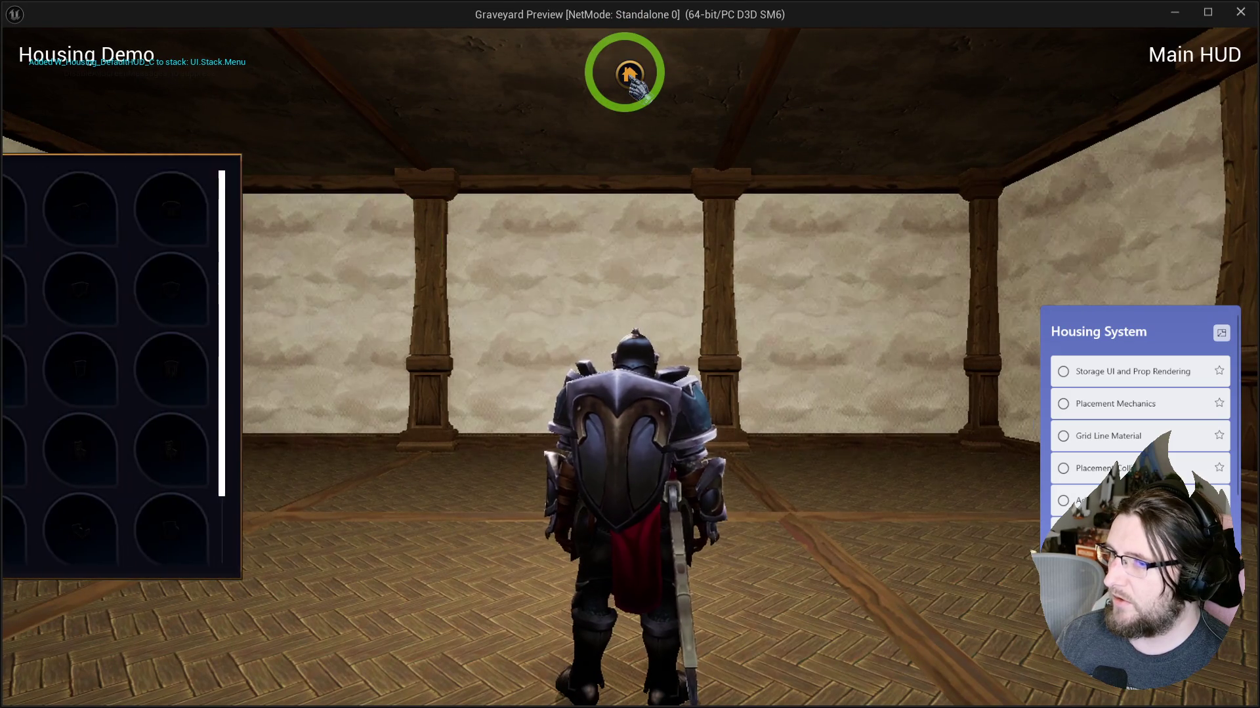
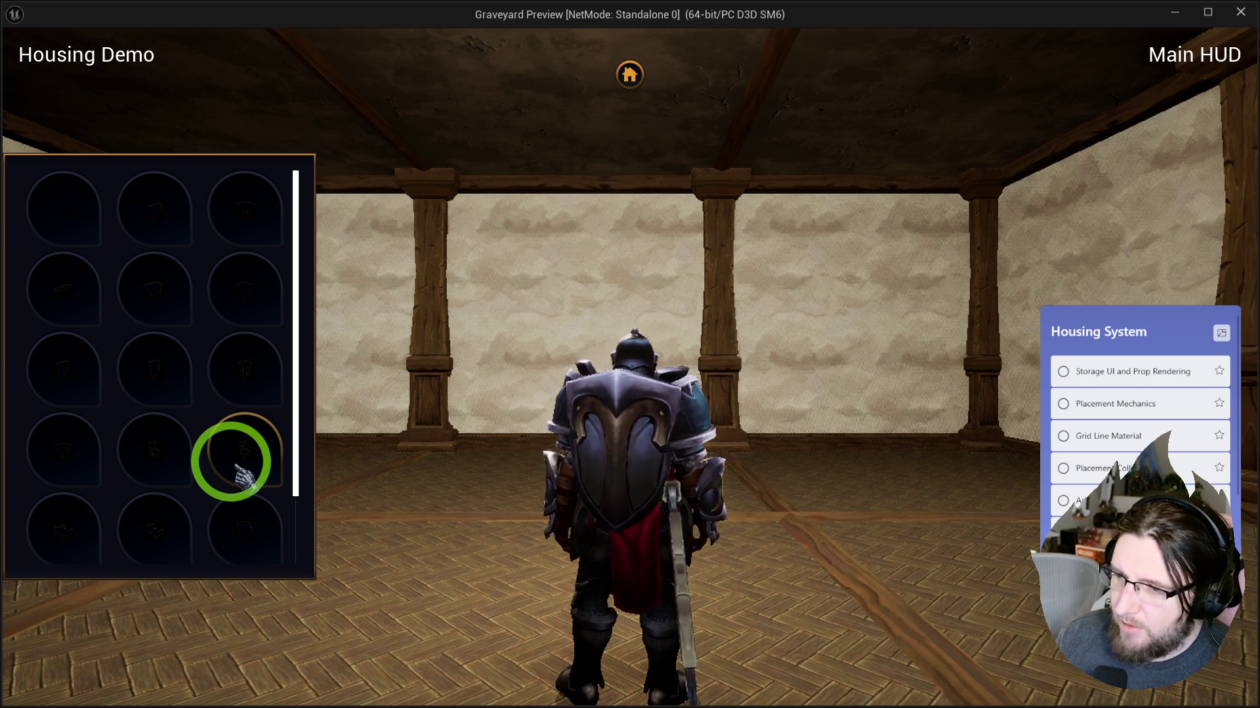
Step: Stop the game preview and inspect the storage item button in W_CB_StorageItem's layout
{"action": "key", "text": "Escape"}
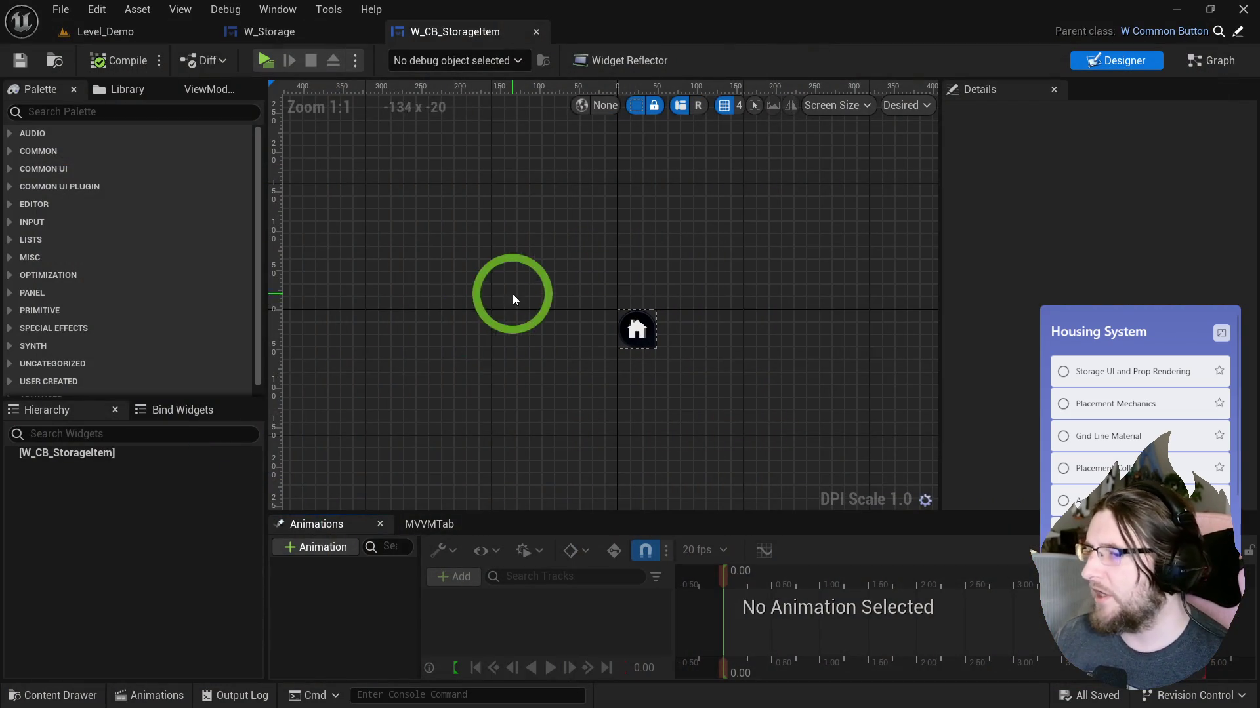
{"action": "left_click", "coordinate": [136, 456]}
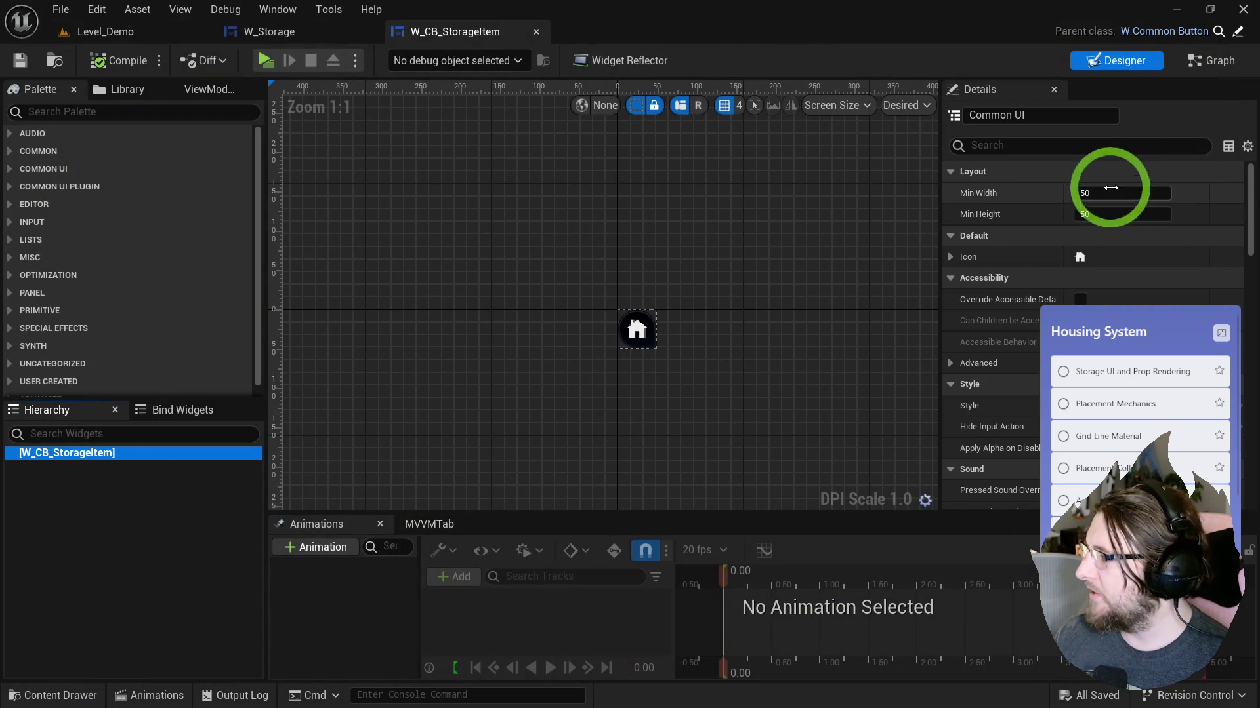
{"action": "scroll", "coordinate": [675, 274], "scroll_direction": "up", "scroll_amount": 1}
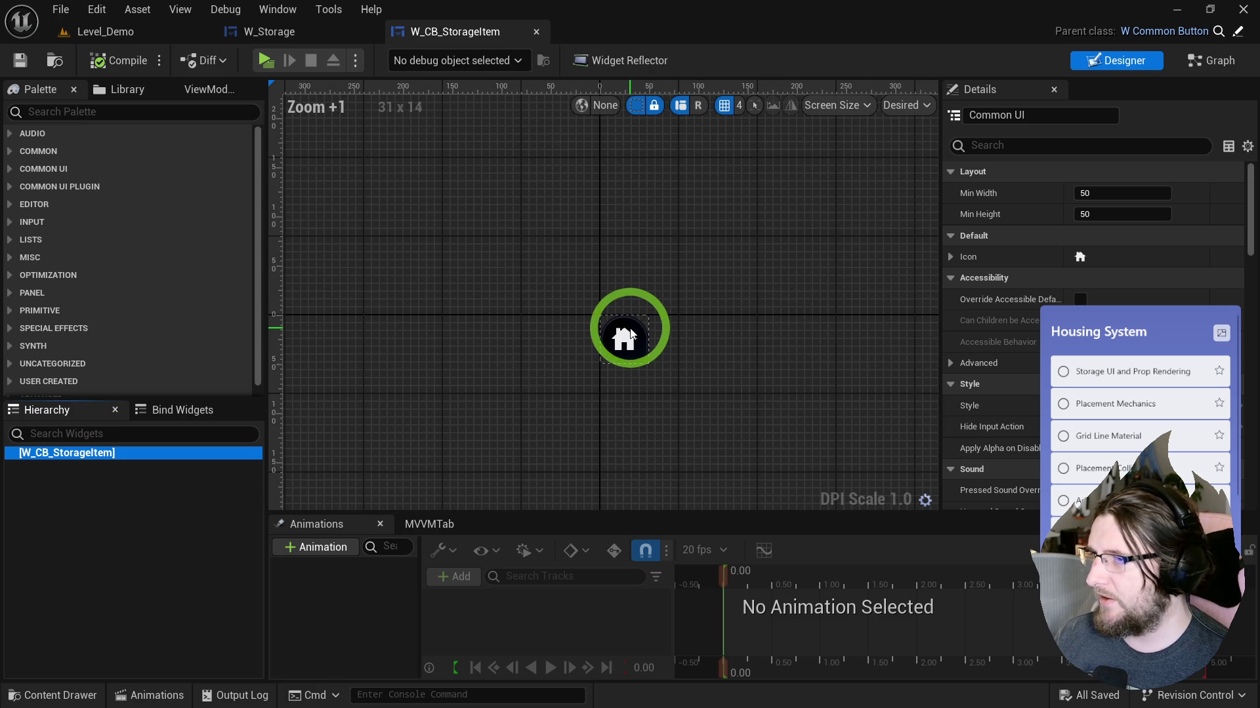
{"action": "scroll", "coordinate": [631, 335], "scroll_direction": "down", "scroll_amount": 1}
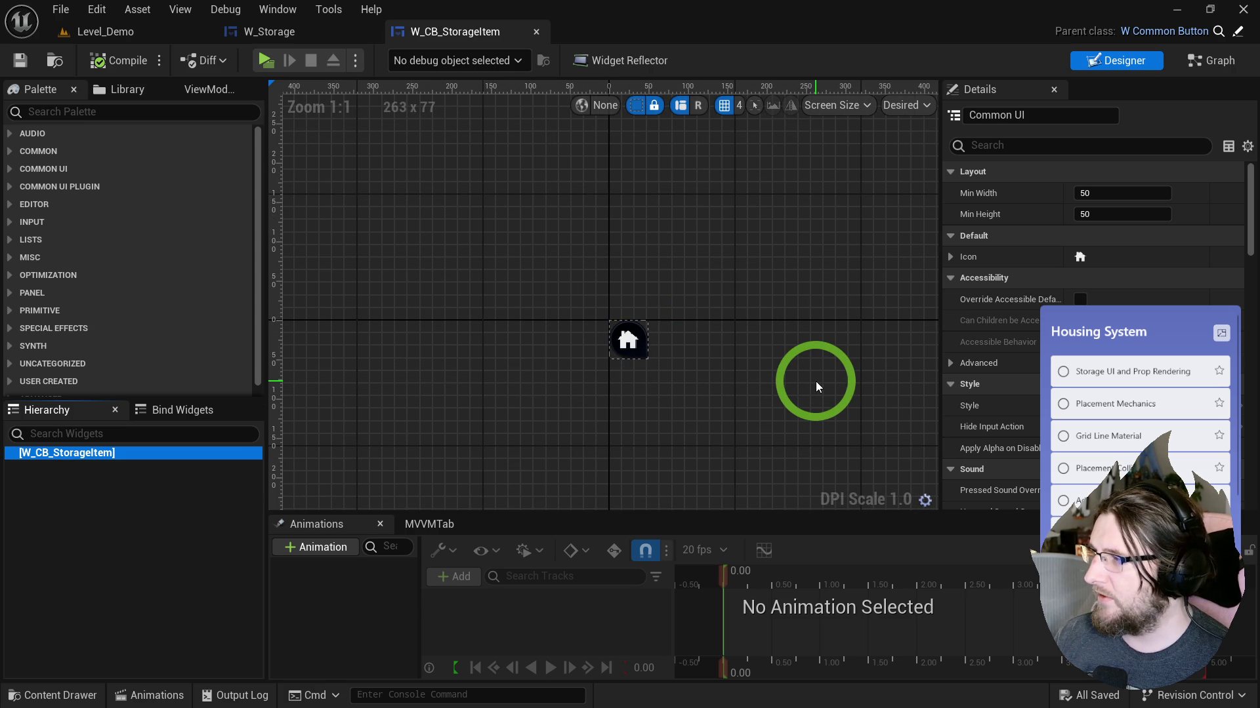
{"action": "mouse_move", "coordinate": [817, 381]}
{"action": "left_mouse_down"}
{"action": "mouse_move", "coordinate": [697, 323]}
{"action": "mouse_move", "coordinate": [678, 261]}
{"action": "mouse_move", "coordinate": [590, 212]}
{"action": "mouse_move", "coordinate": [590, 264]}
{"action": "left_mouse_up"}
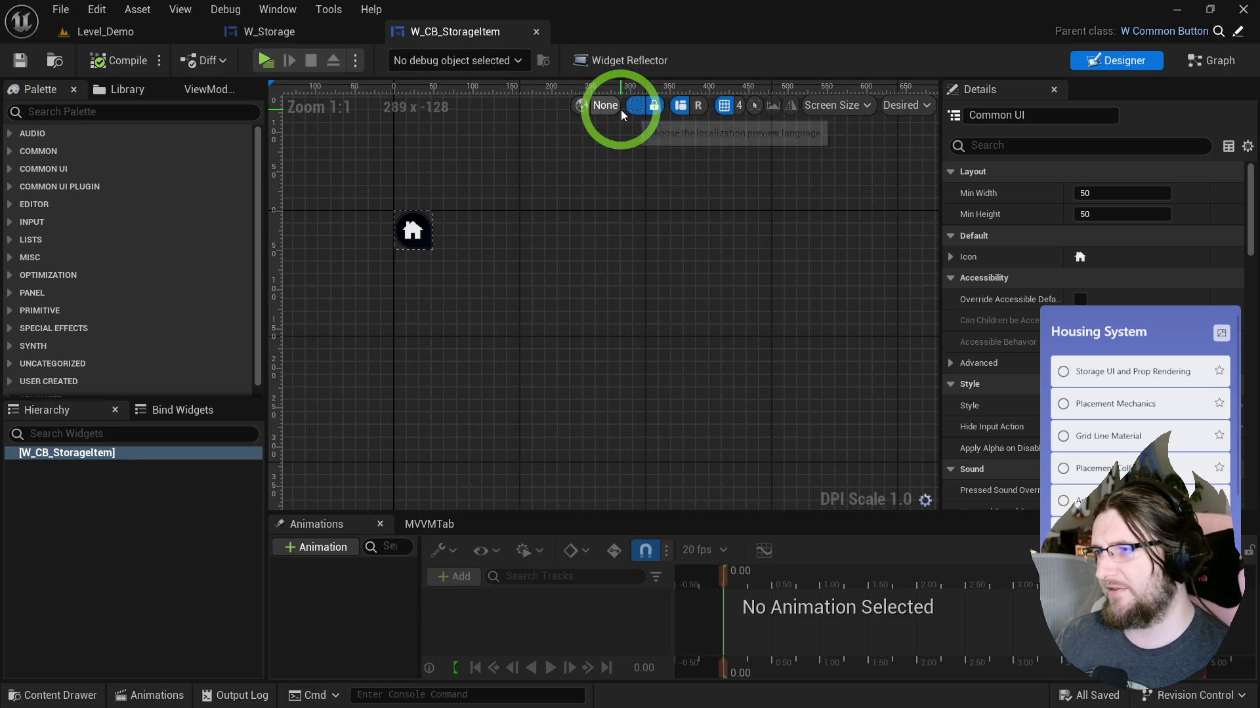
Step: Compile W_Storage and check that TileView_Misc lays its tiles out four per row
{"action": "left_click", "coordinate": [285, 34]}
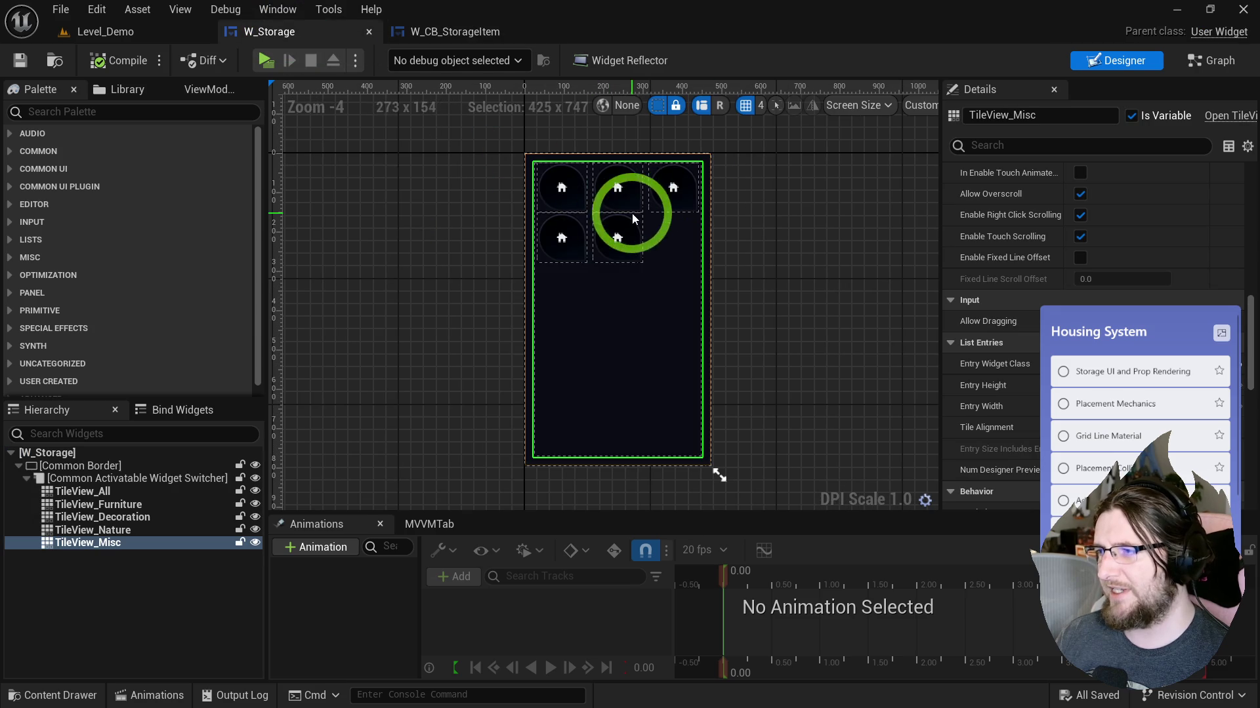
{"action": "scroll", "coordinate": [738, 225], "scroll_direction": "up", "scroll_amount": 3}
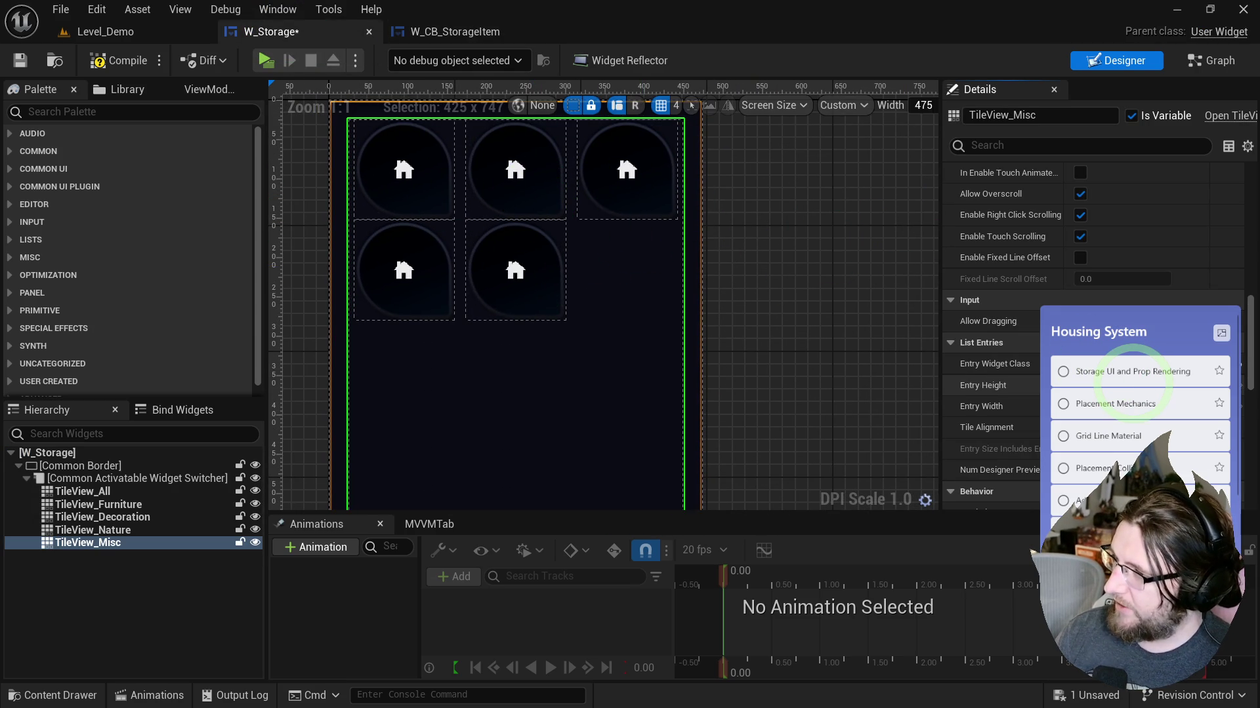
{"action": "left_click", "coordinate": [148, 135]}
{"action": "left_click", "coordinate": [89, 65]}
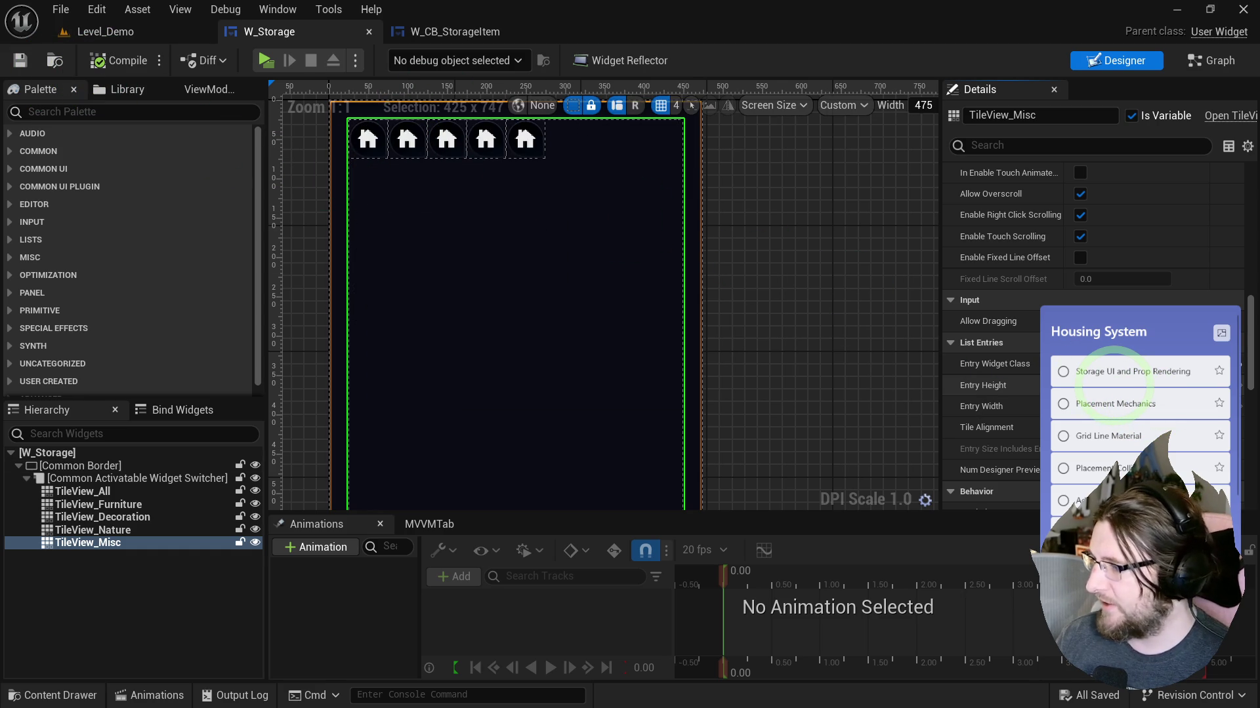
{"action": "left_click", "coordinate": [182, 116]}
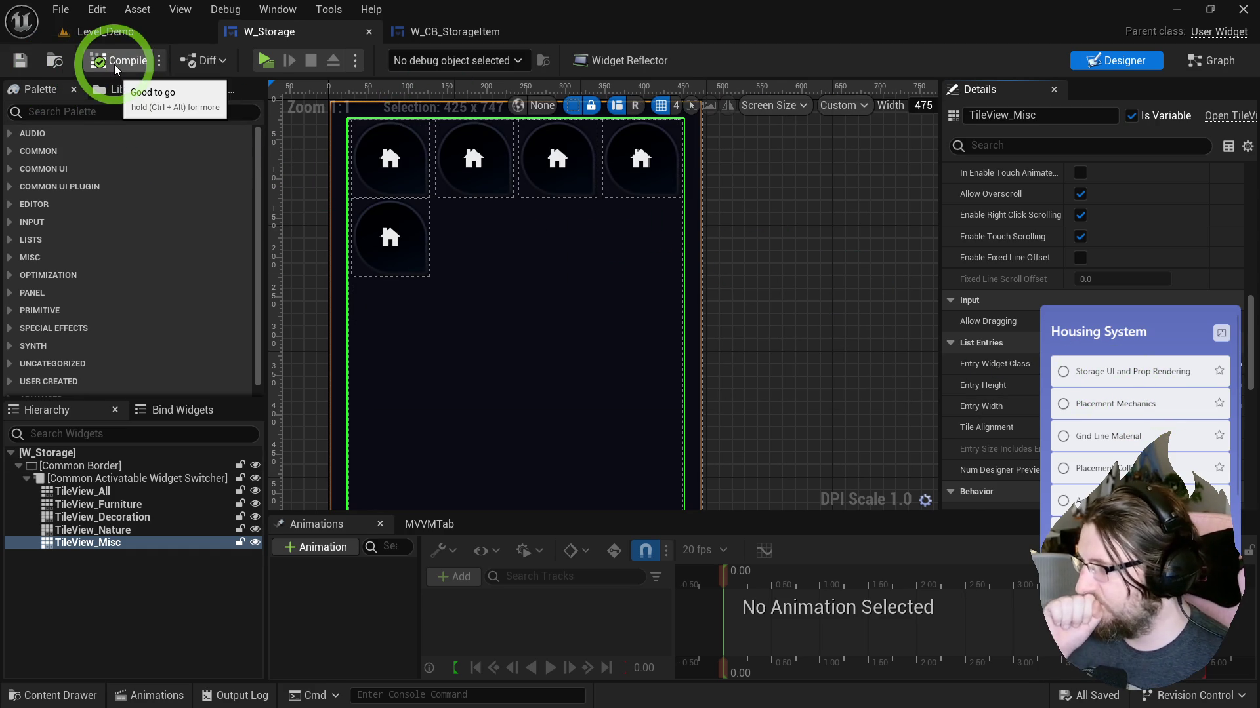
{"action": "left_click", "coordinate": [255, 133]}
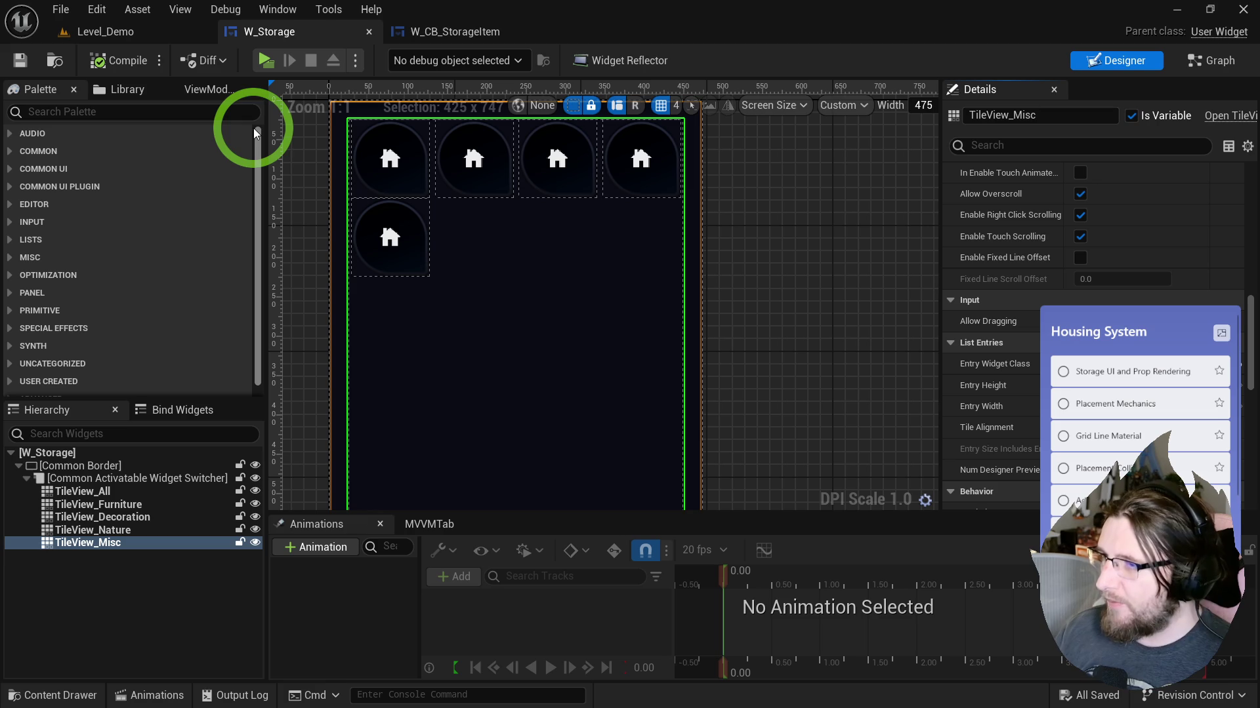
{"action": "left_click", "coordinate": [487, 32]}
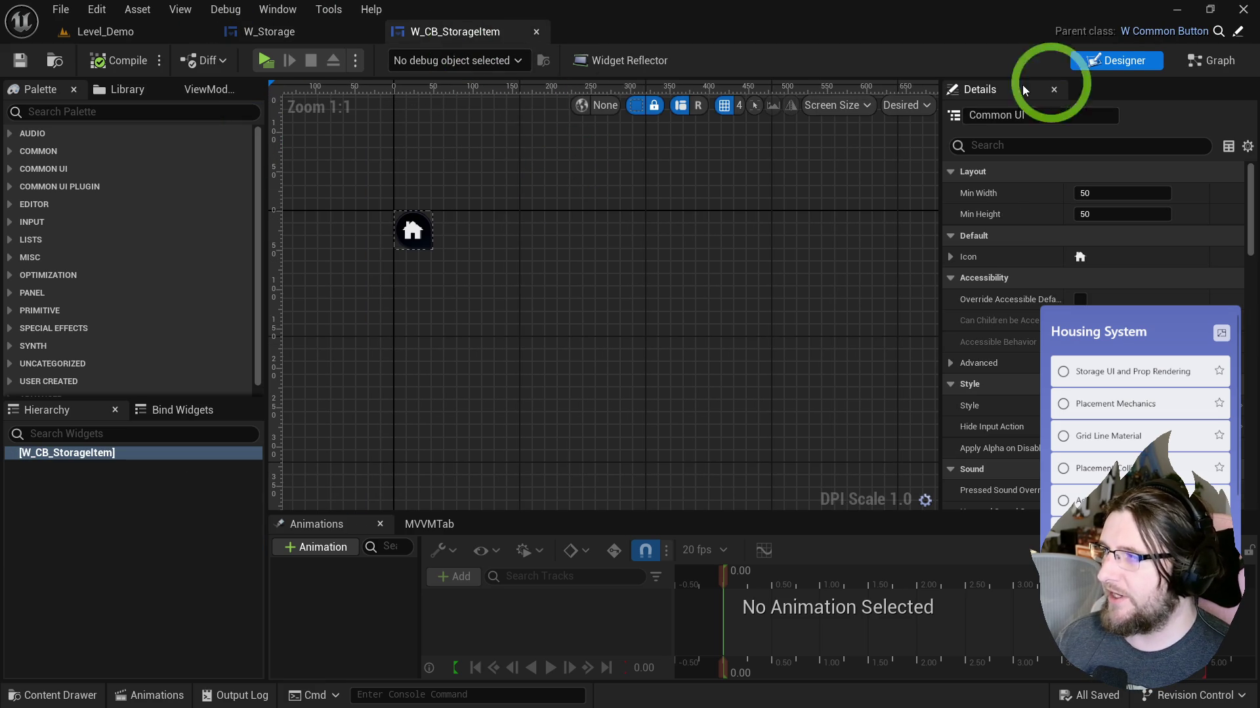
Step: Add an Event Pre Construct node to W_CB_StorageItem's Event Graph
{"action": "left_click", "coordinate": [1209, 59]}
{"action": "mouse_move", "coordinate": [940, 260]}
{"action": "left_mouse_down"}
{"action": "mouse_move", "coordinate": [435, 225]}
{"action": "mouse_move", "coordinate": [582, 289]}
{"action": "mouse_move", "coordinate": [579, 402]}
{"action": "mouse_move", "coordinate": [586, 389]}
{"action": "left_mouse_up"}
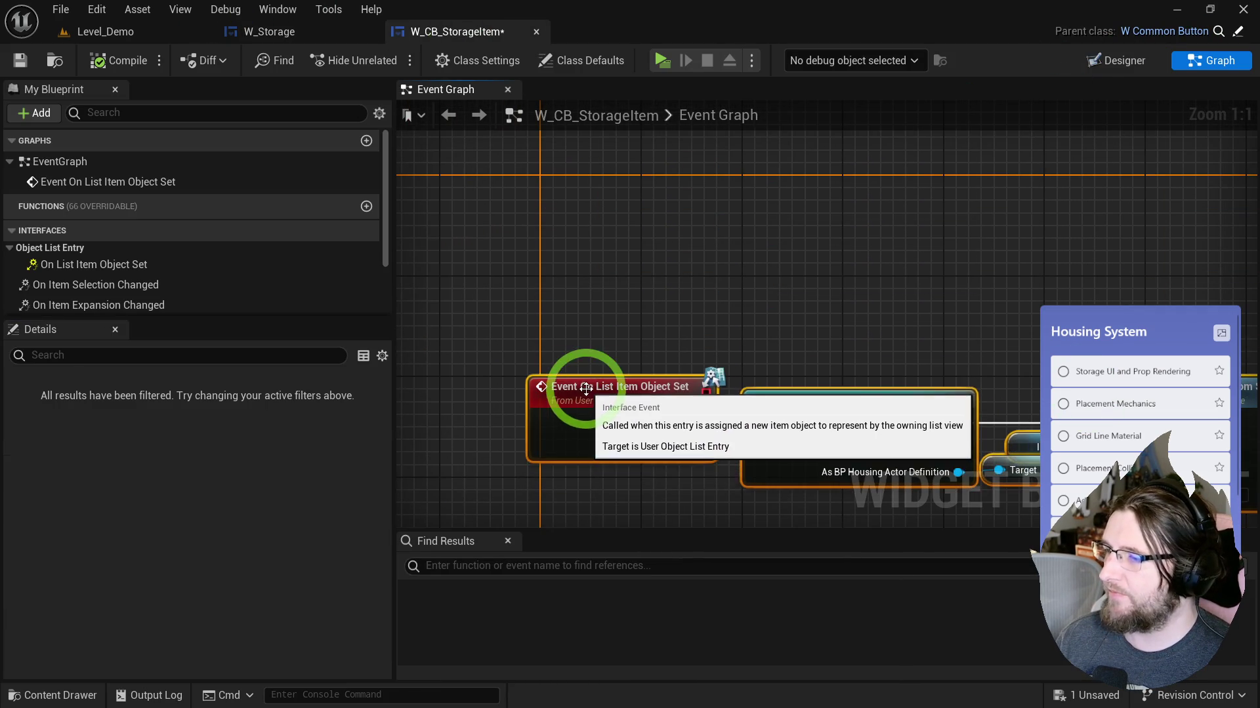
{"action": "right_click", "coordinate": [585, 223]}
{"action": "type", "text": "eve preco"}
{"action": "key", "text": "Return"}
{"action": "mouse_move", "coordinate": [687, 242]}
{"action": "left_mouse_down"}
{"action": "mouse_move", "coordinate": [565, 221]}
{"action": "mouse_move", "coordinate": [655, 233]}
{"action": "left_mouse_up"}
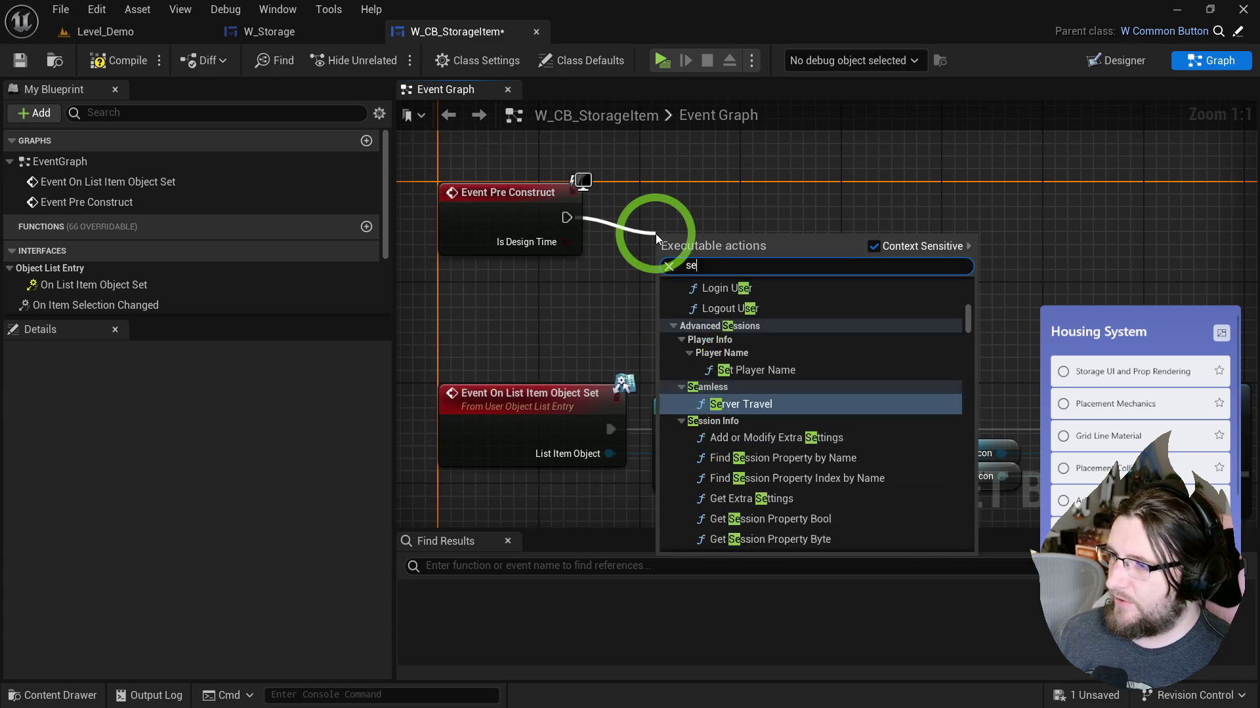
{"action": "left_click", "coordinate": [939, 101]}
Step: Set the button's Icon Image Size to 96 by 96 and compile
{"action": "left_click", "coordinate": [1123, 61]}
{"action": "left_click", "coordinate": [631, 344]}
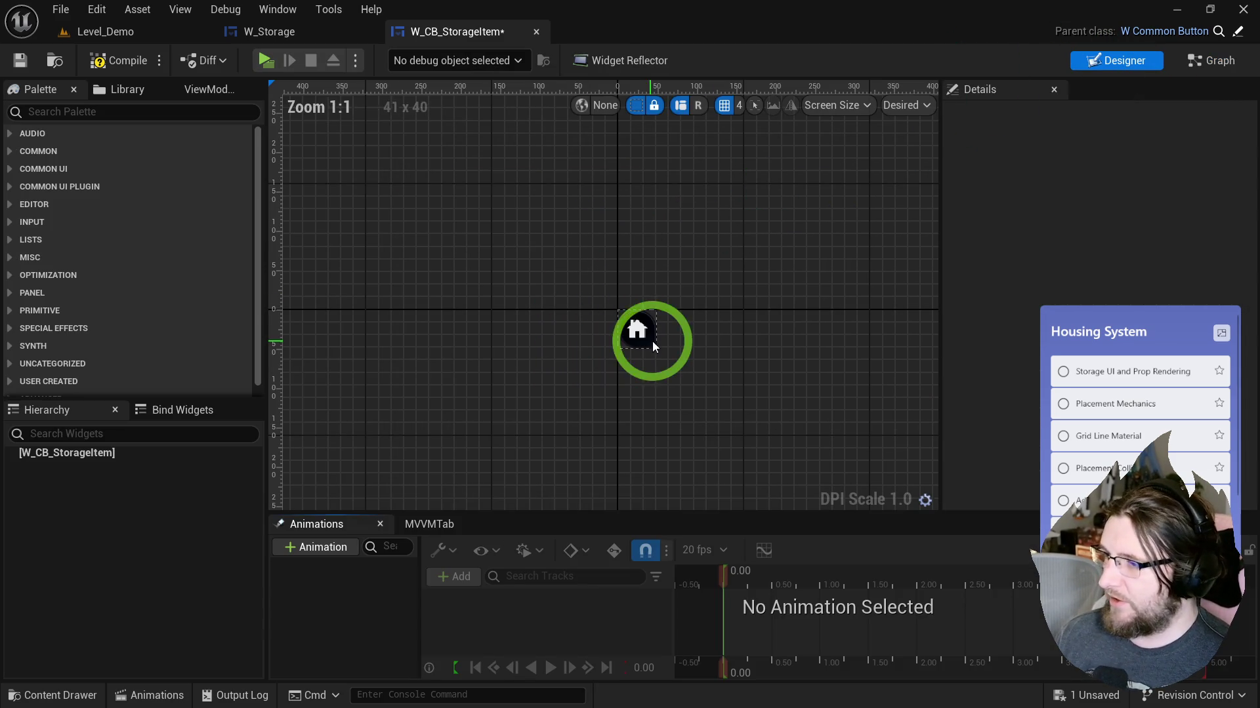
{"action": "left_click", "coordinate": [950, 256]}
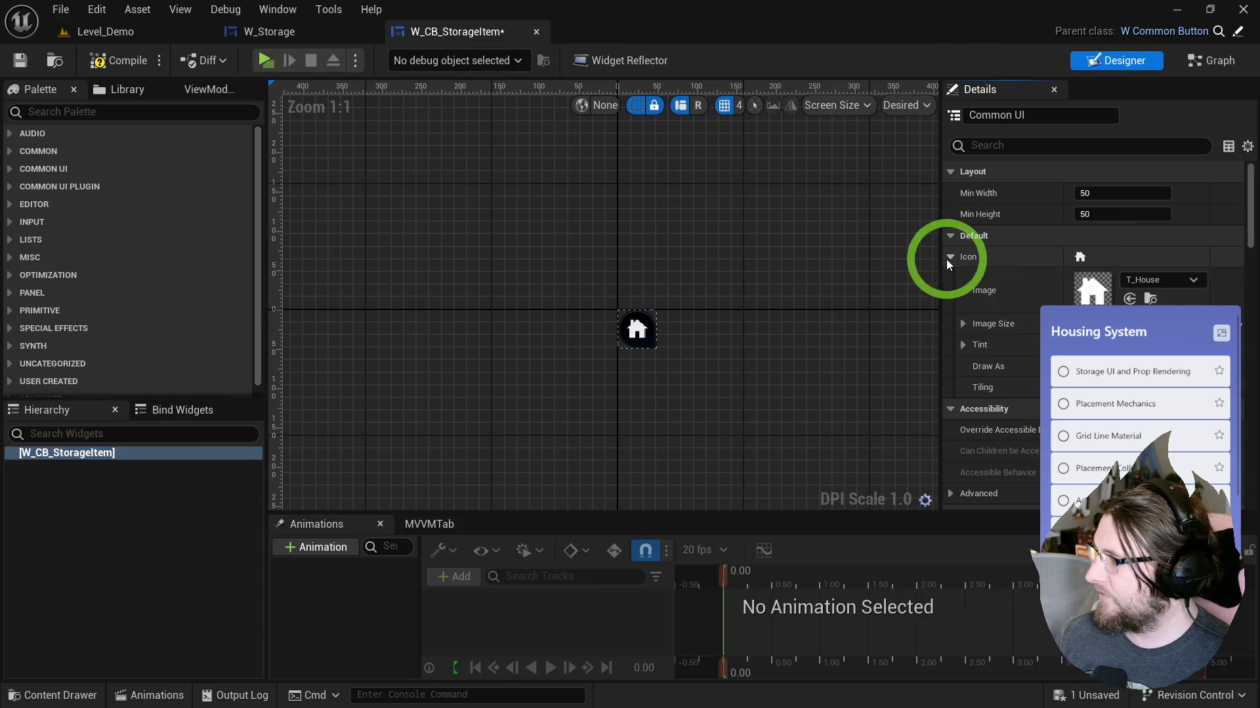
{"action": "left_click", "coordinate": [963, 323]}
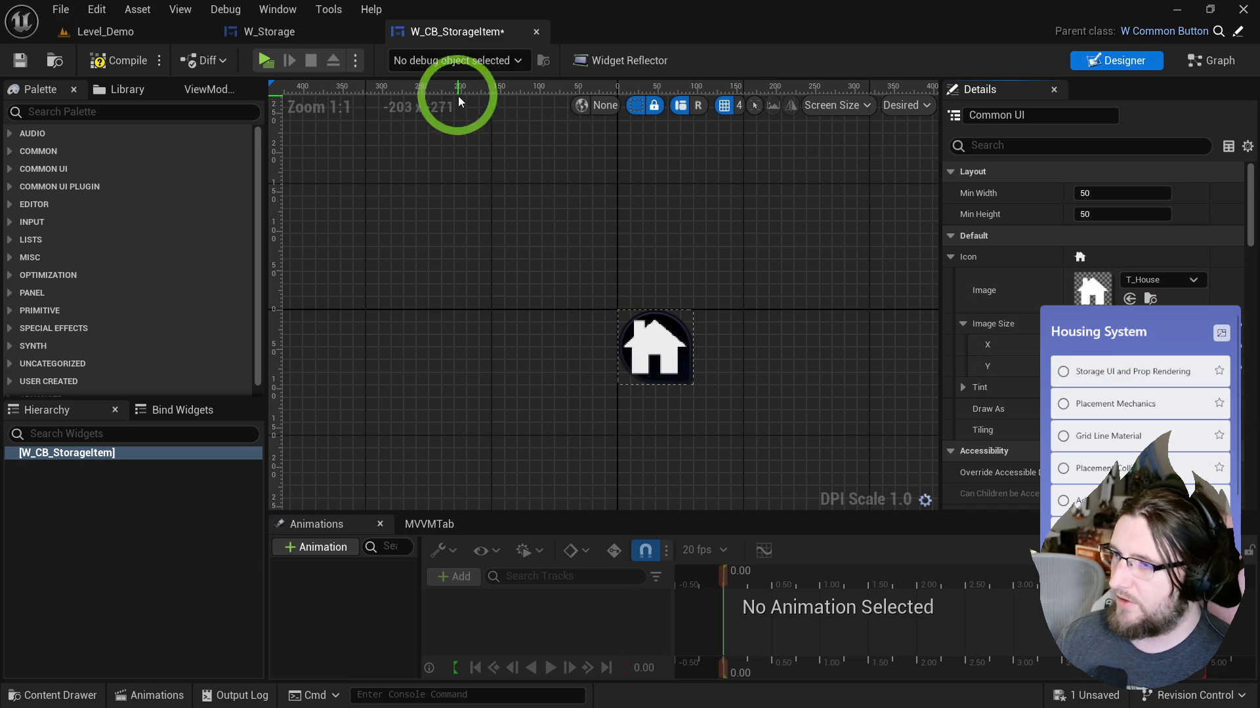
{"action": "left_click", "coordinate": [111, 60]}
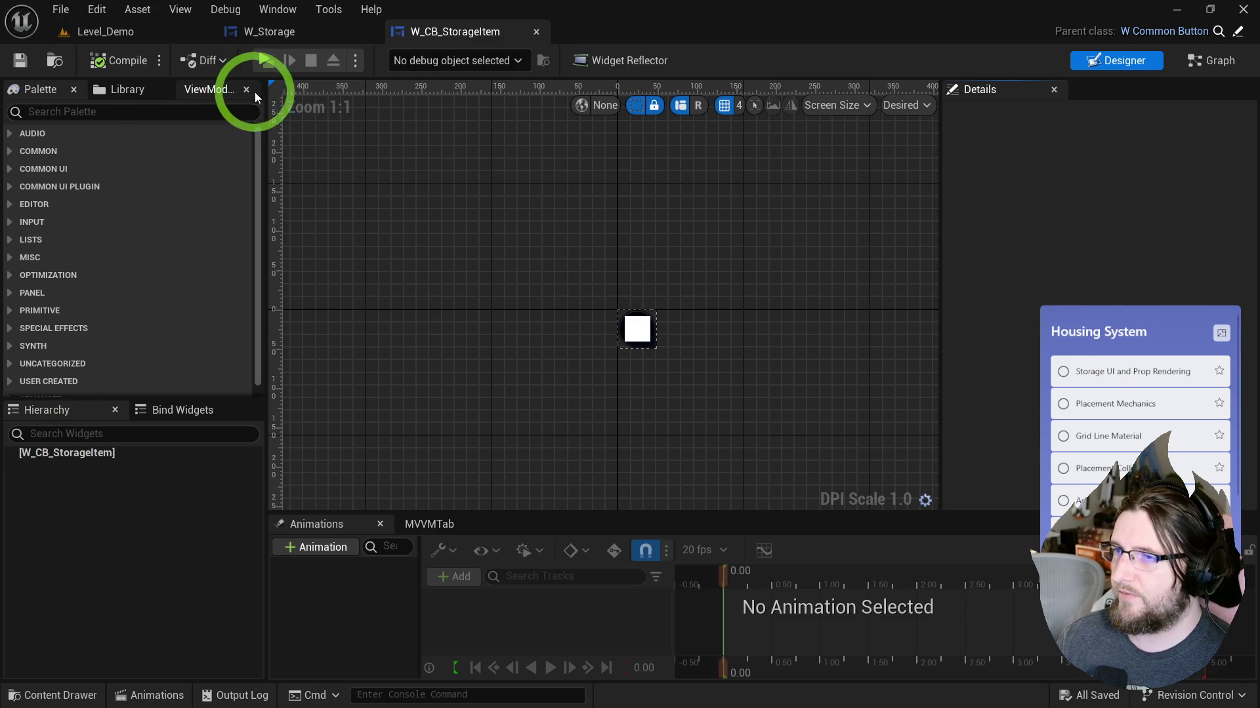
Step: Play-test the storage grid, then reselect the root W_CB_StorageItem widget
{"action": "left_click", "coordinate": [259, 61]}
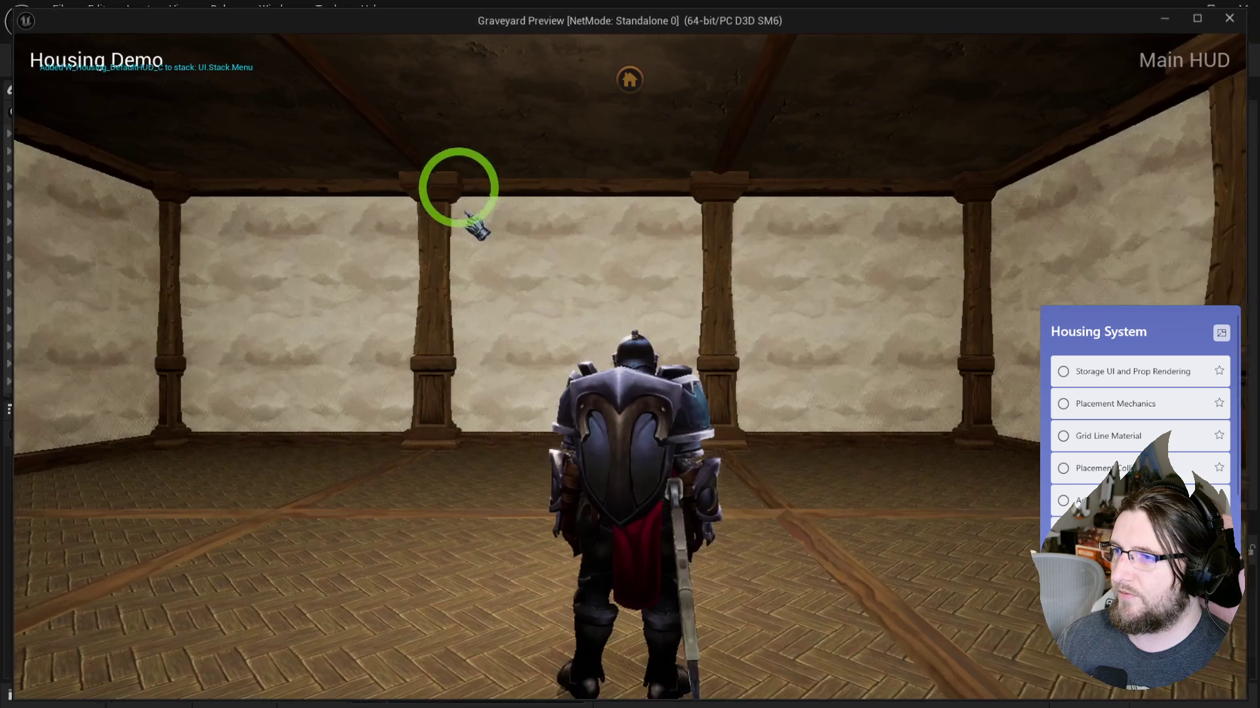
{"action": "left_click", "coordinate": [611, 72]}
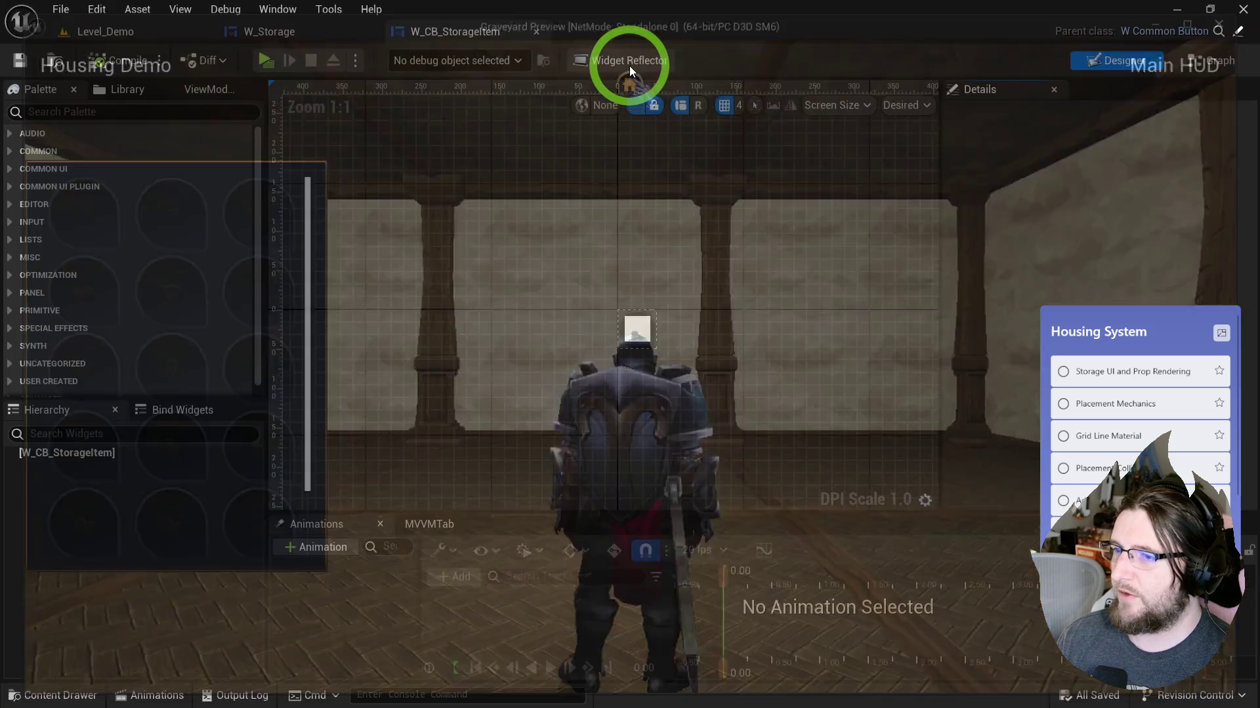
{"action": "left_click", "coordinate": [281, 300]}
{"action": "left_click", "coordinate": [123, 454]}
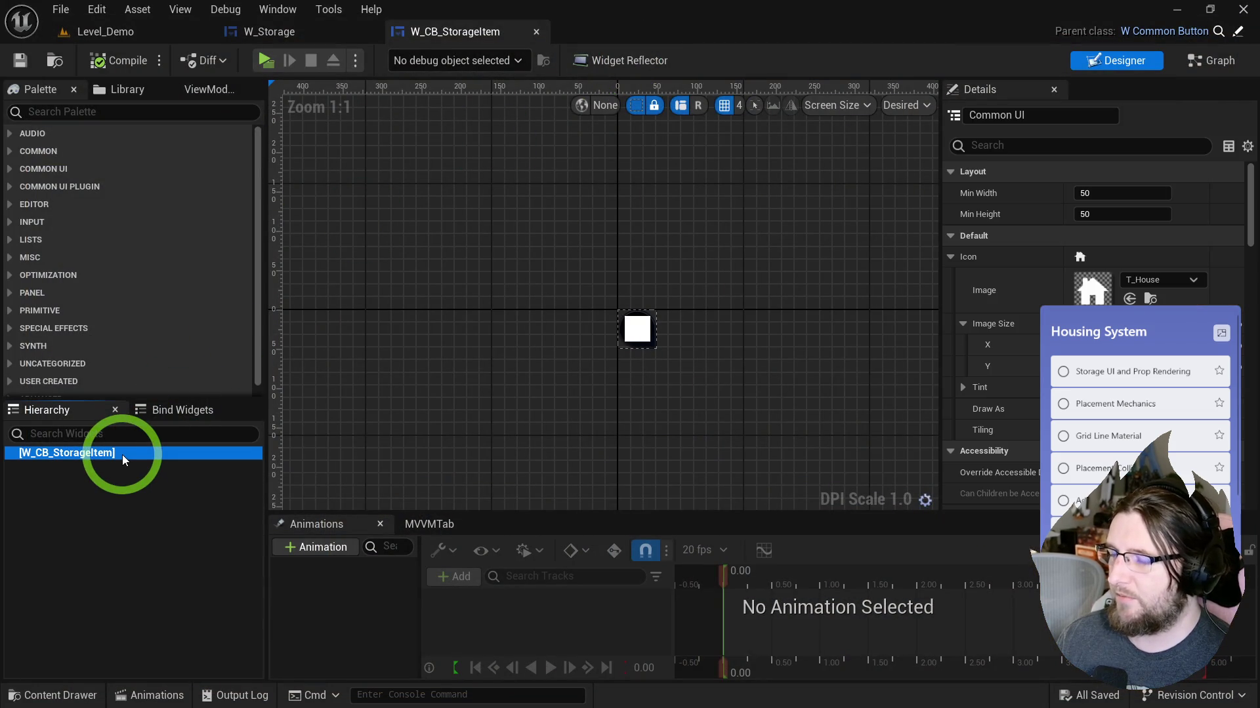
{"action": "left_click", "coordinate": [971, 405]}
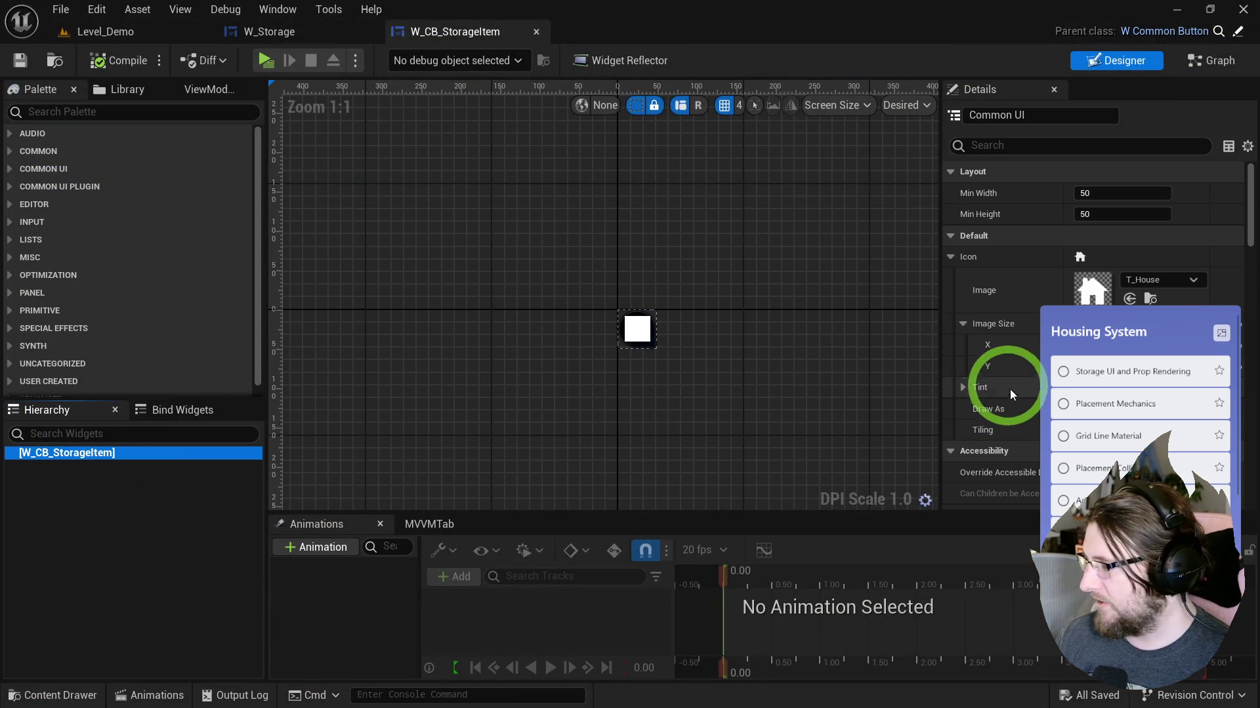
Step: Save W_CB_StorageItem from its event graph and briefly check W_Storage
{"action": "left_click", "coordinate": [1211, 60]}
{"action": "mouse_move", "coordinate": [1095, 308]}
{"action": "left_mouse_down"}
{"action": "mouse_move", "coordinate": [982, 243]}
{"action": "mouse_move", "coordinate": [1047, 244]}
{"action": "left_mouse_up"}
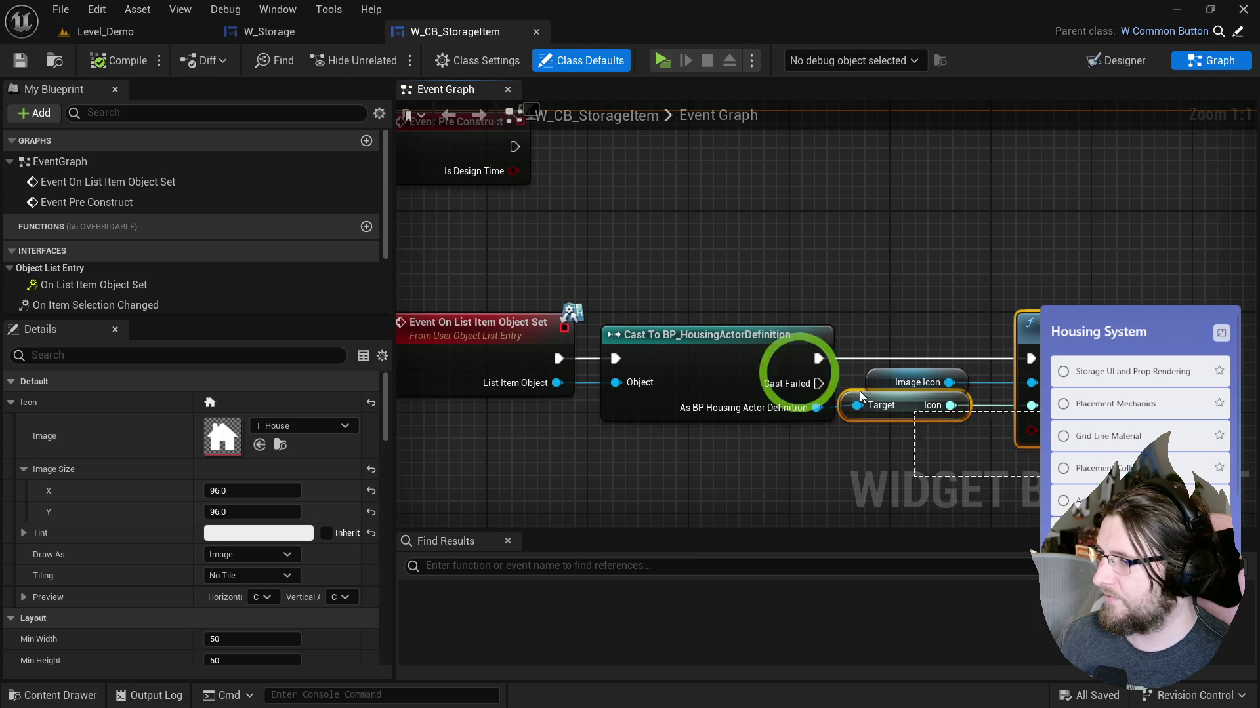
{"action": "left_click", "coordinate": [523, 332]}
{"action": "left_click_drag", "start_coordinate": [481, 349], "coordinate": [534, 388]}
{"action": "left_click", "coordinate": [243, 88]}
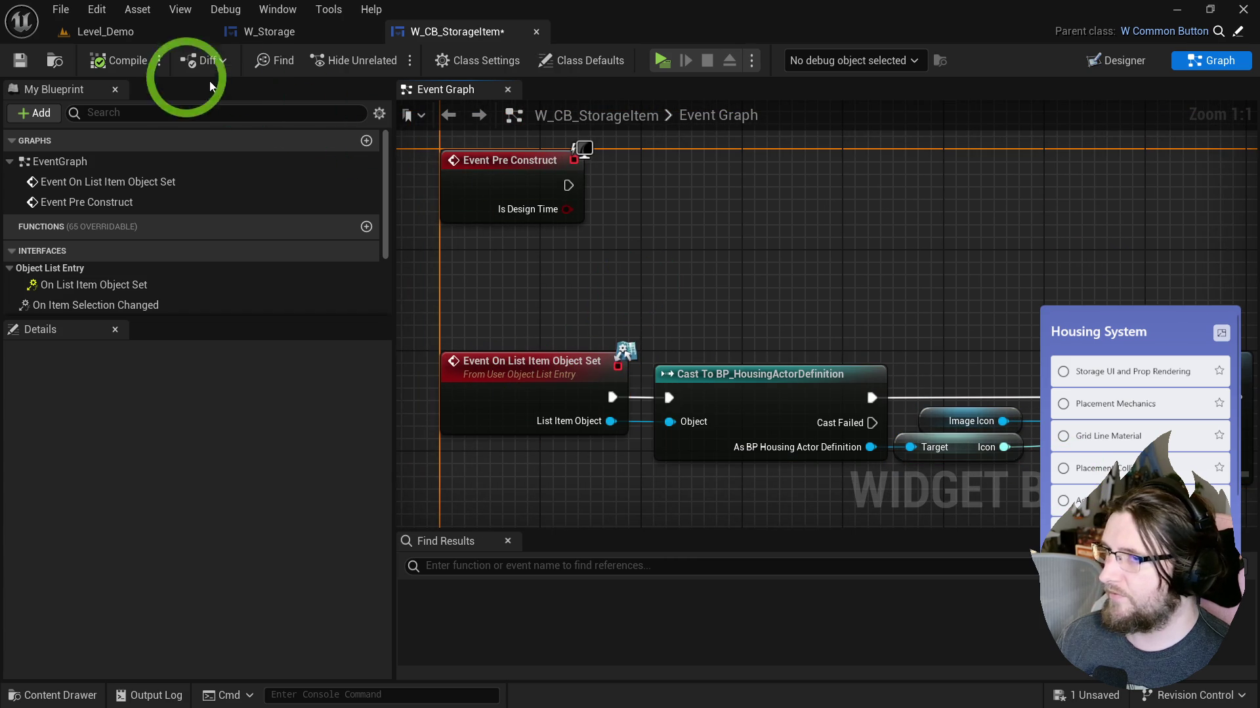
{"action": "left_click", "coordinate": [29, 68]}
{"action": "left_click", "coordinate": [252, 36]}
{"action": "left_click", "coordinate": [415, 253]}
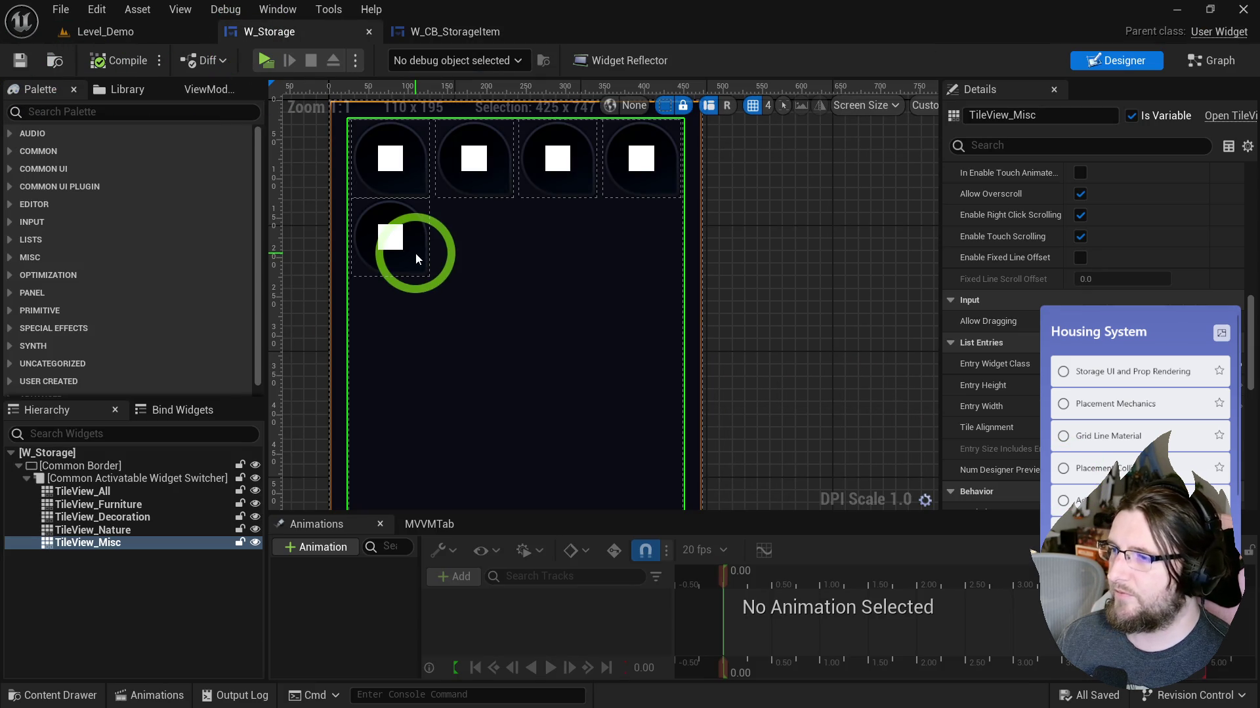
{"action": "left_click", "coordinate": [502, 157]}
{"action": "left_click", "coordinate": [446, 32]}
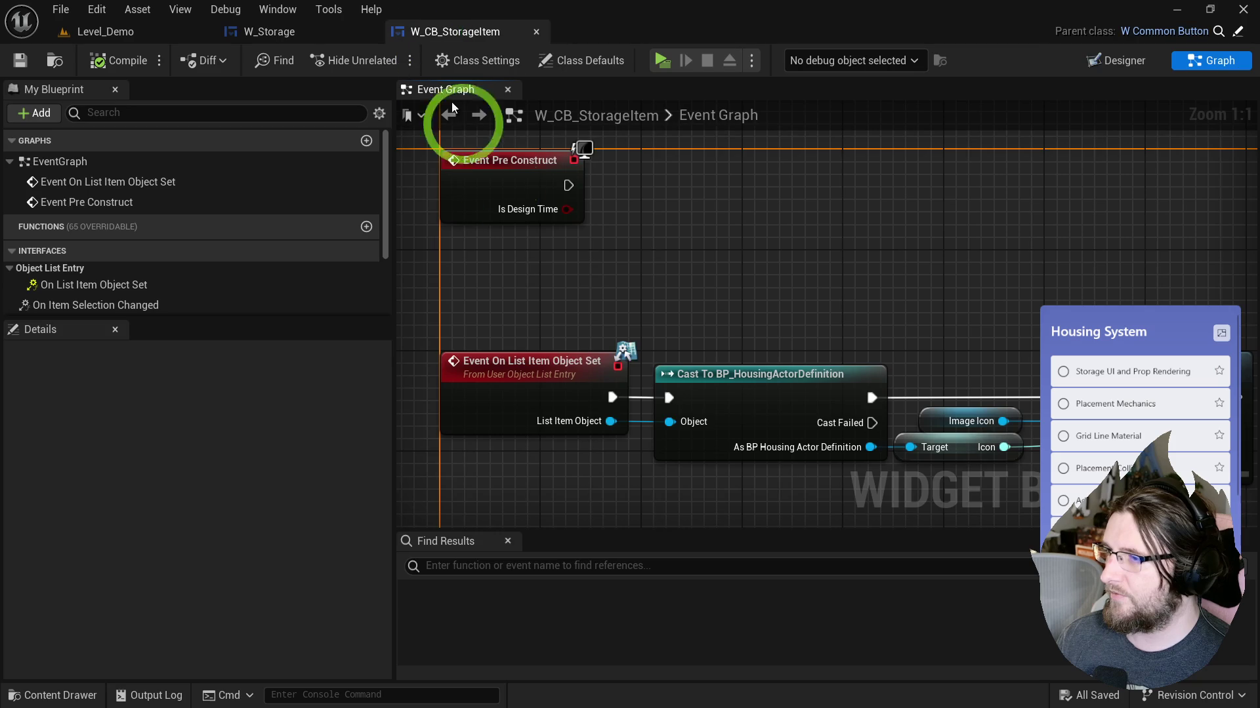
Step: Add a Parent: Pre Construct call after Event Pre Construct, passing Is Design Time through
{"action": "right_click", "coordinate": [482, 172]}
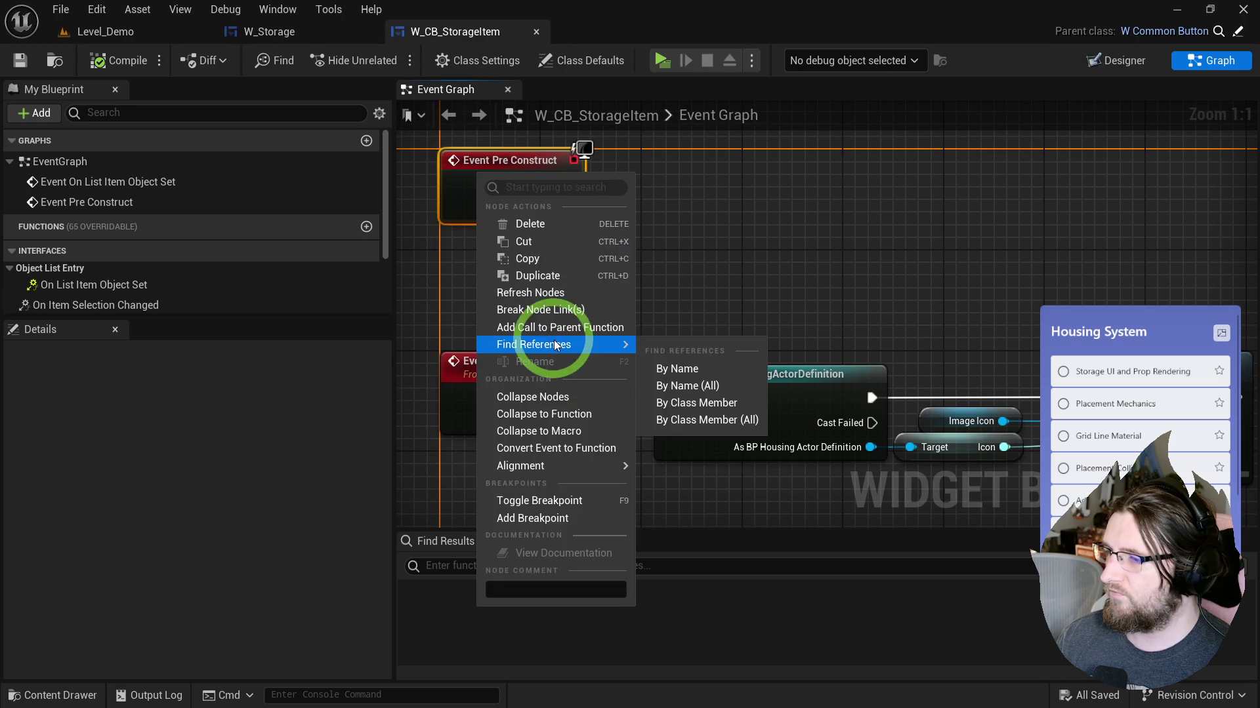
{"action": "left_click", "coordinate": [558, 326]}
{"action": "left_click_drag", "start_coordinate": [467, 270], "coordinate": [466, 270]}
{"action": "left_click_drag", "start_coordinate": [489, 249], "coordinate": [679, 177]}
{"action": "left_click_drag", "start_coordinate": [645, 220], "coordinate": [567, 209]}
{"action": "left_click_drag", "start_coordinate": [710, 163], "coordinate": [722, 150]}
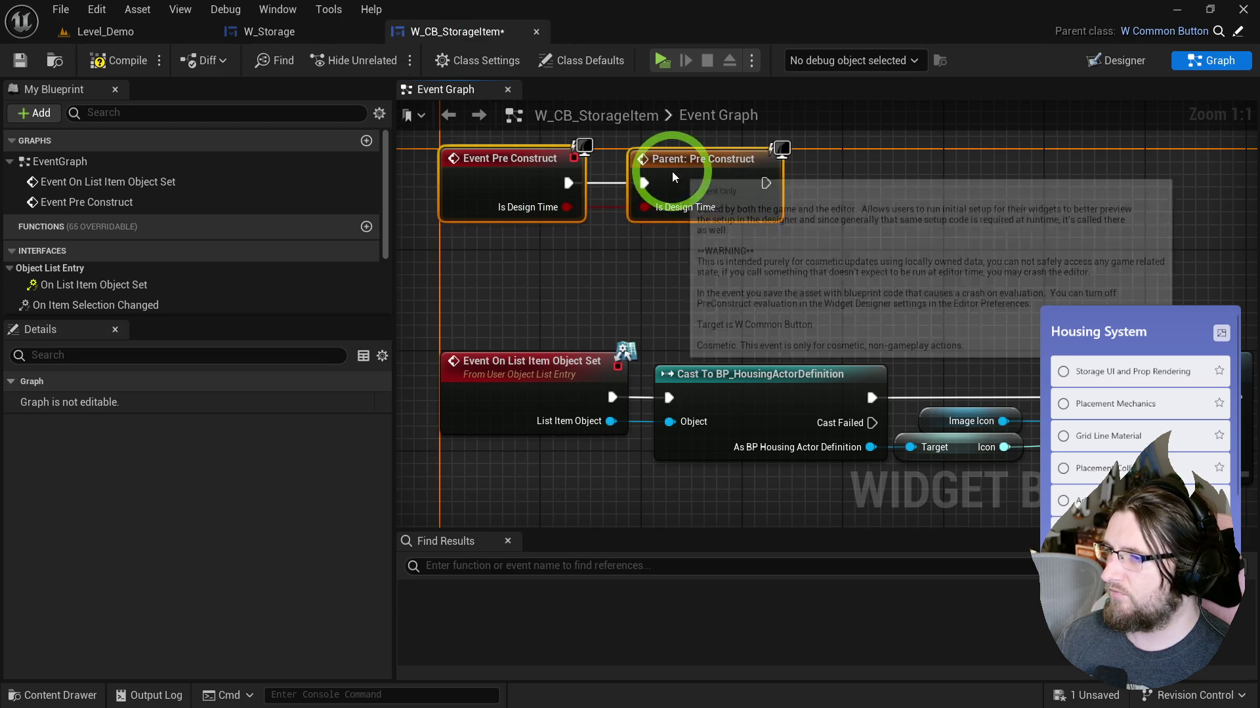
Step: Play-test the storage grid in a game preview, then close it
{"action": "left_click", "coordinate": [664, 61]}
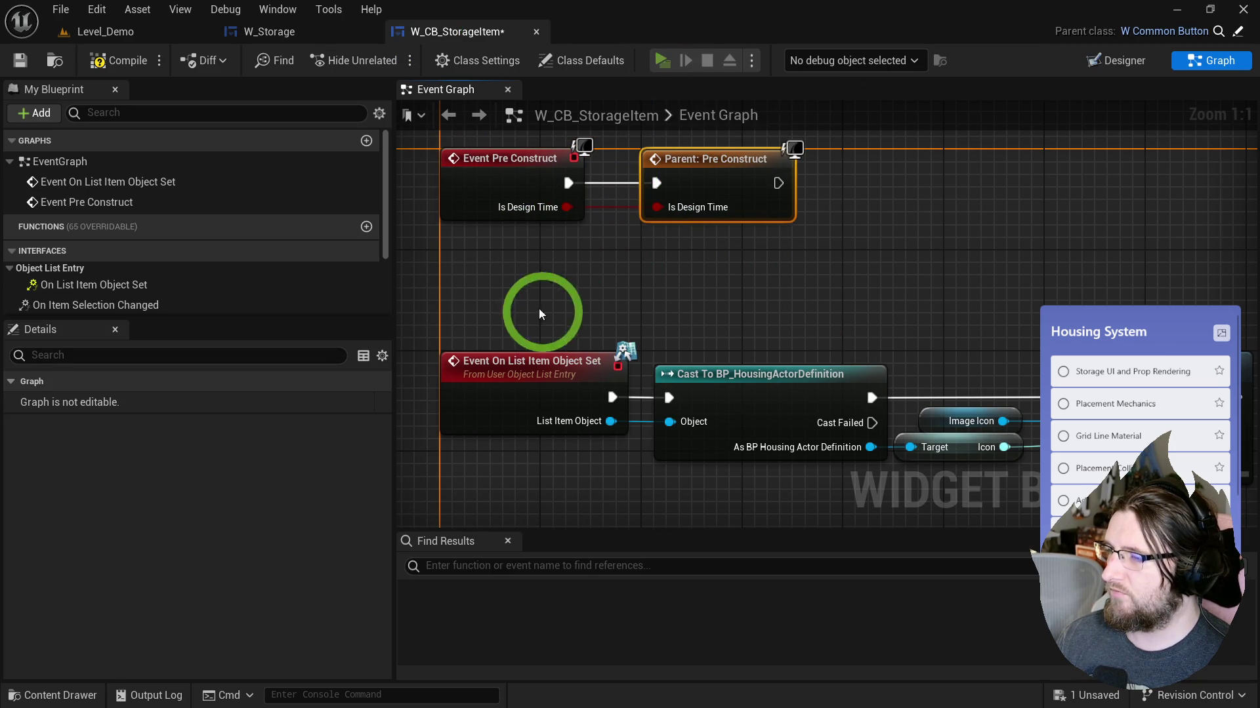
{"action": "left_click", "coordinate": [629, 74]}
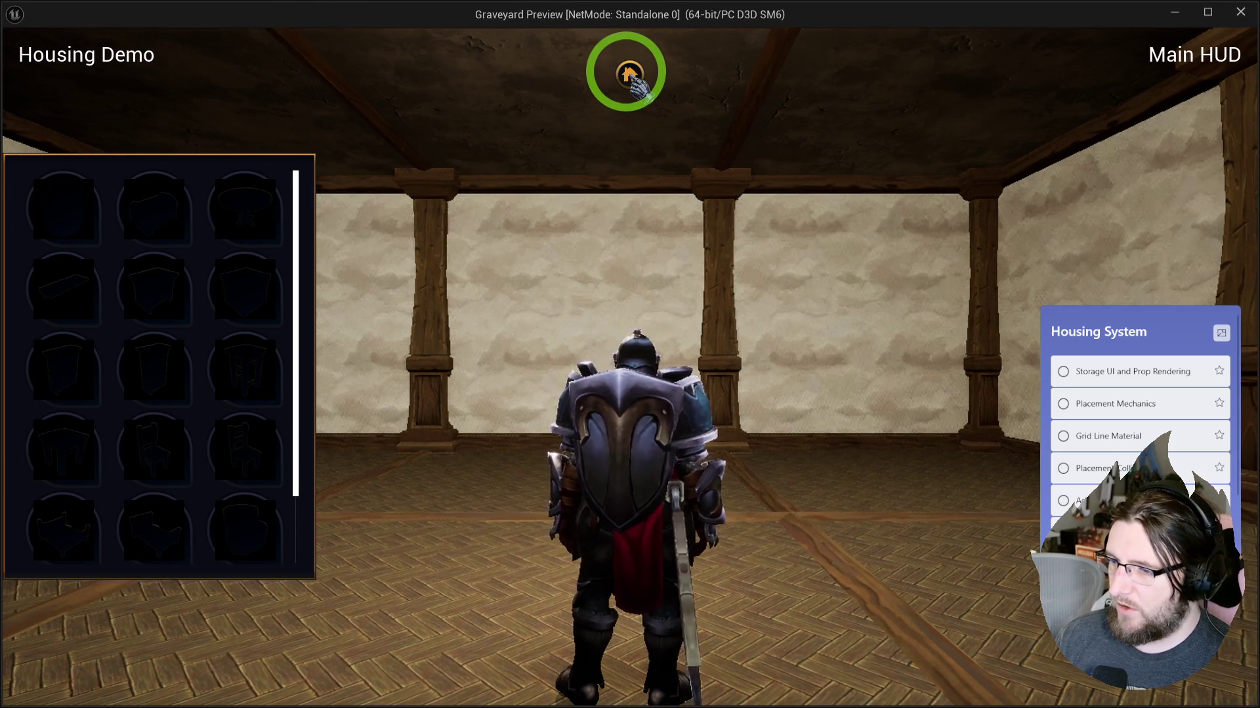
{"action": "key", "text": "Escape"}
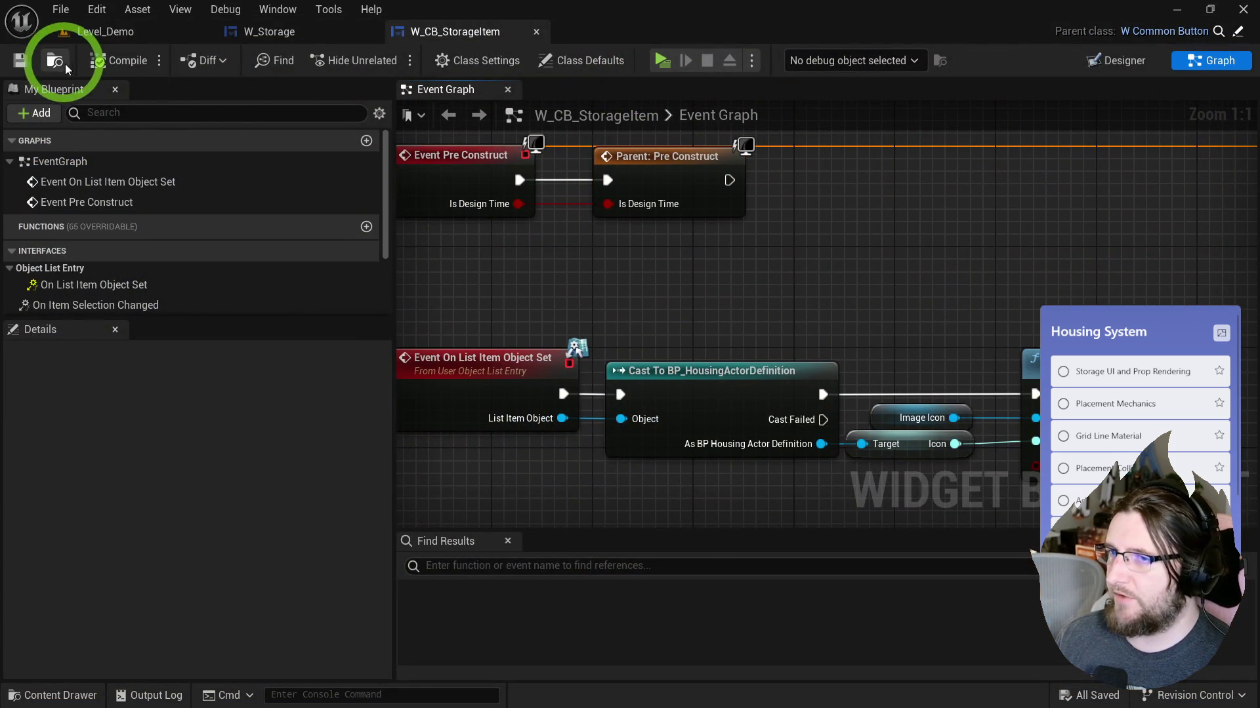
Step: Open the bookshelf and lantern decor icon textures from the PropRenderer folder
{"action": "left_click", "coordinate": [68, 65]}
{"action": "left_click", "coordinate": [116, 502]}
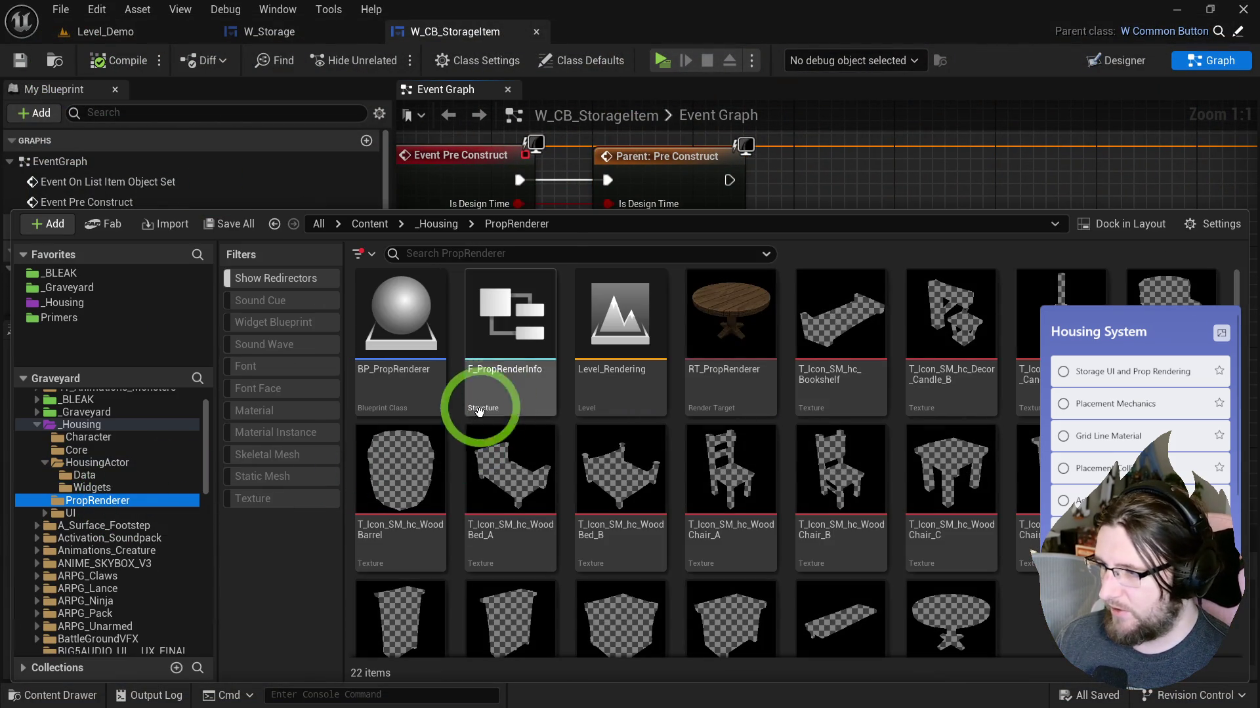
{"action": "double_click", "coordinate": [804, 334]}
{"action": "left_click", "coordinate": [55, 62]}
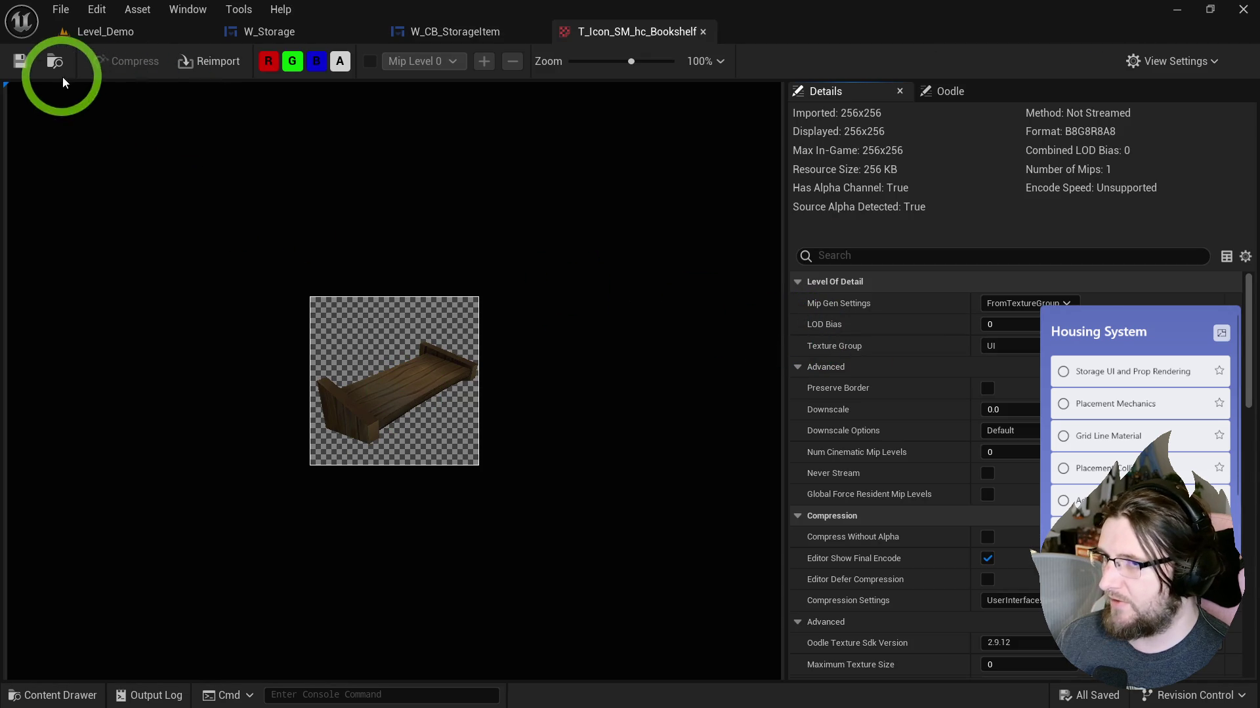
{"action": "double_click", "coordinate": [948, 309]}
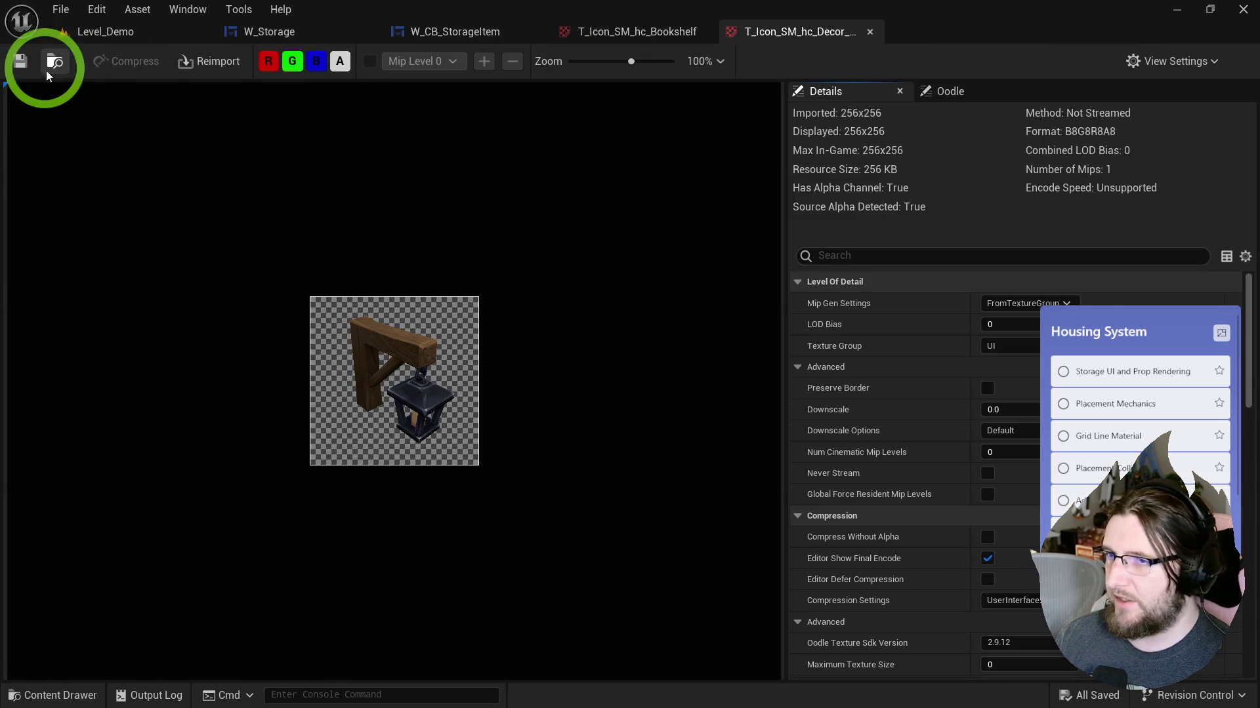
Step: Select the whole range of icon textures and open them all at once
{"action": "left_click", "coordinate": [51, 76]}
{"action": "left_click", "coordinate": [1023, 289]}
{"action": "left_click", "coordinate": [921, 583], "text": "shift"}
{"action": "left_click", "coordinate": [1255, 635]}
{"action": "double_click", "coordinate": [1035, 574]}
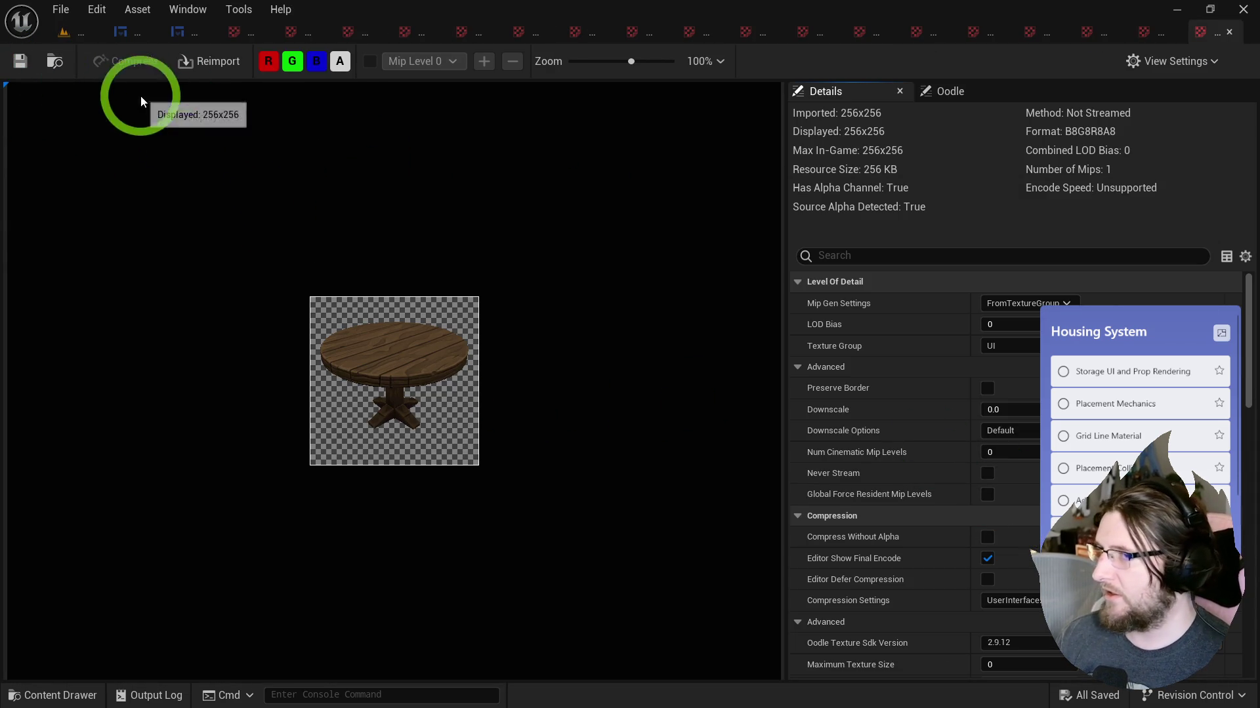
Step: Close every open icon texture tab, including the candle, lantern and bookshelf textures
{"action": "left_click", "coordinate": [1209, 33]}
{"action": "left_click", "coordinate": [1214, 32]}
{"action": "left_click", "coordinate": [1203, 33]}
{"action": "left_click", "coordinate": [1194, 33]}
{"action": "left_click", "coordinate": [1177, 33]}
{"action": "middle_click", "coordinate": [1203, 34]}
{"action": "middle_click", "coordinate": [1170, 34]}
{"action": "middle_click", "coordinate": [1148, 33]}
{"action": "middle_click", "coordinate": [1092, 31]}
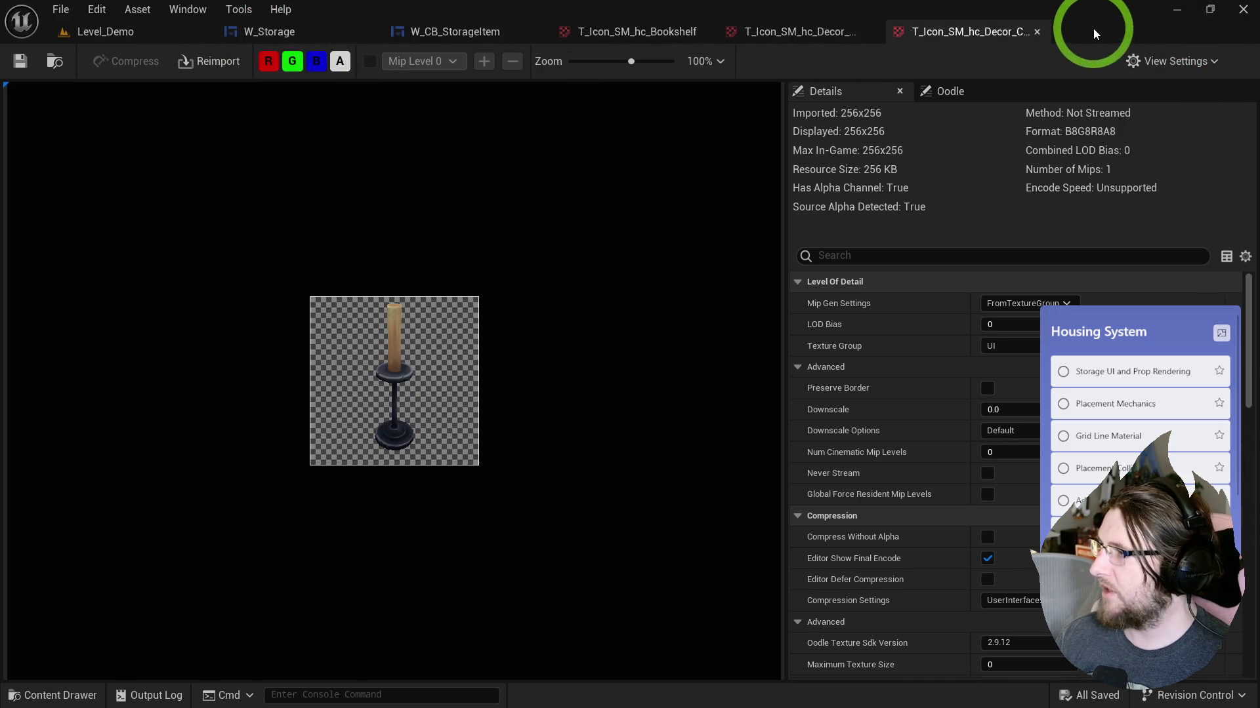
{"action": "middle_click", "coordinate": [934, 33]}
{"action": "middle_click", "coordinate": [830, 38]}
{"action": "middle_click", "coordinate": [652, 32]}
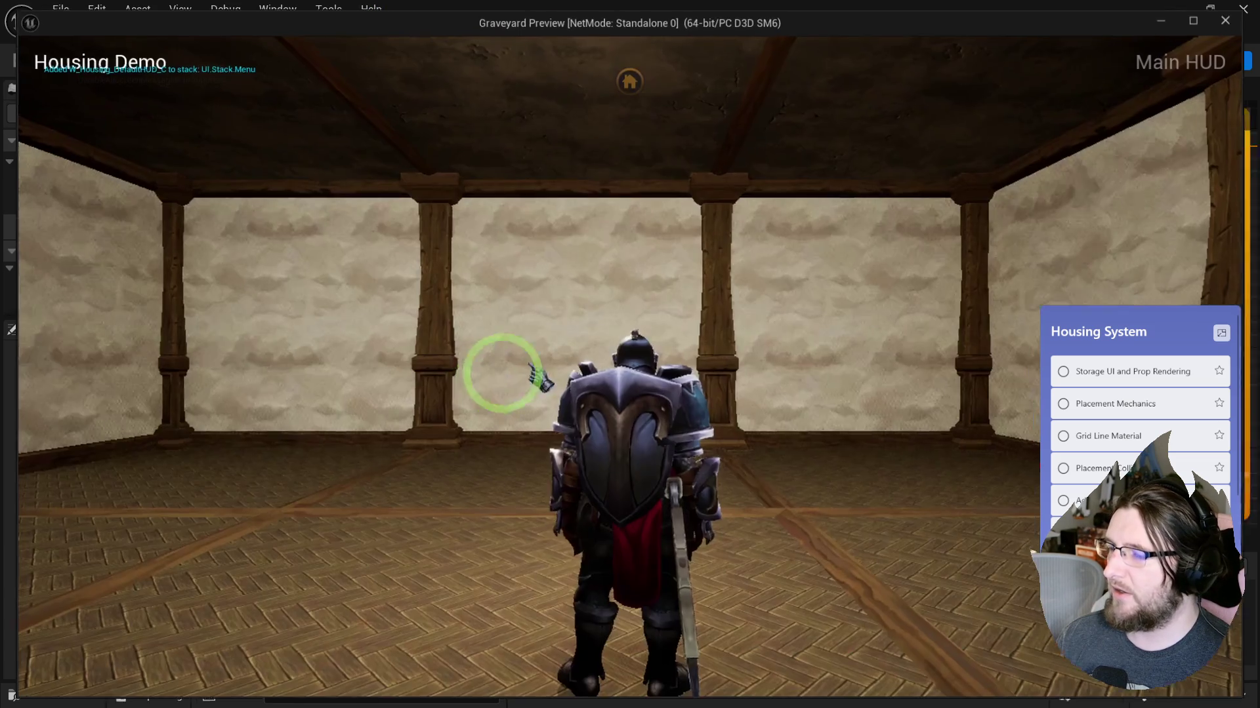
Step: Open the furniture storage panel in game and select an item in the grid
{"action": "left_click", "coordinate": [629, 74]}
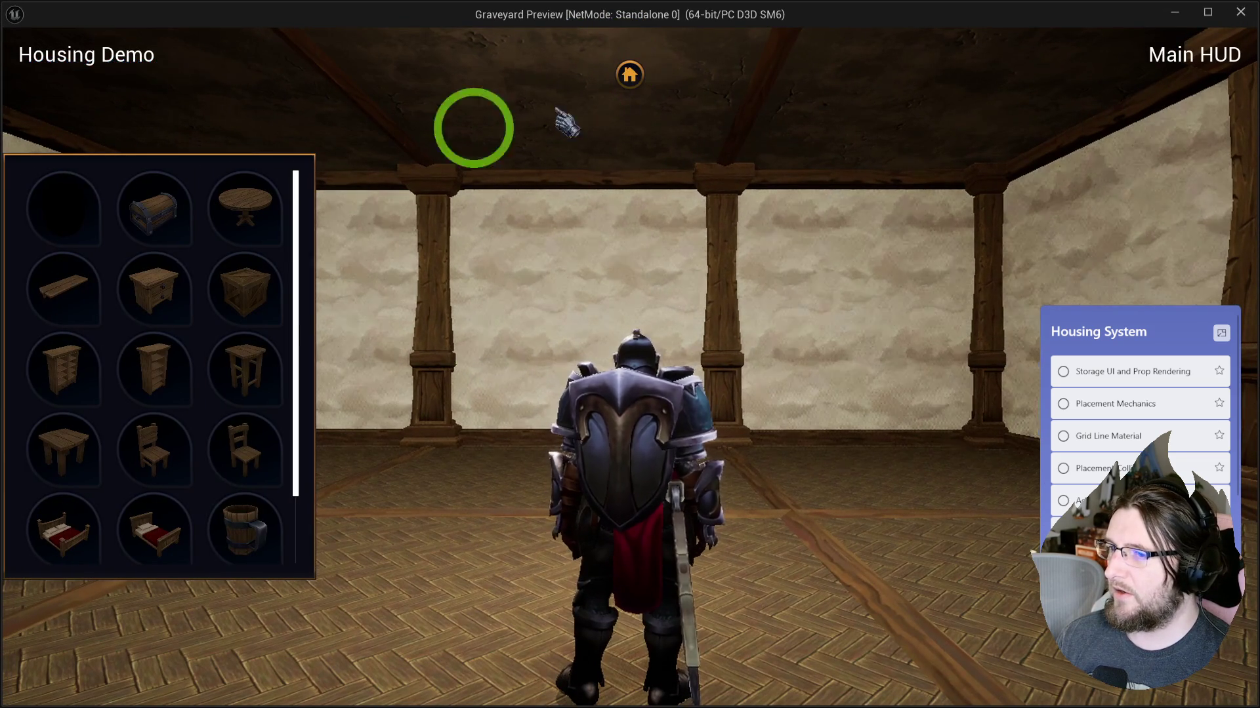
{"action": "mouse_move", "coordinate": [223, 476]}
{"action": "left_mouse_down"}
{"action": "mouse_move", "coordinate": [204, 512]}
{"action": "mouse_move", "coordinate": [197, 397]}
{"action": "mouse_move", "coordinate": [168, 379]}
{"action": "mouse_move", "coordinate": [234, 374]}
{"action": "mouse_move", "coordinate": [169, 360]}
{"action": "left_mouse_up"}
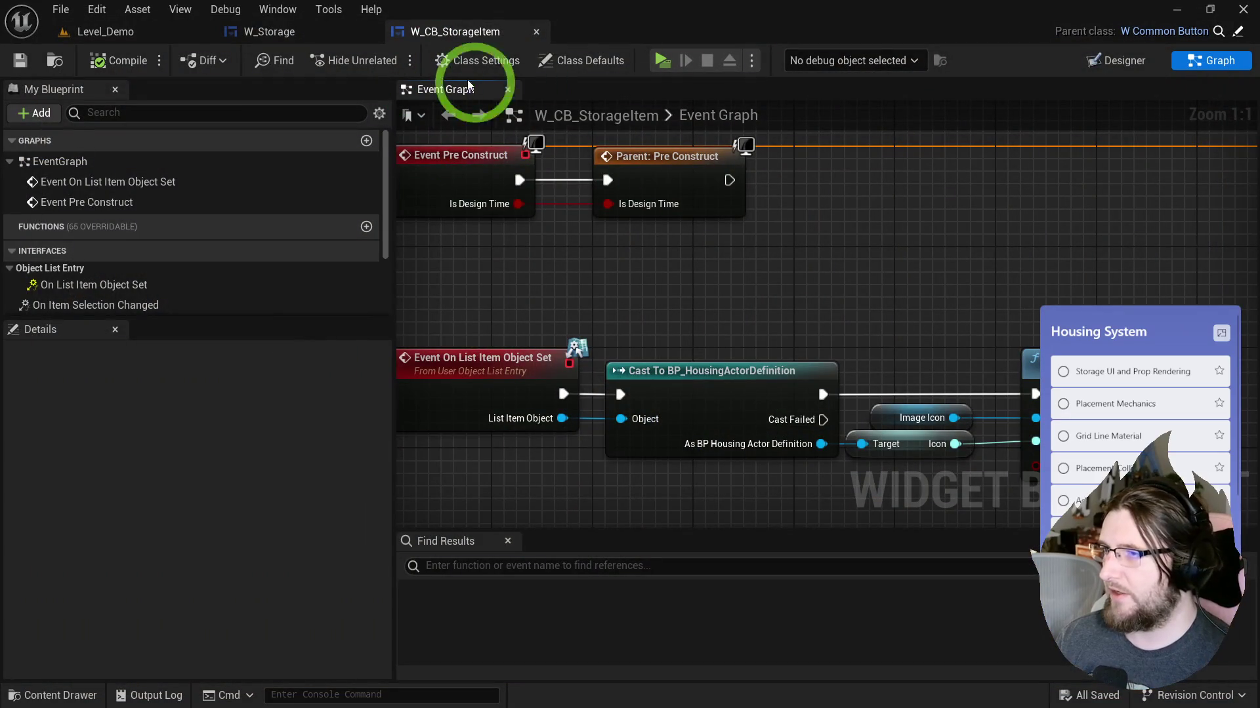
{"action": "left_click", "coordinate": [1091, 65]}
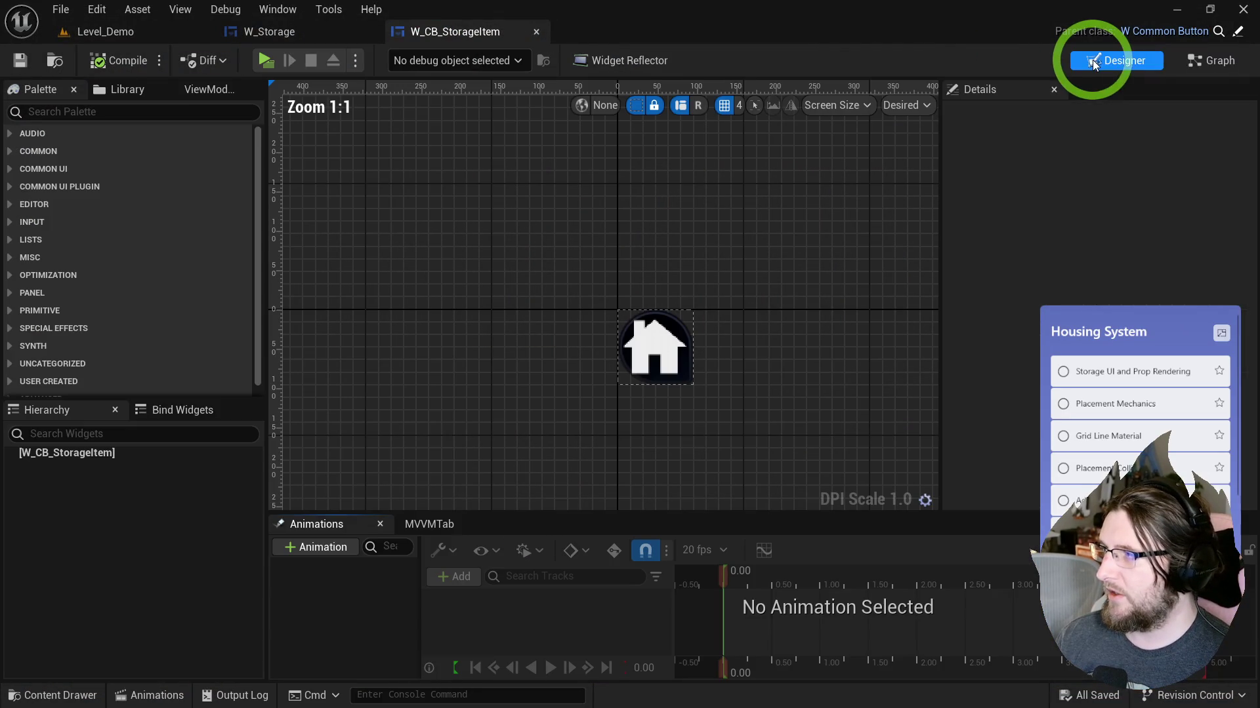
Step: In W_Storage's layout, select all five tile views in the hierarchy
{"action": "left_click", "coordinate": [276, 33]}
{"action": "left_click", "coordinate": [440, 180]}
{"action": "left_click", "coordinate": [102, 466]}
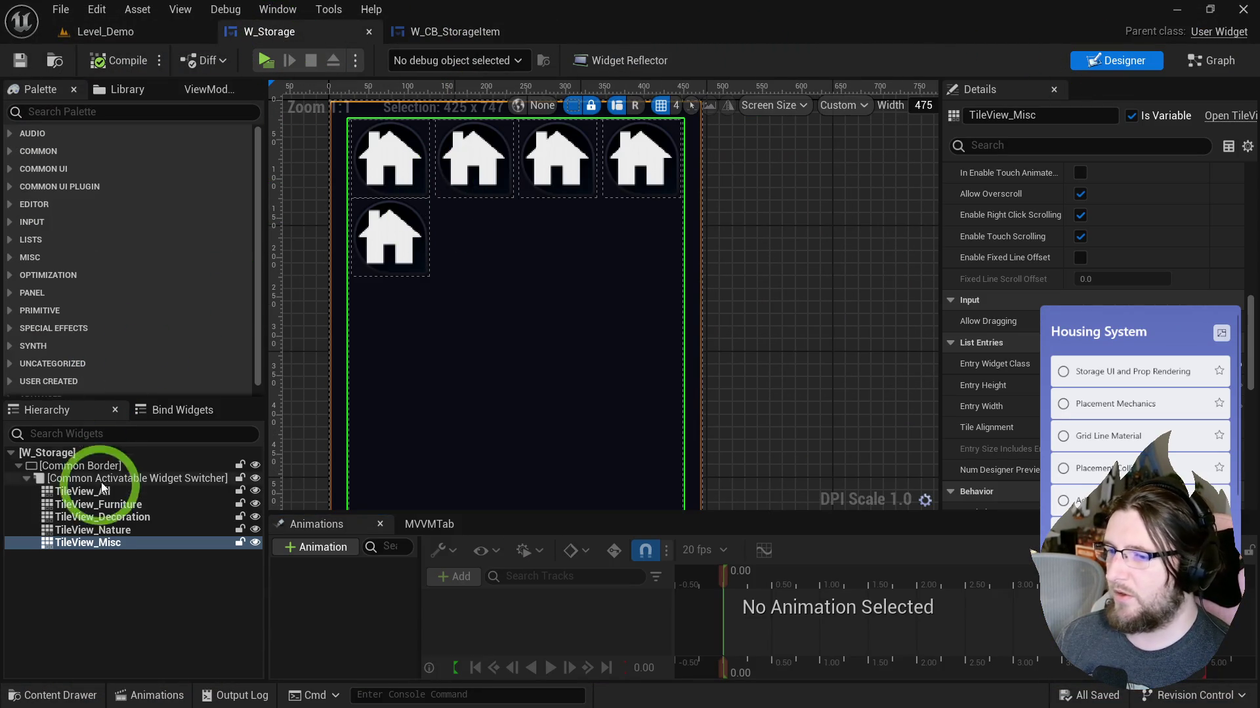
{"action": "left_click", "coordinate": [75, 493]}
{"action": "left_click", "coordinate": [100, 549], "text": "shift"}
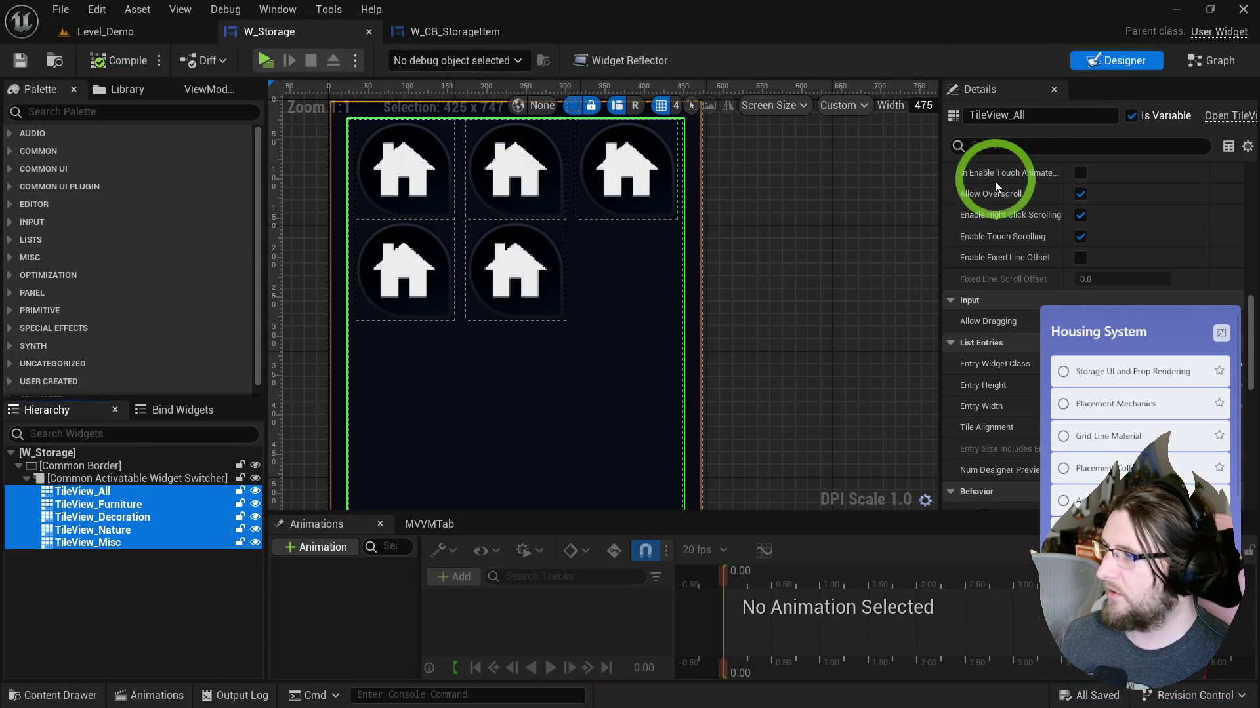
Step: Filter Details for 'focus', untick Is Focusable on all tile views, and compile W_Storage
{"action": "left_click", "coordinate": [1012, 144]}
{"action": "type", "text": "opcus"}
{"action": "double_click", "coordinate": [1013, 144]}
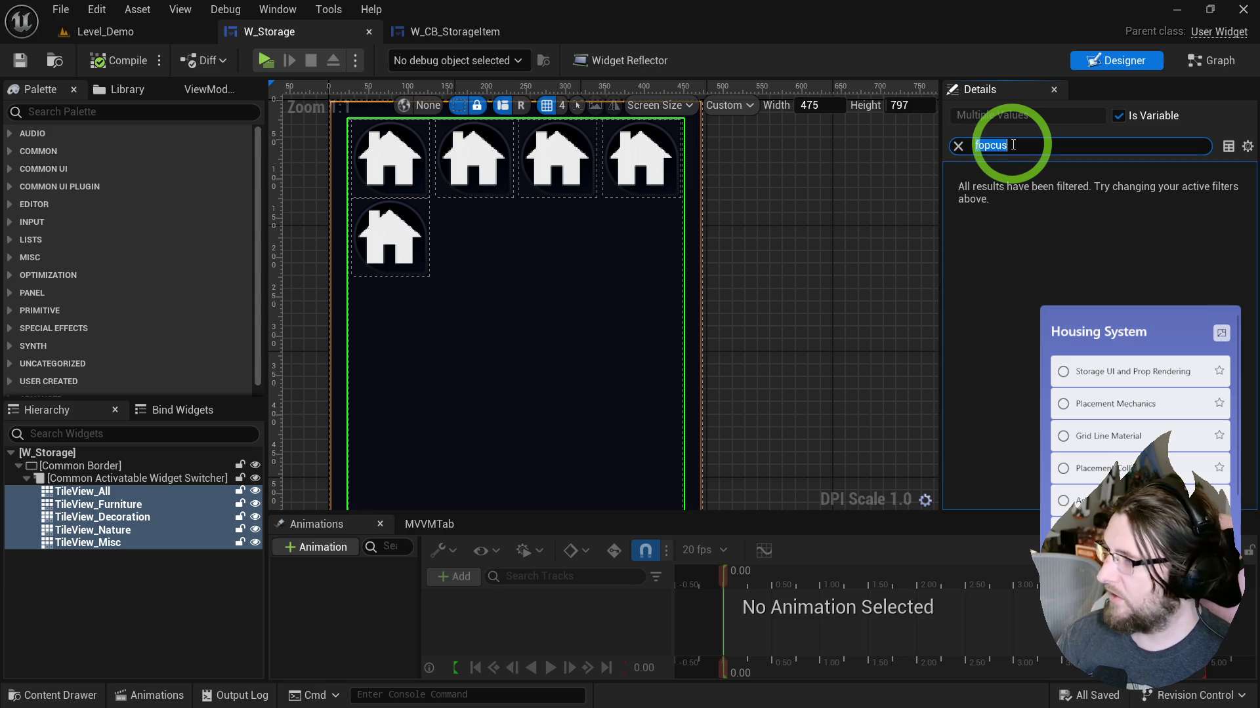
{"action": "left_click", "coordinate": [1084, 193]}
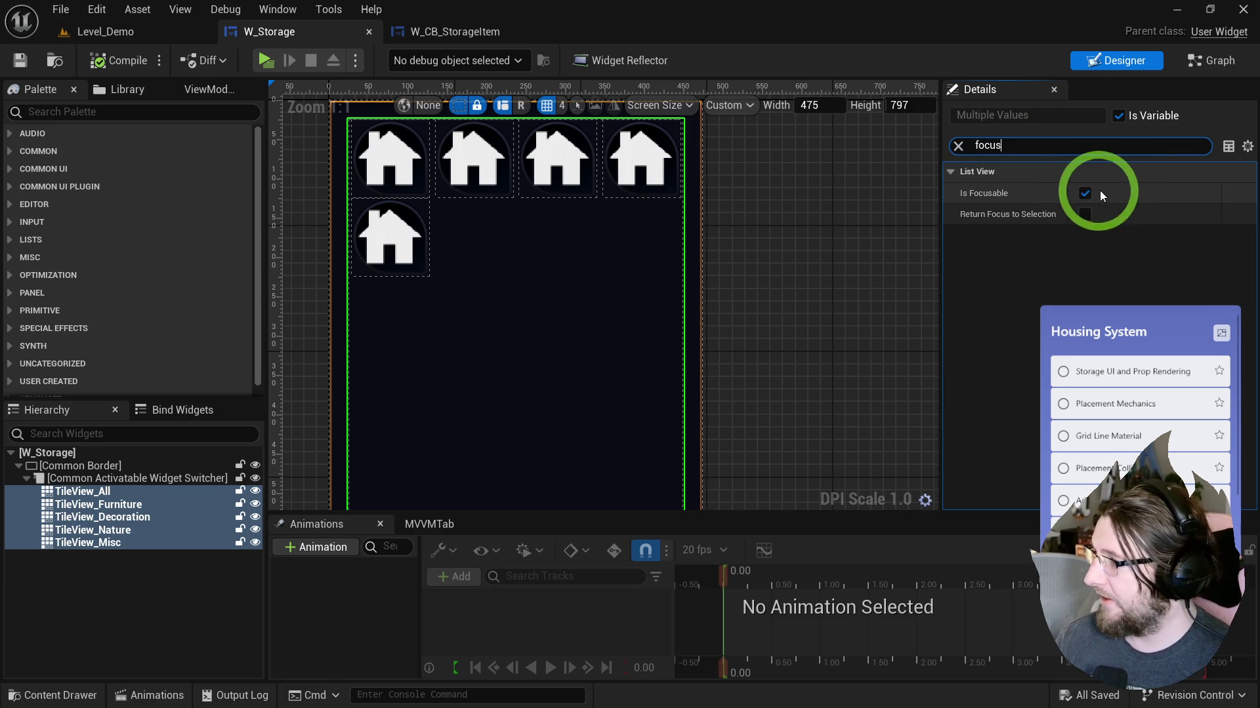
{"action": "left_click", "coordinate": [773, 250]}
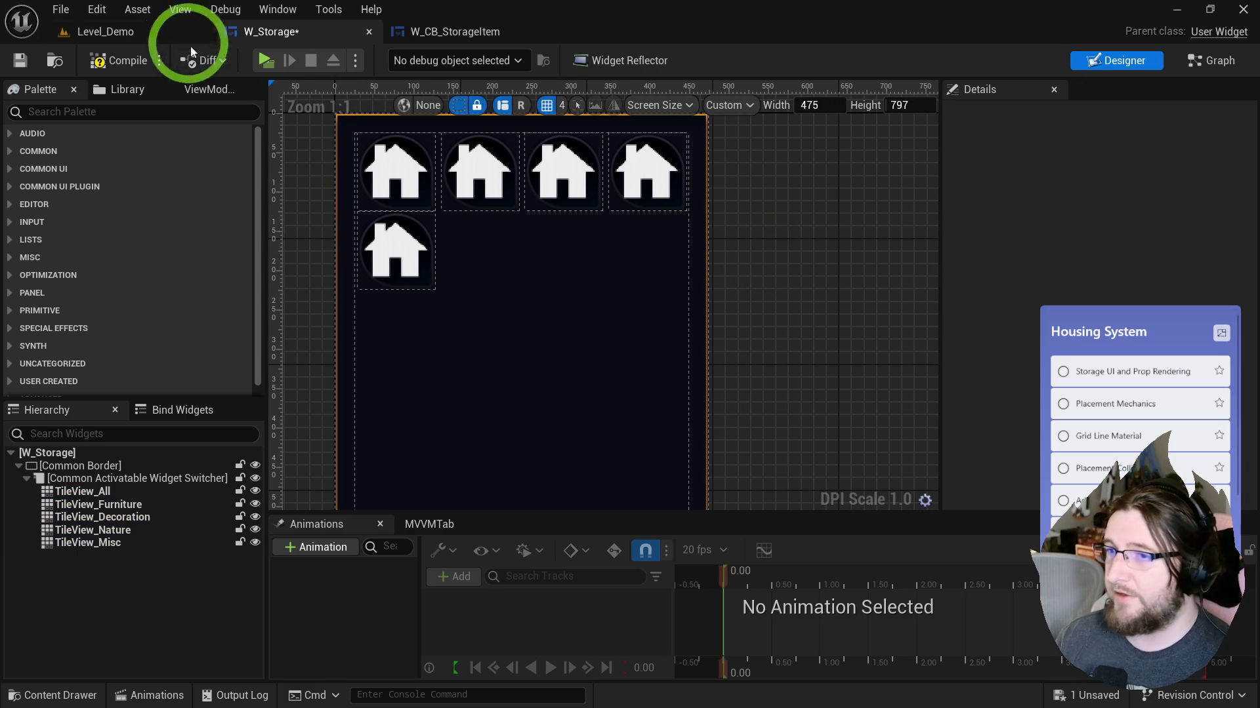
{"action": "left_click", "coordinate": [136, 61]}
Step: Play-test the storage panel in the demo level, then open W_CB_StorageItem
{"action": "scroll", "coordinate": [301, 154], "scroll_direction": "down", "scroll_amount": 1}
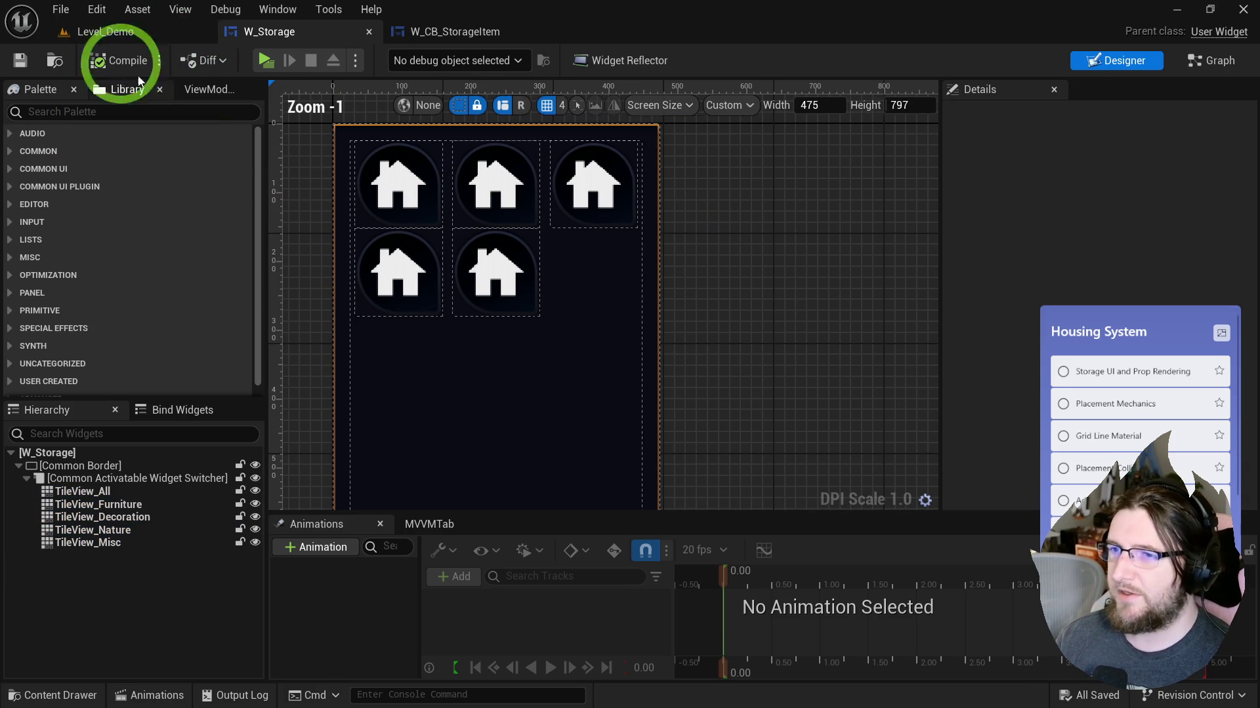
{"action": "left_click", "coordinate": [120, 43]}
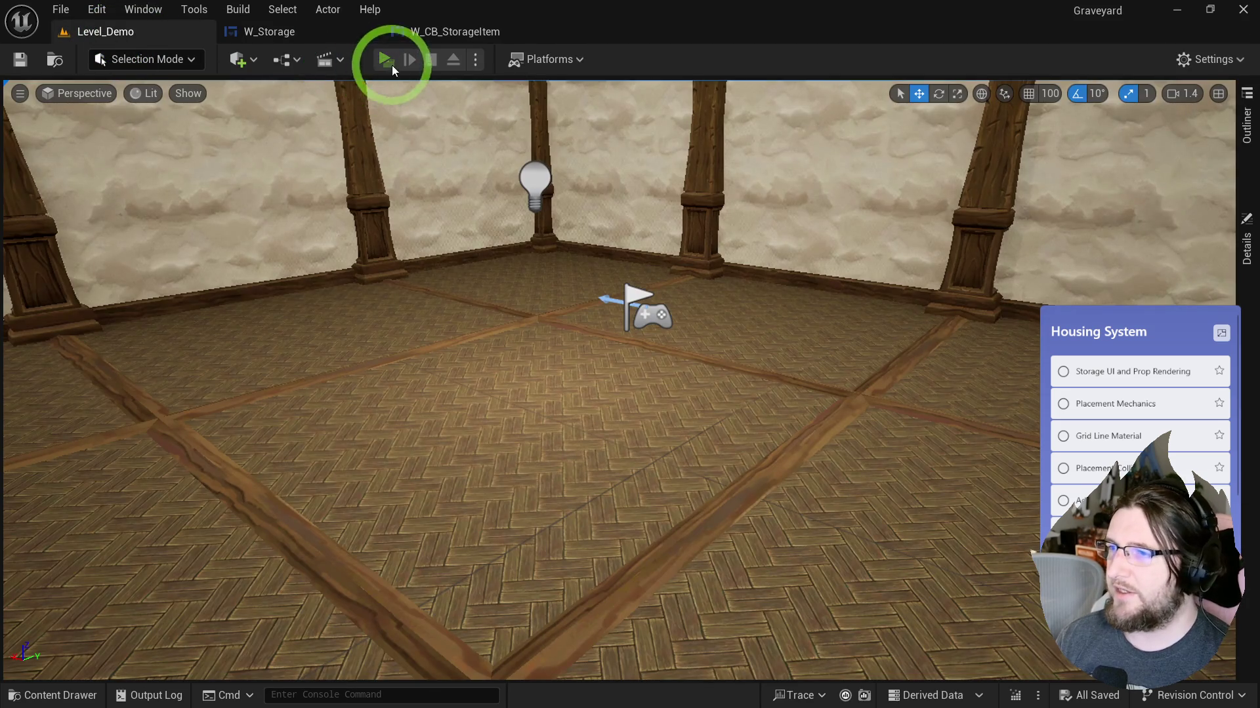
{"action": "left_click", "coordinate": [392, 65]}
{"action": "left_click", "coordinate": [629, 75]}
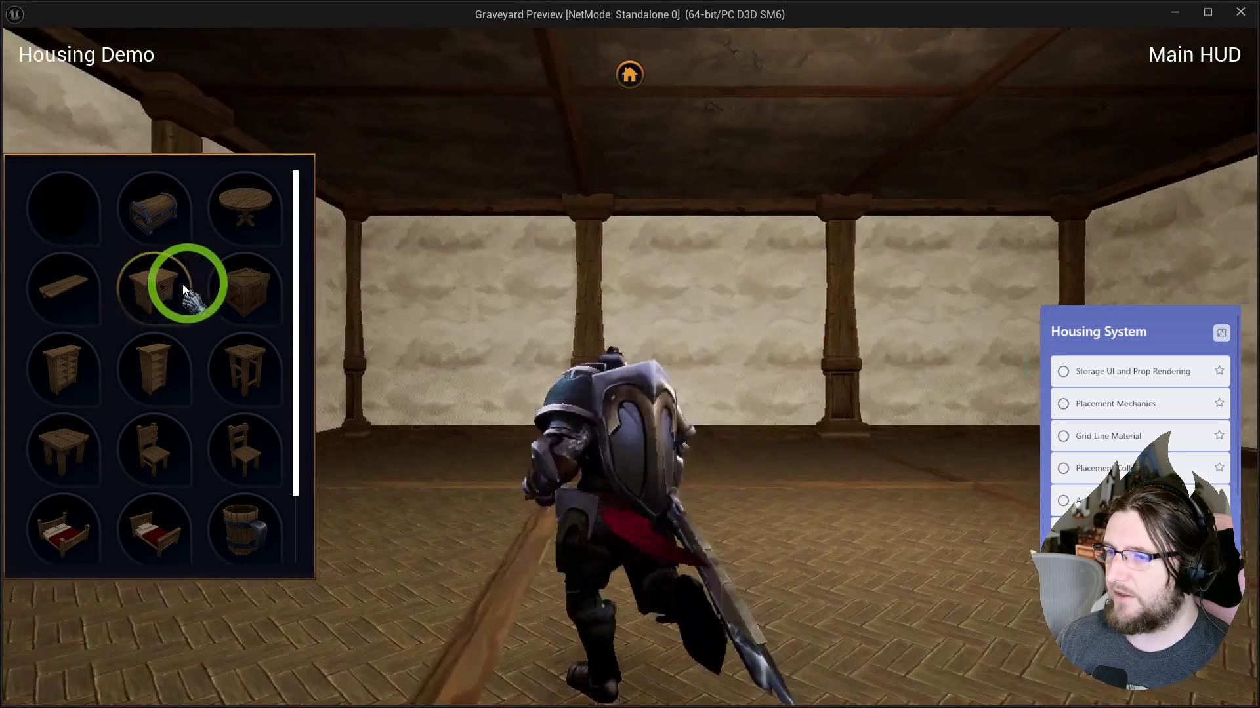
{"action": "key", "text": "Escape"}
{"action": "left_click", "coordinate": [404, 39]}
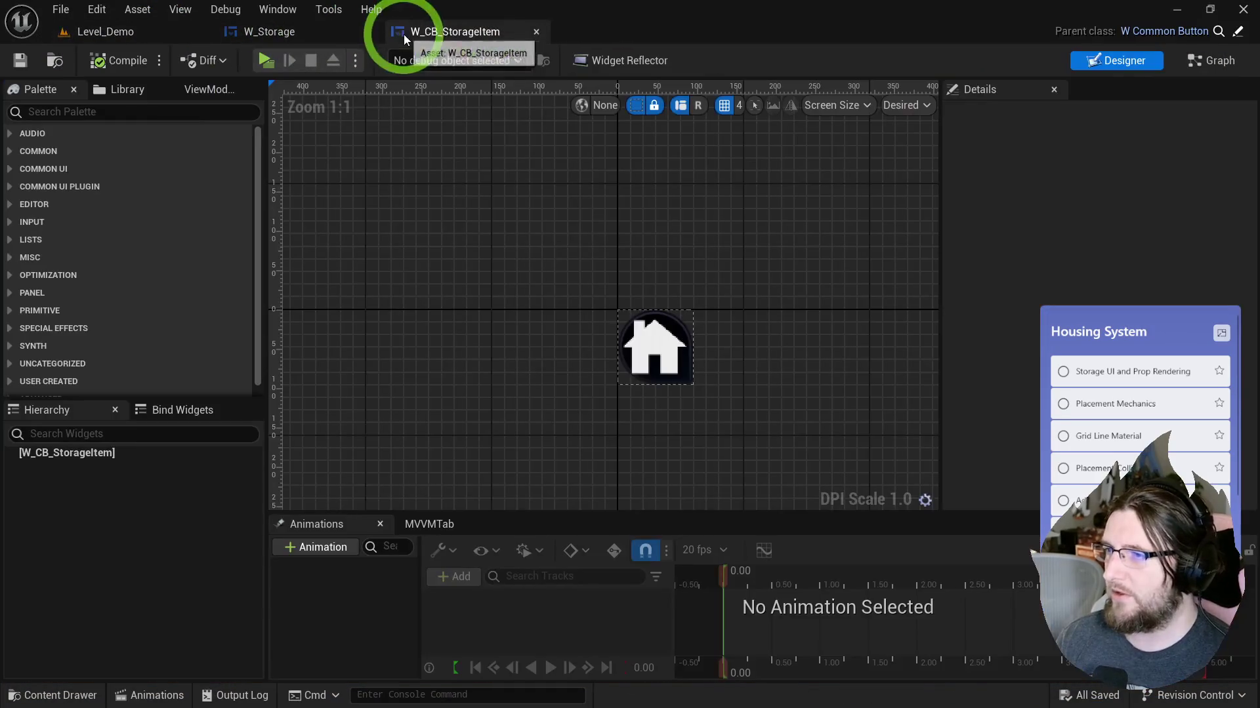
Step: Review Is Focusable on W_Storage's border, switcher and TileView_All, then save W_Storage
{"action": "left_click", "coordinate": [1219, 61]}
{"action": "type", "text": "foc"}
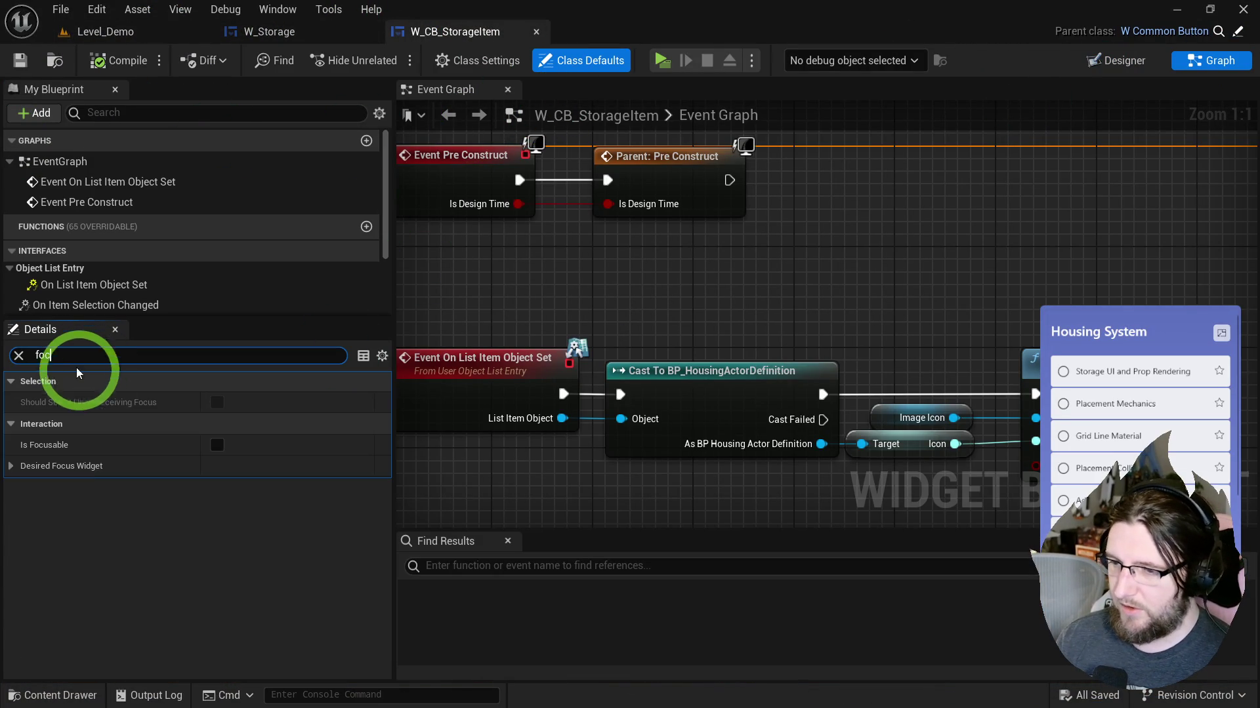
{"action": "left_click", "coordinate": [279, 34]}
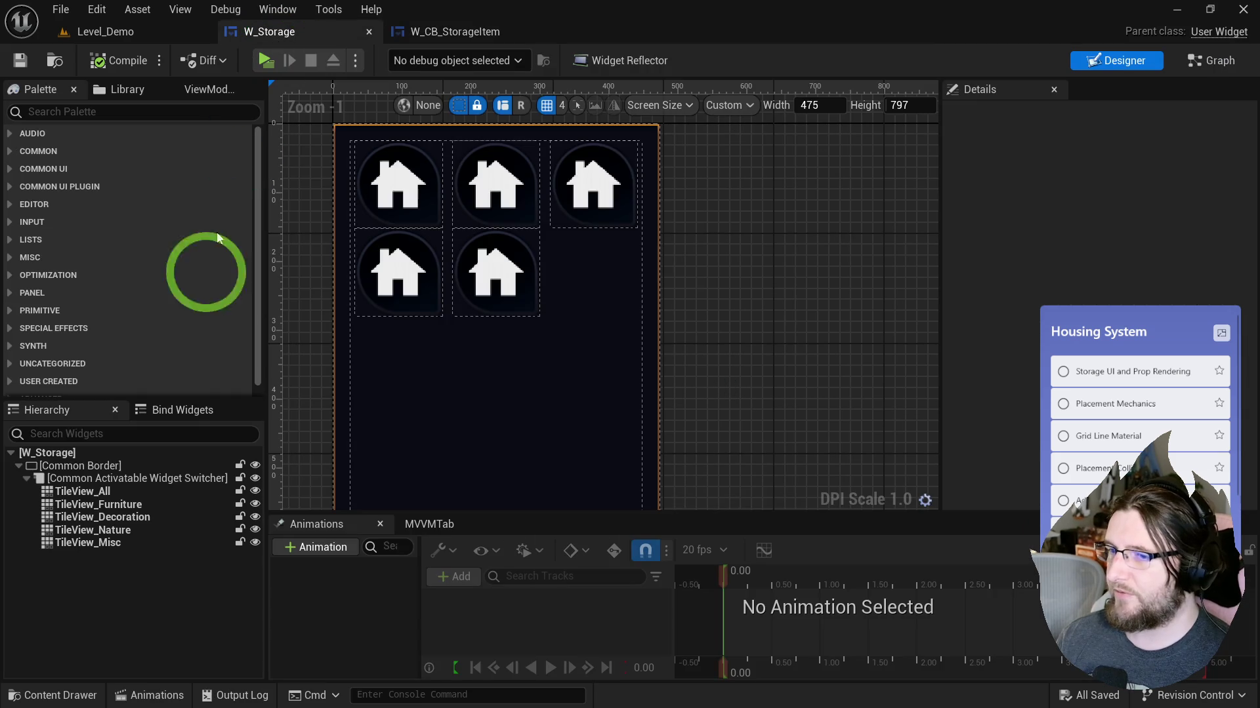
{"action": "left_click", "coordinate": [79, 543], "text": "shift"}
{"action": "left_click", "coordinate": [866, 175]}
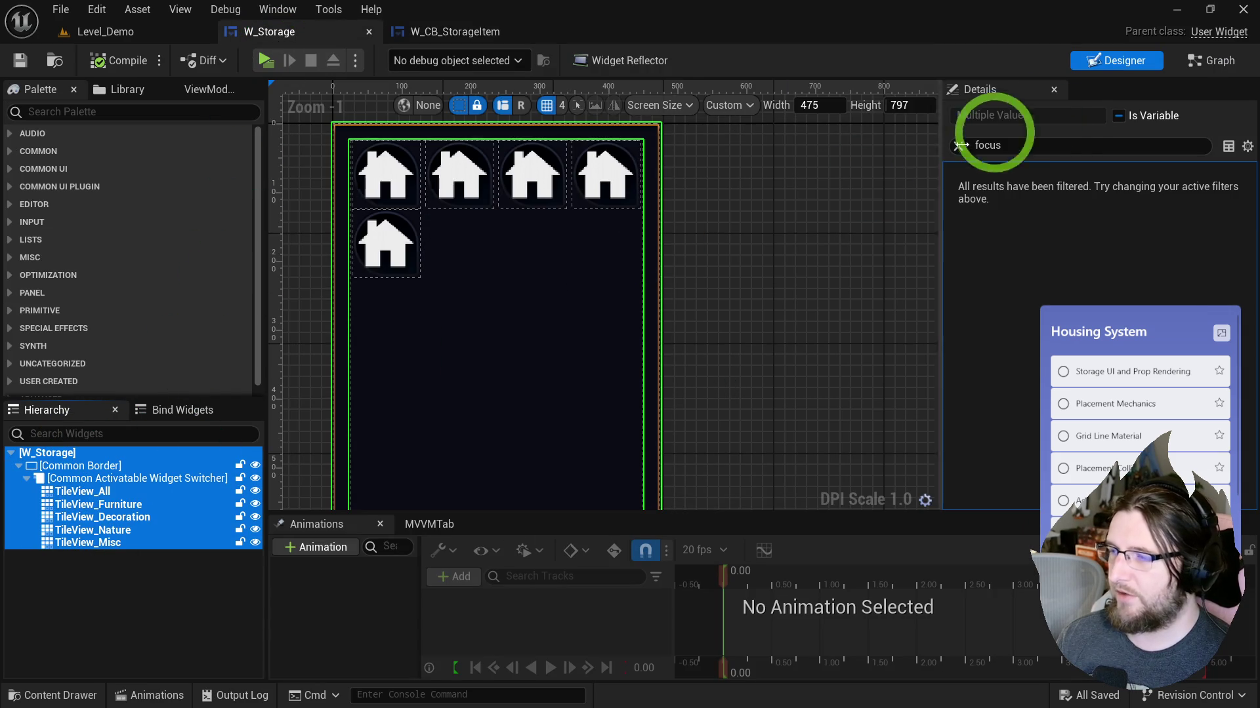
{"action": "left_click", "coordinate": [1017, 149]}
{"action": "left_click", "coordinate": [793, 179]}
{"action": "left_click", "coordinate": [80, 465]}
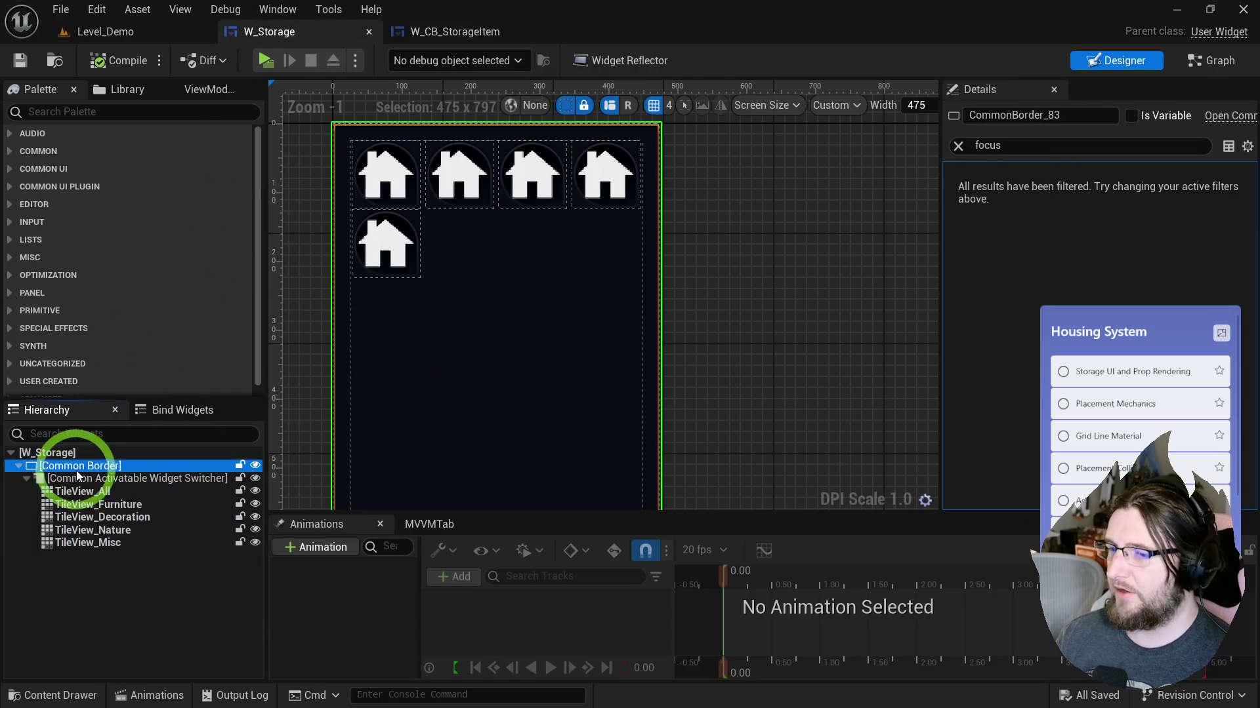
{"action": "left_click", "coordinate": [84, 479]}
{"action": "left_click", "coordinate": [1003, 238]}
{"action": "left_click", "coordinate": [1002, 205]}
{"action": "mouse_move", "coordinate": [939, 222]}
{"action": "left_mouse_down"}
{"action": "mouse_move", "coordinate": [655, 263]}
{"action": "mouse_move", "coordinate": [914, 247]}
{"action": "left_mouse_up"}
{"action": "left_click", "coordinate": [98, 491]}
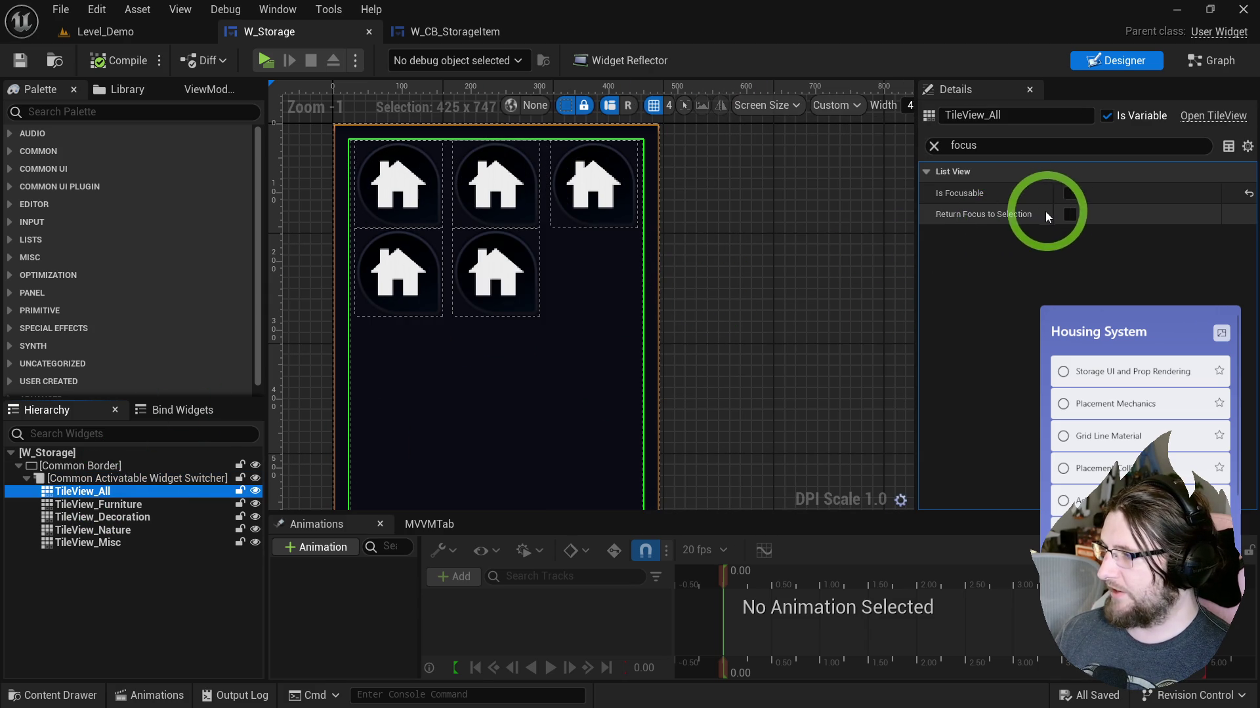
{"action": "left_click", "coordinate": [54, 61]}
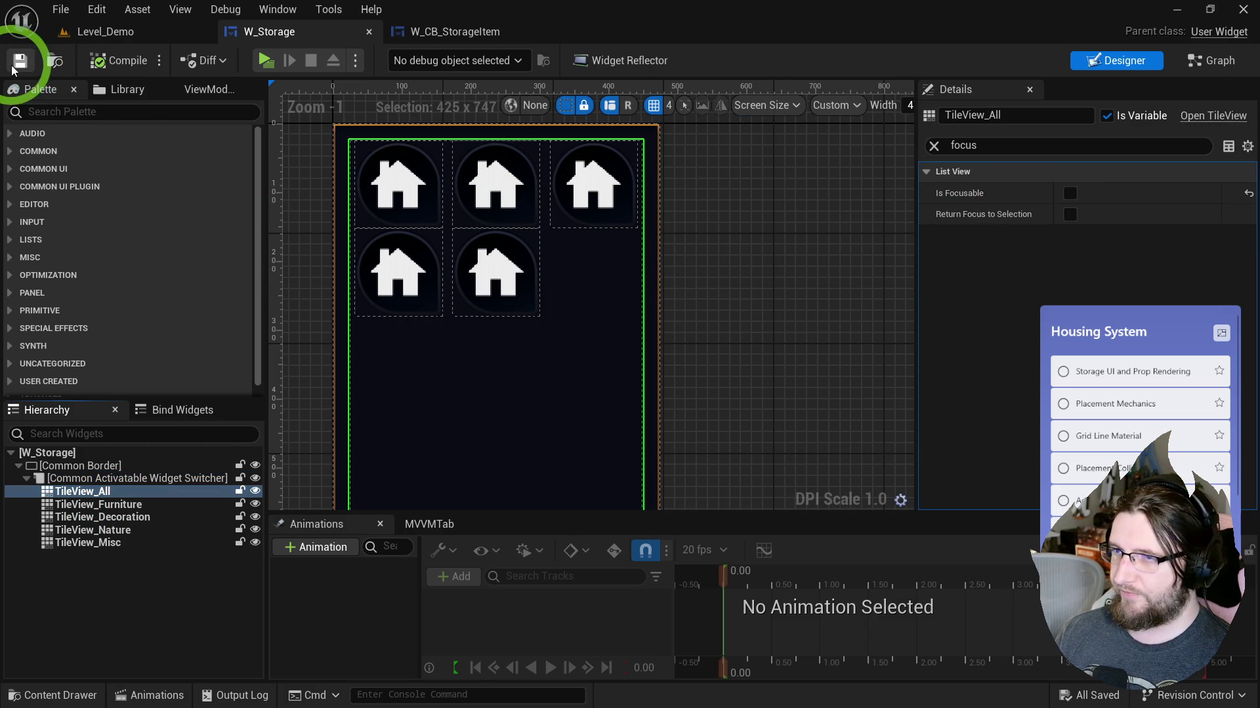
{"action": "left_click", "coordinate": [420, 301]}
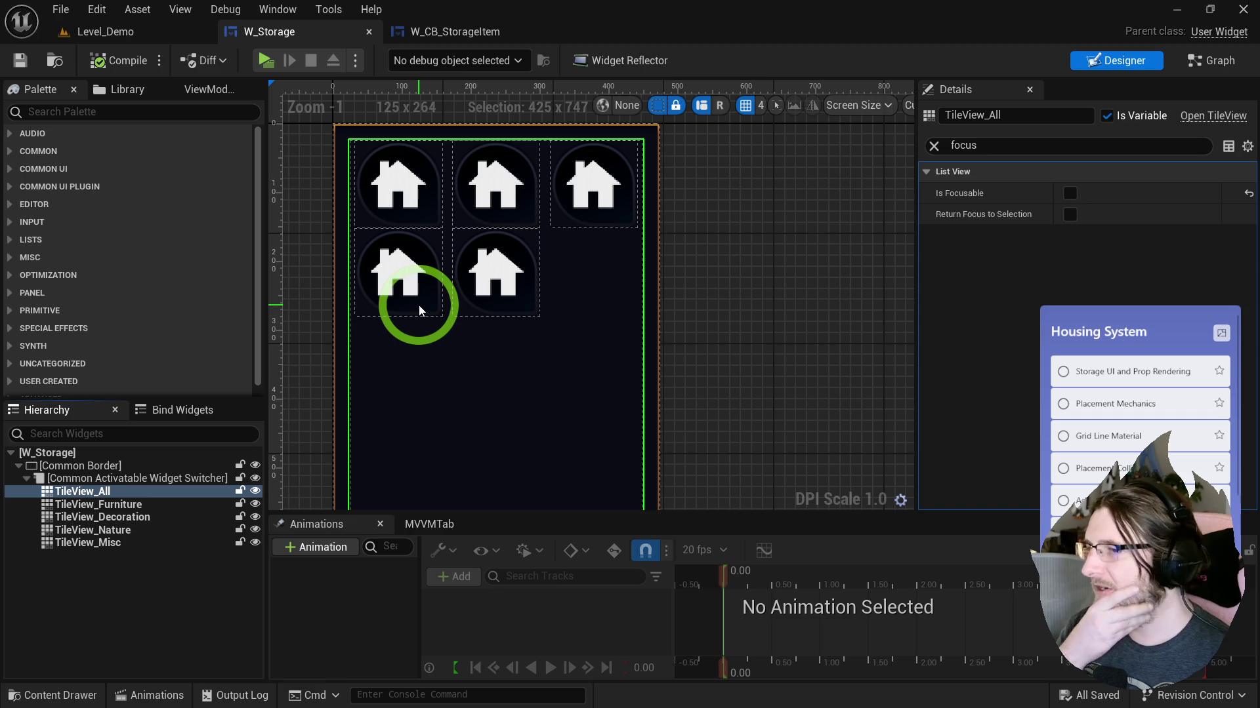
Step: Make W_CB_StorageItem's Pre Construct set Is Focusable to false after the parent call
{"action": "left_click", "coordinate": [452, 32]}
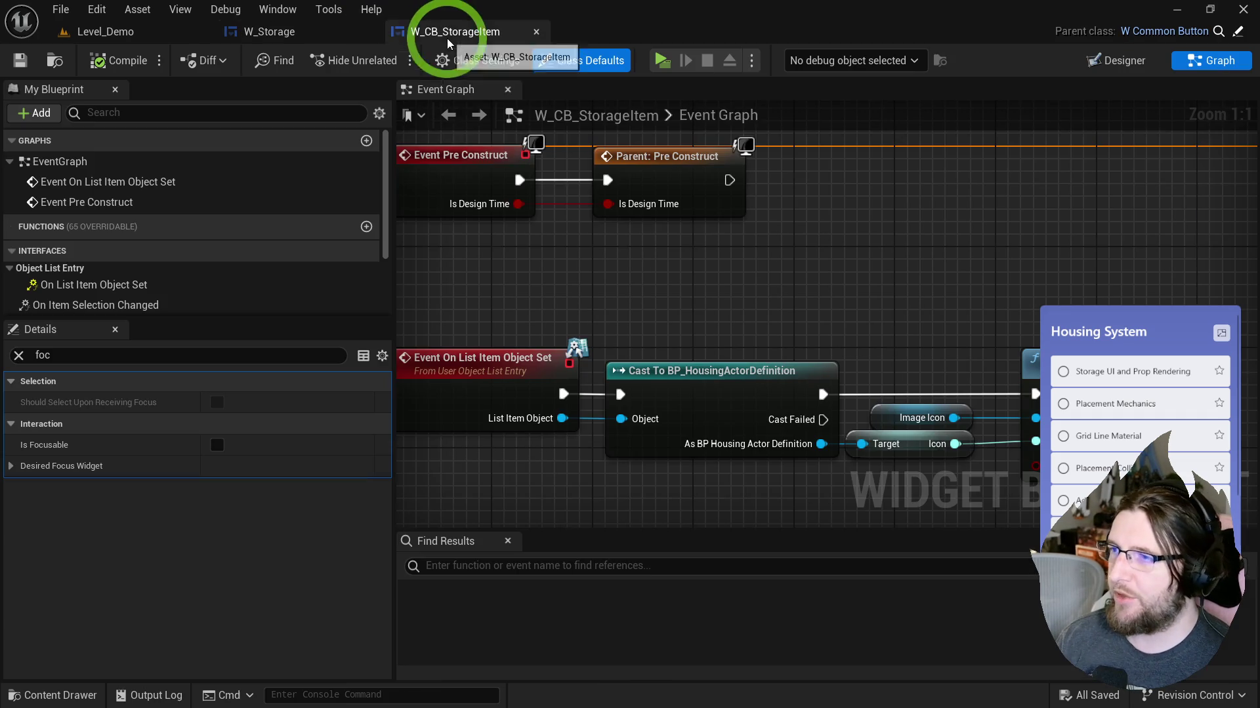
{"action": "mouse_move", "coordinate": [644, 273]}
{"action": "left_mouse_down"}
{"action": "mouse_move", "coordinate": [700, 277]}
{"action": "mouse_move", "coordinate": [653, 225]}
{"action": "mouse_move", "coordinate": [635, 244]}
{"action": "mouse_move", "coordinate": [656, 254]}
{"action": "left_mouse_up"}
{"action": "right_click", "coordinate": [795, 207]}
{"action": "type", "text": "set focussa"}
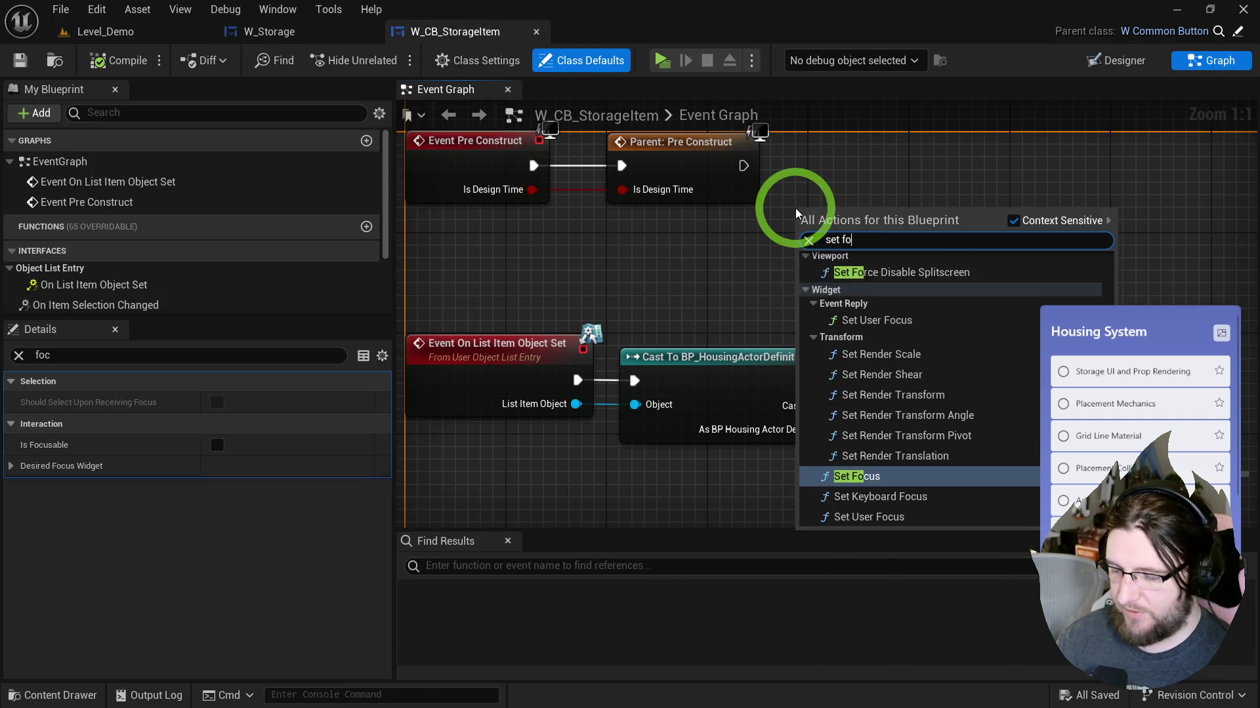
{"action": "key", "text": "BackSpace"}
{"action": "key", "text": "BackSpace"}
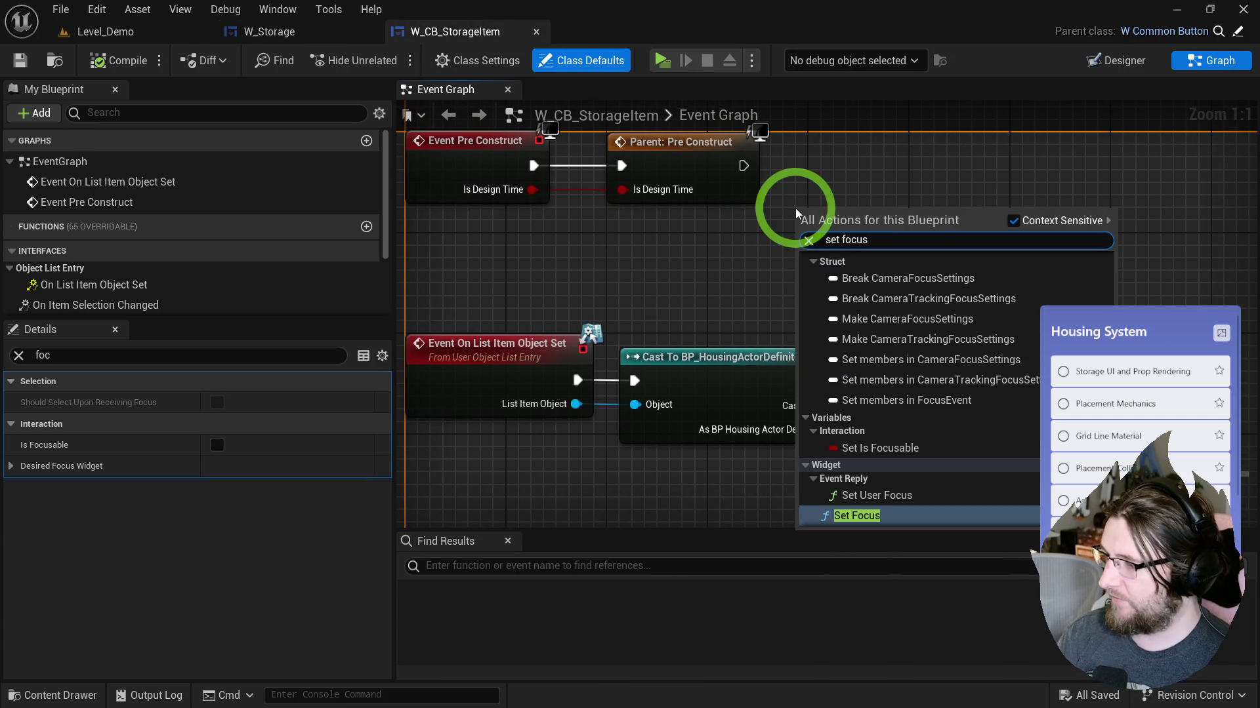
{"action": "key", "text": "Up"}
{"action": "key", "text": "Up"}
{"action": "key", "text": "Up"}
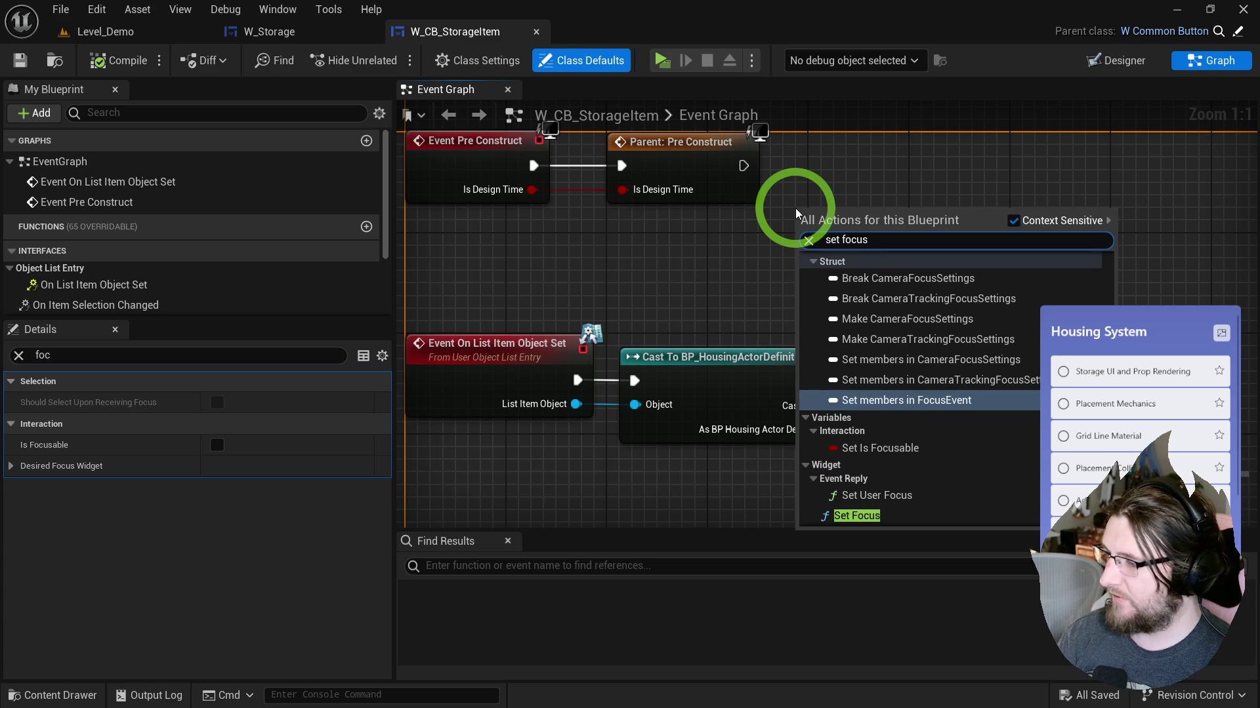
{"action": "key", "text": "Return"}
{"action": "mouse_move", "coordinate": [744, 165]}
{"action": "left_mouse_down"}
{"action": "mouse_move", "coordinate": [799, 226]}
{"action": "mouse_move", "coordinate": [853, 168]}
{"action": "left_mouse_up"}
{"action": "left_click", "coordinate": [156, 93]}
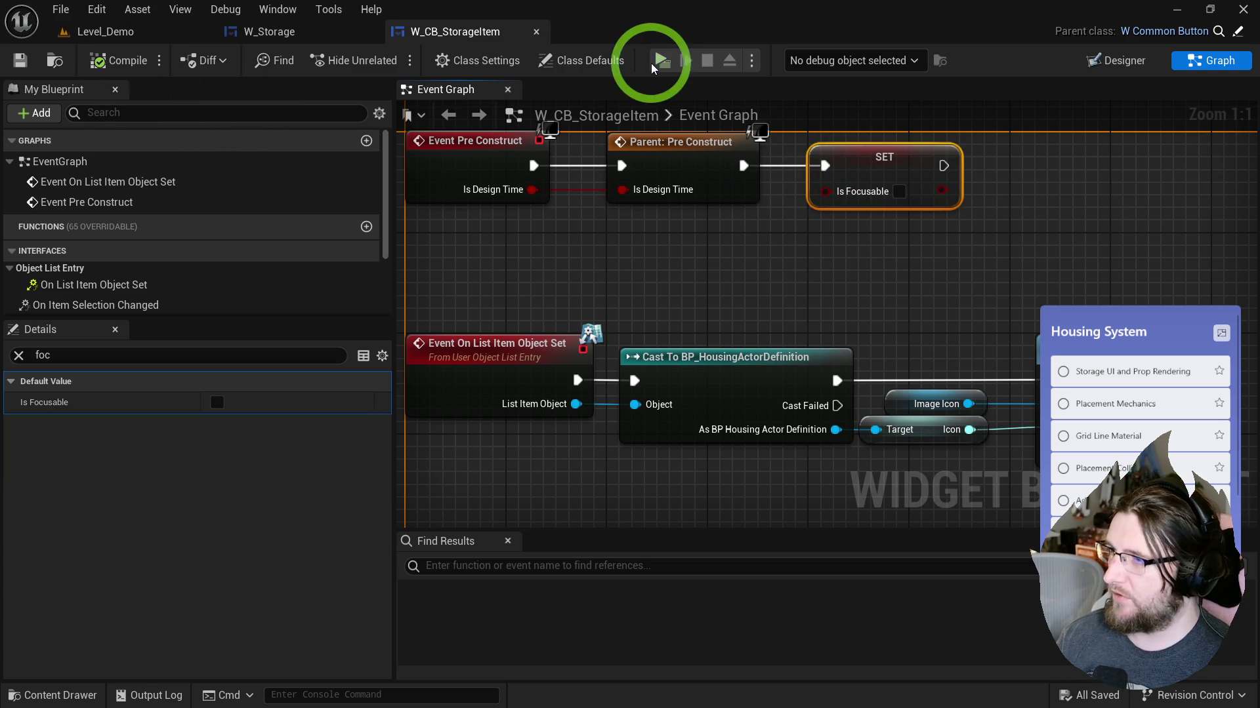
Step: Play-test the storage panel, then return to W_Storage's Designer layout
{"action": "left_click", "coordinate": [662, 60]}
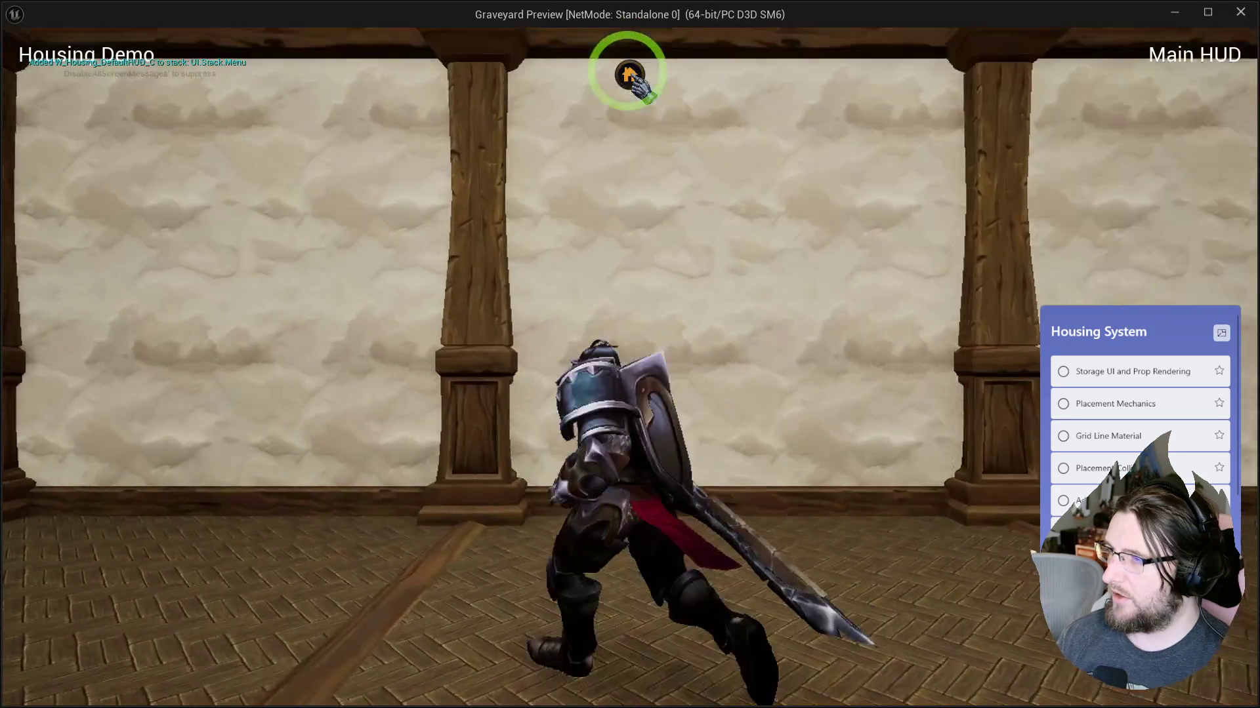
{"action": "left_click", "coordinate": [630, 74]}
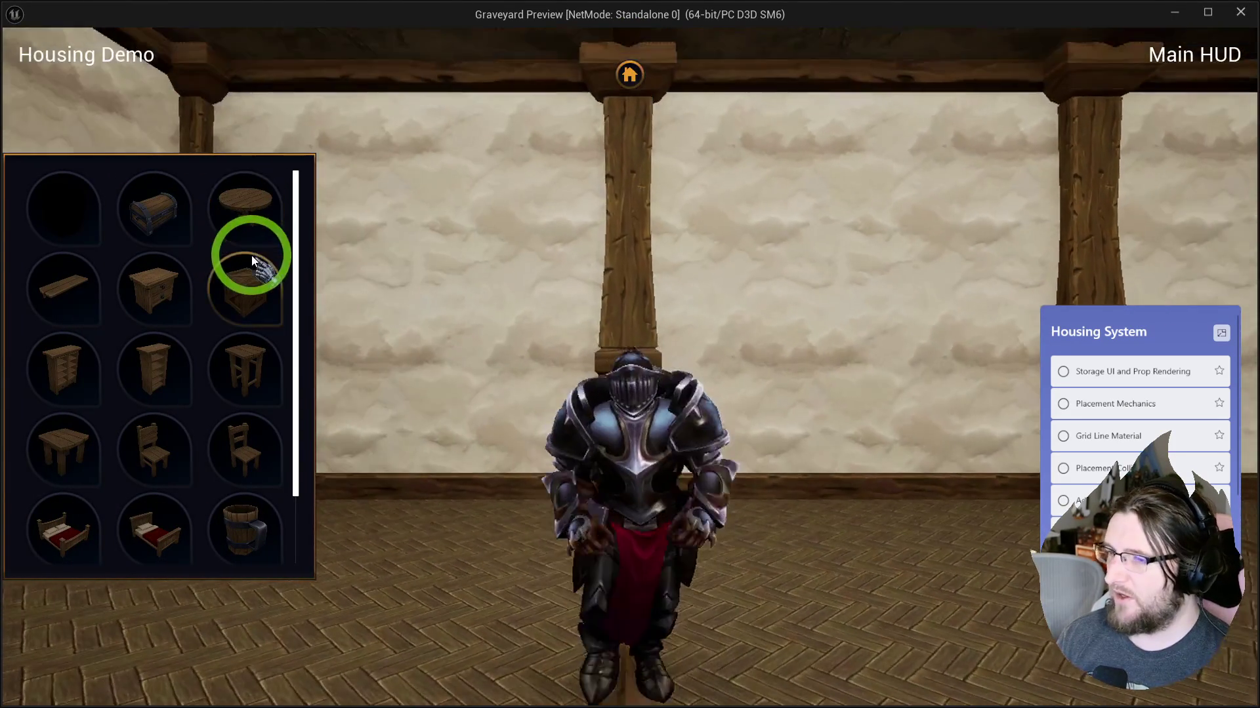
{"action": "key", "text": "Escape"}
{"action": "left_click", "coordinate": [295, 35]}
{"action": "left_click", "coordinate": [98, 452]}
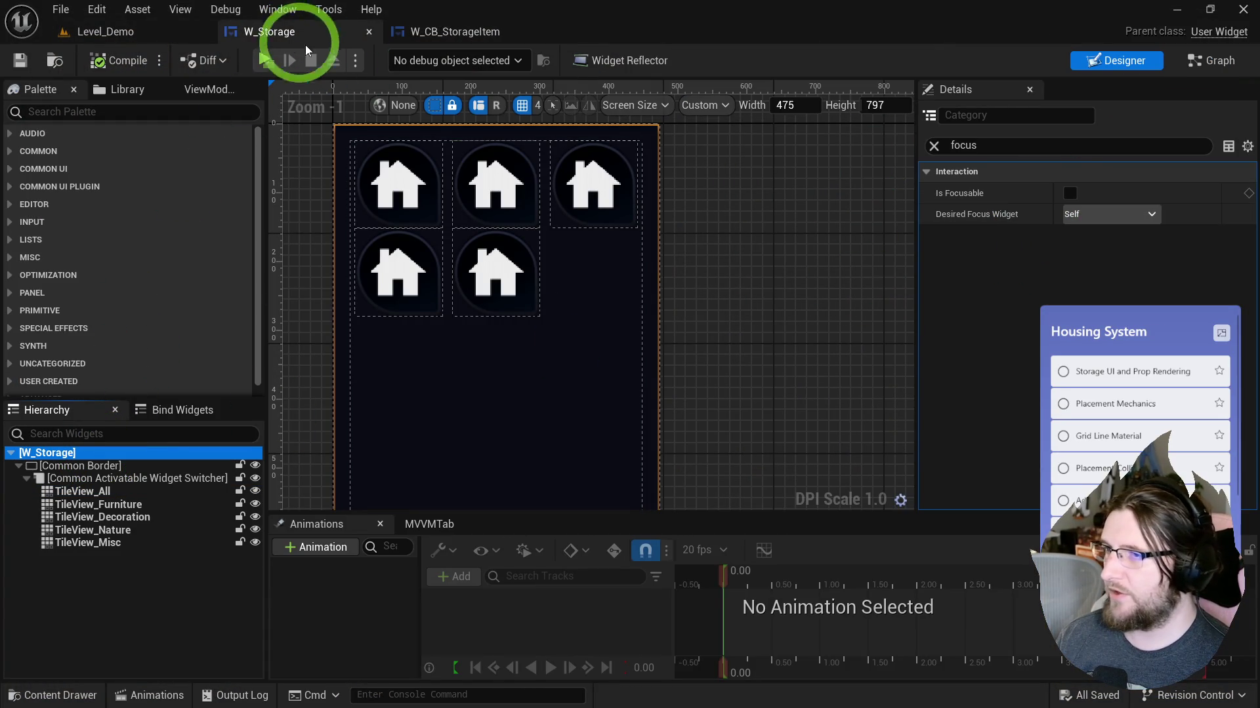
Step: Open W_Storage's Reference Viewer, open W_Housing_DefaultHUD from it, and dock the graph
{"action": "left_click", "coordinate": [71, 66]}
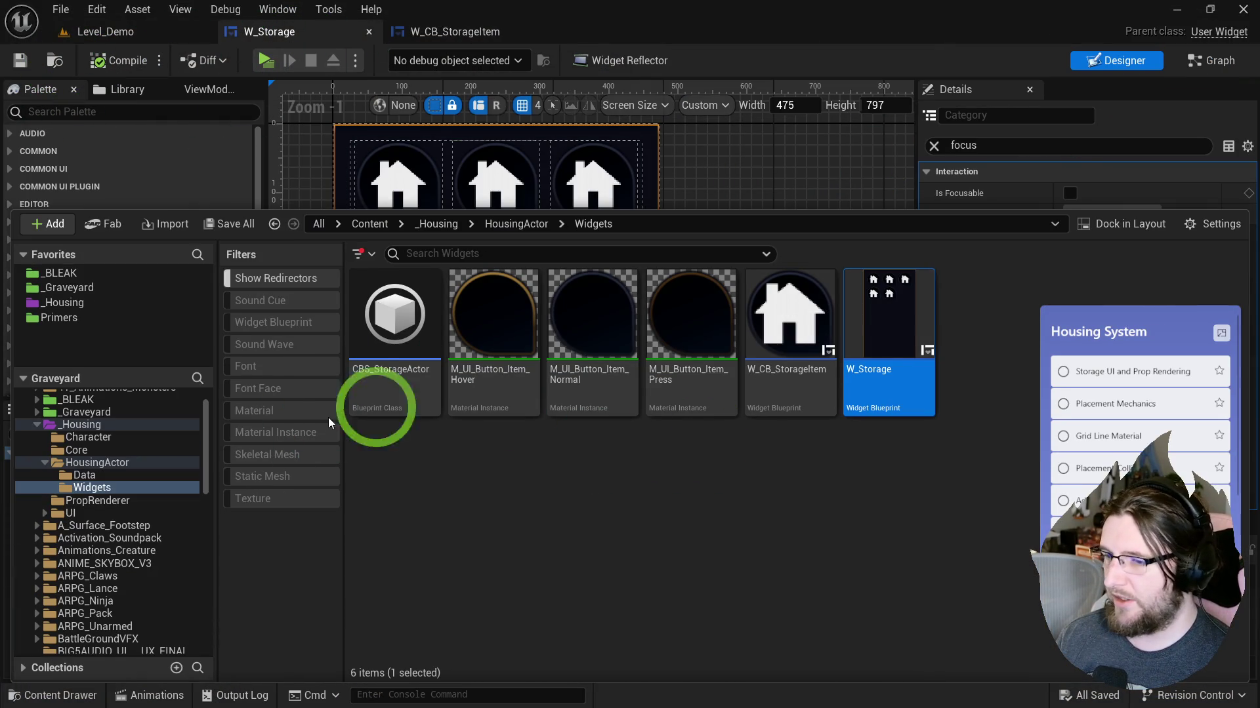
{"action": "right_click", "coordinate": [872, 310]}
{"action": "left_click", "coordinate": [981, 565]}
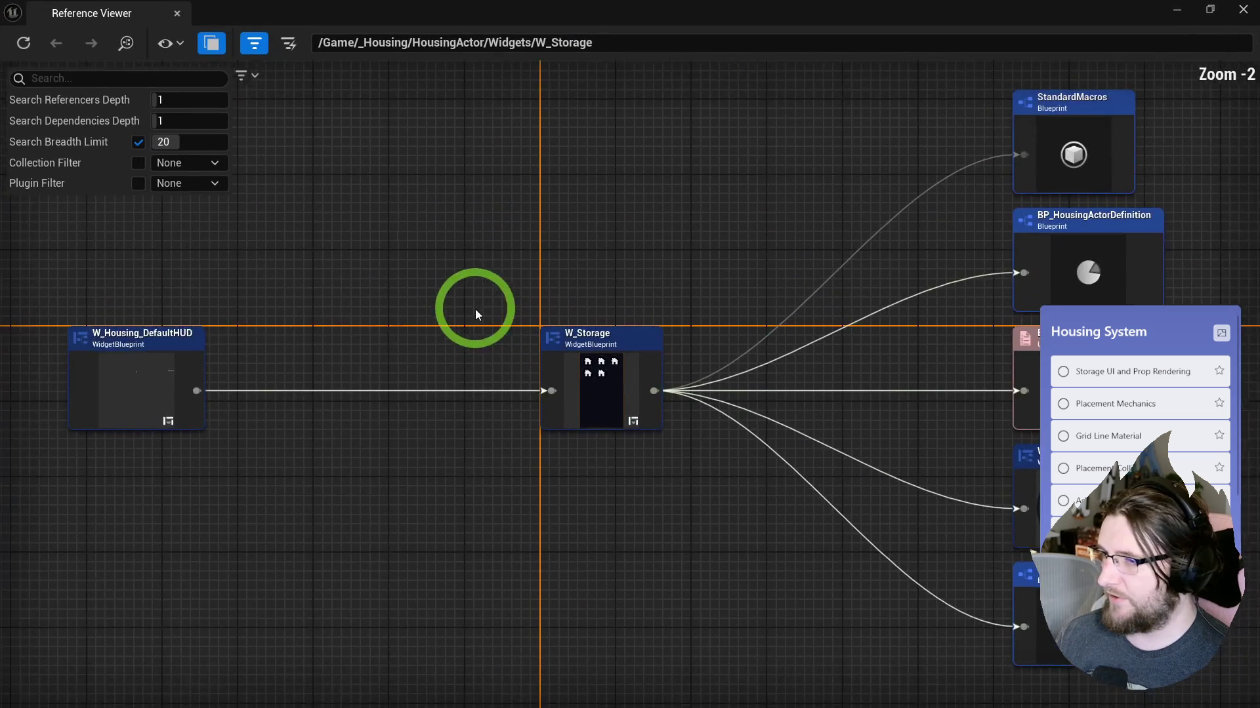
{"action": "right_click", "coordinate": [137, 357]}
{"action": "left_click", "coordinate": [183, 422]}
{"action": "left_click", "coordinate": [372, 279]}
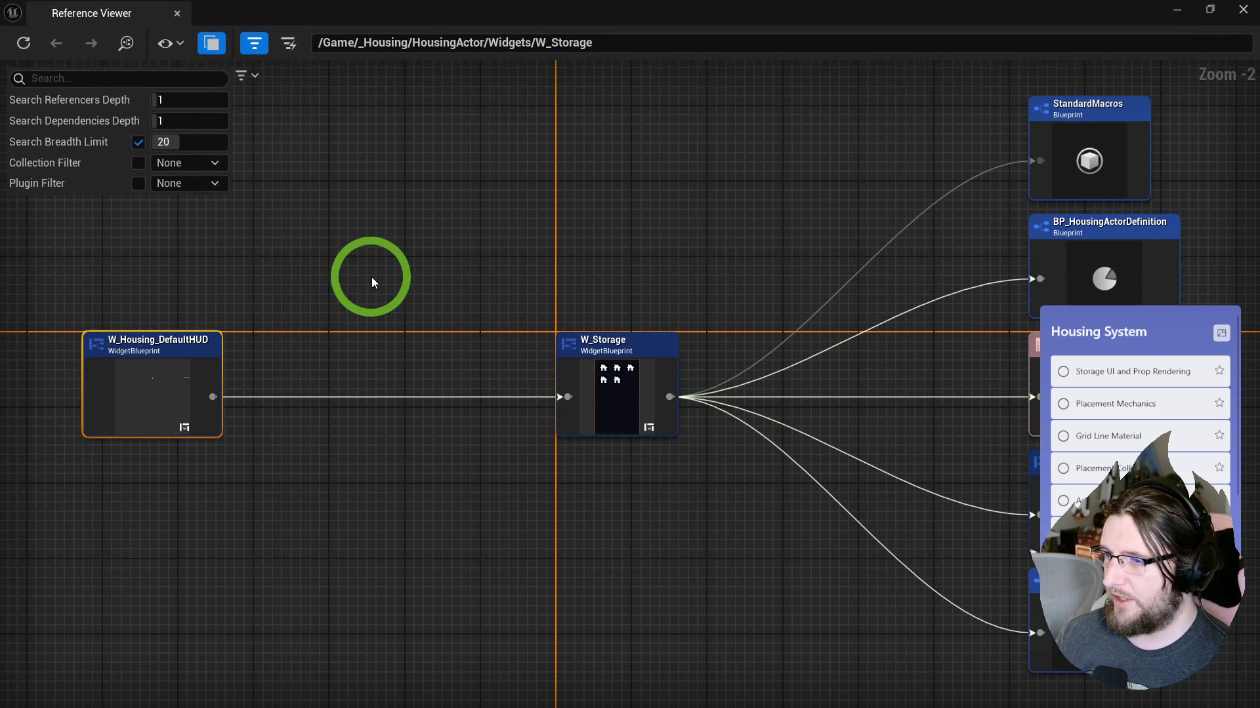
{"action": "mouse_move", "coordinate": [144, 16]}
{"action": "left_mouse_down"}
{"action": "mouse_move", "coordinate": [484, 116]}
{"action": "mouse_move", "coordinate": [871, 70]}
{"action": "mouse_move", "coordinate": [823, 42]}
{"action": "left_mouse_up"}
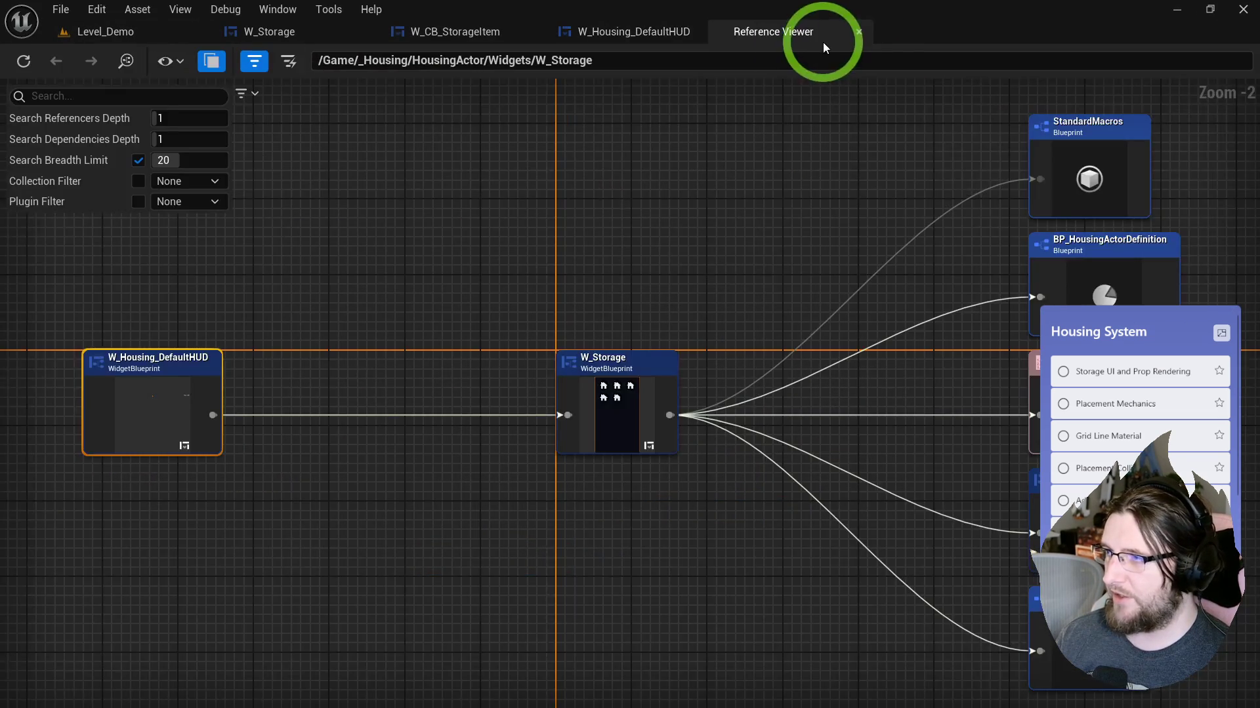
Step: Check focus settings of W_Housing_DefaultHUD's widgets, from the embedded W Storage up to the root
{"action": "left_click", "coordinate": [631, 31]}
{"action": "left_click", "coordinate": [406, 289]}
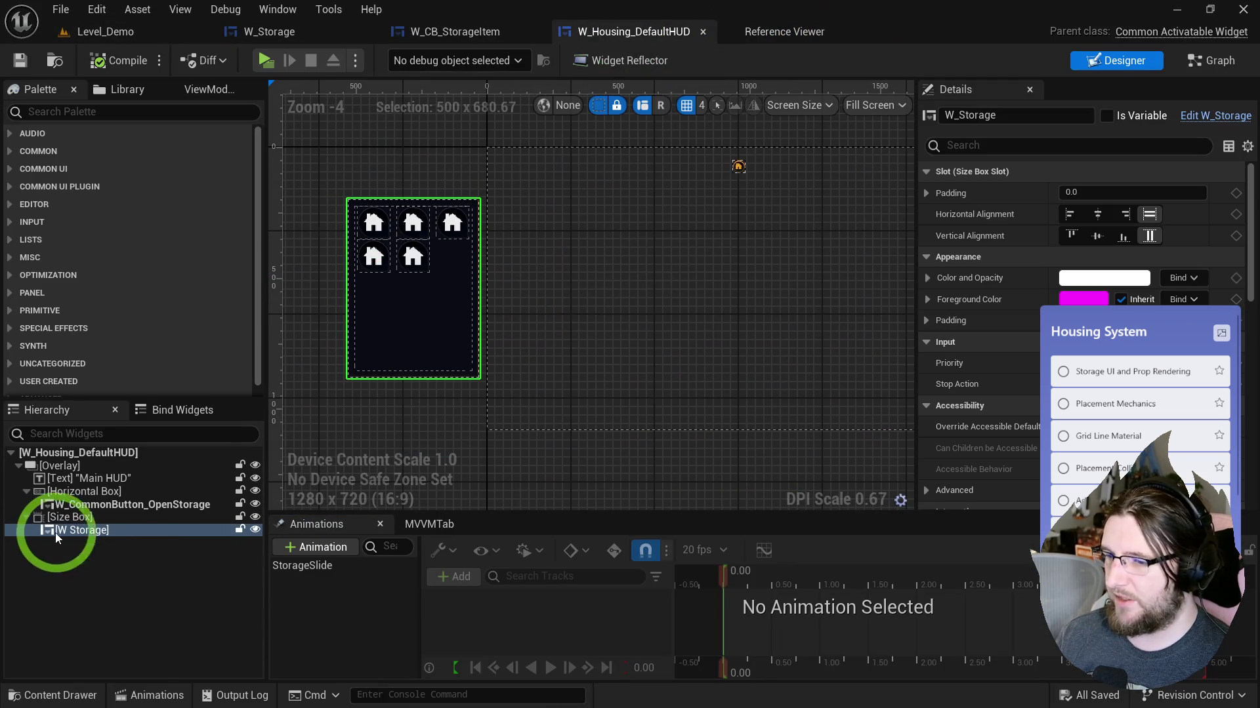
{"action": "type", "text": "foc"}
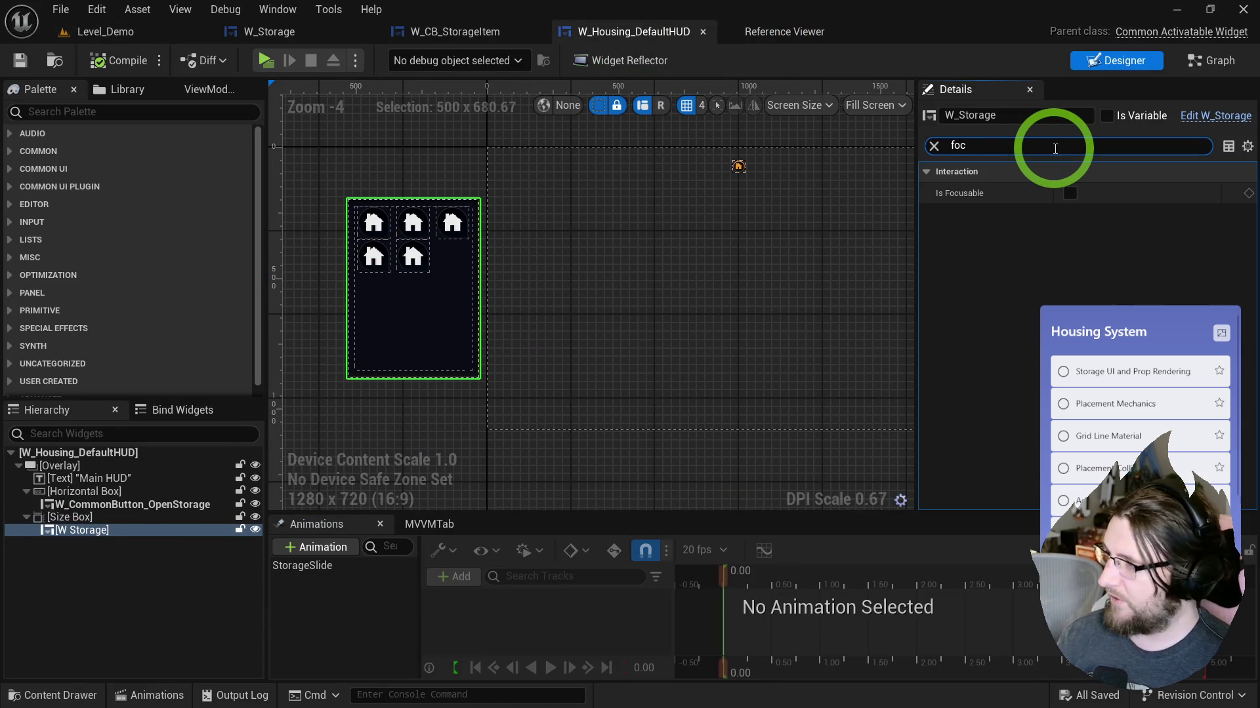
{"action": "left_click", "coordinate": [76, 517]}
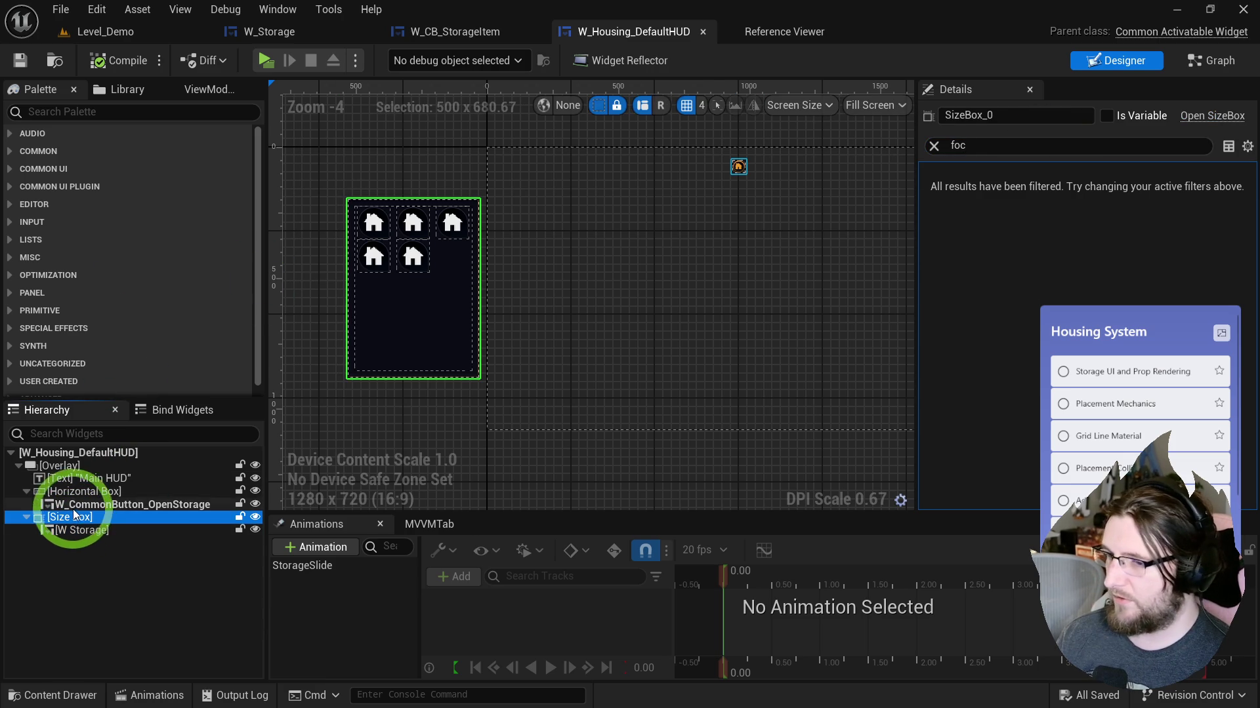
{"action": "left_click", "coordinate": [73, 504]}
{"action": "left_click", "coordinate": [73, 491]}
{"action": "left_click", "coordinate": [69, 478]}
{"action": "left_click", "coordinate": [66, 467]}
{"action": "left_click", "coordinate": [47, 452]}
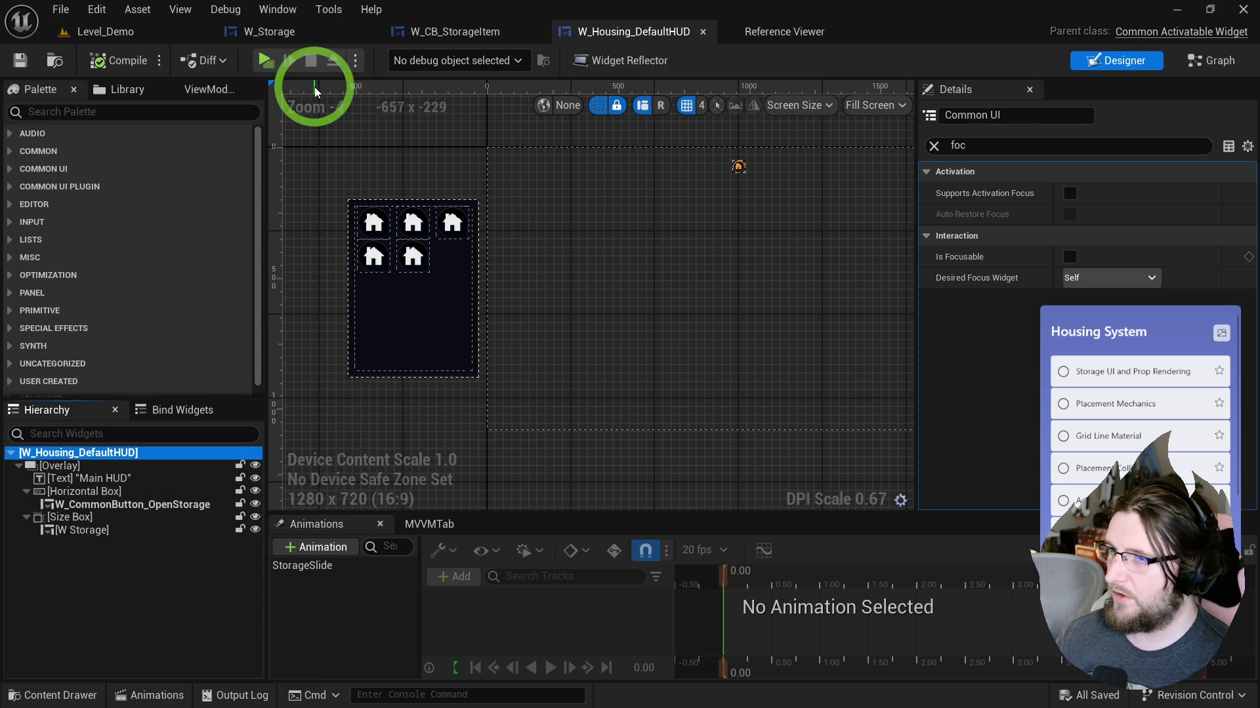
Step: Confirm W_Storage's TileView_All has Is Focusable turned off
{"action": "left_click", "coordinate": [433, 32]}
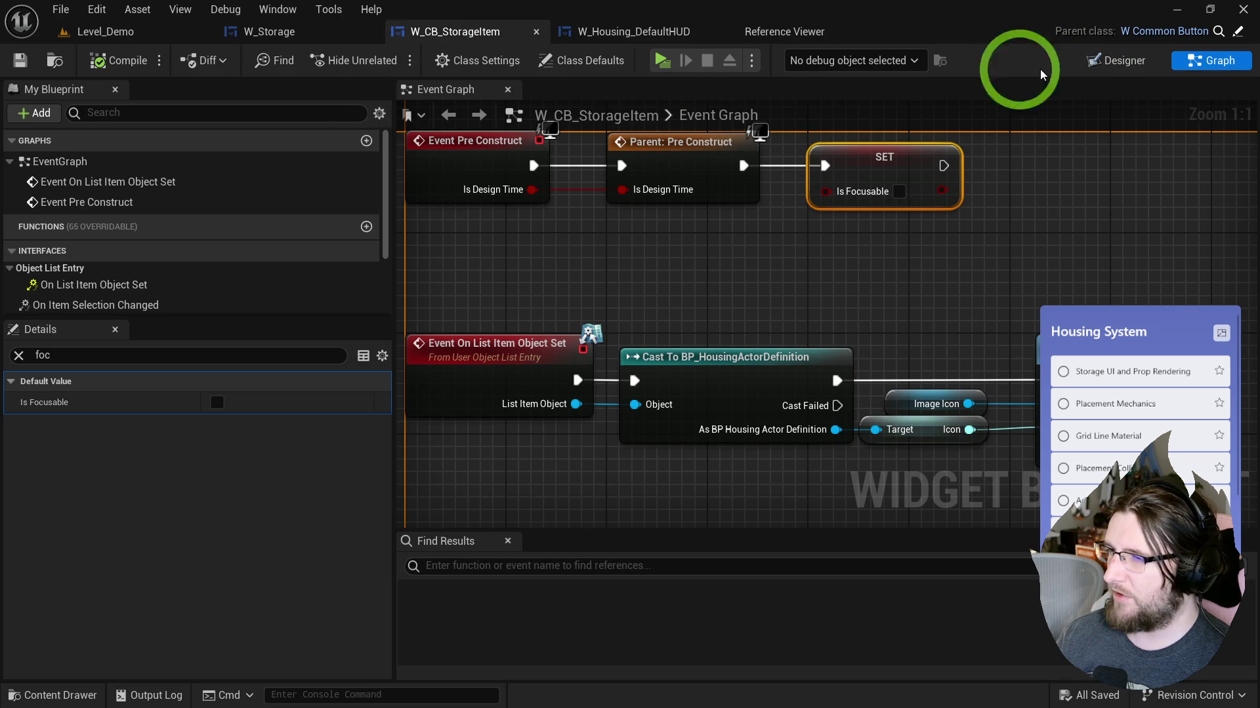
{"action": "left_click", "coordinate": [293, 37]}
{"action": "left_click", "coordinate": [99, 492]}
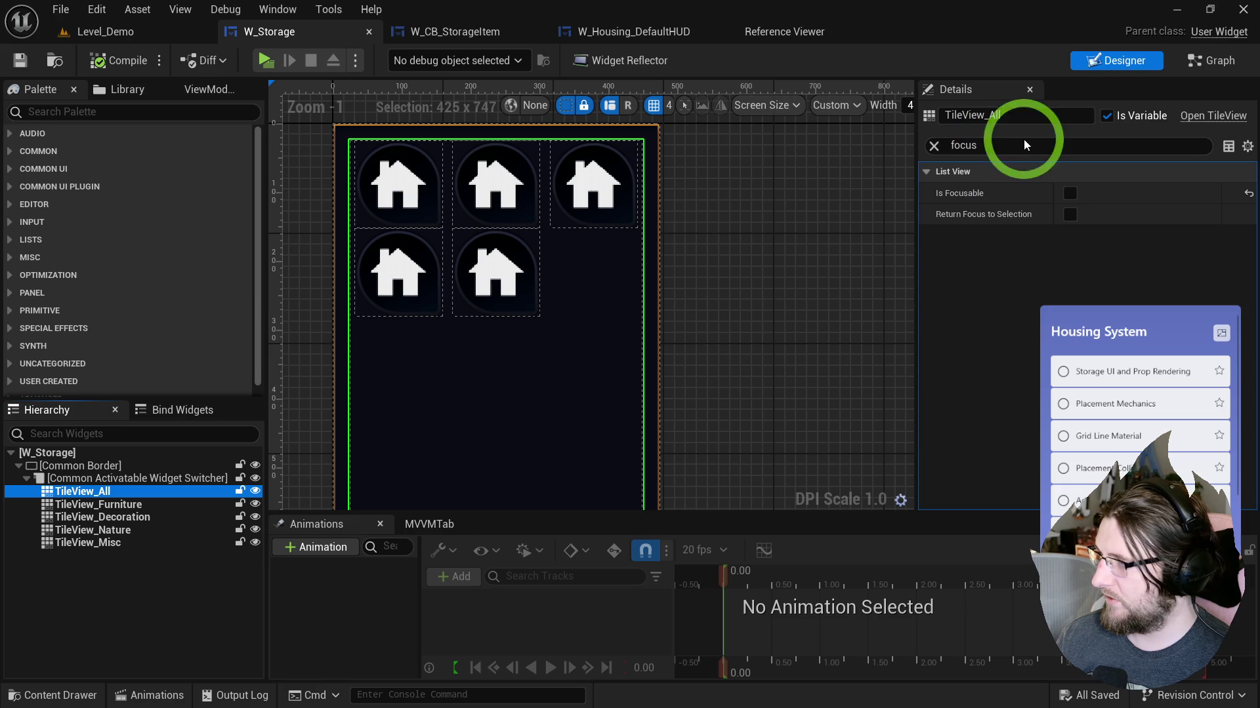
Step: Override On Preview Mouse Button Down in W_Storage to return Unhandled, then test the storage panel in game
{"action": "left_click", "coordinate": [1205, 71]}
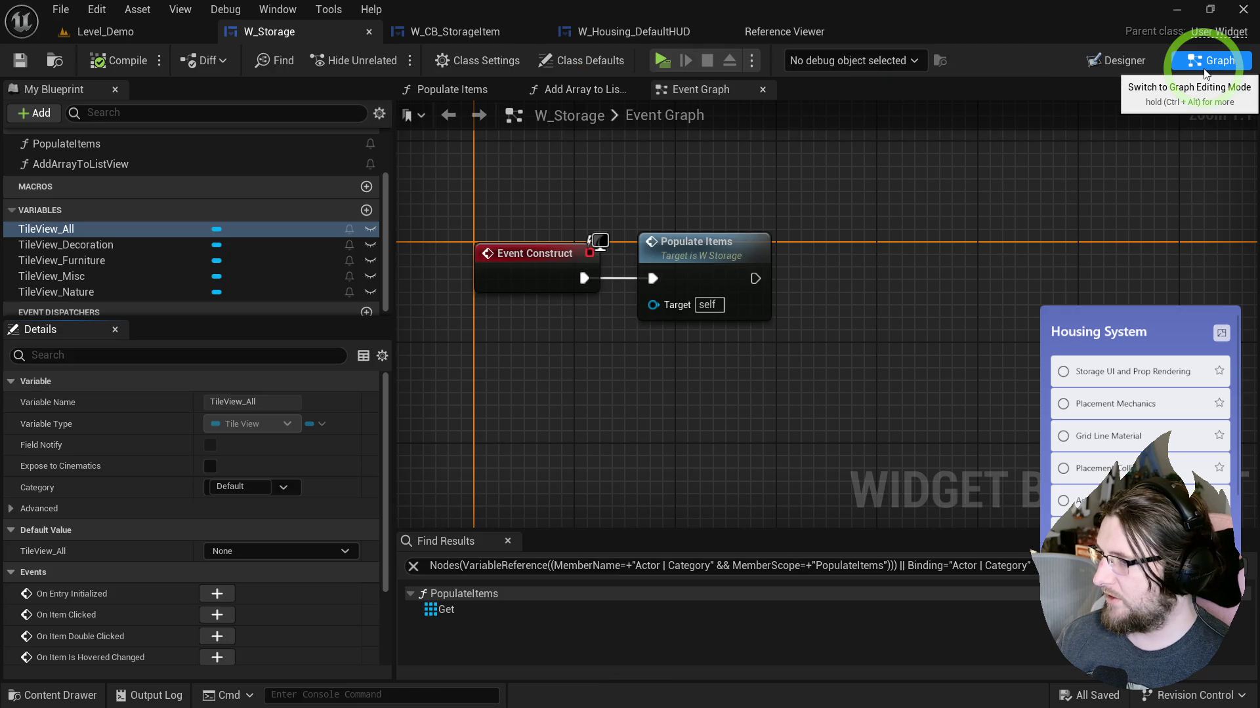
{"action": "scroll", "coordinate": [155, 243], "scroll_direction": "up", "scroll_amount": 3}
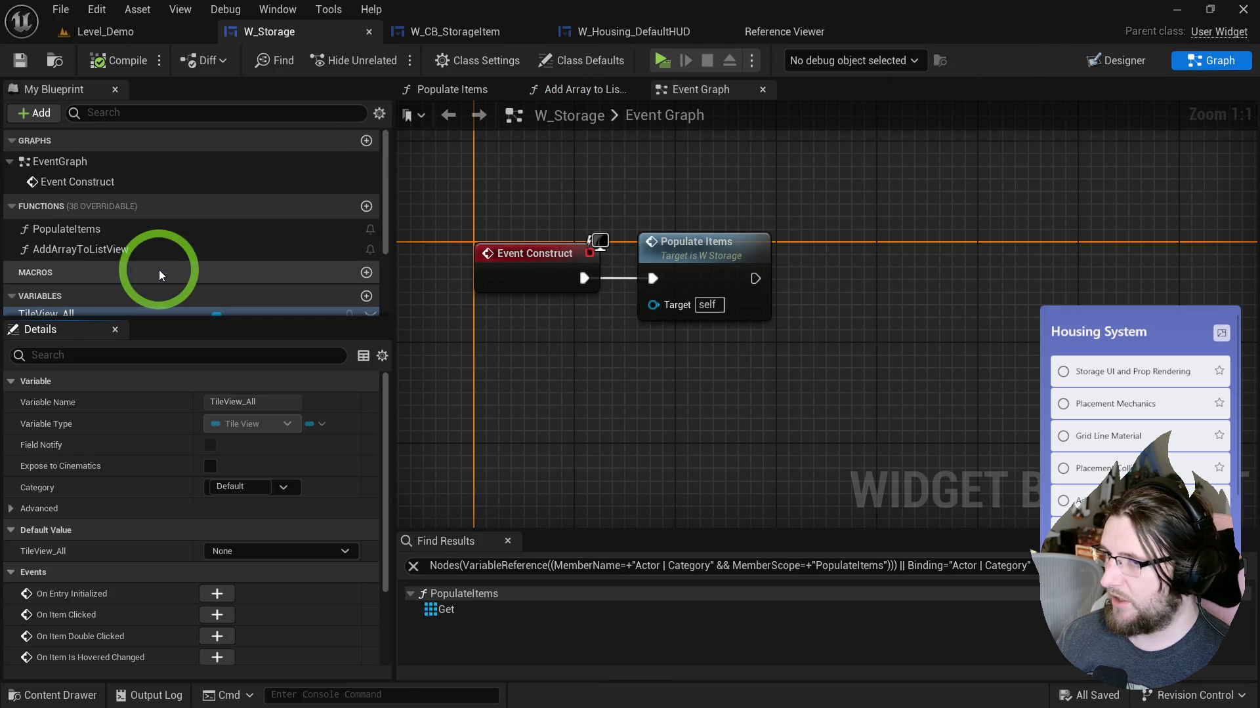
{"action": "left_click", "coordinate": [323, 208]}
{"action": "type", "text": "prevmo"}
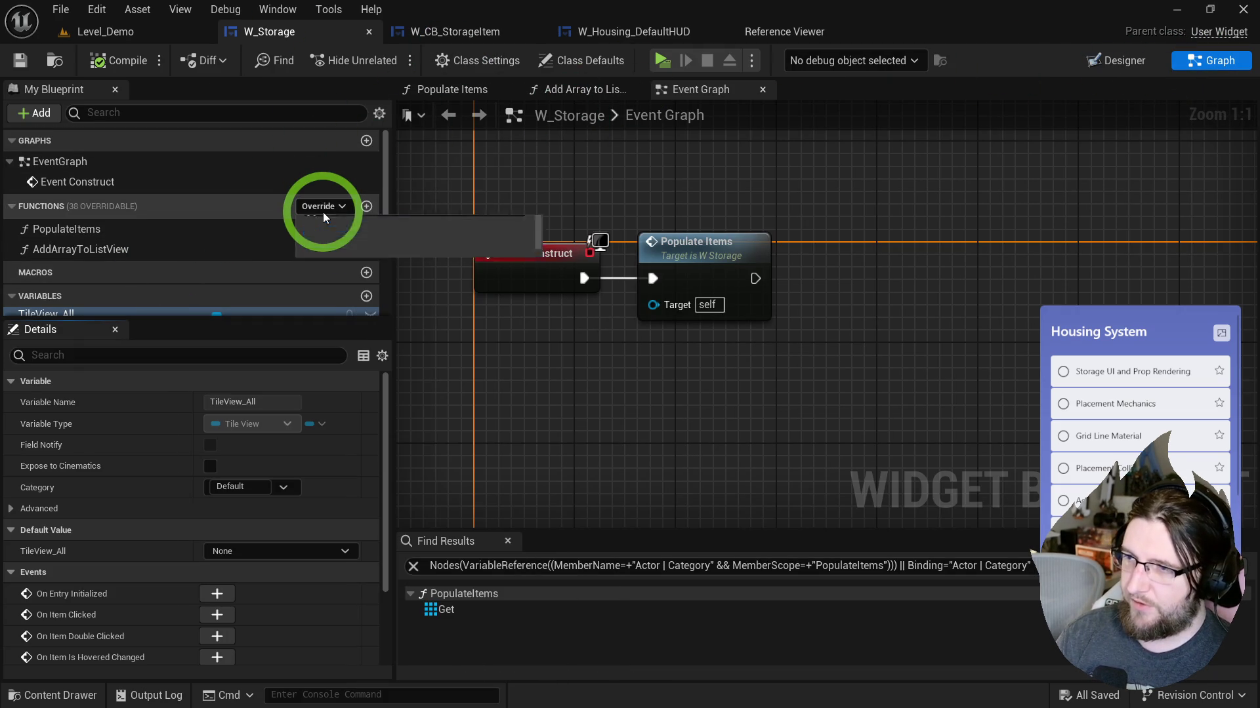
{"action": "key", "text": "BackSpace"}
{"action": "type", "text": "iew m"}
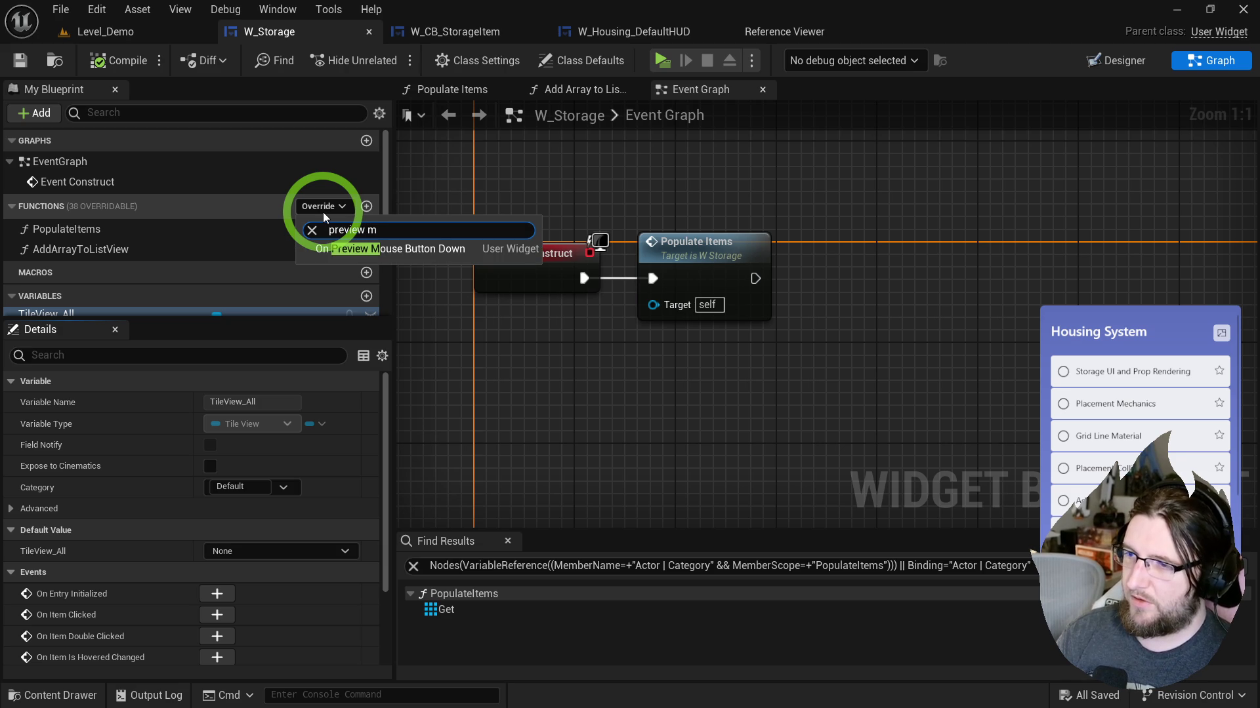
{"action": "left_click", "coordinate": [407, 248]}
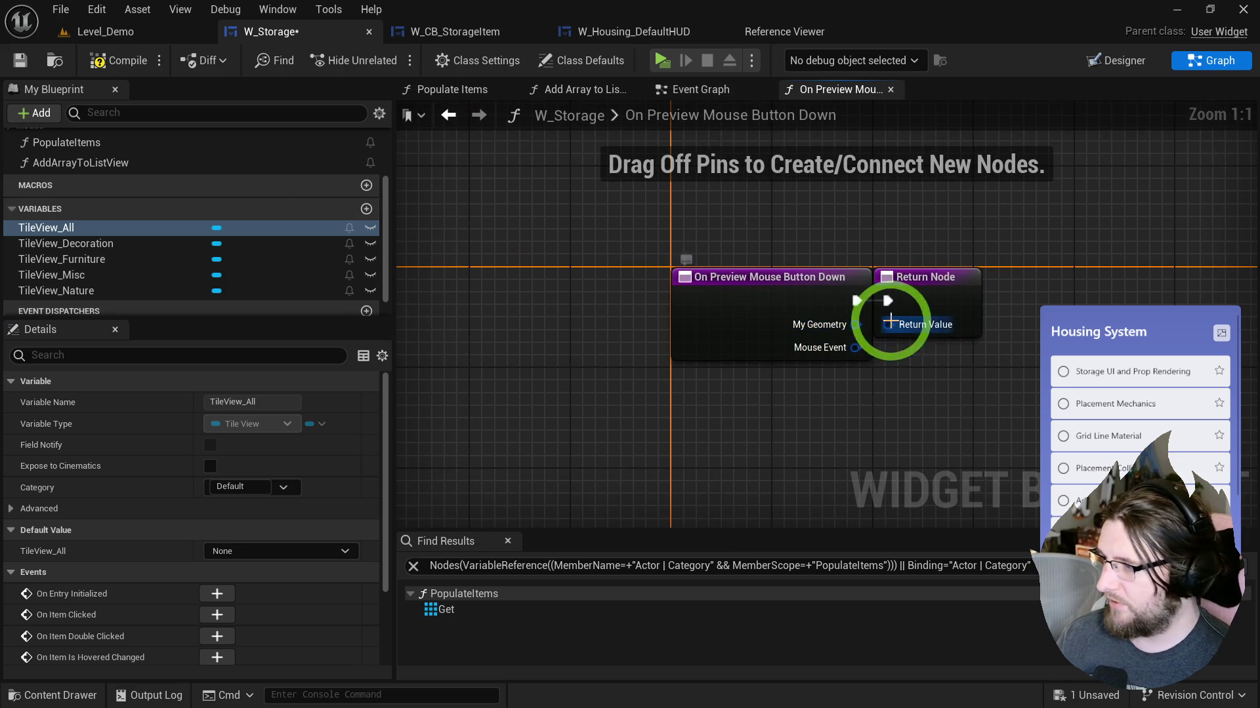
{"action": "left_click_drag", "start_coordinate": [885, 391], "coordinate": [886, 392]}
{"action": "type", "text": "unhandled"}
{"action": "key", "text": "Return"}
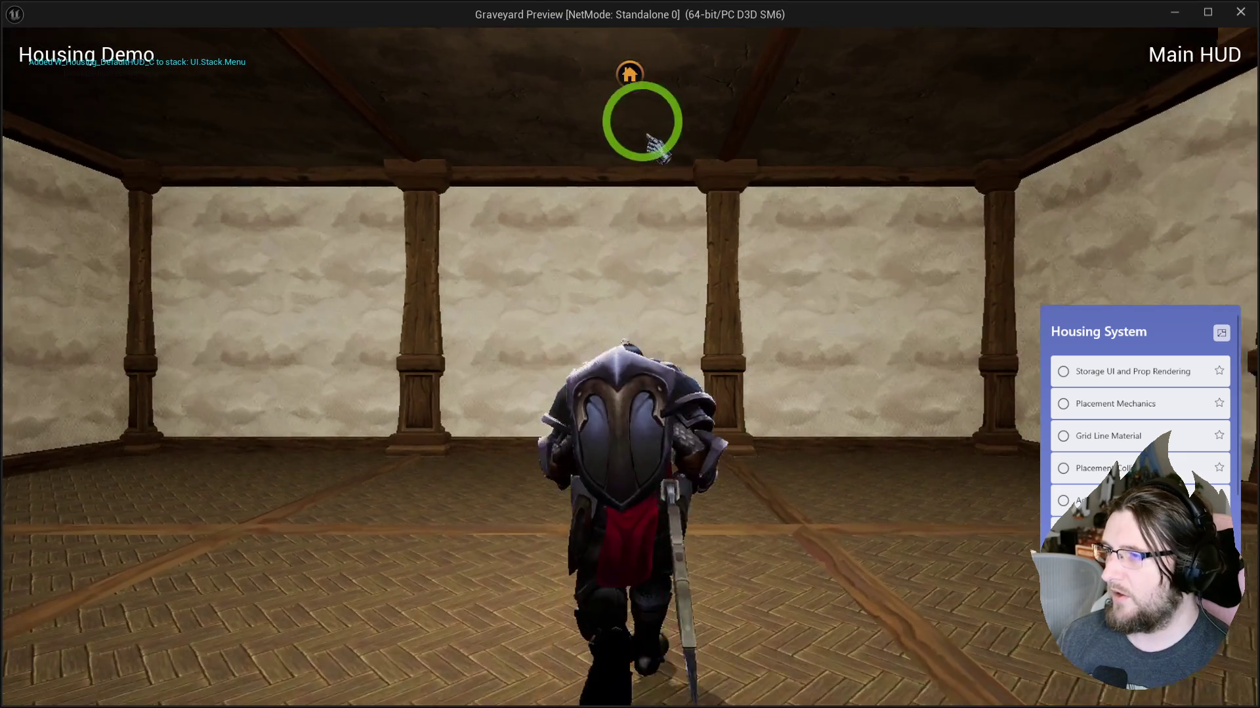
{"action": "left_click", "coordinate": [630, 74]}
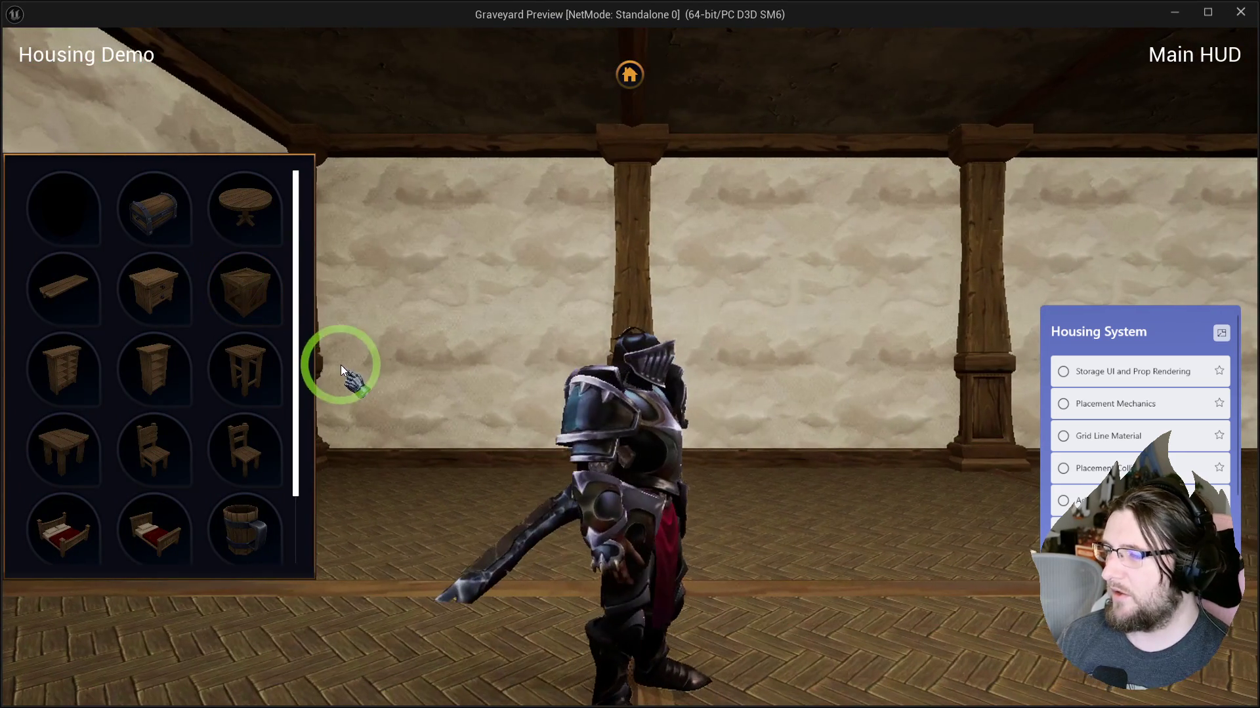
{"action": "key", "text": "Escape"}
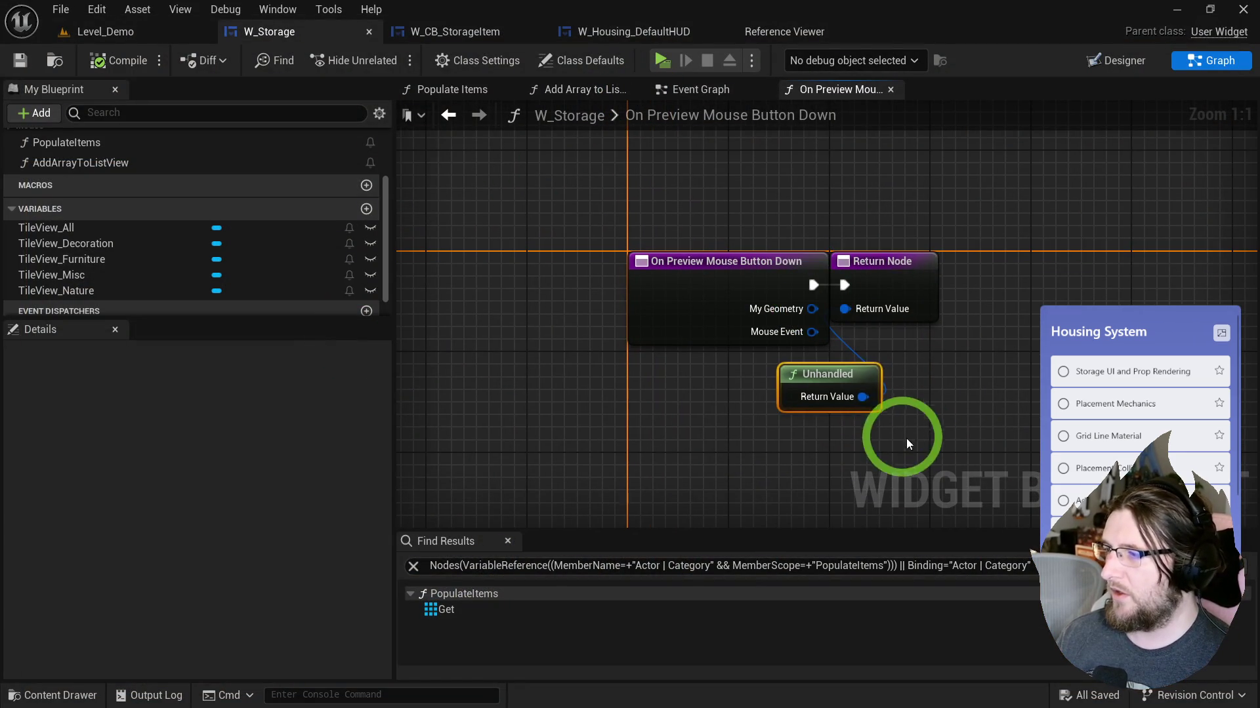
Step: Override On Preview Mouse Button Down in W_CB_StorageItem with an Unhandled return value
{"action": "left_click", "coordinate": [493, 27]}
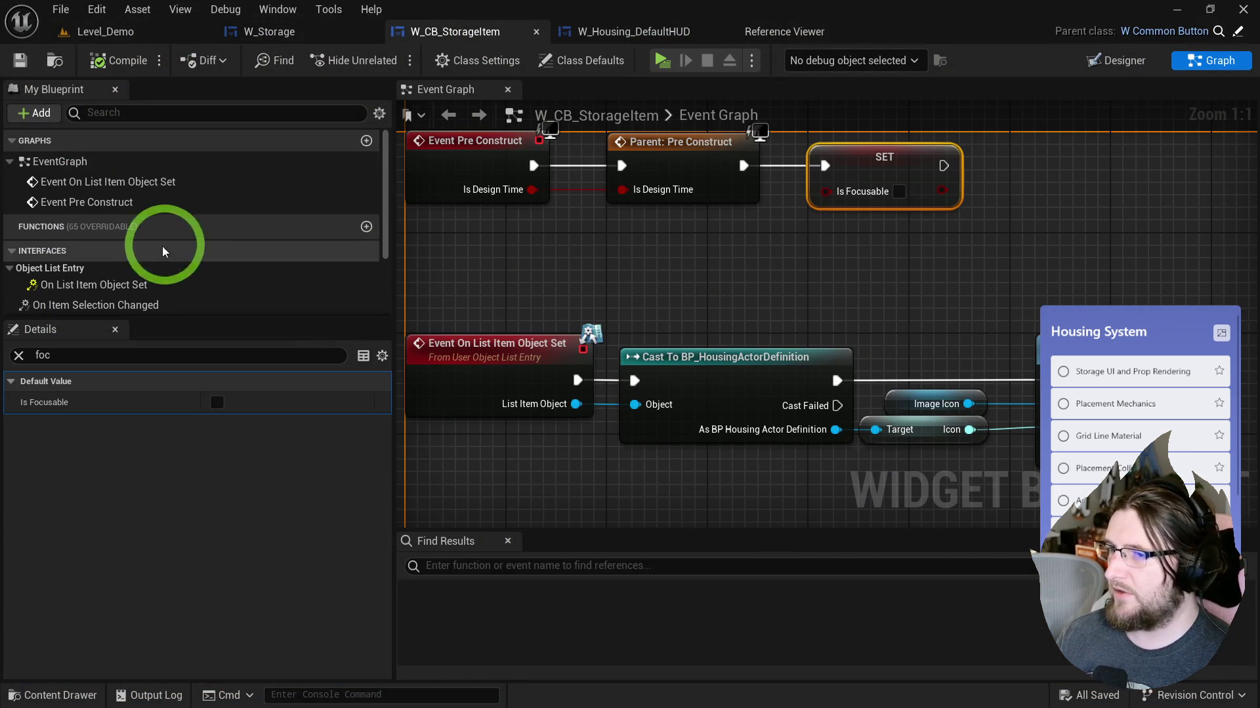
{"action": "left_click", "coordinate": [318, 228]}
{"action": "type", "text": "viewmou"}
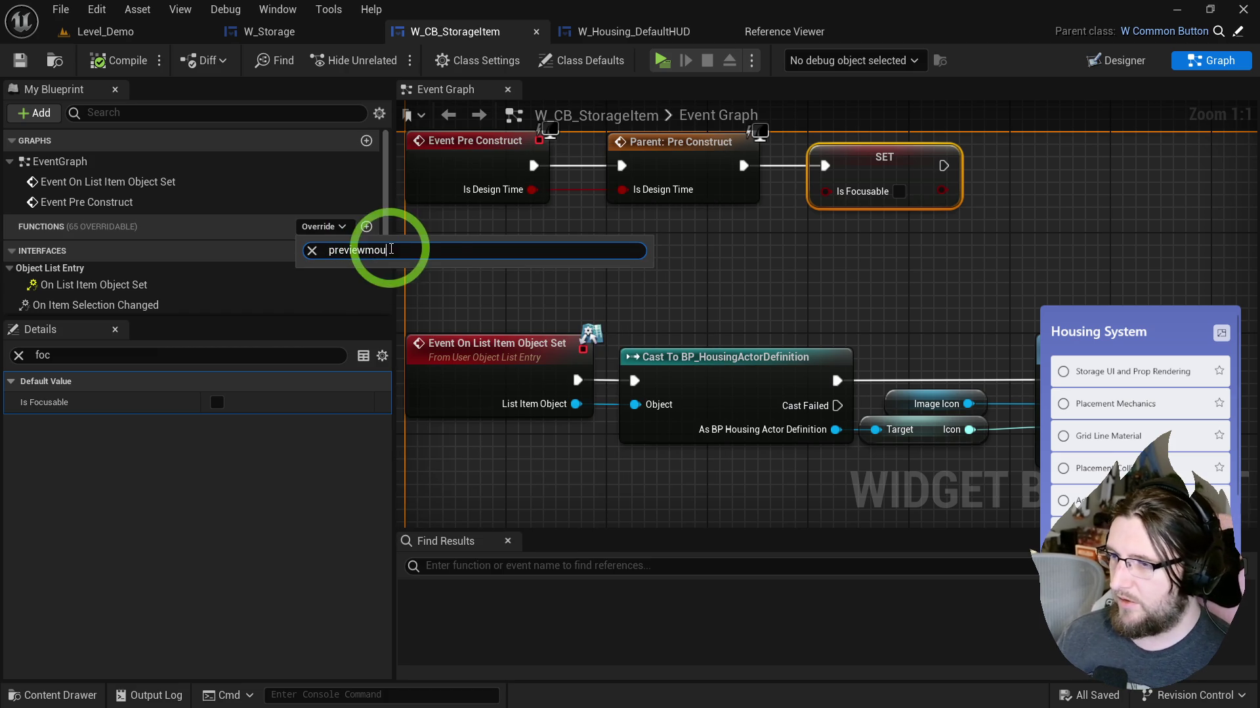
{"action": "left_click", "coordinate": [412, 270]}
{"action": "key", "text": "ctrl+v"}
{"action": "left_click_drag", "start_coordinate": [886, 324], "coordinate": [792, 413]}
Step: Play the game, open the storage panel to test, then stop the preview
{"action": "left_click", "coordinate": [740, 140]}
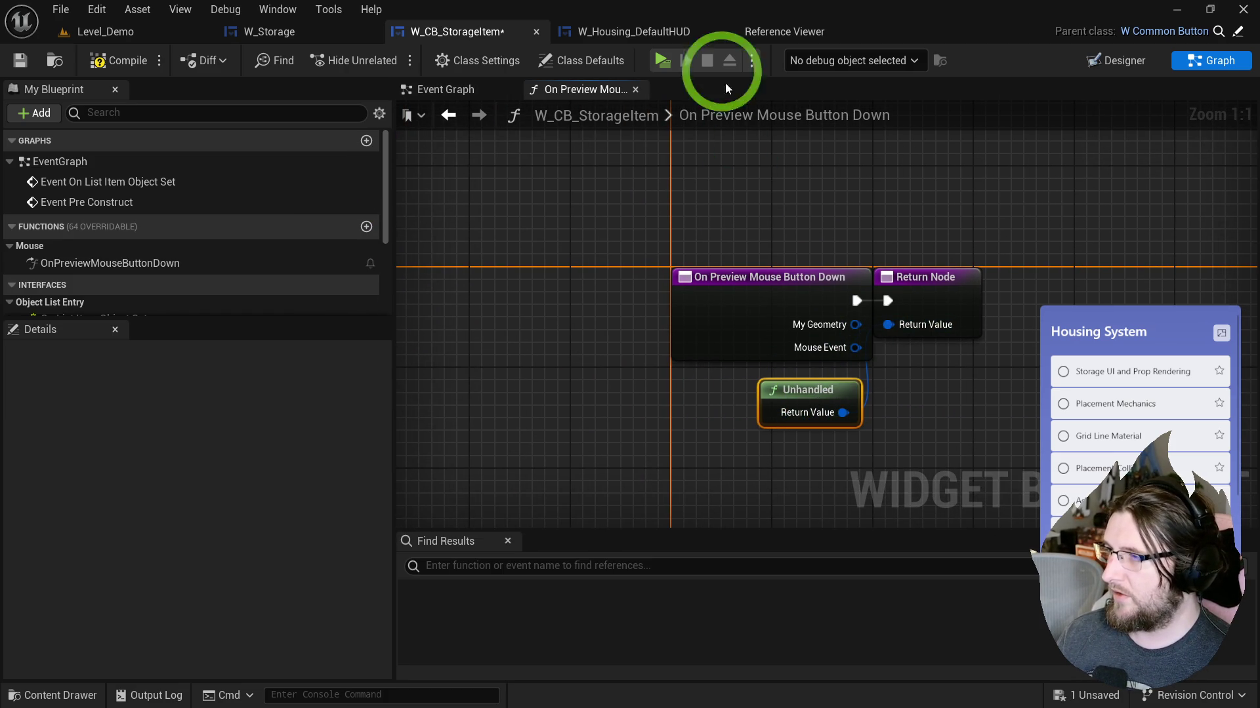
{"action": "left_click", "coordinate": [662, 60]}
{"action": "left_click", "coordinate": [629, 75]}
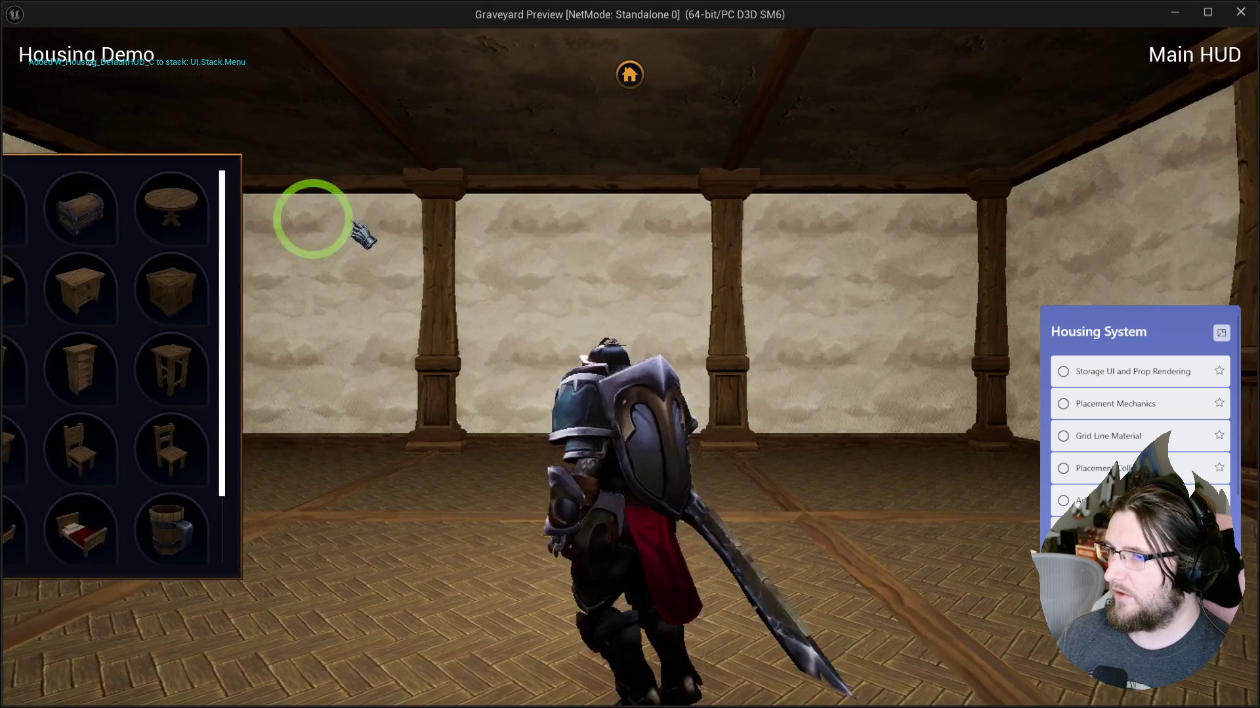
{"action": "key", "text": "Escape"}
{"action": "left_click", "coordinate": [470, 133]}
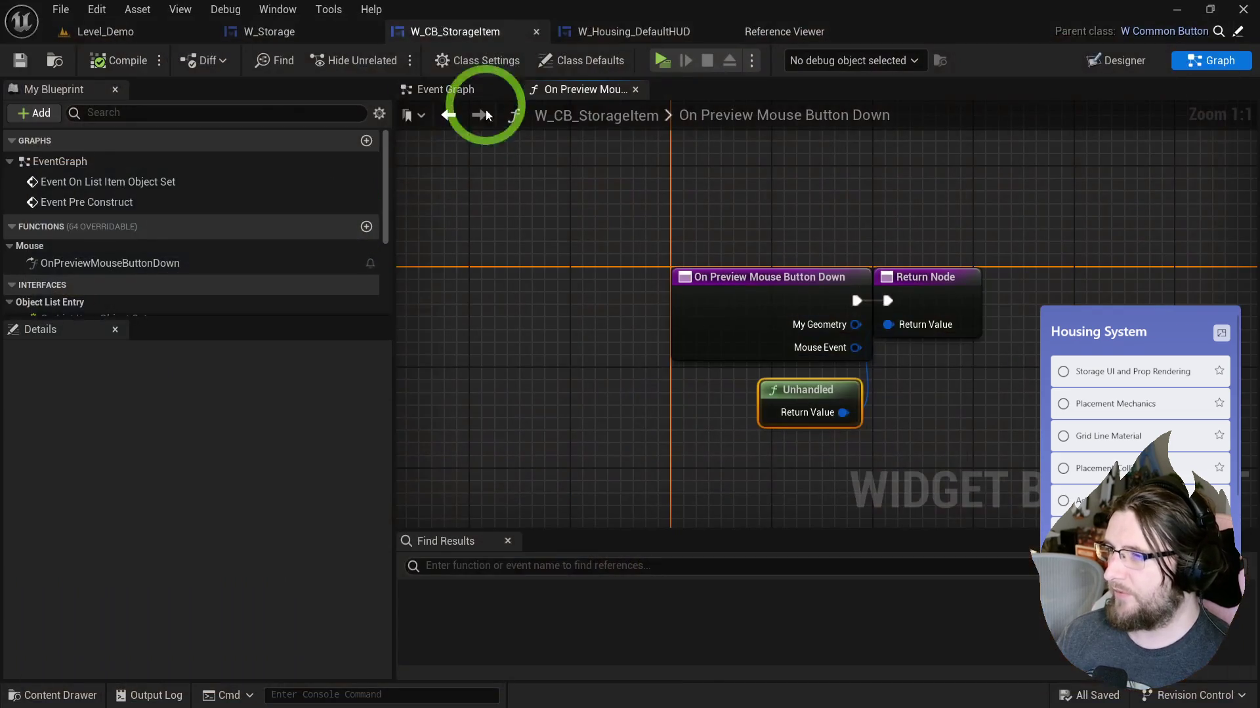
Step: Override On Mouse Button Down in W_Storage returning Unhandled, compile, save, and play-test
{"action": "left_click", "coordinate": [289, 35]}
{"action": "scroll", "coordinate": [282, 216], "scroll_direction": "up", "scroll_amount": 3}
{"action": "left_click", "coordinate": [325, 207]}
{"action": "type", "text": "mouse dow"}
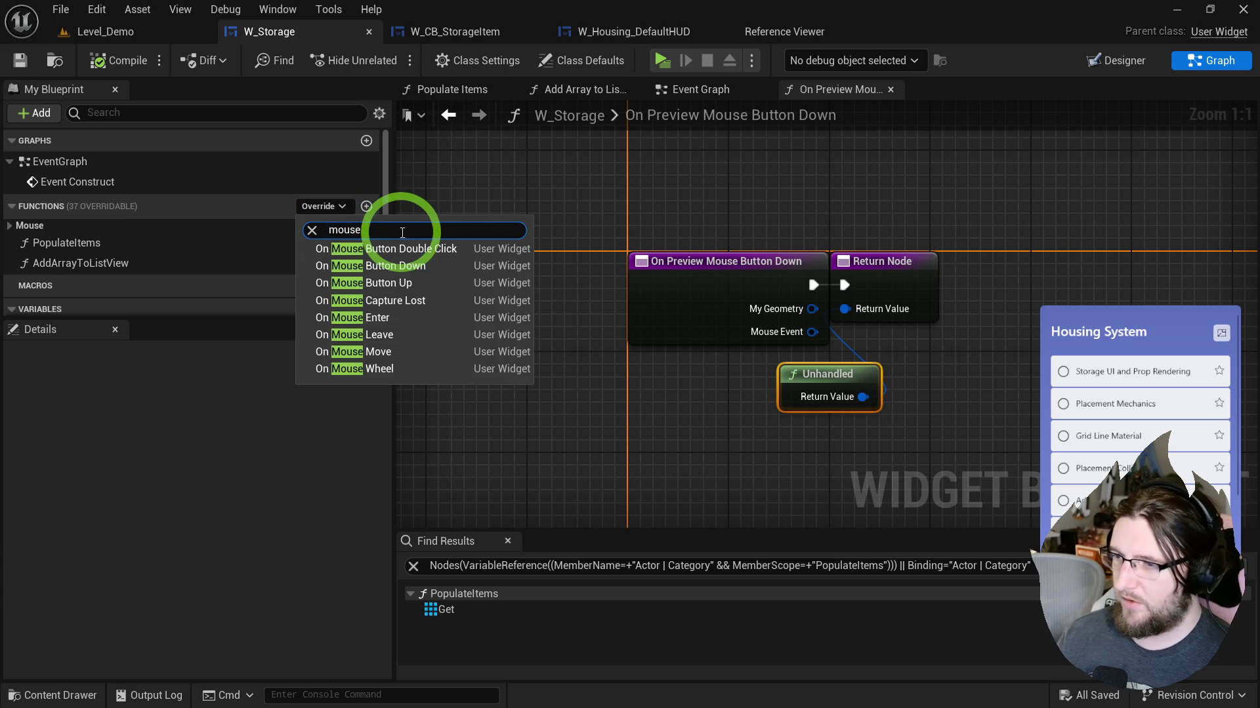
{"action": "left_click", "coordinate": [422, 266]}
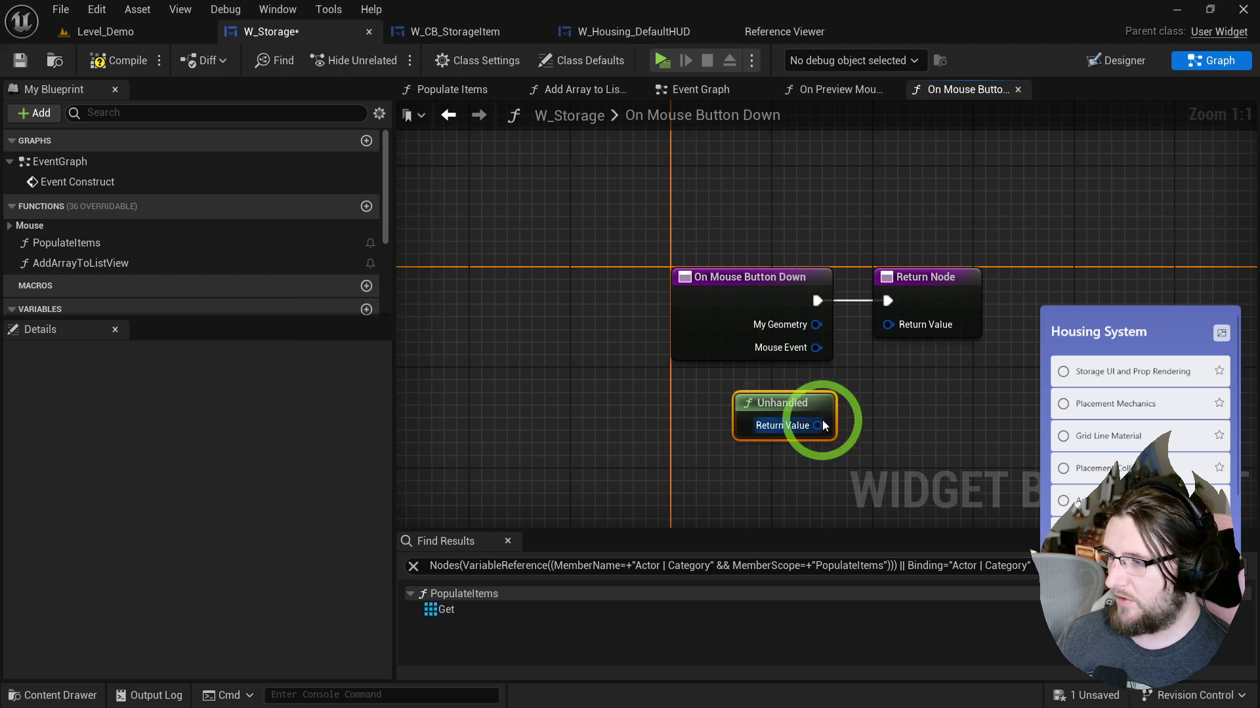
{"action": "left_click_drag", "start_coordinate": [885, 333], "coordinate": [888, 324]}
{"action": "left_click", "coordinate": [119, 59]}
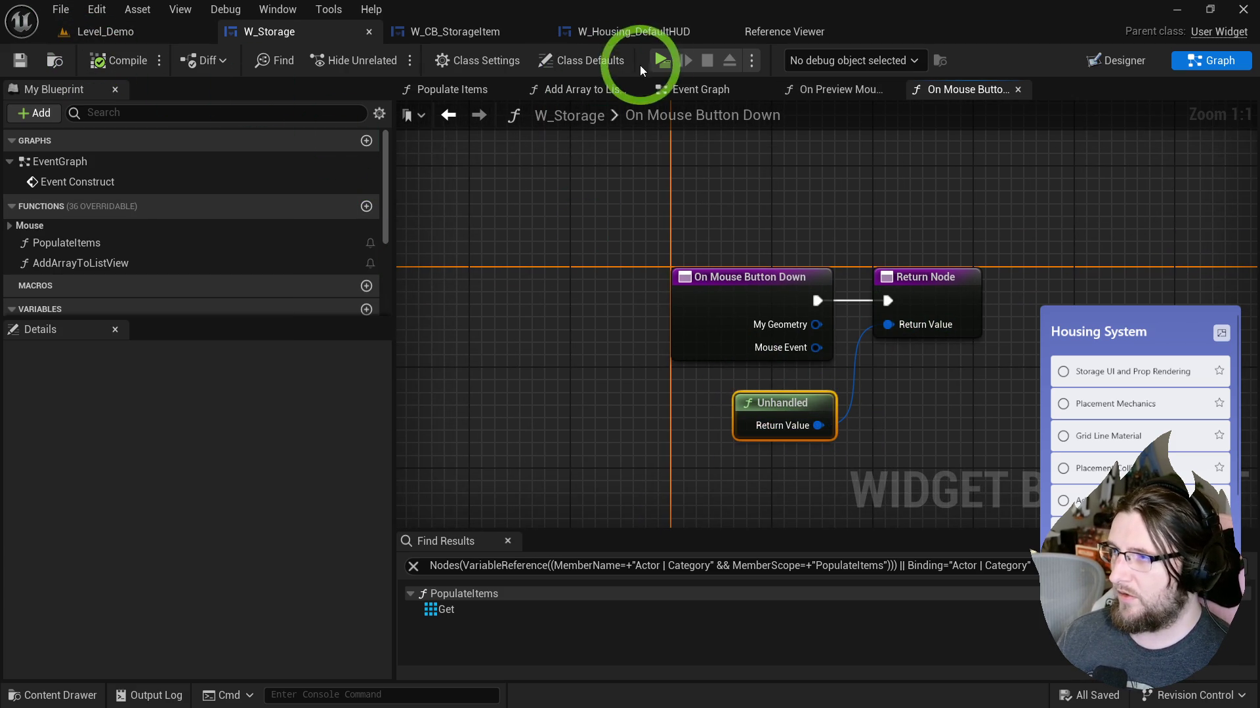
{"action": "key", "text": "alt+p"}
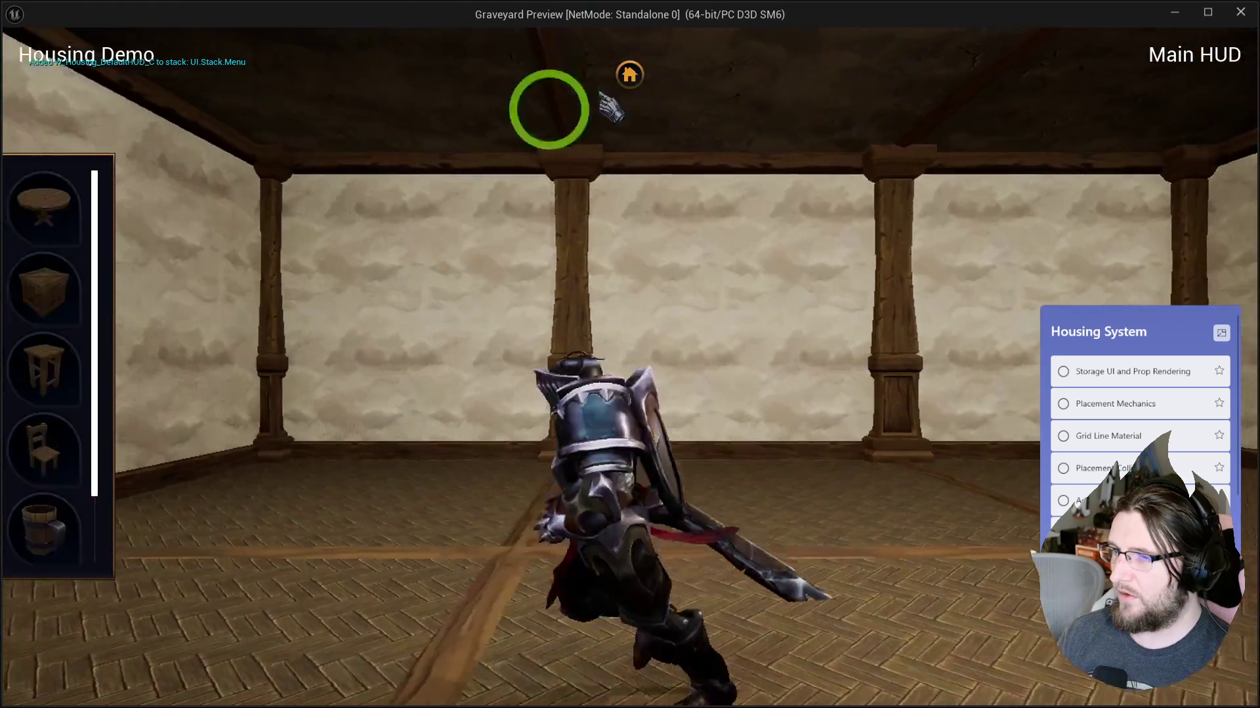
{"action": "mouse_move", "coordinate": [225, 195]}
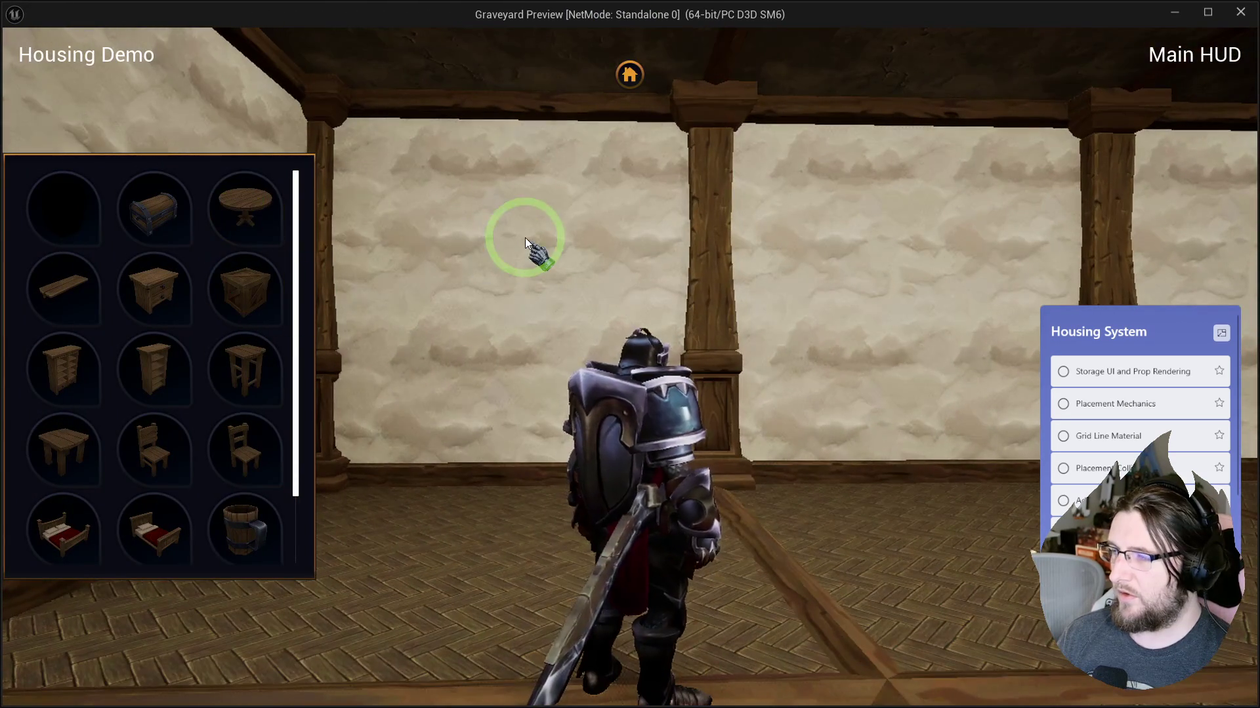
{"action": "key", "text": "Escape"}
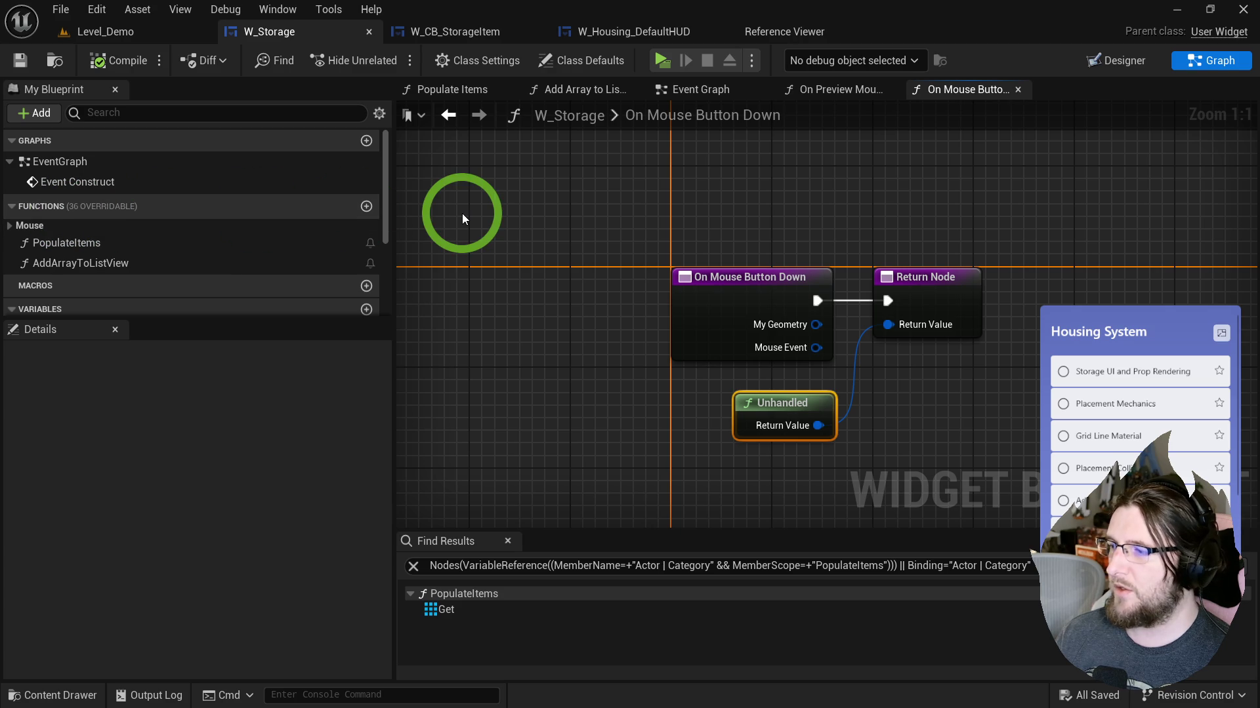
Step: Add an On Mouse Button Down override in W_CB_StorageItem
{"action": "left_click", "coordinate": [476, 34]}
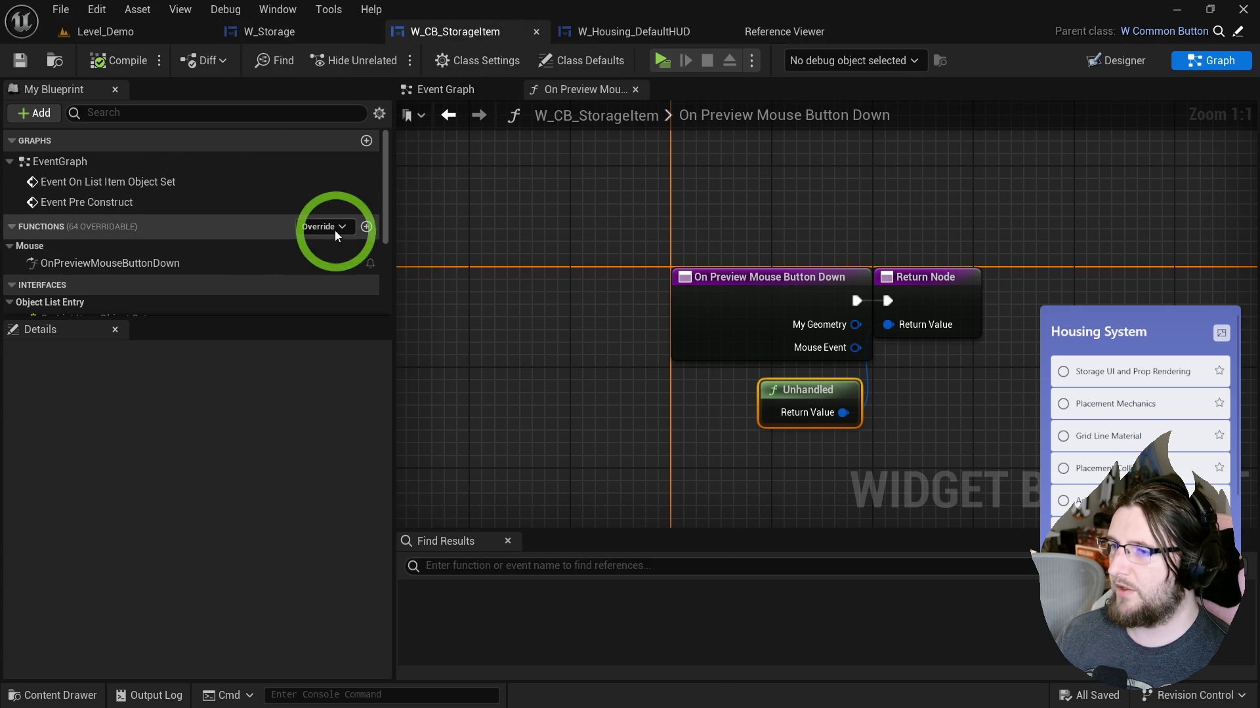
{"action": "left_click", "coordinate": [331, 227]}
{"action": "type", "text": "mouse"}
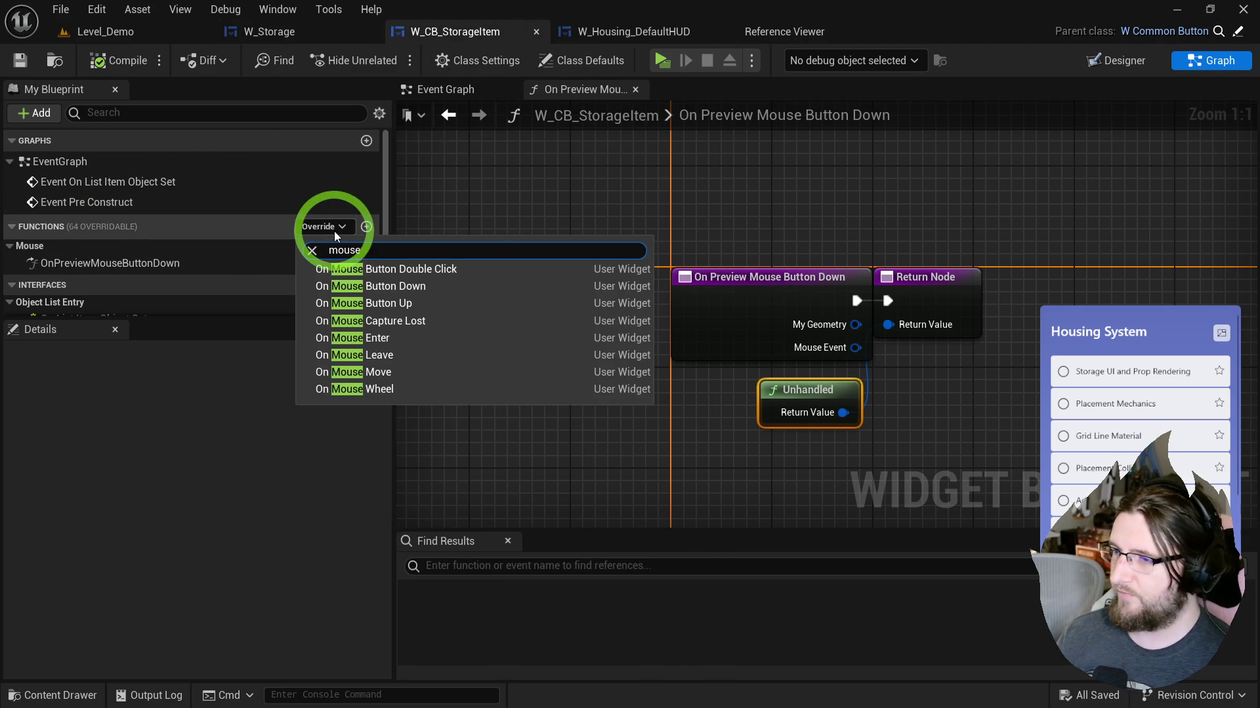
{"action": "left_click", "coordinate": [432, 286]}
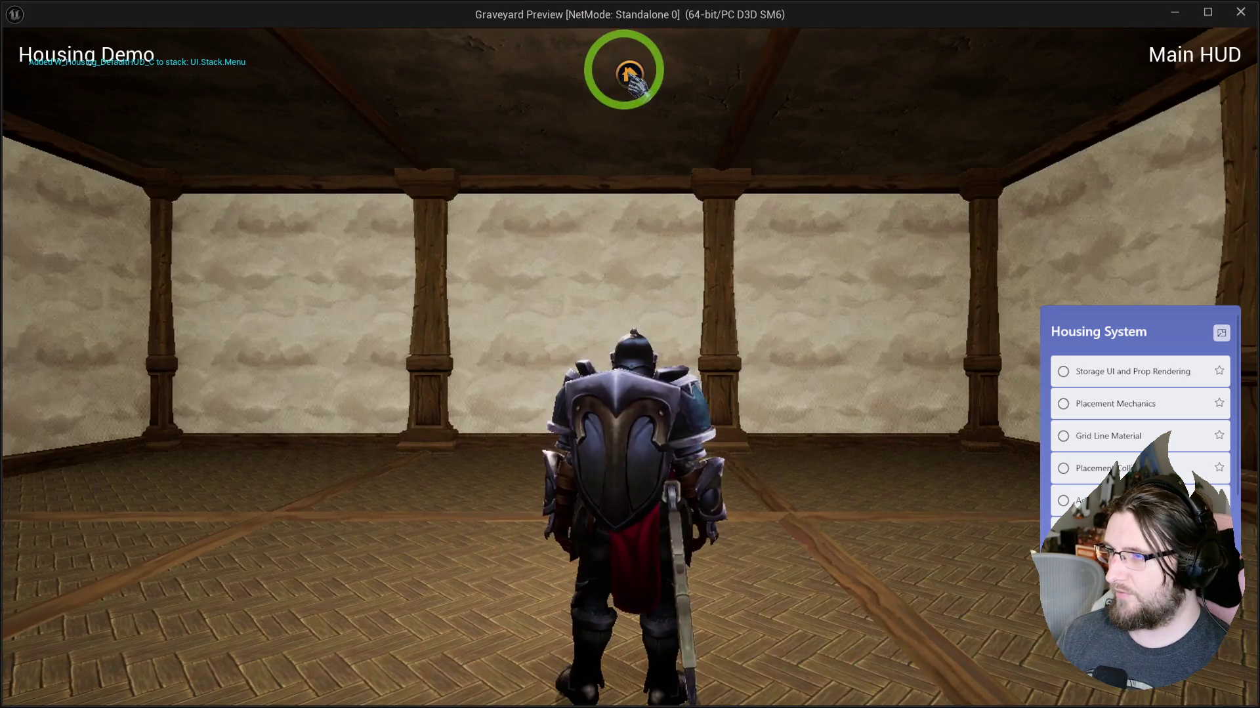
Step: Play, open the storage panel, walk around, and scroll the furniture grid up and down
{"action": "left_click", "coordinate": [629, 73]}
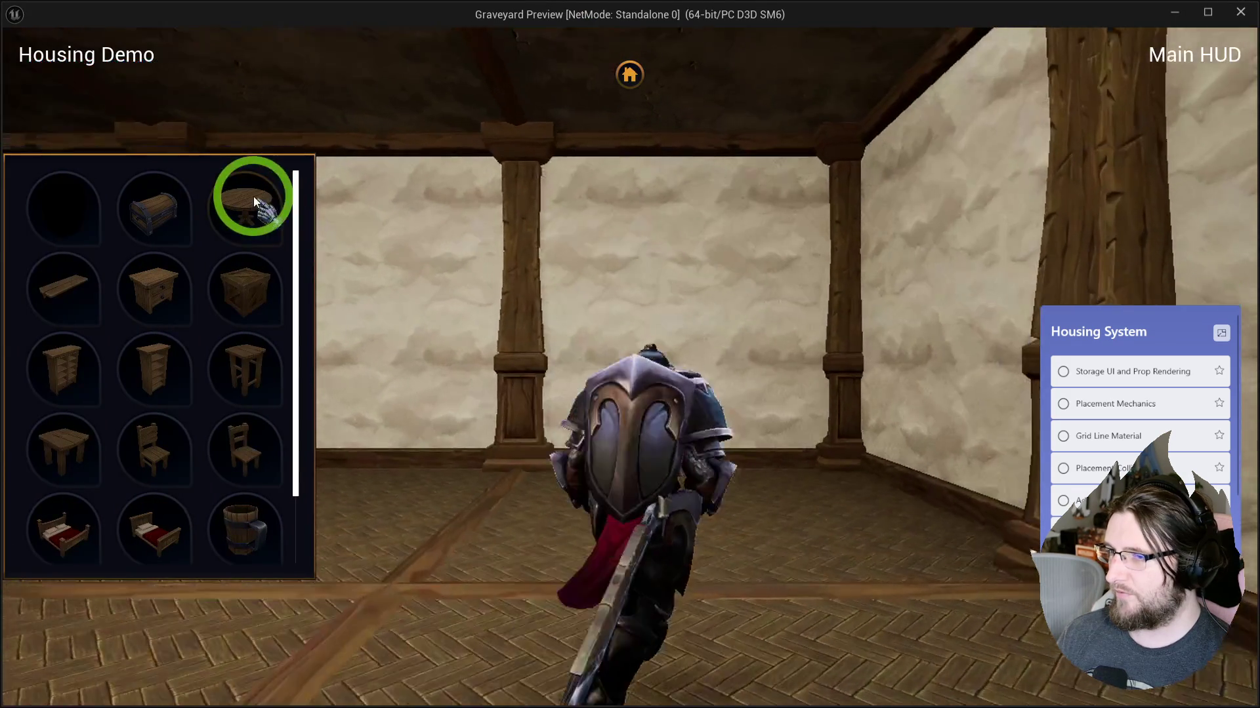
{"action": "key", "text": "s"}
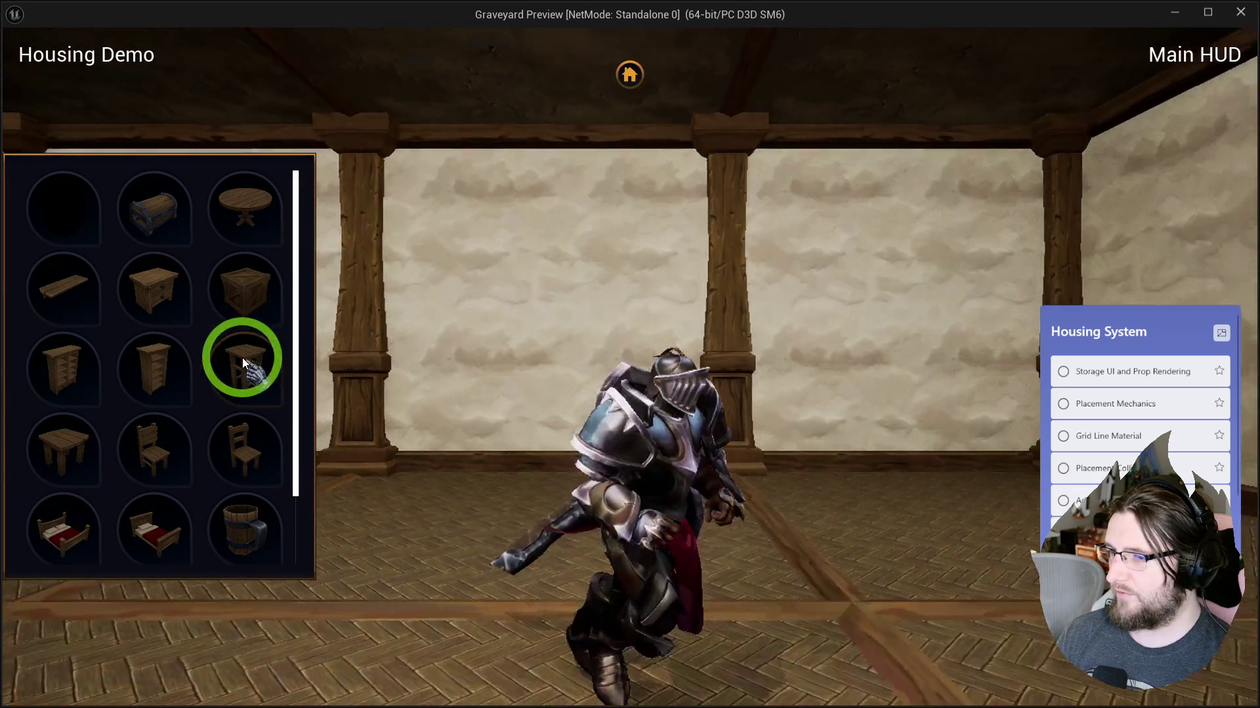
{"action": "key", "text": "w"}
{"action": "key", "text": "s"}
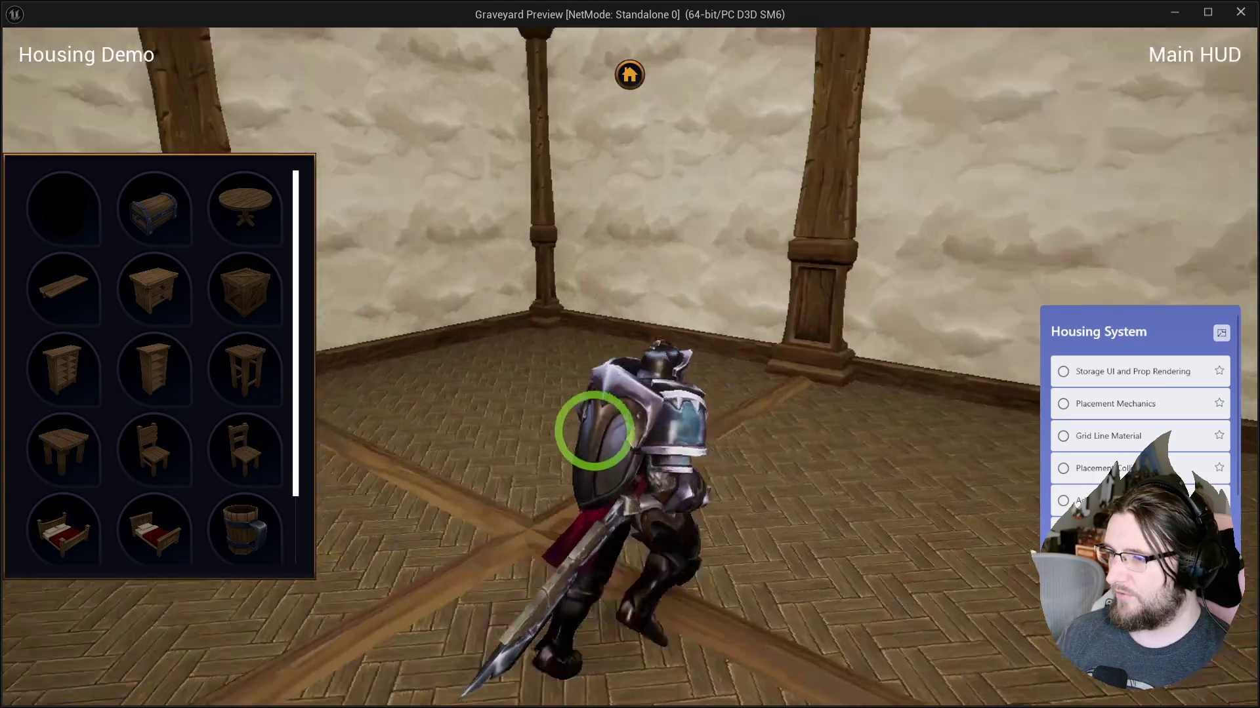
{"action": "key", "text": "w"}
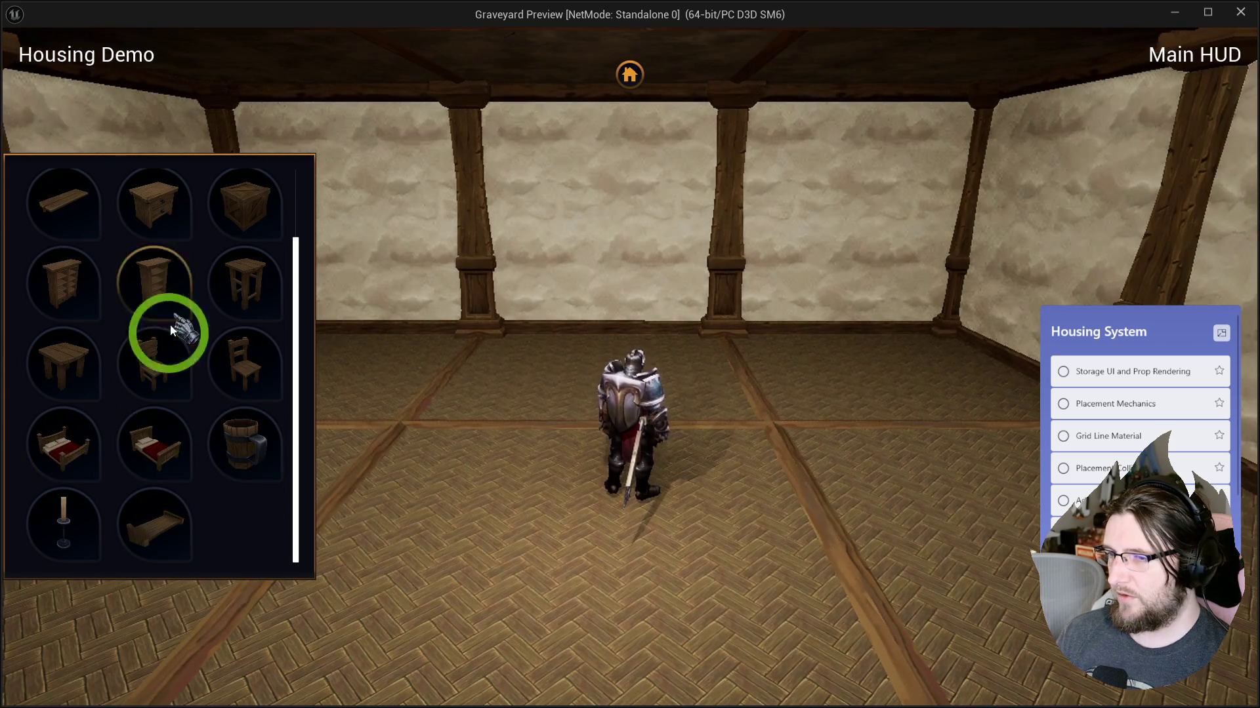
{"action": "scroll", "coordinate": [191, 326], "scroll_direction": "down", "scroll_amount": 1}
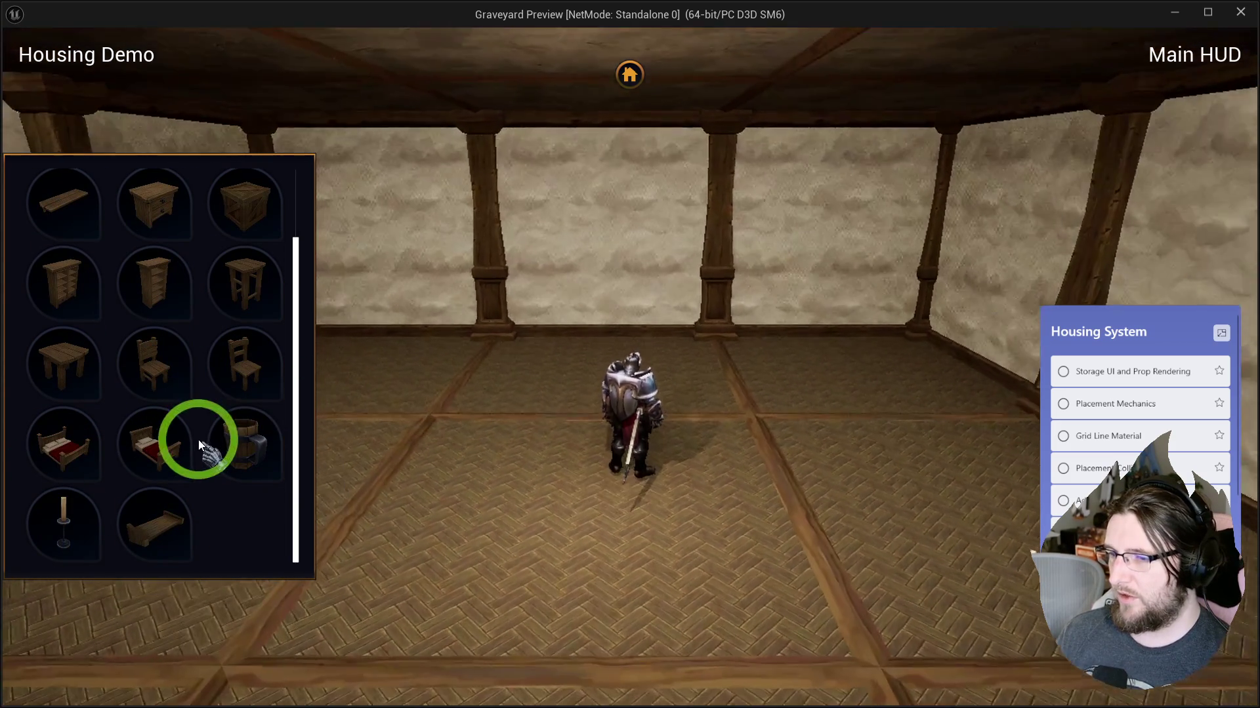
{"action": "scroll", "coordinate": [198, 443], "scroll_direction": "up", "scroll_amount": 1}
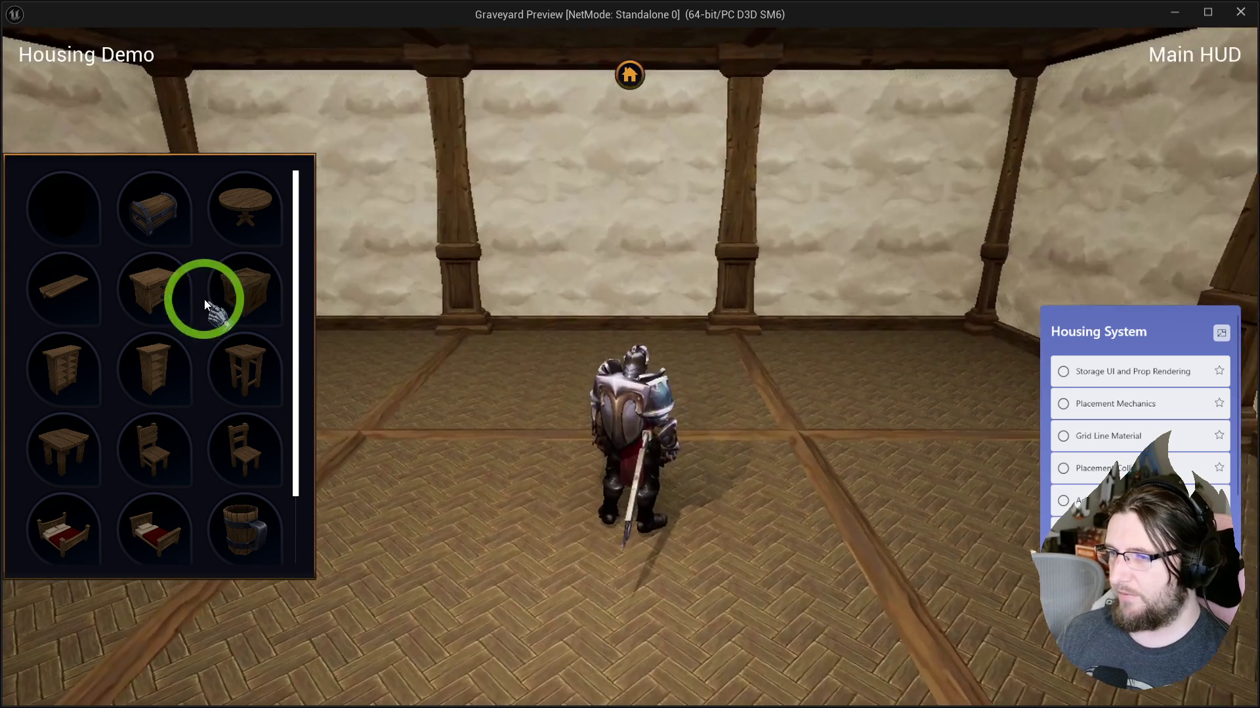
{"action": "scroll", "coordinate": [204, 320], "scroll_direction": "down", "scroll_amount": 1}
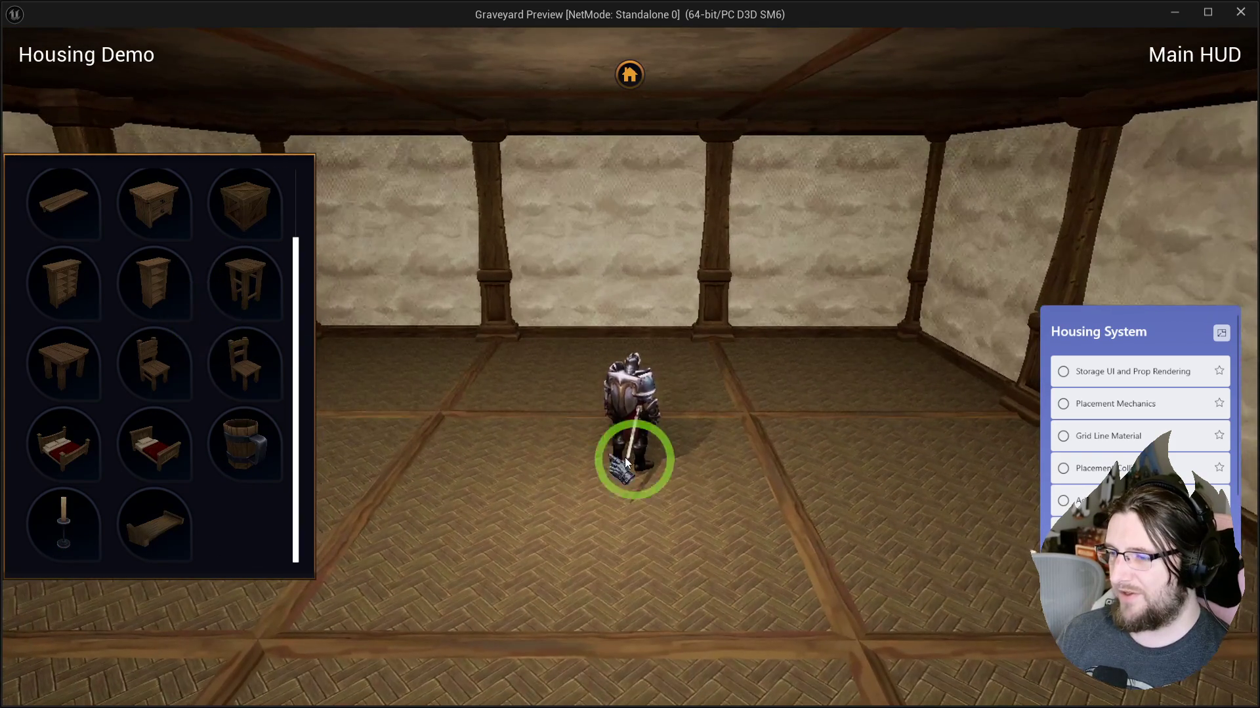
{"action": "scroll", "coordinate": [620, 436], "scroll_direction": "up", "scroll_amount": 3}
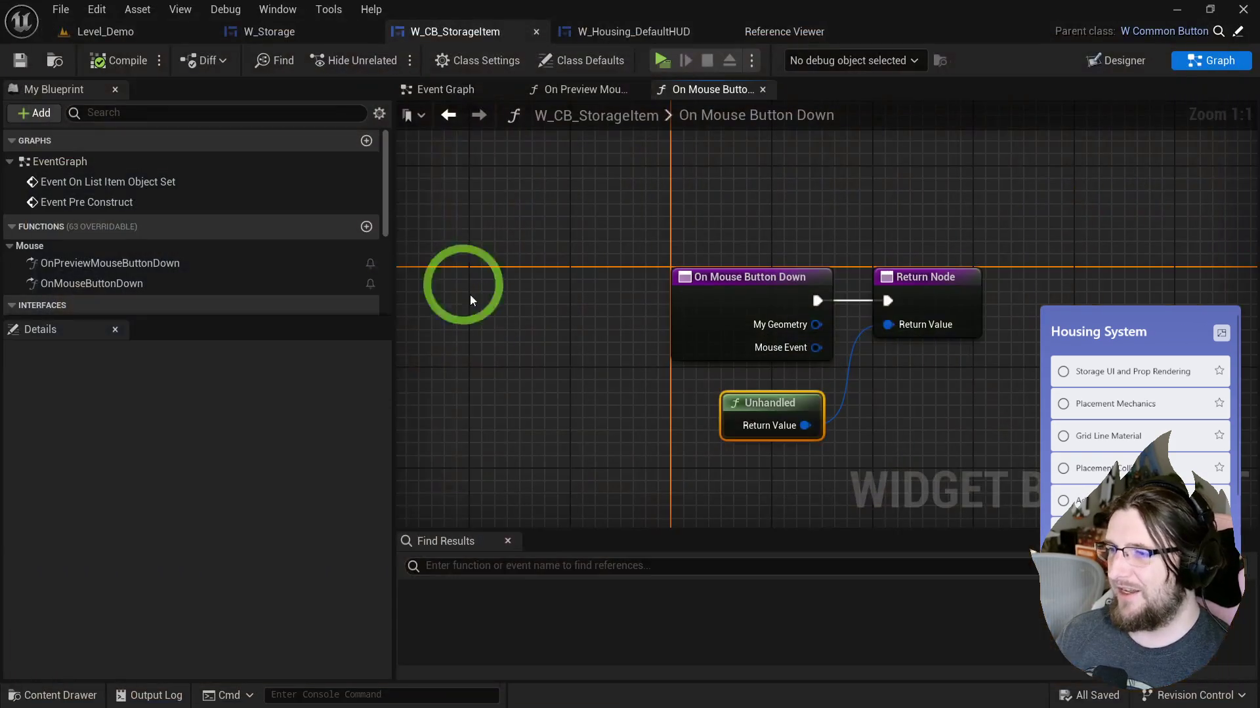
Step: Select all five TileViews in the W_Storage designer and set Consume Mouse Wheel to Always
{"action": "left_click", "coordinate": [286, 39]}
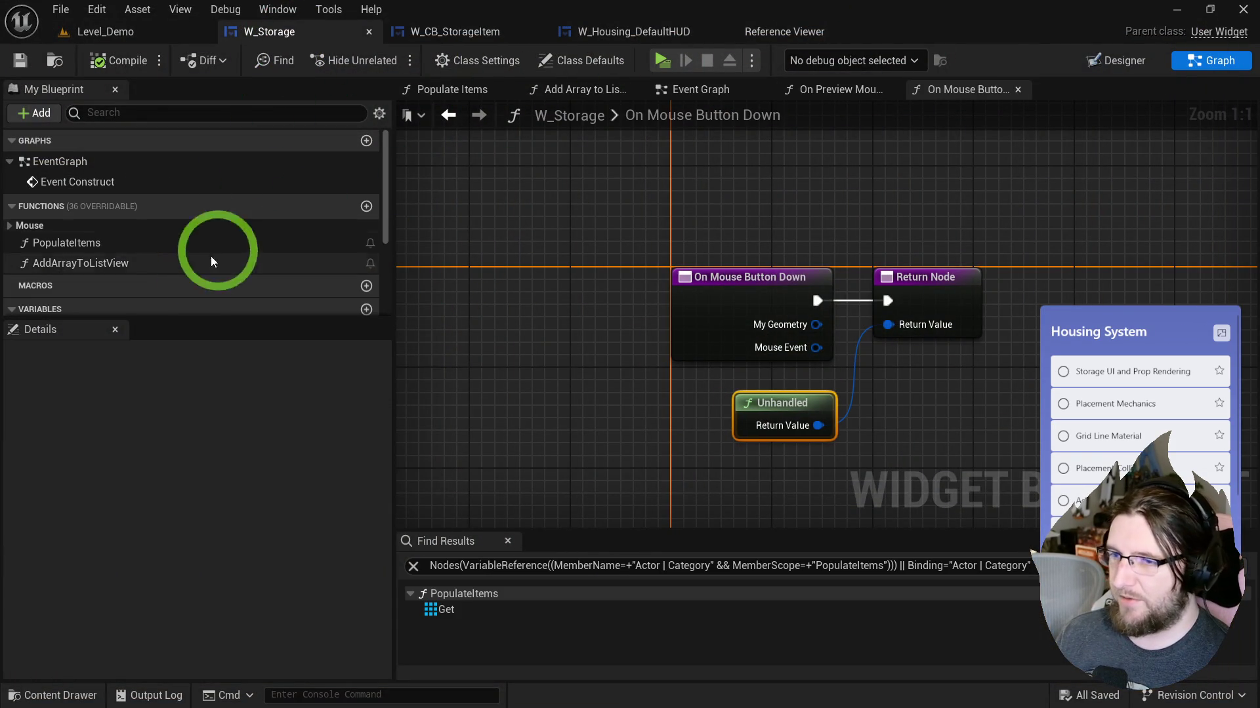
{"action": "left_click", "coordinate": [1089, 61]}
{"action": "left_click", "coordinate": [56, 498]}
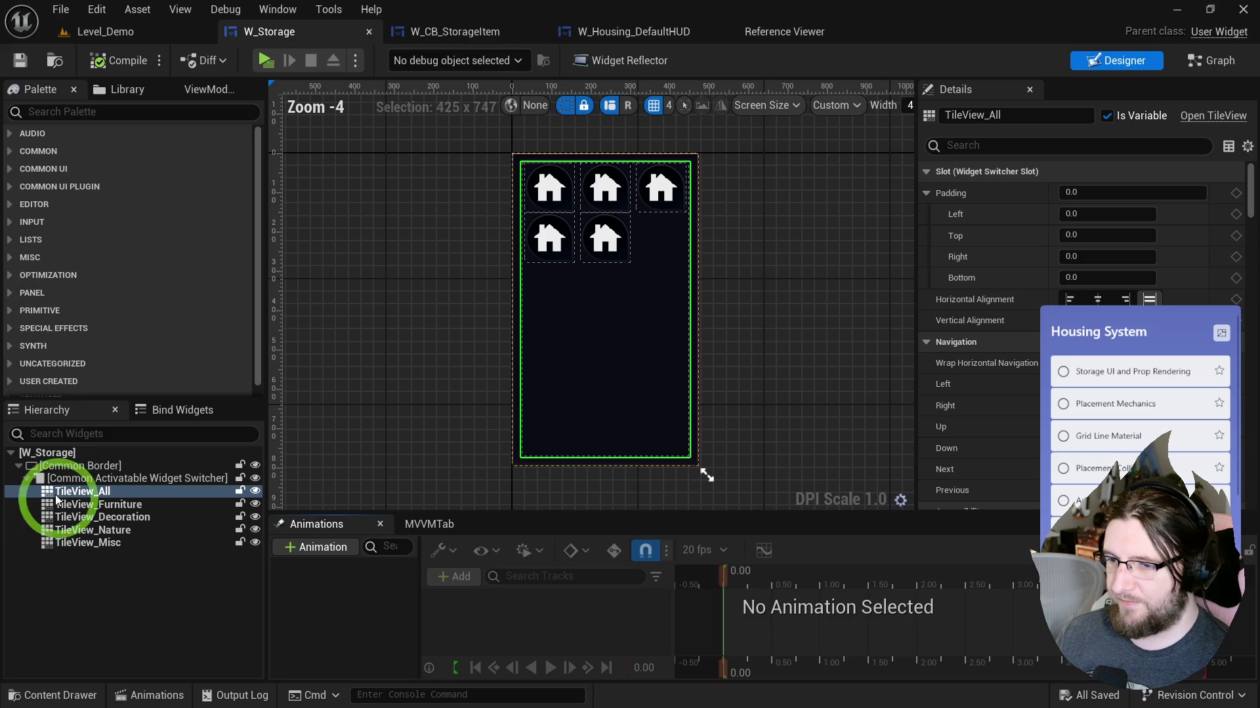
{"action": "left_click", "coordinate": [92, 542], "text": "shift"}
{"action": "left_click", "coordinate": [997, 147]}
{"action": "type", "text": "scr"}
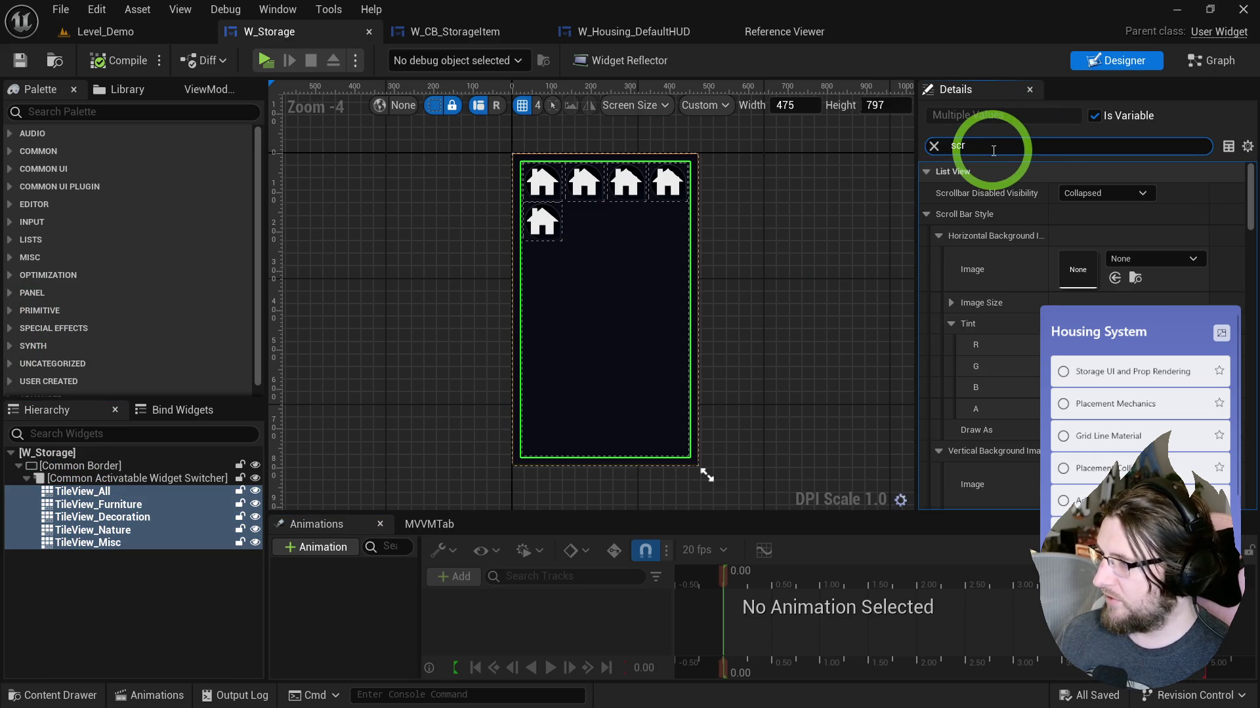
{"action": "type", "text": "oll"}
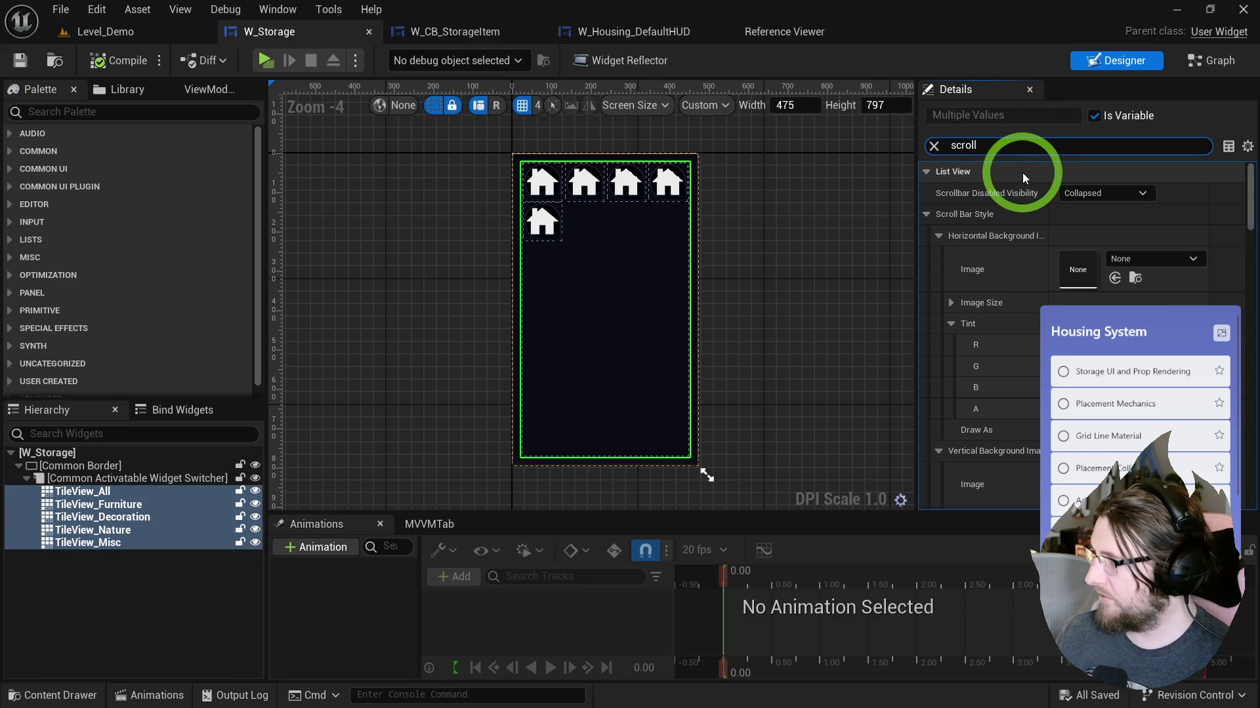
{"action": "left_click", "coordinate": [926, 214]}
{"action": "left_click", "coordinate": [1154, 235]}
{"action": "left_click", "coordinate": [1083, 266]}
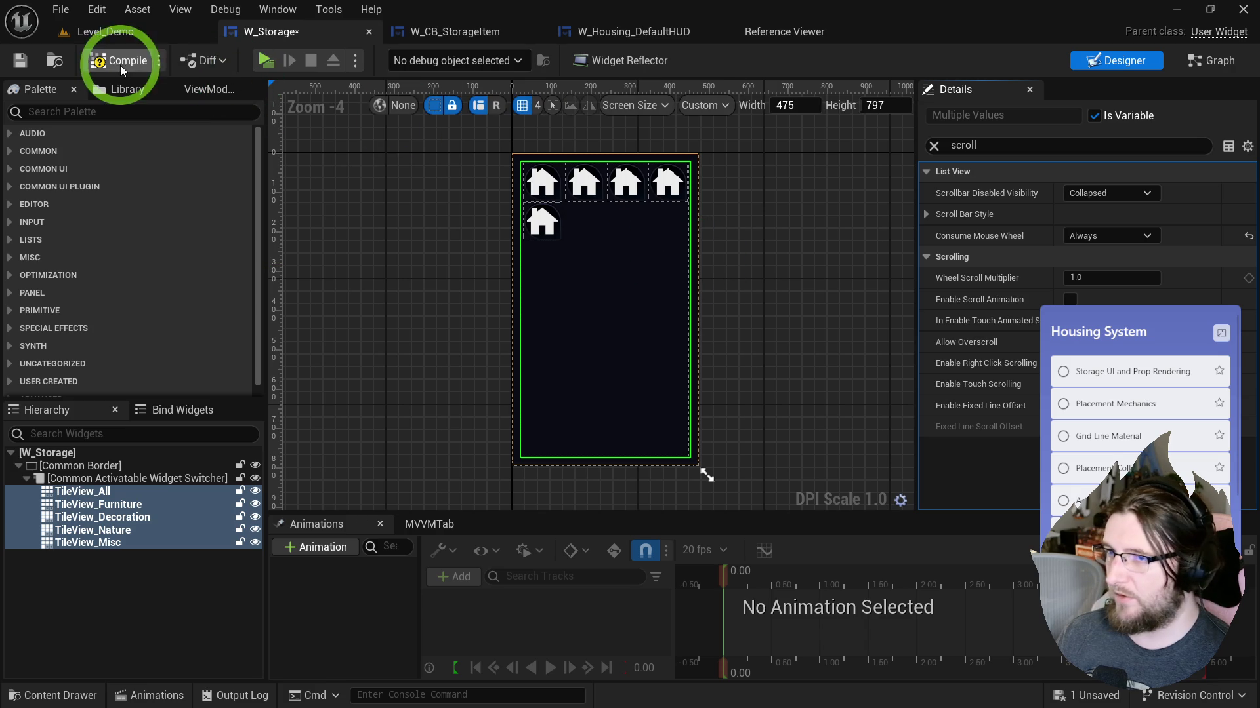
Step: Play the game, open the furniture storage panel, and test wheel scrolling while walking around
{"action": "left_click", "coordinate": [266, 60]}
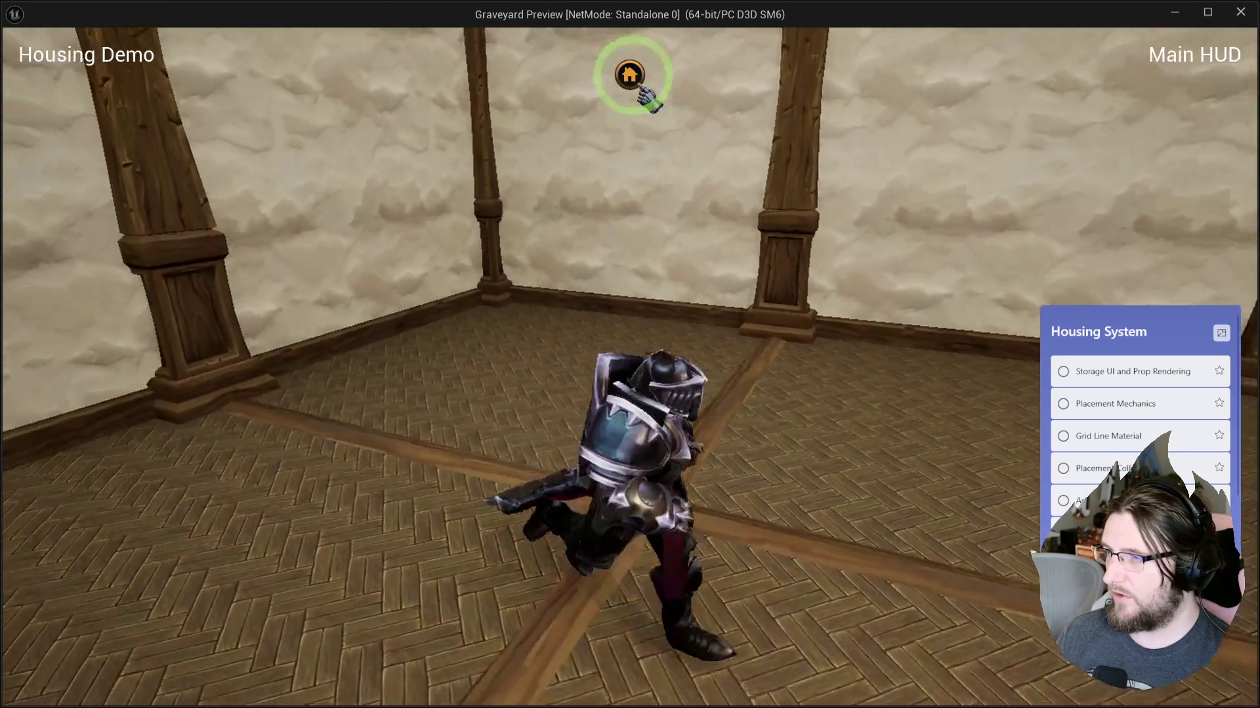
{"action": "left_click", "coordinate": [630, 76]}
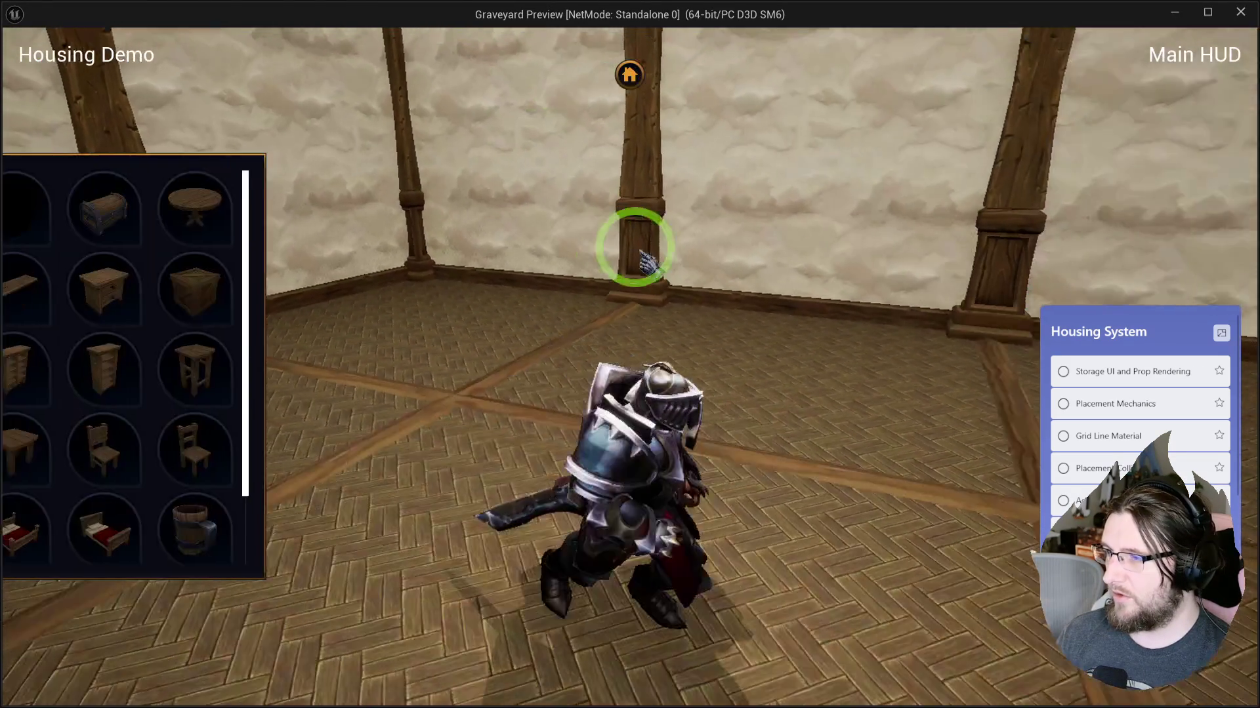
{"action": "scroll", "coordinate": [196, 272], "scroll_direction": "down", "scroll_amount": 2}
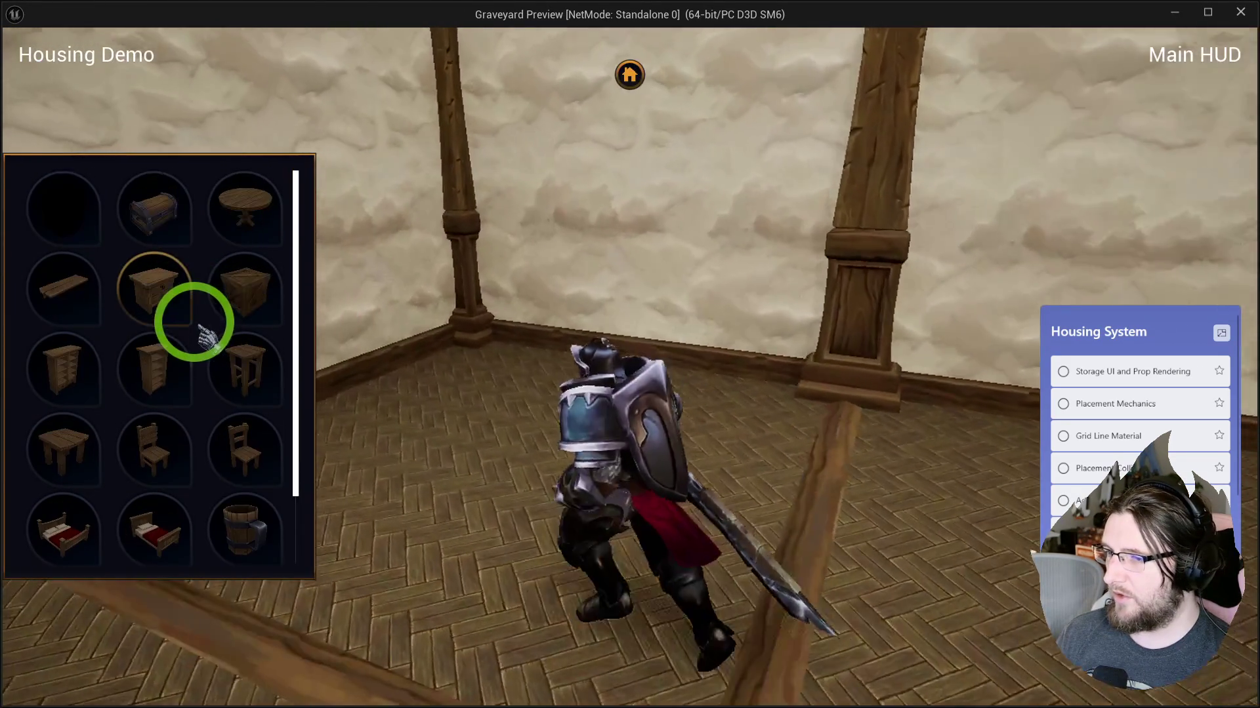
{"action": "scroll", "coordinate": [208, 333], "scroll_direction": "up", "scroll_amount": 2}
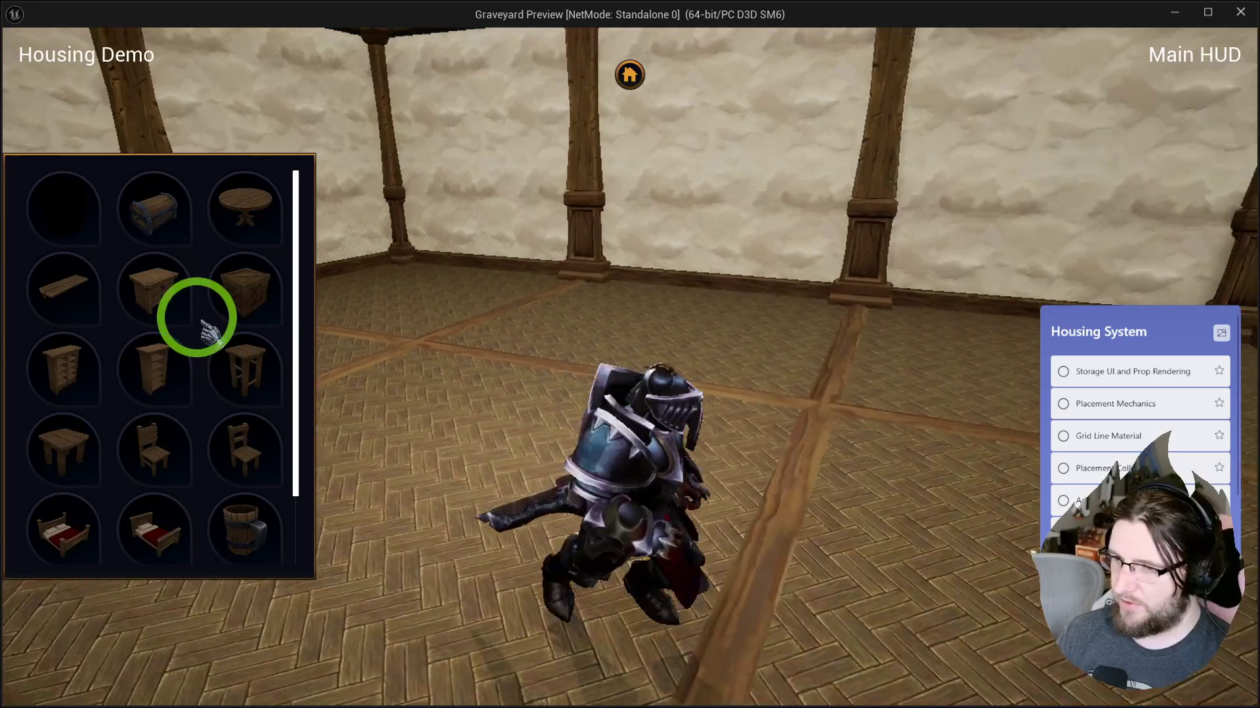
{"action": "scroll", "coordinate": [208, 331], "scroll_direction": "down", "scroll_amount": 2}
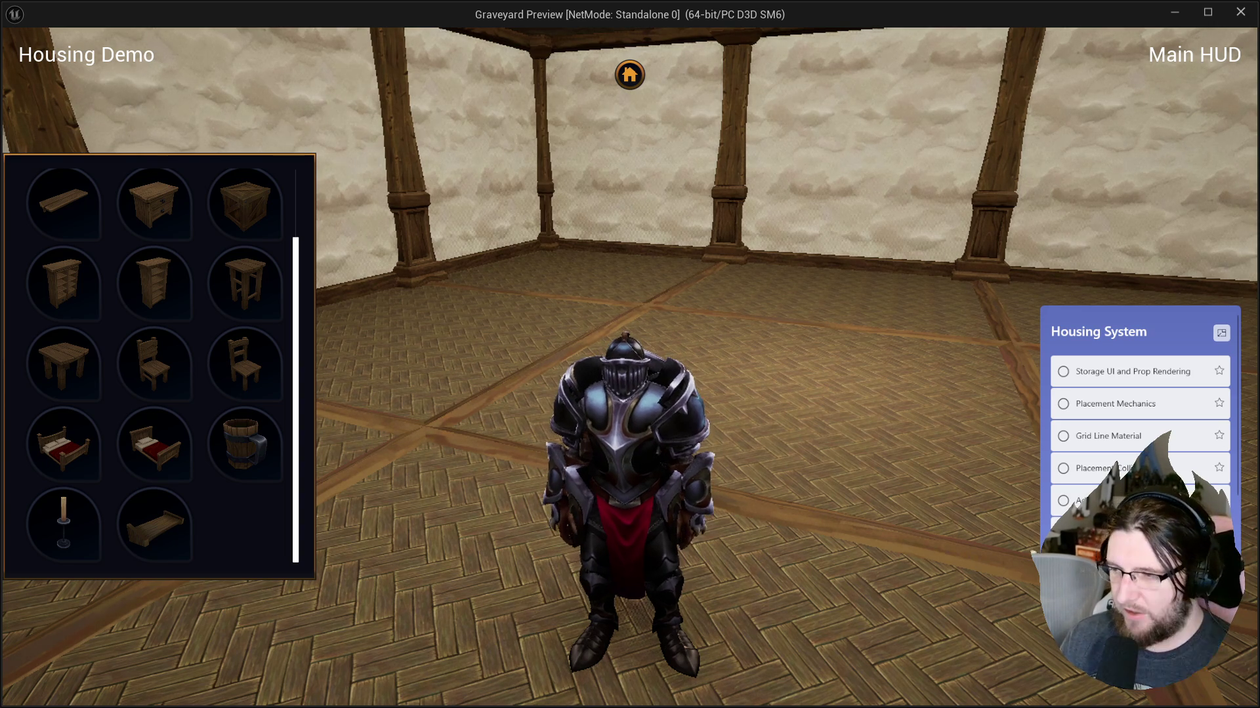
{"action": "scroll", "coordinate": [175, 322], "scroll_direction": "up", "scroll_amount": 1}
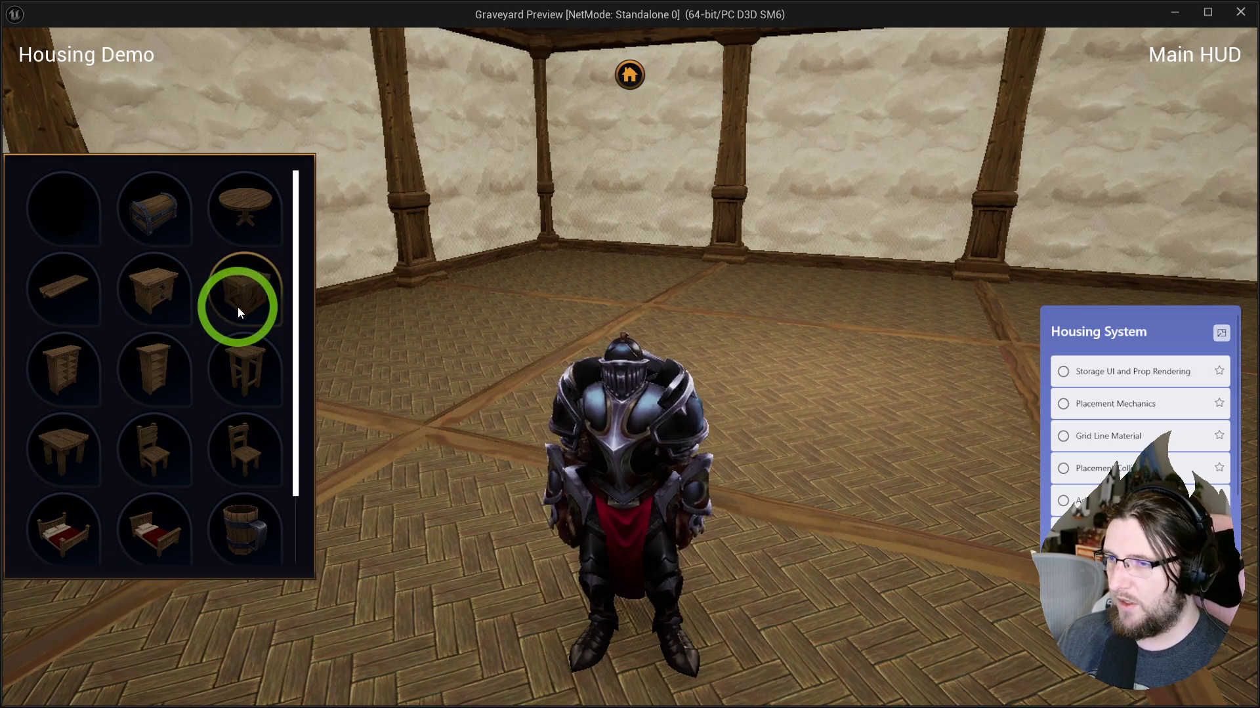
{"action": "key", "text": "w"}
{"action": "key", "text": "w"}
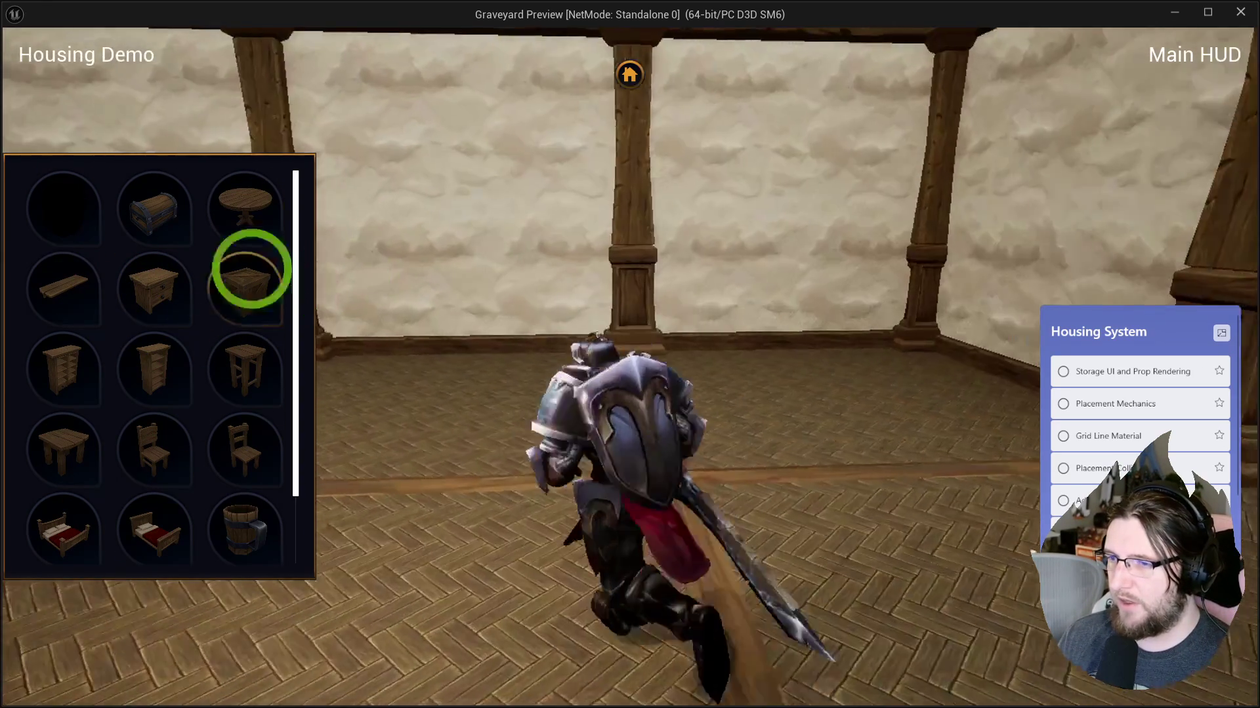
{"action": "key", "text": "w"}
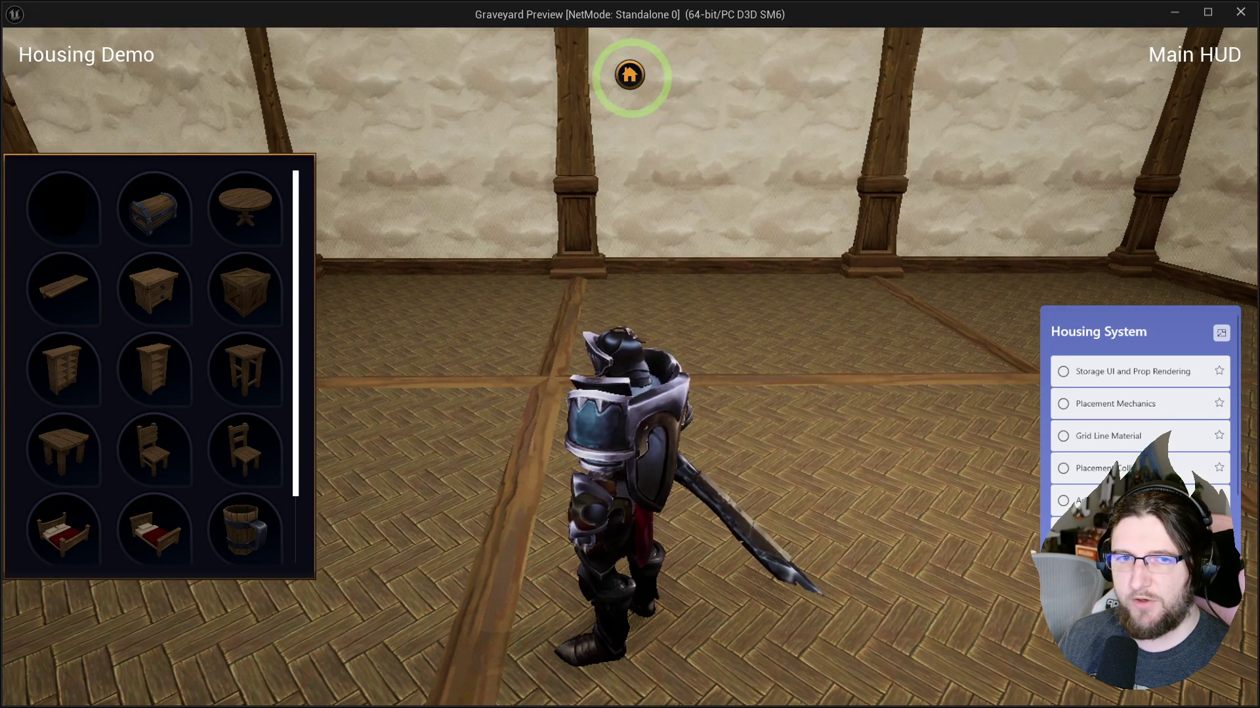
{"action": "left_click", "coordinate": [630, 75]}
{"action": "left_click", "coordinate": [630, 74]}
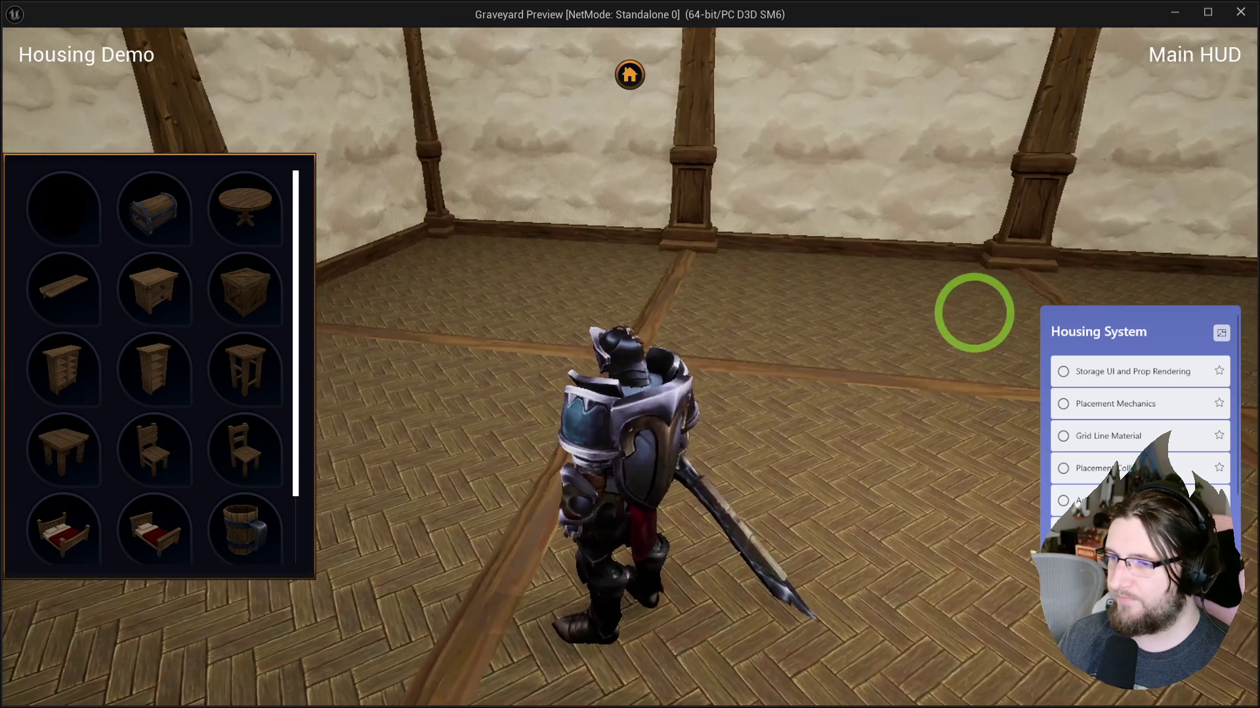
Step: Relaunch the game preview once more, close it, and bring up the content browser
{"action": "key", "text": "Escape"}
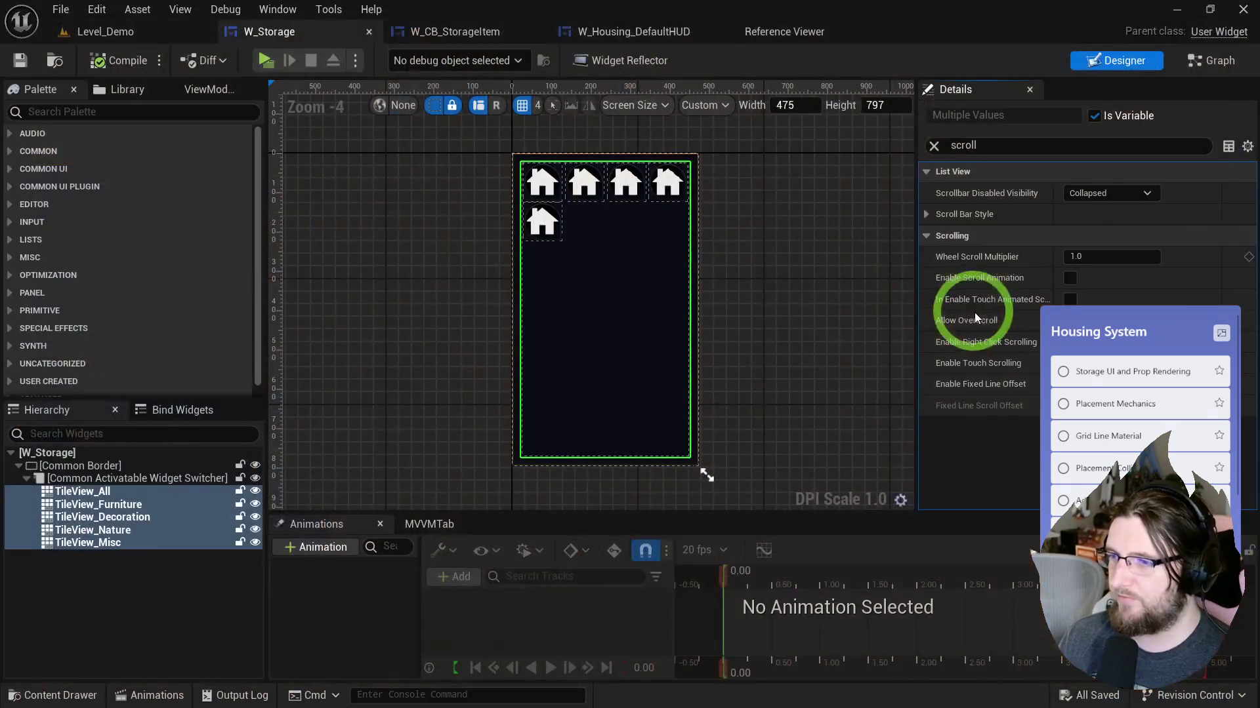
{"action": "left_click", "coordinate": [267, 61]}
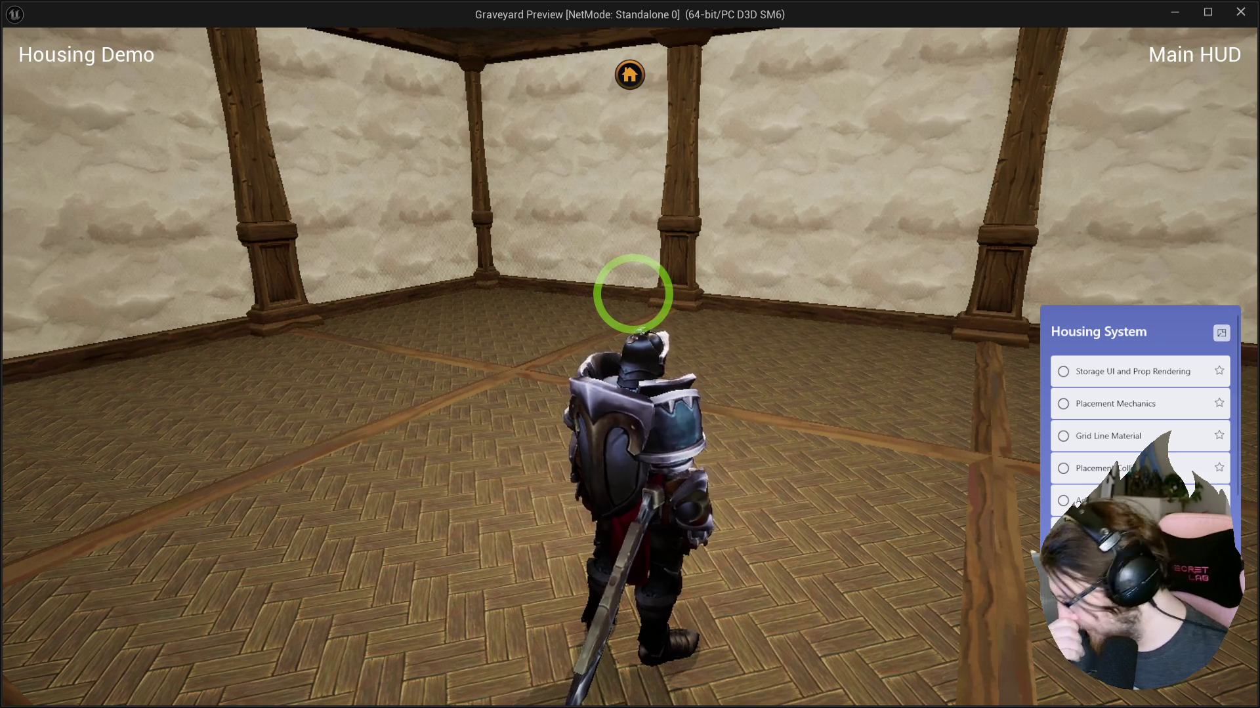
{"action": "key", "text": "Escape"}
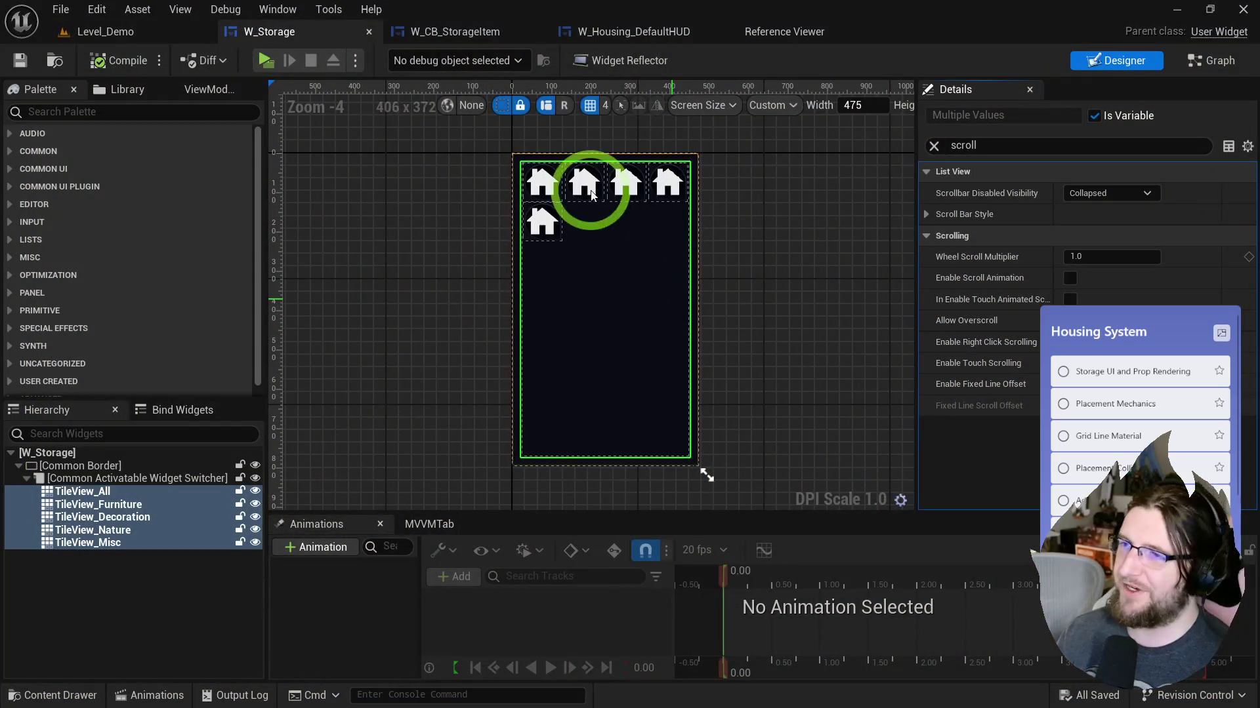
{"action": "key", "text": "ctrl+space"}
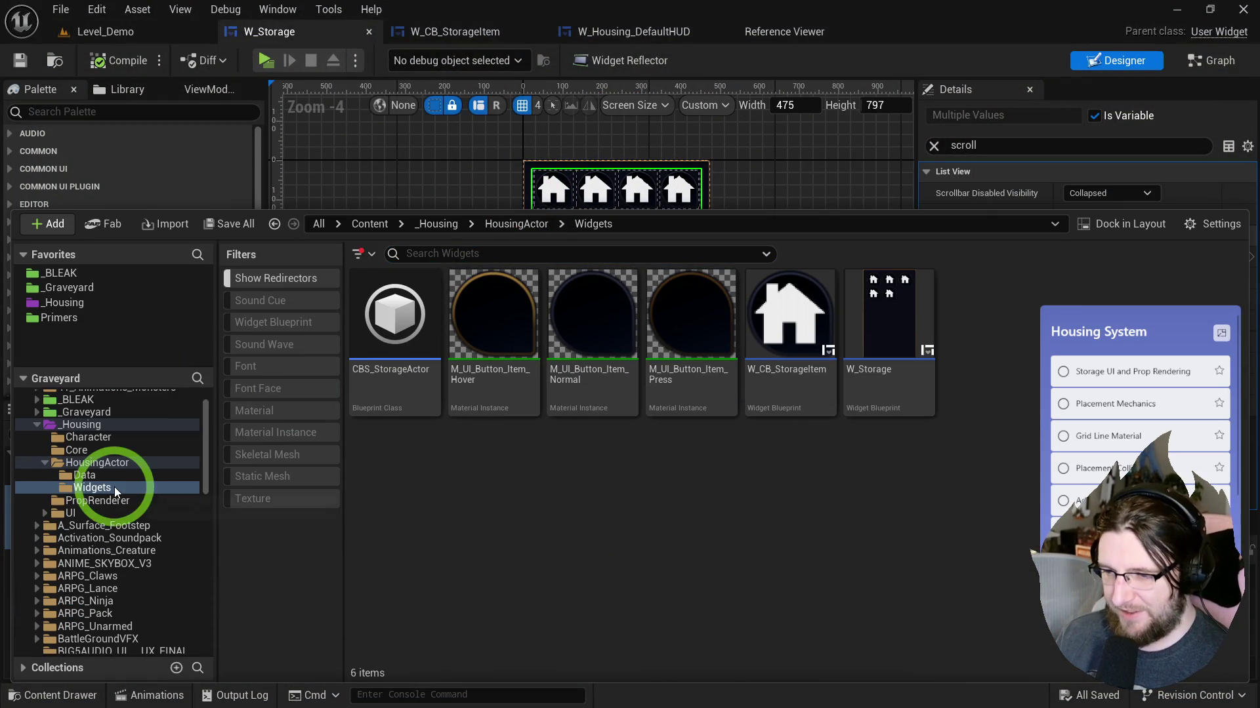
Step: Open the W_MouseHand widget from UI > MouseWidgets and show its event graph
{"action": "left_click", "coordinate": [45, 463]}
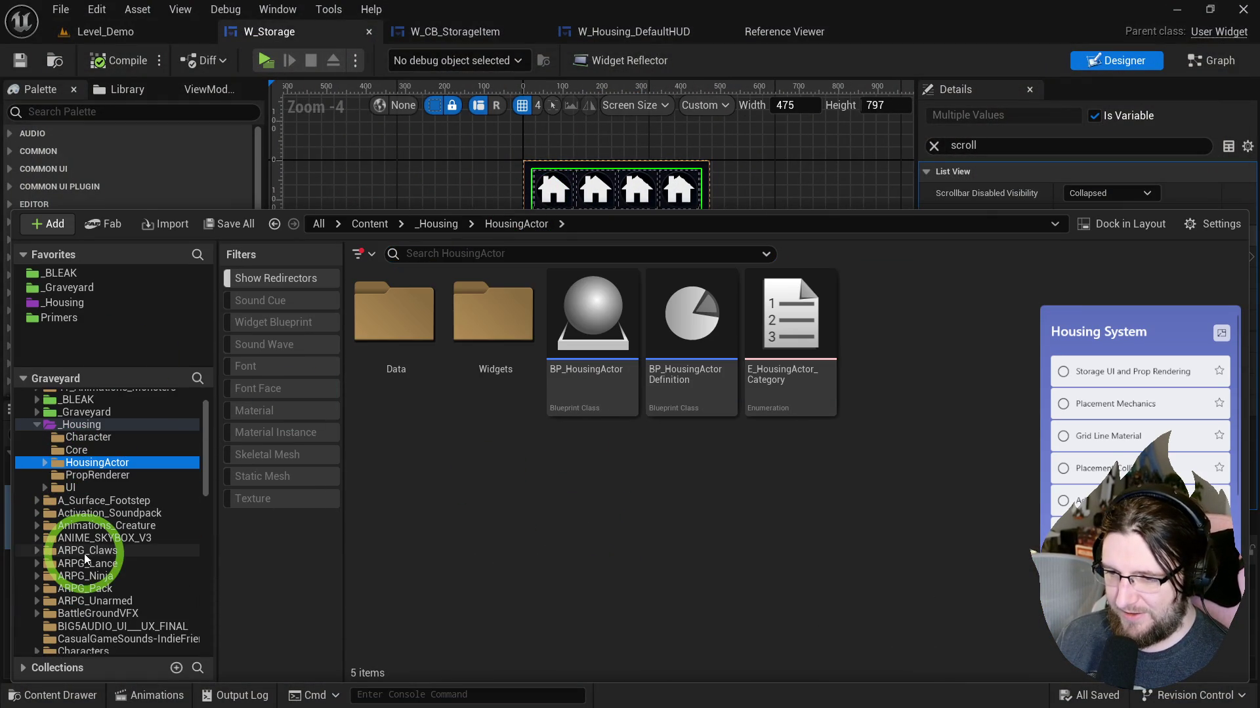
{"action": "scroll", "coordinate": [89, 567], "scroll_direction": "down", "scroll_amount": 5}
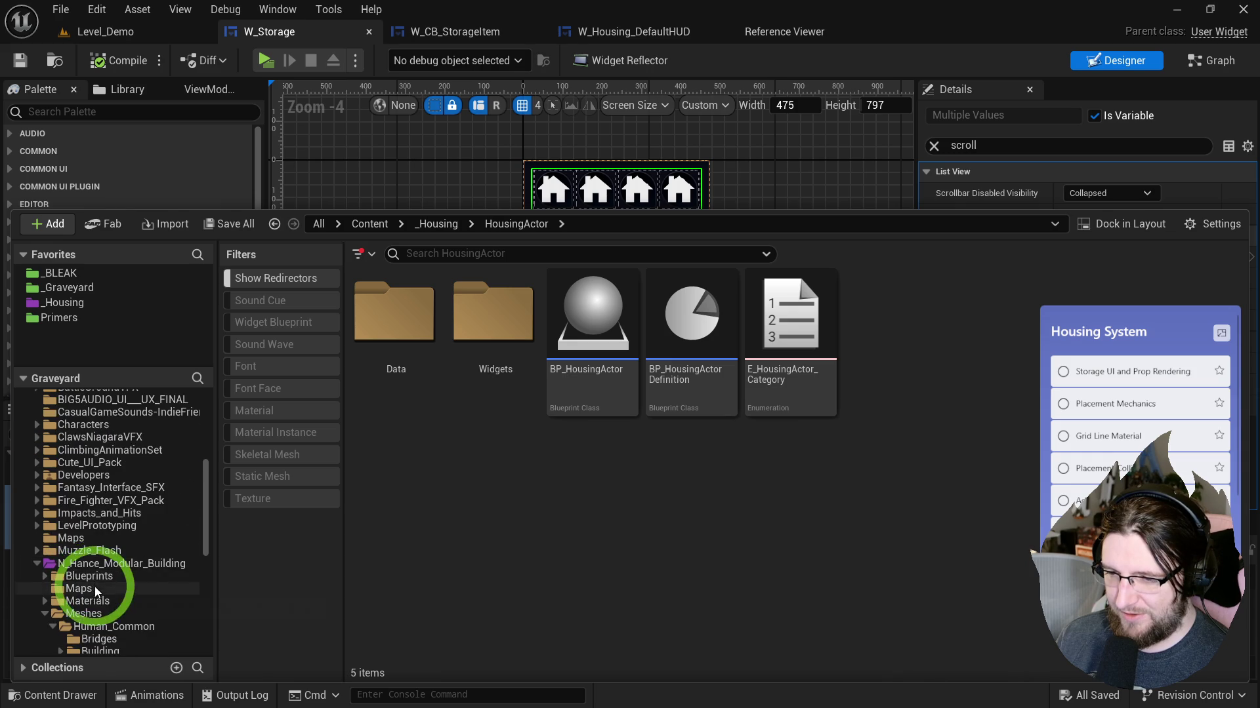
{"action": "scroll", "coordinate": [94, 586], "scroll_direction": "up", "scroll_amount": 10}
{"action": "left_click", "coordinate": [85, 523]}
{"action": "left_click", "coordinate": [711, 329]}
{"action": "left_click", "coordinate": [586, 330]}
{"action": "double_click", "coordinate": [585, 329]}
{"action": "double_click", "coordinate": [529, 357]}
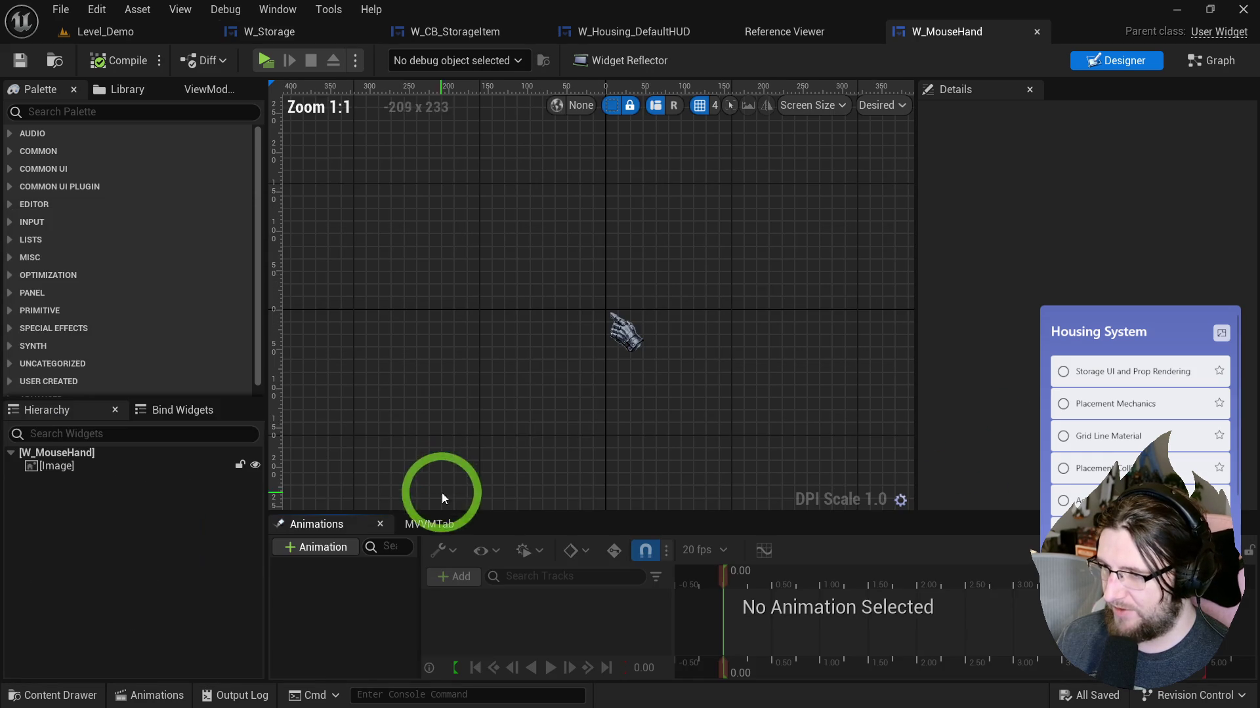
{"action": "left_click", "coordinate": [1219, 60]}
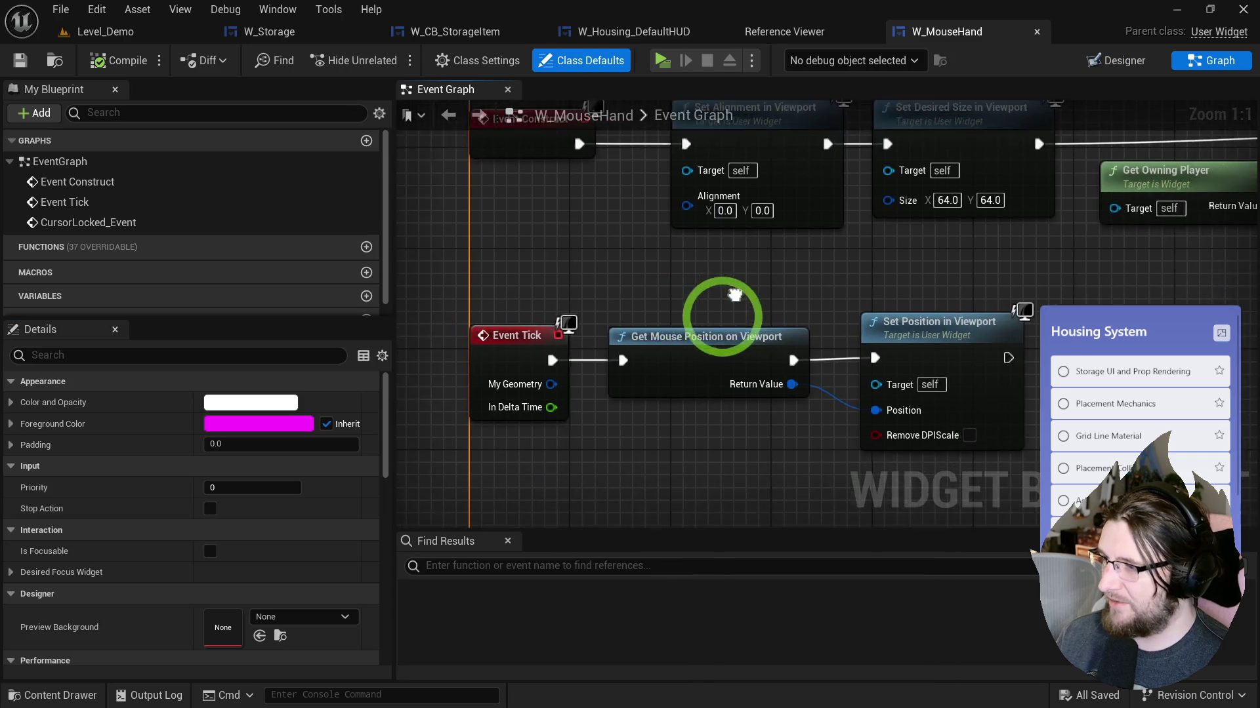
Step: Make room right of the mouse position and break it with a Break Vector 2D node
{"action": "mouse_move", "coordinate": [728, 270]}
{"action": "left_mouse_down"}
{"action": "mouse_move", "coordinate": [984, 264]}
{"action": "mouse_move", "coordinate": [984, 276]}
{"action": "left_mouse_up"}
{"action": "left_click_drag", "start_coordinate": [618, 313], "coordinate": [735, 373]}
{"action": "type", "text": "clamp"}
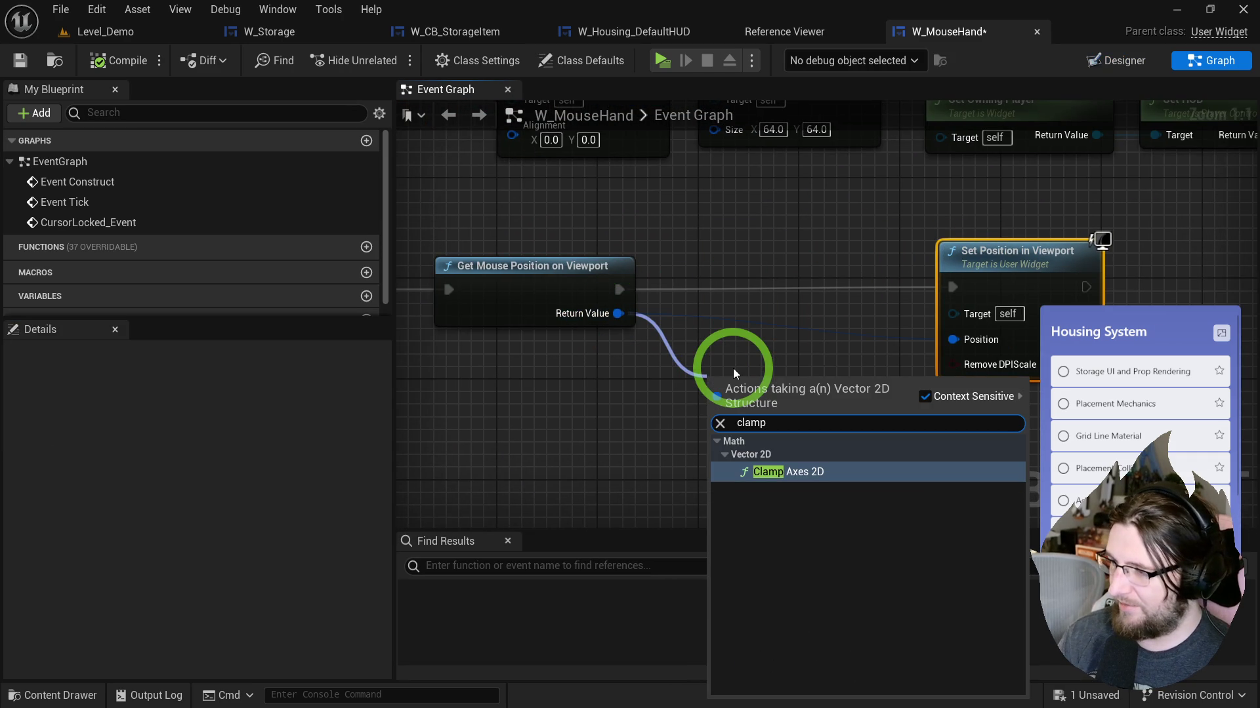
{"action": "key", "text": "Return"}
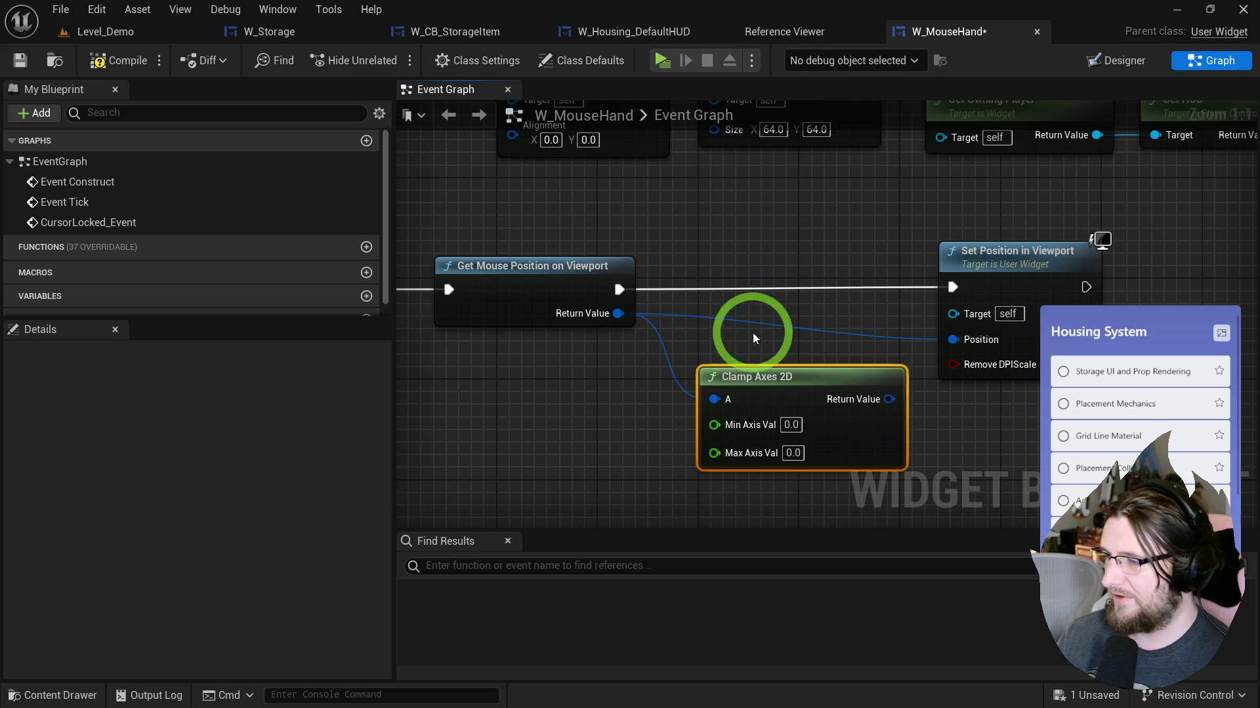
{"action": "key", "text": "Delete"}
{"action": "left_click_drag", "start_coordinate": [618, 314], "coordinate": [641, 329]}
{"action": "type", "text": "break"}
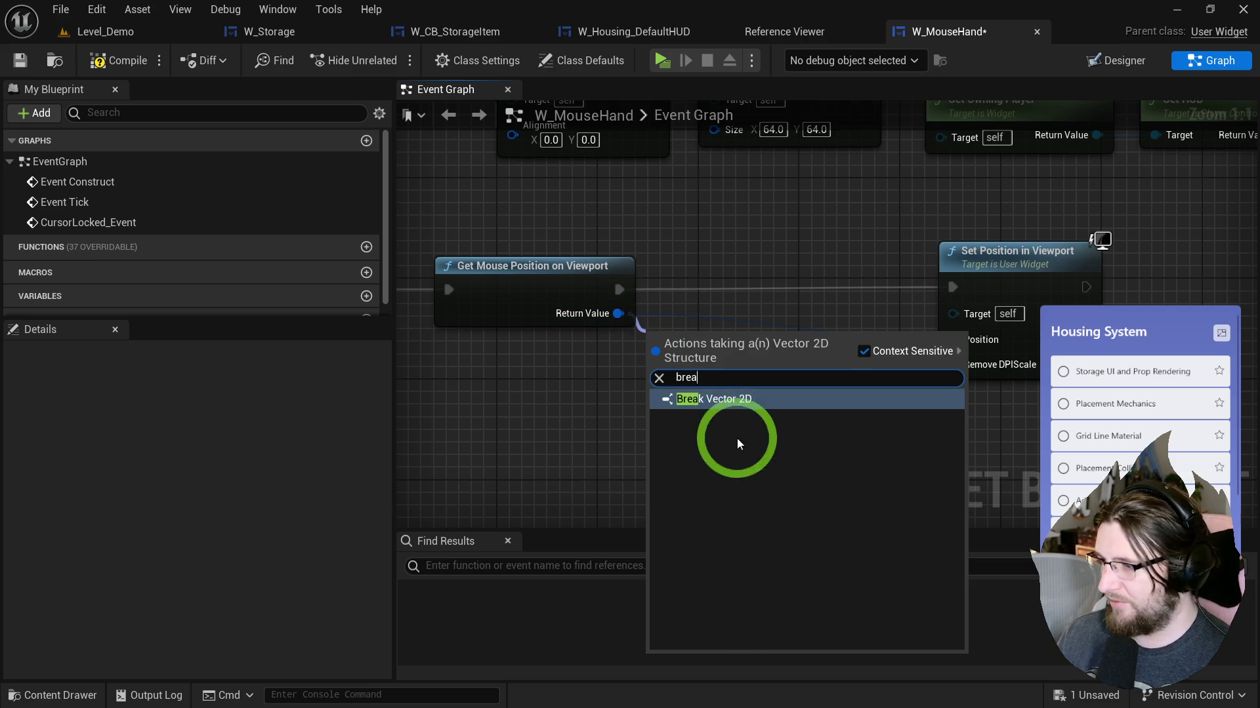
{"action": "left_click", "coordinate": [736, 398]}
Step: Add two Clamp (Float) nodes, one fed by X and one by Y
{"action": "mouse_move", "coordinate": [745, 362]}
{"action": "left_mouse_down"}
{"action": "mouse_move", "coordinate": [805, 371]}
{"action": "mouse_move", "coordinate": [833, 347]}
{"action": "left_mouse_up"}
{"action": "type", "text": "clamp flo"}
{"action": "key", "text": "Up"}
{"action": "key", "text": "Return"}
{"action": "key", "text": "ctrl+c"}
{"action": "left_click", "coordinate": [796, 444]}
{"action": "key", "text": "ctrl+v"}
{"action": "left_click_drag", "start_coordinate": [745, 384], "coordinate": [801, 475]}
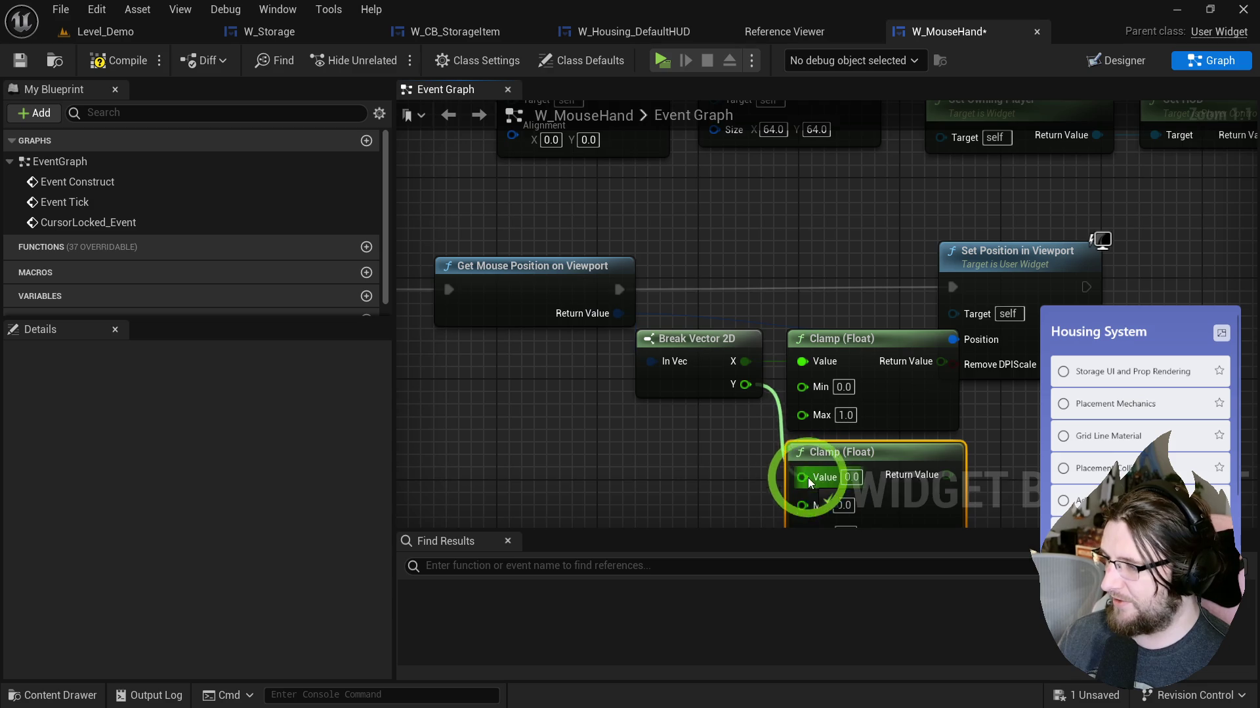
Step: Recombine both clamp results with a Make Vector 2D node feeding Set Position in Viewport's Position
{"action": "left_click_drag", "start_coordinate": [885, 248], "coordinate": [1149, 248]}
{"action": "left_click_drag", "start_coordinate": [1054, 319], "coordinate": [977, 354]}
{"action": "type", "text": "mak"}
{"action": "key", "text": "Return"}
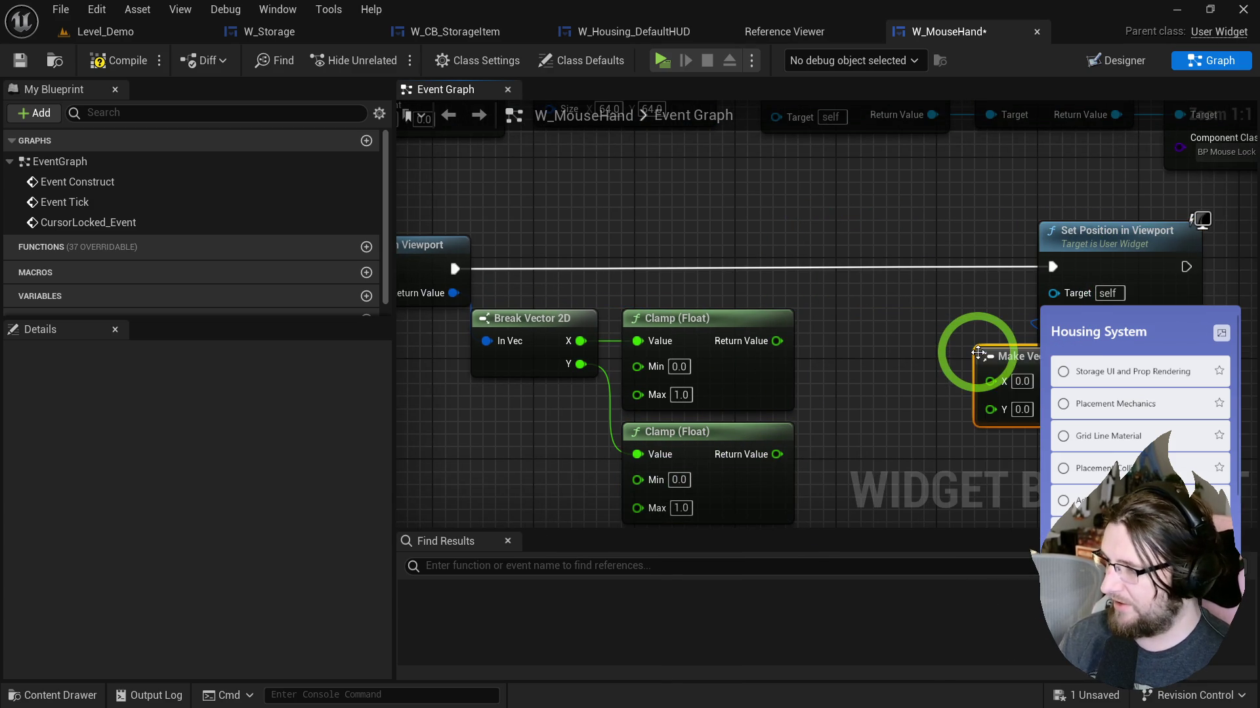
{"action": "mouse_move", "coordinate": [777, 341]}
{"action": "left_mouse_down"}
{"action": "mouse_move", "coordinate": [1021, 387]}
{"action": "mouse_move", "coordinate": [846, 320]}
{"action": "left_mouse_up"}
{"action": "left_click_drag", "start_coordinate": [777, 454], "coordinate": [805, 418]}
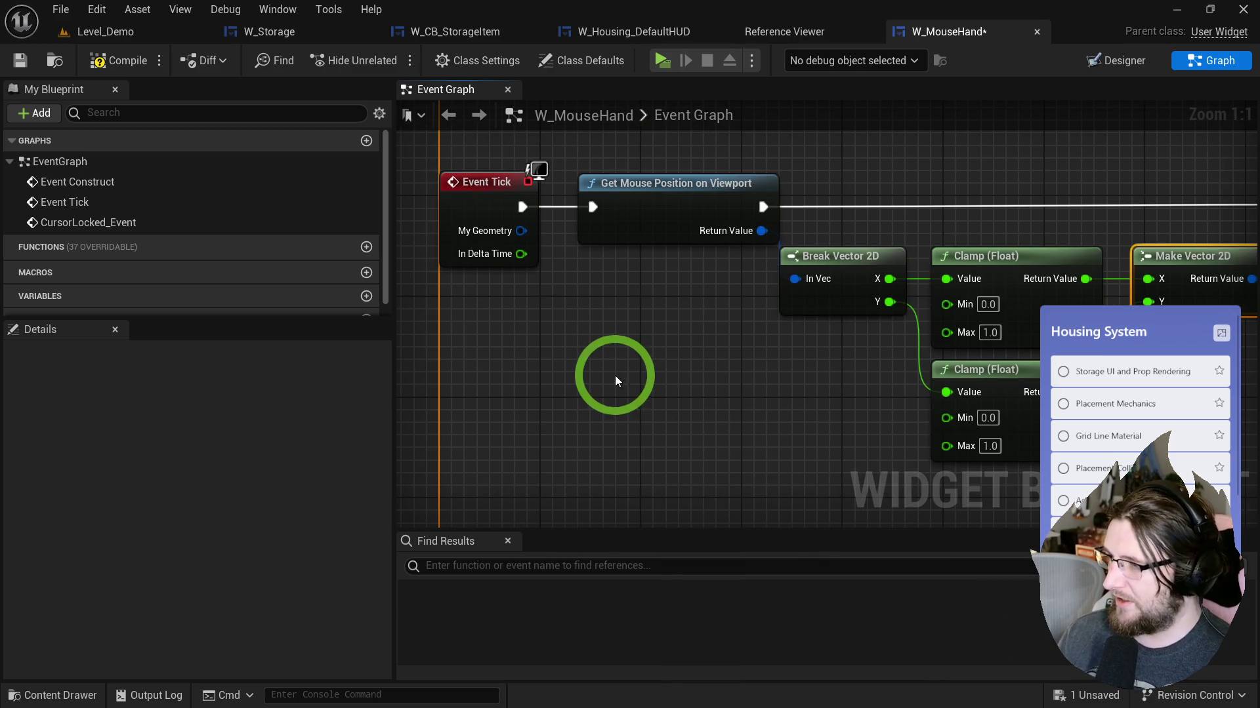
Step: Add a Get Viewport Size node feeding a multiply node
{"action": "right_click", "coordinate": [615, 377]}
{"action": "type", "text": "view size"}
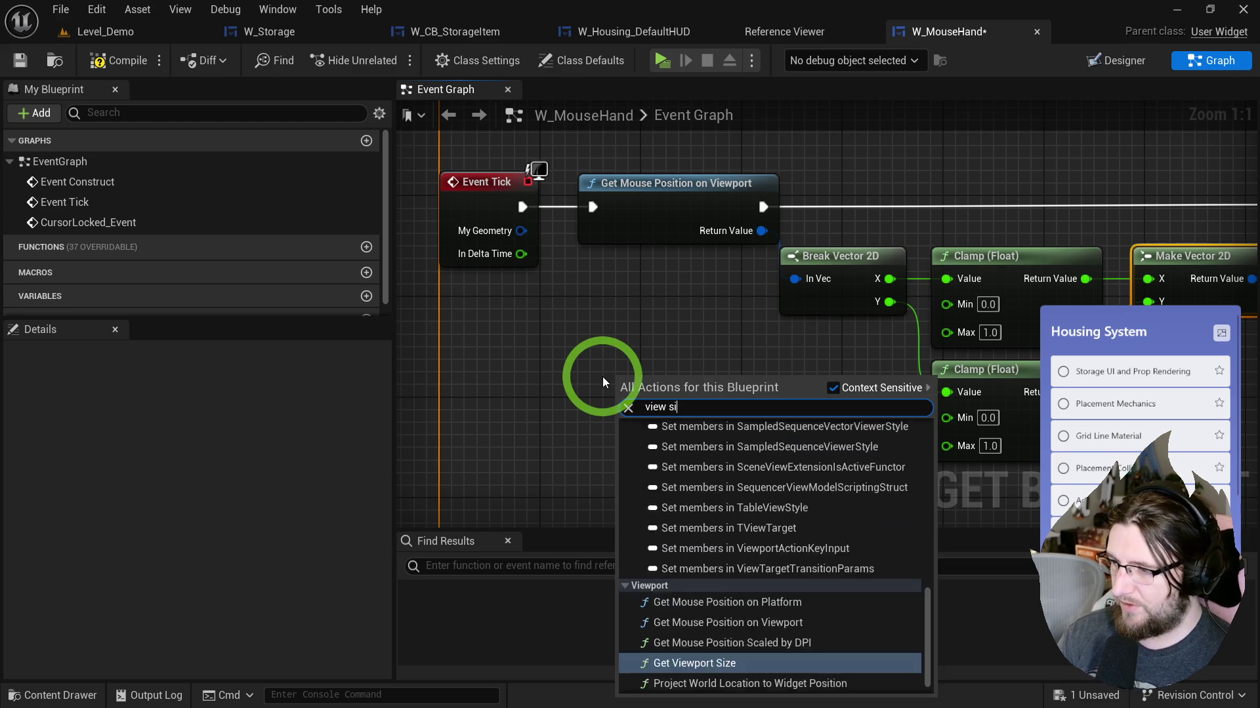
{"action": "key", "text": "Return"}
{"action": "mouse_move", "coordinate": [720, 404]}
{"action": "left_mouse_down"}
{"action": "mouse_move", "coordinate": [745, 413]}
{"action": "mouse_move", "coordinate": [832, 391]}
{"action": "left_mouse_up"}
{"action": "type", "text": "*"}
{"action": "left_click", "coordinate": [835, 183]}
Step: Add a Get Viewport Scale node and wire it into the multiply node
{"action": "left_click_drag", "start_coordinate": [770, 438], "coordinate": [658, 485]}
{"action": "type", "text": "view scale"}
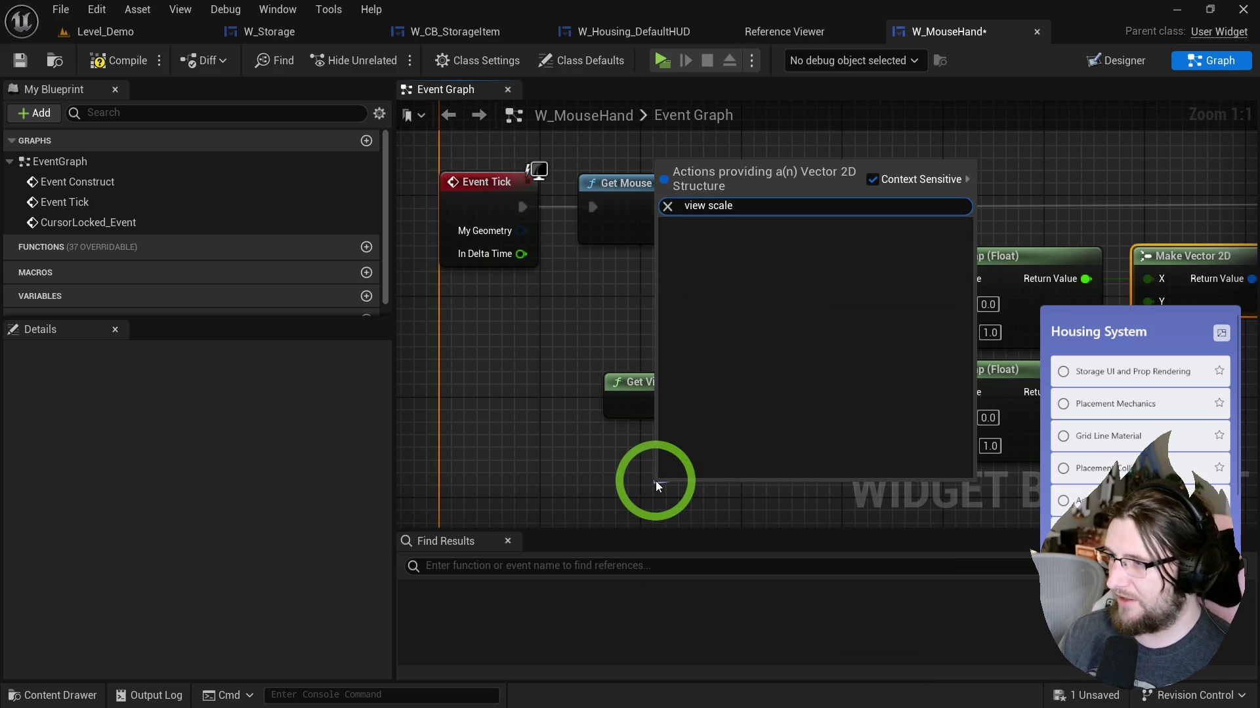
{"action": "left_click", "coordinate": [557, 461]}
{"action": "right_click", "coordinate": [557, 460]}
{"action": "type", "text": "view slc"}
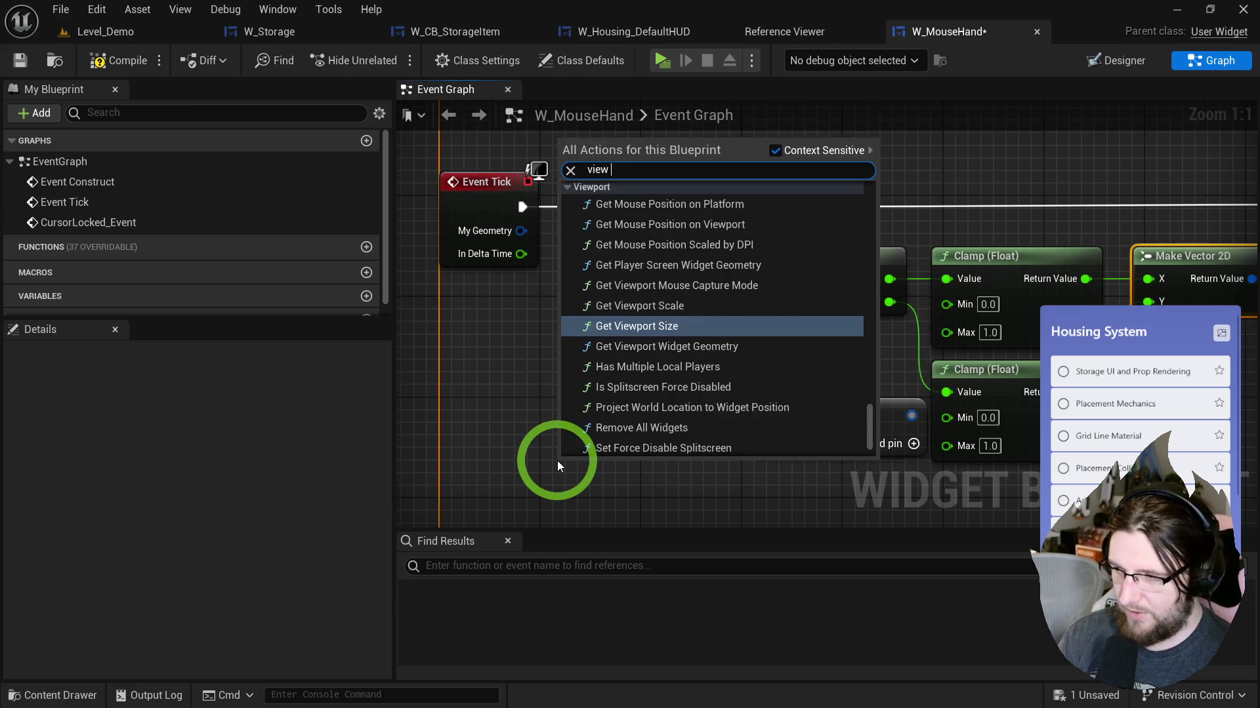
{"action": "key", "text": "BackSpace"}
{"action": "key", "text": "BackSpace"}
{"action": "type", "text": "cale"}
{"action": "key", "text": "Return"}
{"action": "mouse_move", "coordinate": [675, 493]}
{"action": "left_mouse_down"}
{"action": "mouse_move", "coordinate": [766, 443]}
{"action": "mouse_move", "coordinate": [684, 458]}
{"action": "left_mouse_up"}
Step: Split the multiply output and wire its X and Y into the clamps' Max, then test-play
{"action": "scroll", "coordinate": [77, 245], "scroll_direction": "down", "scroll_amount": 1}
{"action": "scroll", "coordinate": [77, 245], "scroll_direction": "up", "scroll_amount": 1}
{"action": "mouse_move", "coordinate": [679, 320]}
{"action": "left_mouse_down"}
{"action": "mouse_move", "coordinate": [748, 367]}
{"action": "mouse_move", "coordinate": [796, 348]}
{"action": "mouse_move", "coordinate": [784, 412]}
{"action": "mouse_move", "coordinate": [773, 412]}
{"action": "left_mouse_up"}
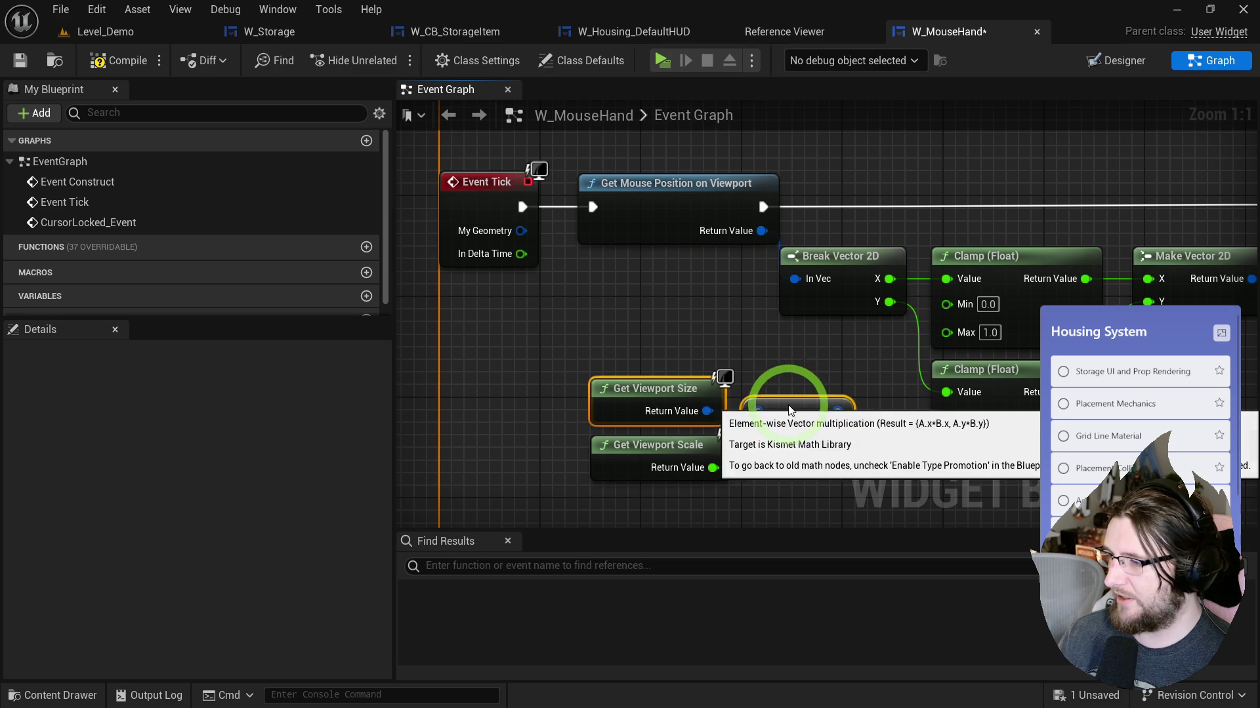
{"action": "right_click", "coordinate": [834, 412]}
{"action": "left_click", "coordinate": [876, 481]}
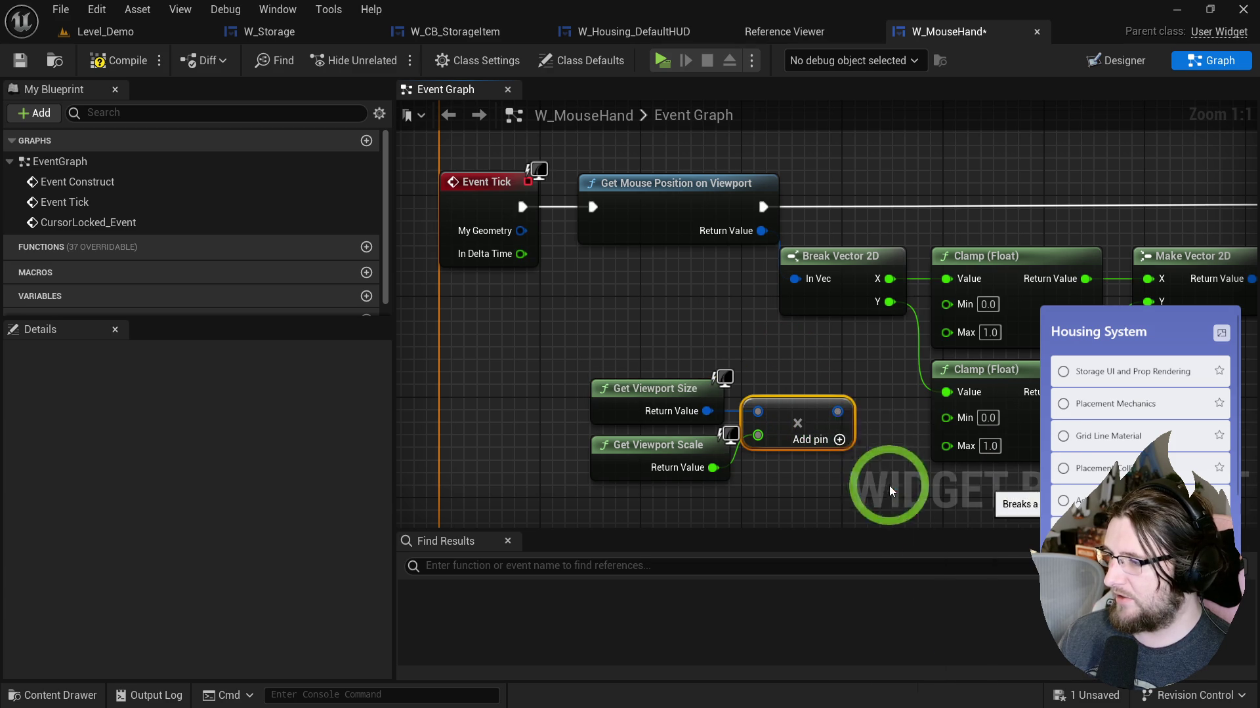
{"action": "left_click_drag", "start_coordinate": [836, 411], "coordinate": [946, 332]}
{"action": "left_click_drag", "start_coordinate": [836, 435], "coordinate": [946, 444]}
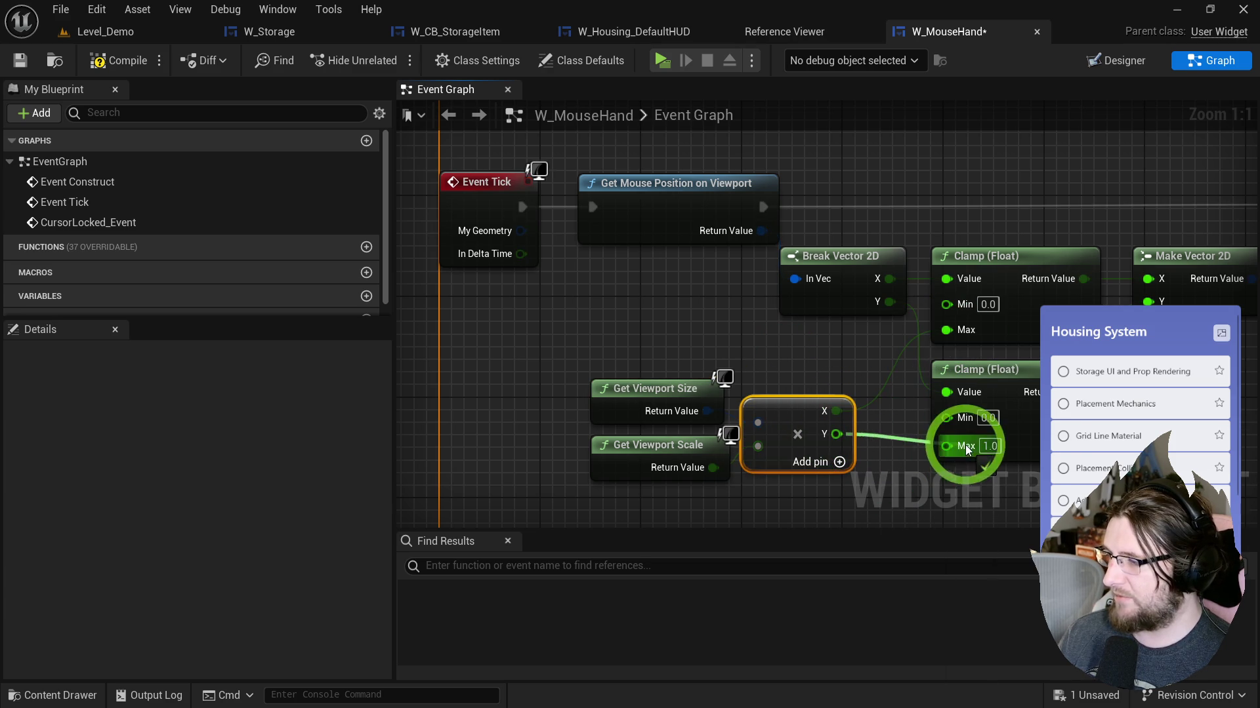
{"action": "left_click", "coordinate": [663, 61]}
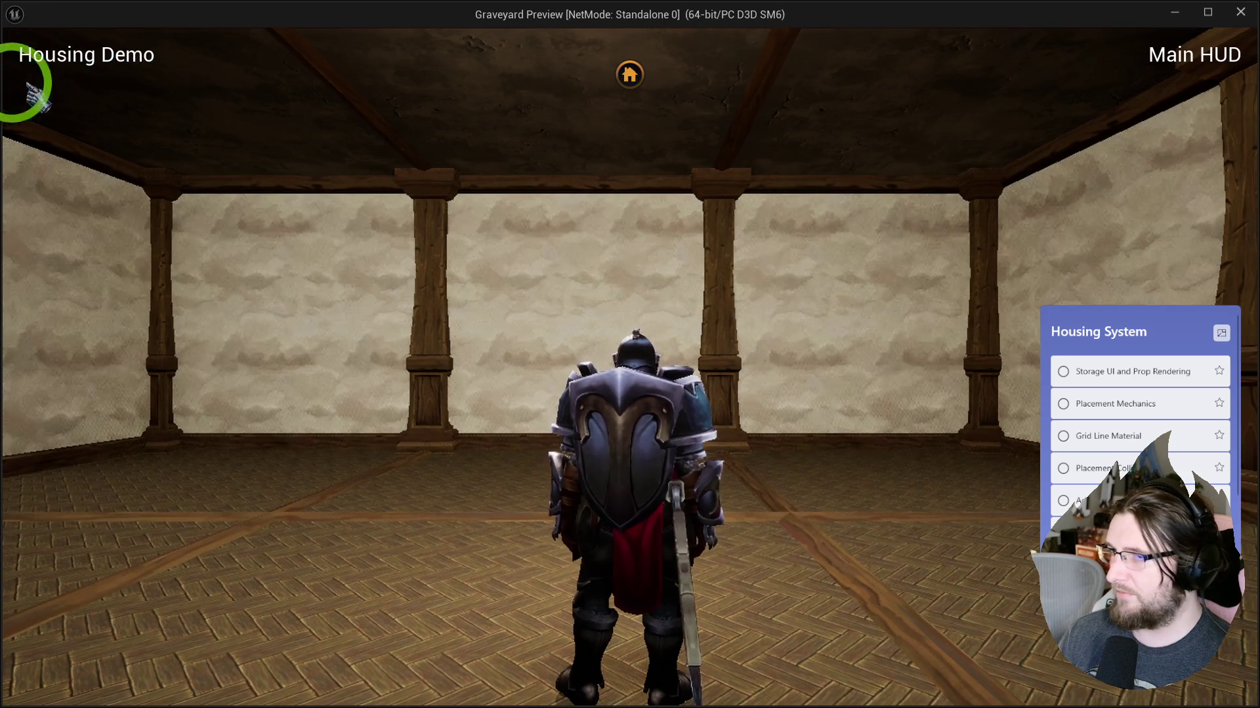
{"action": "key", "text": "Escape"}
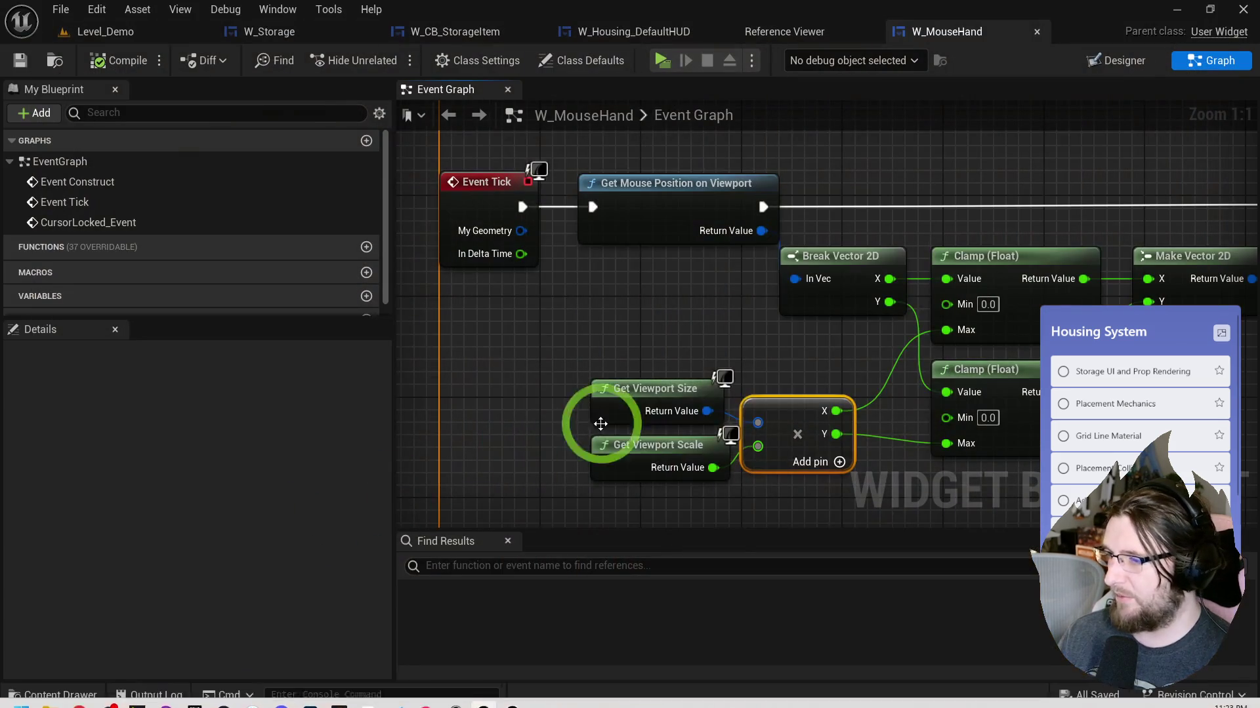
Step: Divide viewport size by viewport scale, split the result, and feed X and Y into both clamp Max pins
{"action": "mouse_move", "coordinate": [708, 411]}
{"action": "left_mouse_down"}
{"action": "mouse_move", "coordinate": [755, 351]}
{"action": "mouse_move", "coordinate": [765, 381]}
{"action": "mouse_move", "coordinate": [713, 468]}
{"action": "left_mouse_up"}
{"action": "type", "text": "divide"}
{"action": "left_click", "coordinate": [815, 464]}
{"action": "left_click", "coordinate": [829, 368]}
{"action": "right_click", "coordinate": [782, 360]}
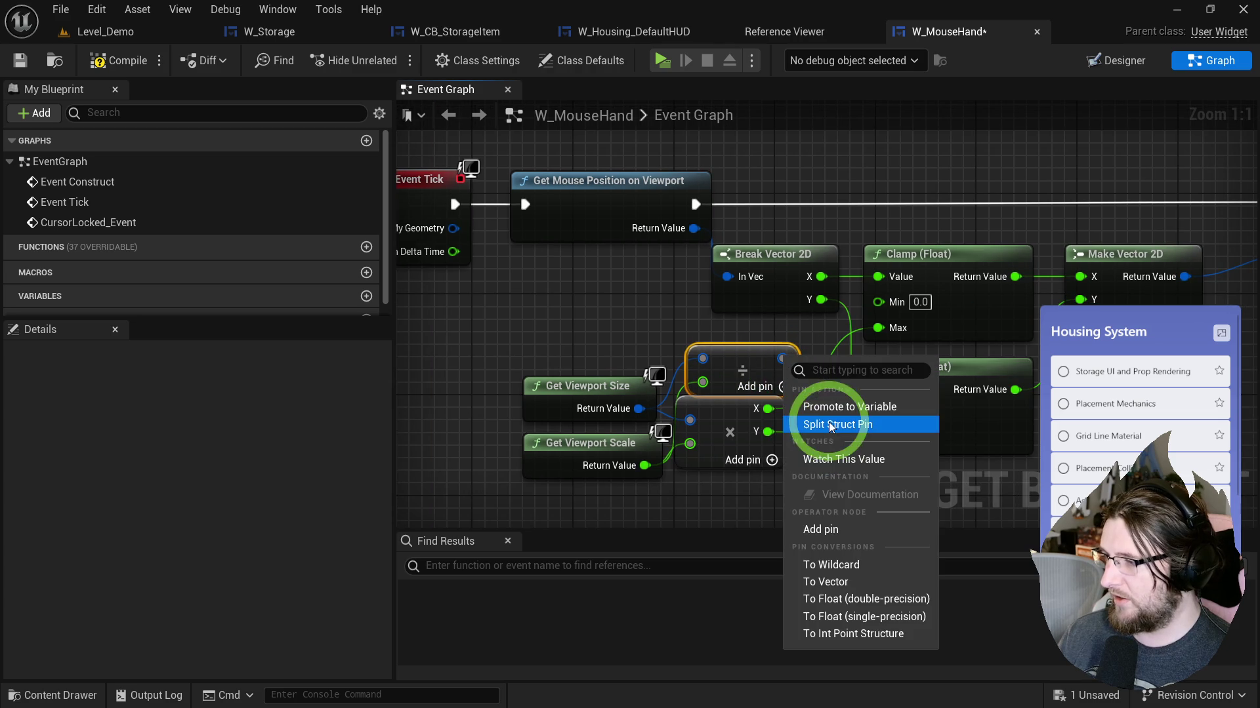
{"action": "left_click", "coordinate": [825, 423]}
{"action": "left_click_drag", "start_coordinate": [877, 330], "coordinate": [768, 345]}
{"action": "mouse_move", "coordinate": [878, 440]}
{"action": "left_mouse_down"}
{"action": "mouse_move", "coordinate": [761, 425]}
{"action": "mouse_move", "coordinate": [766, 367]}
{"action": "left_mouse_up"}
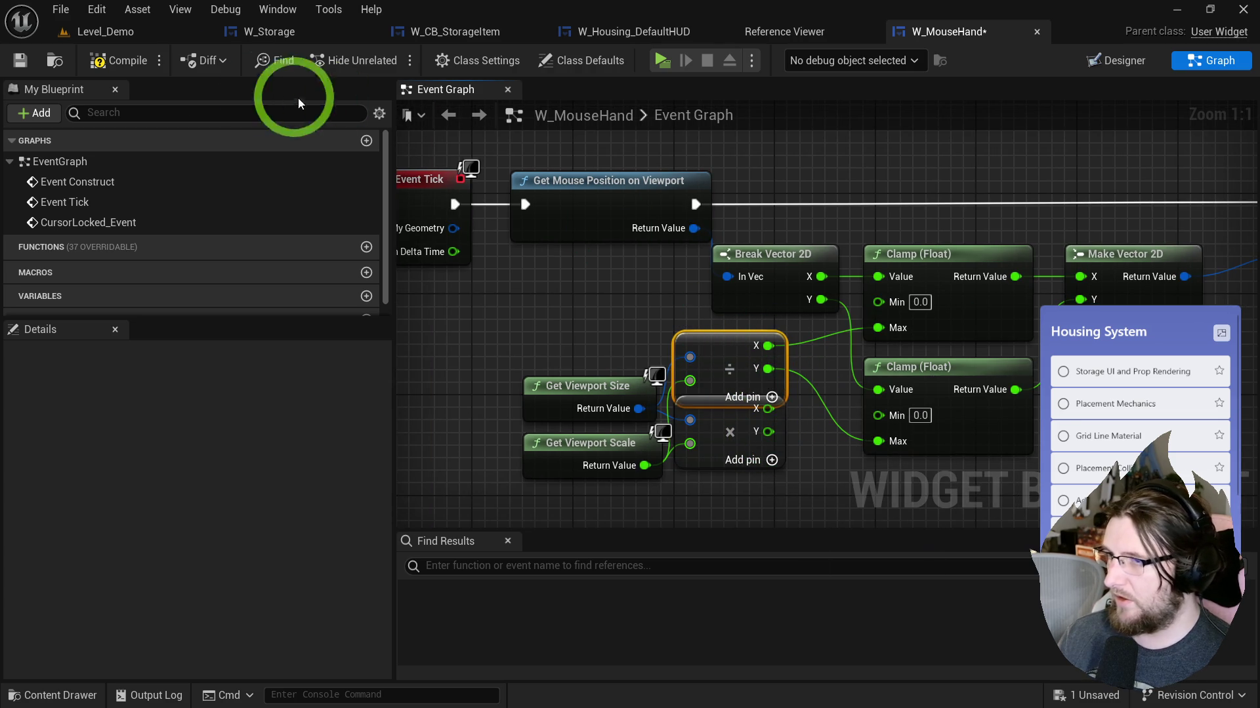
Step: Play the game to check the hand cursor stays clamped on screen
{"action": "left_click", "coordinate": [670, 63]}
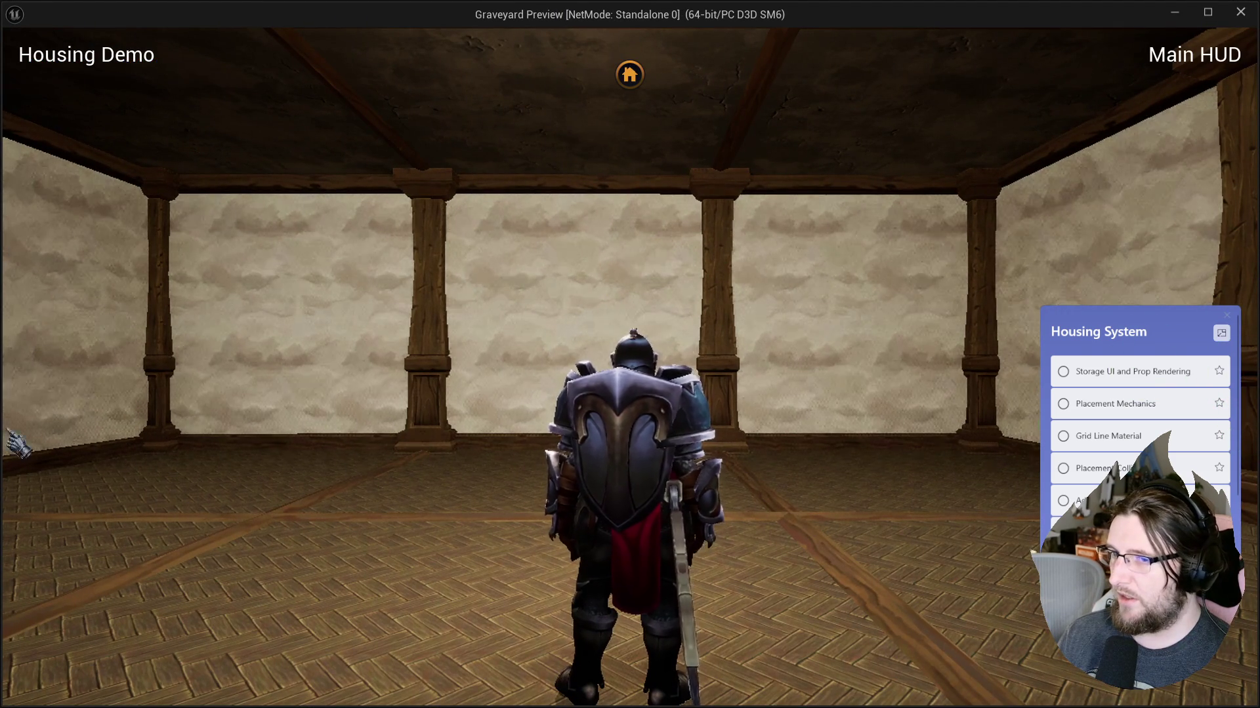
{"action": "mouse_move", "coordinate": [18, 46]}
{"action": "left_mouse_down"}
{"action": "mouse_move", "coordinate": [655, 185]}
{"action": "mouse_move", "coordinate": [355, 366]}
{"action": "mouse_move", "coordinate": [8, 618]}
{"action": "left_mouse_up"}
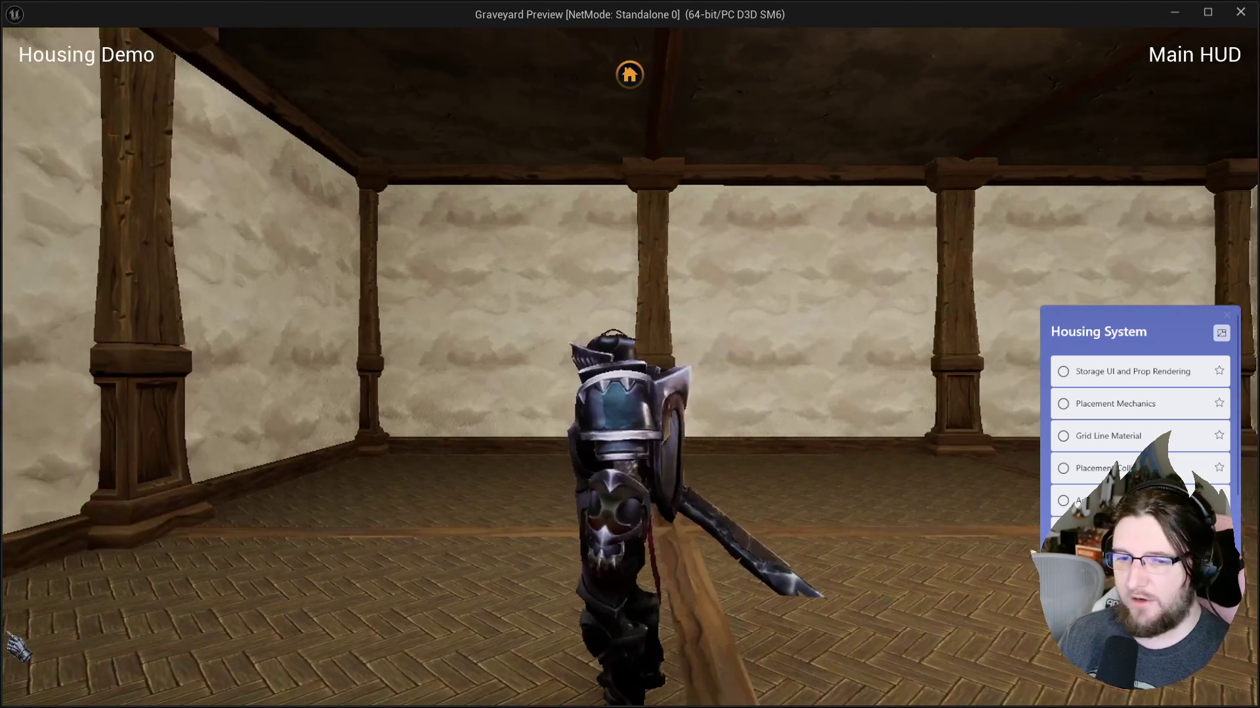
{"action": "mouse_move", "coordinate": [379, 451]}
{"action": "left_mouse_down"}
{"action": "mouse_move", "coordinate": [501, 444]}
{"action": "mouse_move", "coordinate": [807, 387]}
{"action": "mouse_move", "coordinate": [127, 135]}
{"action": "mouse_move", "coordinate": [13, 27]}
{"action": "mouse_move", "coordinate": [770, 46]}
{"action": "left_mouse_up"}
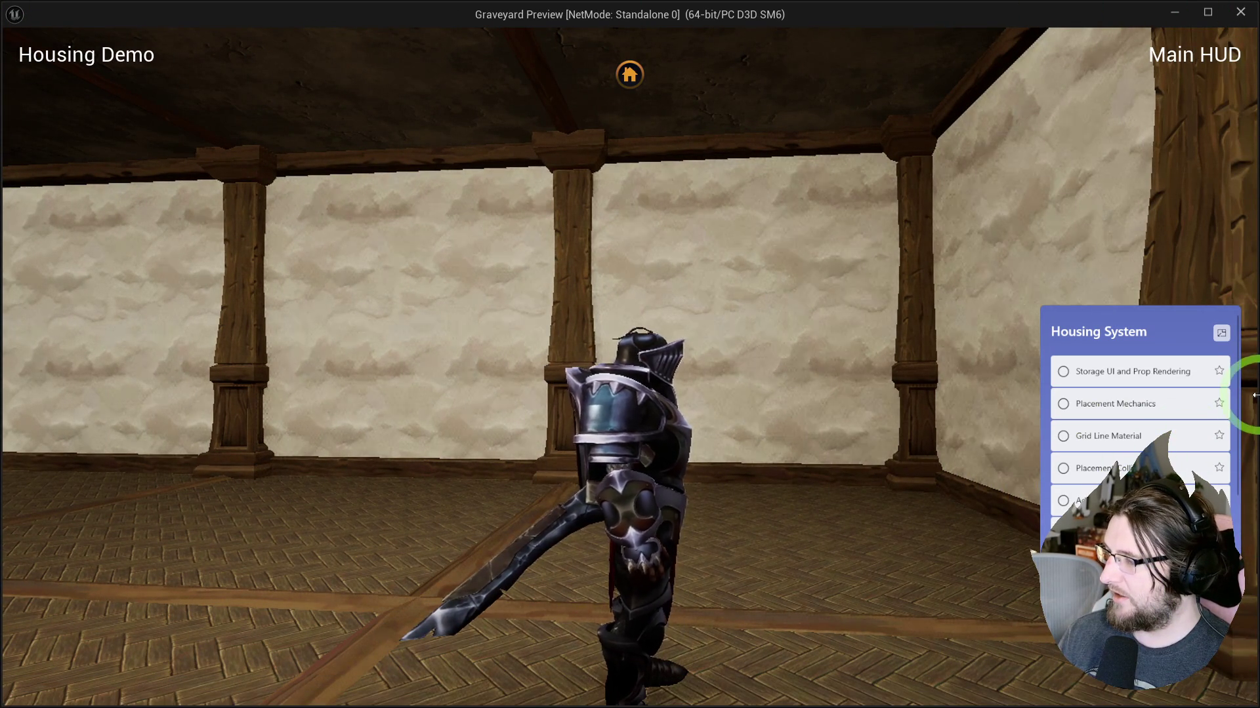
{"action": "key", "text": "alt+Tab"}
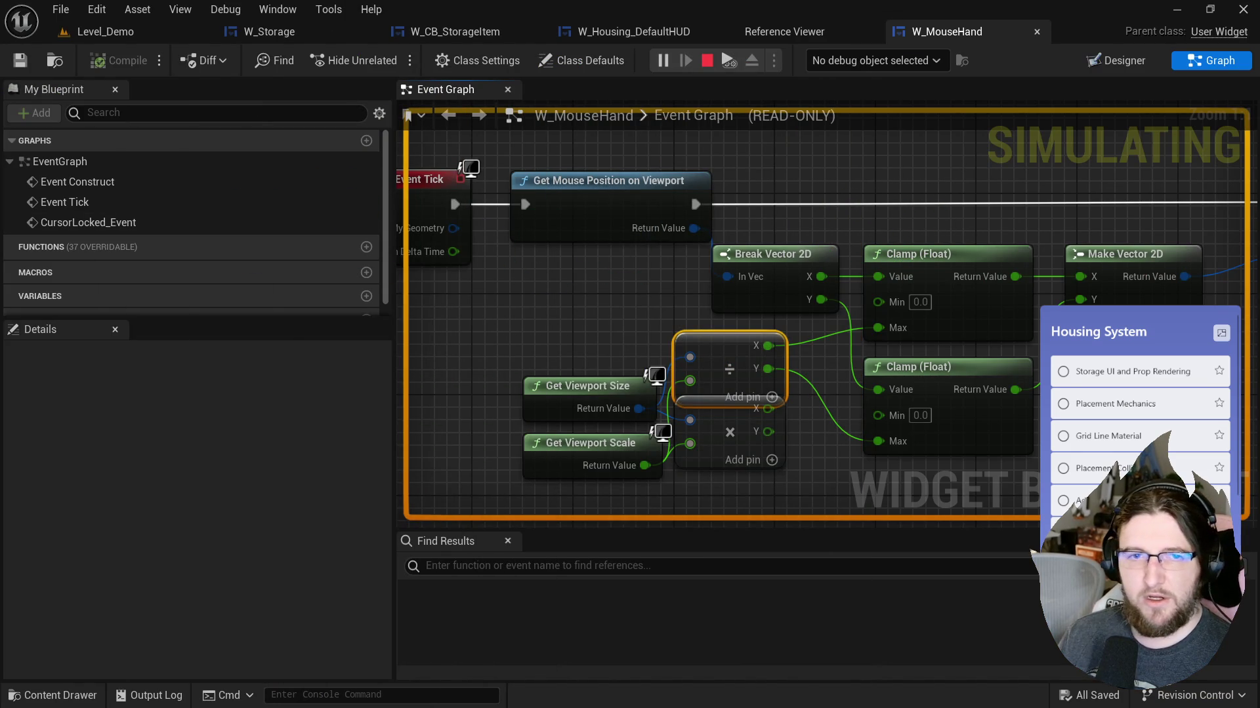
{"action": "key", "text": "alt+Tab"}
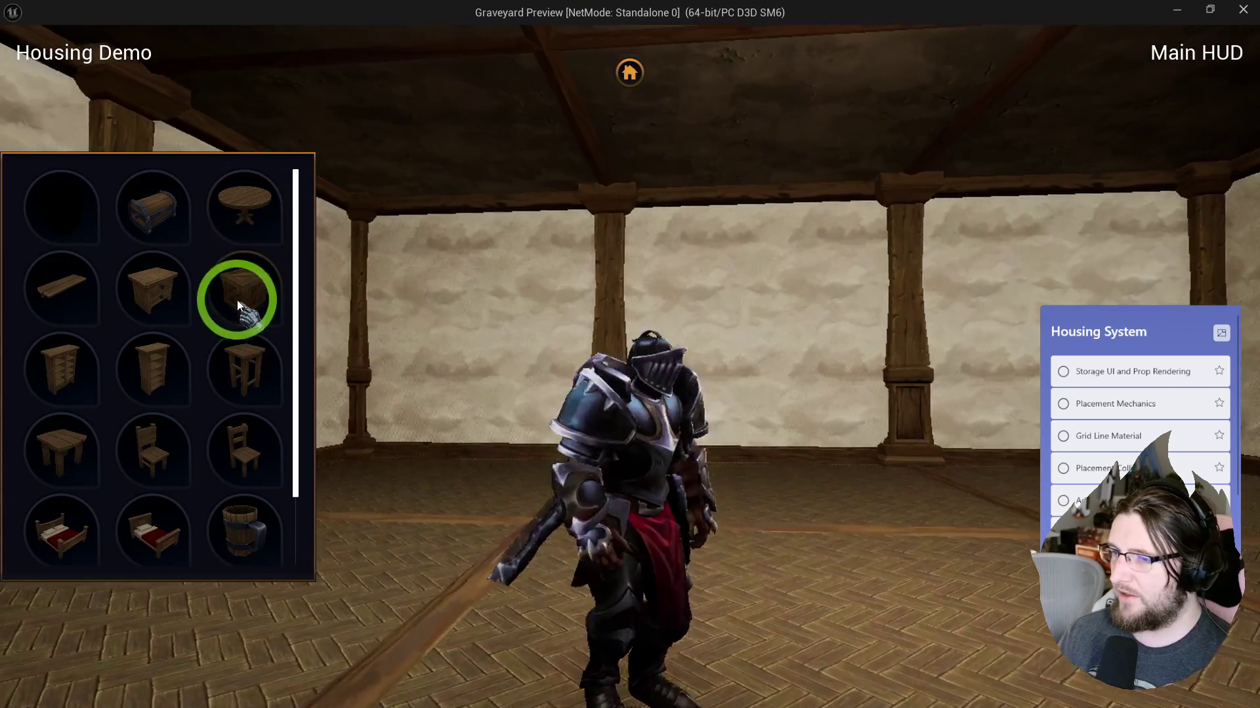
{"action": "key", "text": "alt+Tab"}
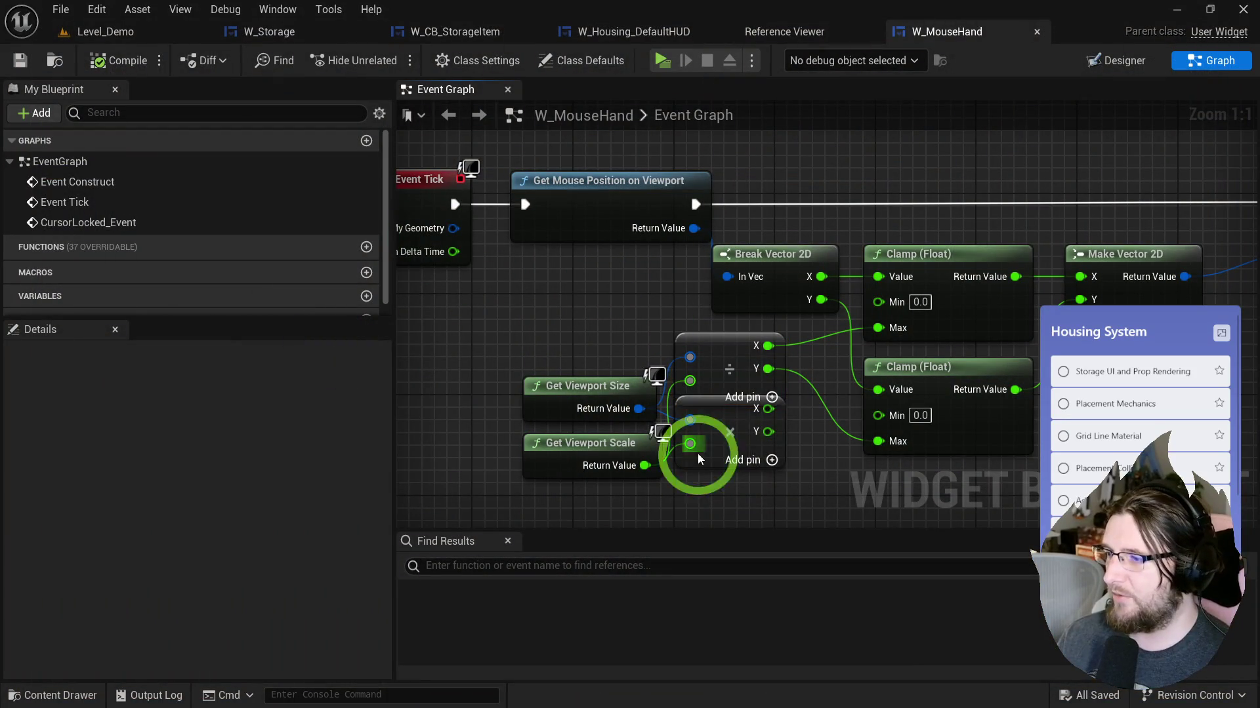
Step: Delete the leftover multiply node, straighten the divide and clamp wiring, and save W_MouseHand
{"action": "left_click", "coordinate": [679, 421]}
{"action": "key", "text": "Delete"}
{"action": "left_click_drag", "start_coordinate": [717, 357], "coordinate": [732, 408]}
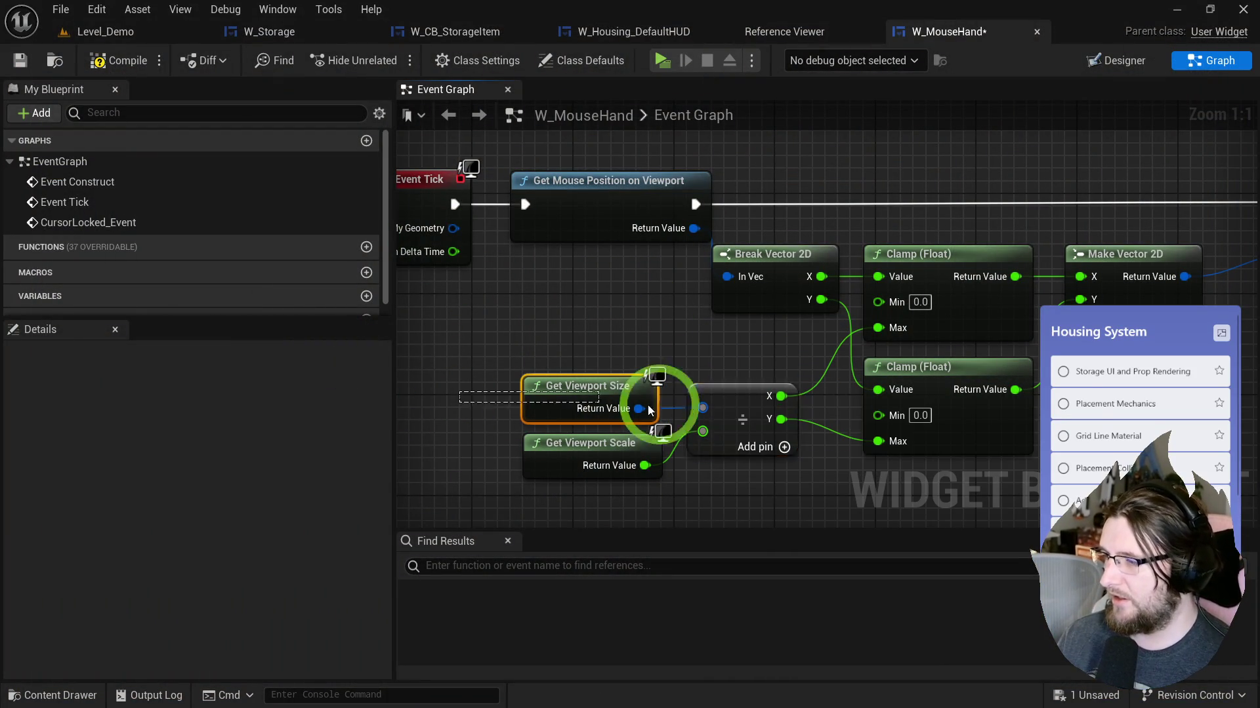
{"action": "left_click_drag", "start_coordinate": [515, 401], "coordinate": [879, 406]}
{"action": "key", "text": "q"}
{"action": "key", "text": "ctrl+s"}
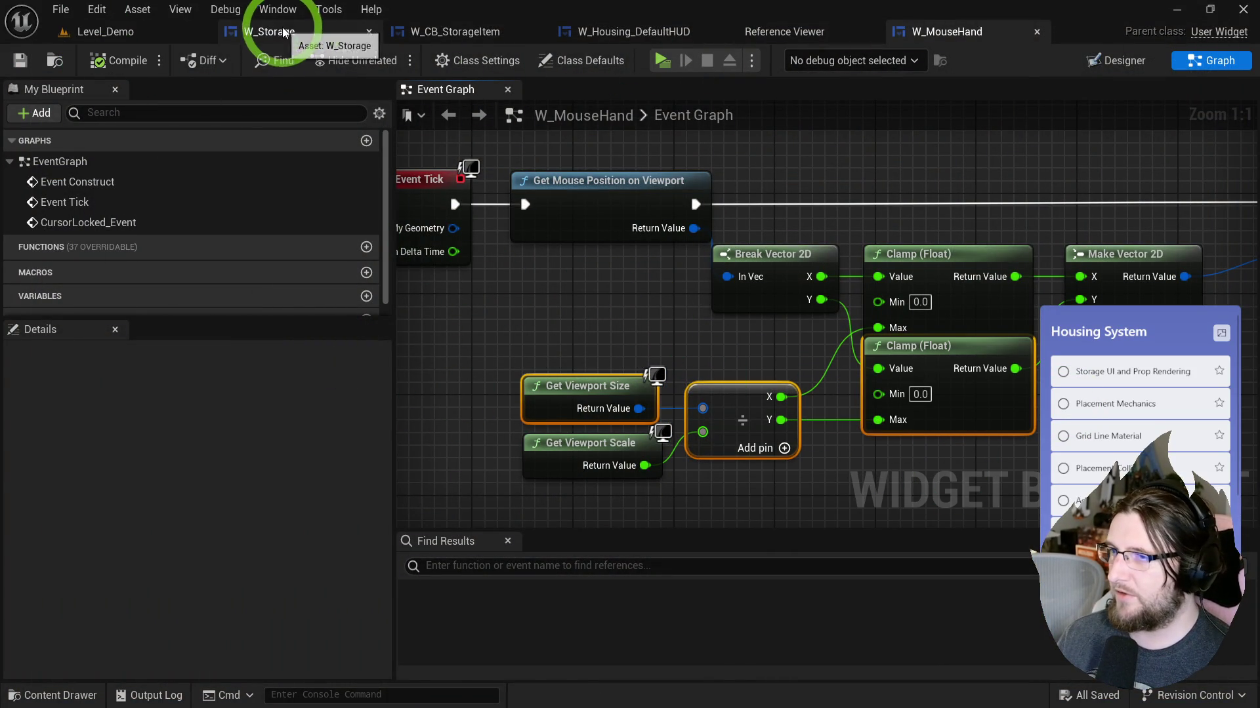
{"action": "left_click", "coordinate": [284, 33]}
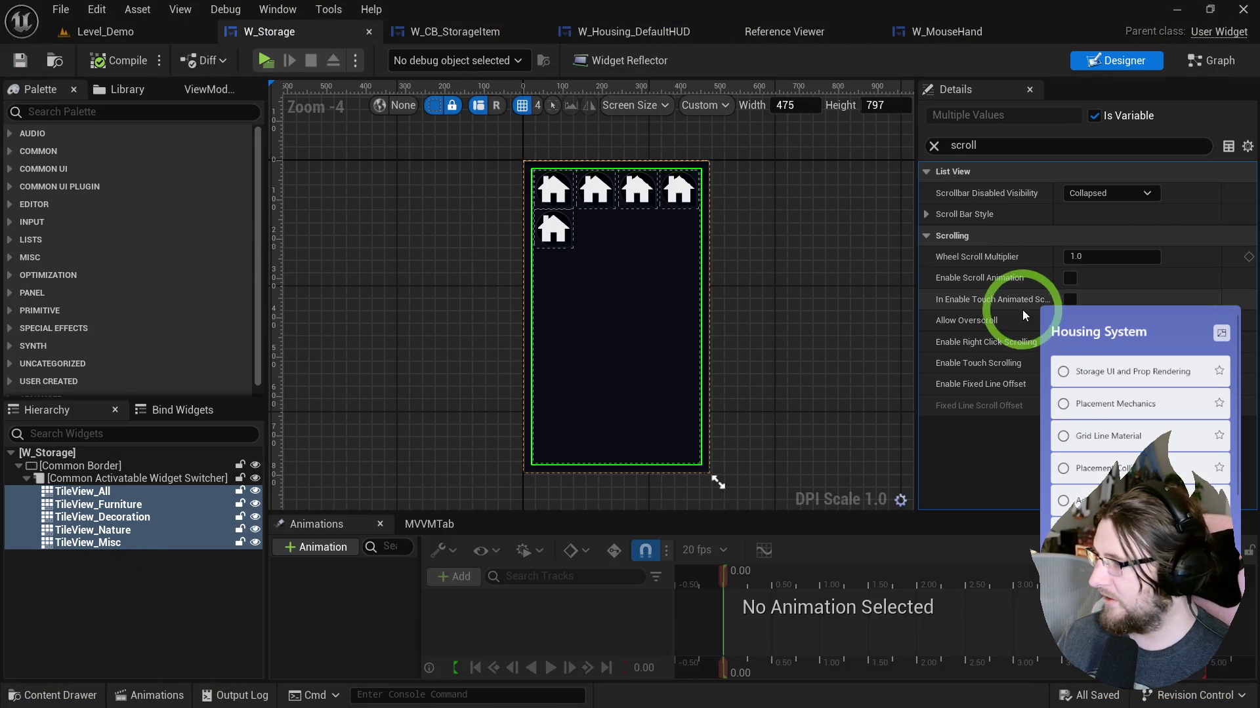
Step: Toggle Allow Overscroll, Right Click Scrolling and Touch Scrolling on the tile views, then test-play
{"action": "left_click", "coordinate": [1069, 320]}
{"action": "left_click", "coordinate": [1070, 342]}
{"action": "left_click", "coordinate": [1070, 362]}
{"action": "left_click", "coordinate": [266, 61]}
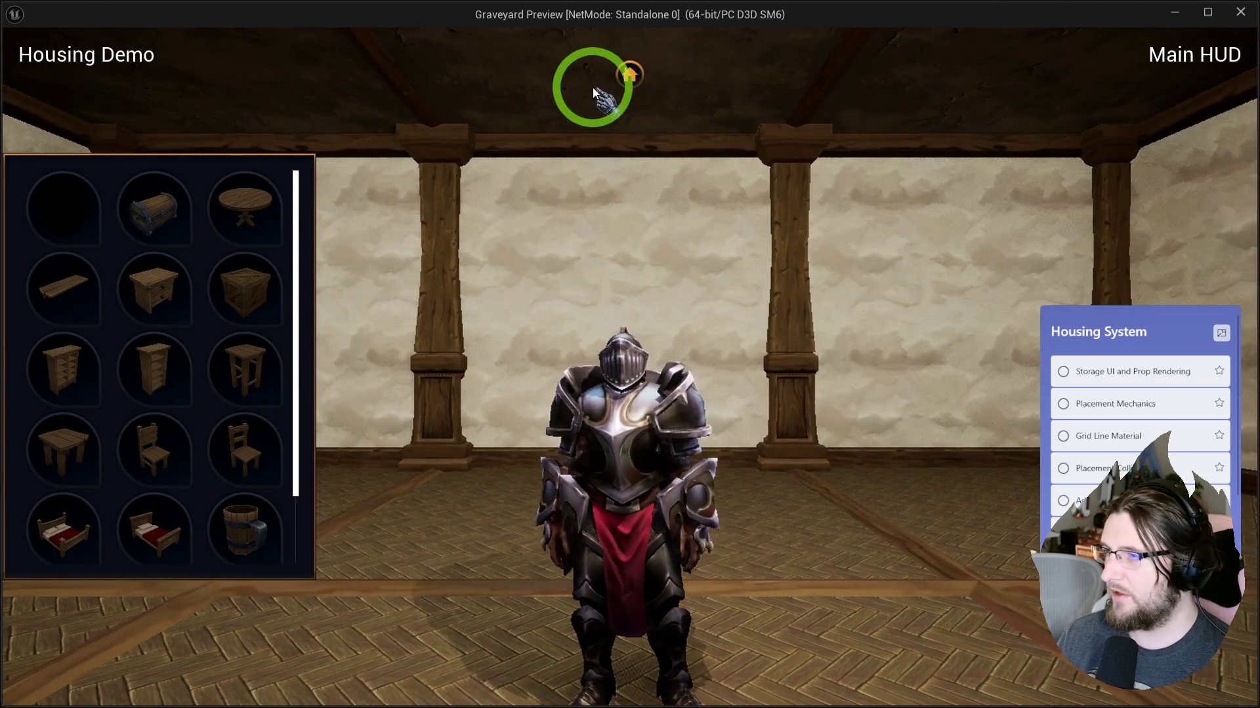
{"action": "key", "text": "Escape"}
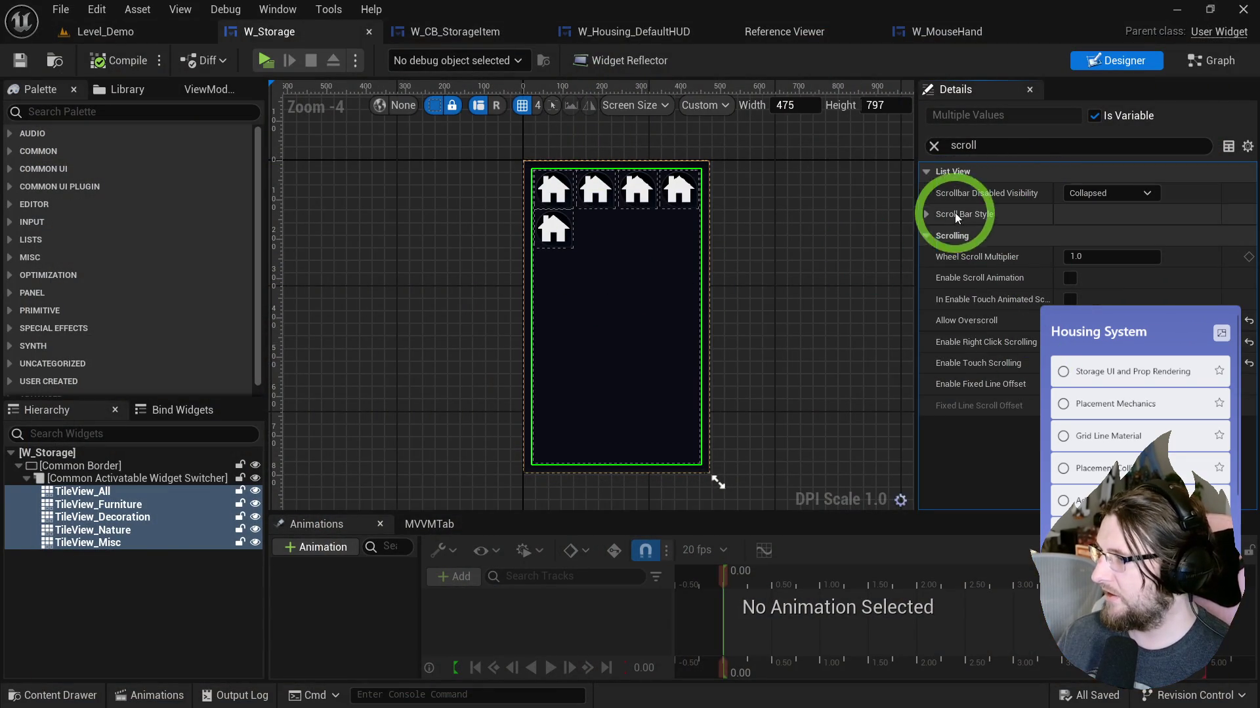
Step: Uncheck Allow Dragging for the five tile views and launch a standalone preview
{"action": "left_click", "coordinate": [933, 147]}
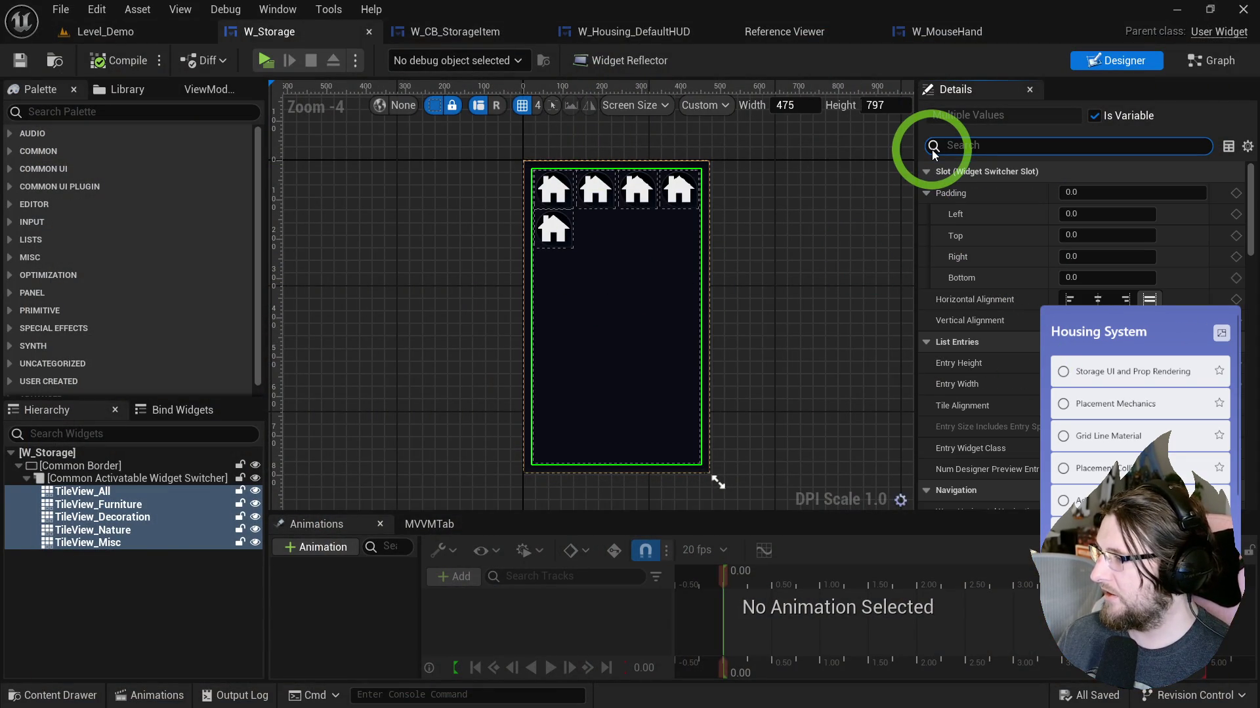
{"action": "scroll", "coordinate": [973, 295], "scroll_direction": "down", "scroll_amount": 8}
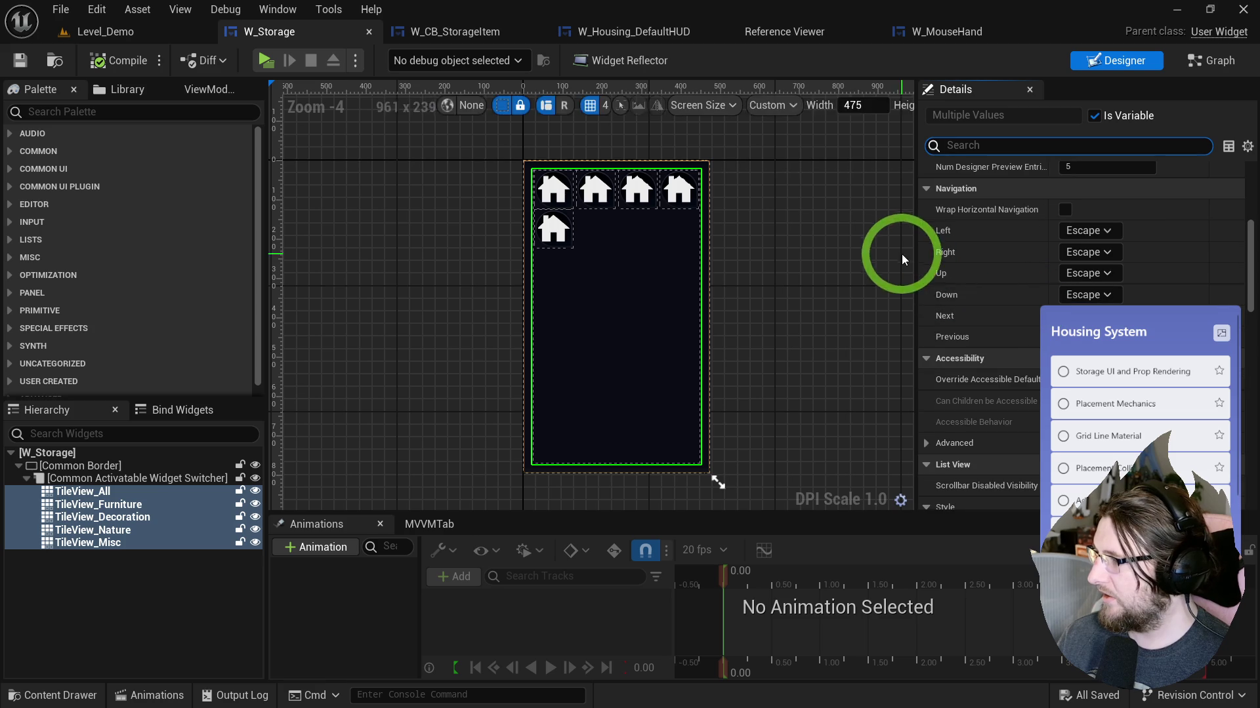
{"action": "mouse_move", "coordinate": [917, 254]}
{"action": "left_mouse_down"}
{"action": "mouse_move", "coordinate": [881, 262]}
{"action": "mouse_move", "coordinate": [892, 210]}
{"action": "left_mouse_up"}
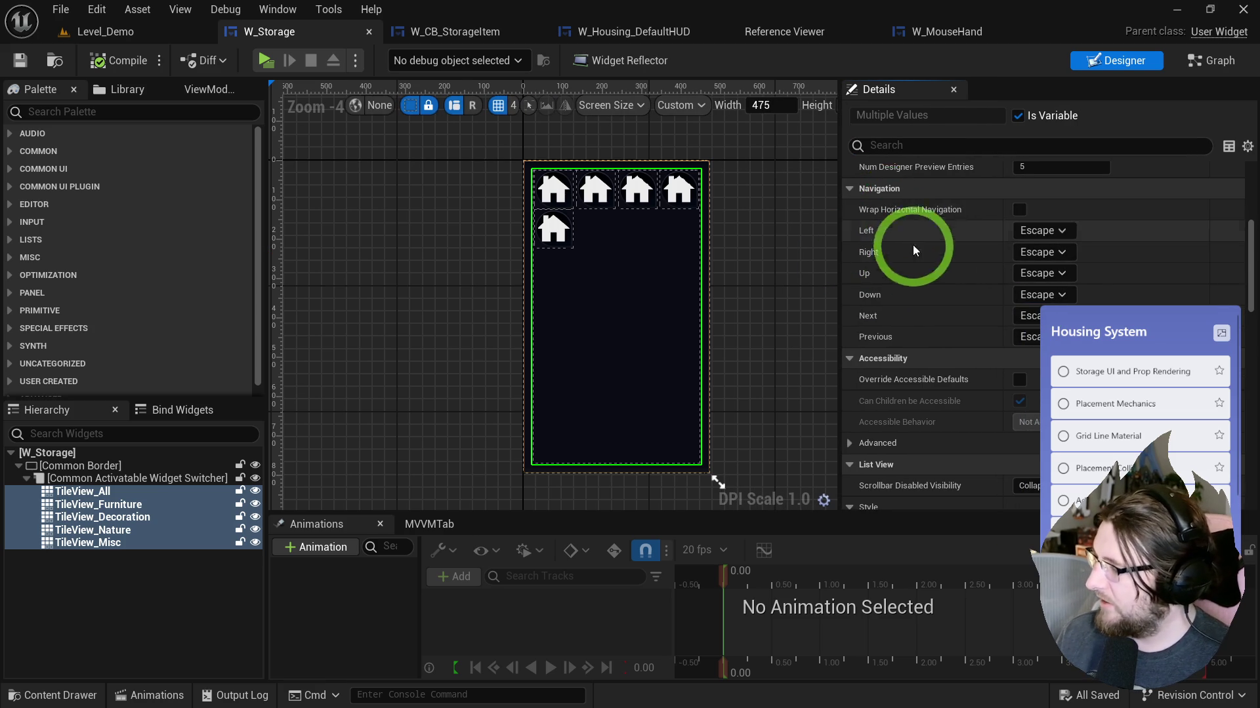
{"action": "scroll", "coordinate": [905, 282], "scroll_direction": "down", "scroll_amount": 15}
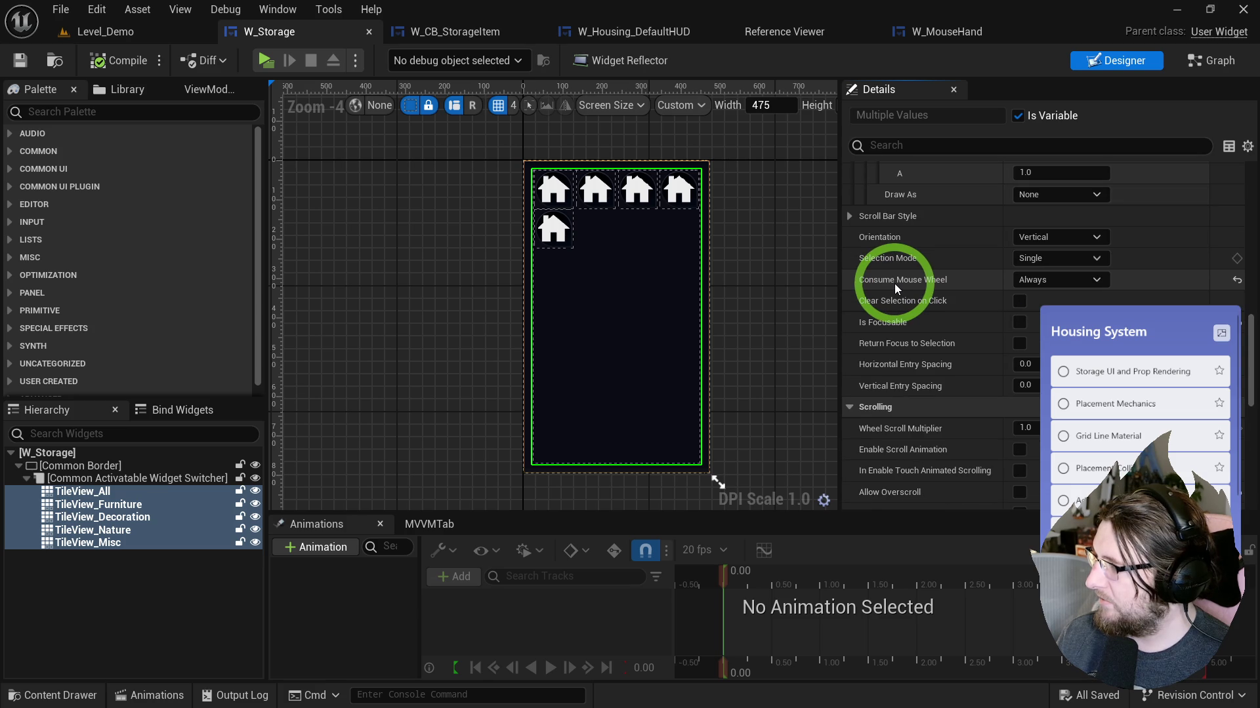
{"action": "scroll", "coordinate": [893, 287], "scroll_direction": "down", "scroll_amount": 7}
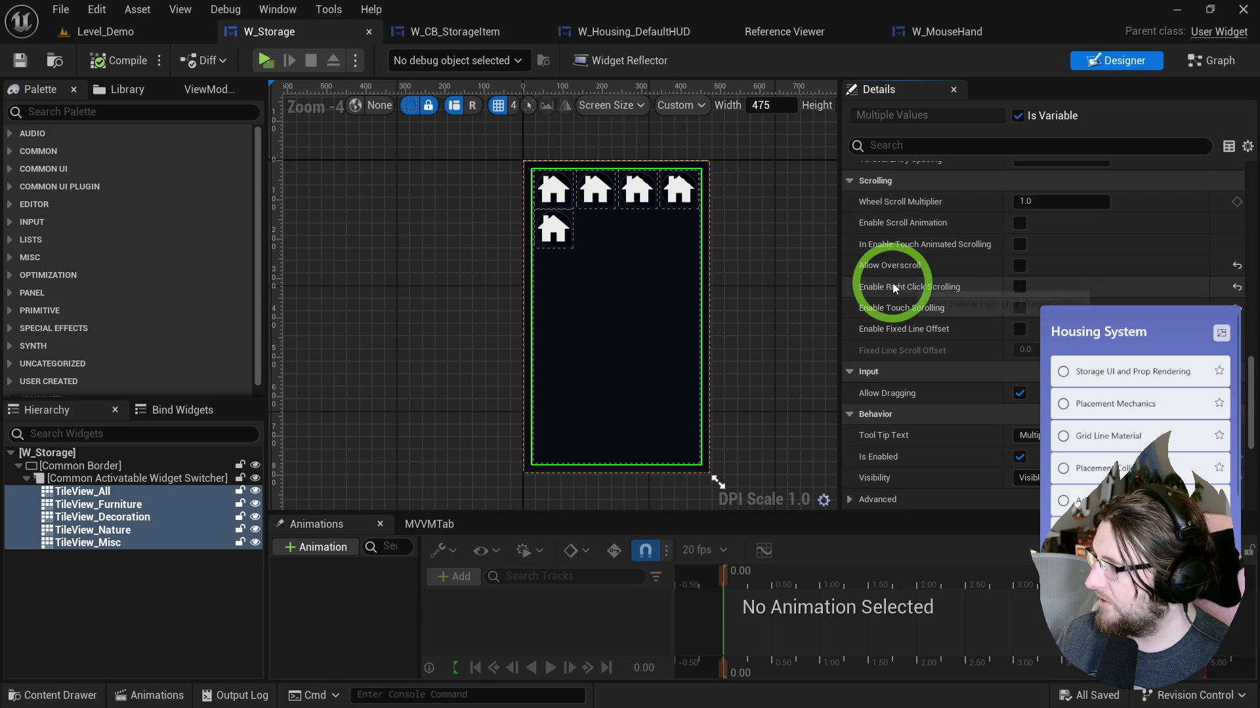
{"action": "scroll", "coordinate": [905, 295], "scroll_direction": "down", "scroll_amount": 4}
{"action": "left_click", "coordinate": [1019, 316]}
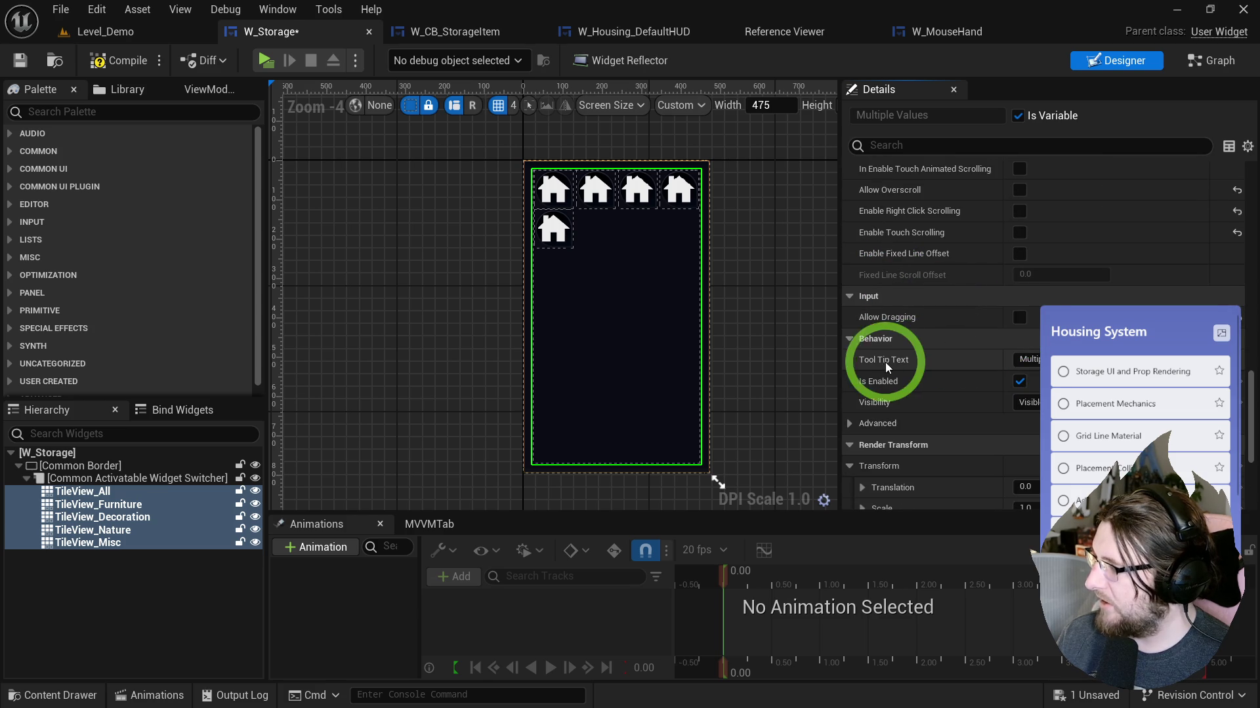
{"action": "scroll", "coordinate": [879, 361], "scroll_direction": "down", "scroll_amount": 8}
{"action": "scroll", "coordinate": [873, 358], "scroll_direction": "down", "scroll_amount": 3}
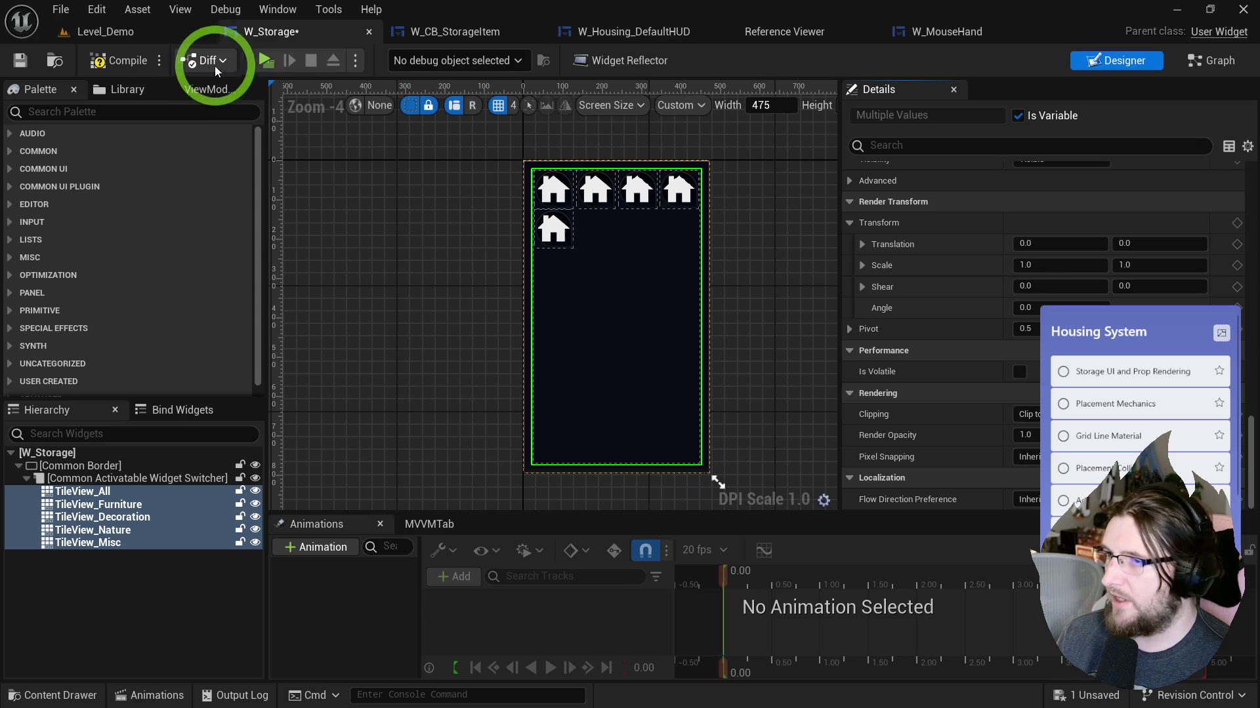
{"action": "left_click", "coordinate": [256, 64]}
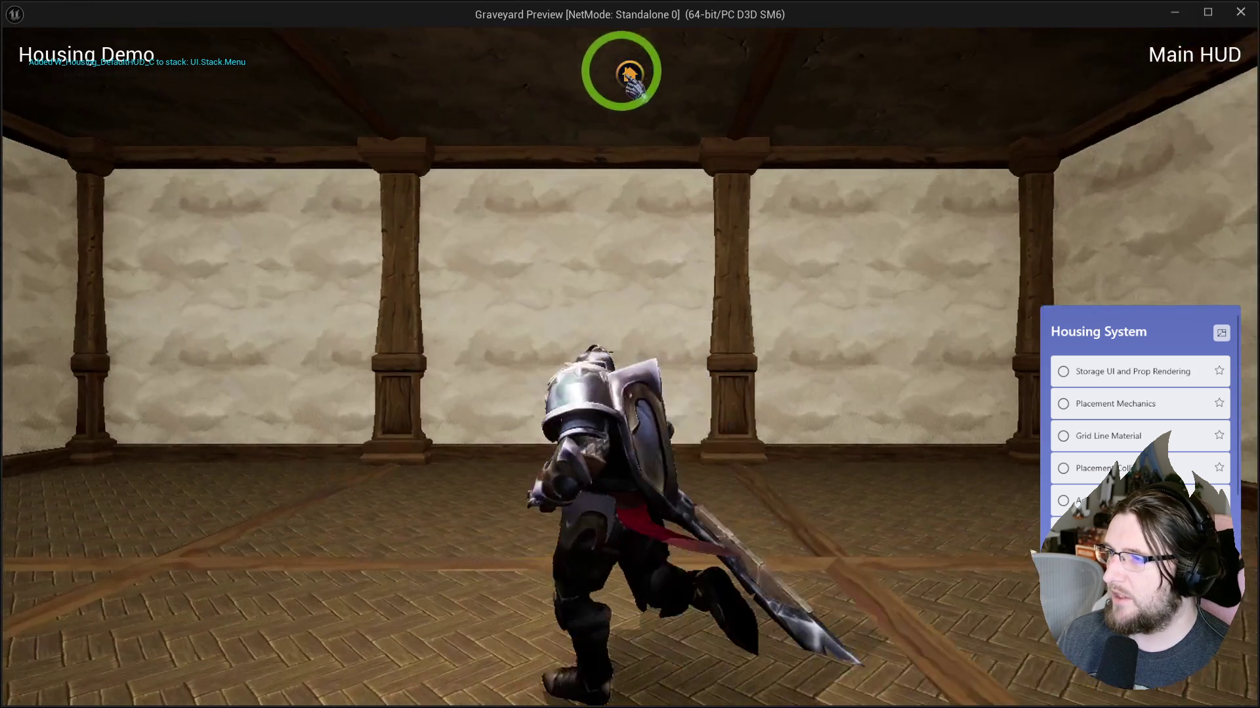
Step: Open the storage panel in the running game, close the preview, and select the activatable widget switcher
{"action": "left_click", "coordinate": [633, 71]}
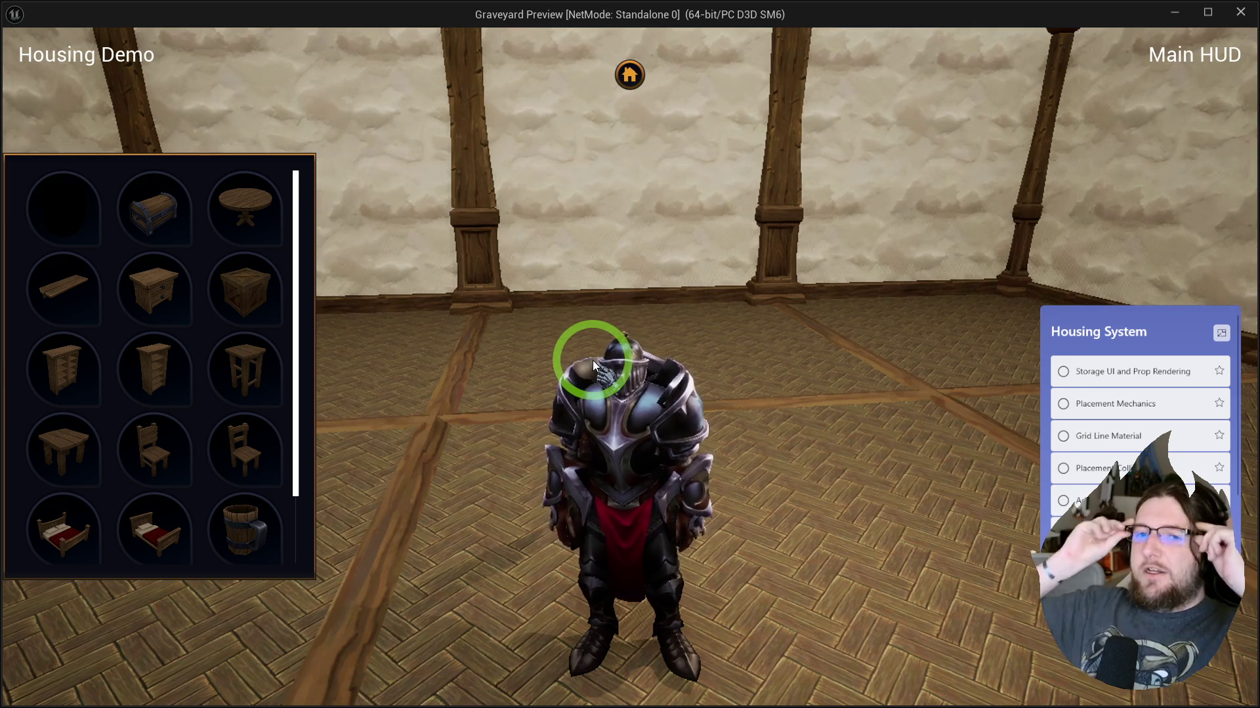
{"action": "key", "text": "Escape"}
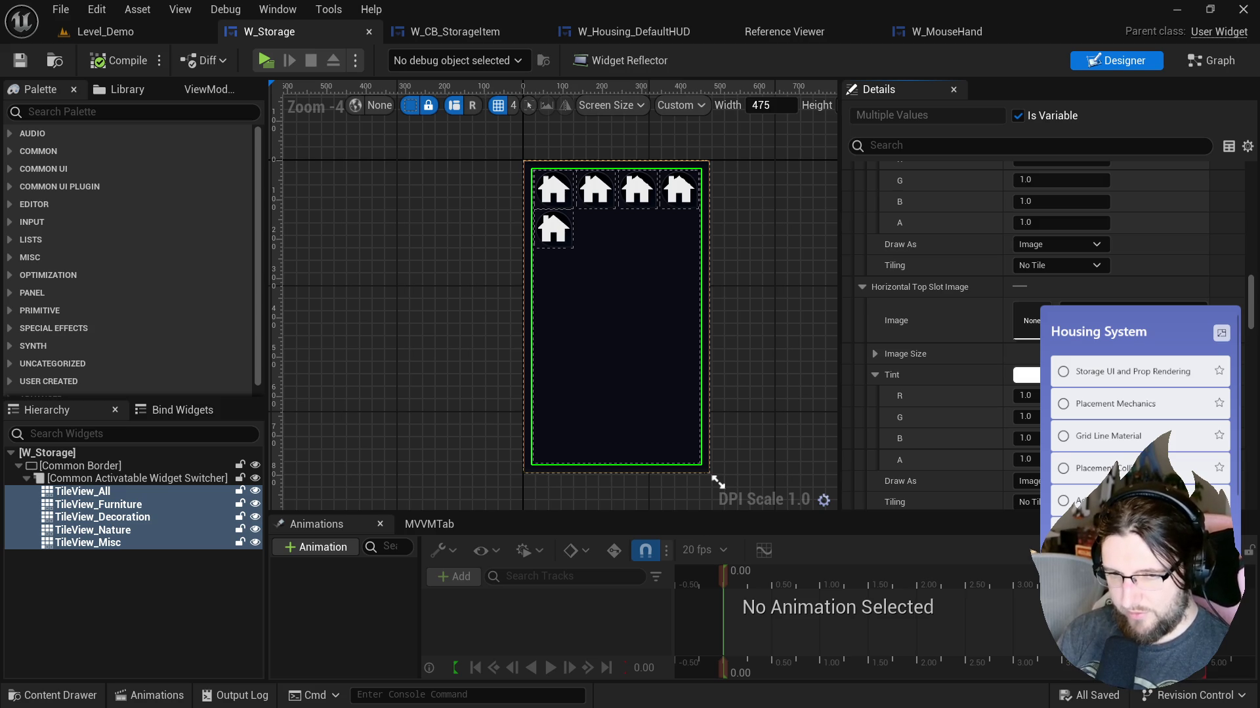
{"action": "left_click", "coordinate": [110, 477]}
Step: Select all five storage tile views together and clear the 'activ' property filter
{"action": "left_click", "coordinate": [978, 148]}
{"action": "type", "text": "activ"}
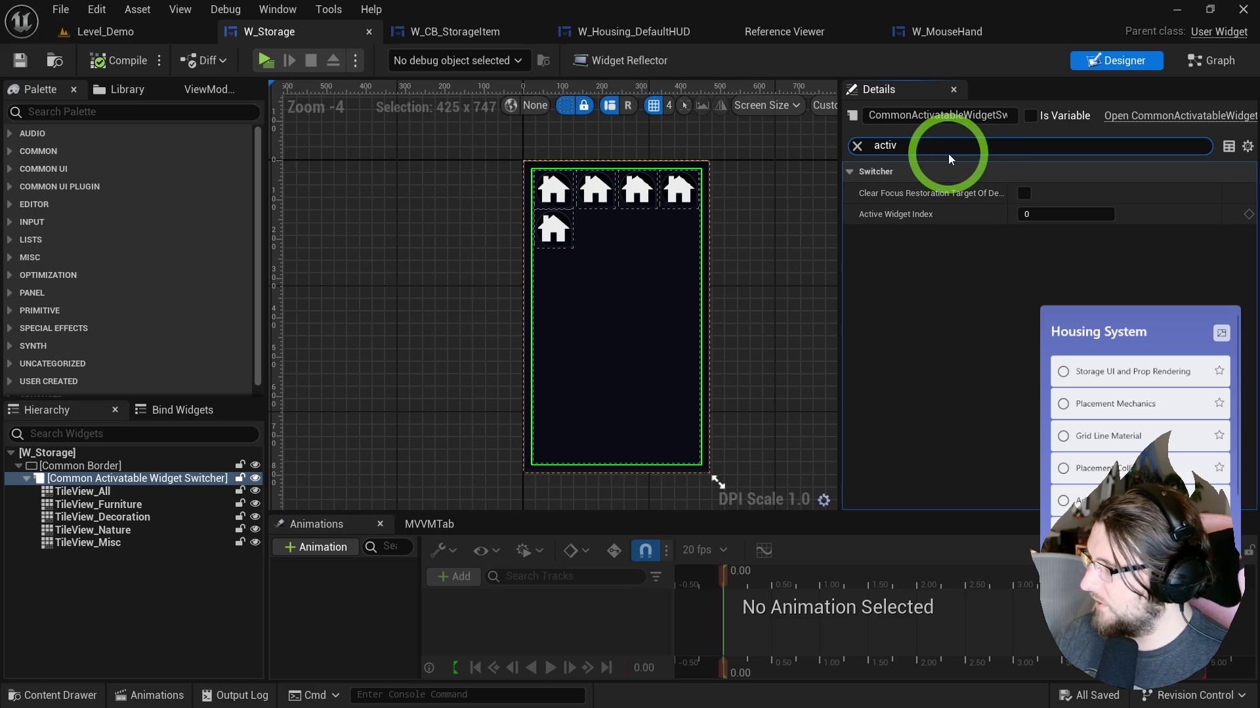
{"action": "left_click", "coordinate": [114, 492]}
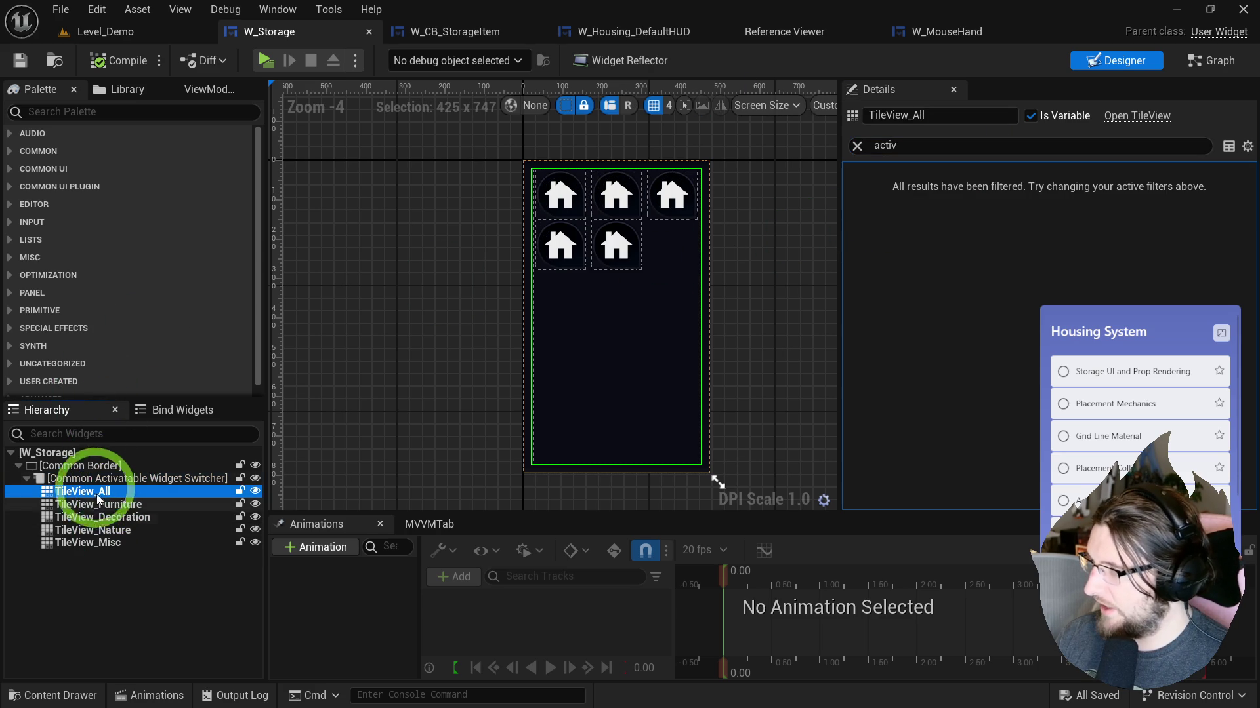
{"action": "left_click", "coordinate": [85, 452]}
{"action": "left_click", "coordinate": [89, 466]}
{"action": "left_click", "coordinate": [88, 477]}
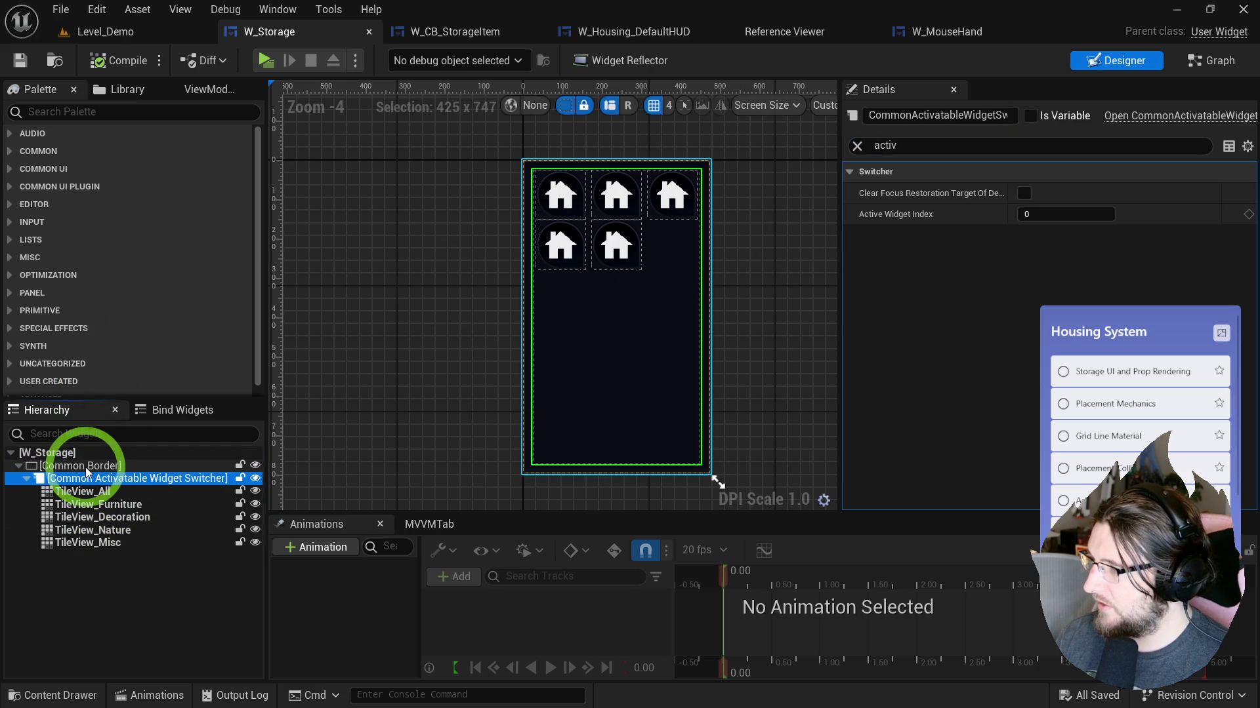
{"action": "left_click", "coordinate": [79, 454]}
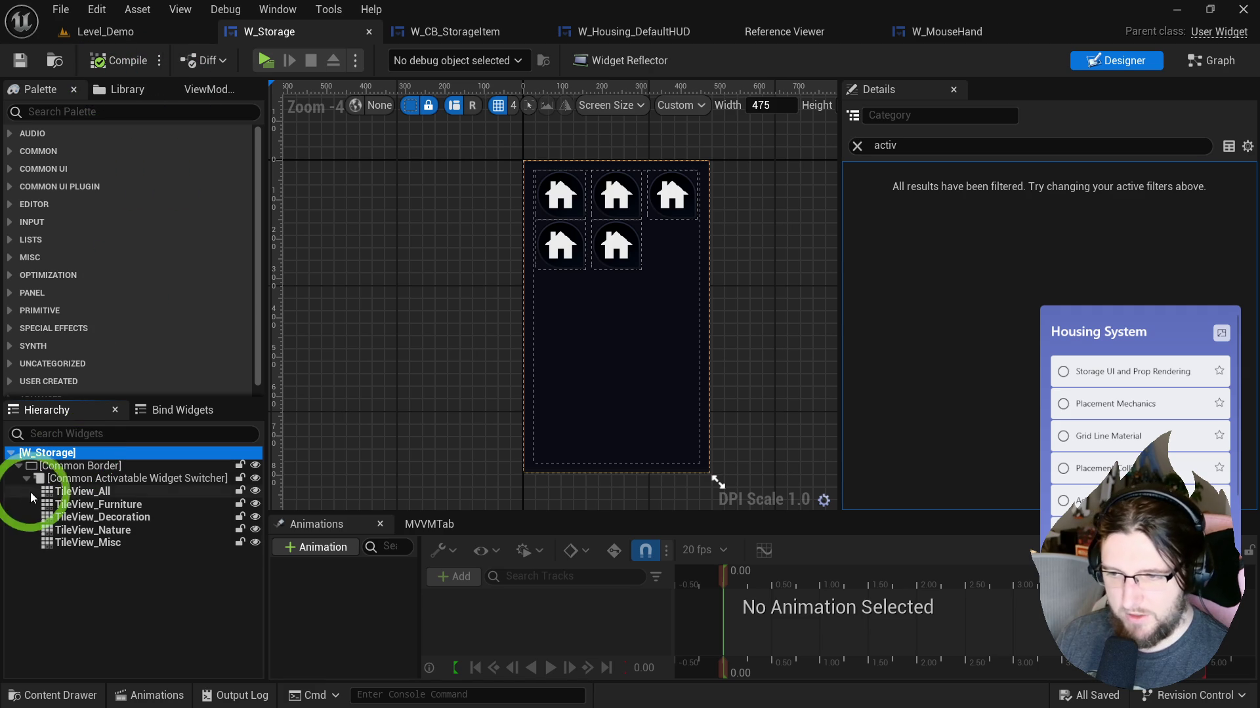
{"action": "left_click", "coordinate": [84, 491]}
{"action": "left_click", "coordinate": [93, 542], "text": "shift"}
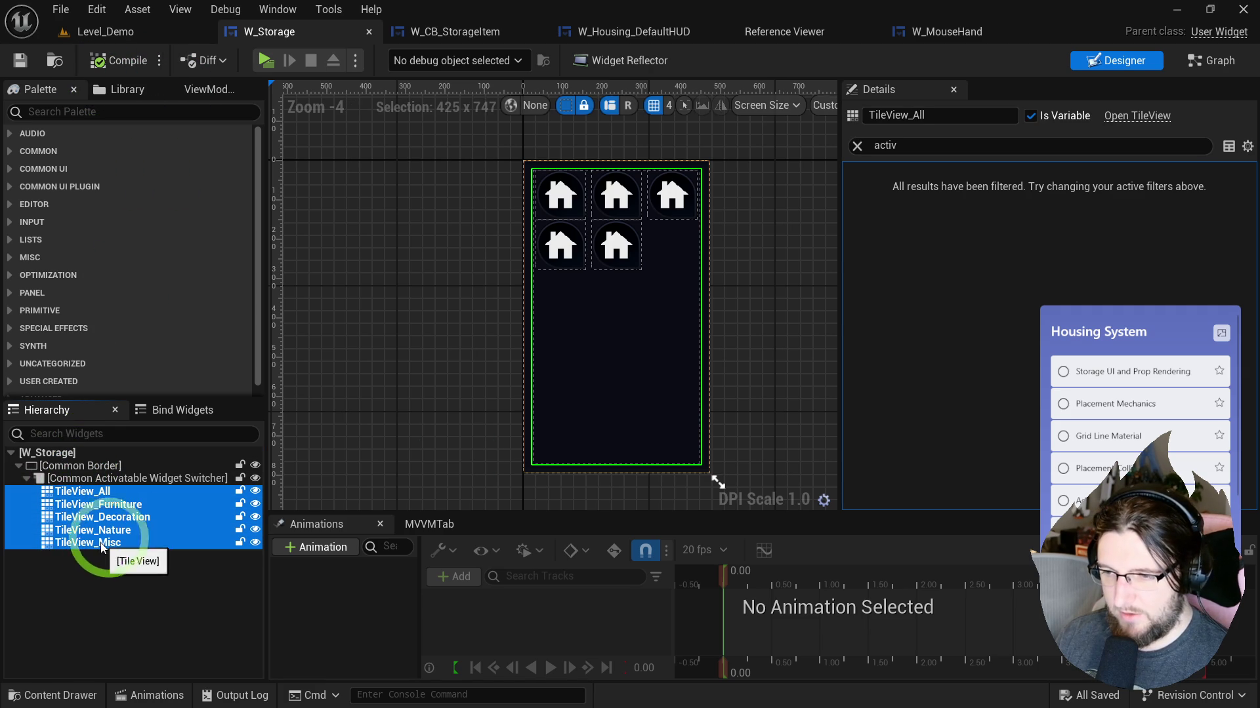
{"action": "left_click", "coordinate": [856, 145]}
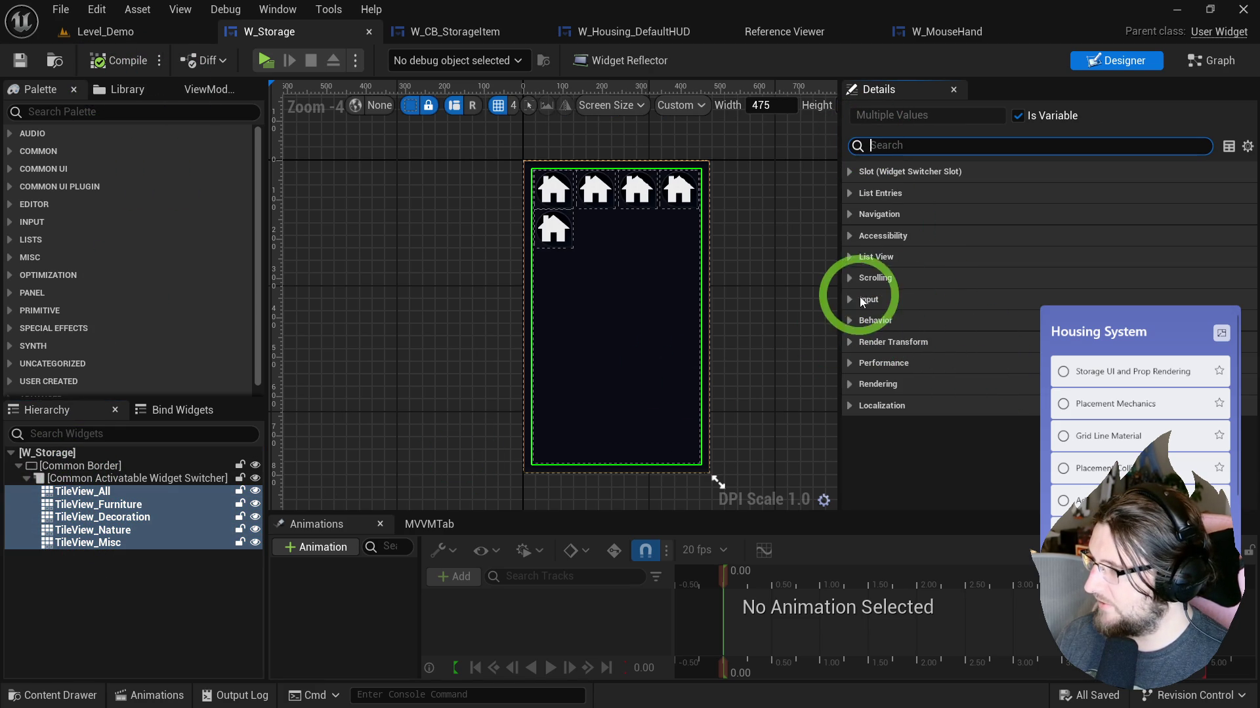
Step: Set the tile views' Visibility to Not Hit-Testable, compile, and open the storage panel in a preview
{"action": "left_click", "coordinate": [850, 258]}
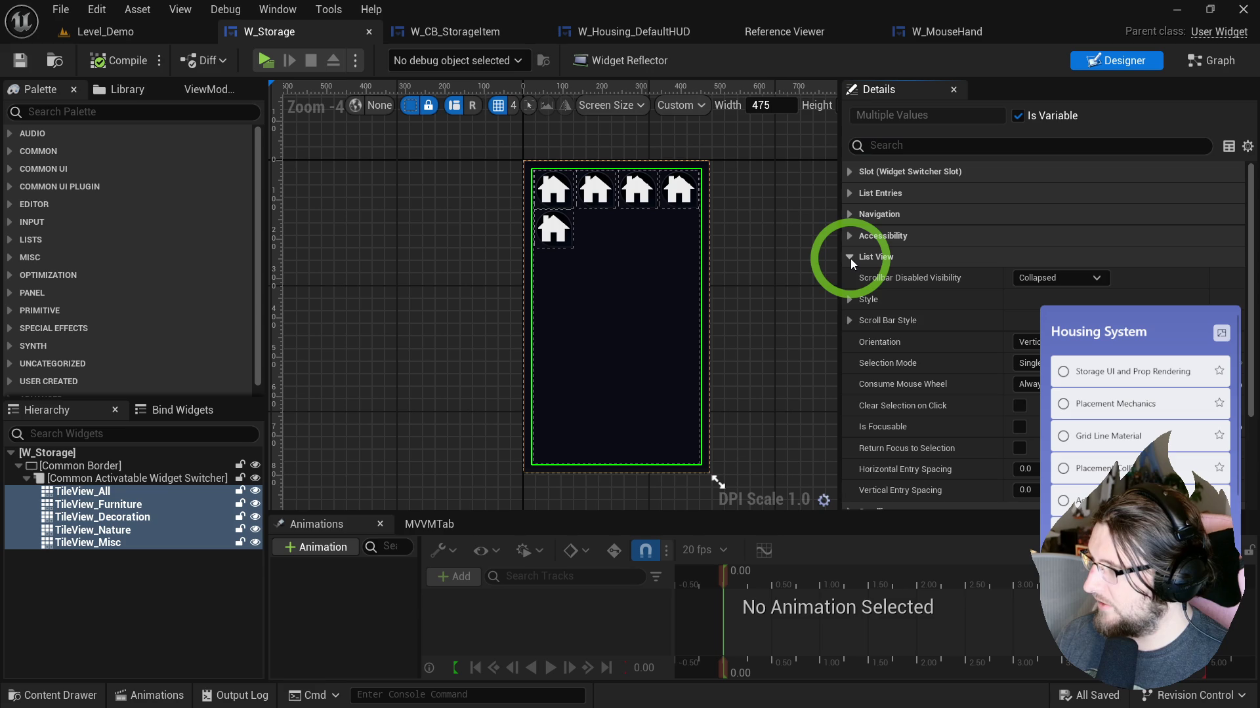
{"action": "scroll", "coordinate": [908, 326], "scroll_direction": "down", "scroll_amount": 3}
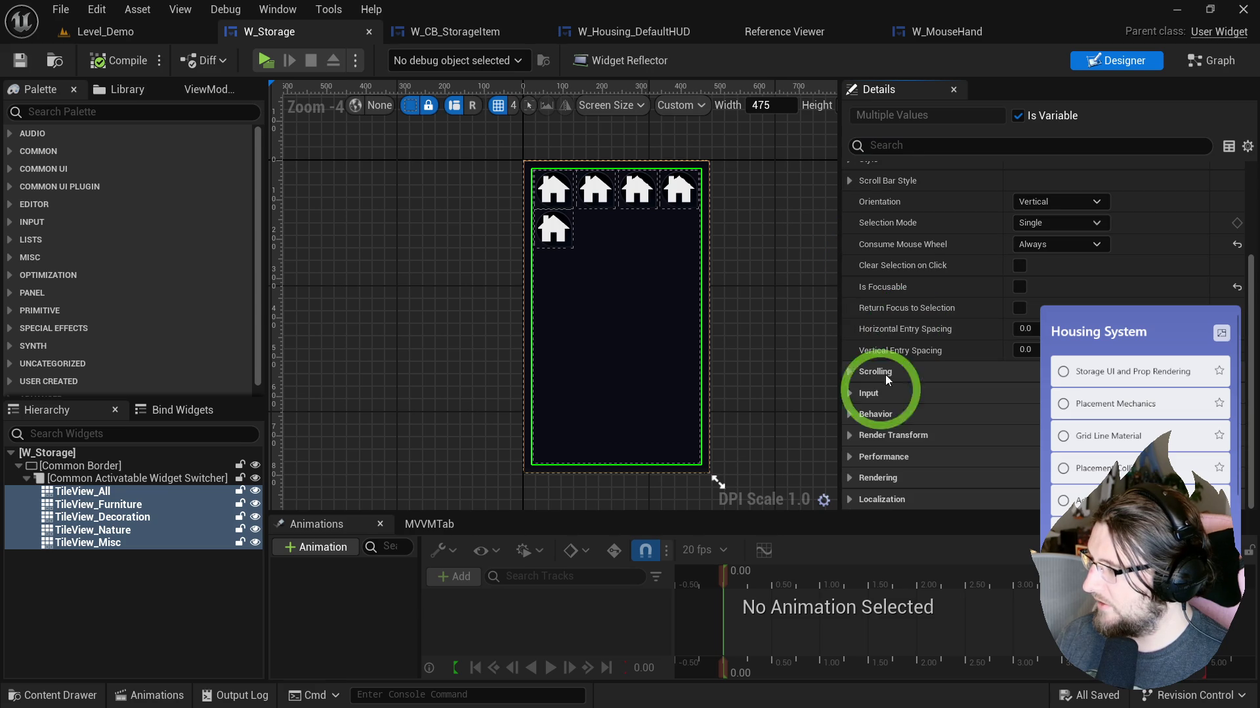
{"action": "left_click", "coordinate": [849, 415]}
{"action": "left_click", "coordinate": [1027, 452]}
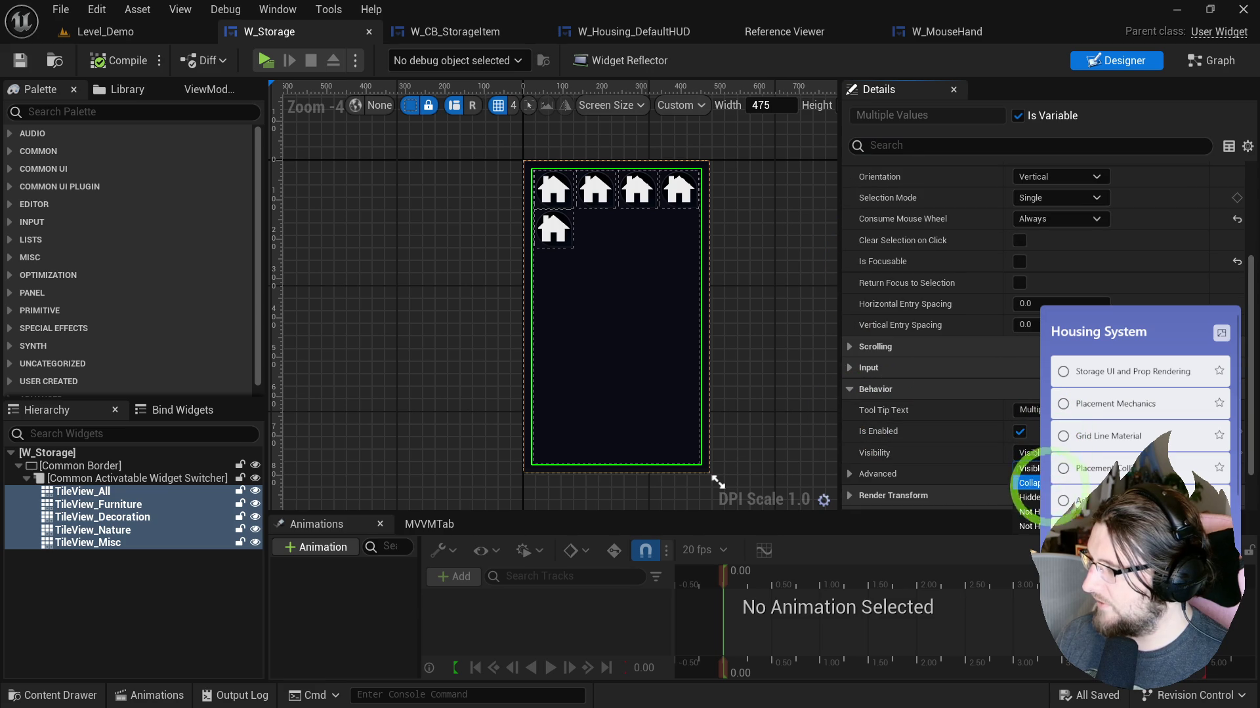
{"action": "left_click", "coordinate": [1030, 518]}
{"action": "left_click", "coordinate": [118, 60]}
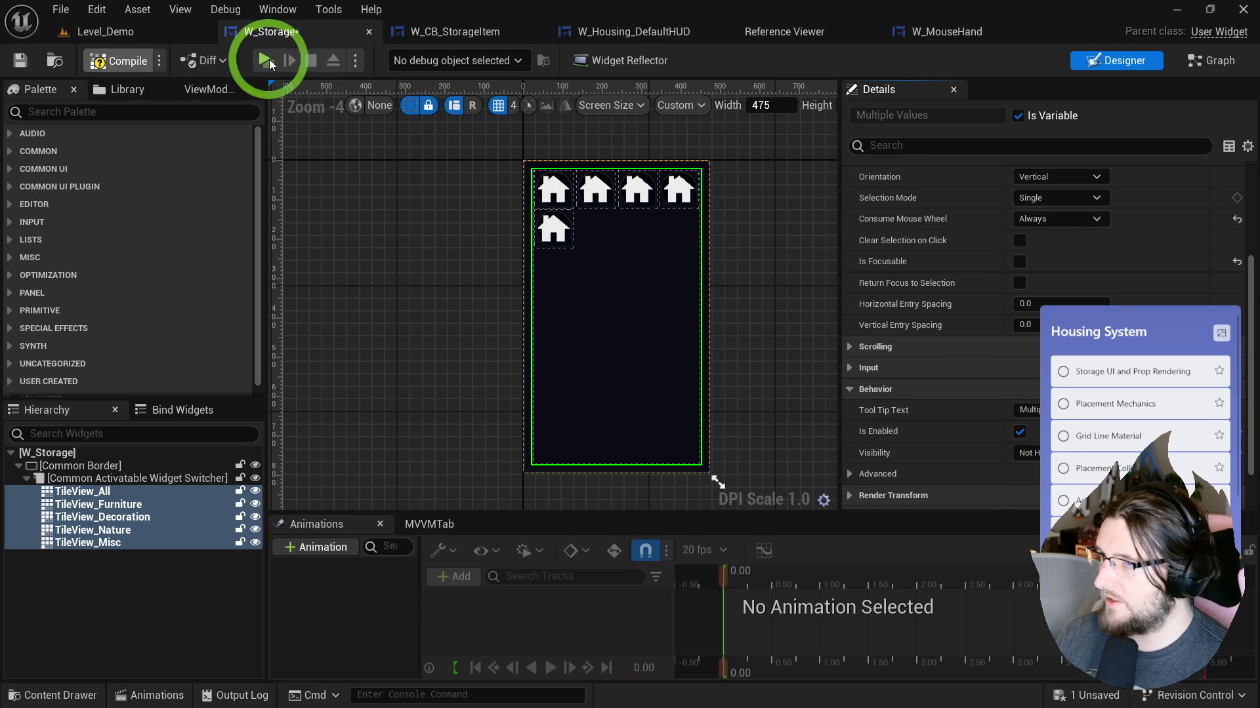
{"action": "left_click", "coordinate": [265, 61]}
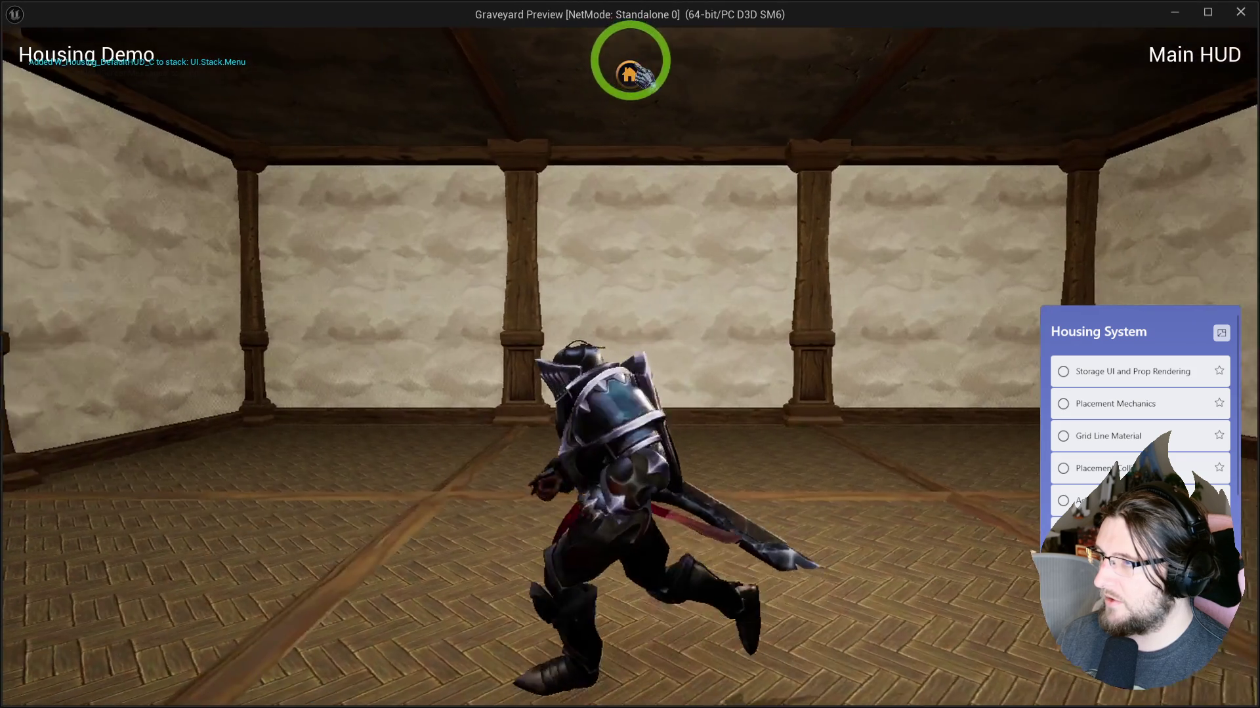
{"action": "left_click", "coordinate": [630, 73]}
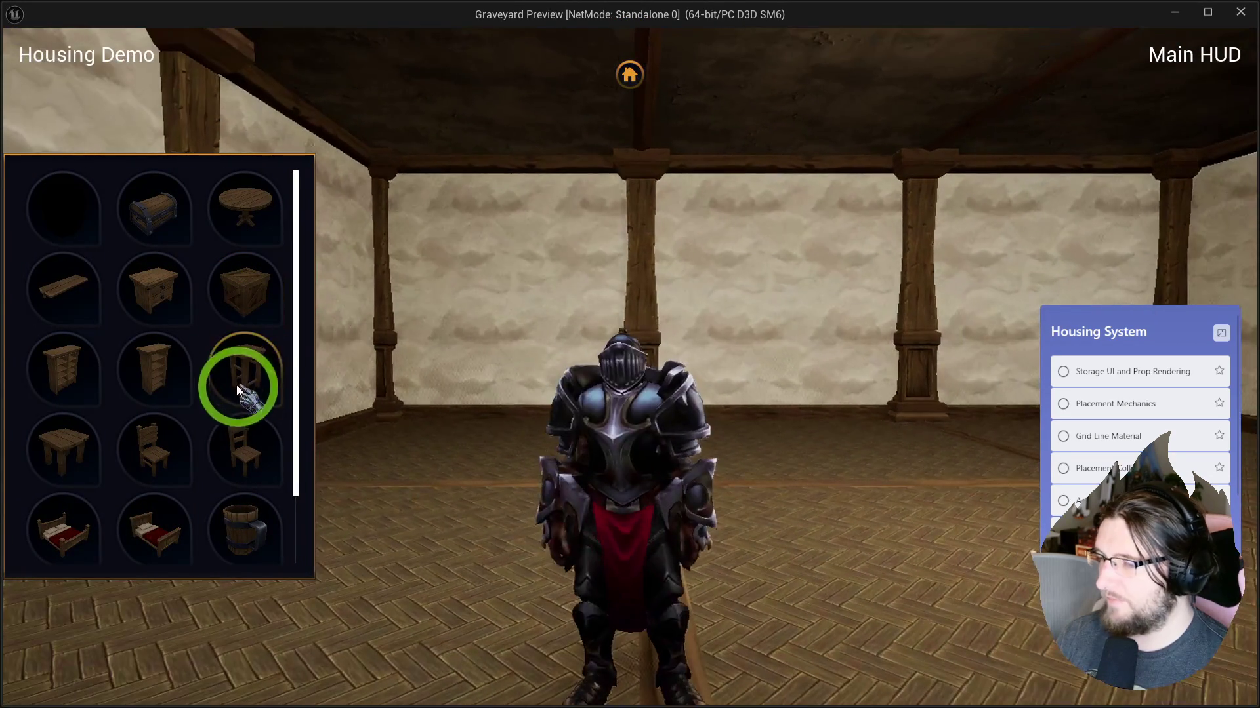
Step: Press Esc to close the game preview
{"action": "key", "text": "Escape"}
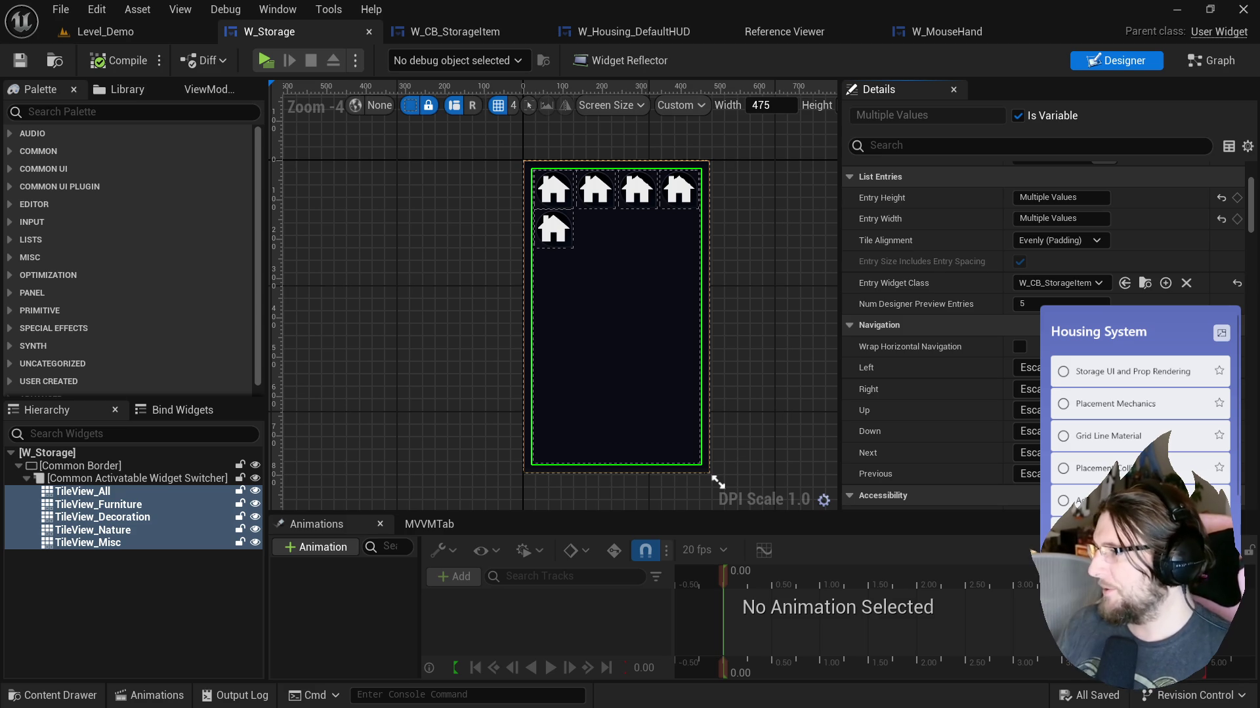
{"action": "scroll", "coordinate": [964, 365], "scroll_direction": "down", "scroll_amount": 5}
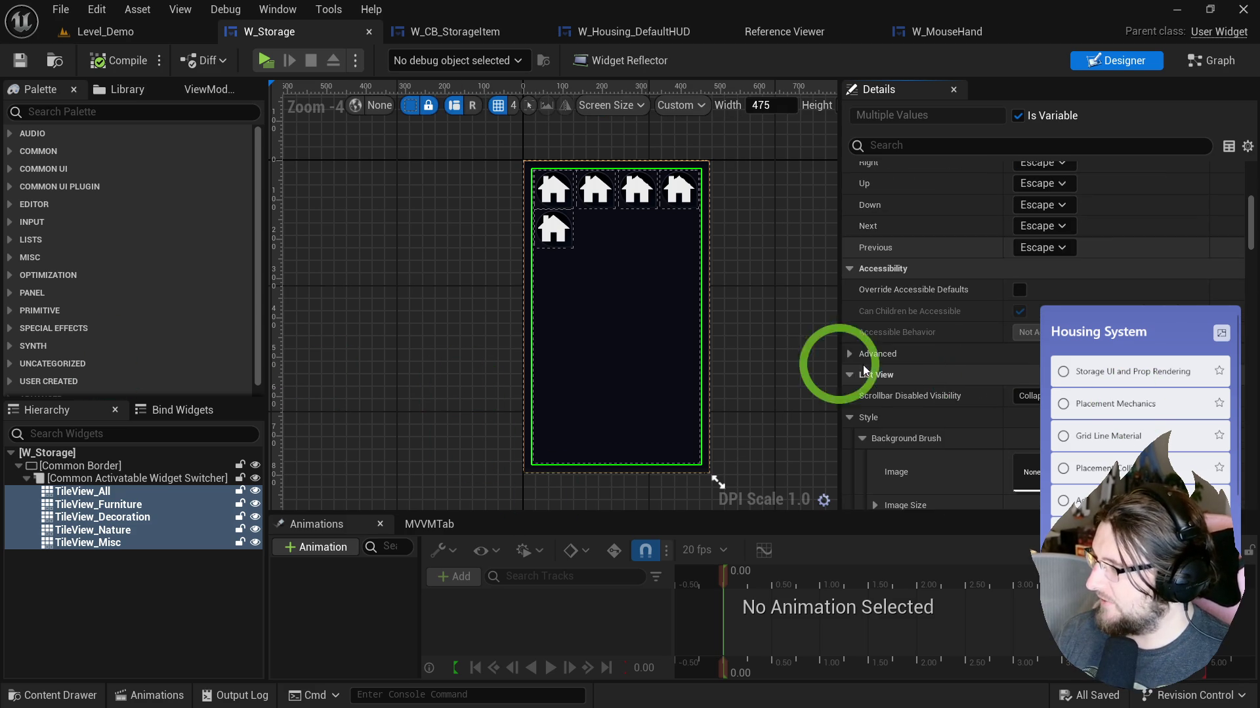
{"action": "left_click", "coordinate": [799, 364]}
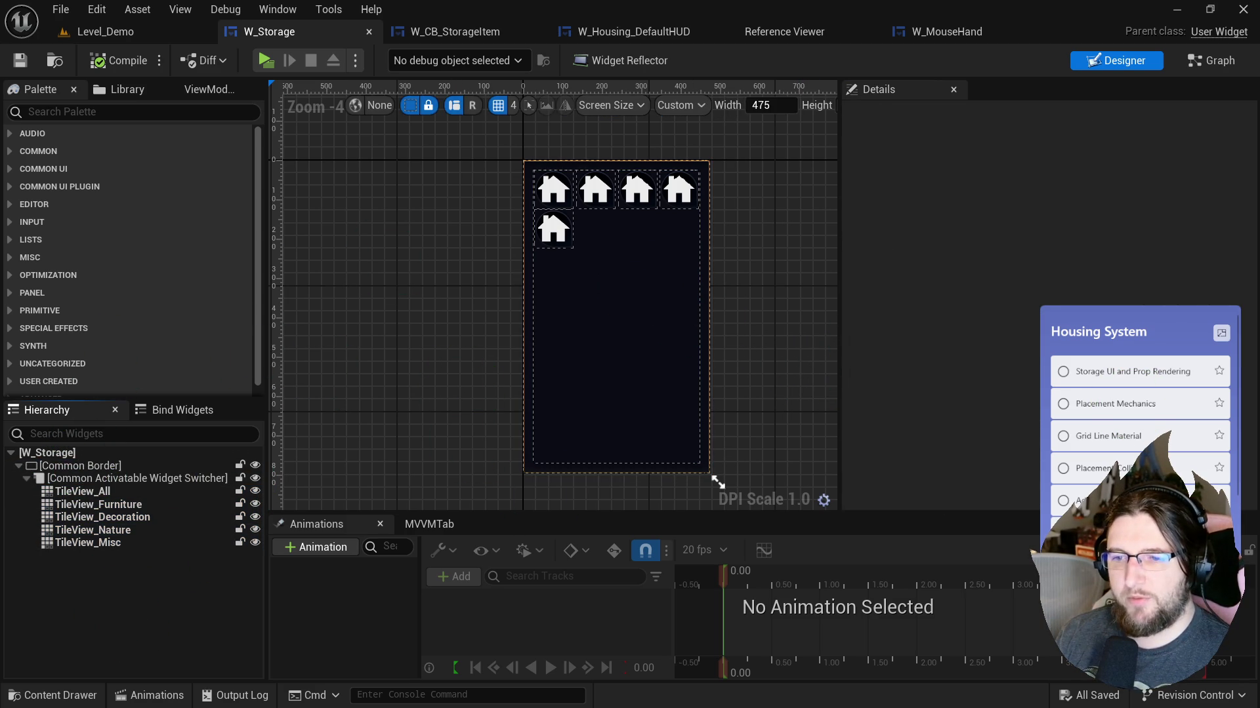
{"action": "left_click", "coordinate": [266, 60]}
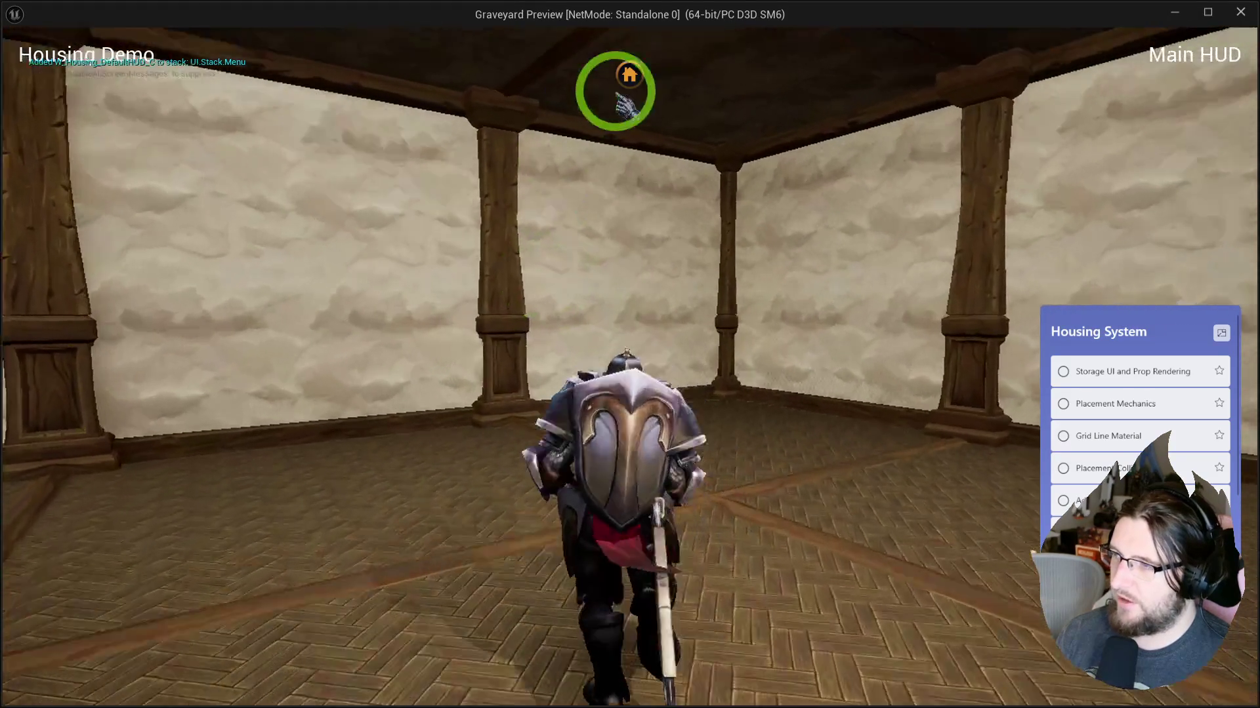
{"action": "left_click", "coordinate": [625, 77]}
{"action": "mouse_move", "coordinate": [226, 222]}
{"action": "left_mouse_down"}
{"action": "mouse_move", "coordinate": [238, 205]}
{"action": "mouse_move", "coordinate": [243, 226]}
{"action": "mouse_move", "coordinate": [647, 484]}
{"action": "mouse_move", "coordinate": [712, 443]}
{"action": "left_mouse_up"}
{"action": "left_click", "coordinate": [238, 279]}
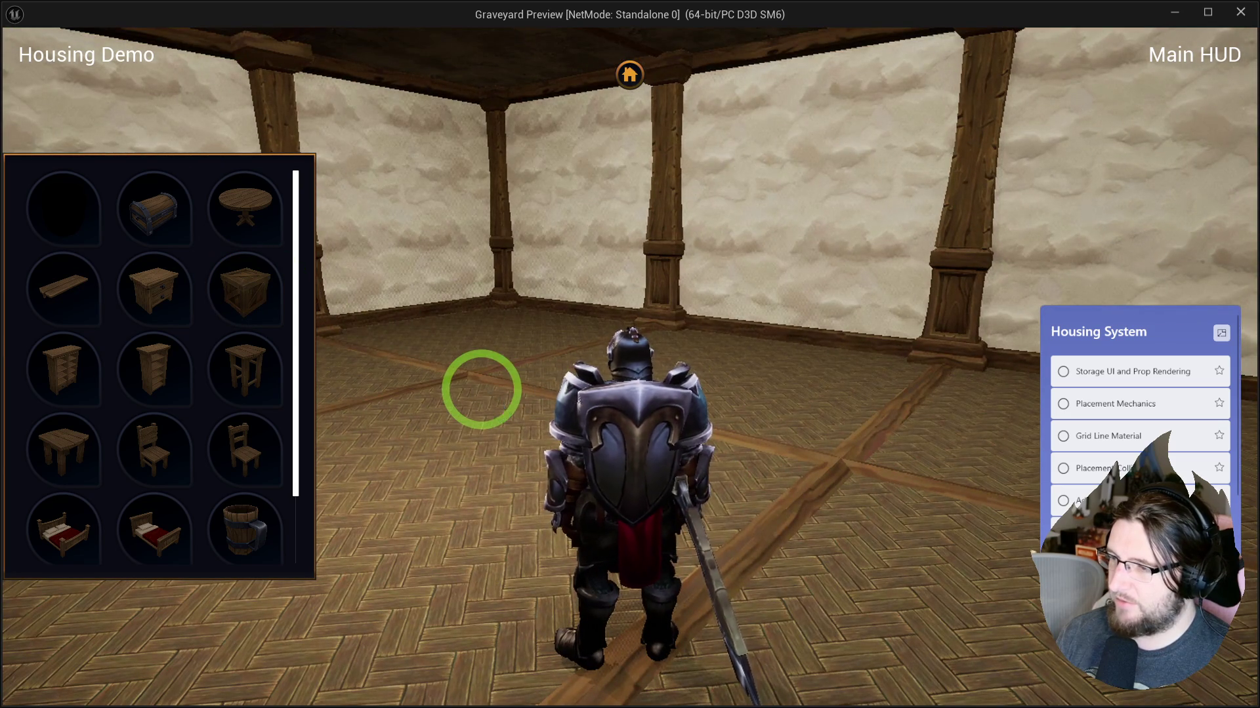
{"action": "left_click", "coordinate": [245, 287]}
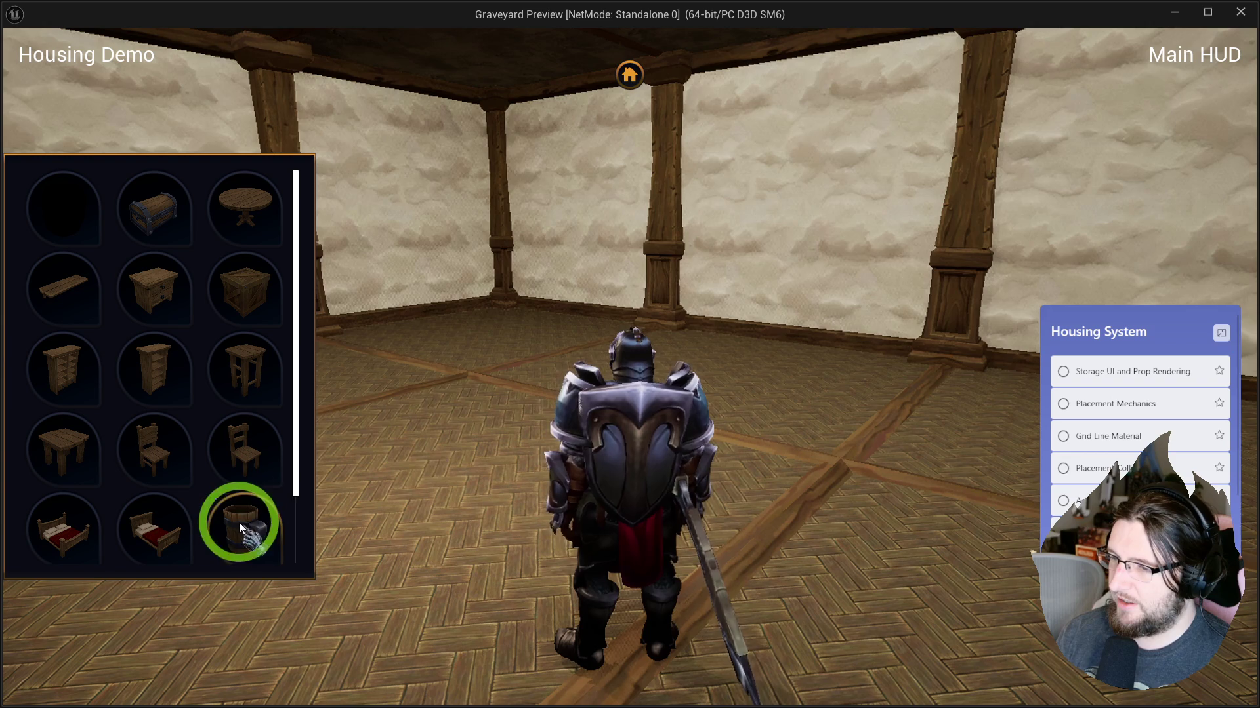
{"action": "key", "text": "Escape"}
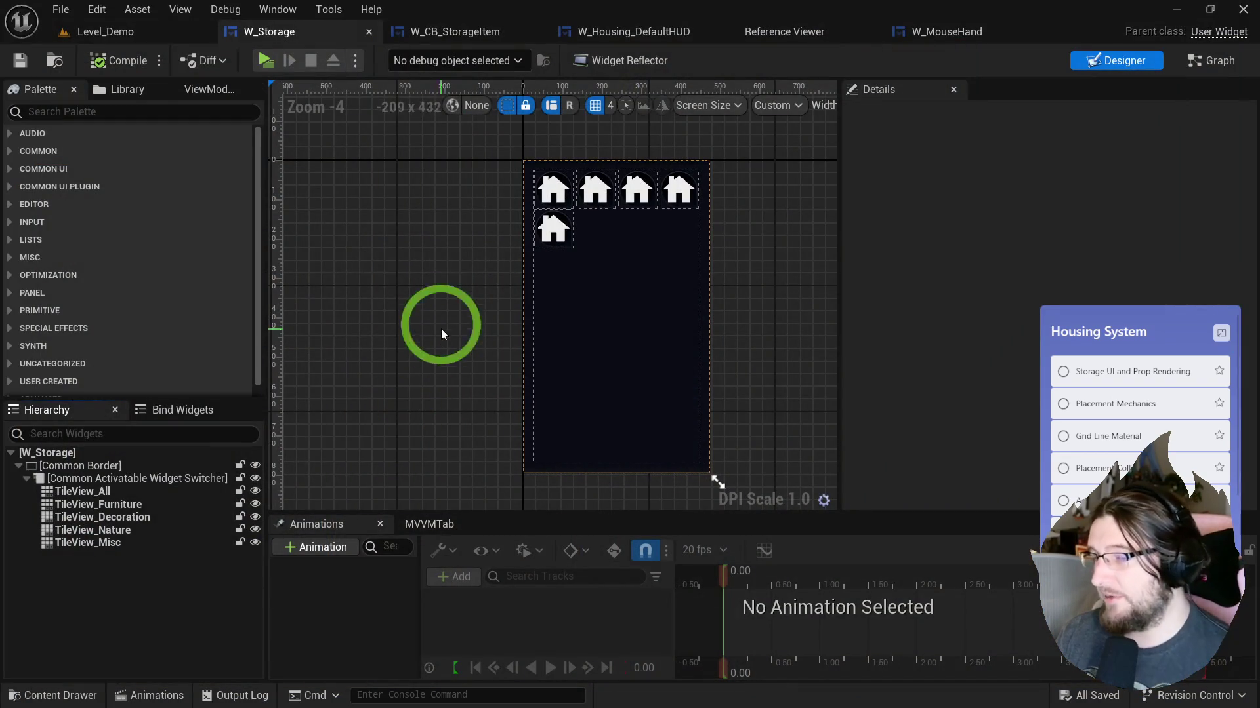
Step: Reparent W_Storage to CommonActivatableWidget via File > Reparent Blueprint, leaving Supports Activation Focus off
{"action": "left_click", "coordinate": [94, 457]}
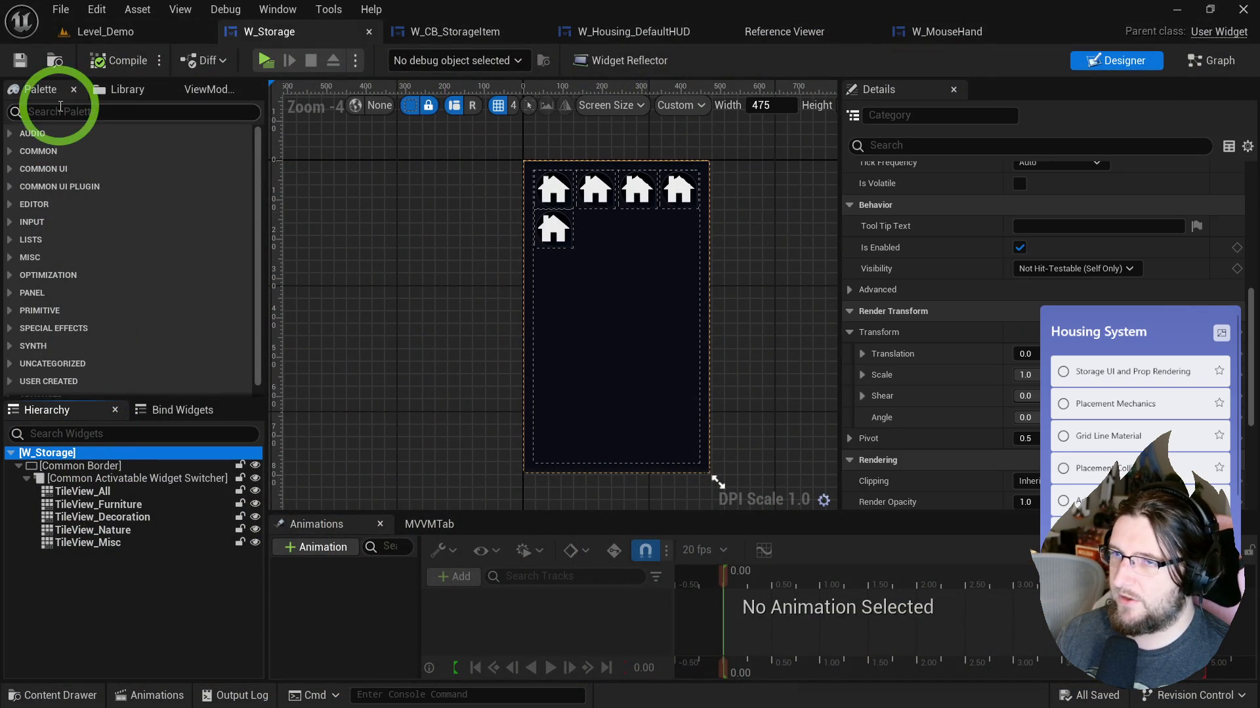
{"action": "left_click", "coordinate": [60, 9]}
{"action": "left_click", "coordinate": [123, 348]}
{"action": "type", "text": "activata"}
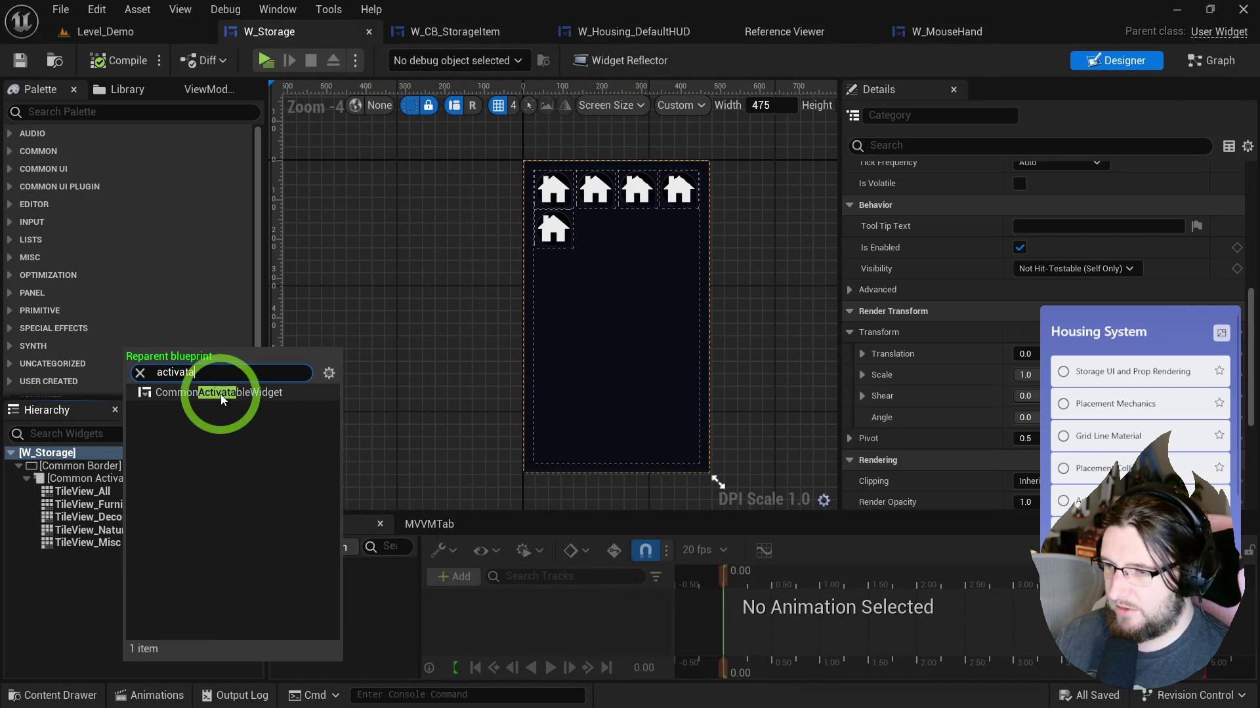
{"action": "left_click", "coordinate": [219, 392]}
{"action": "left_click", "coordinate": [78, 454]}
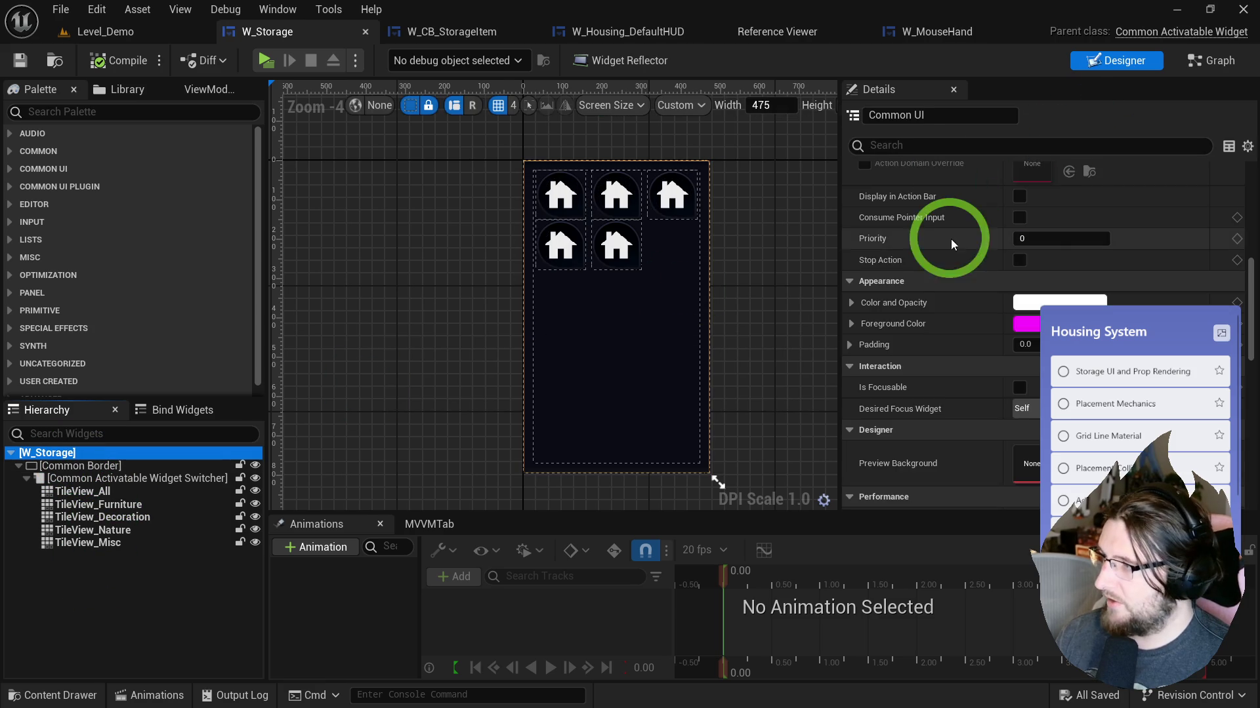
{"action": "scroll", "coordinate": [946, 270], "scroll_direction": "up", "scroll_amount": 5}
{"action": "left_click", "coordinate": [1020, 279]}
{"action": "left_click", "coordinate": [1020, 279]}
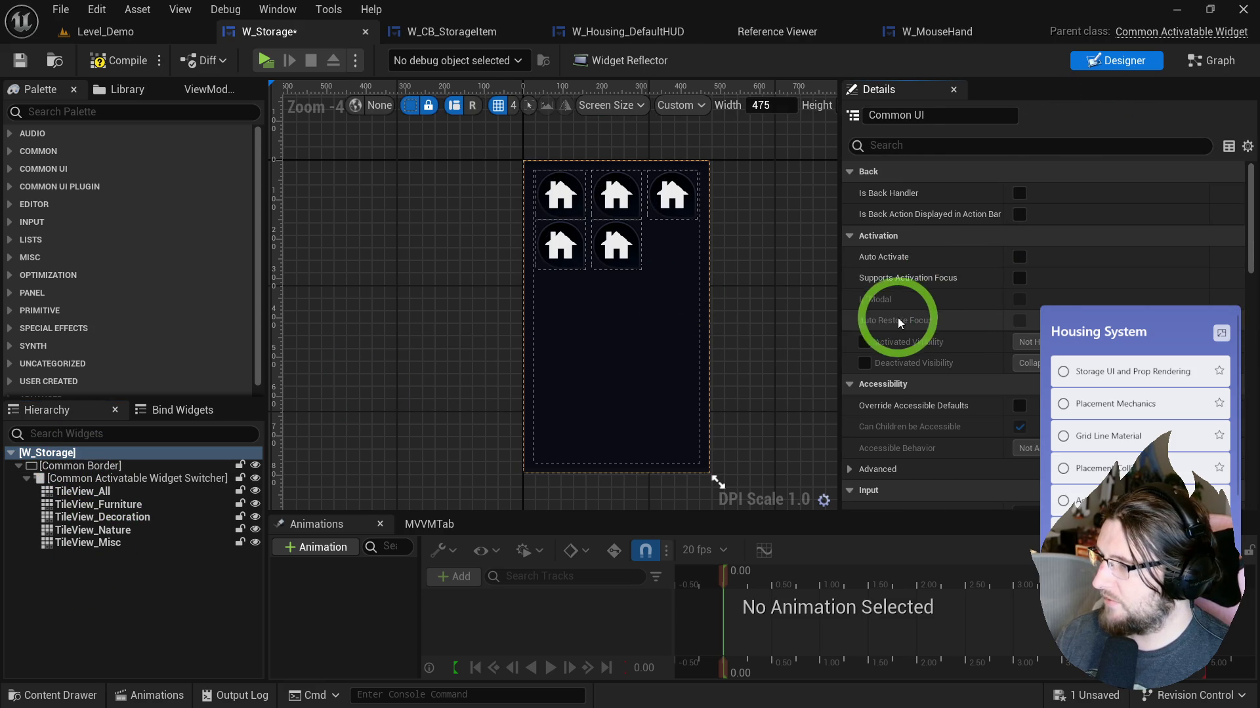
Step: Override Get Desired Input Config and create a Make UIInputConfig node from its Return Value
{"action": "left_click", "coordinate": [901, 145]}
{"action": "type", "text": "foc"}
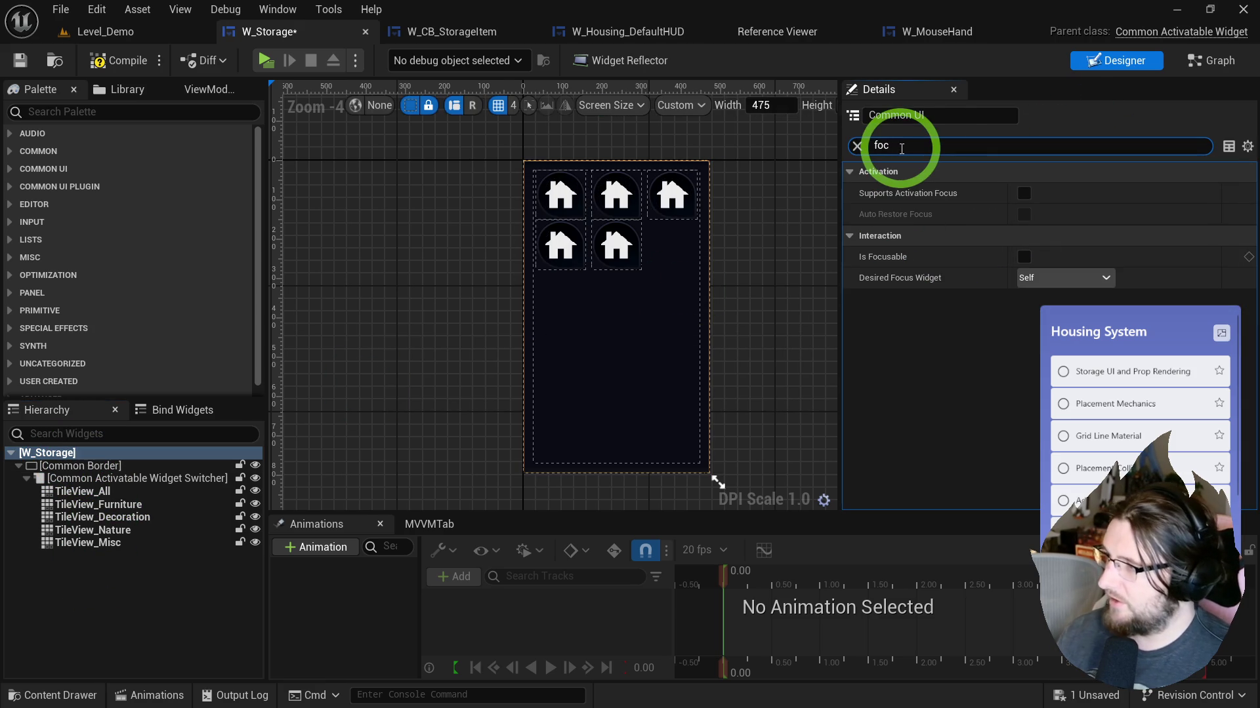
{"action": "left_click", "coordinate": [1207, 60]}
{"action": "left_click", "coordinate": [328, 212]}
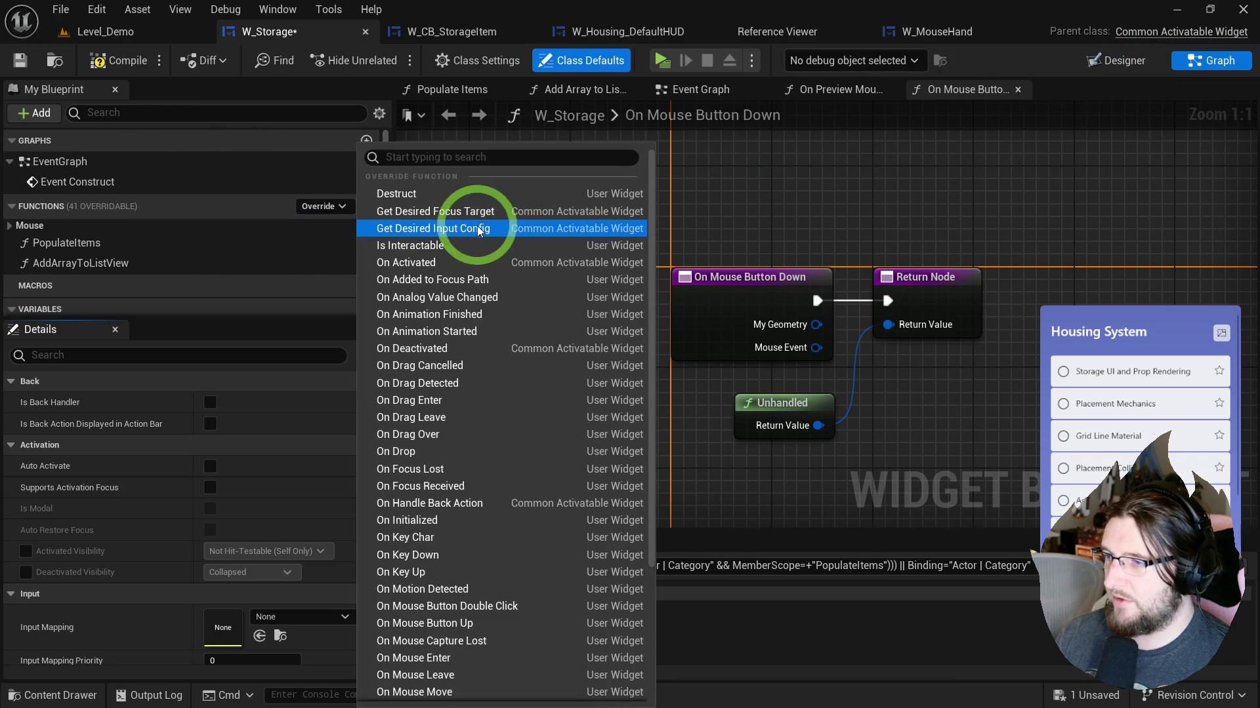
{"action": "left_click", "coordinate": [477, 228]}
{"action": "mouse_move", "coordinate": [865, 338]}
{"action": "left_mouse_down"}
{"action": "mouse_move", "coordinate": [845, 376]}
{"action": "mouse_move", "coordinate": [761, 354]}
{"action": "left_mouse_up"}
{"action": "key", "text": "Return"}
Step: Set Make UIInputConfig to Input Mode All, No Capture, Do Not Lock, then launch a standalone preview
{"action": "left_click_drag", "start_coordinate": [892, 291], "coordinate": [925, 265]}
{"action": "left_click", "coordinate": [779, 362]}
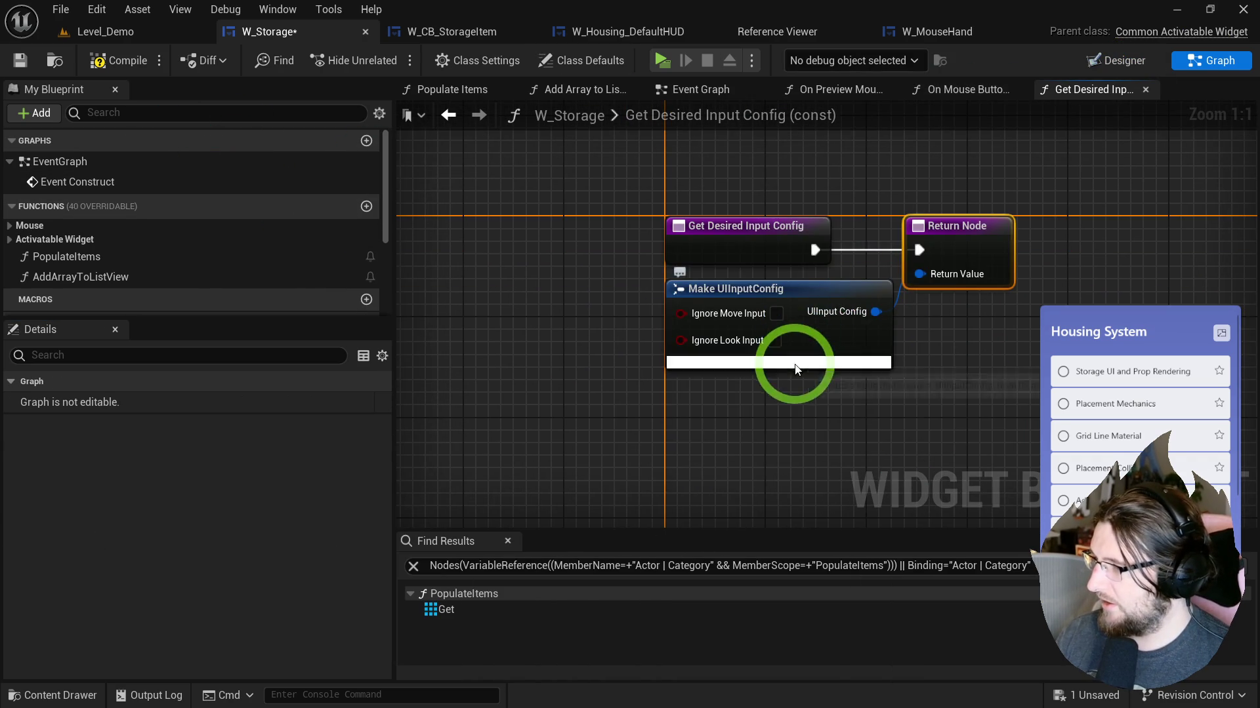
{"action": "left_click", "coordinate": [750, 308]}
{"action": "left_click", "coordinate": [720, 345]}
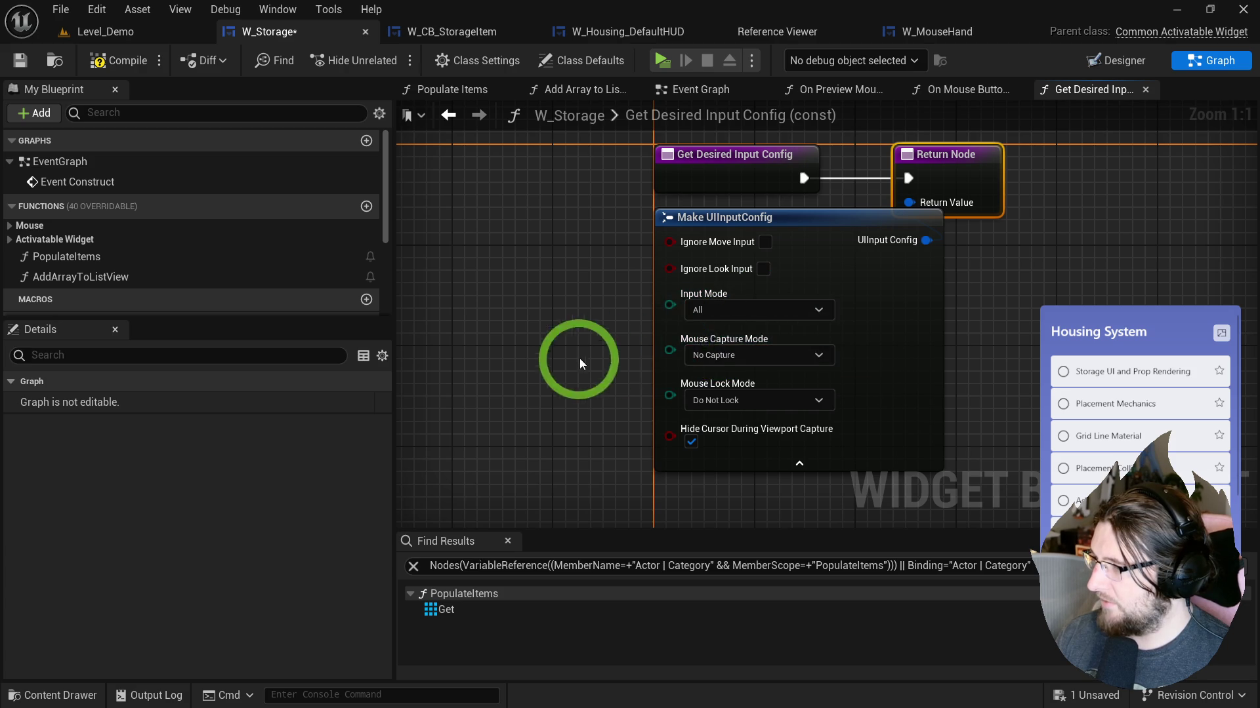
{"action": "left_click", "coordinate": [729, 355]}
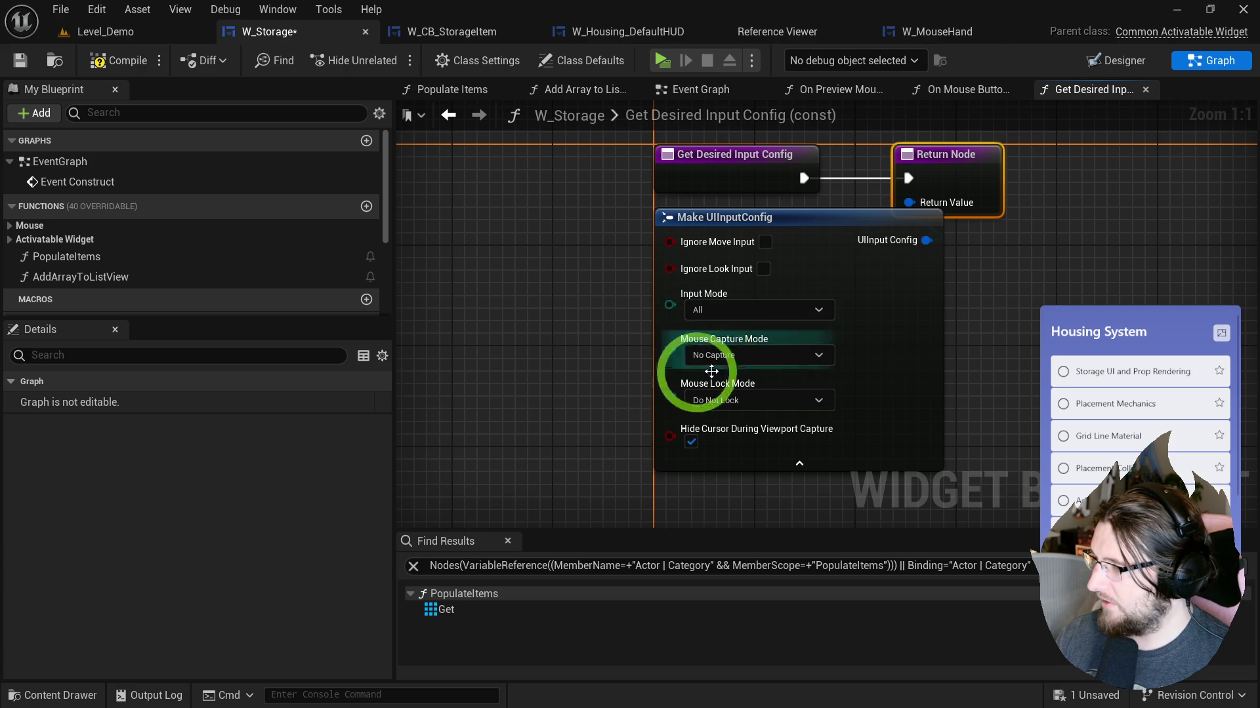
{"action": "left_click", "coordinate": [724, 370]}
{"action": "left_click", "coordinate": [781, 401]}
{"action": "left_click", "coordinate": [632, 429]}
{"action": "left_click", "coordinate": [597, 156]}
{"action": "left_click", "coordinate": [662, 59]}
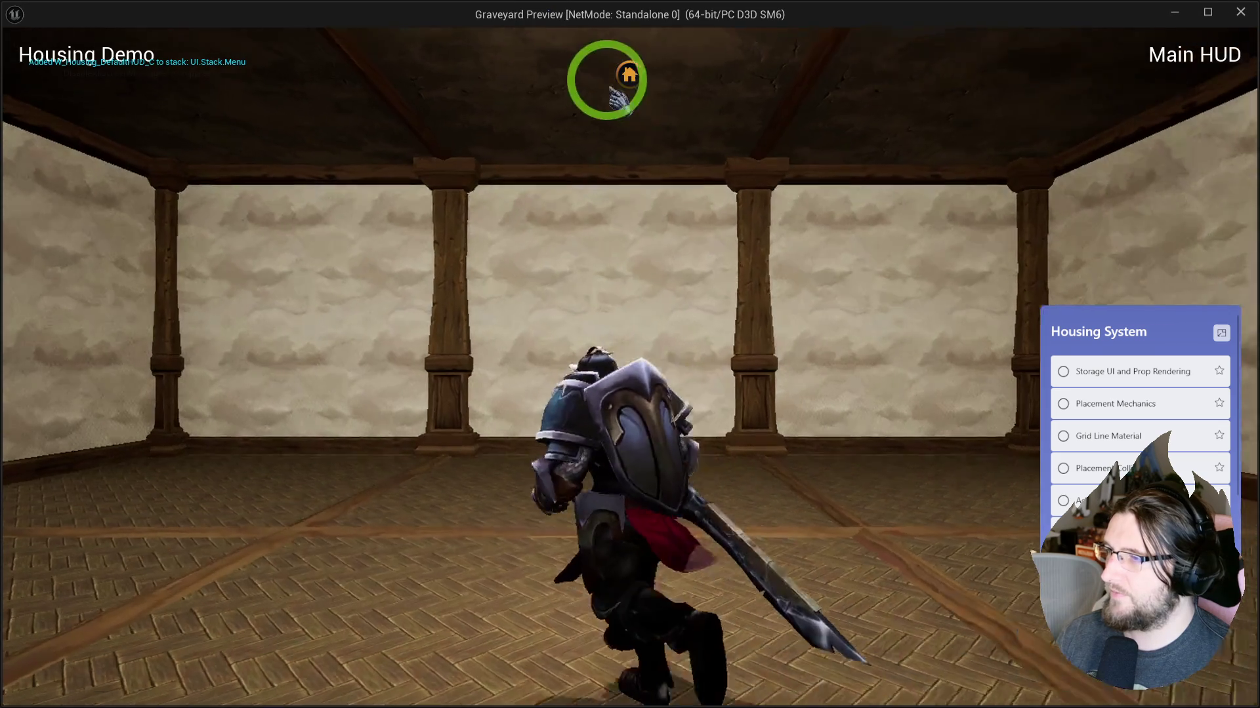
Step: Open the furniture storage inventory in game, scroll its grid, then stop the play test
{"action": "left_click", "coordinate": [629, 76]}
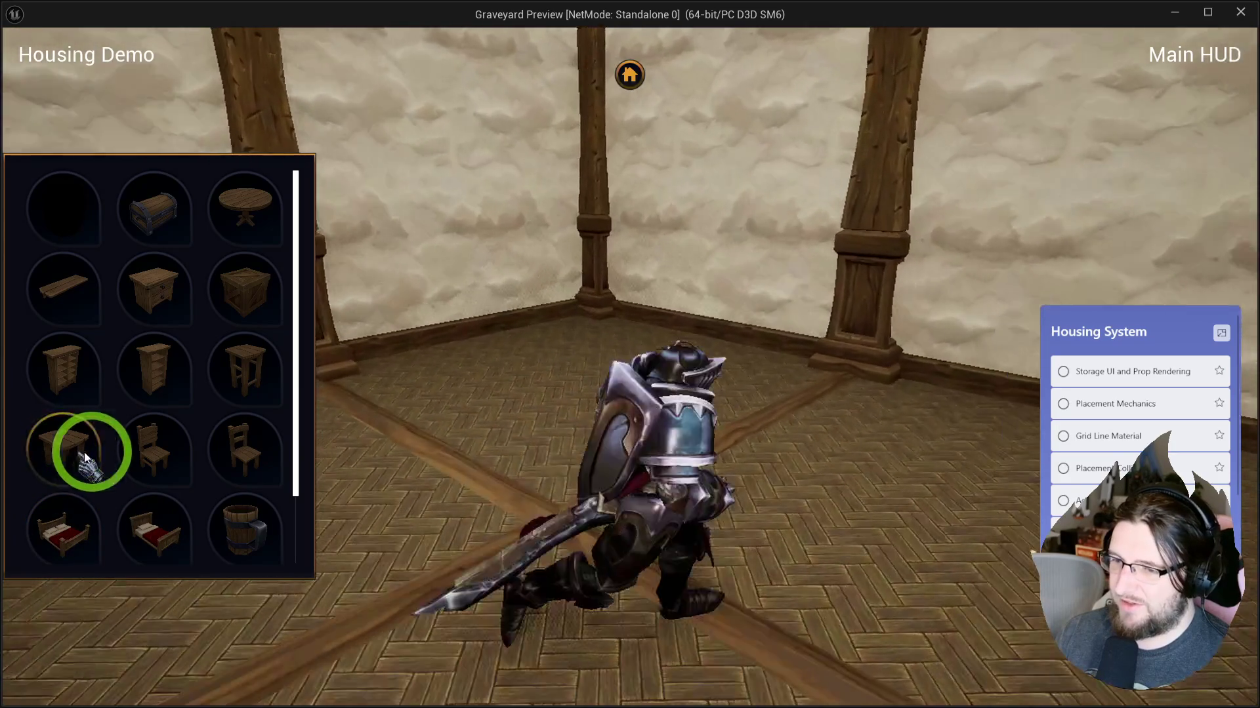
{"action": "scroll", "coordinate": [216, 508], "scroll_direction": "down", "scroll_amount": 1}
{"action": "scroll", "coordinate": [158, 508], "scroll_direction": "down", "scroll_amount": 1}
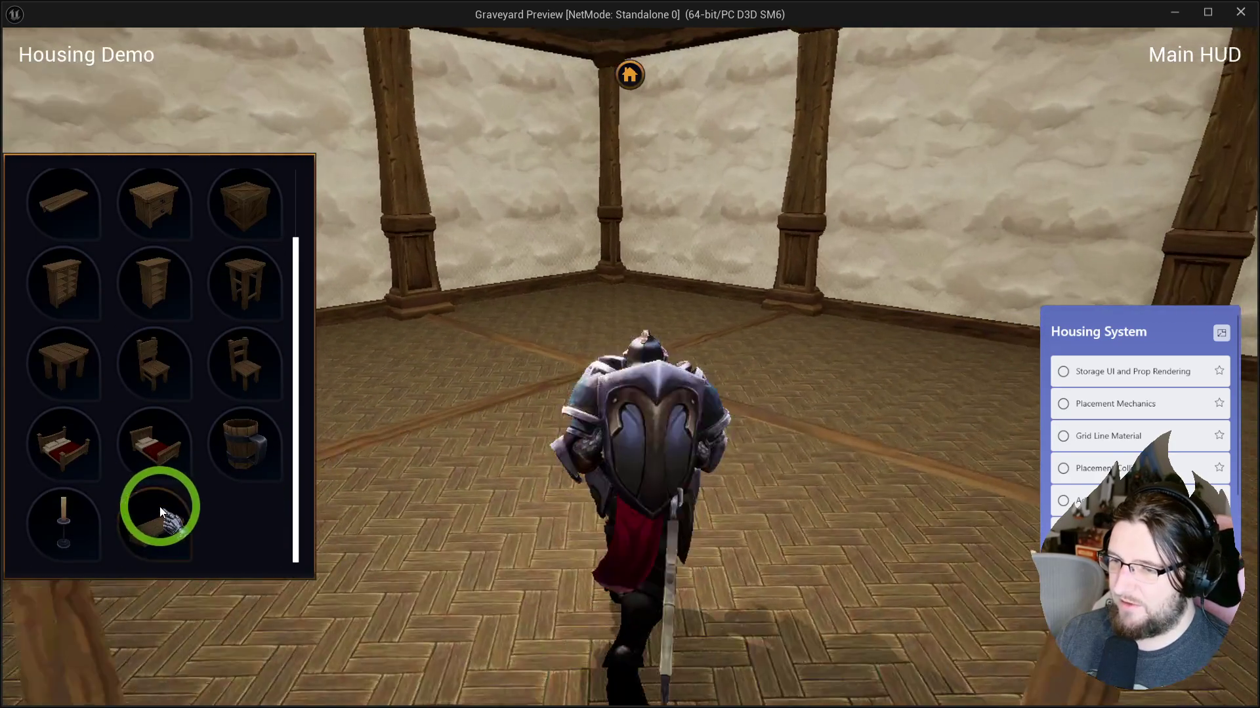
{"action": "key", "text": "Escape"}
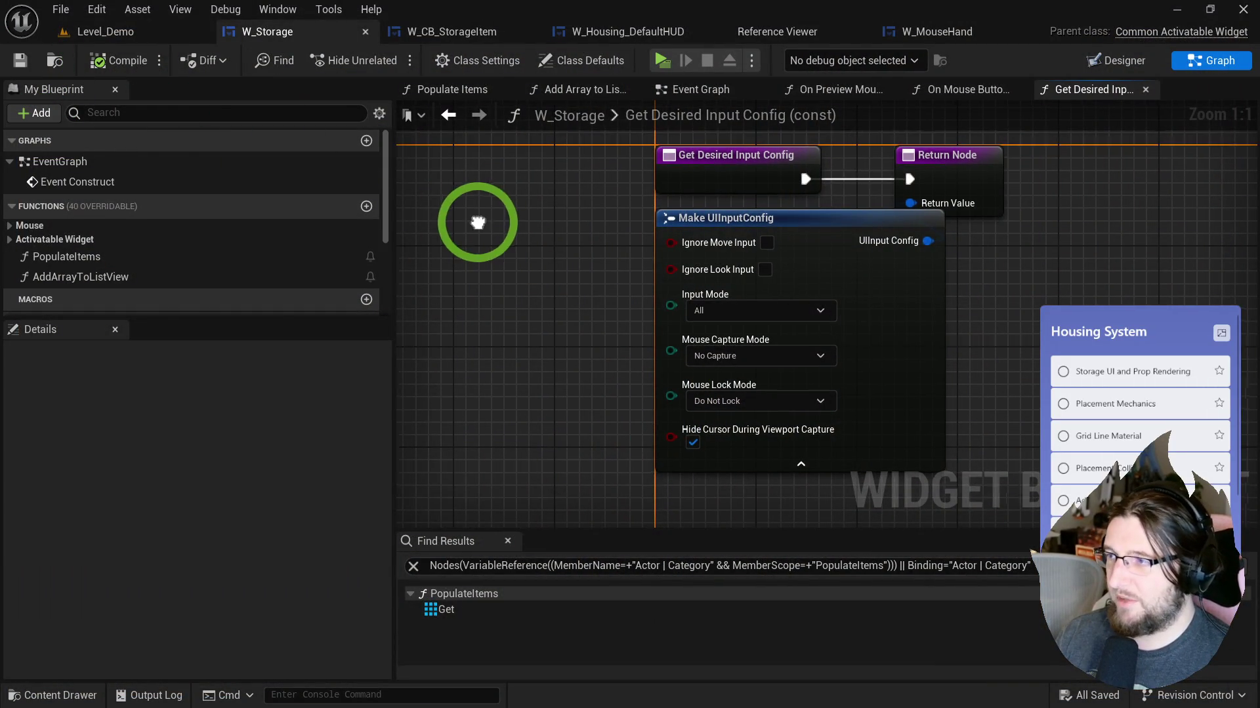
Step: Move W_Storage's Return Node beside the config node, then compile and save W_Storage
{"action": "left_click_drag", "start_coordinate": [475, 222], "coordinate": [454, 235]}
{"action": "left_click_drag", "start_coordinate": [918, 189], "coordinate": [1000, 181]}
{"action": "left_click", "coordinate": [105, 60]}
{"action": "left_click", "coordinate": [21, 60]}
Step: Return to the Level_Demo editor and browse to the _Housing Character folder in the Content Drawer
{"action": "left_click", "coordinate": [98, 31]}
{"action": "key", "text": "ctrl+space"}
{"action": "left_click", "coordinate": [427, 399]}
{"action": "left_click", "coordinate": [88, 425]}
{"action": "left_click", "coordinate": [548, 450]}
Step: Create an Actor Component blueprint named BP_Placement_Component, open it, and add a variable
{"action": "right_click", "coordinate": [515, 321]}
{"action": "left_click", "coordinate": [673, 322]}
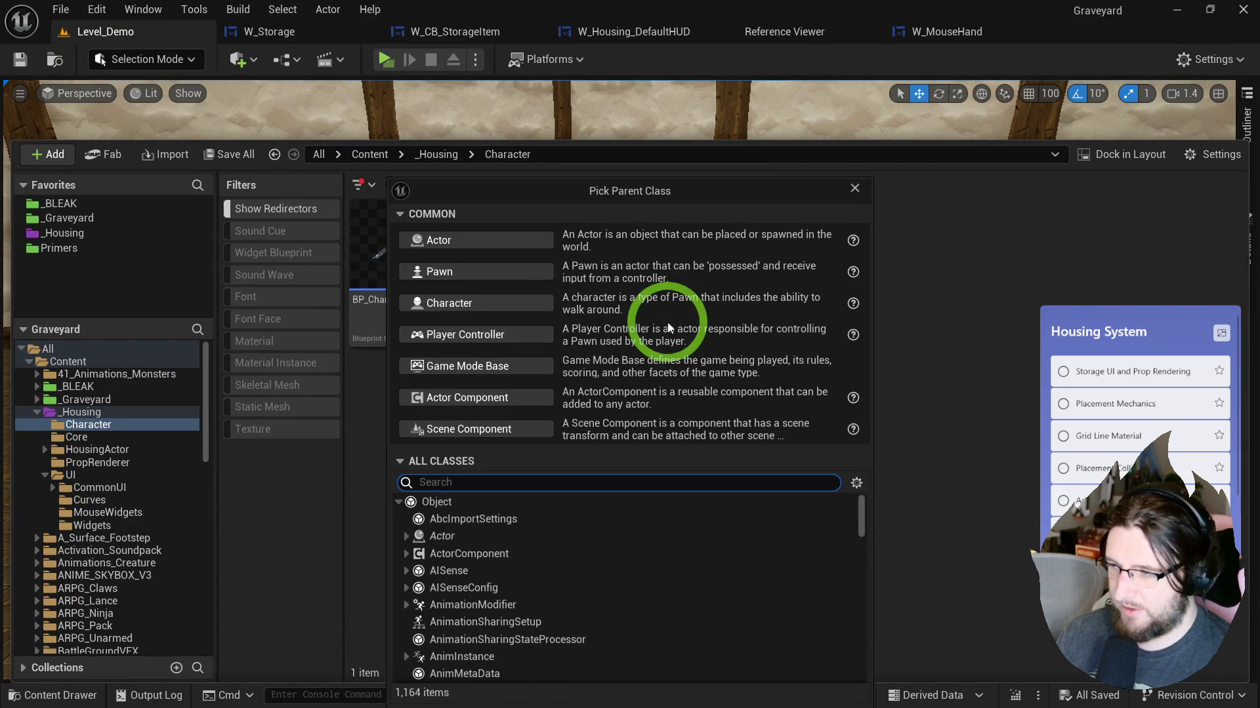
{"action": "left_click", "coordinate": [460, 402]}
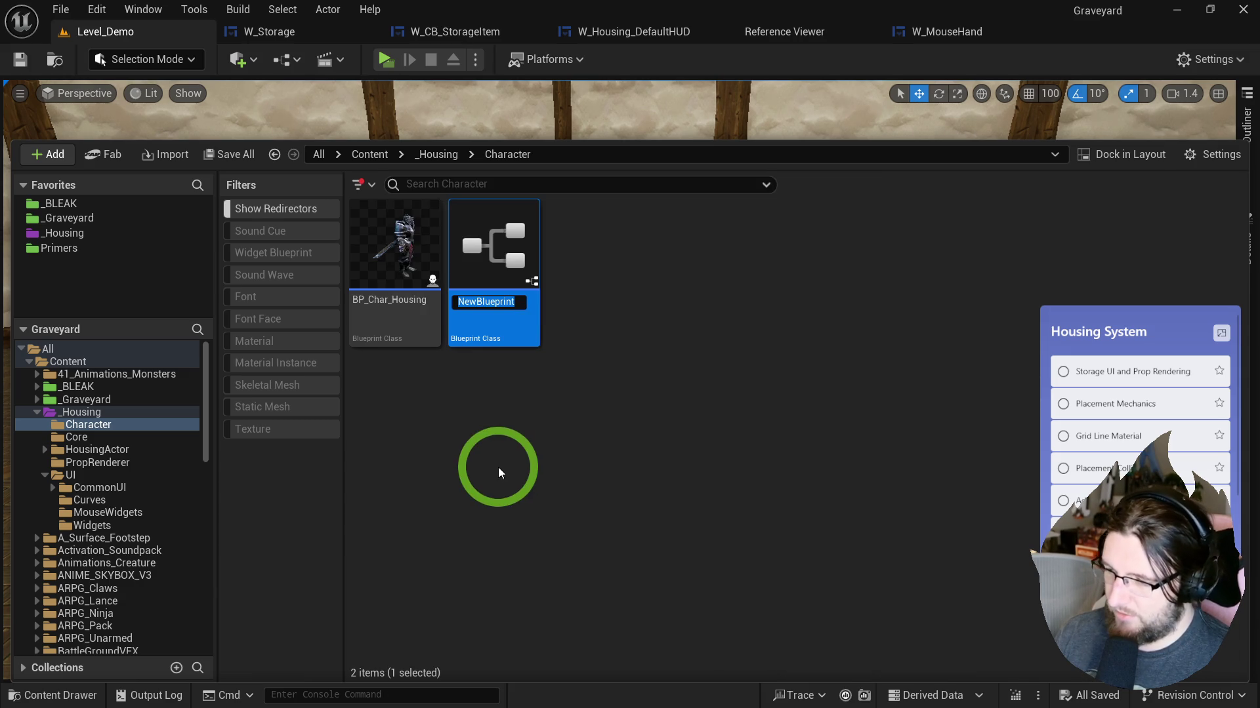
{"action": "type", "text": "BP_placeme"}
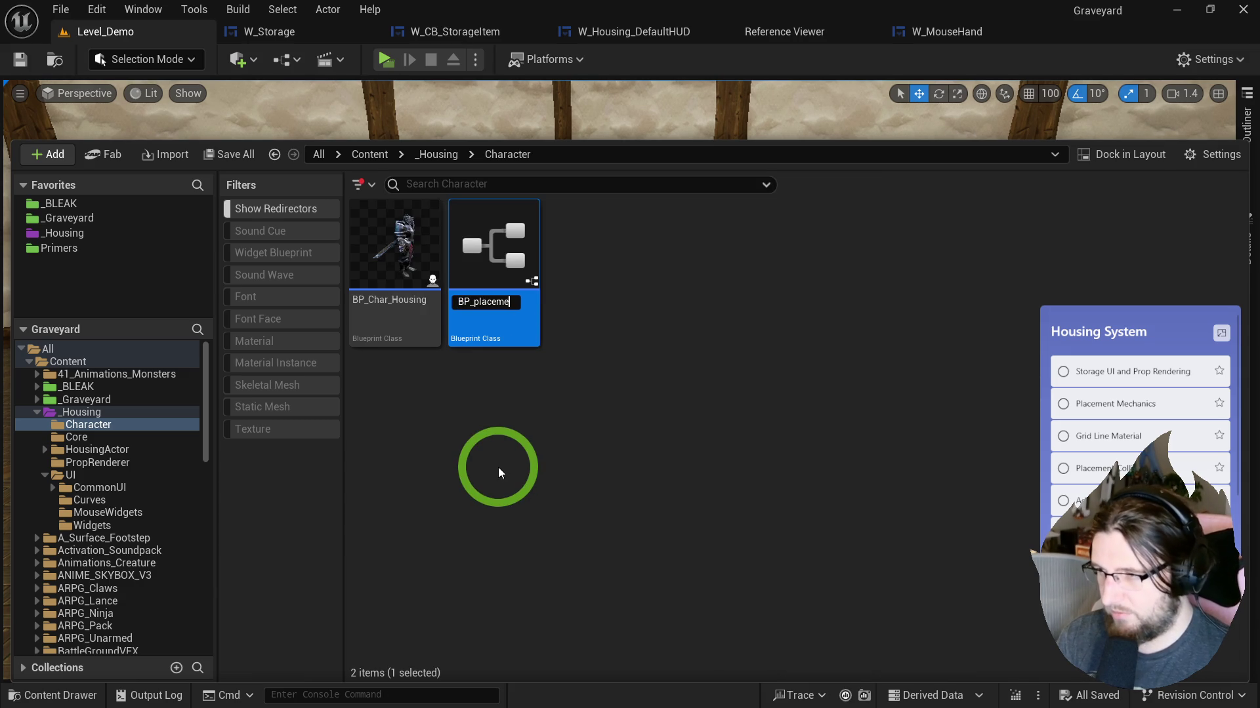
{"action": "key", "text": "BackSpace"}
{"action": "key", "text": "BackSpace"}
{"action": "key", "text": "BackSpace"}
{"action": "type", "text": "Place,e"}
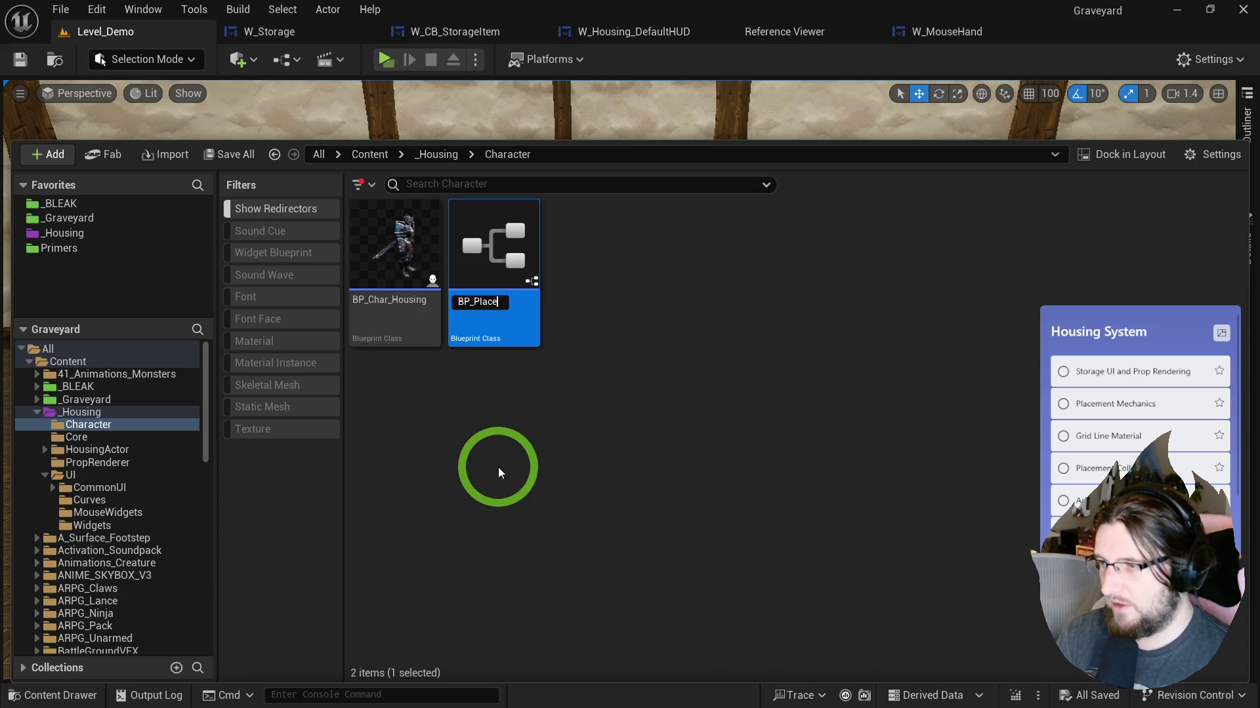
{"action": "key", "text": "BackSpace"}
{"action": "key", "text": "BackSpace"}
{"action": "type", "text": "ment_Co"}
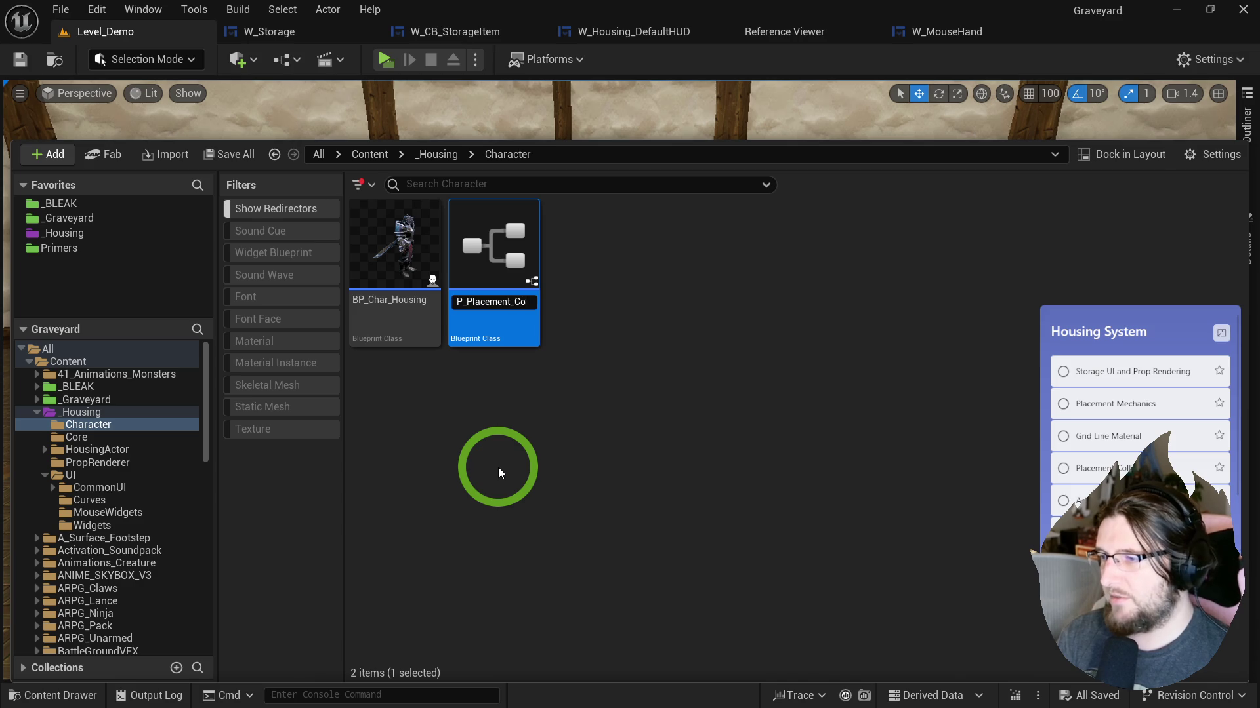
{"action": "type", "text": "mponent"}
{"action": "key", "text": "Return"}
{"action": "key", "text": "Return"}
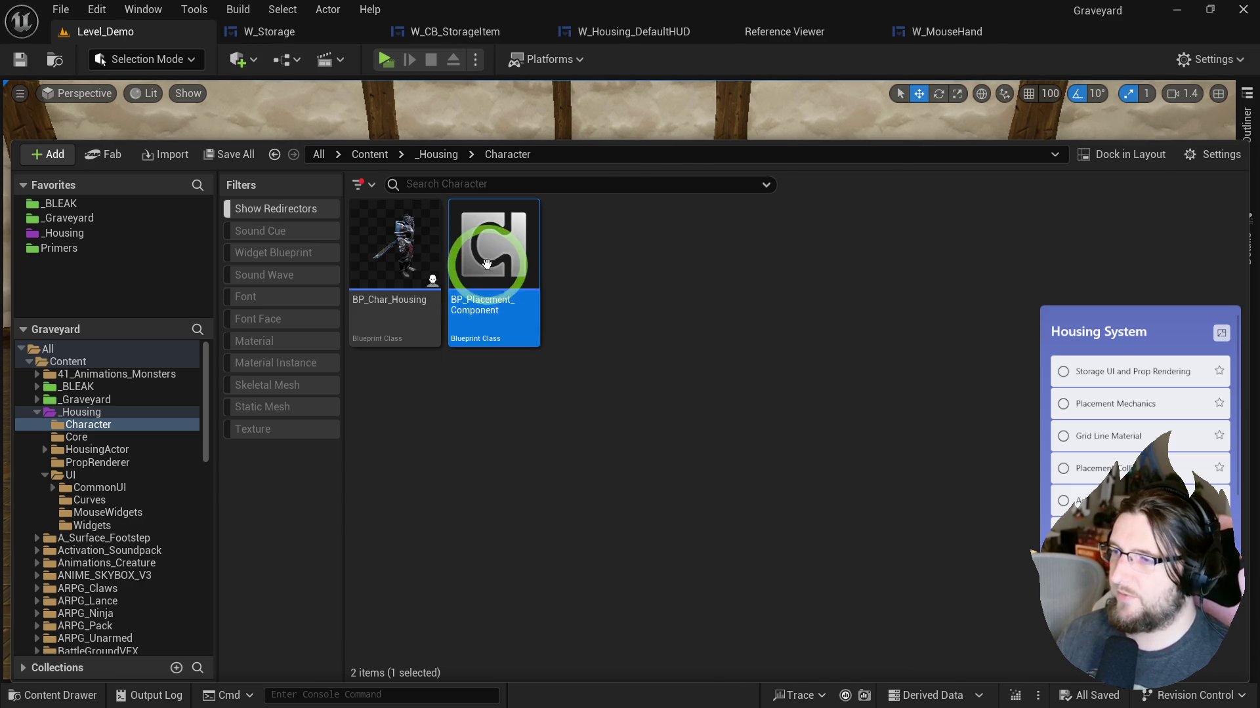
{"action": "left_click", "coordinate": [285, 275]}
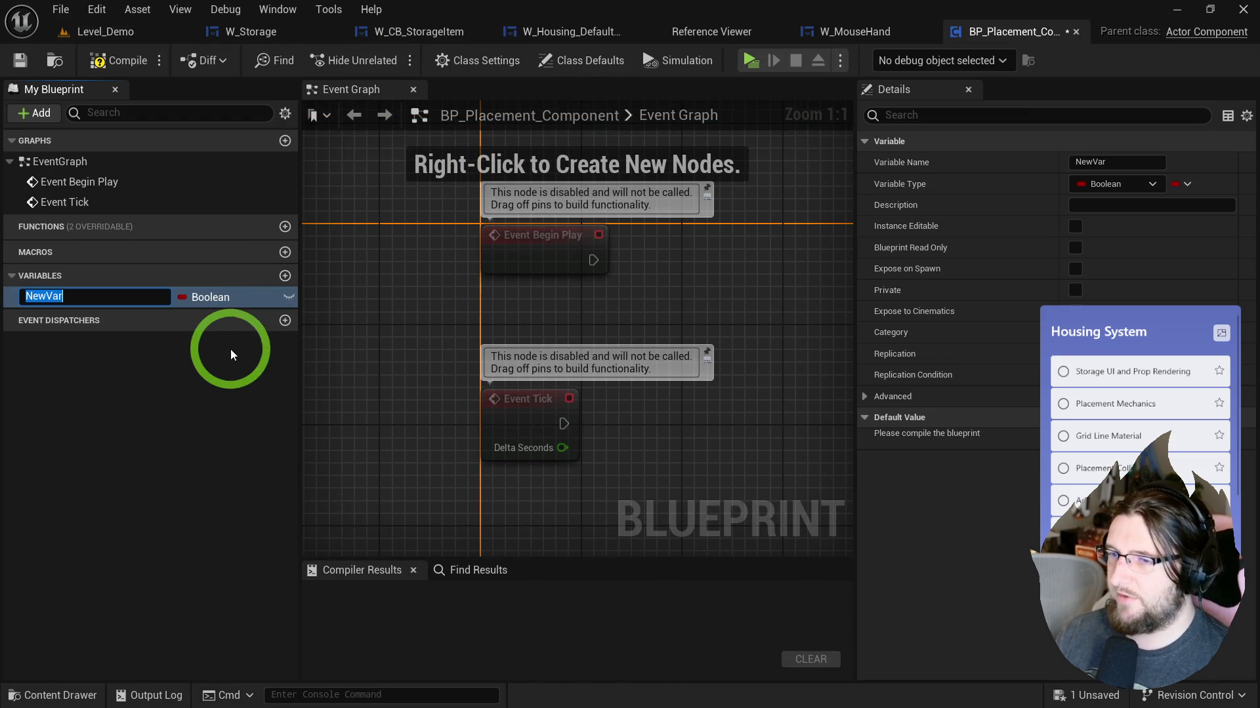
Step: Name the variable CurrentHousingActor and make it a BP Housing Actor reference
{"action": "type", "text": "CurrentHous"}
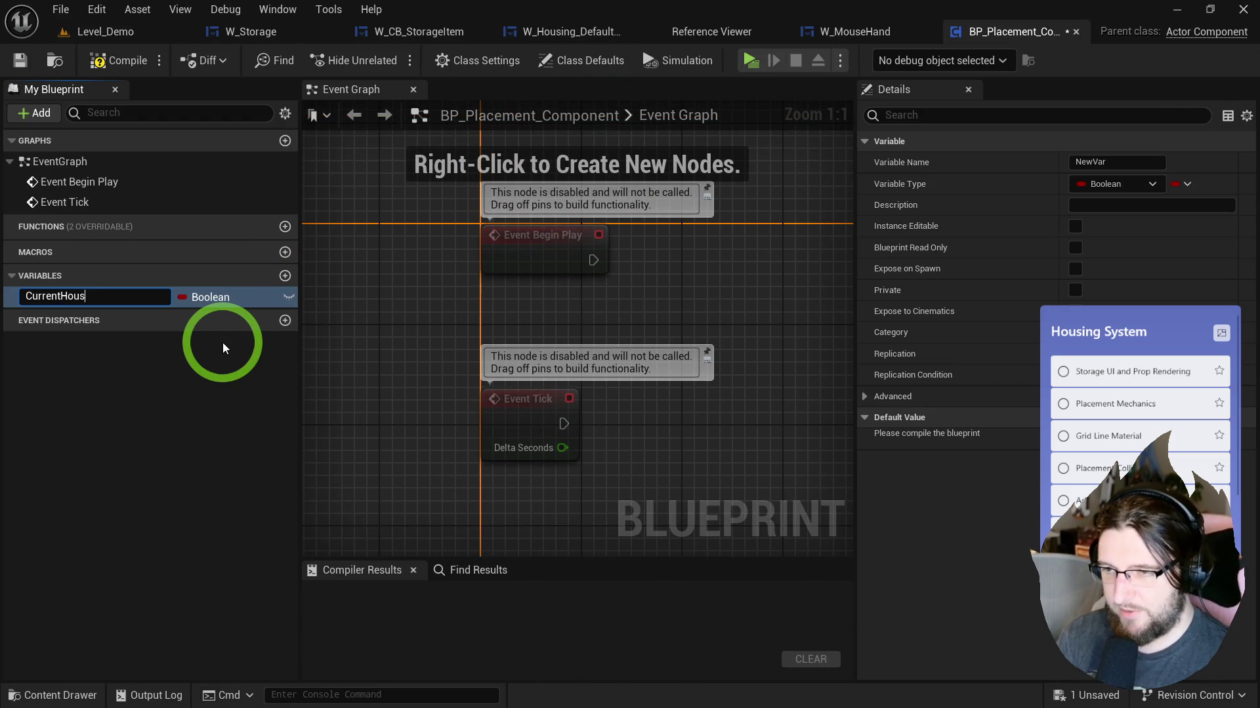
{"action": "type", "text": "ingActor"}
{"action": "key", "text": "Return"}
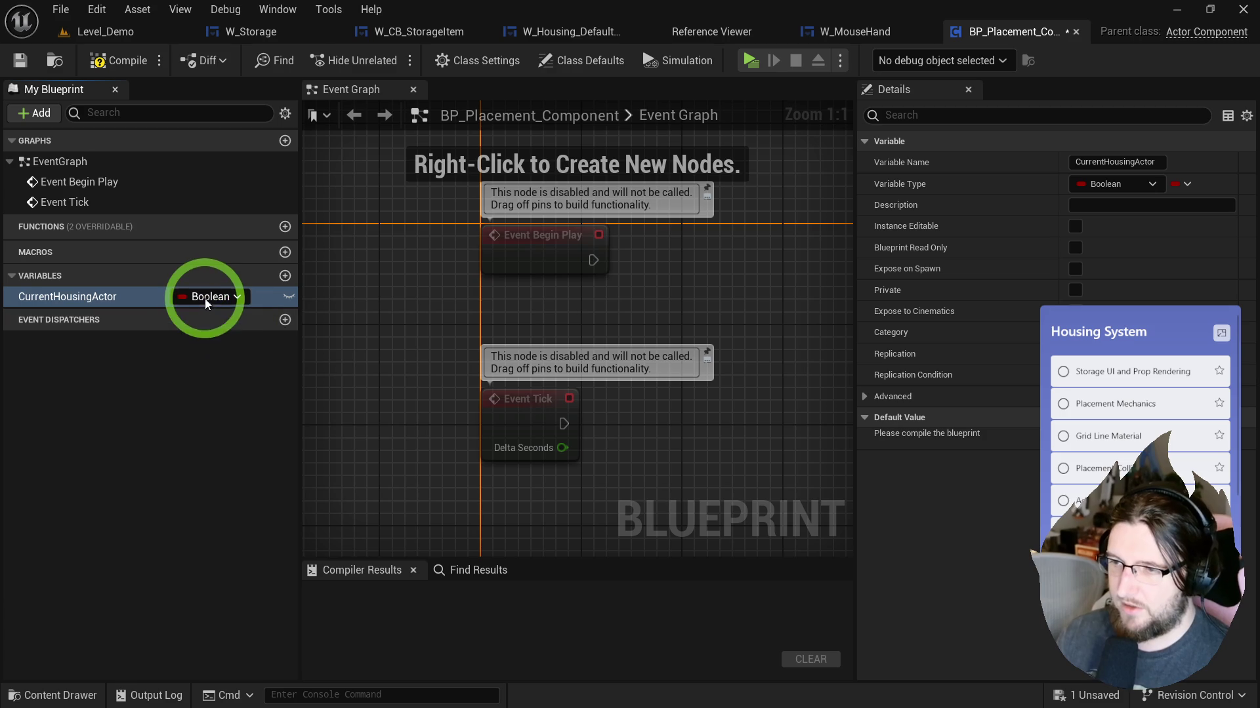
{"action": "left_click", "coordinate": [207, 296]}
{"action": "type", "text": "hou"}
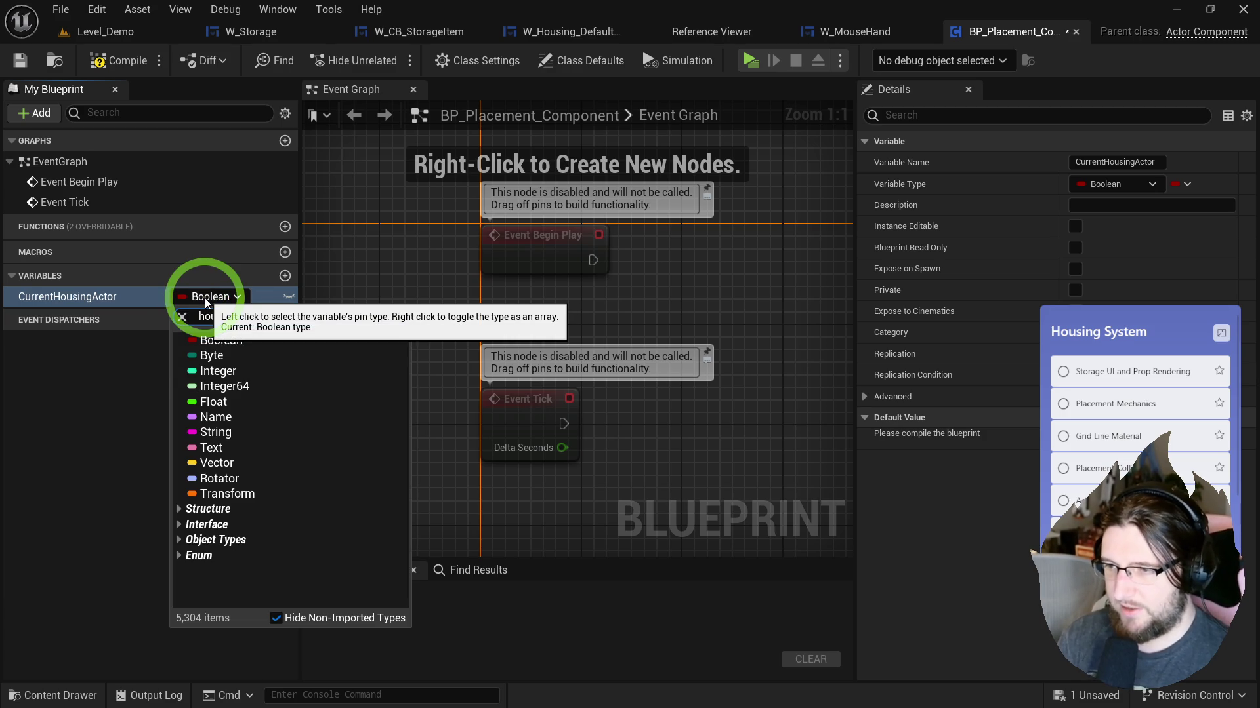
{"action": "type", "text": "sing actor"}
{"action": "mouse_move", "coordinate": [308, 358]}
{"action": "left_click", "coordinate": [459, 367]}
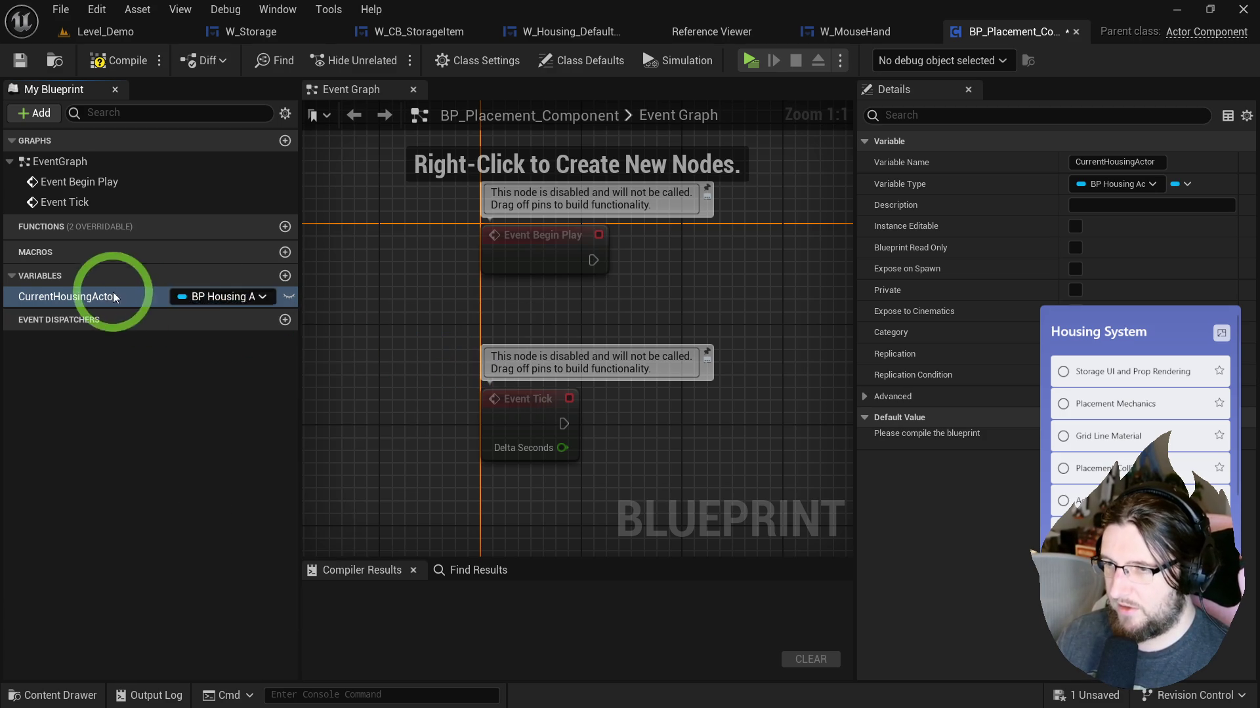
Step: Add a new function, cancelling the rename so it stays NewFunction
{"action": "left_click", "coordinate": [285, 226]}
{"action": "type", "text": "SetDe"}
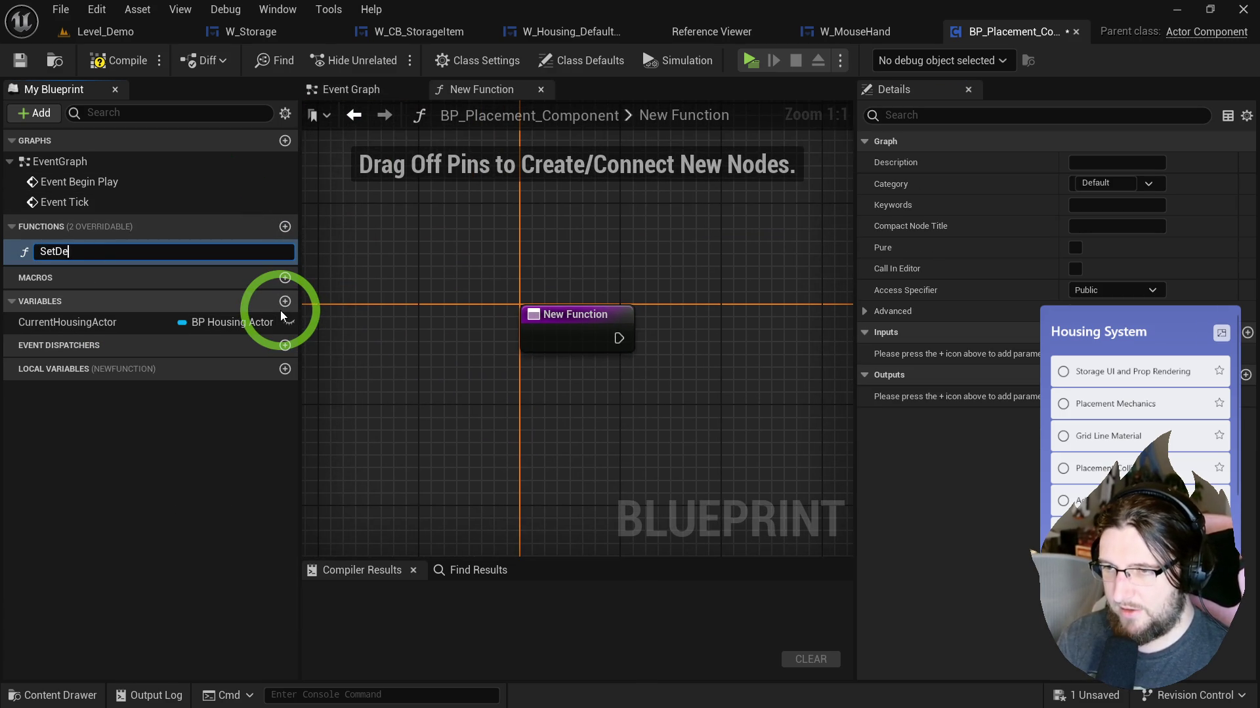
{"action": "type", "text": "finition"}
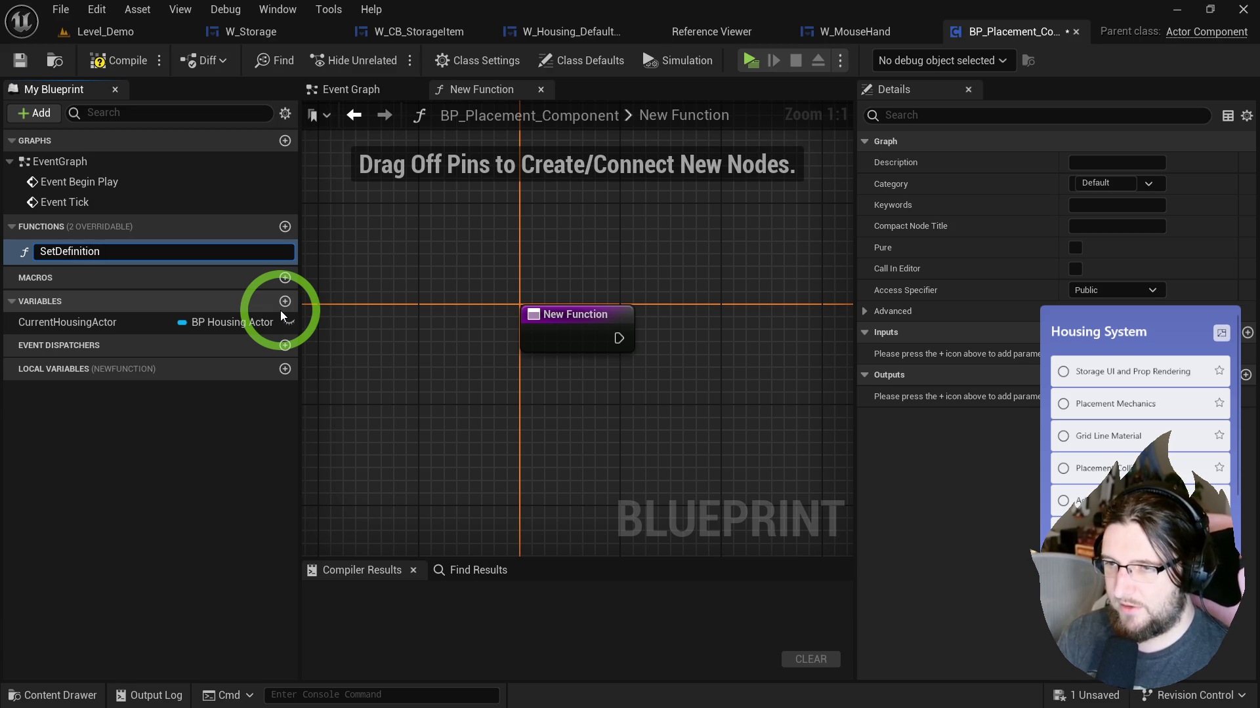
{"action": "key", "text": "ctrl+a"}
{"action": "type", "text": "S"}
{"action": "key", "text": "Escape"}
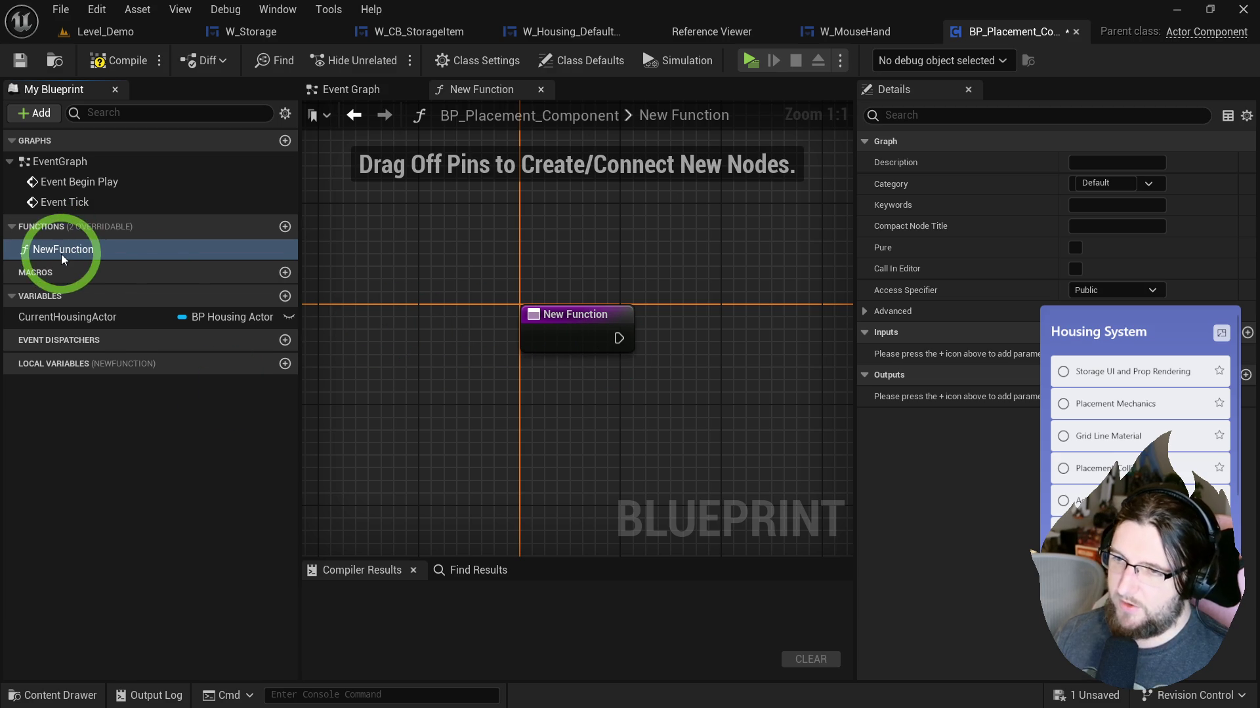
Step: Rename the function SetPreview and give it an object-reference input named Definition
{"action": "left_click", "coordinate": [91, 255]}
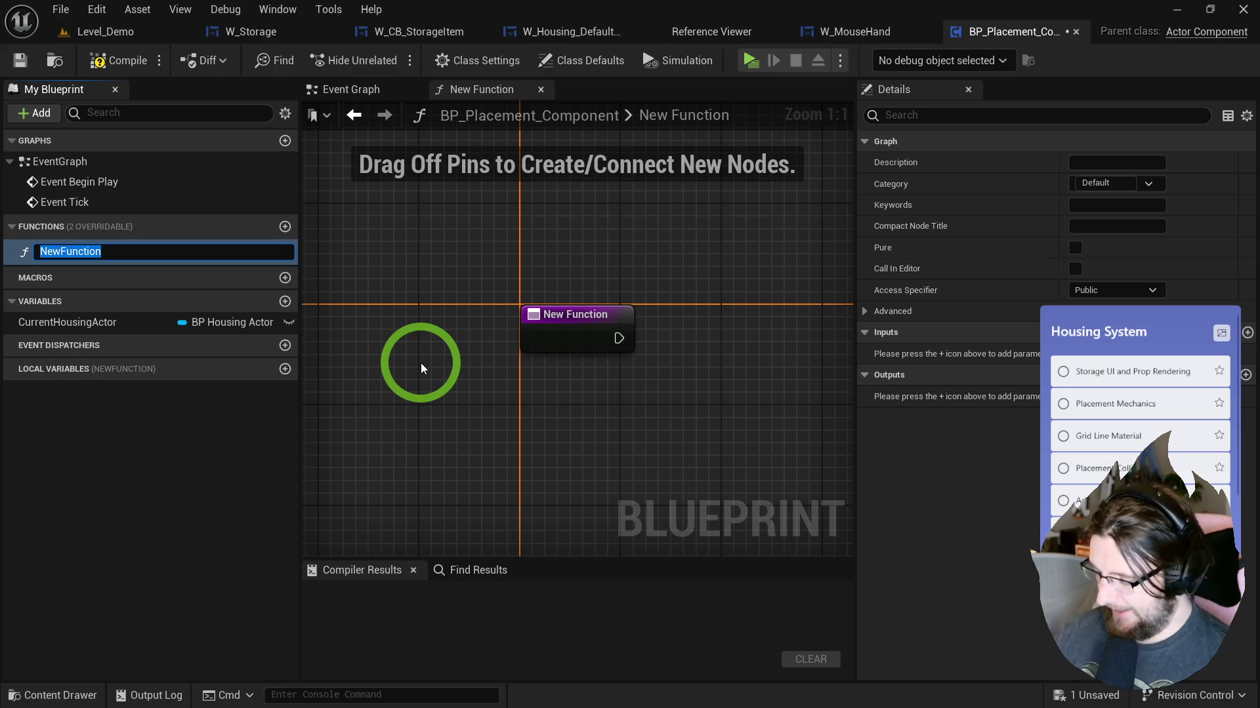
{"action": "type", "text": "SetP"}
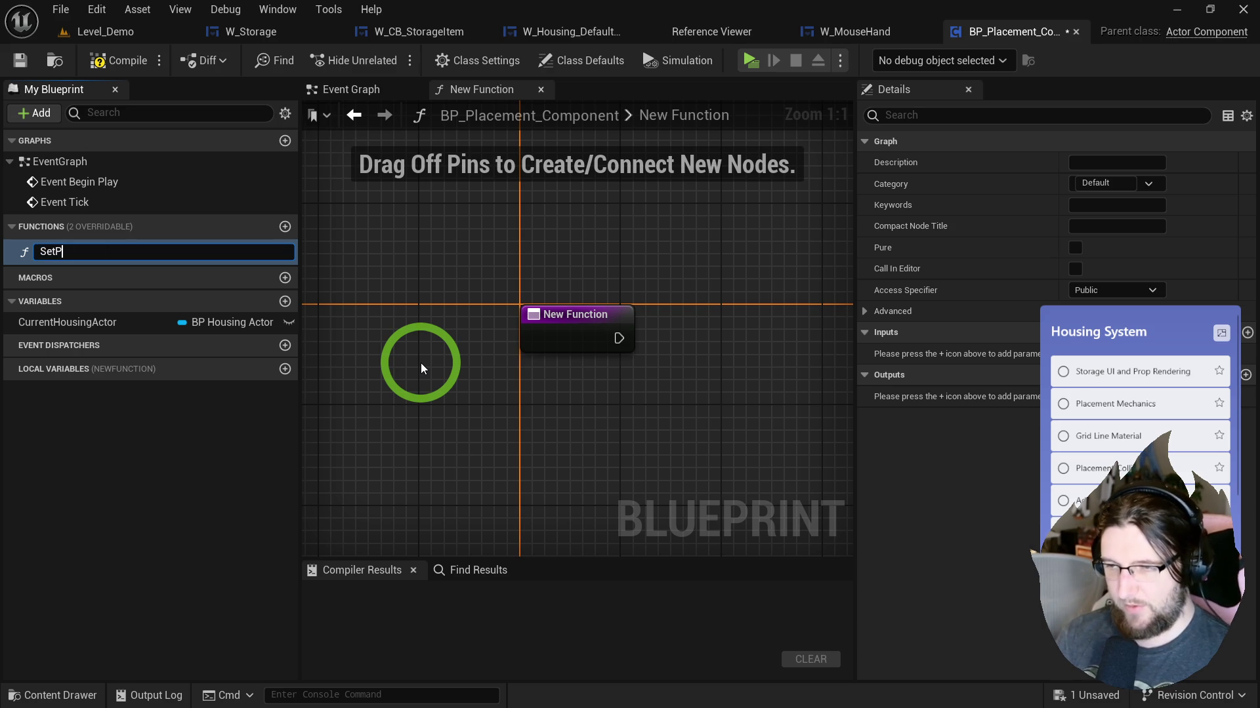
{"action": "type", "text": "review"}
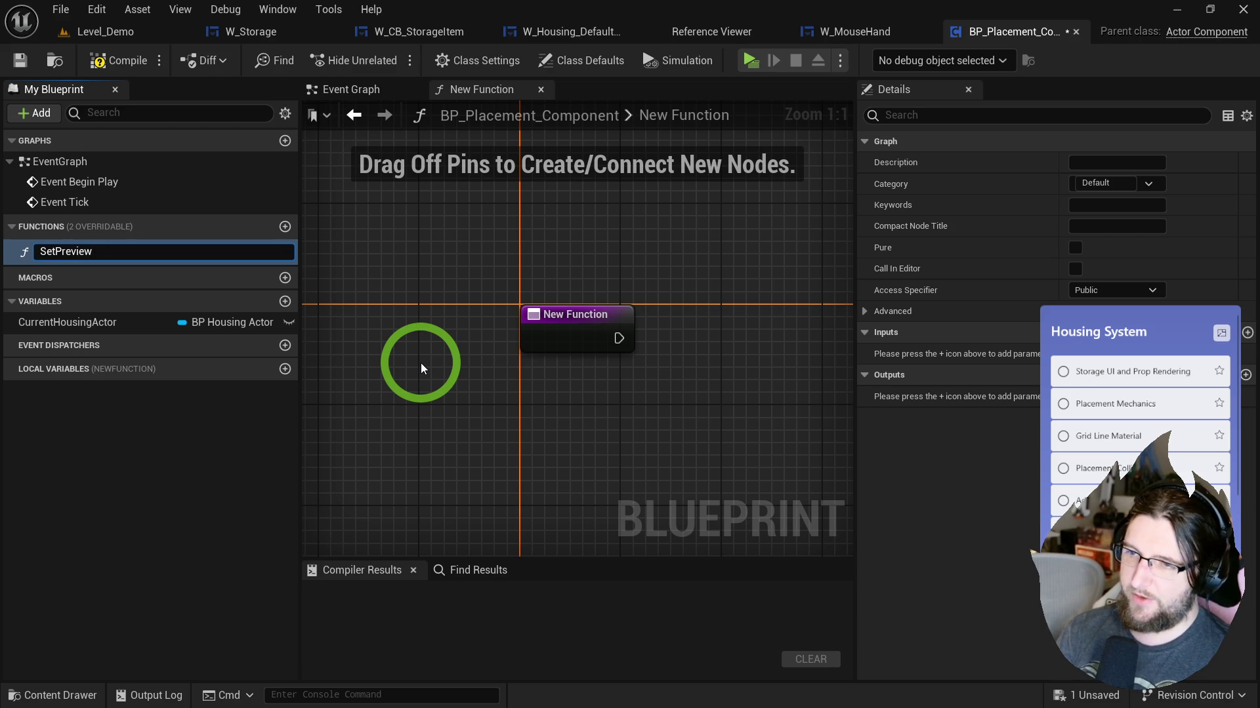
{"action": "key", "text": "Return"}
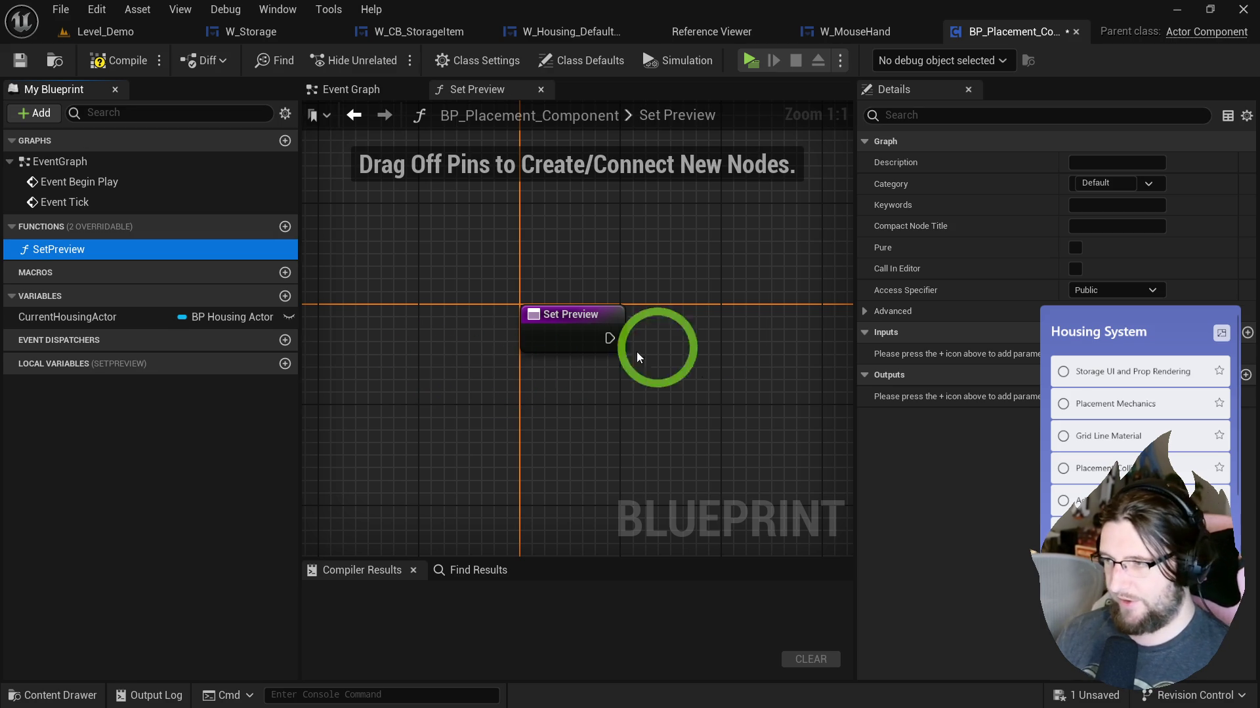
{"action": "left_click", "coordinate": [1246, 333]}
{"action": "left_click", "coordinate": [1076, 354]}
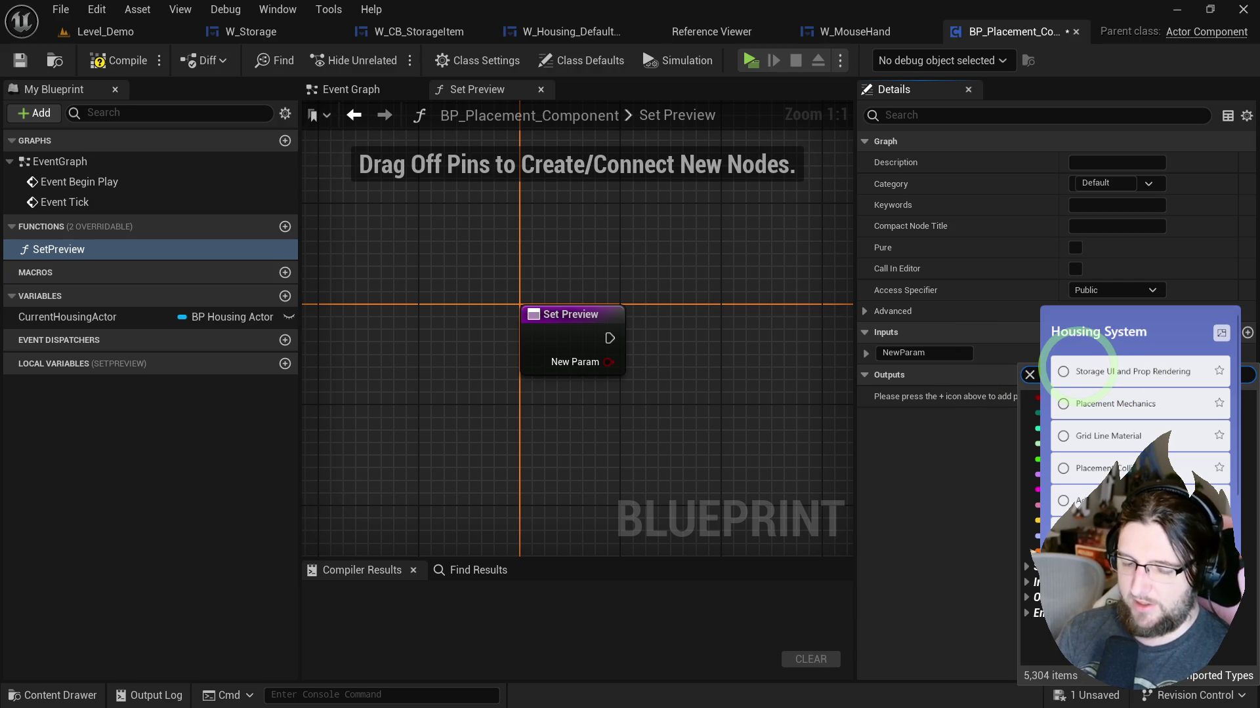
{"action": "mouse_move", "coordinate": [1035, 414]}
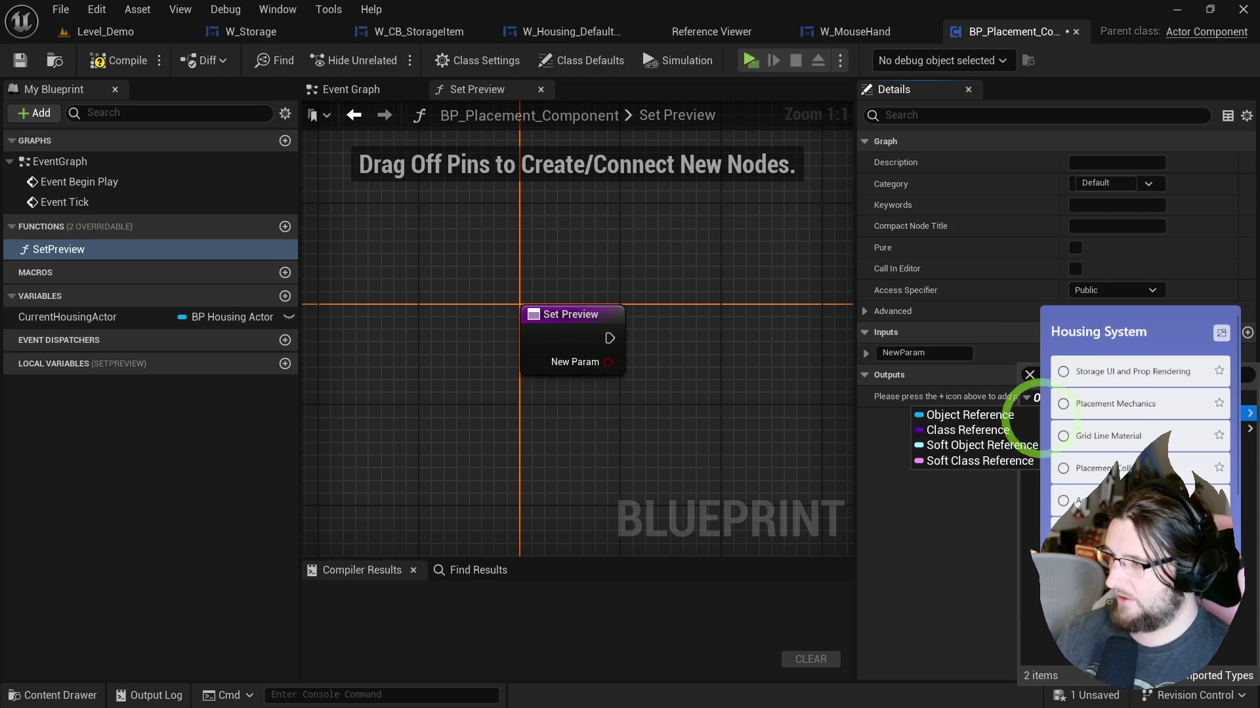
{"action": "left_click", "coordinate": [979, 416]}
{"action": "left_click", "coordinate": [942, 354]}
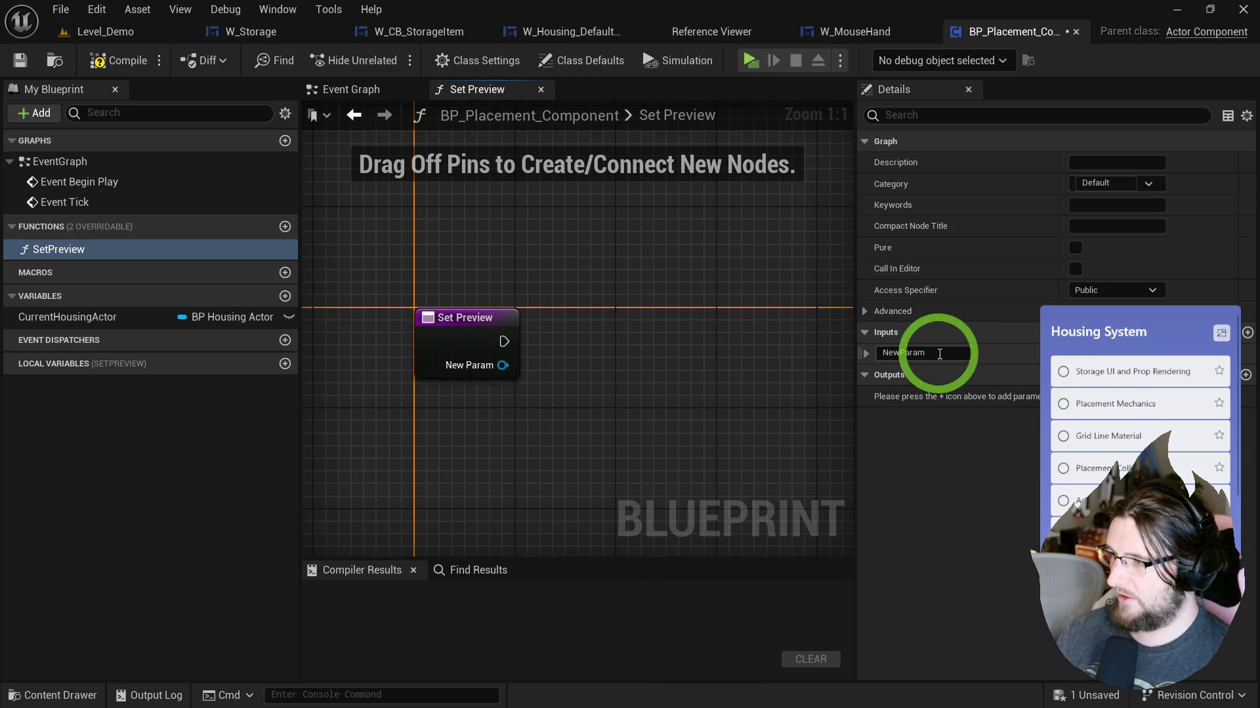
{"action": "type", "text": "Defin"}
{"action": "type", "text": "ition"}
{"action": "key", "text": "Return"}
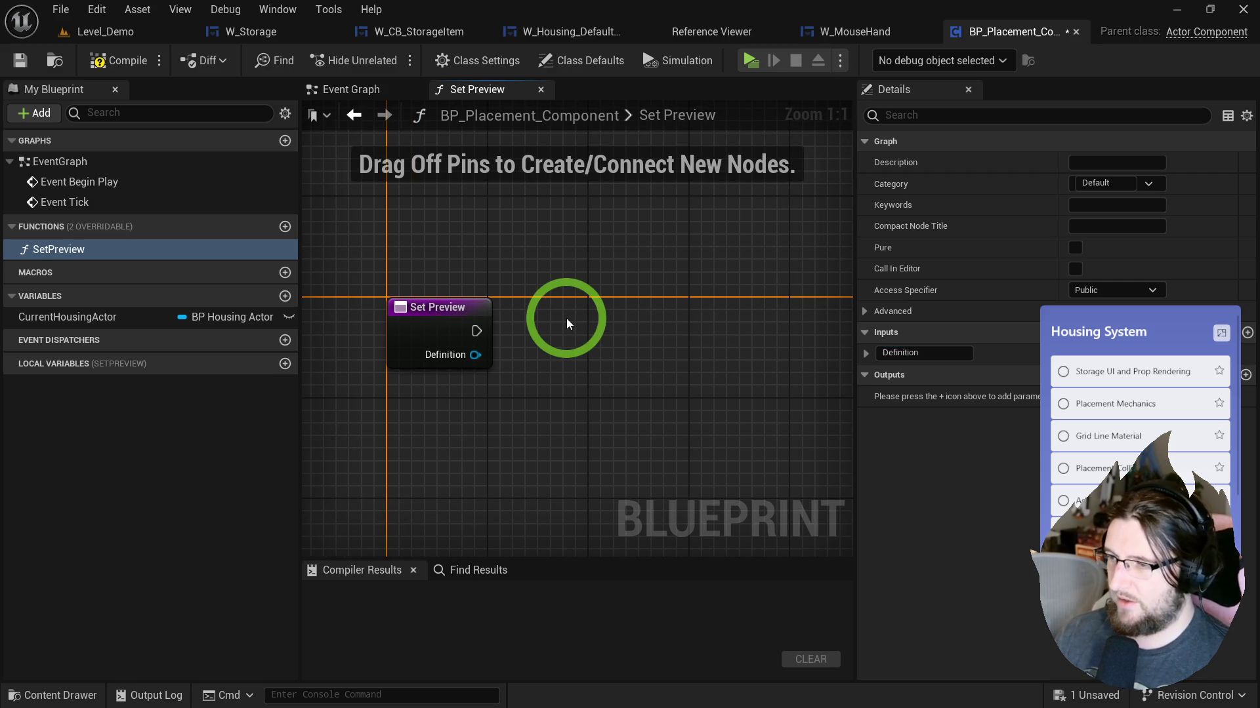
Step: Compile and save BP_Placement_Component
{"action": "left_click", "coordinate": [601, 304]}
{"action": "key", "text": "ctrl+s"}
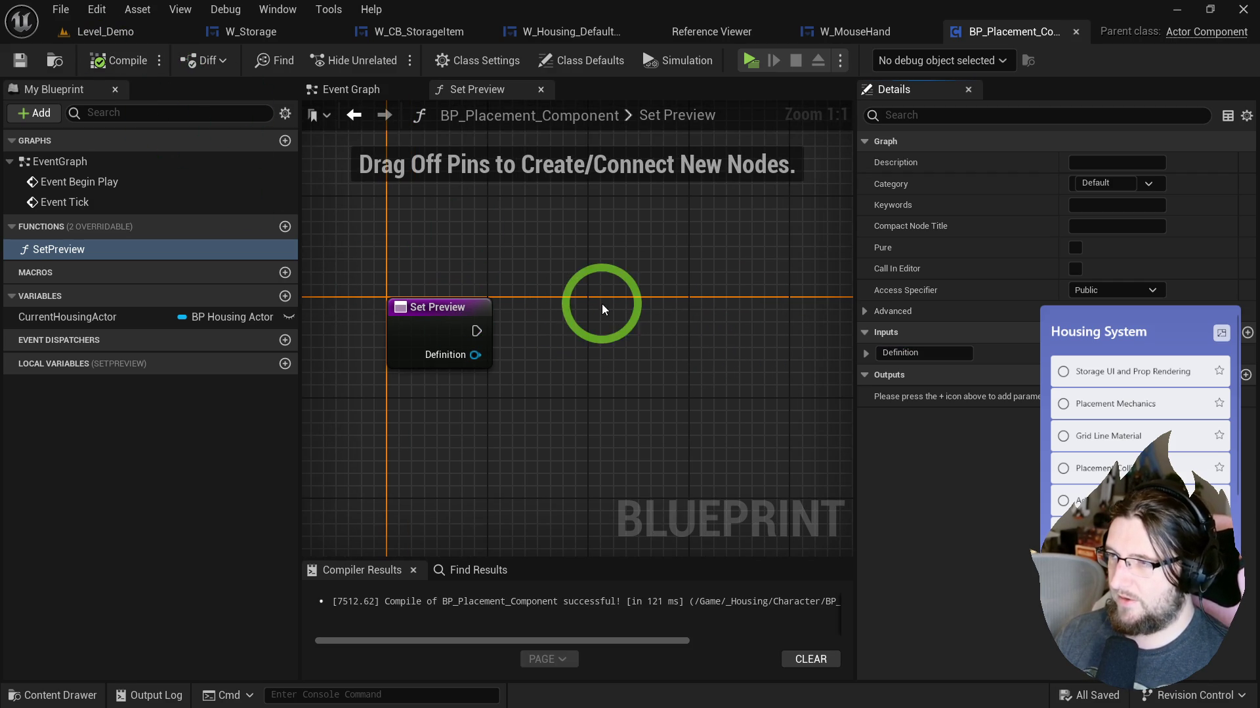
{"action": "left_click_drag", "start_coordinate": [852, 303], "coordinate": [922, 304]}
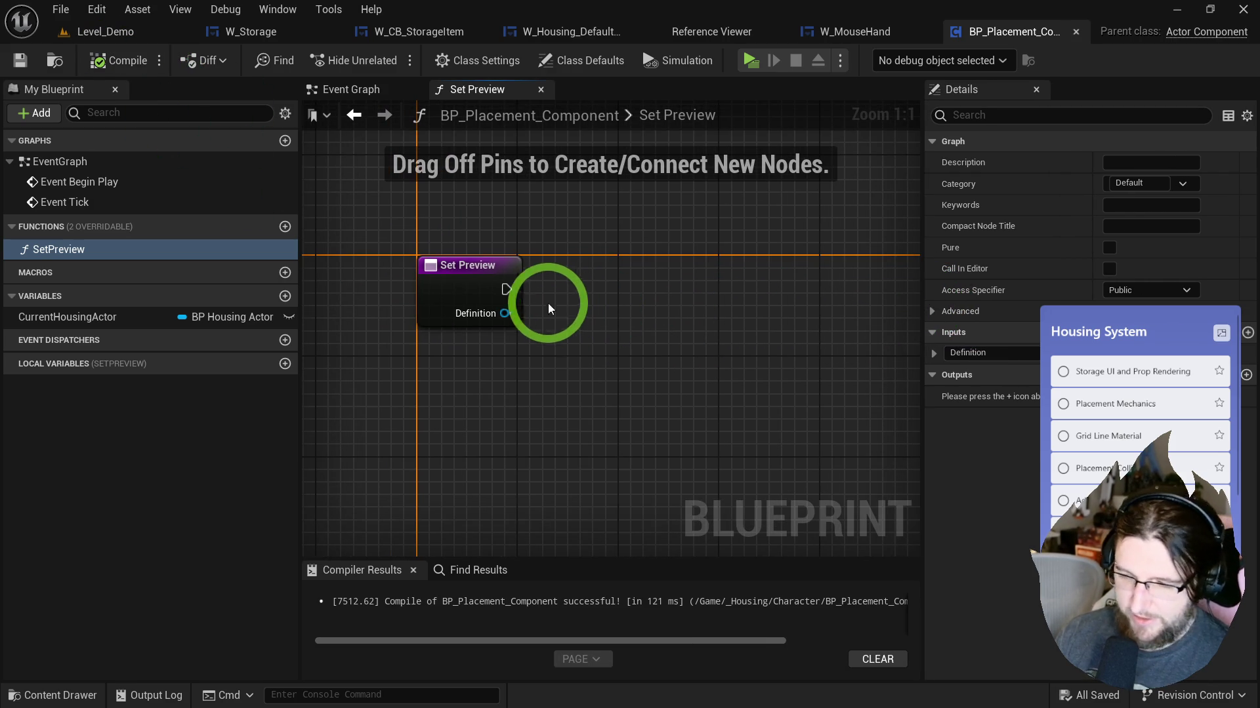
Step: Add a Get Actor Template node pulled from the Definition input
{"action": "left_click_drag", "start_coordinate": [505, 313], "coordinate": [530, 329]}
{"action": "type", "text": "get templa"}
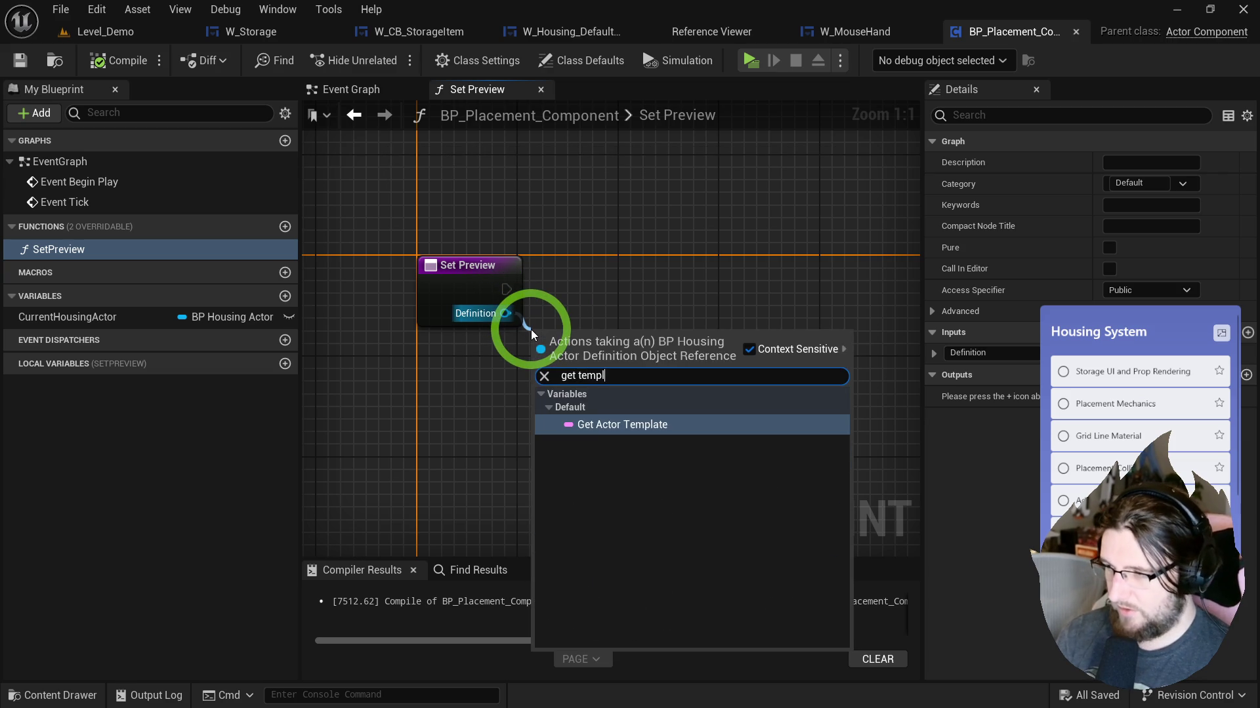
{"action": "key", "text": "Return"}
{"action": "mouse_move", "coordinate": [638, 321]}
{"action": "left_mouse_down"}
{"action": "mouse_move", "coordinate": [651, 347]}
{"action": "mouse_move", "coordinate": [737, 360]}
{"action": "mouse_move", "coordinate": [722, 355]}
{"action": "left_mouse_up"}
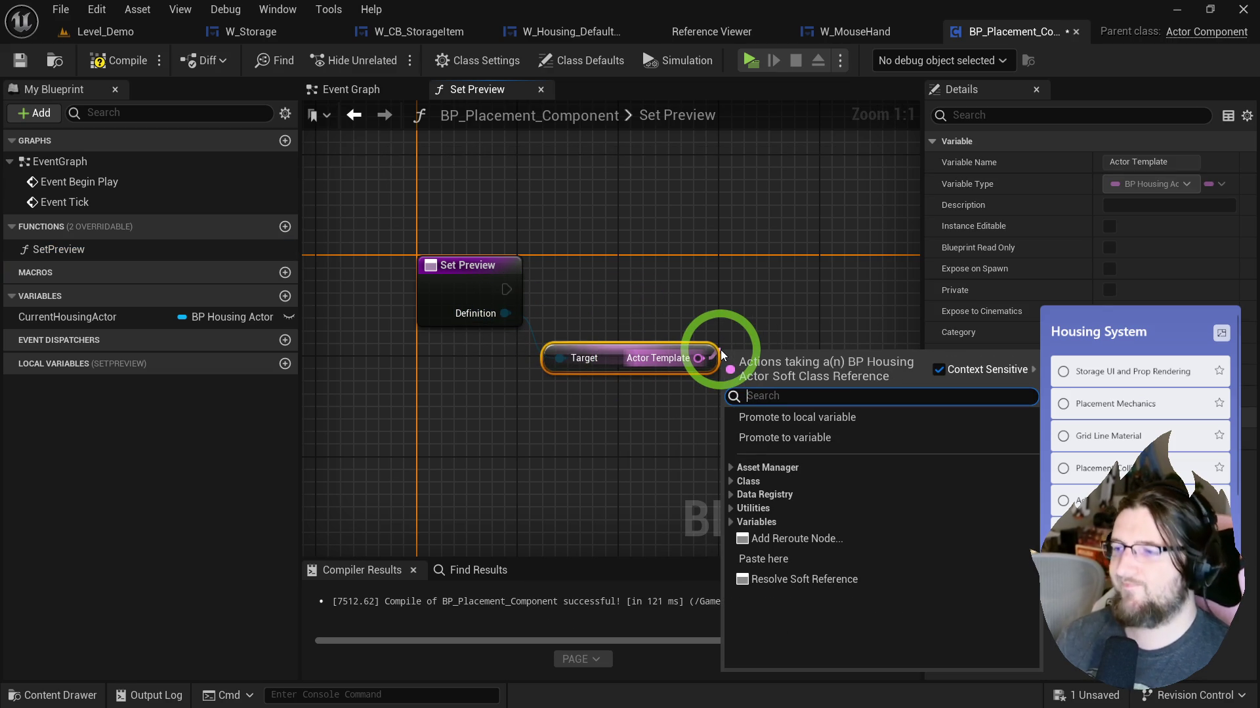
{"action": "left_click", "coordinate": [653, 318]}
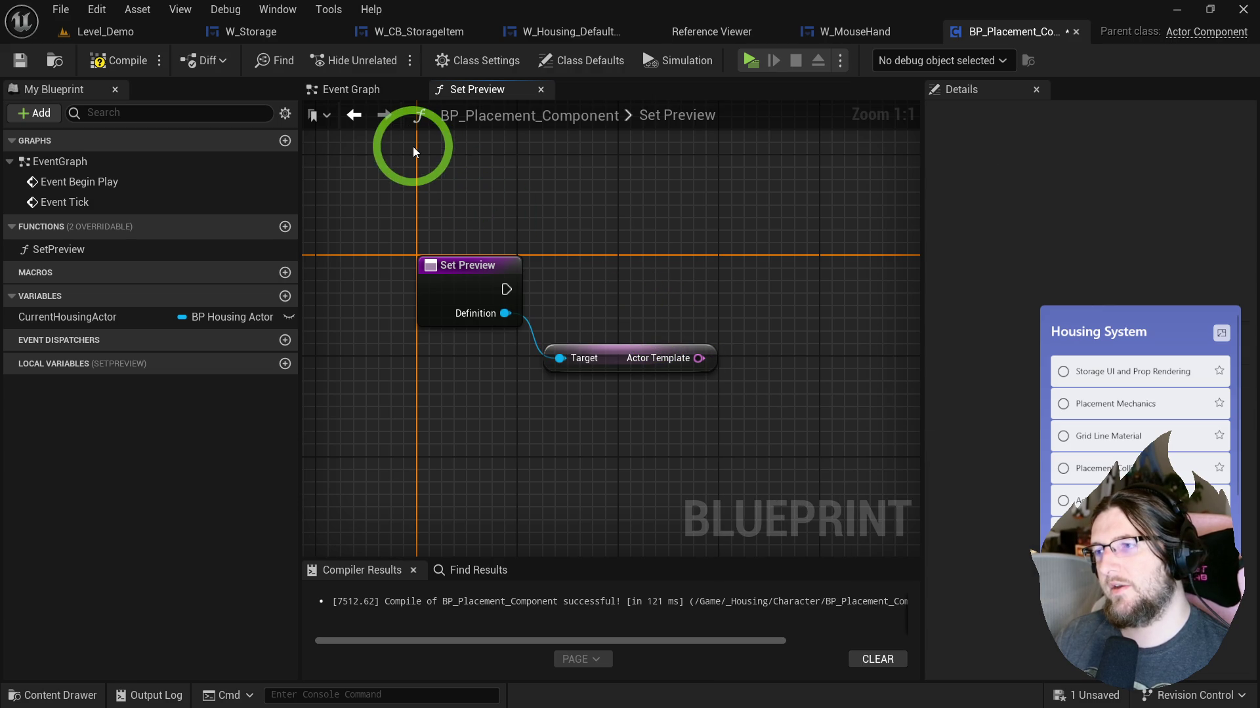
Step: Convert SetPreview into an event and feed Actor Template into an Async Load Class Asset node
{"action": "right_click", "coordinate": [475, 265]}
{"action": "left_click", "coordinate": [577, 548]}
{"action": "mouse_move", "coordinate": [691, 377]}
{"action": "left_mouse_down"}
{"action": "mouse_move", "coordinate": [556, 450]}
{"action": "mouse_move", "coordinate": [505, 453]}
{"action": "mouse_move", "coordinate": [616, 427]}
{"action": "left_mouse_up"}
{"action": "type", "text": "asty"}
{"action": "key", "text": "BackSpace"}
{"action": "key", "text": "BackSpace"}
{"action": "type", "text": "ync"}
{"action": "key", "text": "Return"}
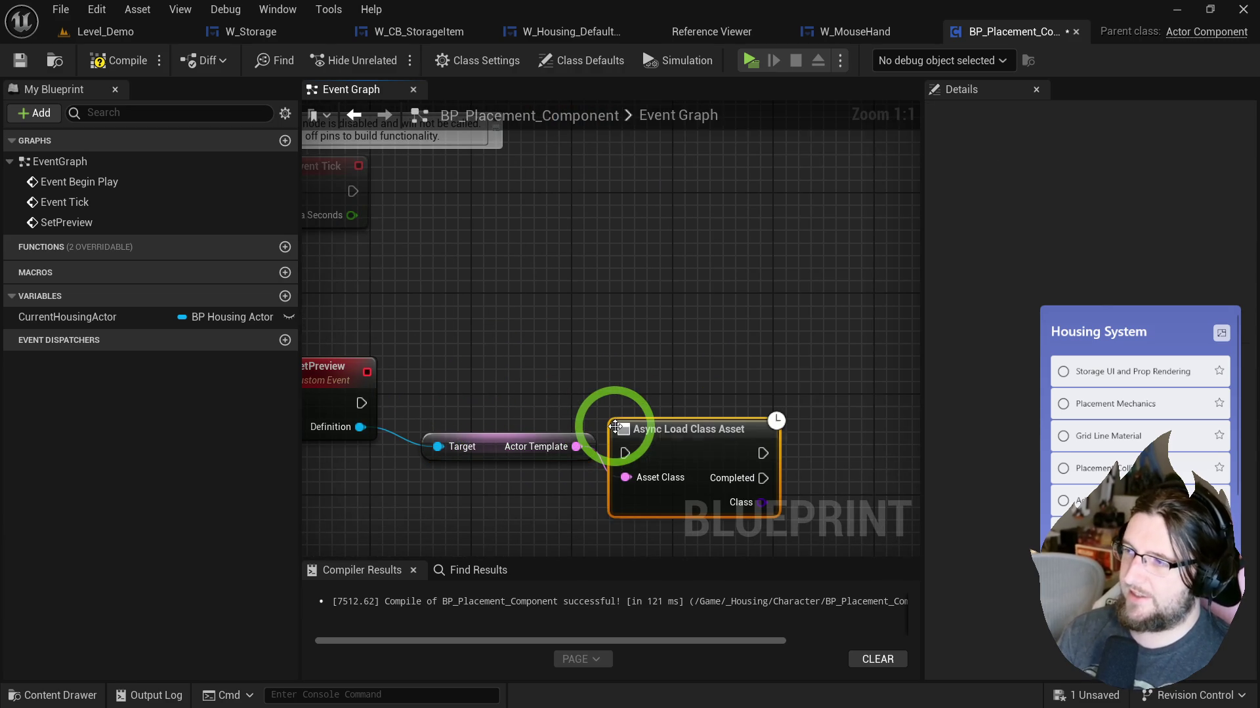
Step: Wire SetPreview's execution into the Async Load Class Asset node and line the nodes up
{"action": "mouse_move", "coordinate": [360, 403]}
{"action": "left_mouse_down"}
{"action": "mouse_move", "coordinate": [622, 451]}
{"action": "mouse_move", "coordinate": [646, 393]}
{"action": "left_mouse_up"}
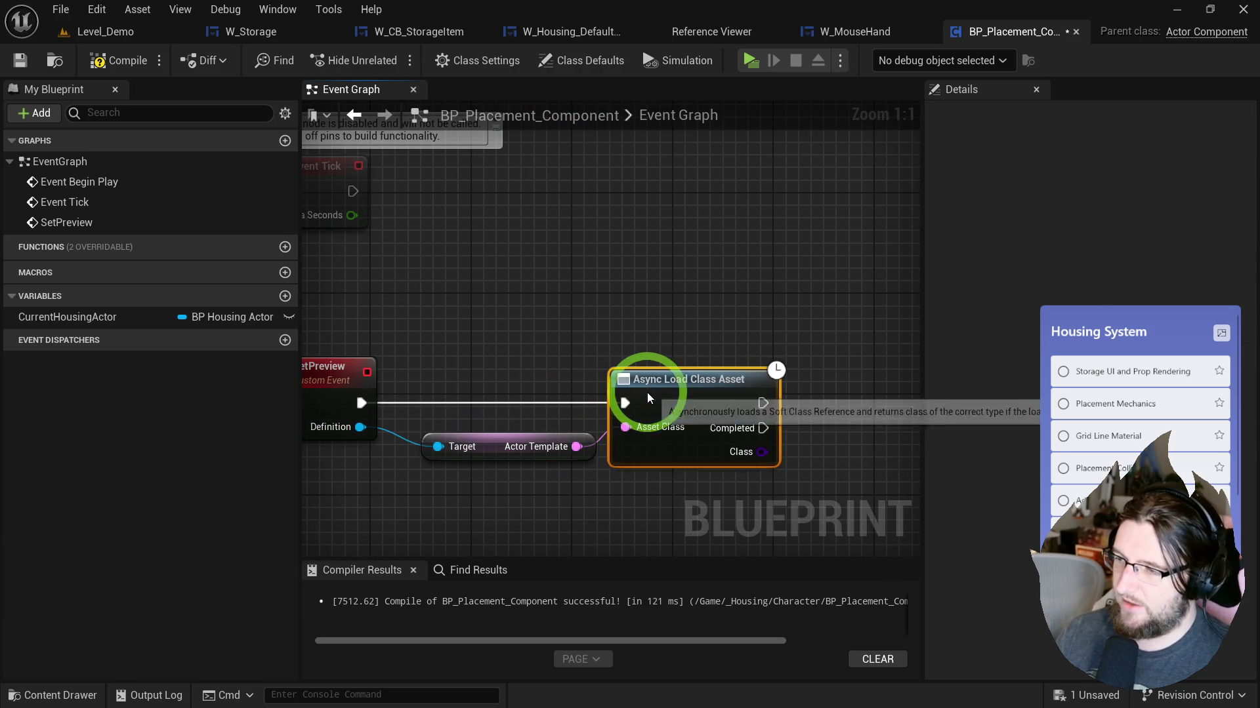
{"action": "mouse_move", "coordinate": [698, 452]}
{"action": "left_mouse_down"}
{"action": "mouse_move", "coordinate": [405, 322]}
{"action": "mouse_move", "coordinate": [394, 352]}
{"action": "left_mouse_up"}
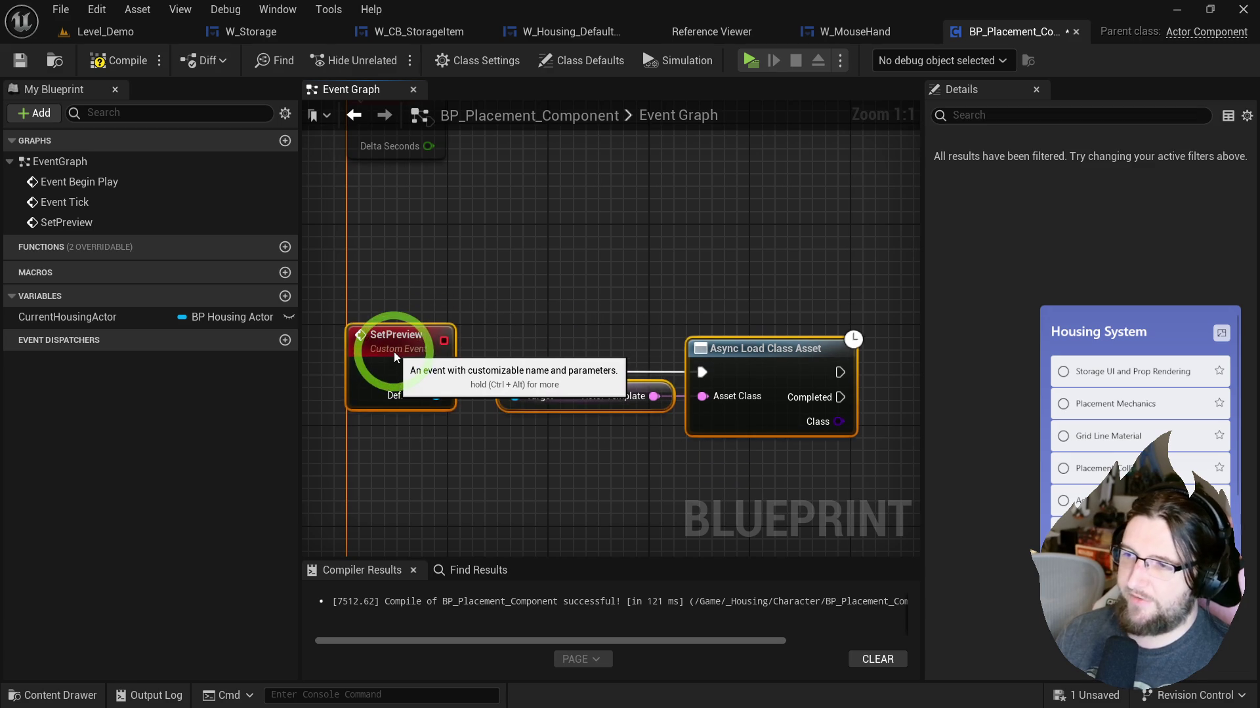
{"action": "left_click", "coordinate": [577, 290]}
{"action": "left_click_drag", "start_coordinate": [577, 290], "coordinate": [568, 202]}
{"action": "mouse_move", "coordinate": [537, 372]}
{"action": "left_mouse_down"}
{"action": "mouse_move", "coordinate": [662, 270]}
{"action": "mouse_move", "coordinate": [639, 253]}
{"action": "left_mouse_up"}
{"action": "right_click", "coordinate": [663, 269]}
{"action": "key", "text": "Escape"}
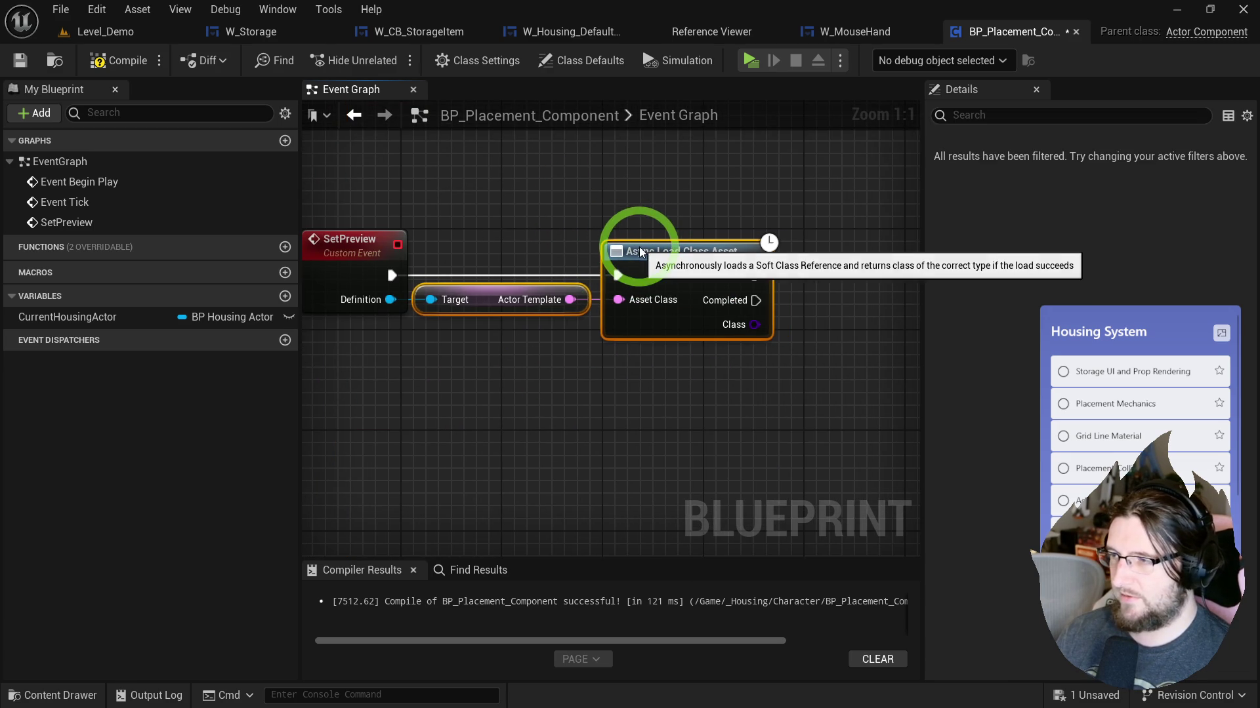
{"action": "left_click", "coordinate": [658, 211]}
{"action": "mouse_move", "coordinate": [780, 332]}
{"action": "left_mouse_down"}
{"action": "mouse_move", "coordinate": [675, 323]}
{"action": "mouse_move", "coordinate": [715, 348]}
{"action": "left_mouse_up"}
Step: Add a Spawn Actor from Class node after the async load
{"action": "type", "text": "spawn"}
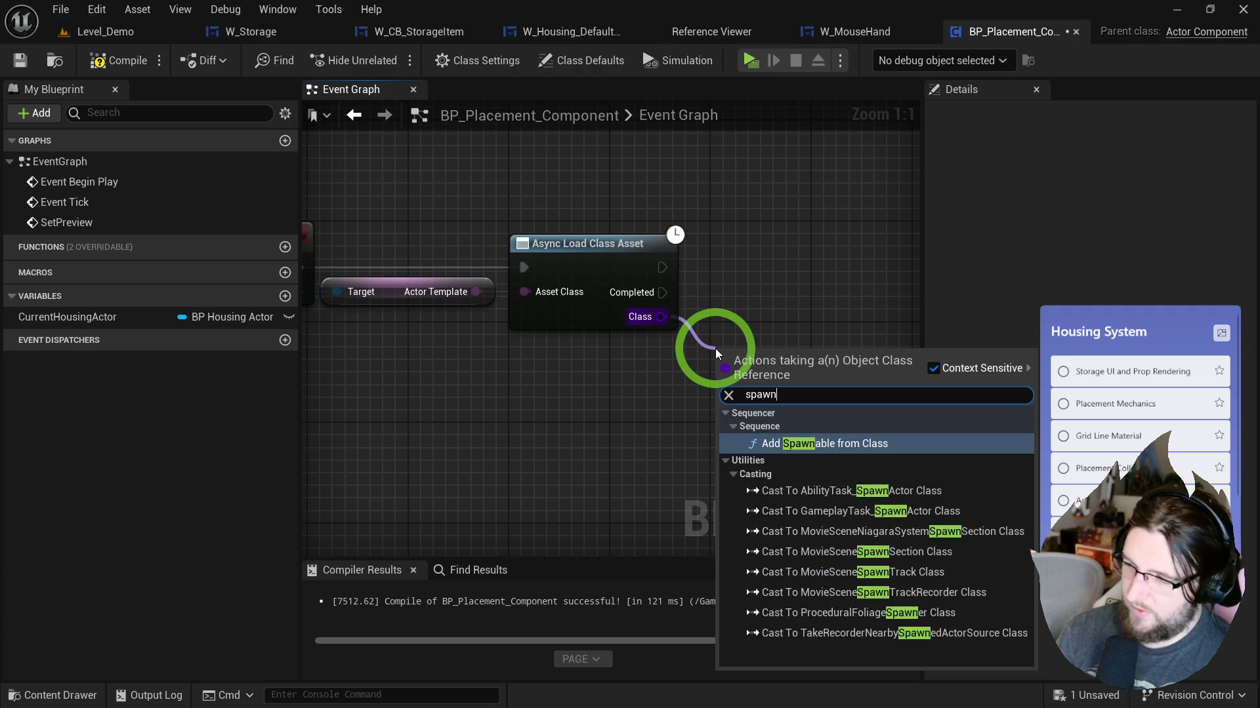
{"action": "type", "text": " acto"}
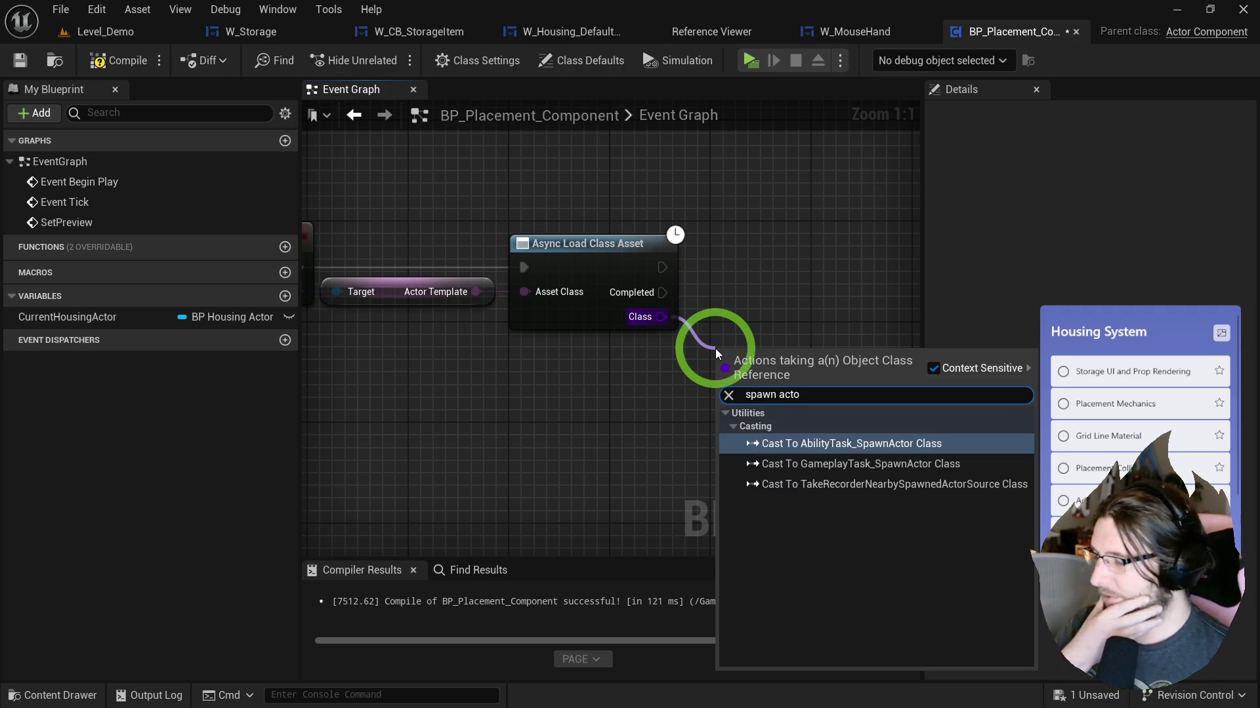
{"action": "right_click", "coordinate": [796, 309]}
{"action": "type", "text": "spawn acto"}
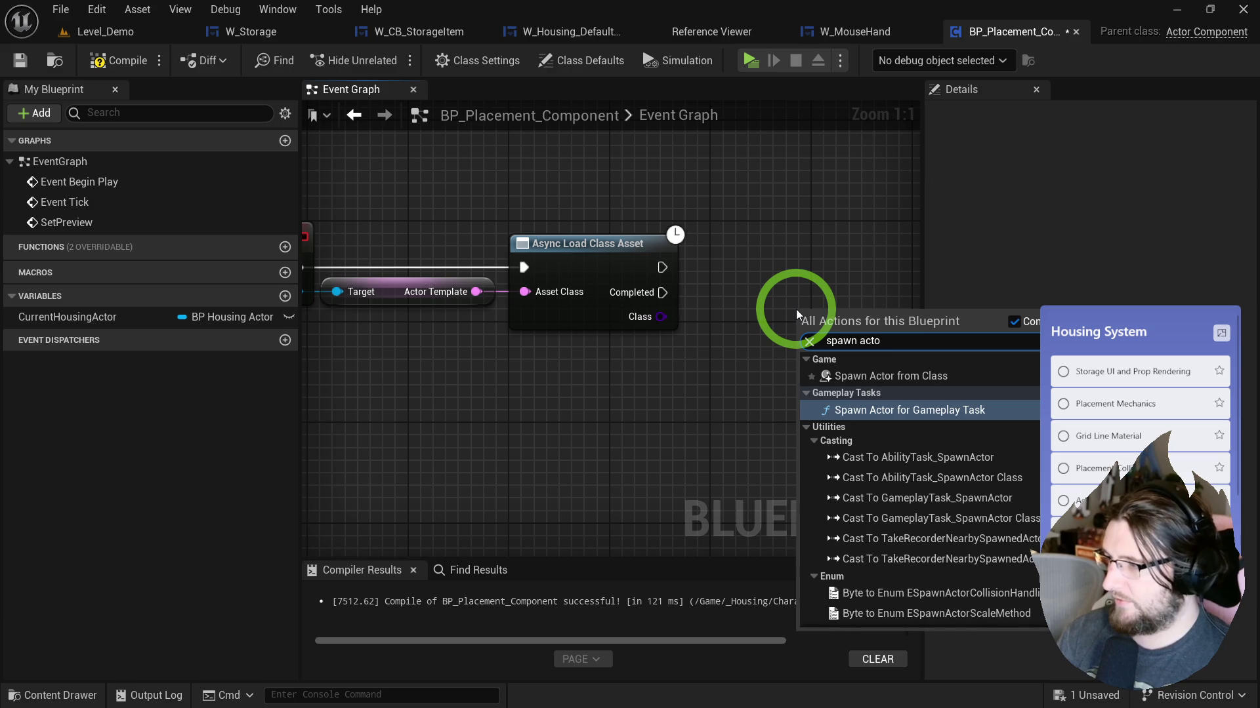
{"action": "key", "text": "Escape"}
Step: Cast the loaded class to BP_HousingActor Class and wire its class and execution into SpawnActor
{"action": "mouse_move", "coordinate": [801, 364]}
{"action": "left_mouse_down"}
{"action": "mouse_move", "coordinate": [660, 319]}
{"action": "mouse_move", "coordinate": [687, 325]}
{"action": "left_mouse_up"}
{"action": "type", "text": "cast act"}
{"action": "key", "text": "Return"}
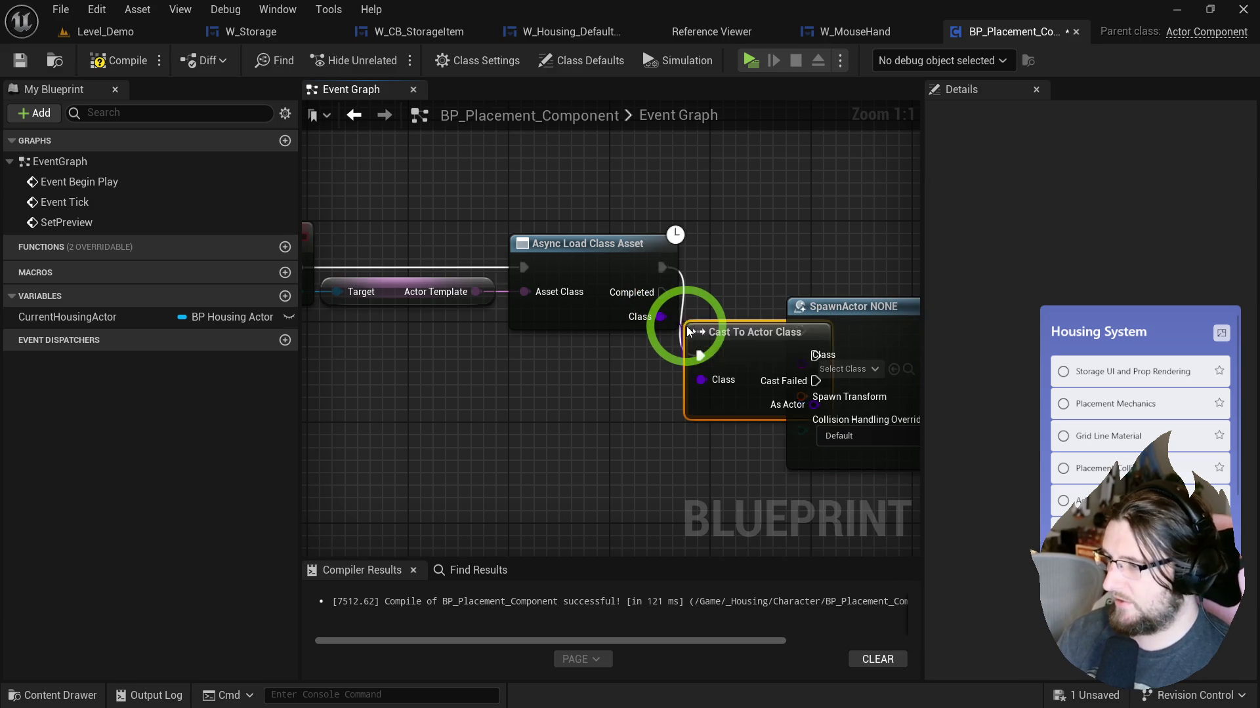
{"action": "key", "text": "ctrl+z"}
{"action": "key", "text": "ctrl+z"}
{"action": "left_click_drag", "start_coordinate": [631, 315], "coordinate": [682, 325]}
{"action": "type", "text": "cast housing"}
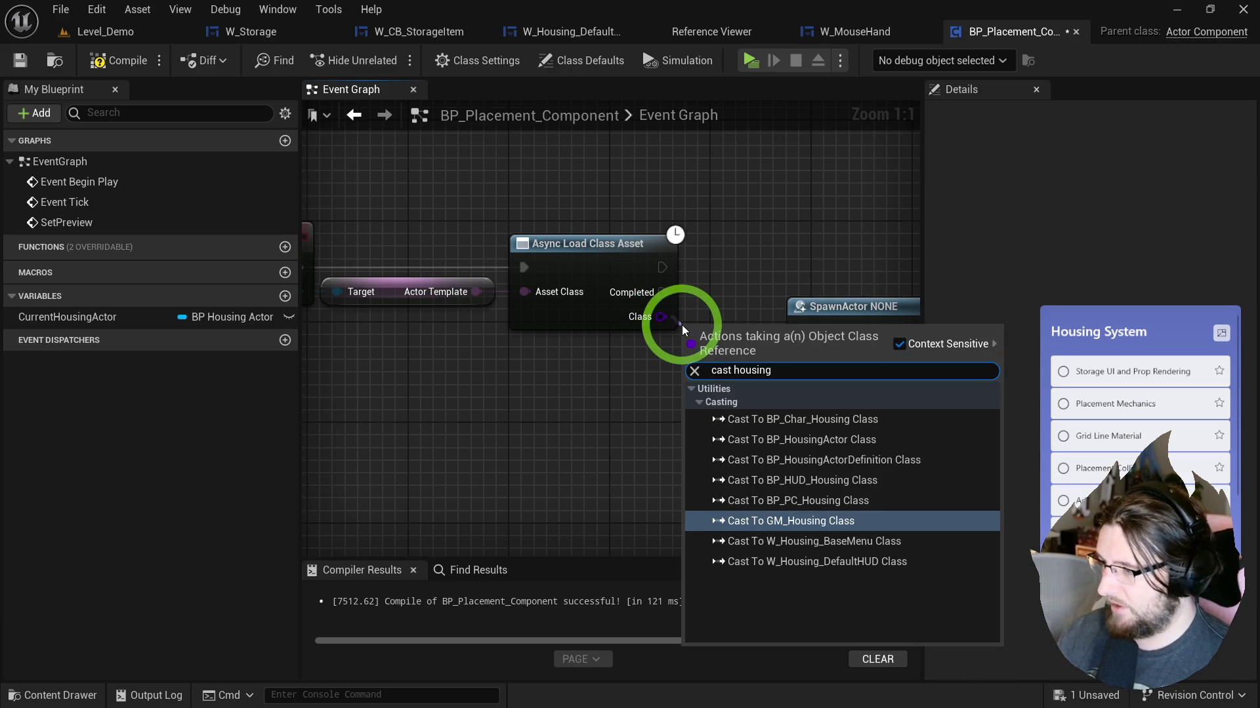
{"action": "left_click", "coordinate": [780, 530]}
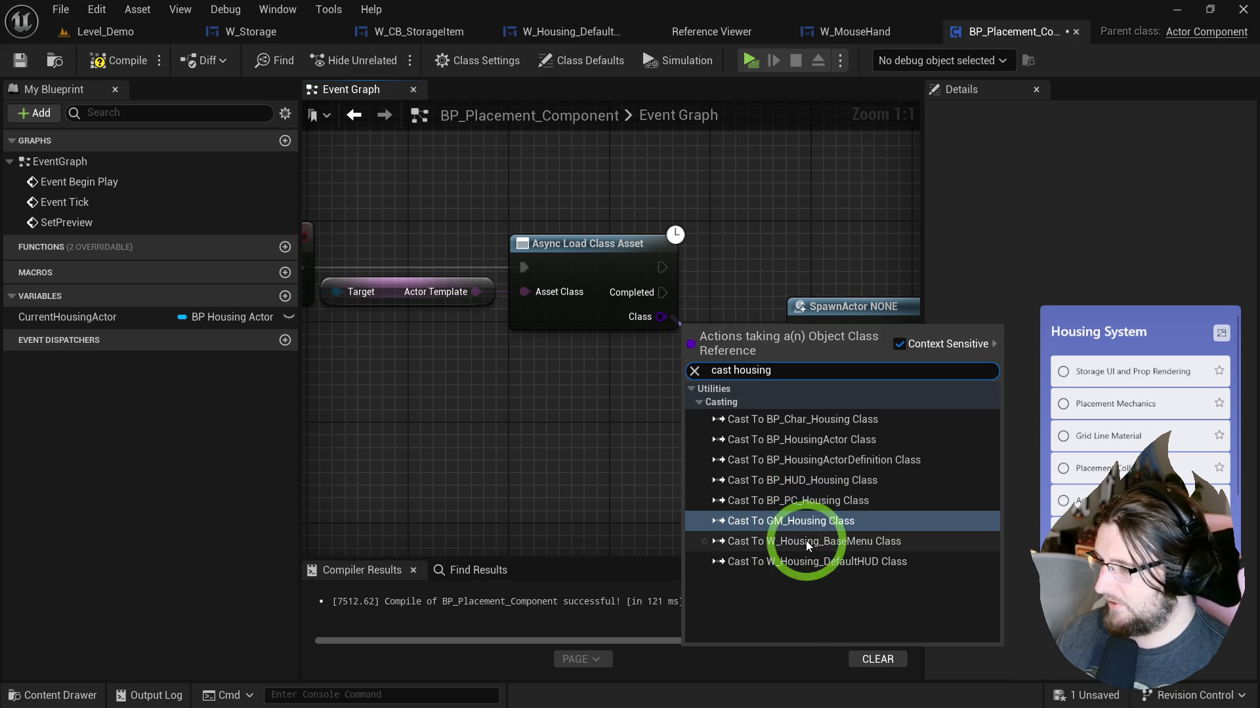
{"action": "left_click", "coordinate": [799, 442]}
{"action": "mouse_move", "coordinate": [702, 352]}
{"action": "left_mouse_down"}
{"action": "mouse_move", "coordinate": [628, 282]}
{"action": "mouse_move", "coordinate": [530, 278]}
{"action": "left_mouse_up"}
{"action": "mouse_move", "coordinate": [587, 339]}
{"action": "left_mouse_down"}
{"action": "mouse_move", "coordinate": [649, 361]}
{"action": "mouse_move", "coordinate": [669, 352]}
{"action": "mouse_move", "coordinate": [582, 292]}
{"action": "left_mouse_up"}
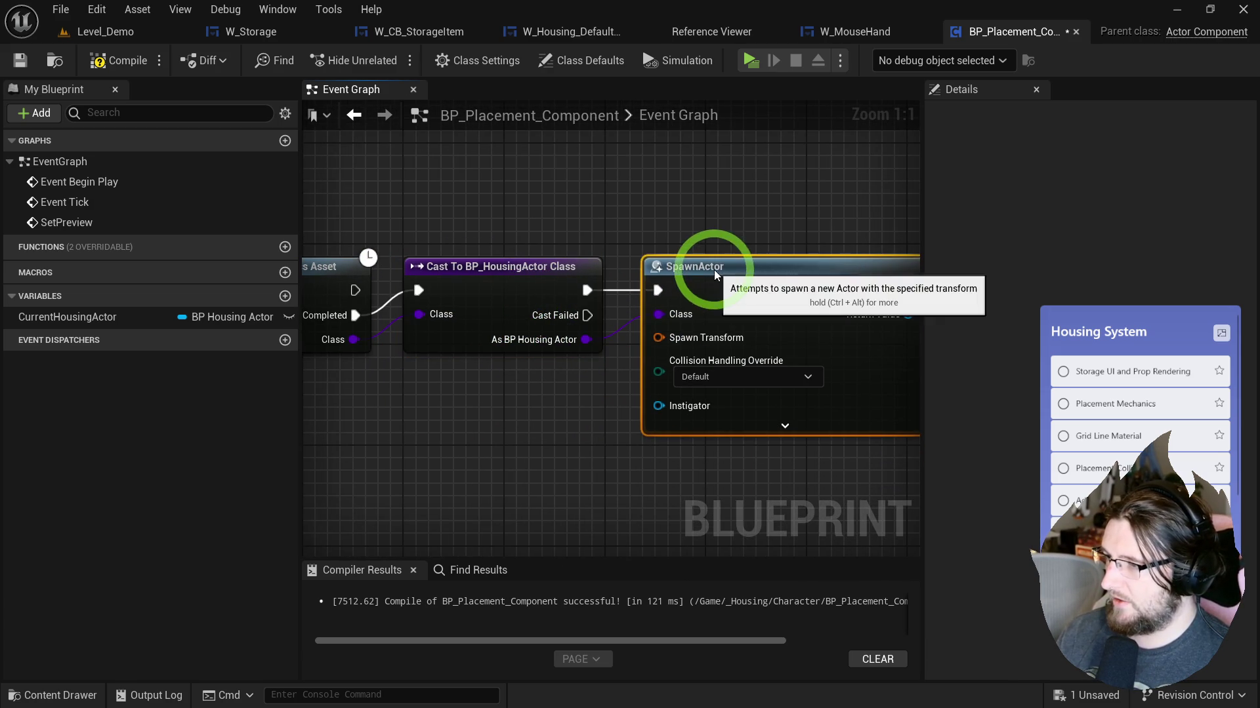
{"action": "left_click_drag", "start_coordinate": [567, 411], "coordinate": [714, 345]}
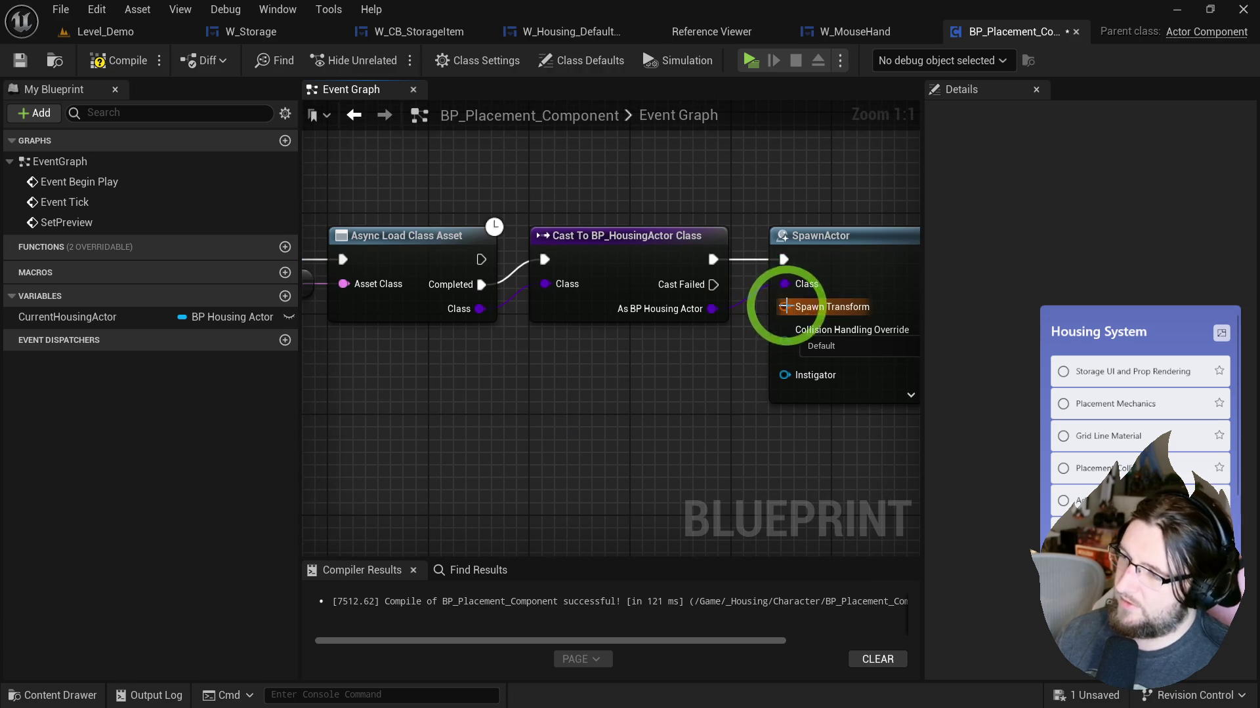
Step: Compile and save BP_Placement_Component, then add a new function
{"action": "left_click_drag", "start_coordinate": [780, 303], "coordinate": [646, 352]}
{"action": "left_click", "coordinate": [108, 61]}
{"action": "left_click", "coordinate": [20, 60]}
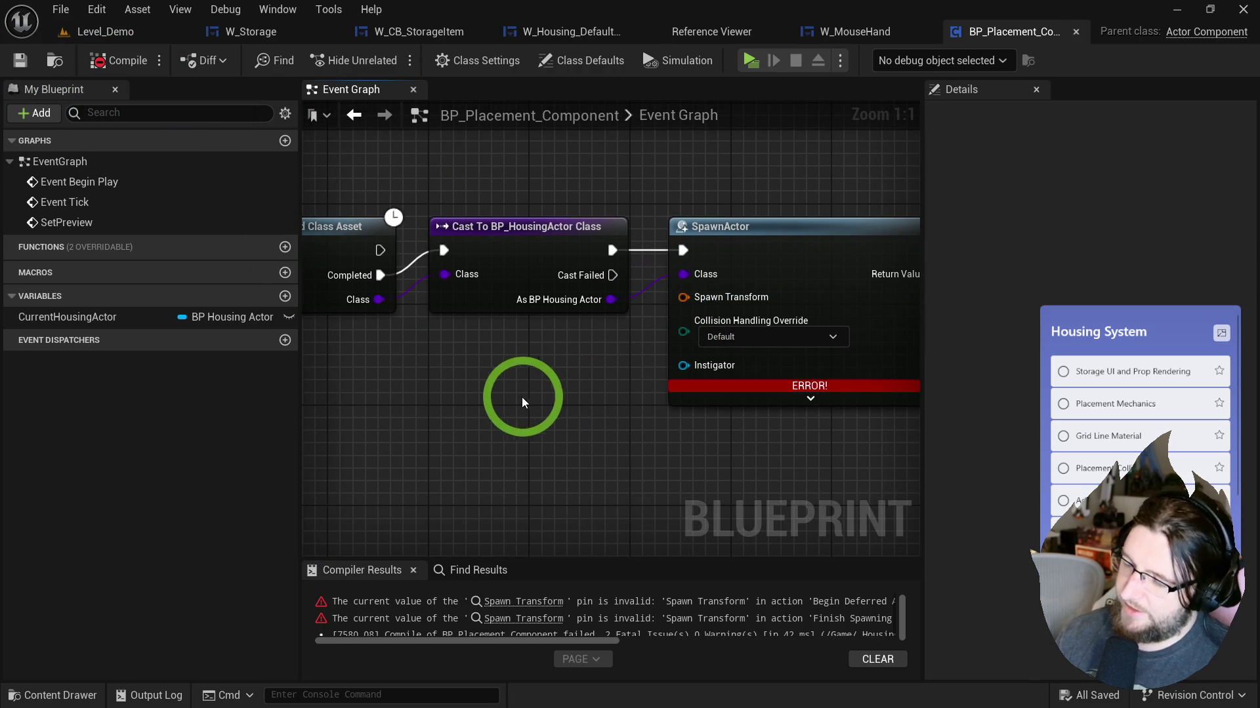
{"action": "left_click_drag", "start_coordinate": [518, 396], "coordinate": [708, 388]}
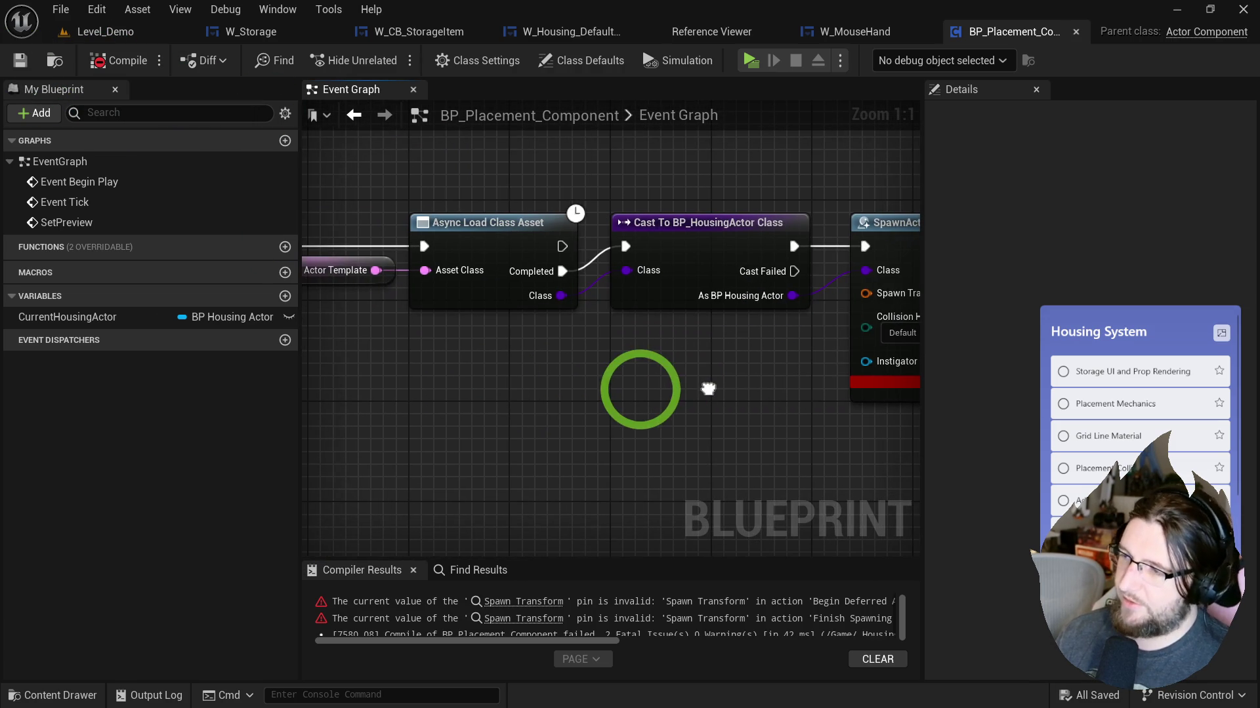
{"action": "left_click", "coordinate": [284, 247]}
Step: Name the function GetMousePositionInWorld and search all actions for a mouse-location node
{"action": "type", "text": "GetMous"}
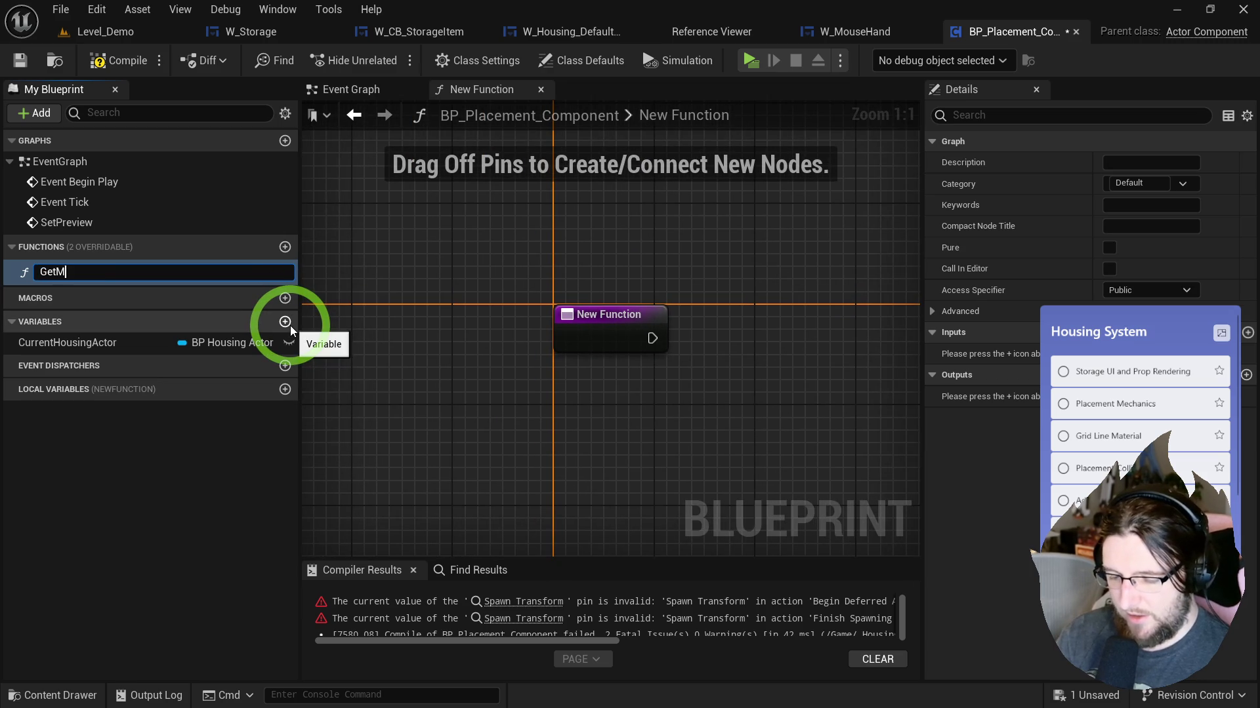
{"action": "type", "text": "ePositionIn"}
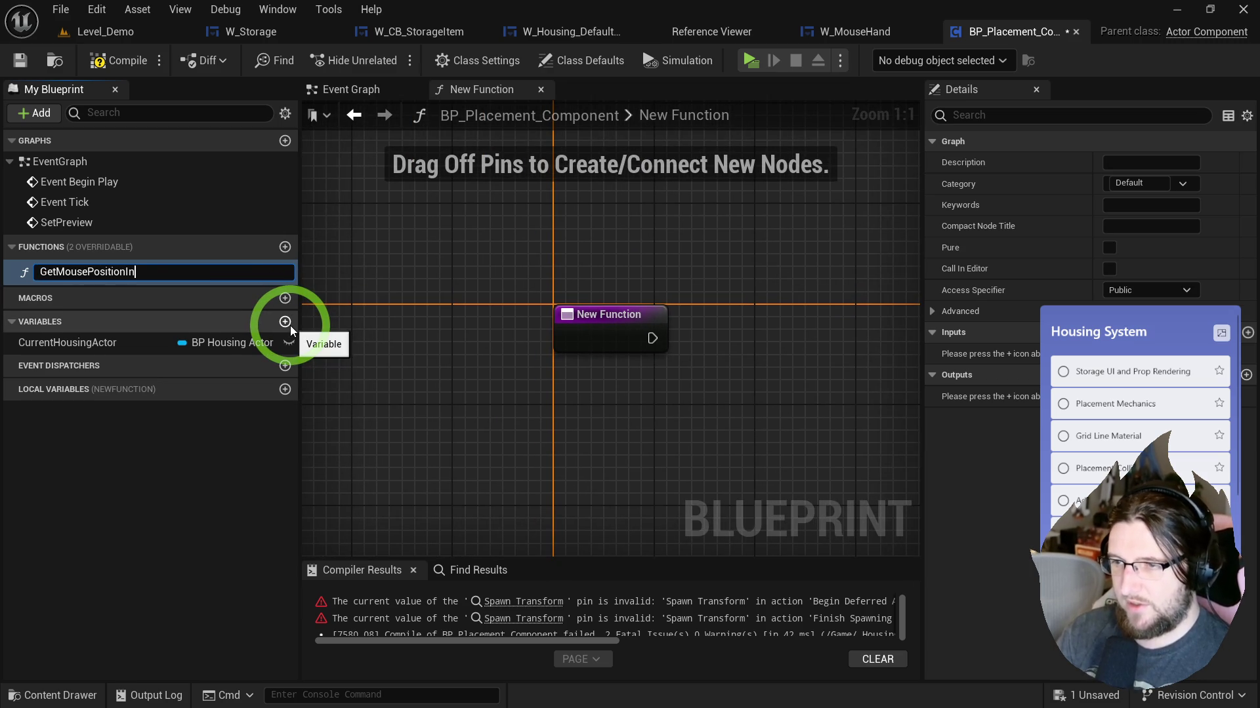
{"action": "type", "text": "World"}
{"action": "key", "text": "Return"}
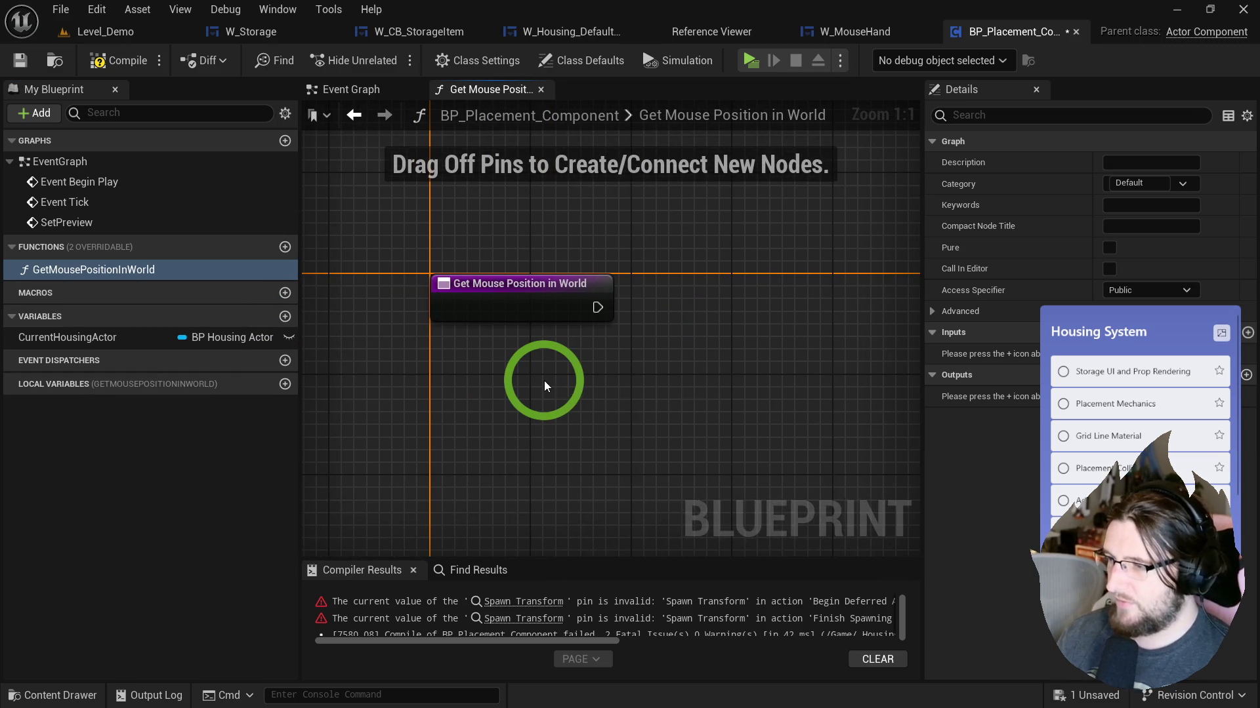
{"action": "right_click", "coordinate": [545, 380]}
{"action": "type", "text": "get world under"}
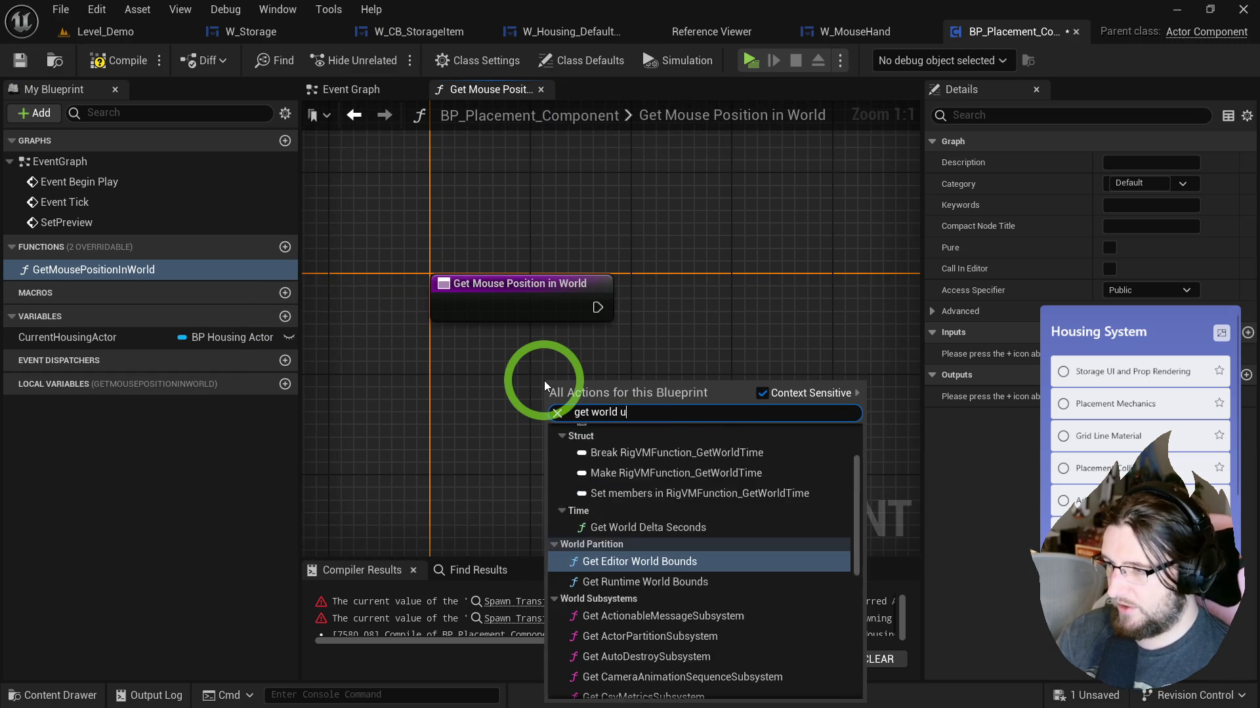
{"action": "left_click", "coordinate": [761, 392]}
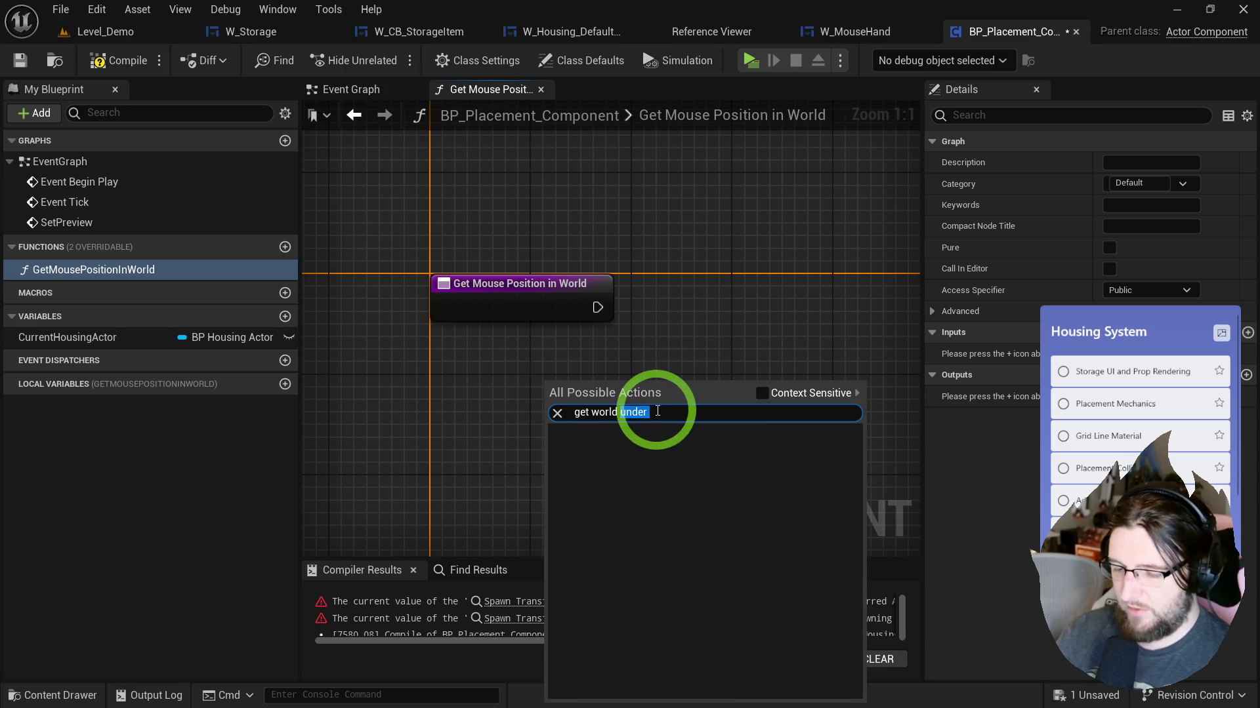
{"action": "type", "text": "mouseget mouse"}
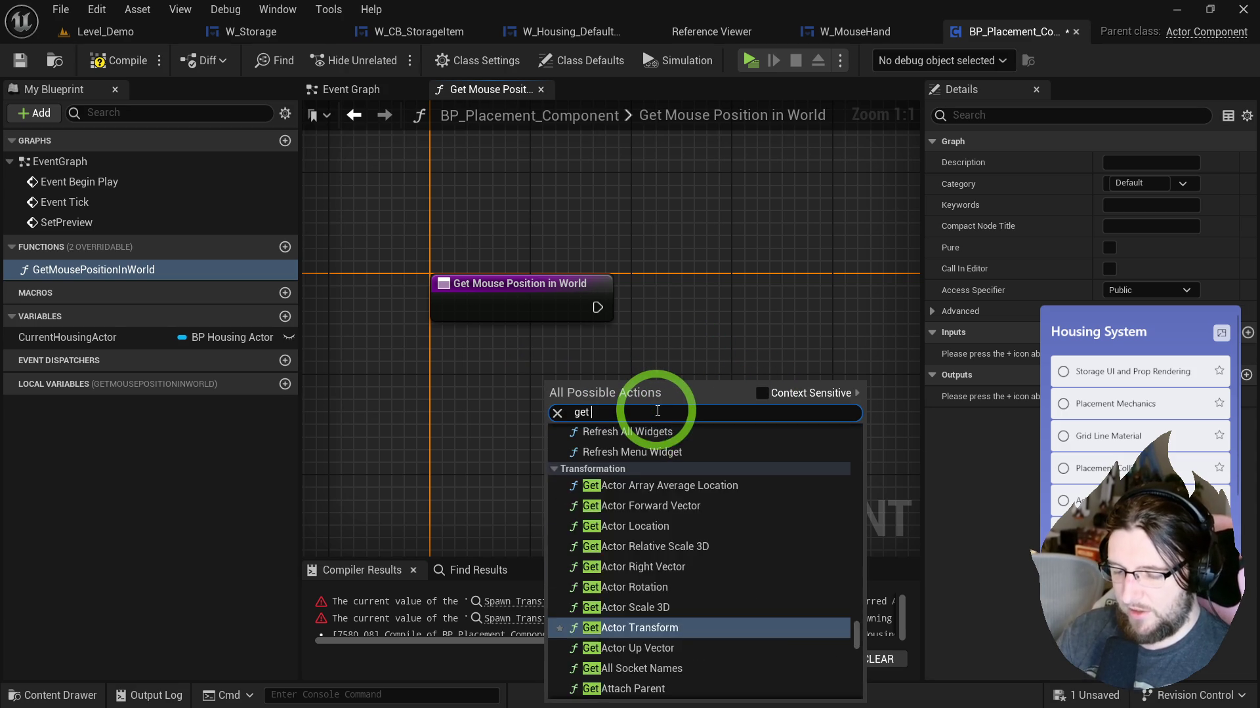
{"action": "type", "text": " loca"}
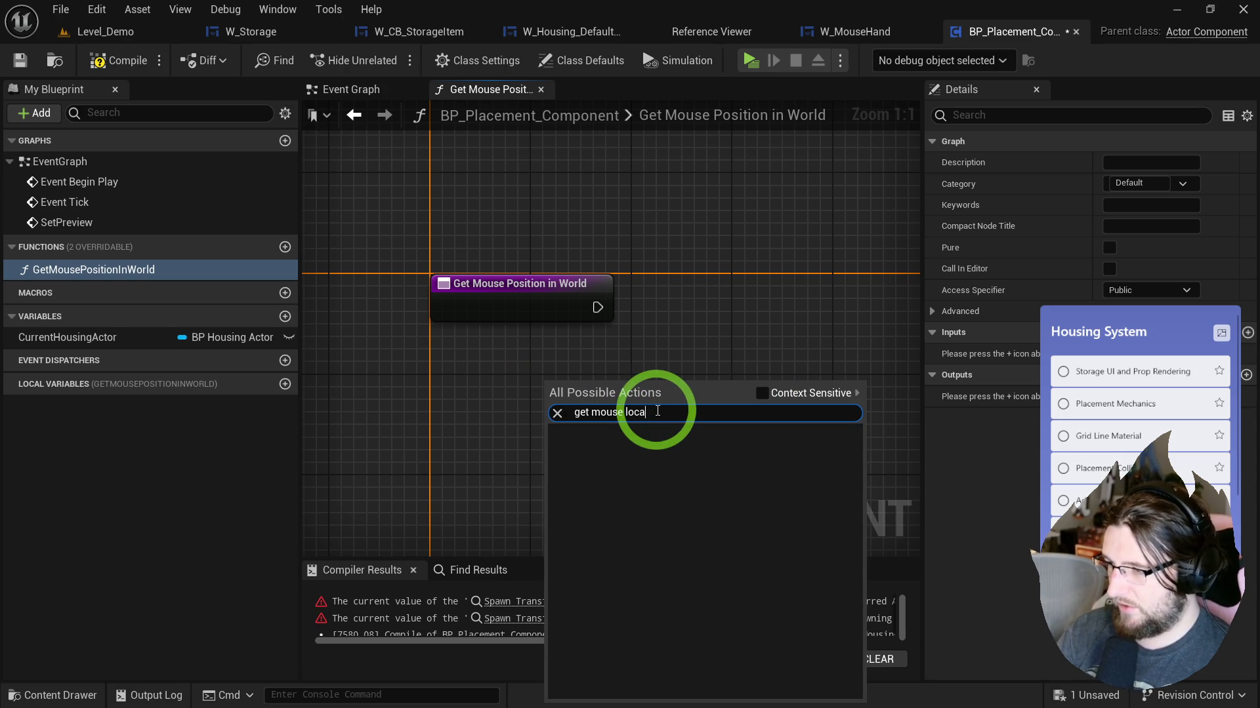
{"action": "type", "text": "get location"}
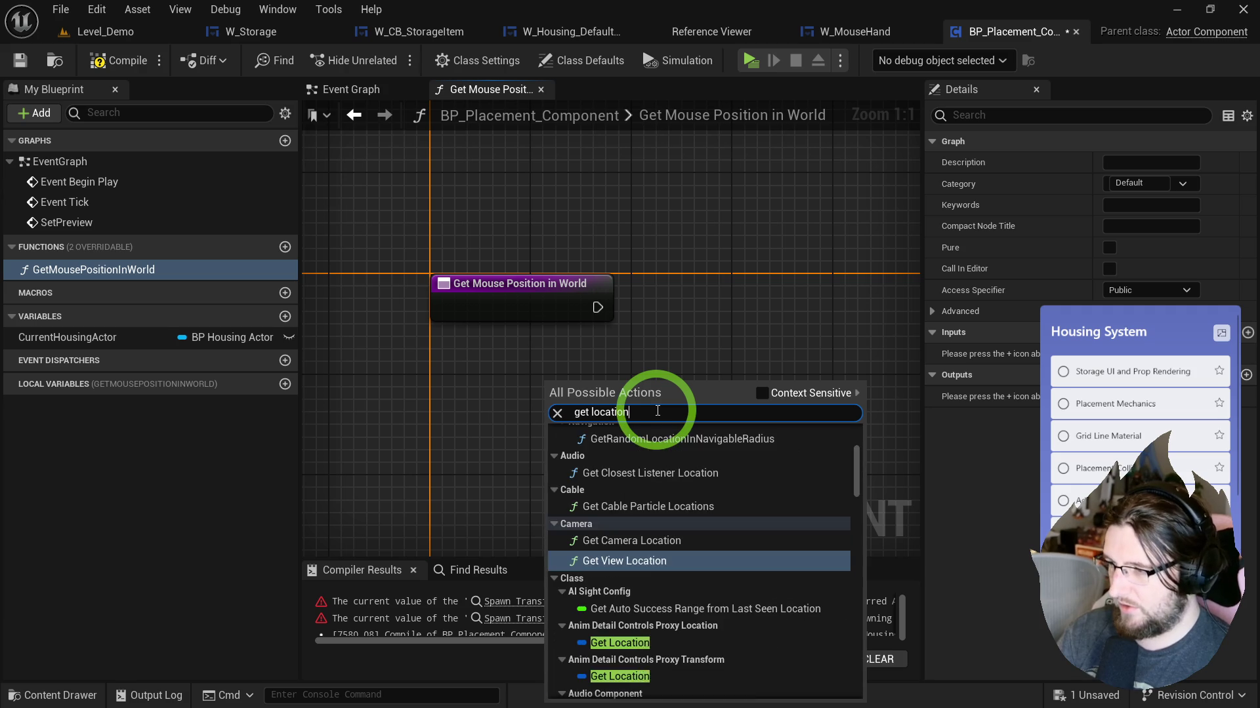
{"action": "type", "text": " undeunder mouse"}
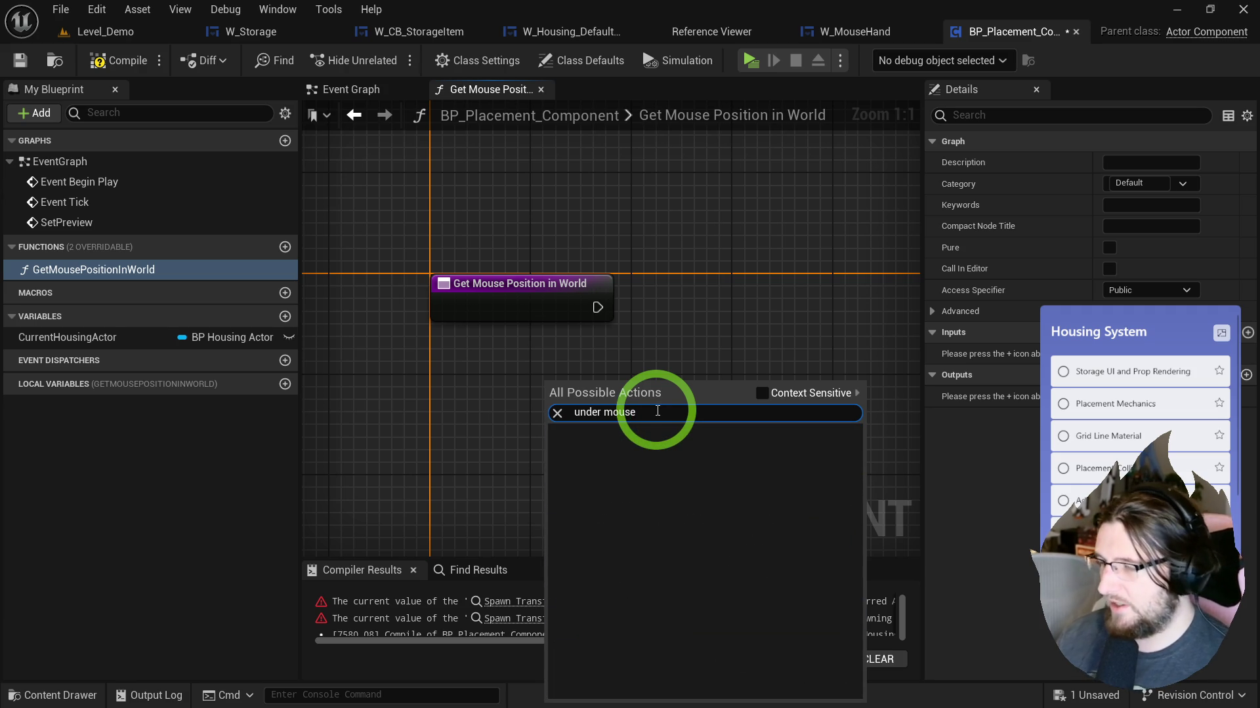
Step: Search 'mouse' and add a Convert Mouse Location To World Space node
{"action": "left_click_drag", "start_coordinate": [610, 411], "coordinate": [535, 414]}
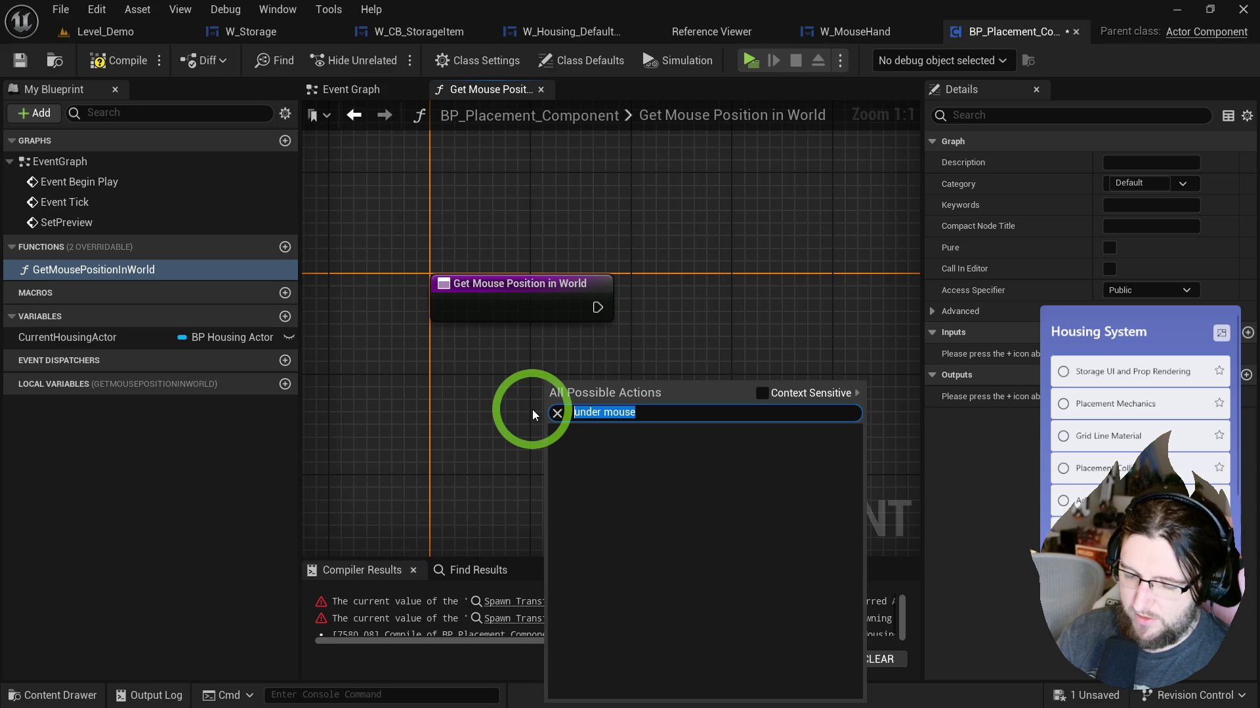
{"action": "type", "text": "mouse"}
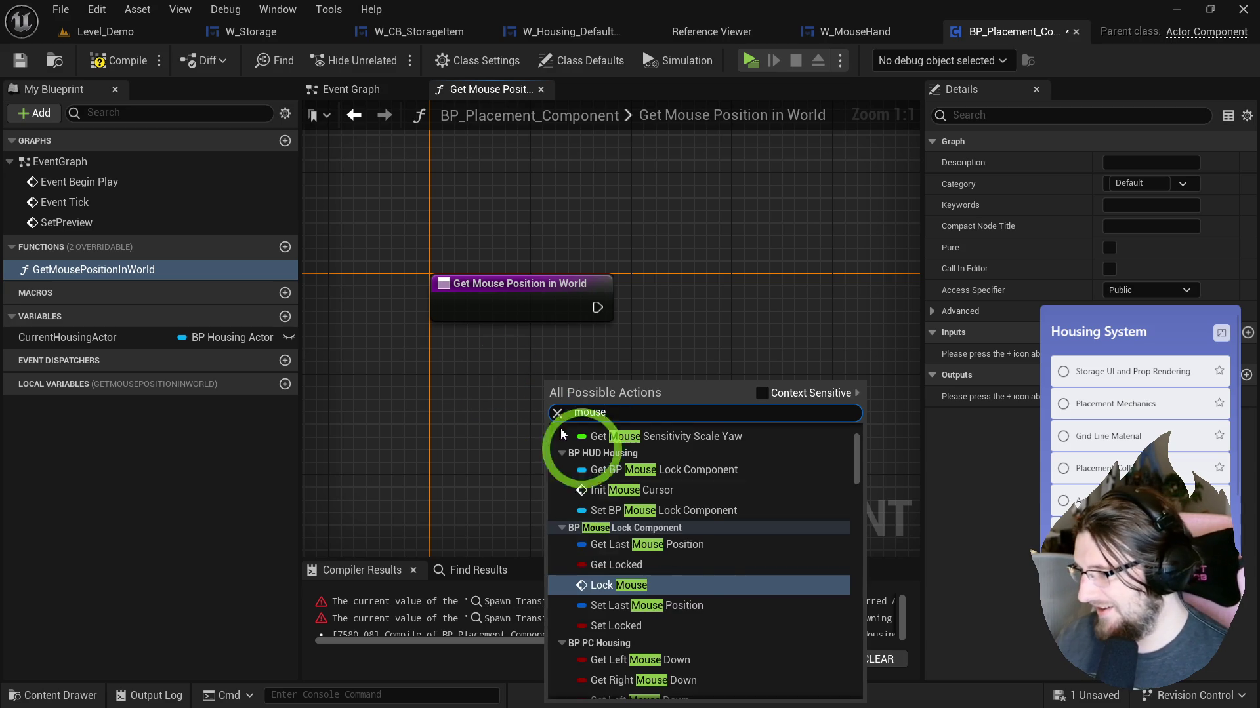
{"action": "scroll", "coordinate": [674, 520], "scroll_direction": "up", "scroll_amount": 3}
{"action": "scroll", "coordinate": [682, 545], "scroll_direction": "down", "scroll_amount": 15}
{"action": "scroll", "coordinate": [687, 559], "scroll_direction": "down", "scroll_amount": 5}
{"action": "scroll", "coordinate": [685, 559], "scroll_direction": "up", "scroll_amount": 3}
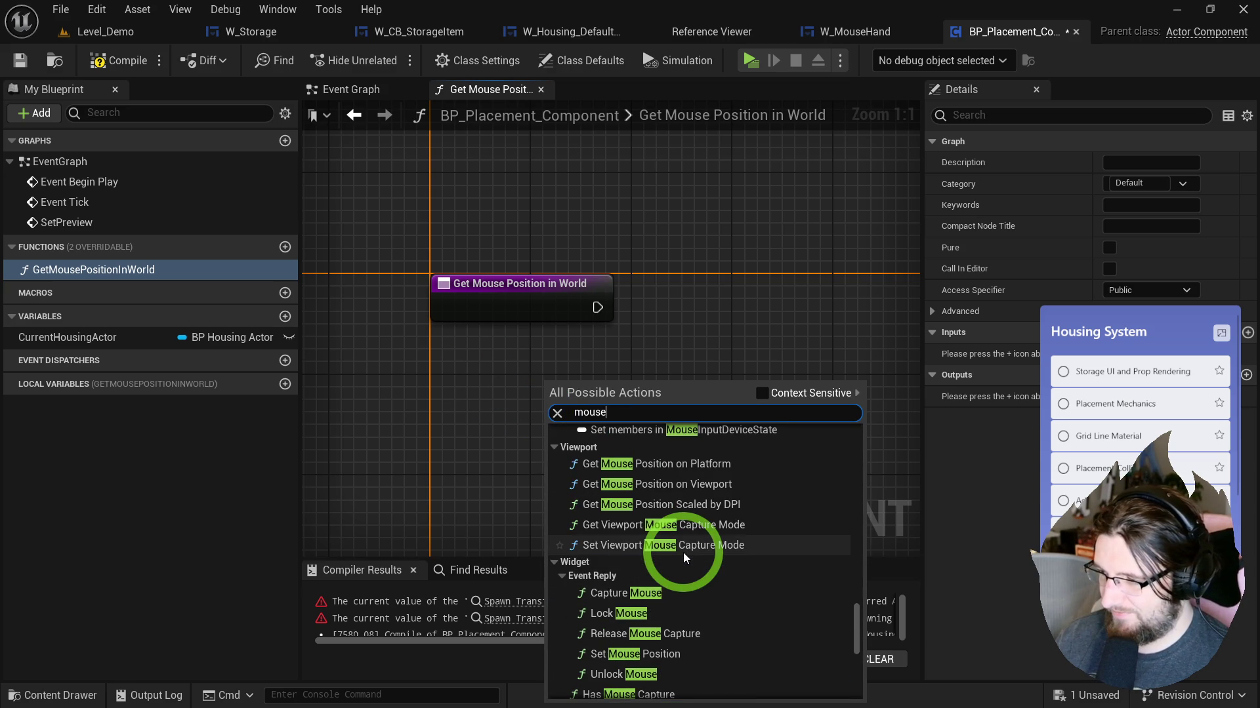
{"action": "scroll", "coordinate": [683, 556], "scroll_direction": "up", "scroll_amount": 1}
{"action": "scroll", "coordinate": [683, 556], "scroll_direction": "down", "scroll_amount": 6}
{"action": "scroll", "coordinate": [682, 556], "scroll_direction": "up", "scroll_amount": 2}
{"action": "scroll", "coordinate": [683, 556], "scroll_direction": "up", "scroll_amount": 1}
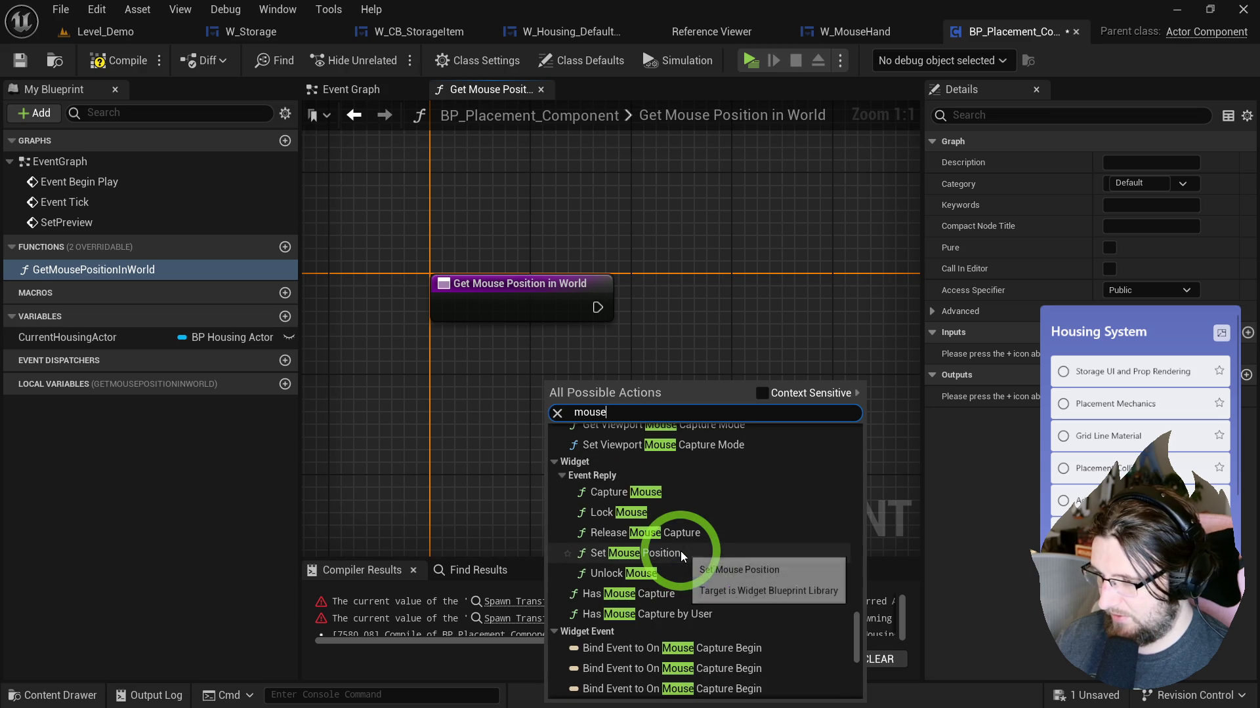
{"action": "scroll", "coordinate": [682, 557], "scroll_direction": "down", "scroll_amount": 8}
{"action": "scroll", "coordinate": [682, 556], "scroll_direction": "up", "scroll_amount": 8}
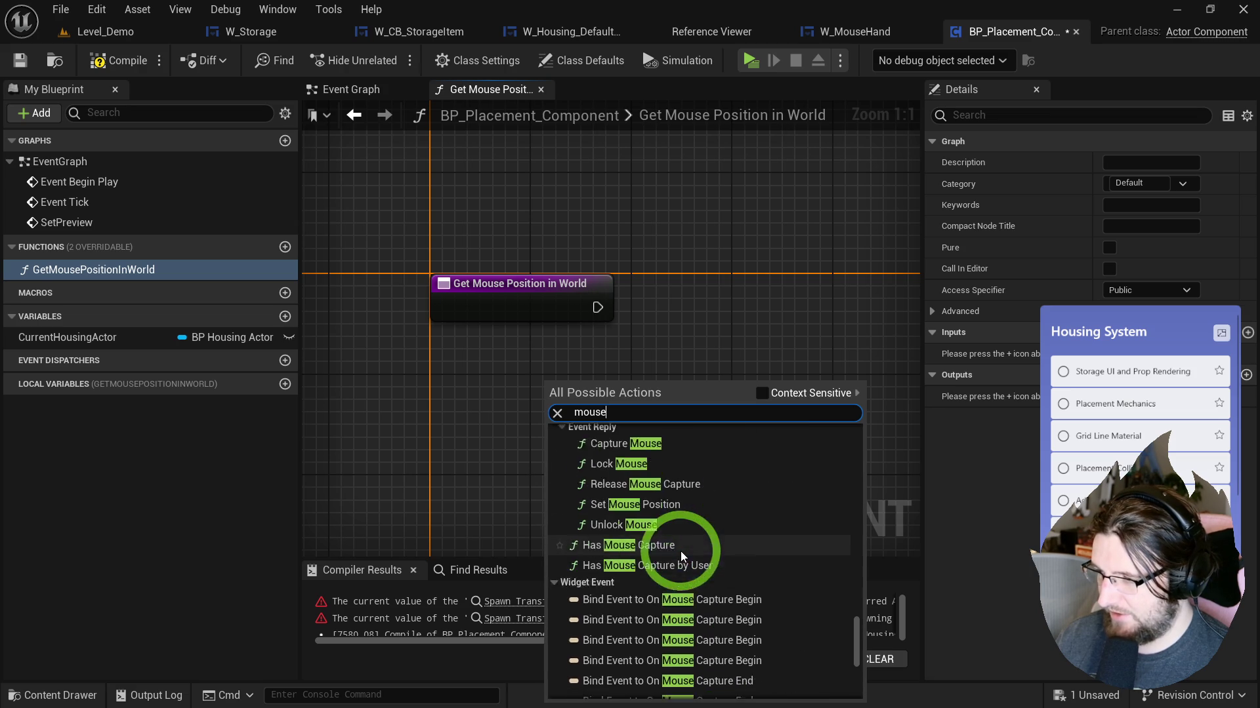
{"action": "scroll", "coordinate": [682, 556], "scroll_direction": "up", "scroll_amount": 2}
{"action": "scroll", "coordinate": [682, 557], "scroll_direction": "down", "scroll_amount": 12}
{"action": "scroll", "coordinate": [682, 556], "scroll_direction": "up", "scroll_amount": 2}
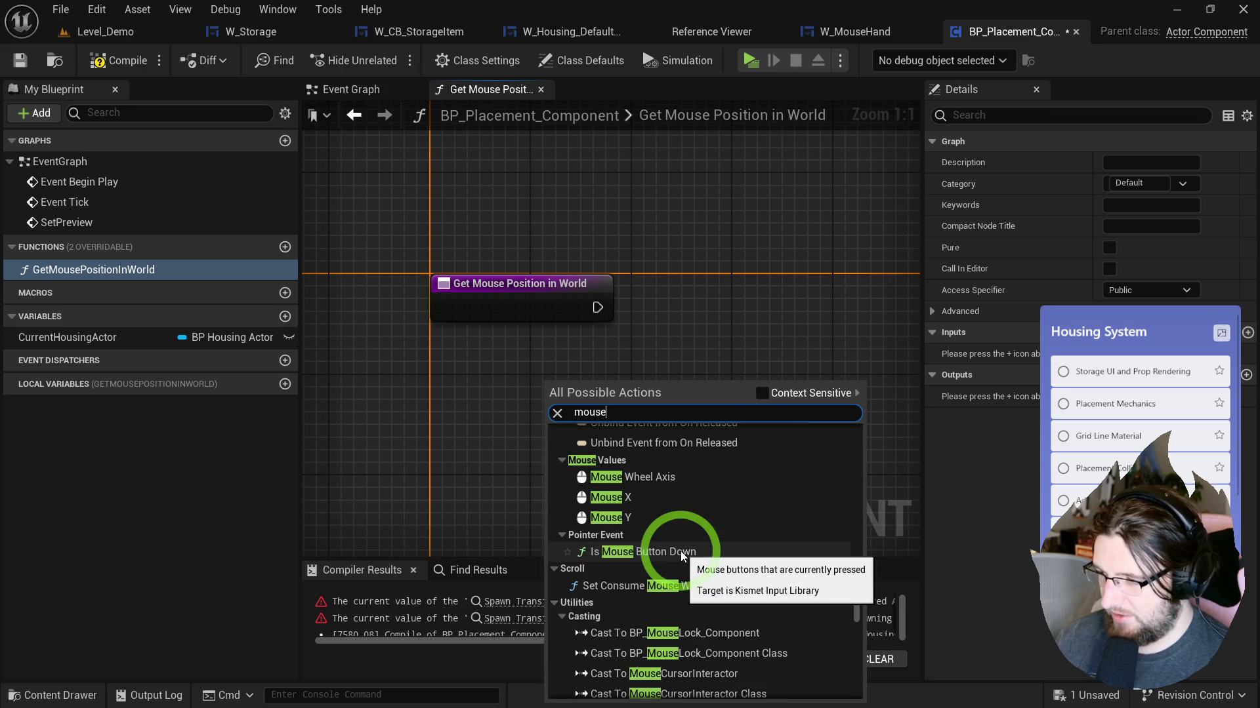
{"action": "scroll", "coordinate": [682, 556], "scroll_direction": "up", "scroll_amount": 8}
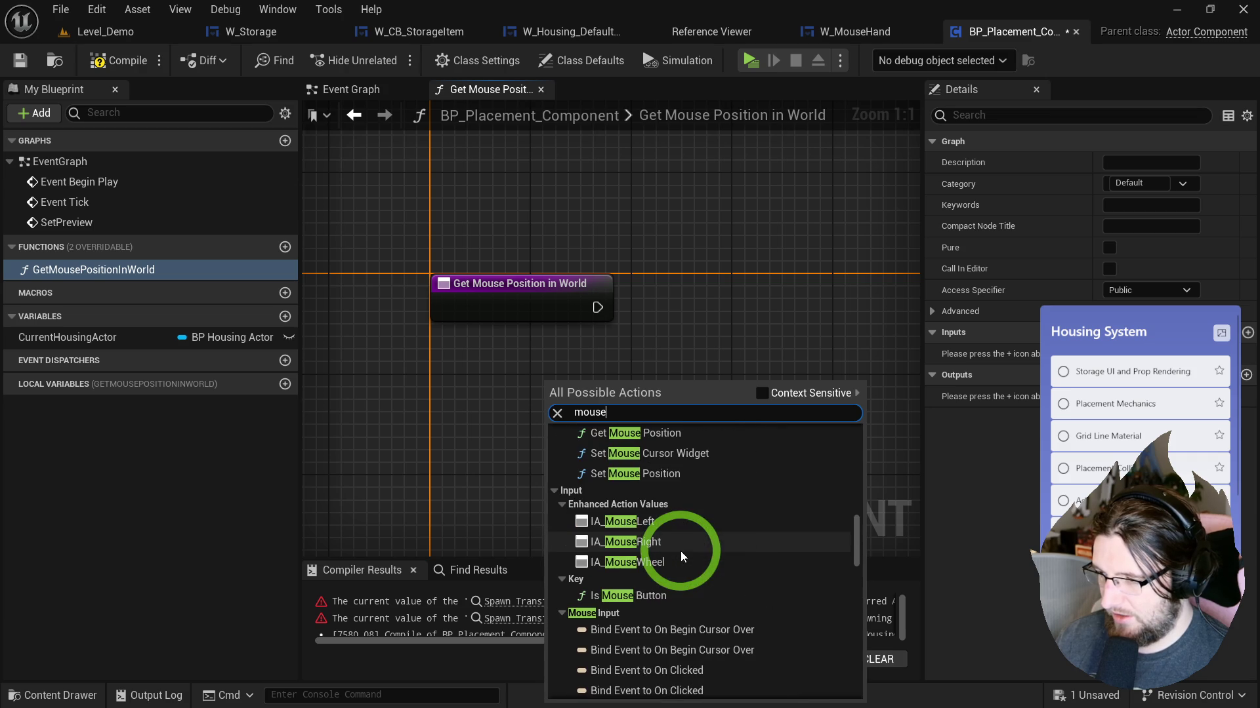
{"action": "scroll", "coordinate": [682, 556], "scroll_direction": "up", "scroll_amount": 3}
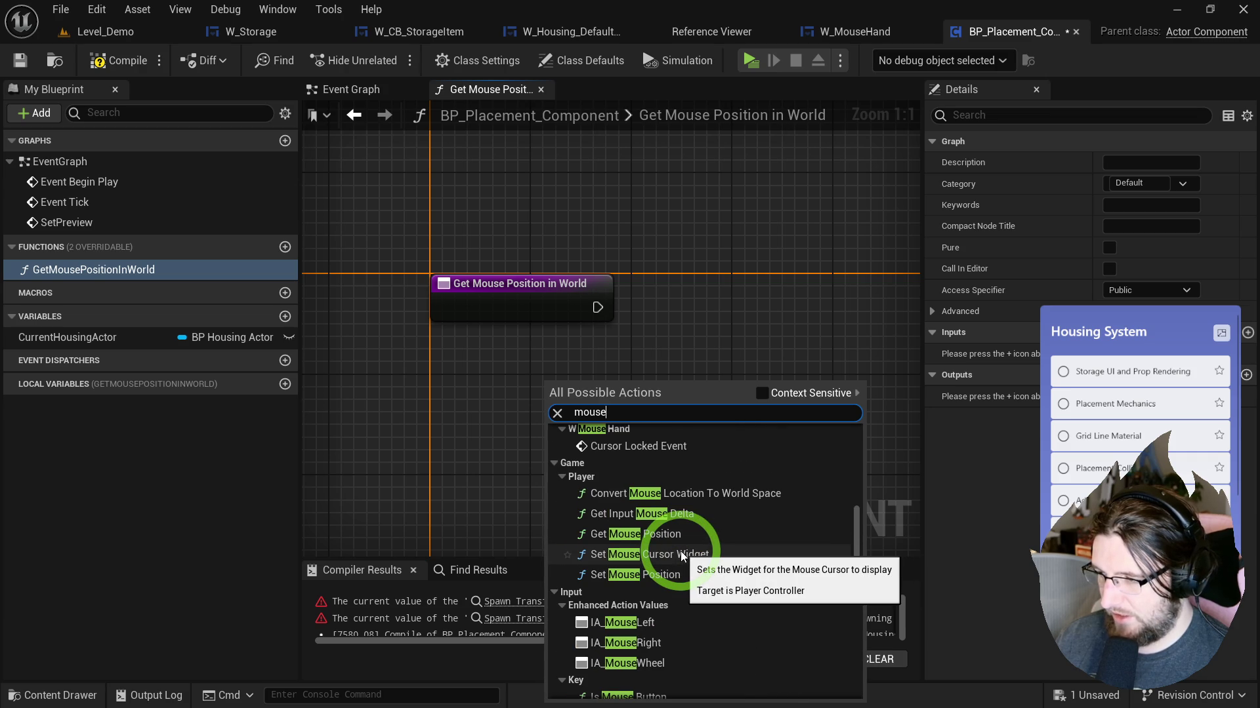
{"action": "left_click", "coordinate": [689, 493]}
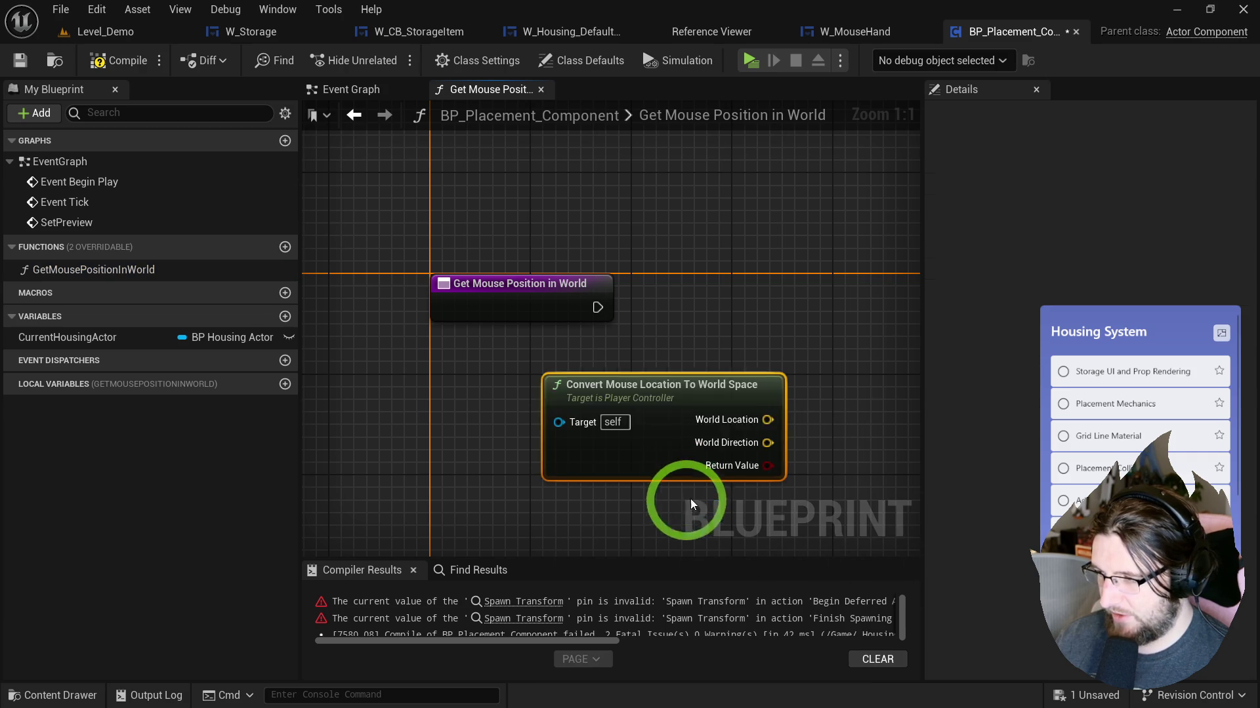
Step: Add a Line Trace By Channel node pulled from World Location
{"action": "left_click_drag", "start_coordinate": [655, 404], "coordinate": [533, 389]}
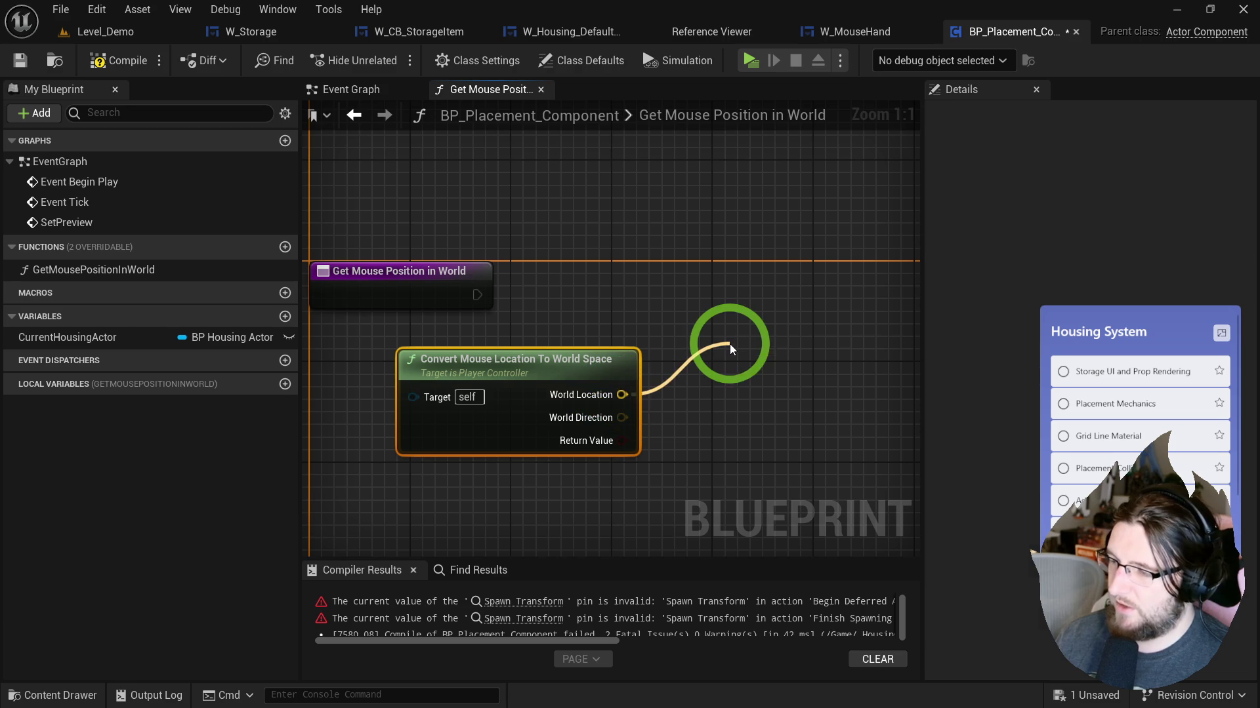
{"action": "left_click_drag", "start_coordinate": [729, 343], "coordinate": [729, 343]}
{"action": "type", "text": "line trace"}
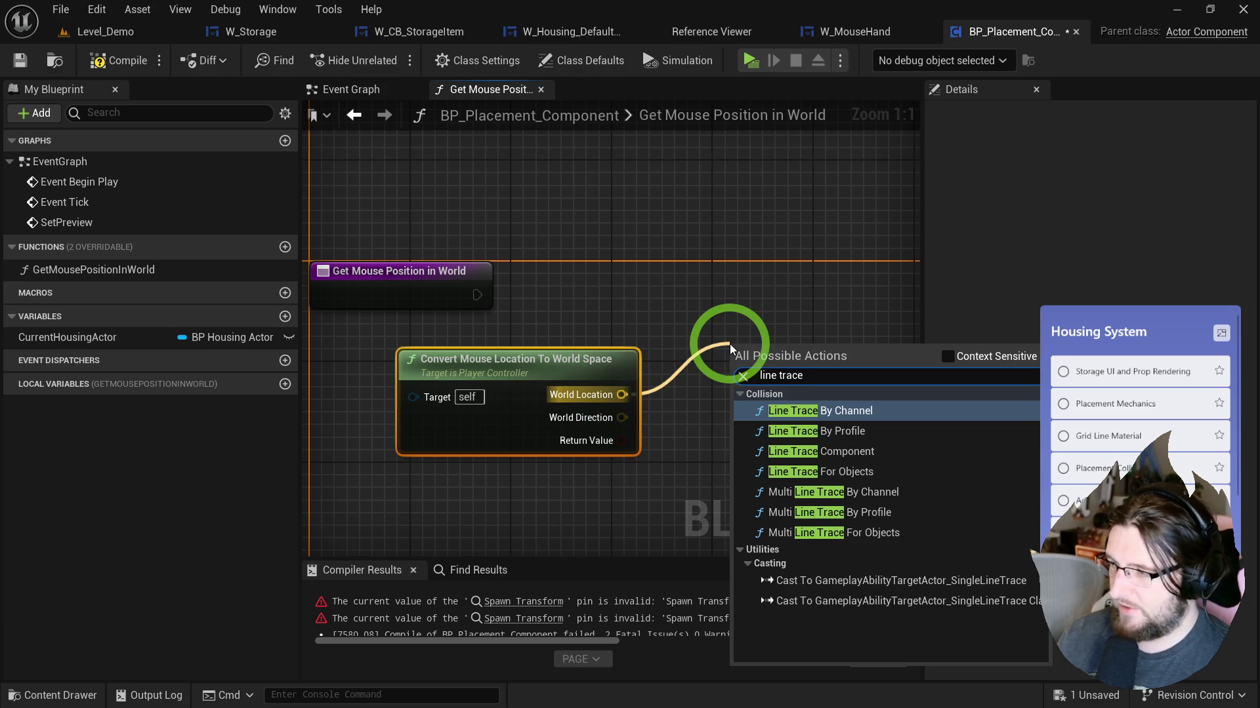
{"action": "left_click", "coordinate": [860, 411]}
{"action": "mouse_move", "coordinate": [722, 435]}
{"action": "left_mouse_down"}
{"action": "mouse_move", "coordinate": [632, 402]}
{"action": "mouse_move", "coordinate": [717, 368]}
{"action": "mouse_move", "coordinate": [739, 343]}
{"action": "mouse_move", "coordinate": [651, 302]}
{"action": "mouse_move", "coordinate": [554, 298]}
{"action": "left_mouse_up"}
{"action": "left_click_drag", "start_coordinate": [695, 279], "coordinate": [796, 216]}
Step: Feed World Location + World Direction × 10000 into the trace's End and connect the function entry
{"action": "mouse_move", "coordinate": [473, 332]}
{"action": "left_mouse_down"}
{"action": "mouse_move", "coordinate": [517, 348]}
{"action": "mouse_move", "coordinate": [408, 431]}
{"action": "left_mouse_up"}
{"action": "type", "text": "+"}
{"action": "left_click", "coordinate": [605, 591]}
{"action": "type", "text": "*"}
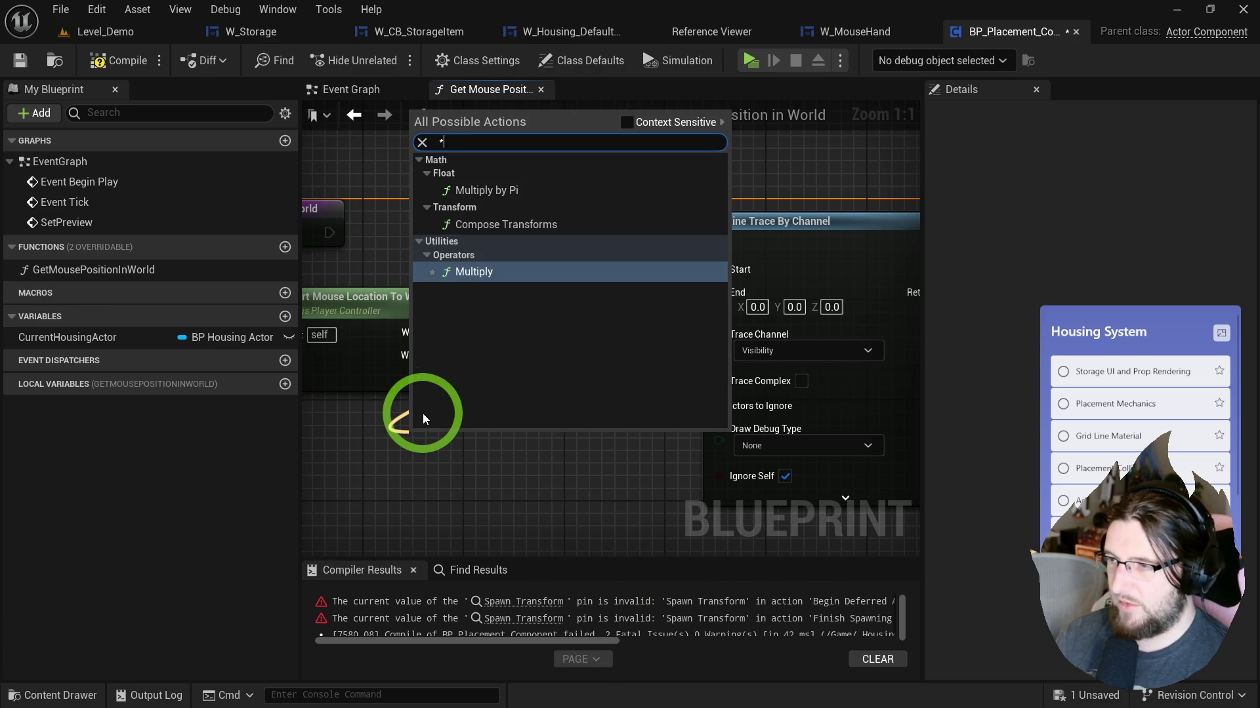
{"action": "left_click", "coordinate": [473, 270]}
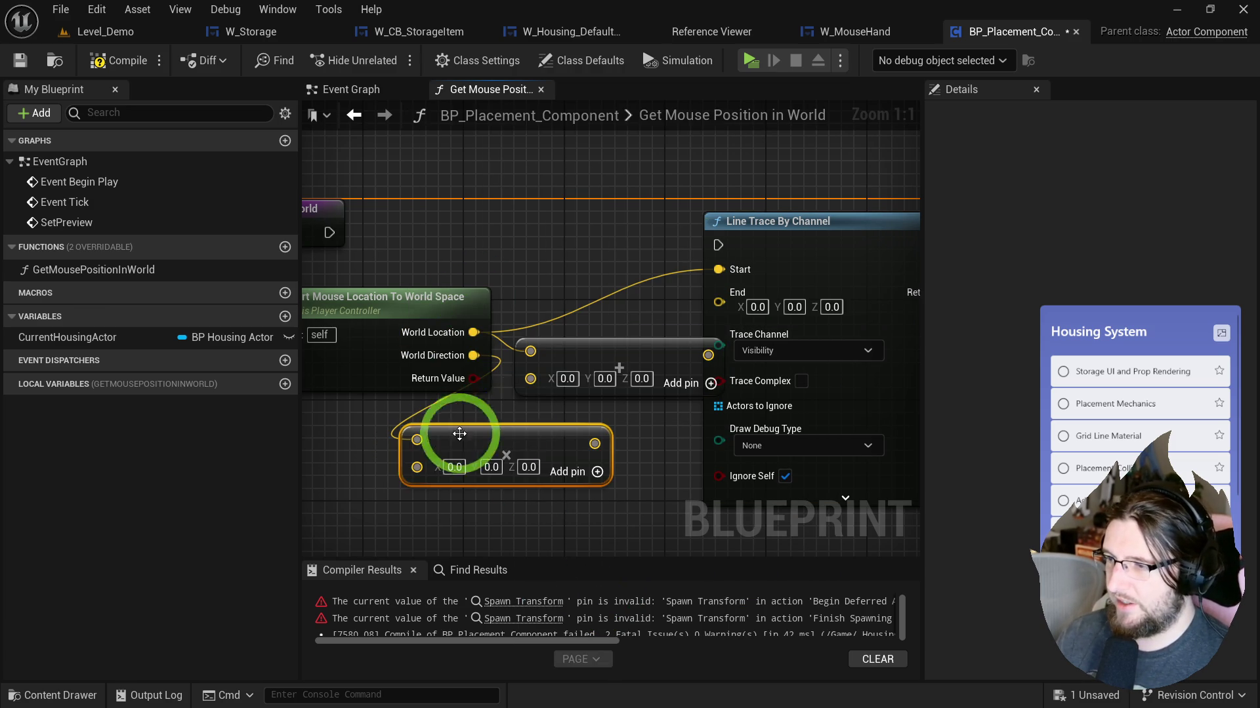
{"action": "right_click", "coordinate": [416, 475]}
{"action": "left_click", "coordinate": [487, 293]}
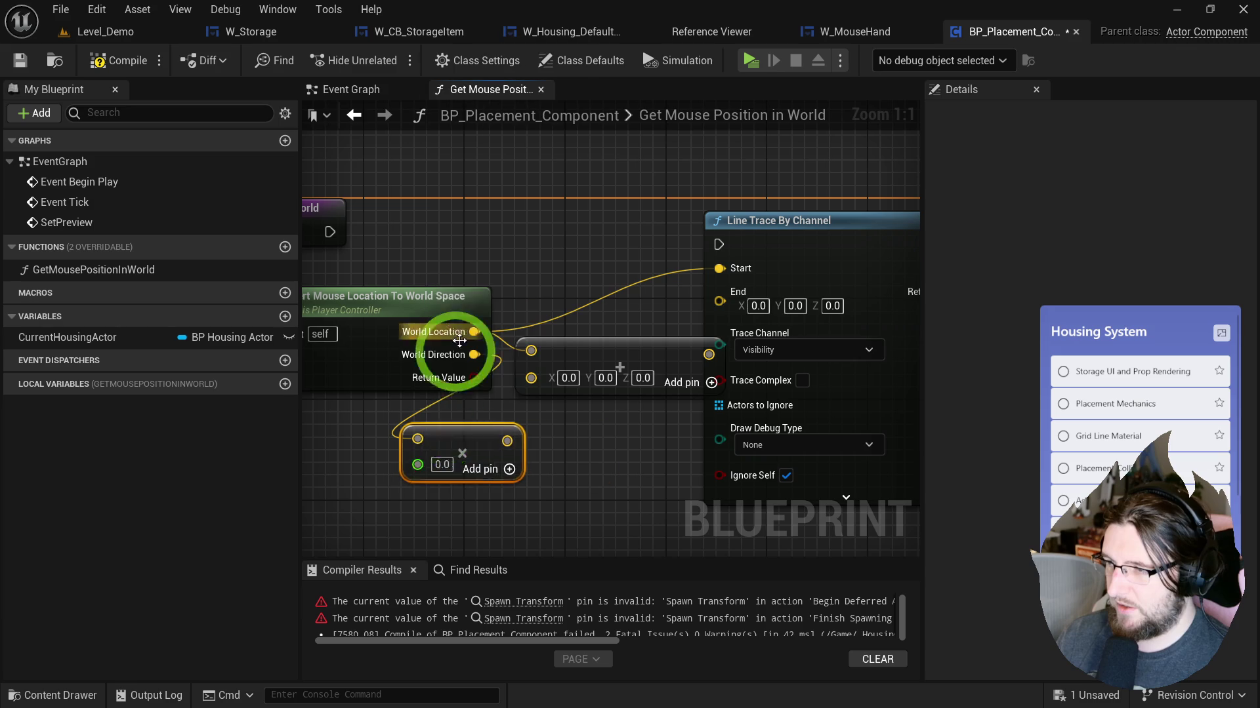
{"action": "double_click", "coordinate": [447, 464]}
{"action": "type", "text": "10000"}
{"action": "left_click", "coordinate": [479, 518]}
{"action": "mouse_move", "coordinate": [530, 375]}
{"action": "left_mouse_down"}
{"action": "mouse_move", "coordinate": [530, 441]}
{"action": "mouse_move", "coordinate": [453, 426]}
{"action": "left_mouse_up"}
{"action": "left_click_drag", "start_coordinate": [683, 309], "coordinate": [719, 301]}
{"action": "mouse_move", "coordinate": [719, 244]}
{"action": "left_mouse_down"}
{"action": "mouse_move", "coordinate": [717, 226]}
{"action": "mouse_move", "coordinate": [330, 231]}
{"action": "mouse_move", "coordinate": [697, 239]}
{"action": "mouse_move", "coordinate": [687, 226]}
{"action": "left_mouse_up"}
Step: Set the trace's Draw Debug Type to For One Frame, then return to the Event Graph
{"action": "left_click", "coordinate": [749, 419]}
{"action": "left_click", "coordinate": [734, 439]}
{"action": "left_click", "coordinate": [333, 88]}
{"action": "left_click_drag", "start_coordinate": [466, 343], "coordinate": [697, 314]}
{"action": "right_click", "coordinate": [556, 389]}
Step: Add an Event Tick node and wire it to a GetMousePositionInWorld call
{"action": "type", "text": "t"}
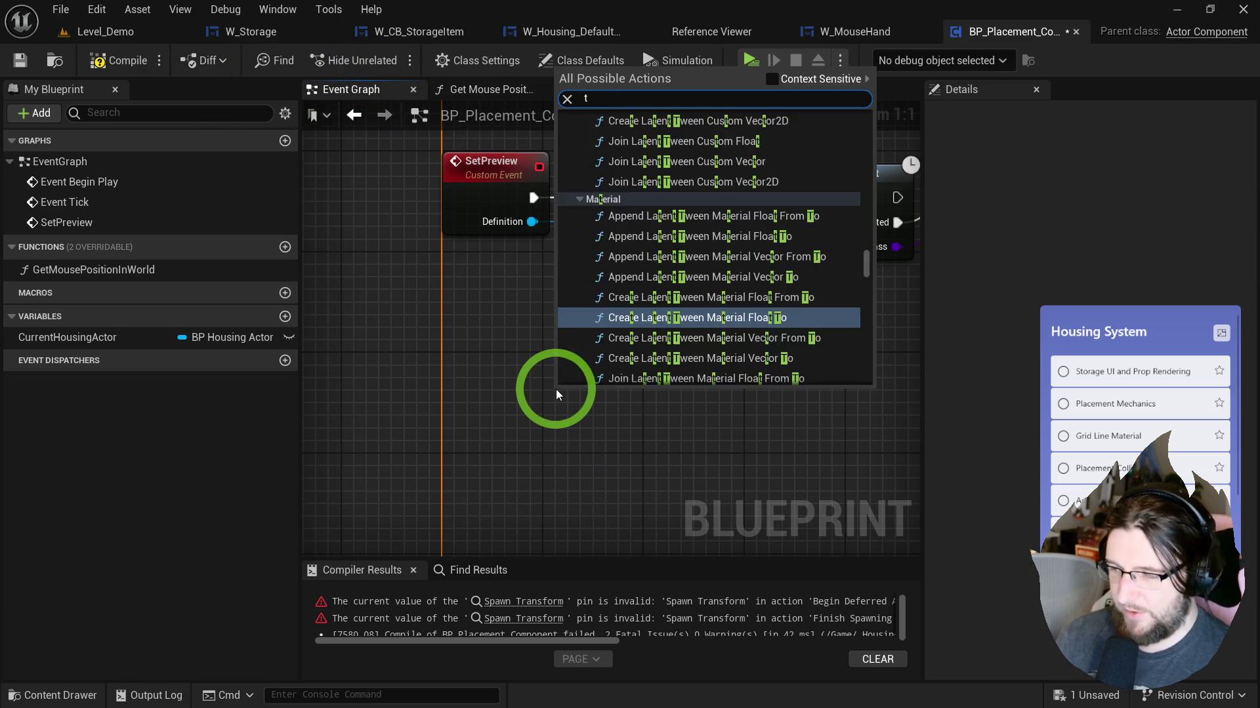
{"action": "type", "text": "ick"}
{"action": "key", "text": "Return"}
{"action": "key", "text": "ctrl+z"}
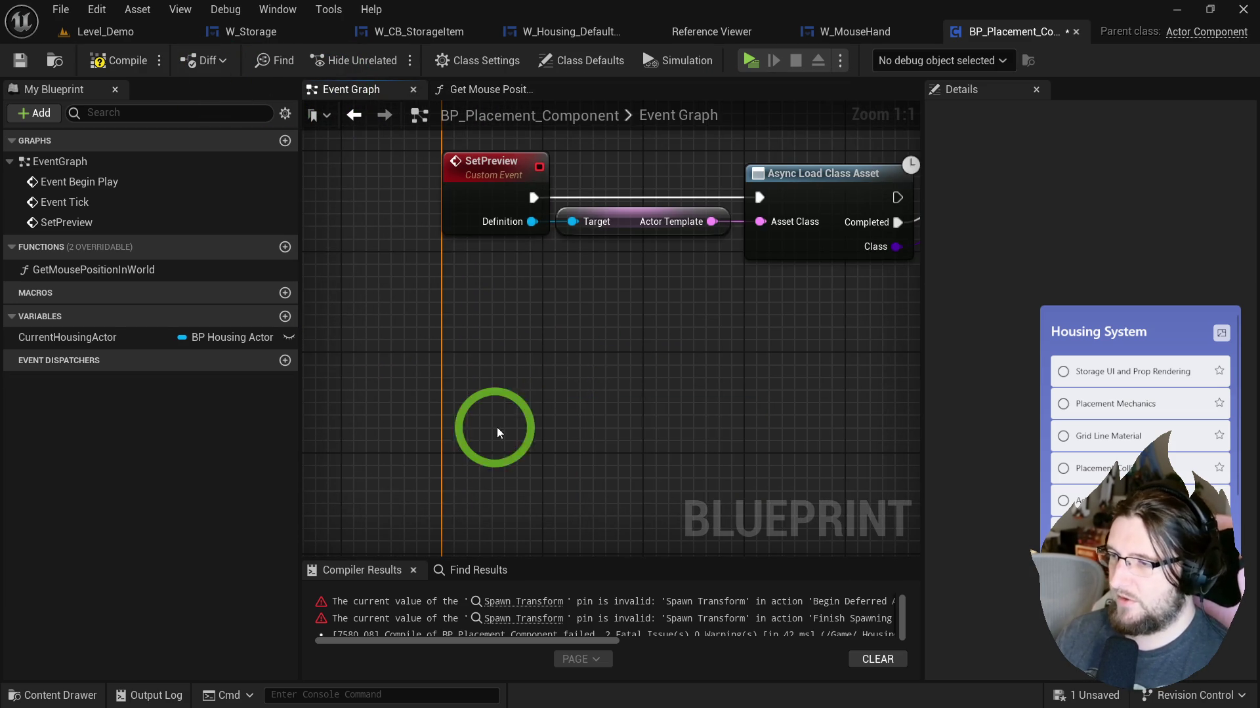
{"action": "right_click", "coordinate": [465, 442]}
{"action": "type", "text": "event t"}
{"action": "key", "text": "Return"}
{"action": "mouse_move", "coordinate": [464, 442]}
{"action": "left_mouse_down"}
{"action": "mouse_move", "coordinate": [534, 323]}
{"action": "mouse_move", "coordinate": [450, 323]}
{"action": "left_mouse_up"}
{"action": "mouse_move", "coordinate": [242, 270]}
{"action": "left_mouse_down"}
{"action": "mouse_move", "coordinate": [281, 304]}
{"action": "mouse_move", "coordinate": [586, 412]}
{"action": "mouse_move", "coordinate": [679, 320]}
{"action": "left_mouse_up"}
{"action": "left_click_drag", "start_coordinate": [556, 322], "coordinate": [617, 331]}
Step: Compile, then feed a player controller getter into the conversion node's Target input
{"action": "left_click", "coordinate": [127, 77]}
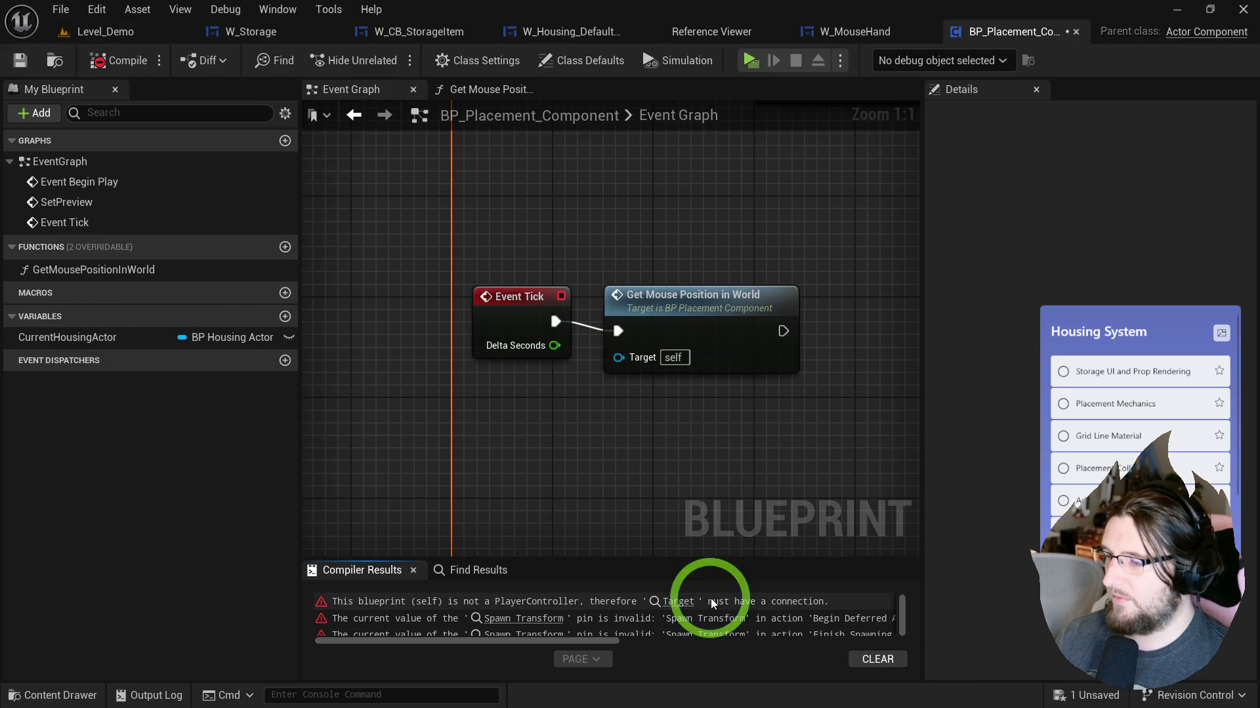
{"action": "left_click", "coordinate": [675, 602]}
{"action": "mouse_move", "coordinate": [541, 359]}
{"action": "left_mouse_down"}
{"action": "mouse_move", "coordinate": [459, 362]}
{"action": "mouse_move", "coordinate": [266, 309]}
{"action": "mouse_move", "coordinate": [547, 336]}
{"action": "left_mouse_up"}
{"action": "type", "text": "get player co"}
{"action": "key", "text": "Return"}
{"action": "left_click", "coordinate": [661, 309]}
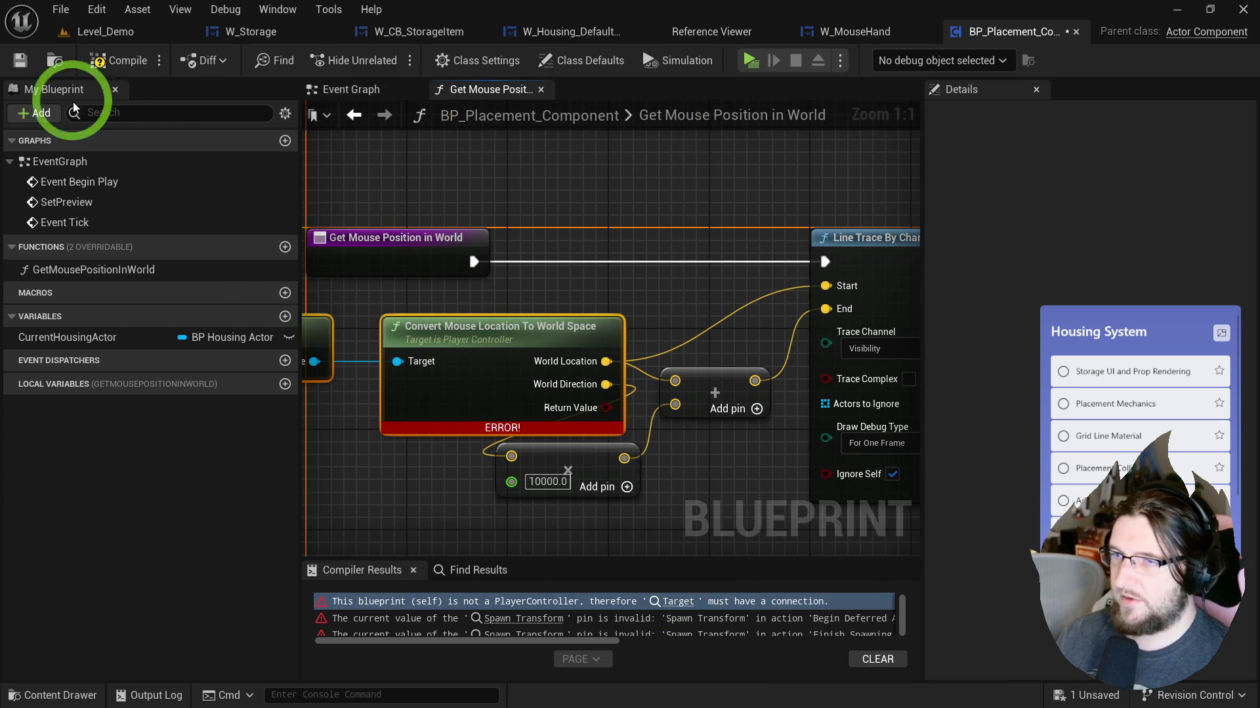
Step: Wire a context-sensitive Get Player Controller into Target and delete the wrong Player State getter
{"action": "left_click_drag", "start_coordinate": [450, 332], "coordinate": [611, 400]}
{"action": "left_click", "coordinate": [494, 435]}
{"action": "right_click", "coordinate": [489, 435]}
{"action": "type", "text": "get player con"}
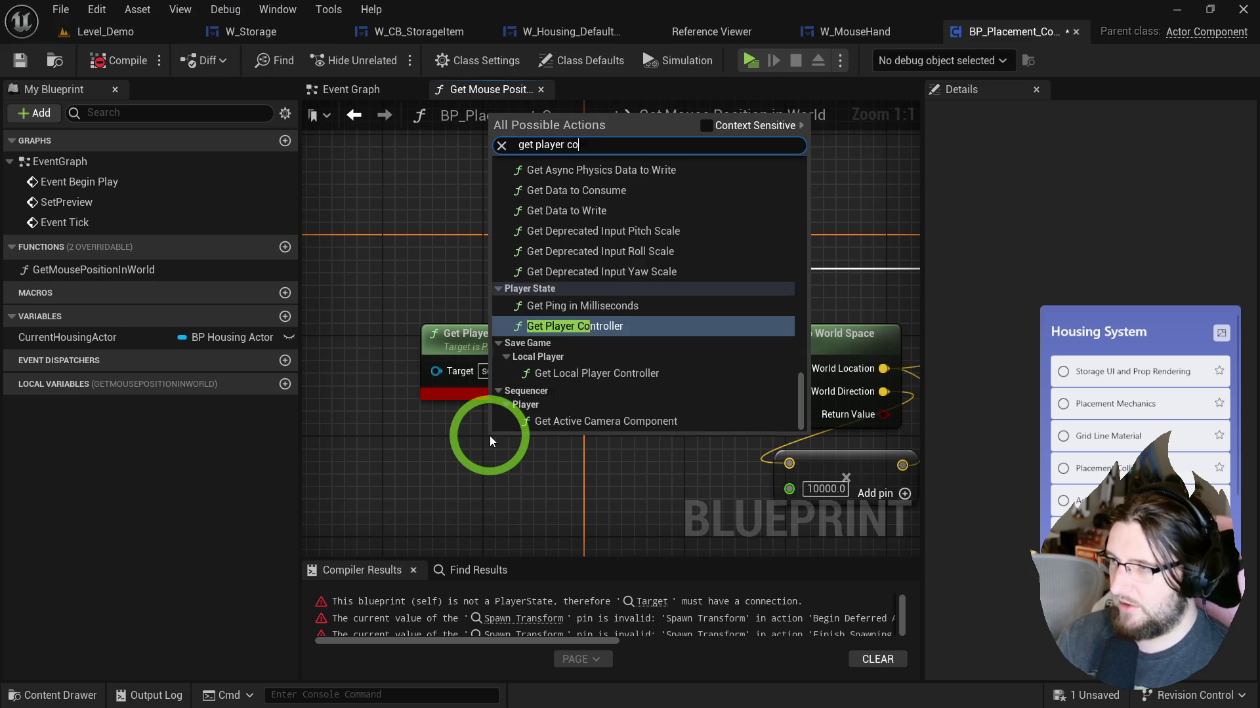
{"action": "left_click", "coordinate": [706, 126]}
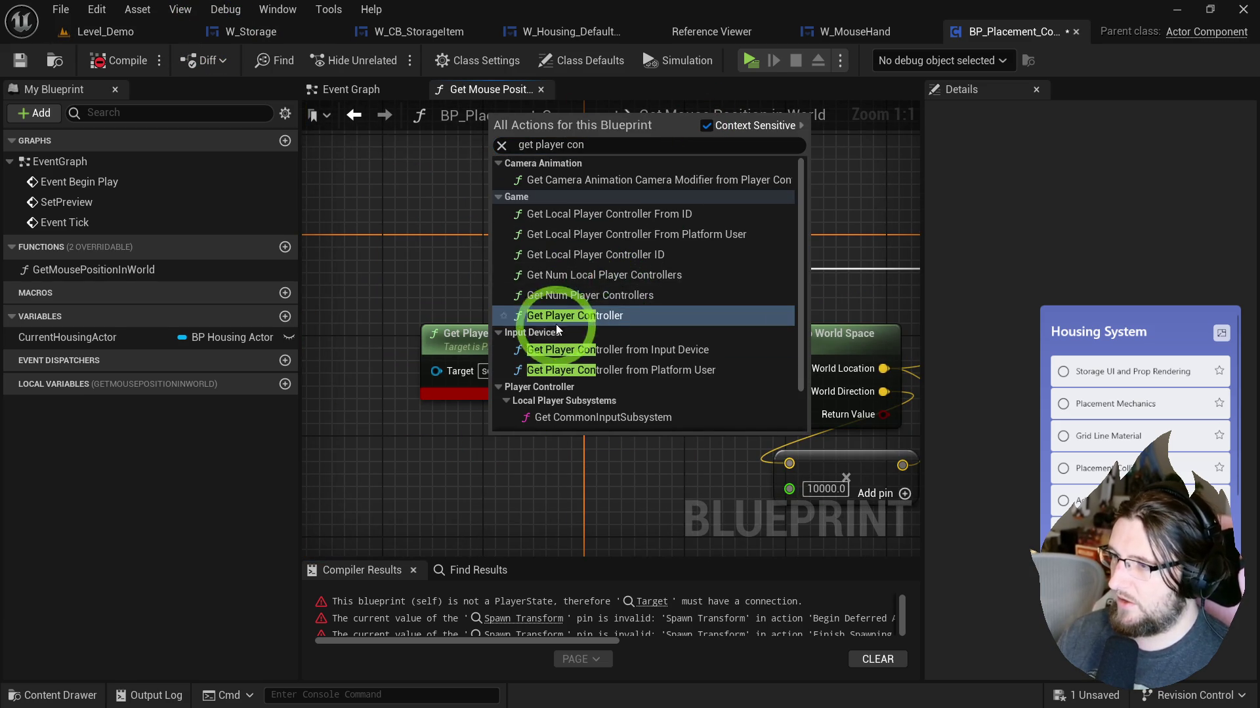
{"action": "left_click", "coordinate": [575, 314]}
{"action": "left_click", "coordinate": [577, 394]}
{"action": "key", "text": "Delete"}
{"action": "mouse_move", "coordinate": [611, 453]}
{"action": "left_mouse_down"}
{"action": "mouse_move", "coordinate": [562, 365]}
{"action": "mouse_move", "coordinate": [659, 372]}
{"action": "left_mouse_up"}
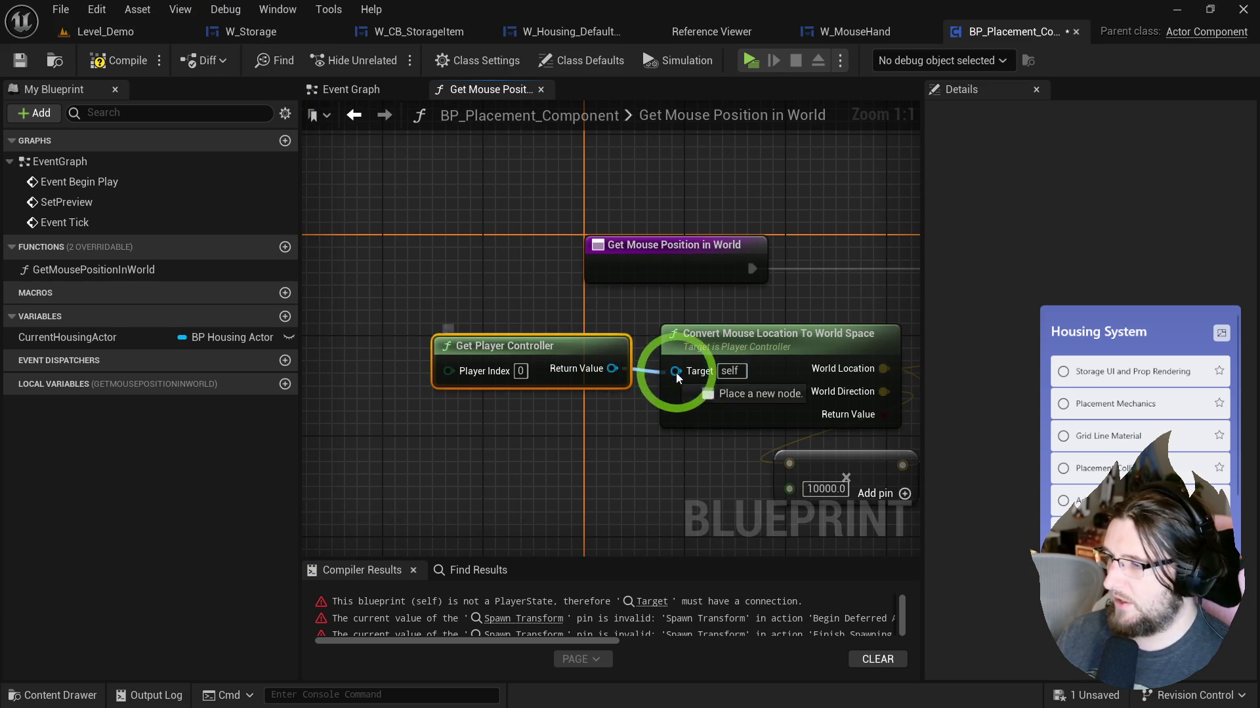
{"action": "left_click", "coordinate": [624, 416]}
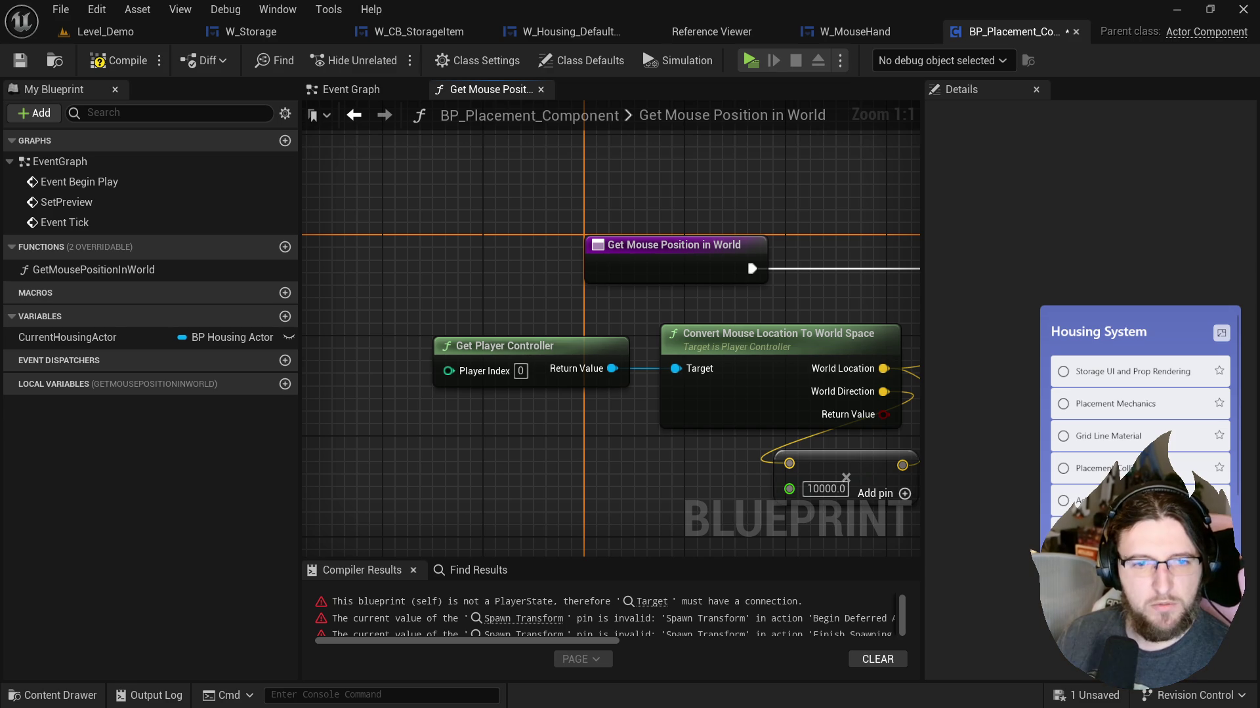
Step: Recompile the blueprint cleanly, then open the content drawer in the Level_Demo editor
{"action": "left_click", "coordinate": [120, 59]}
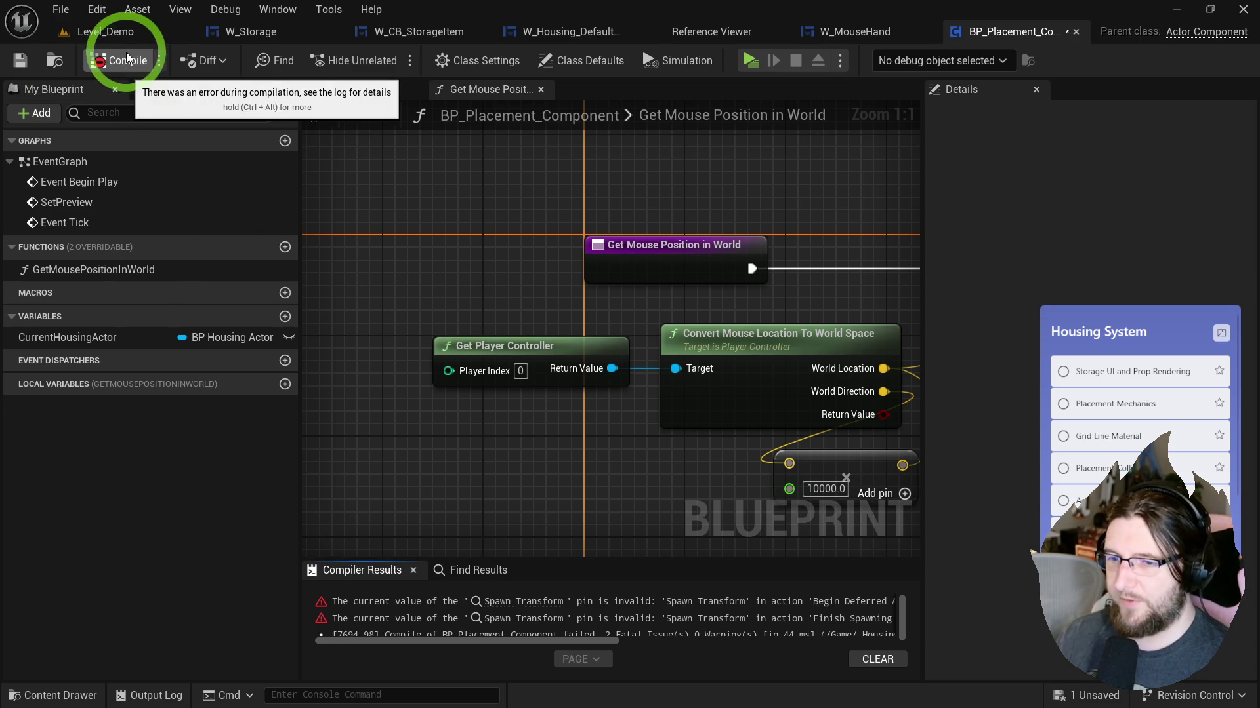
{"action": "left_click", "coordinate": [522, 601]}
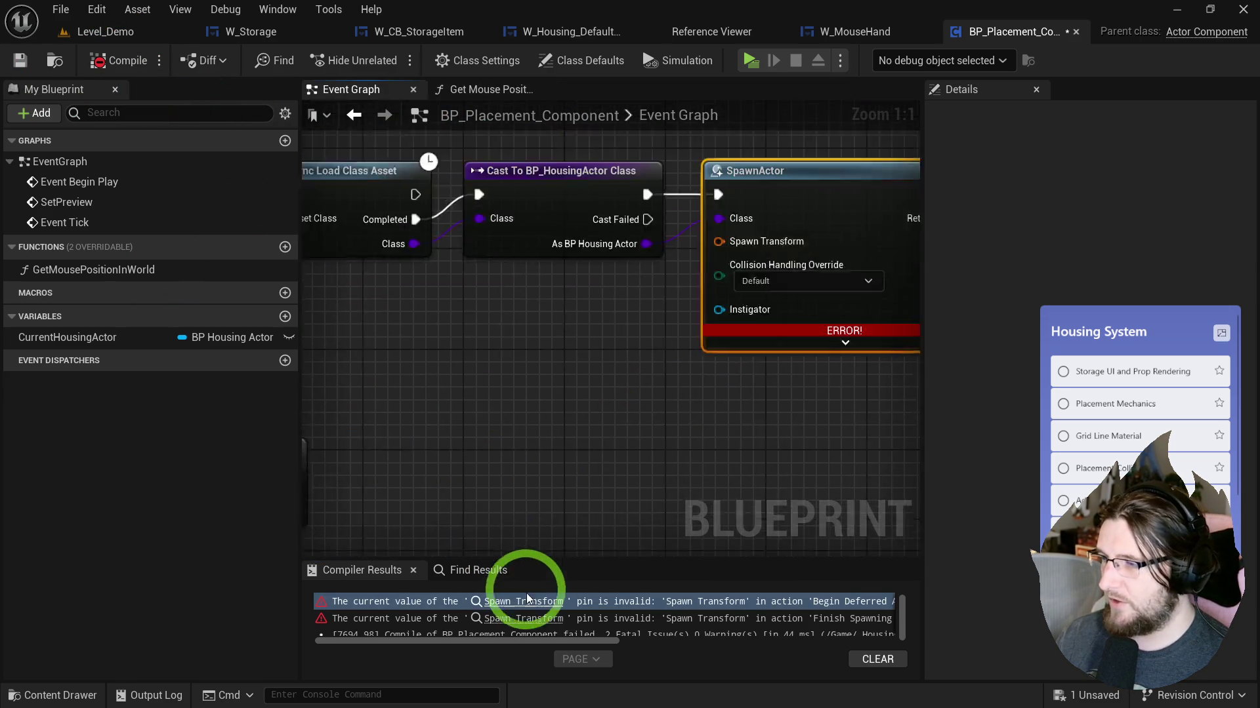
{"action": "mouse_move", "coordinate": [598, 454]}
{"action": "left_mouse_down"}
{"action": "mouse_move", "coordinate": [759, 393]}
{"action": "mouse_move", "coordinate": [497, 249]}
{"action": "left_mouse_up"}
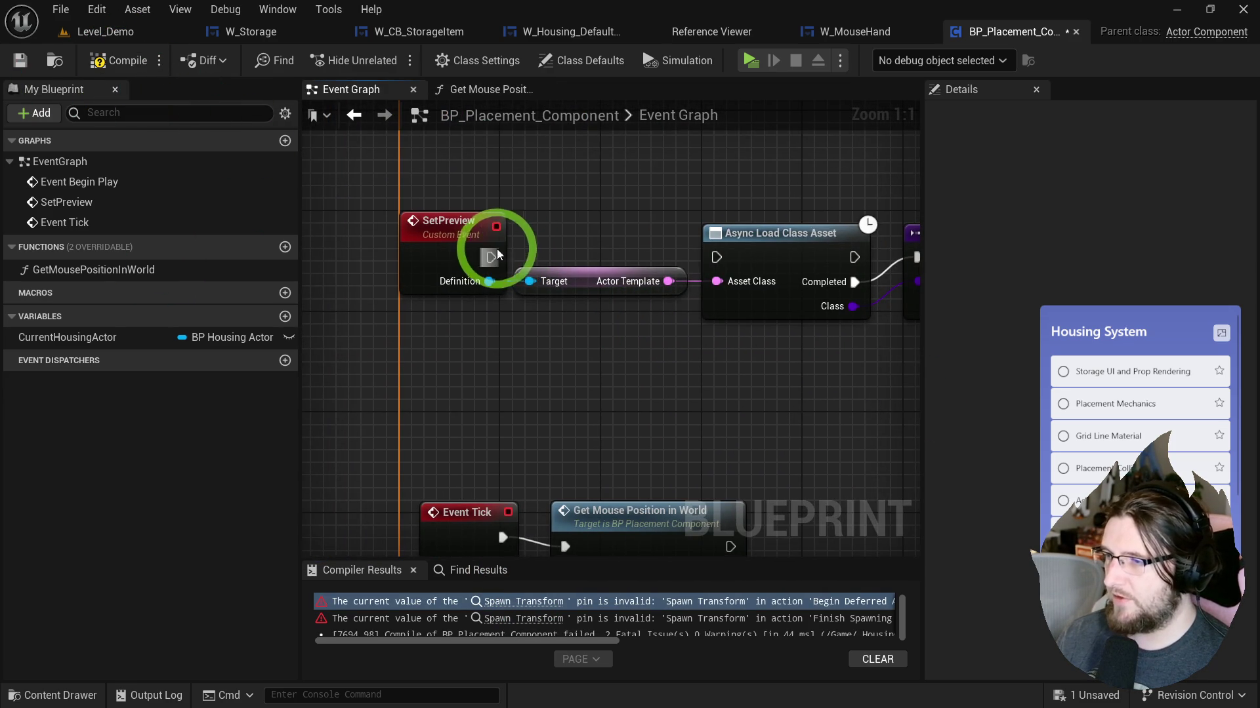
{"action": "left_click", "coordinate": [123, 62]}
{"action": "left_click", "coordinate": [320, 97]}
{"action": "left_click", "coordinate": [109, 32]}
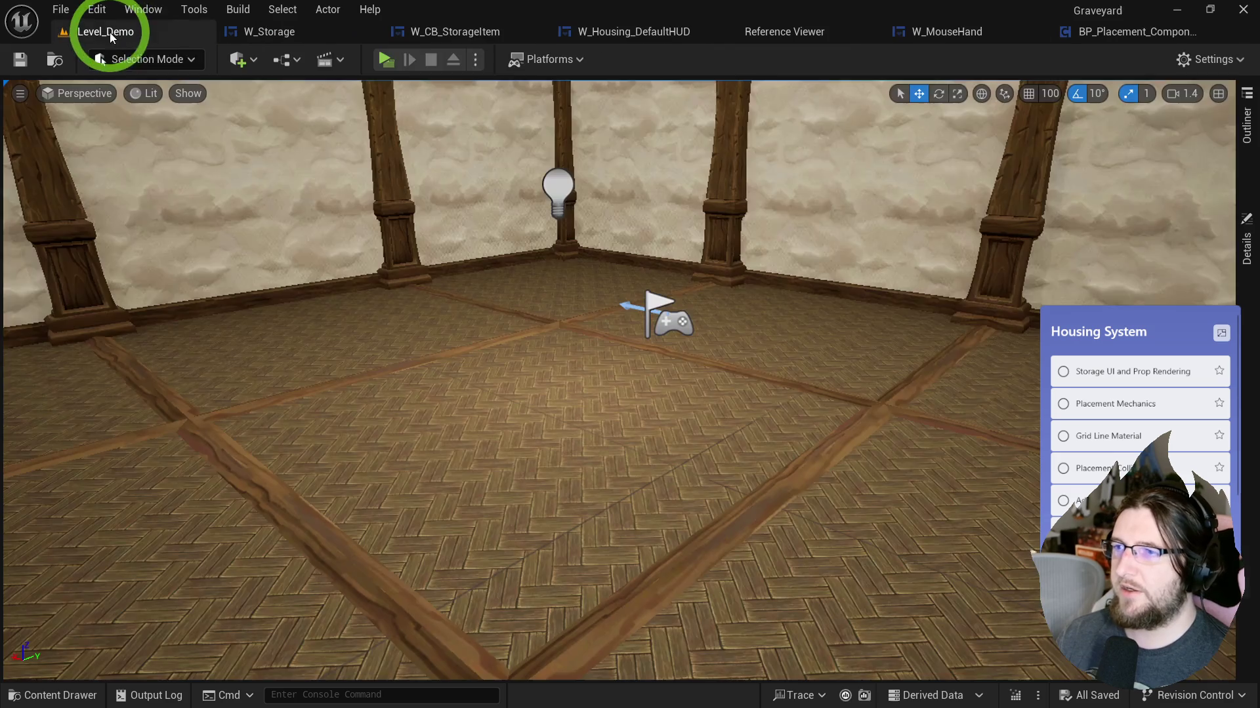
{"action": "key", "text": "ctrl+space"}
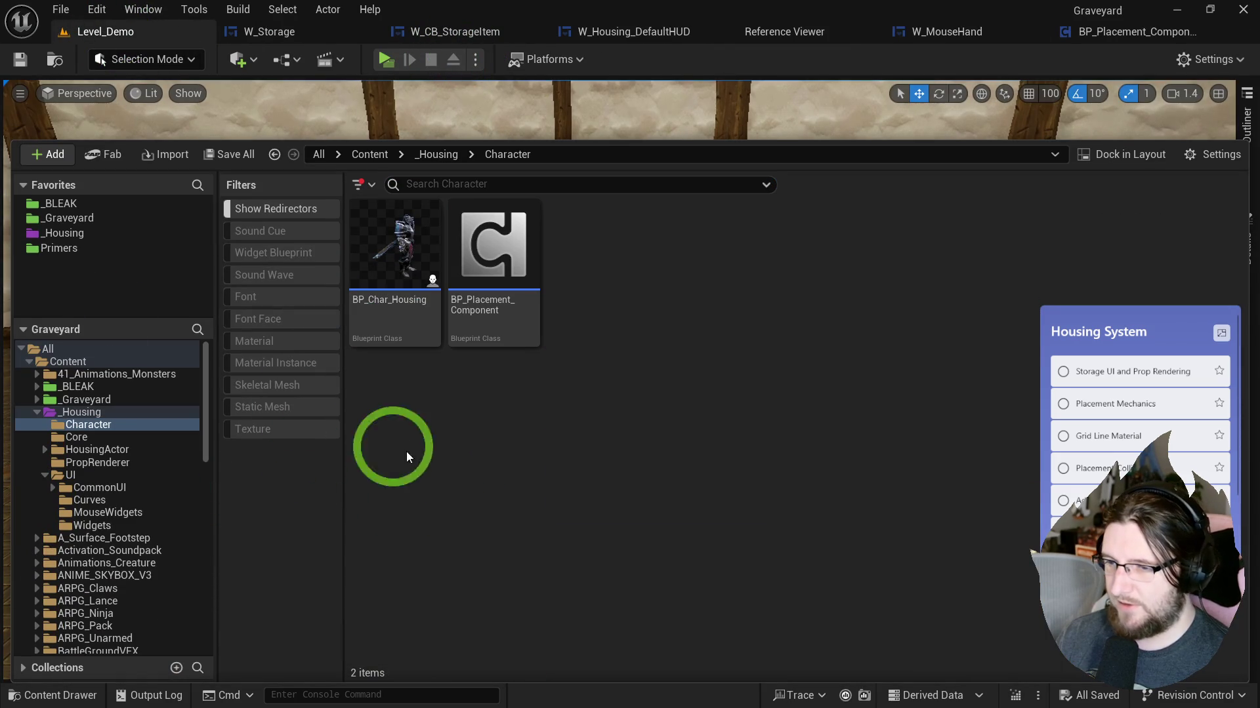